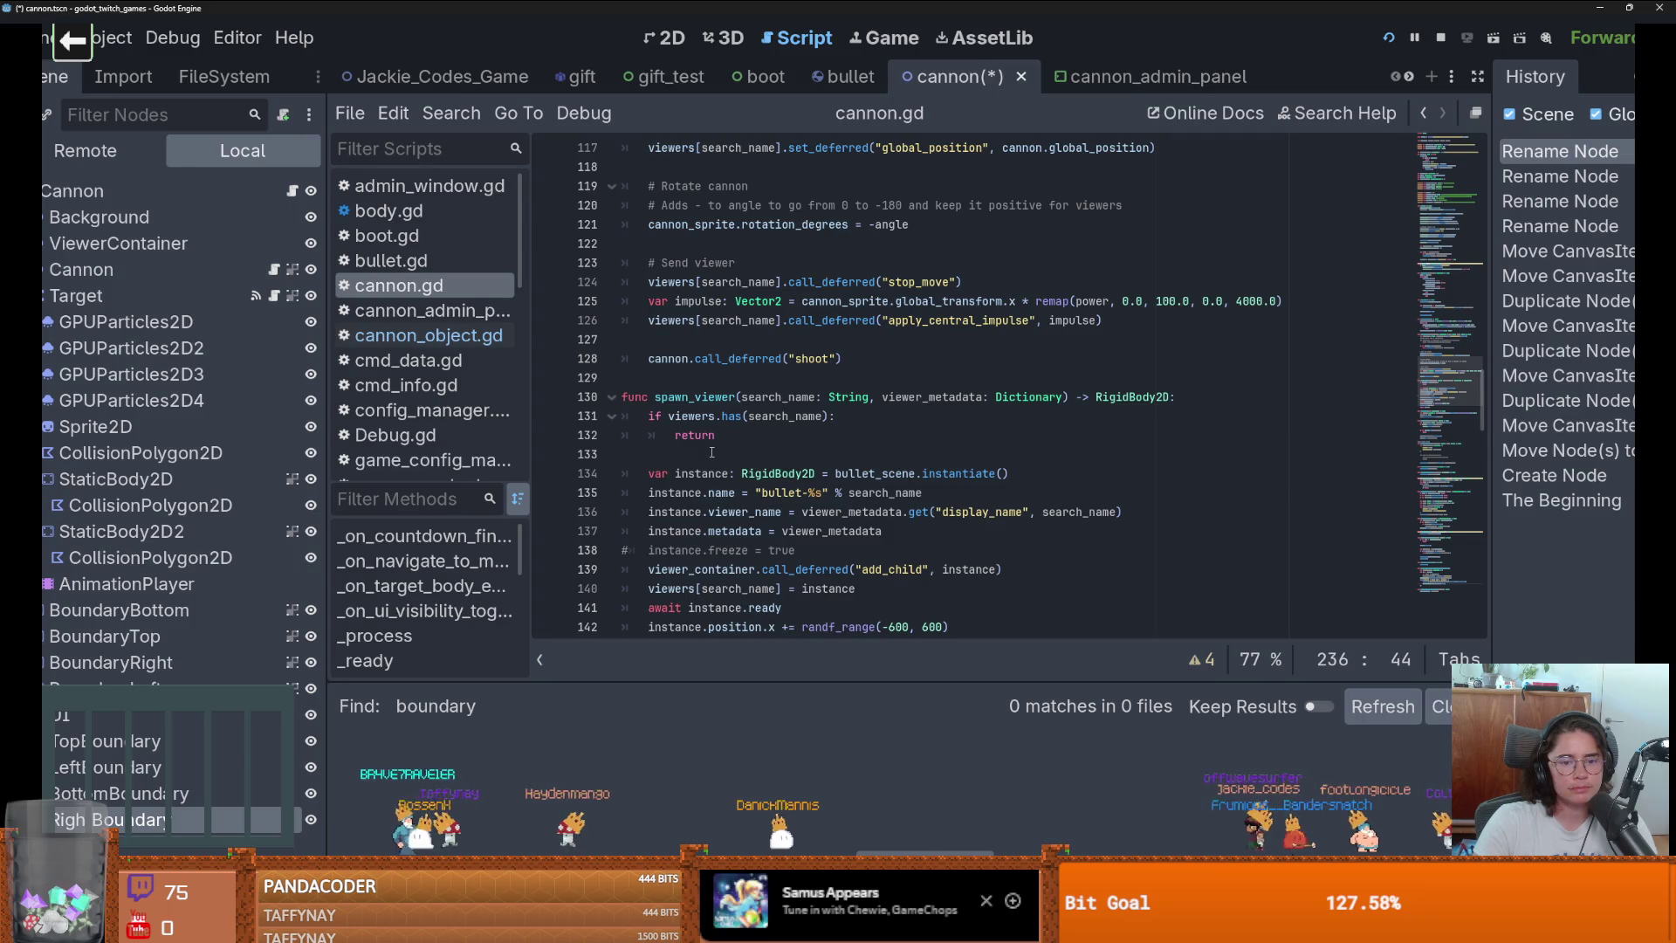
Review the cannon's random position code in cannon.gd's next_round function.
scroll(712, 452, up, 7)
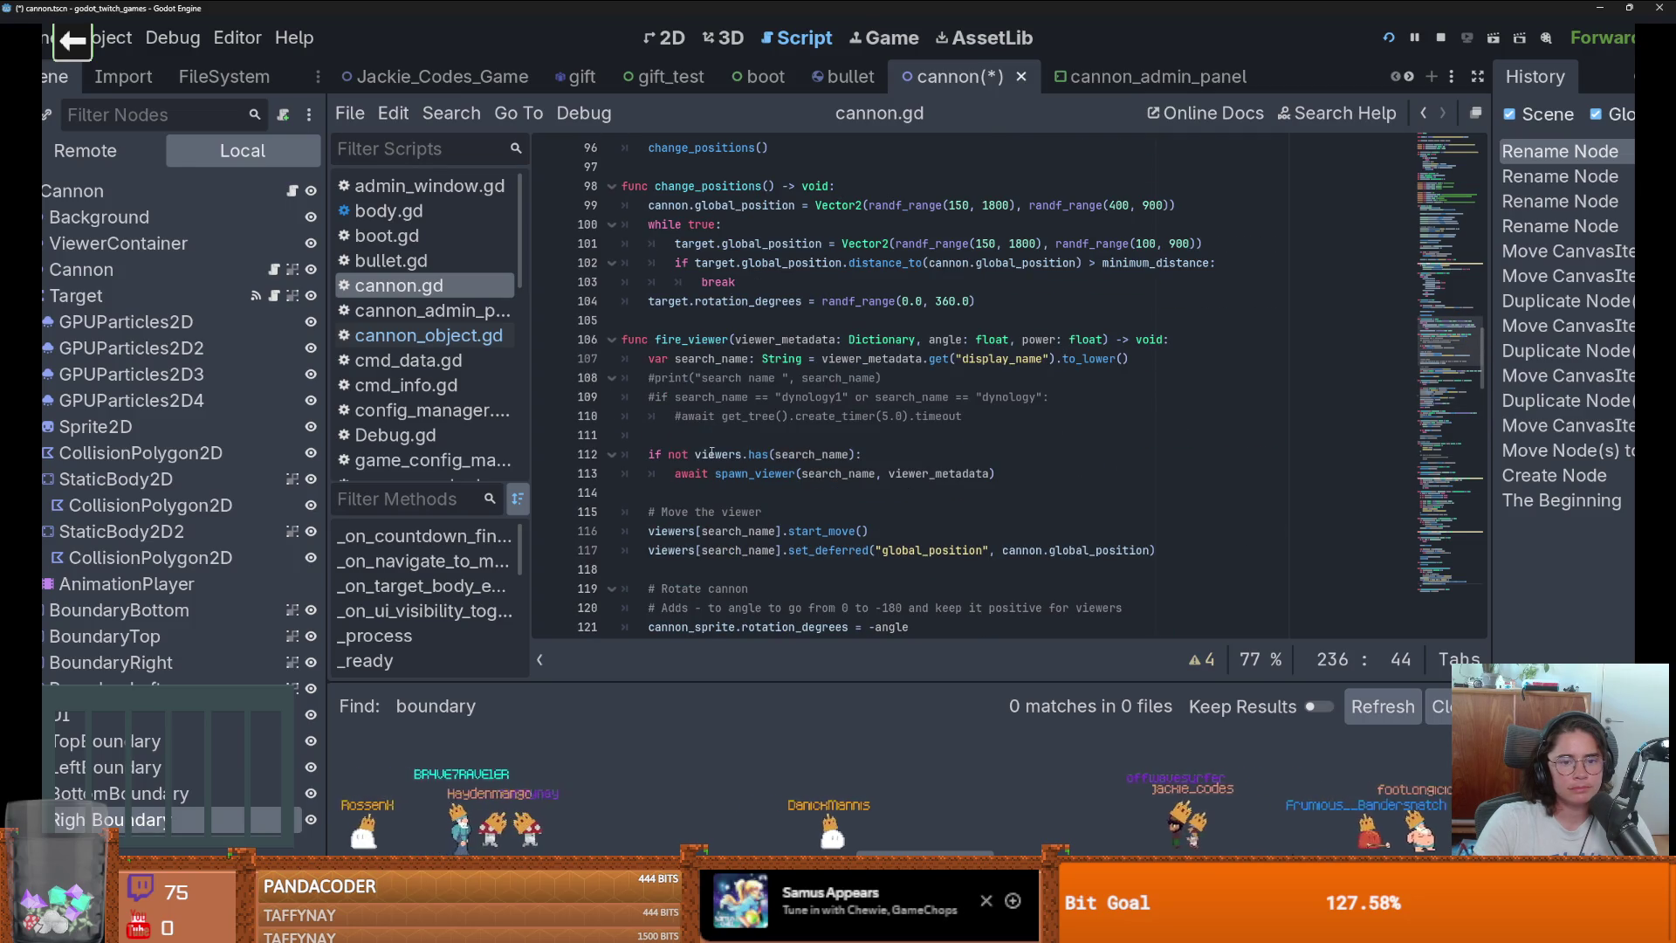
scroll(711, 452, up, 4)
click(933, 436)
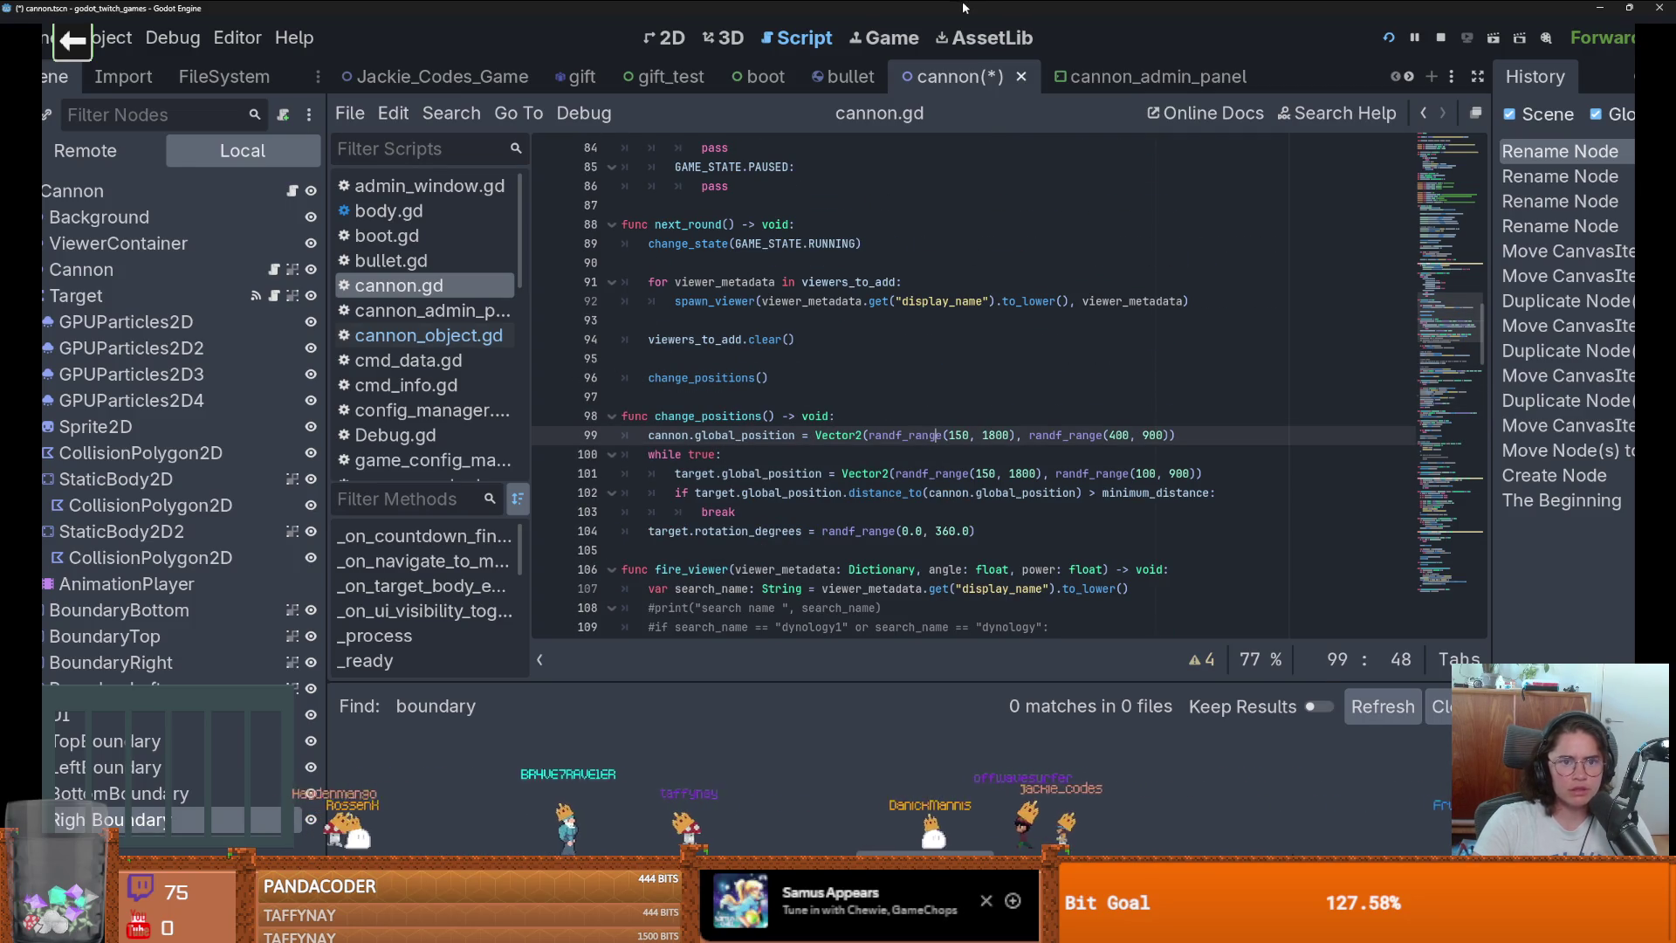
click(934, 261)
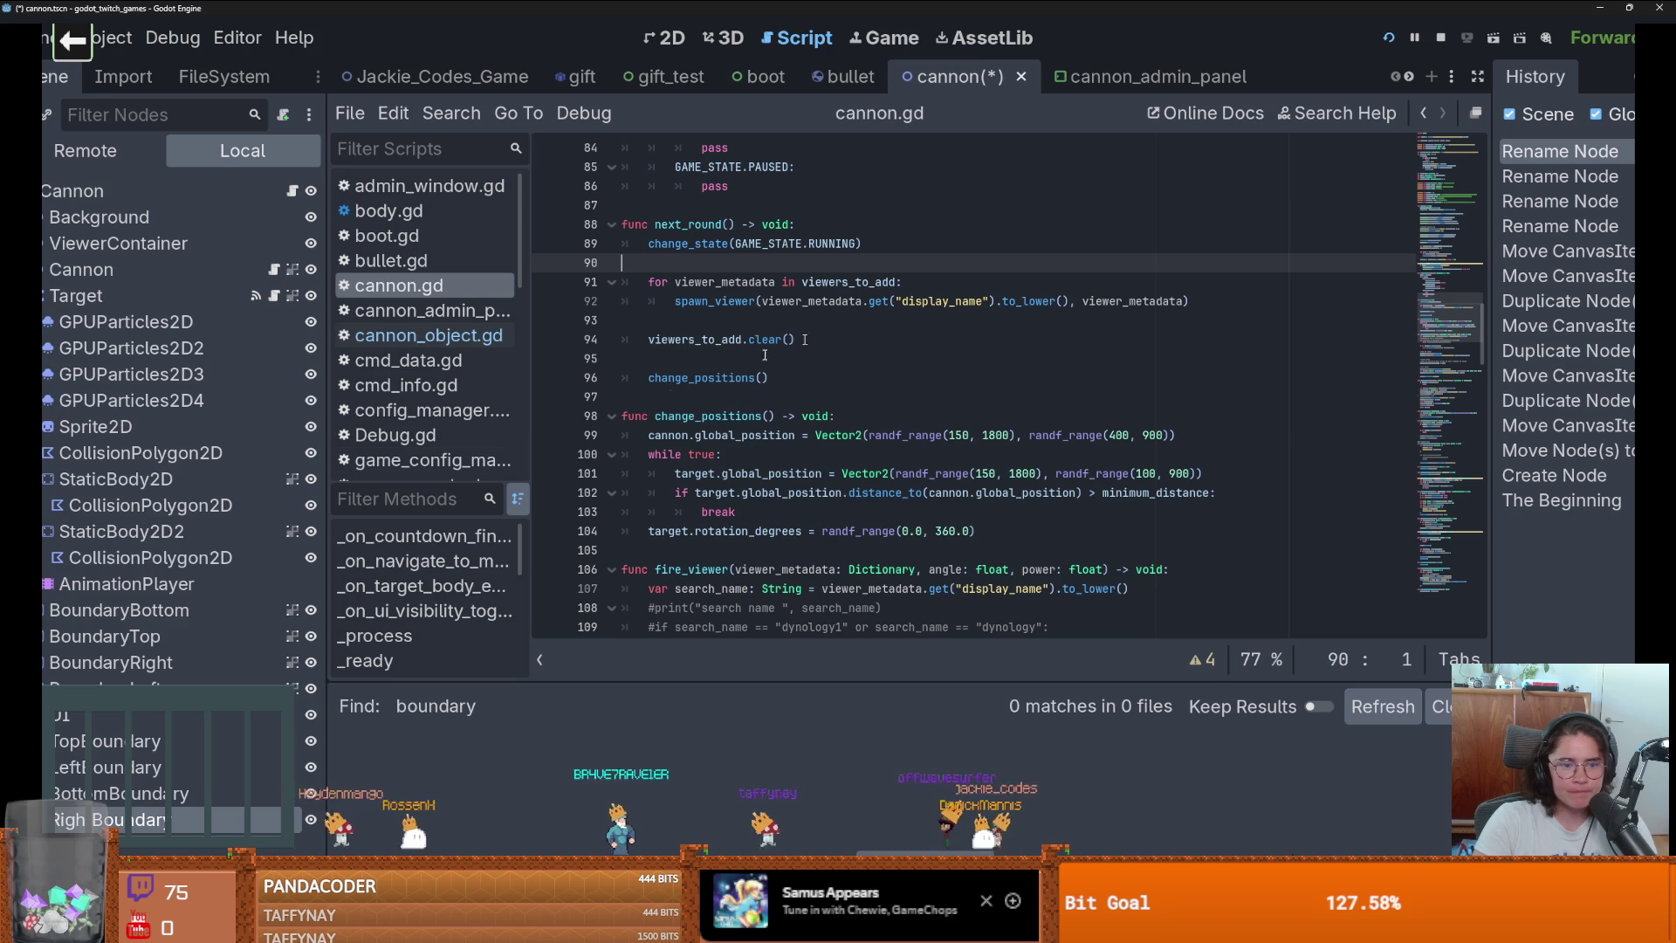
Open and dismiss the BoundaryBottom node's context menu, then switch to Streamer.bot and back to Godot.
click(179, 788)
right_click(179, 788)
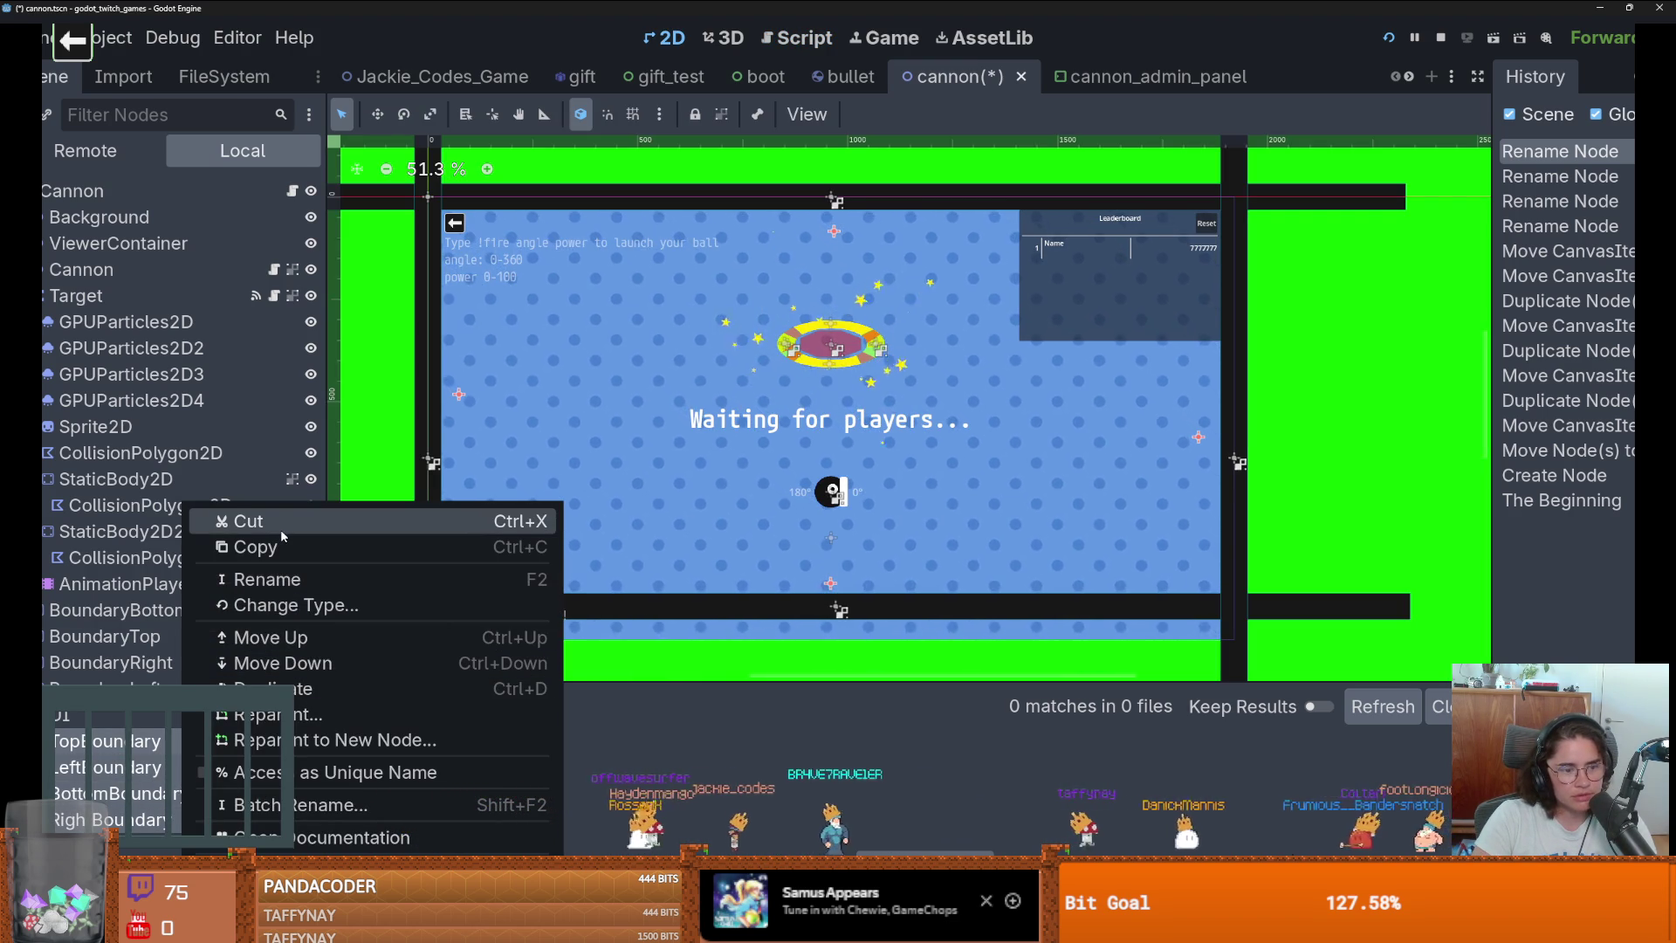
click(122, 792)
right_click(122, 793)
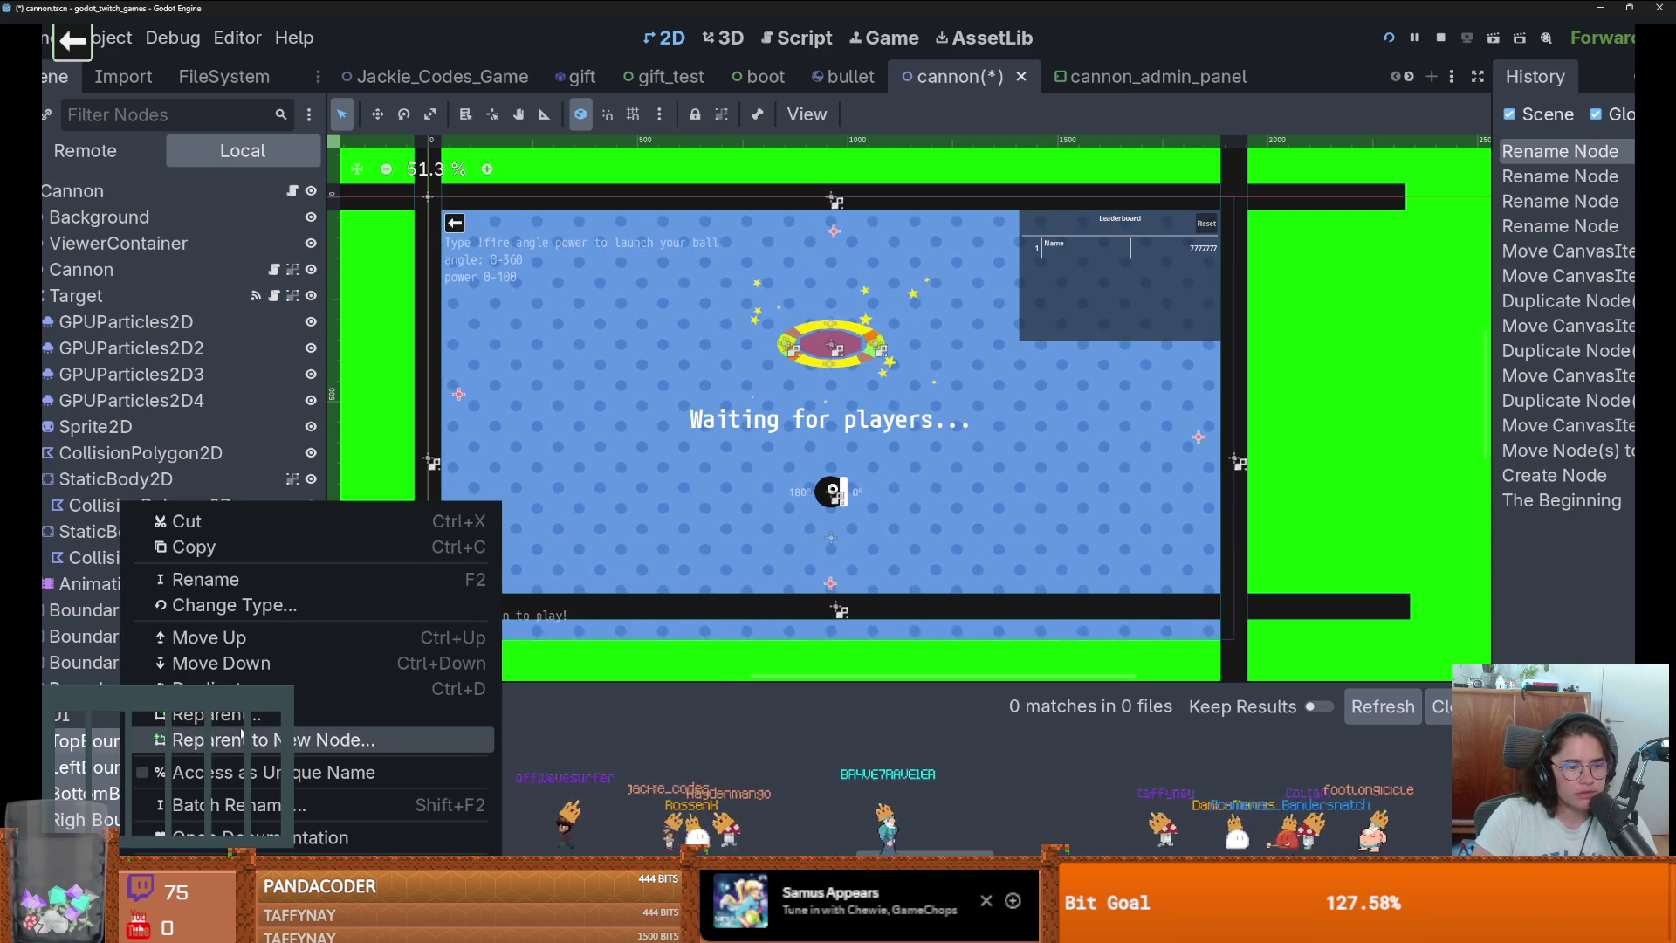
key(Escape)
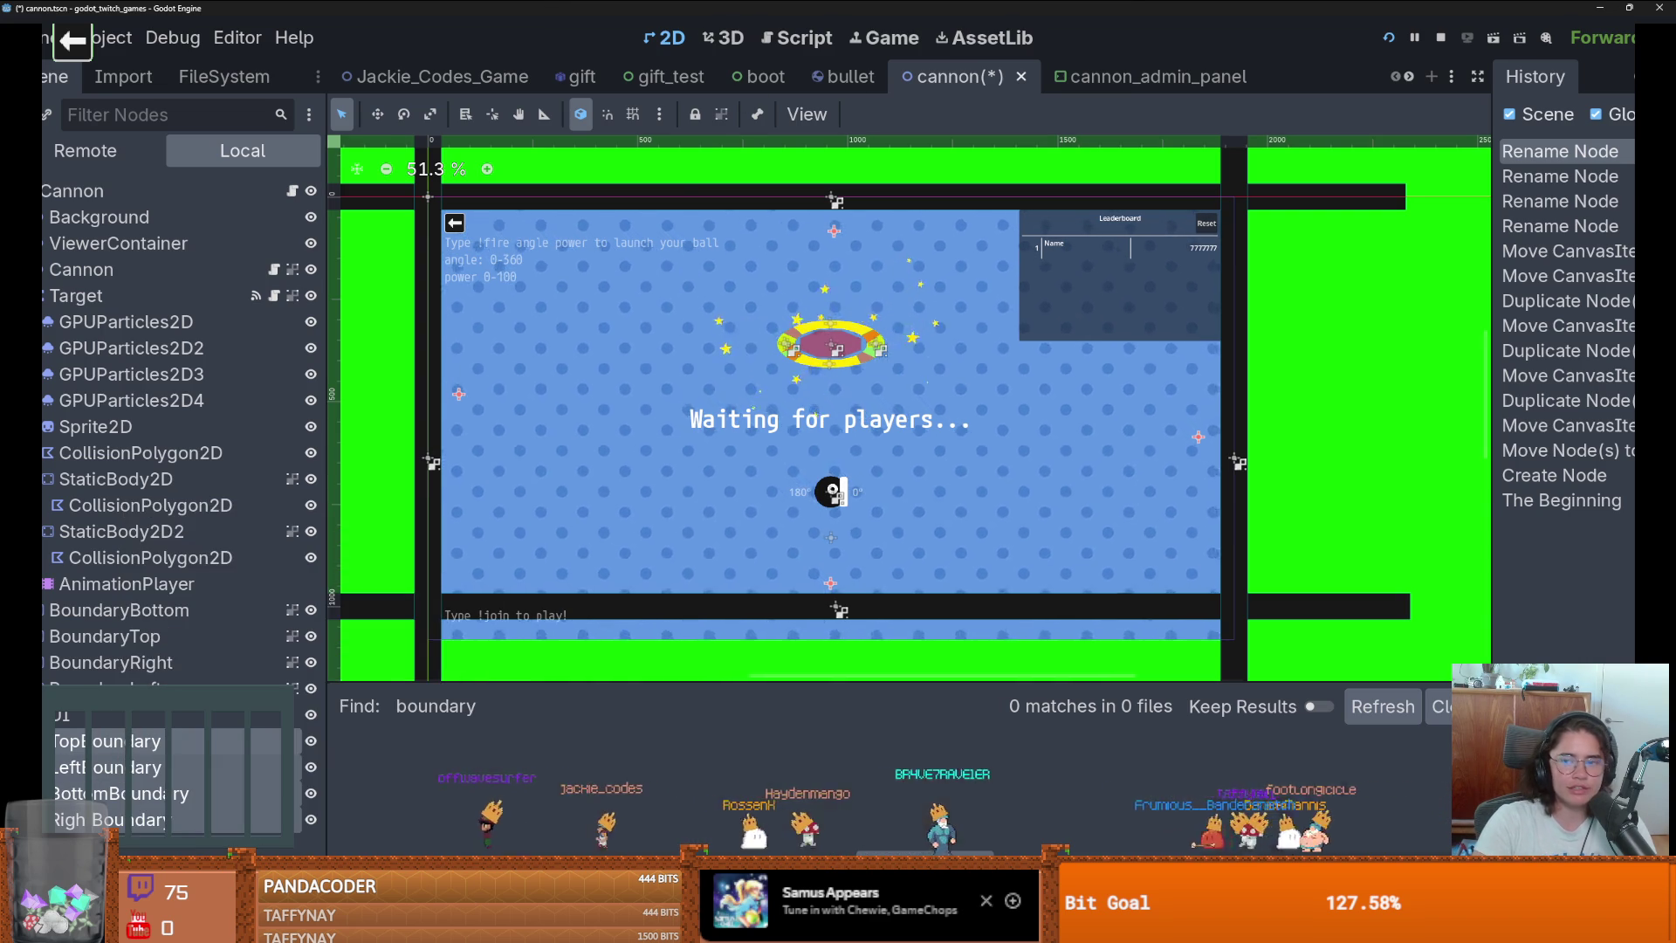
key(alt+Tab)
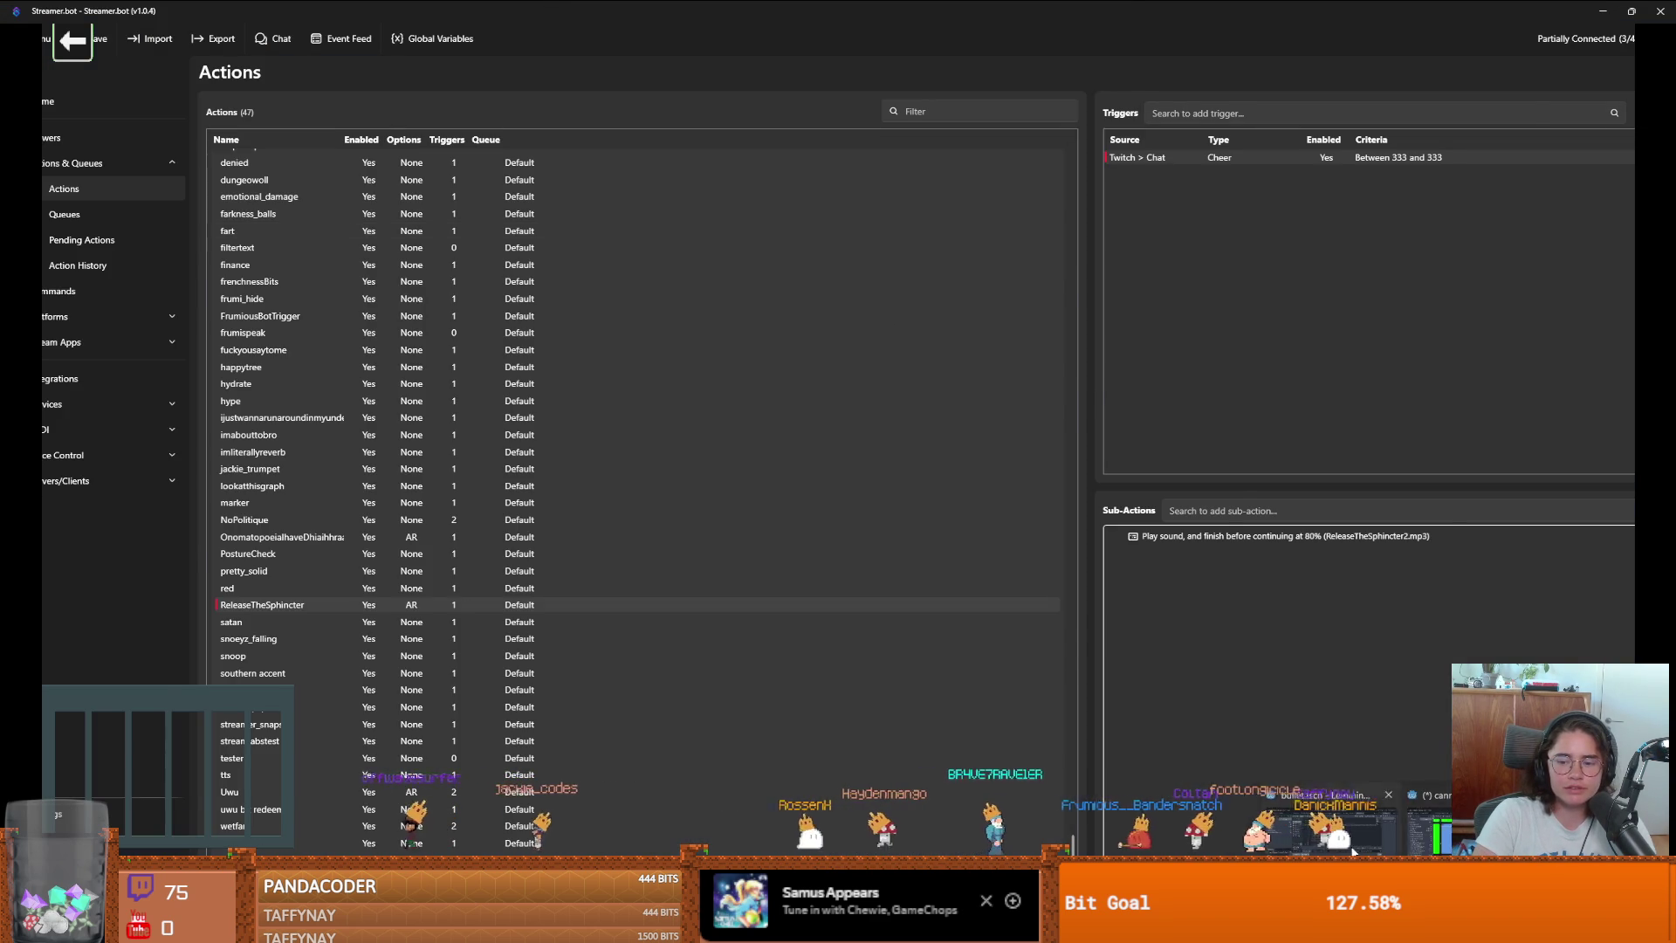
click(1352, 851)
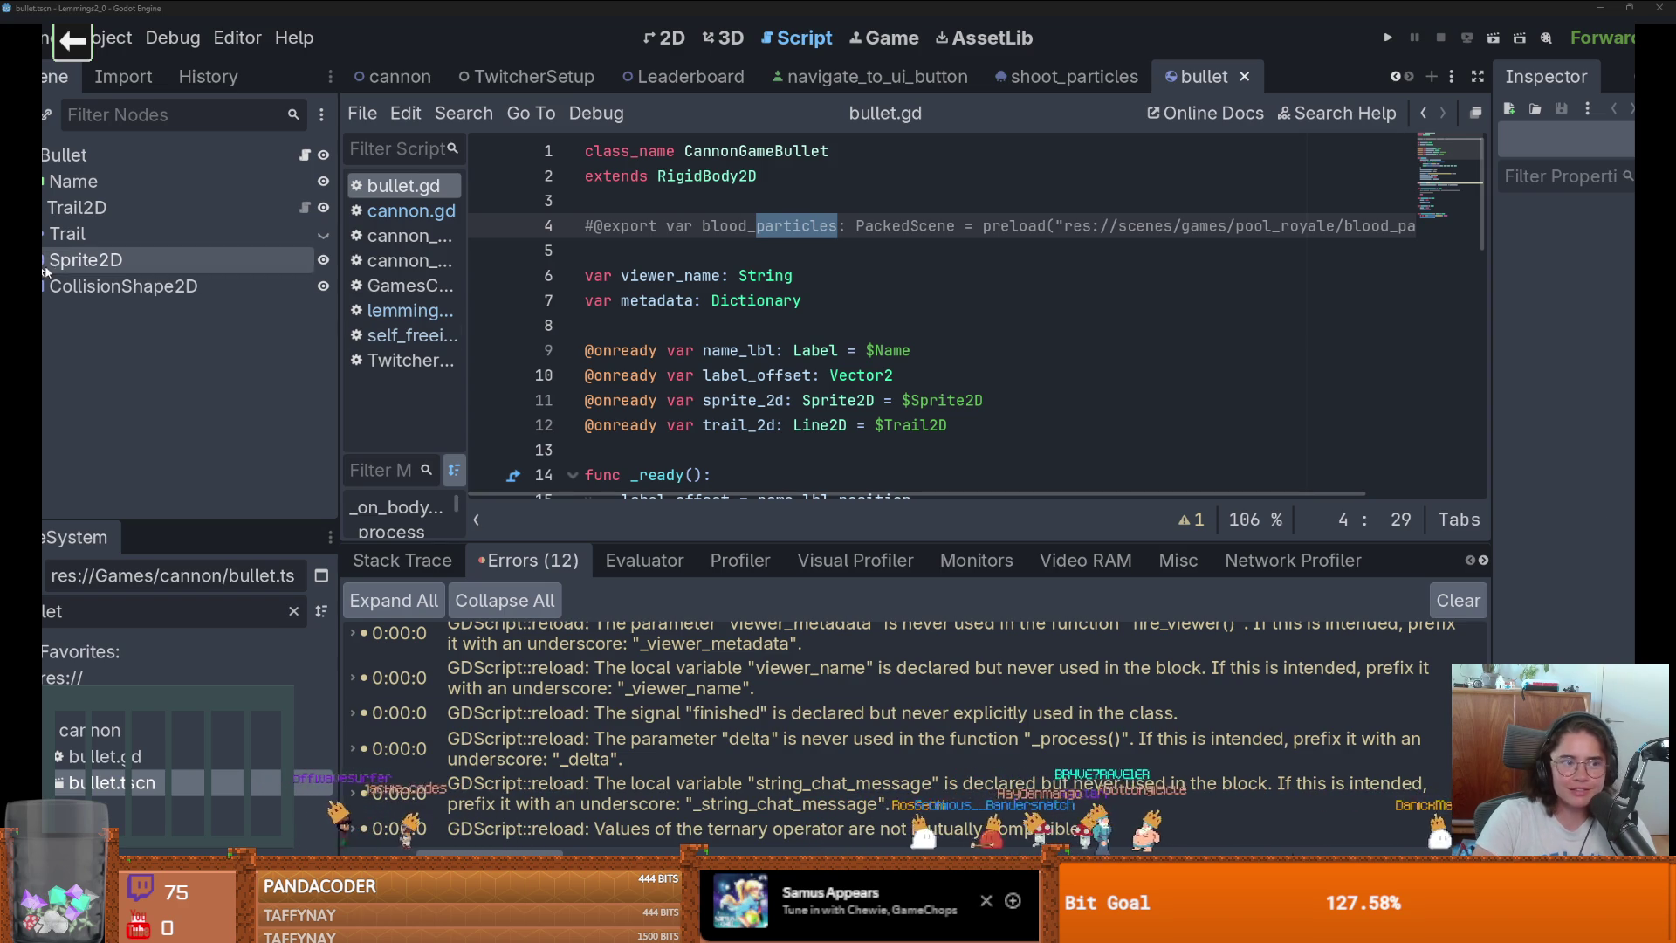
Open the cannon scene, collapse its UI branch, and start adding a Marker2D node.
mouse_move(86, 259)
mouse_down()
mouse_move(690, 83)
mouse_move(374, 83)
mouse_move(101, 172)
mouse_up()
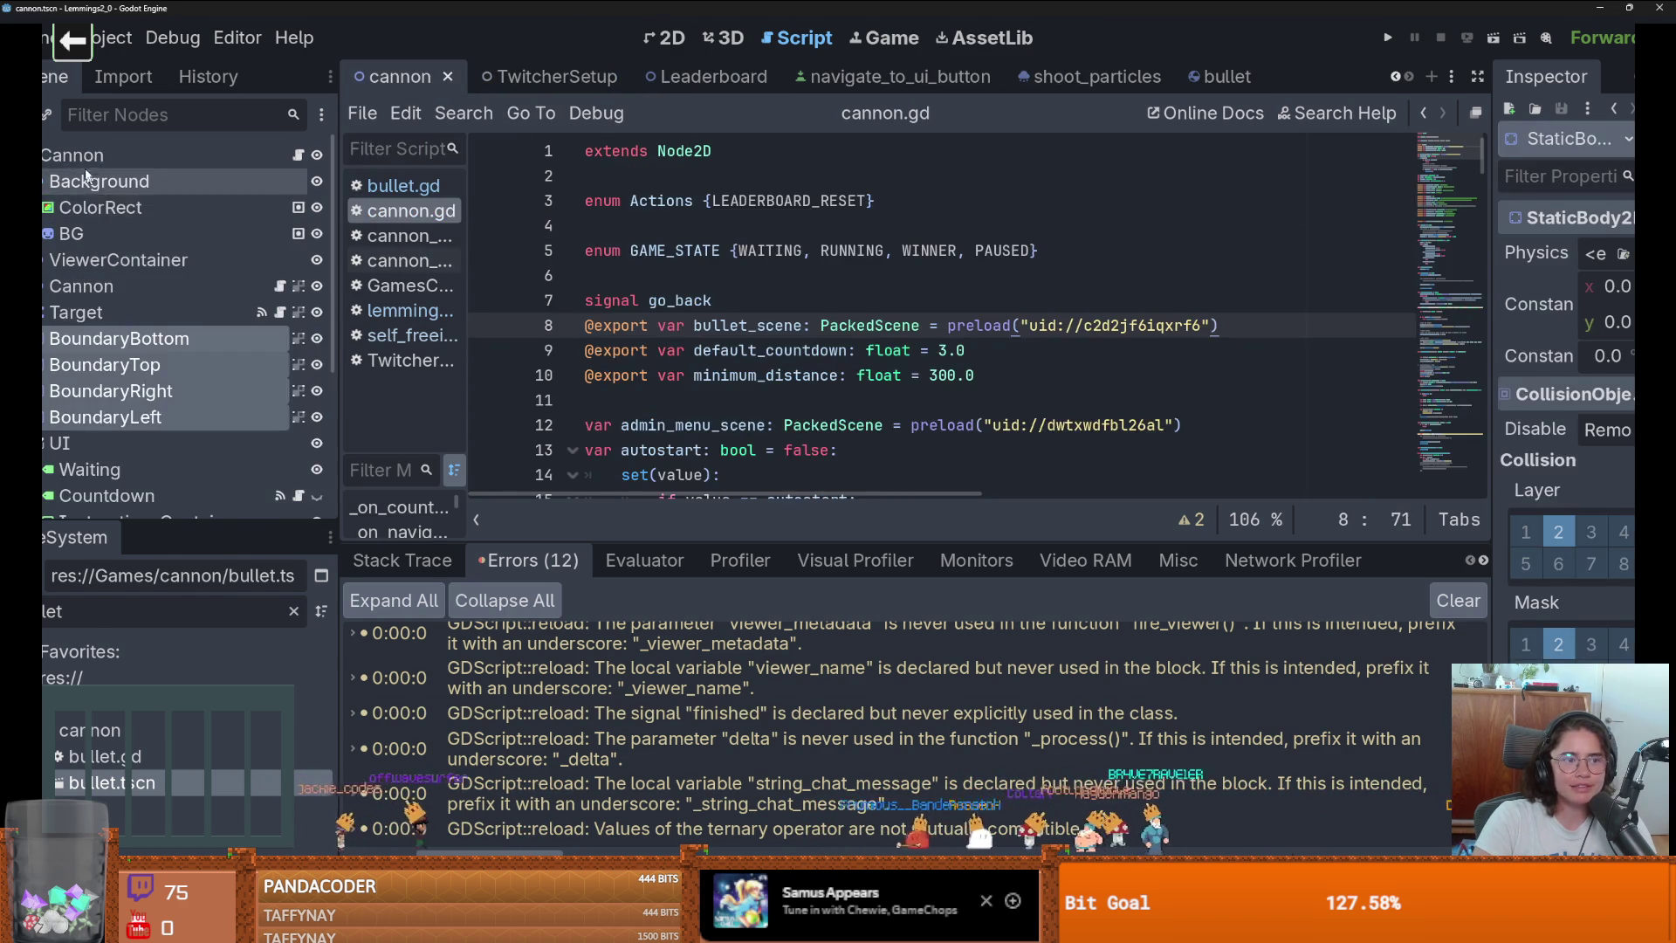
right_click(69, 155)
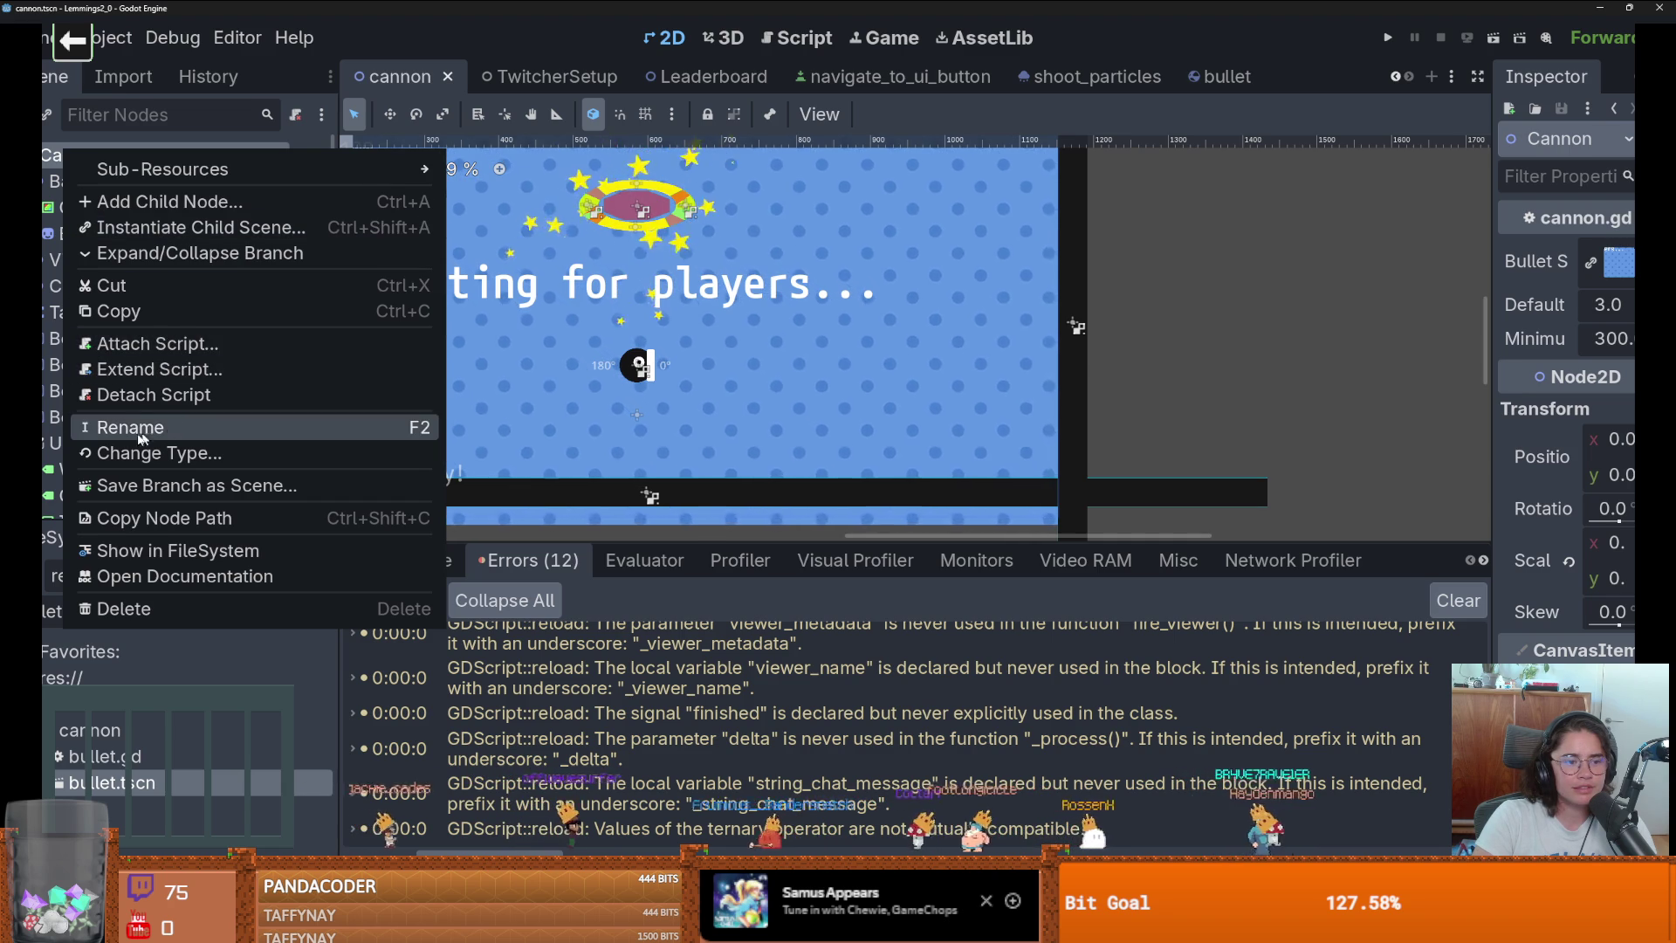
key(Escape)
right_click(70, 157)
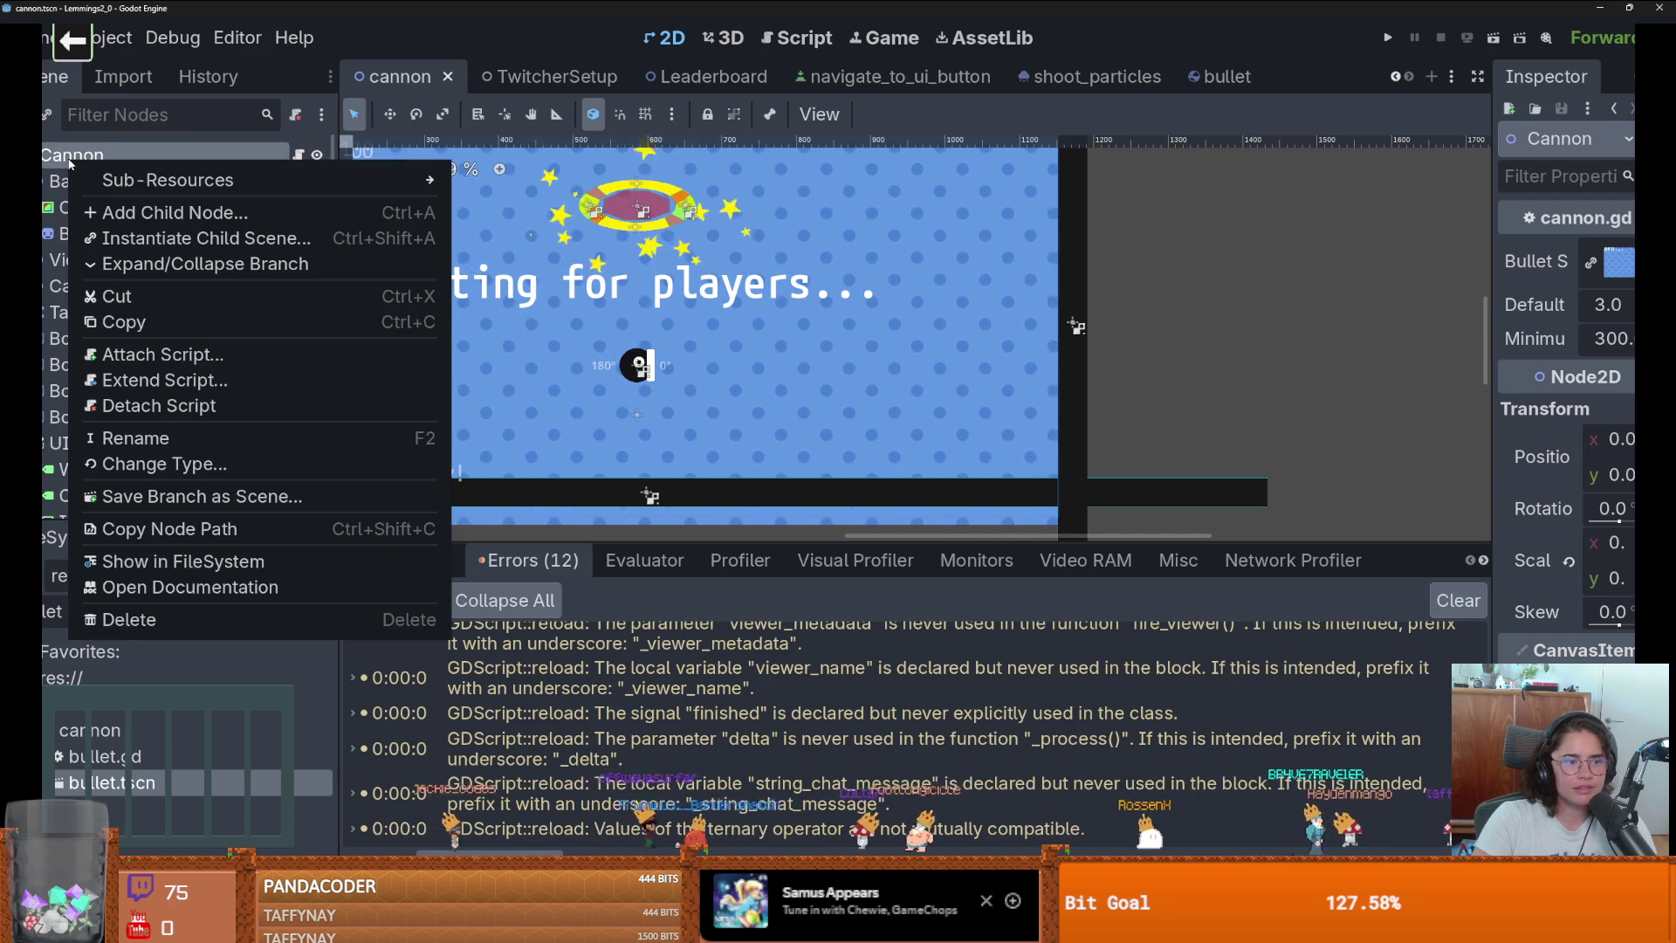
key(Escape)
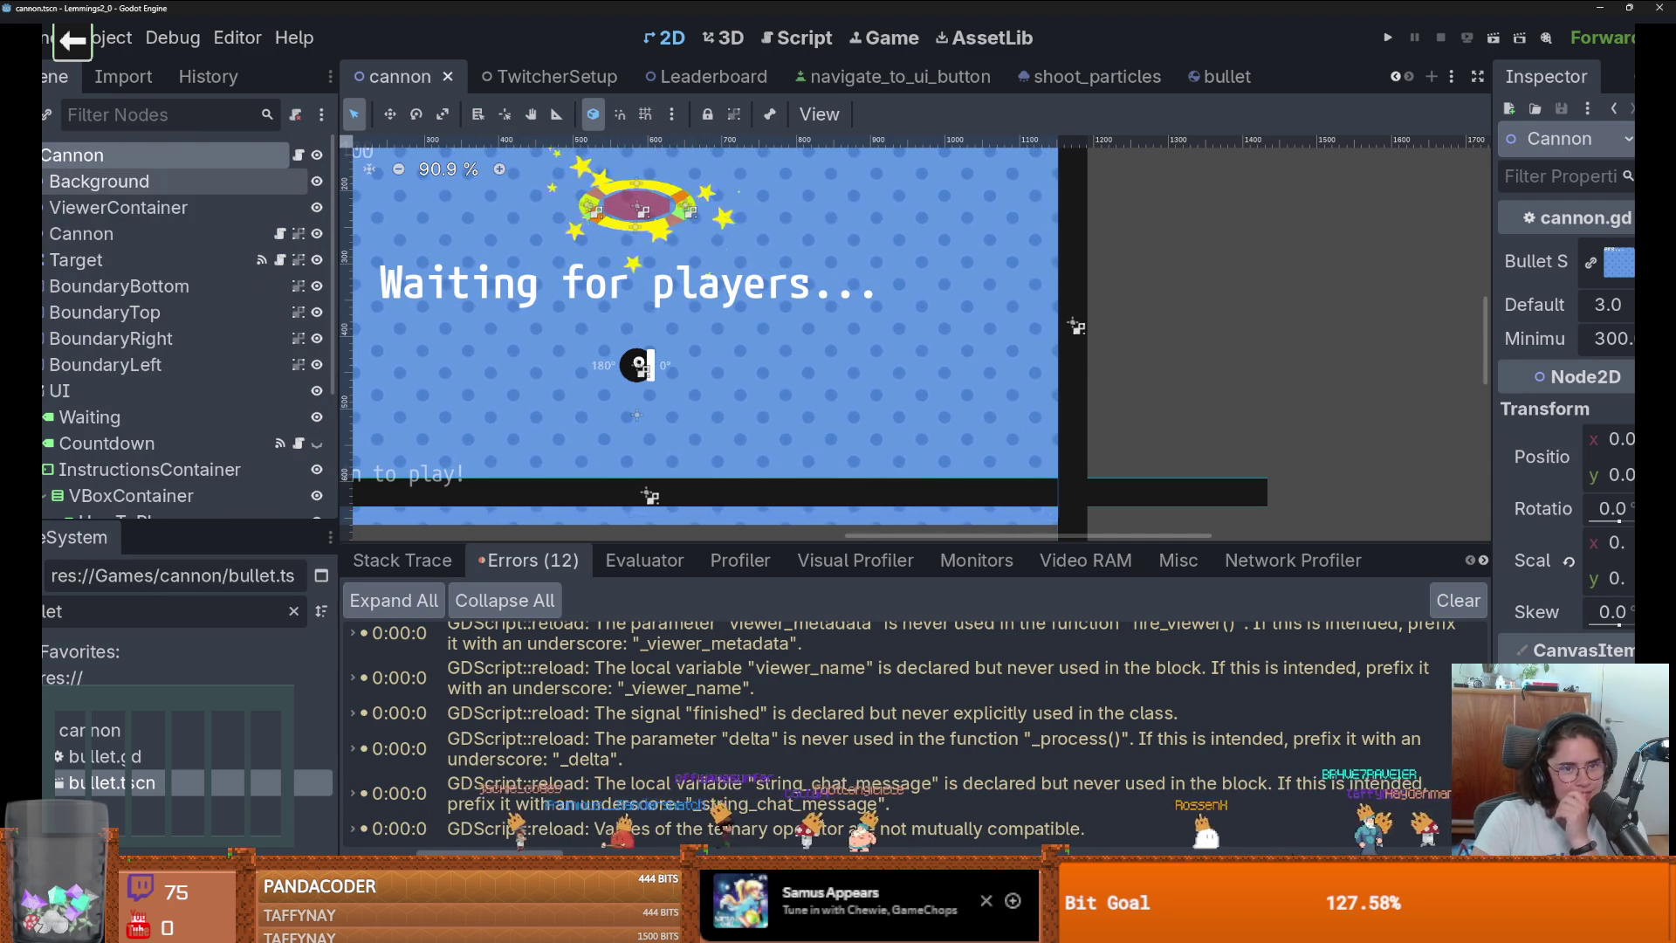
click(43, 390)
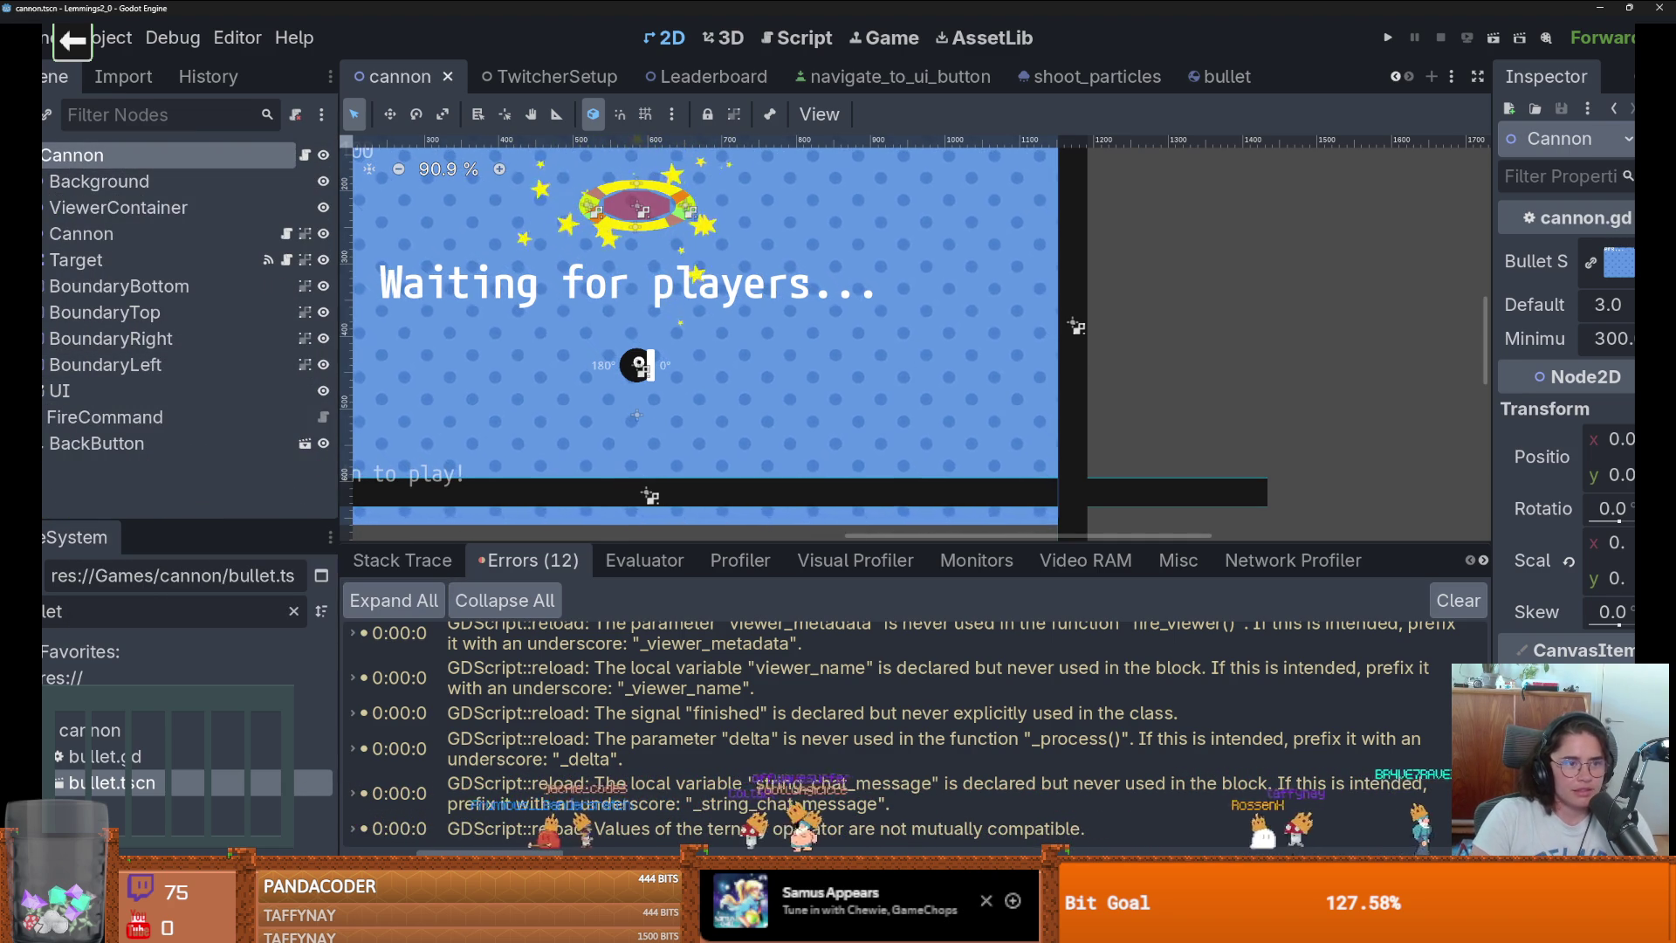
key(ctrl+a)
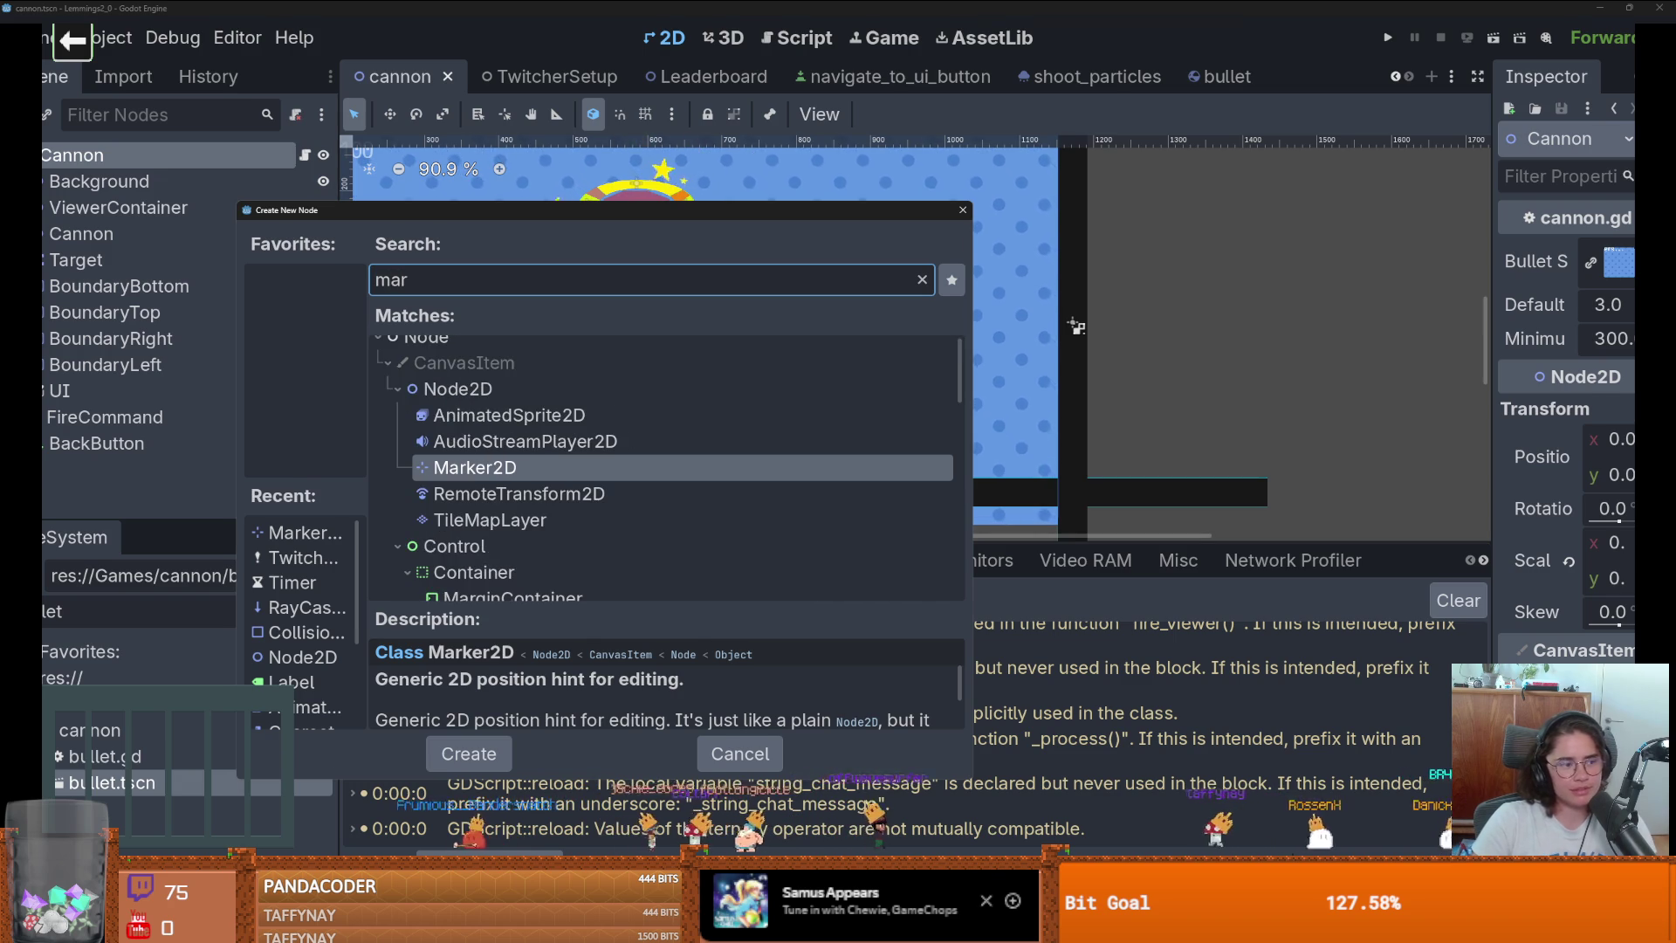
Add a Marker2D node and move it to the arena's left edge.
key(Return)
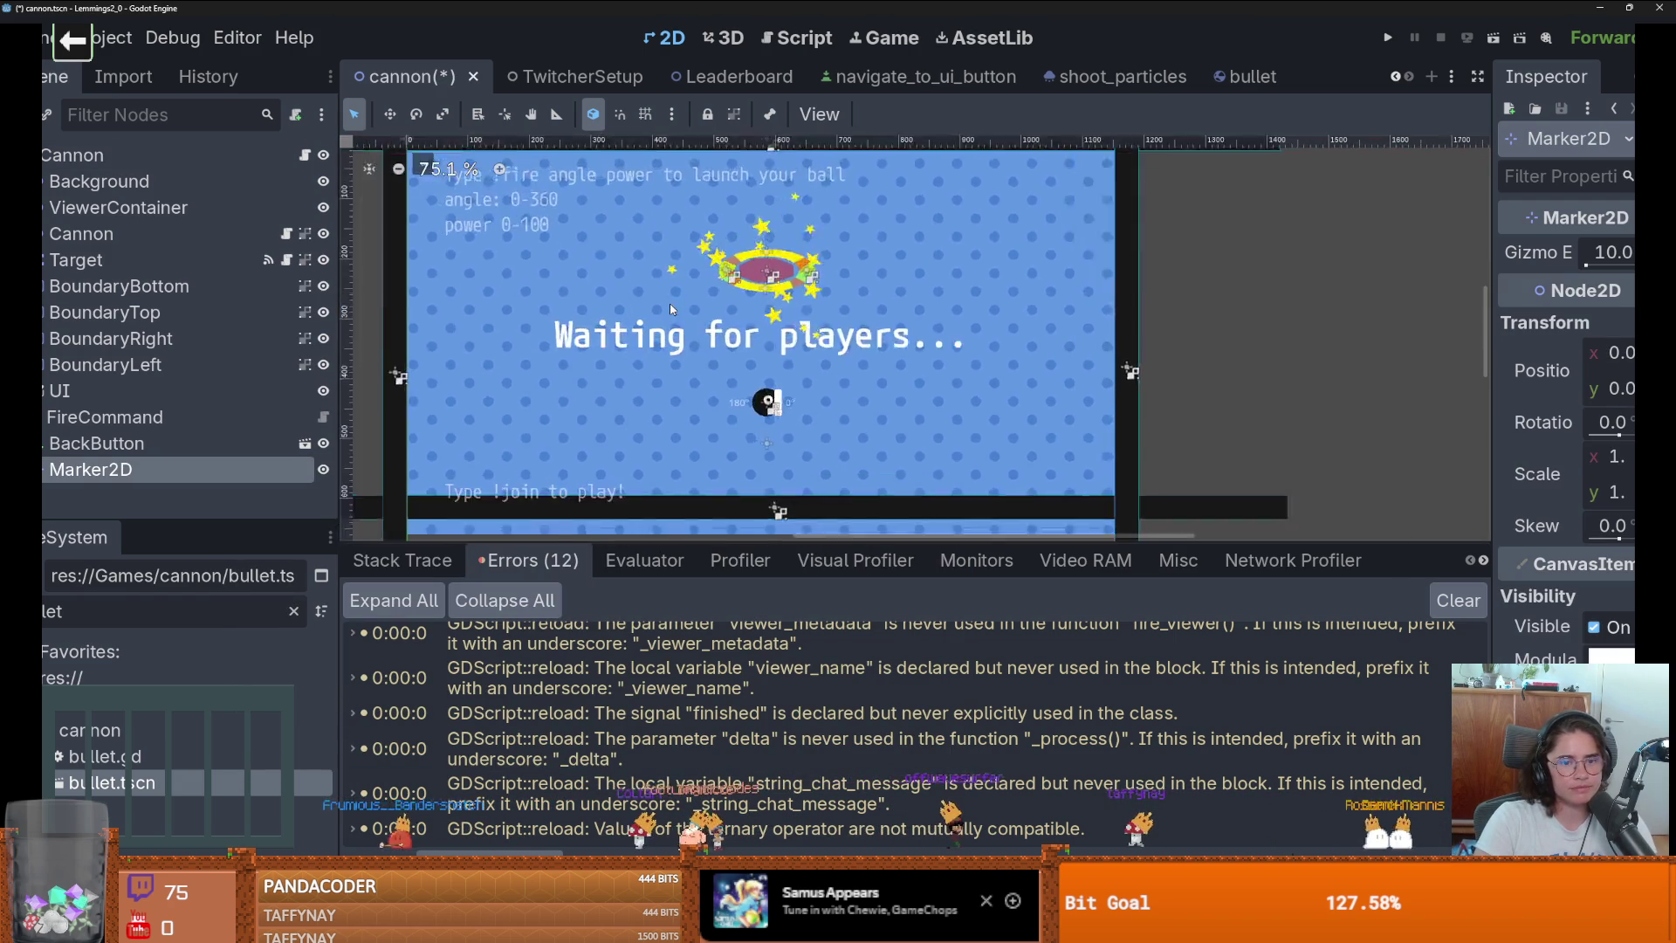
right_click(572, 321)
click(611, 365)
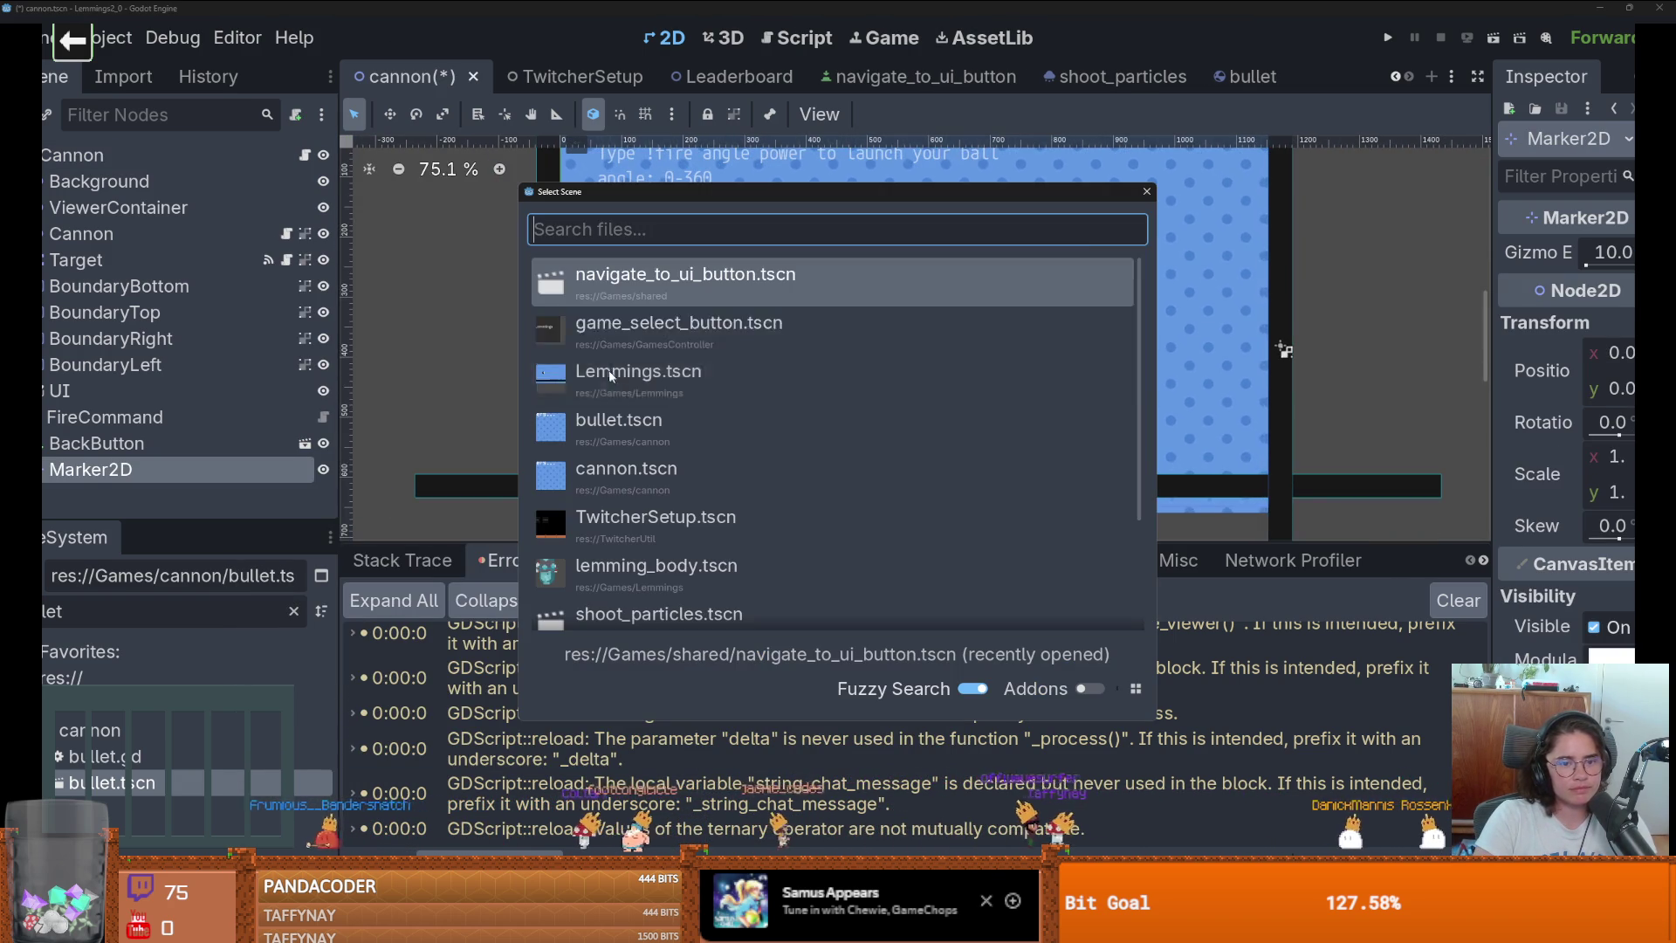
key(Escape)
right_click(573, 330)
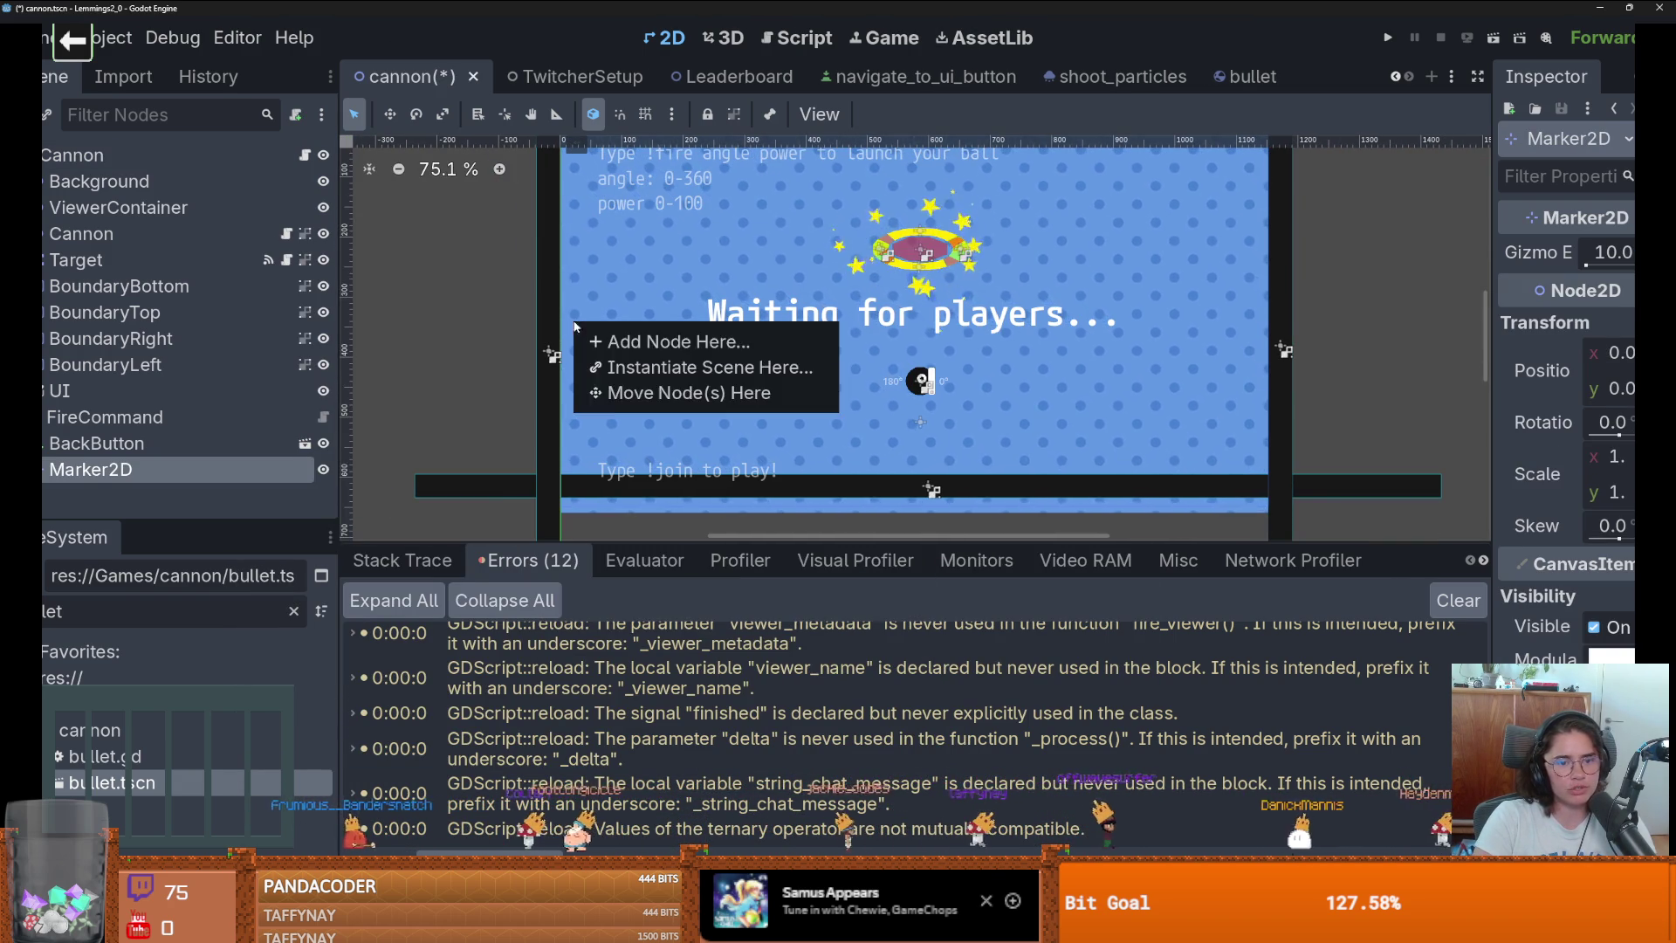
click(611, 386)
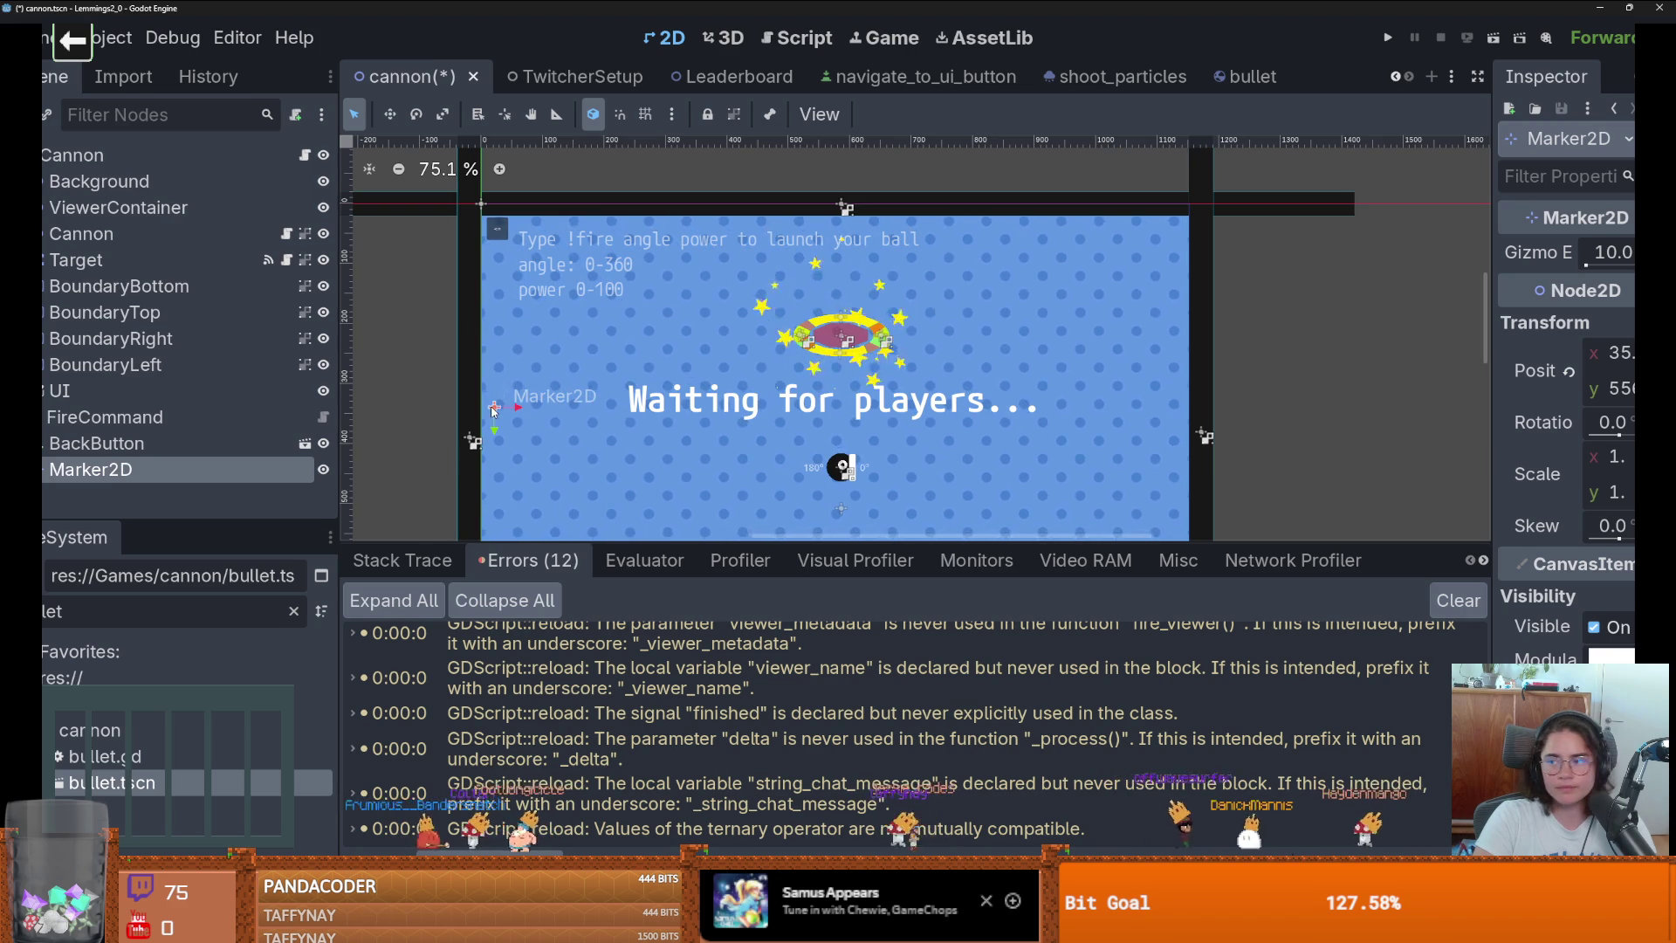
Duplicate the marker three times for the top, right and bottom edges, then save the scene.
drag(493, 410, 634, 350)
key(ctrl+d)
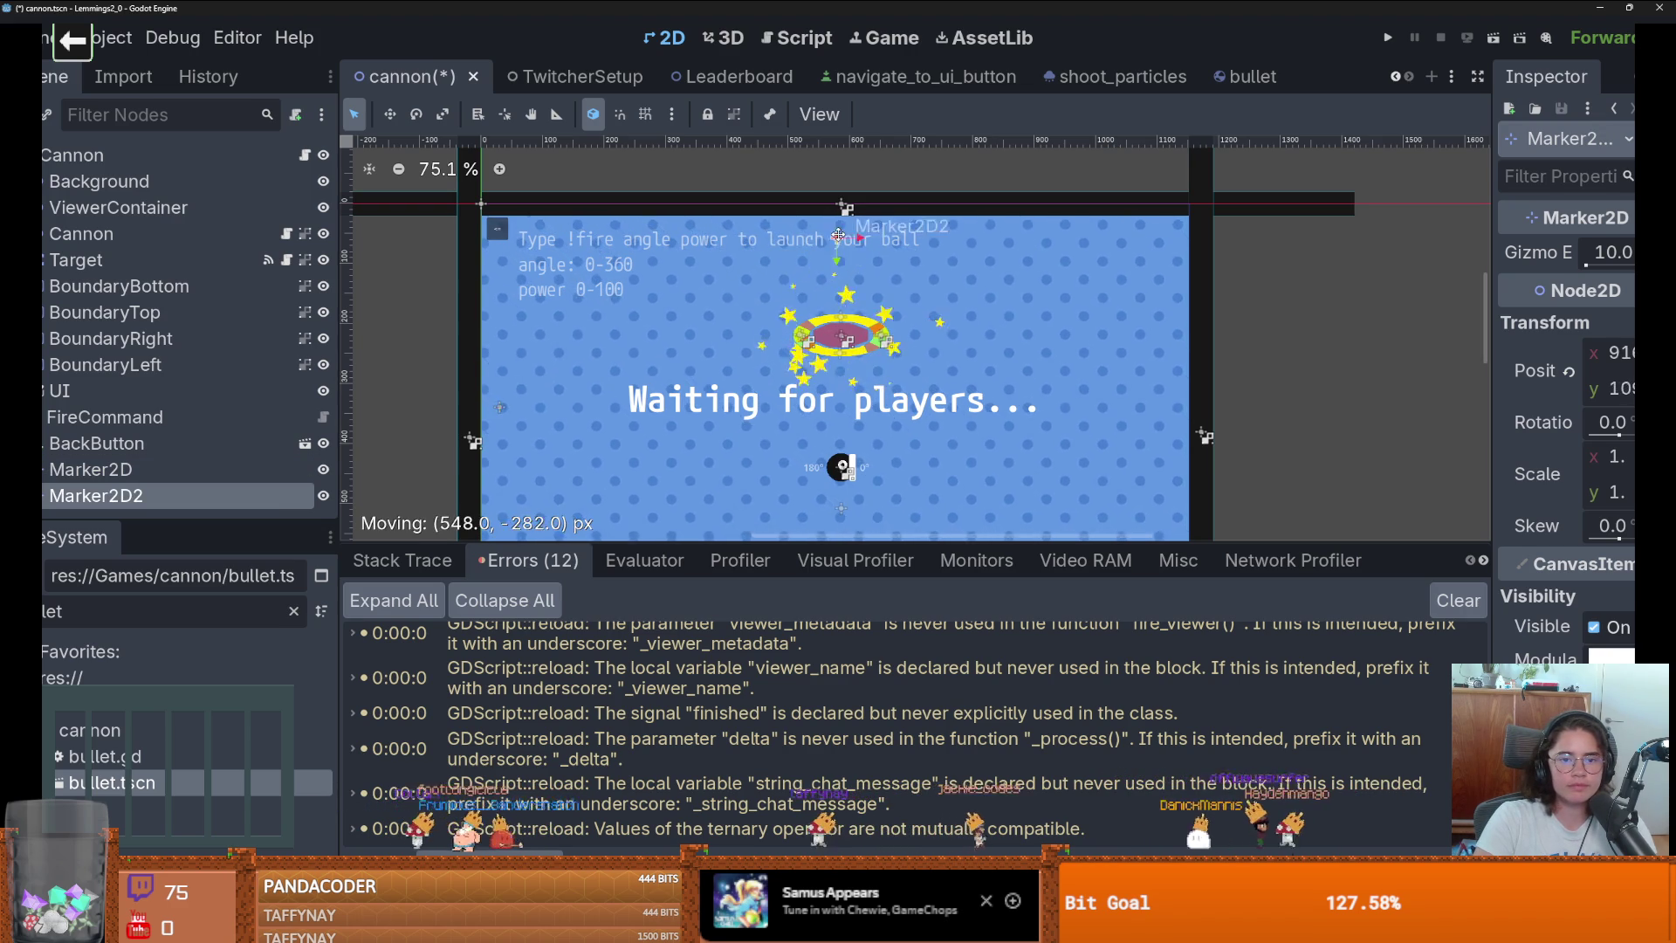
key(ctrl+d)
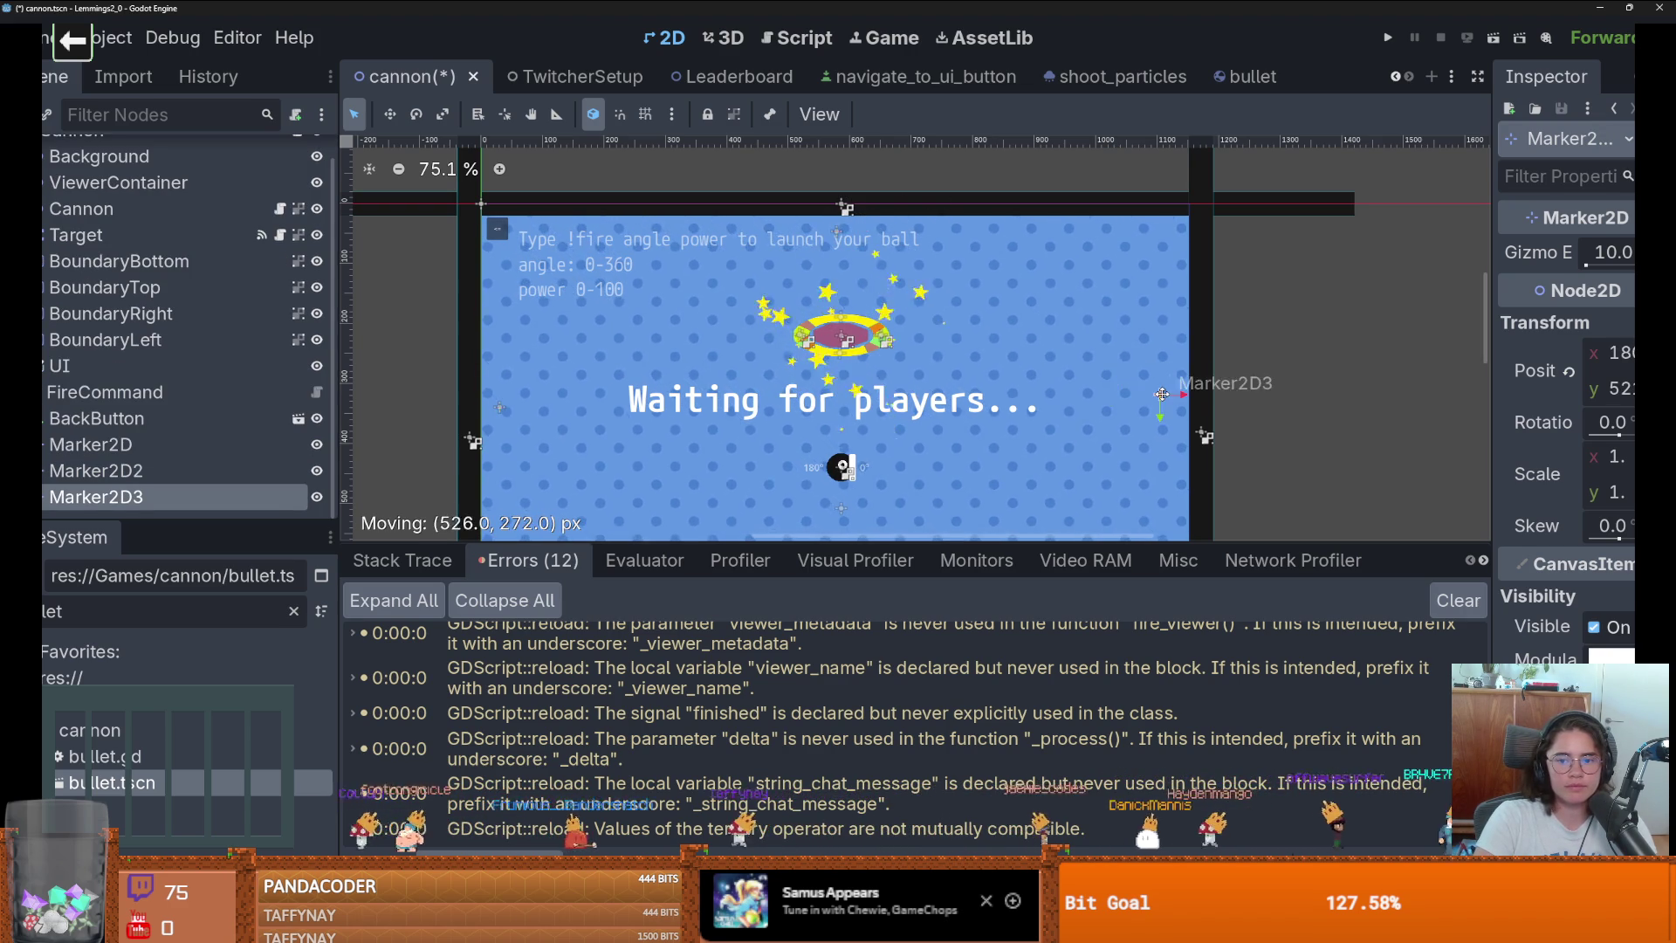
scroll(1152, 415, down, 3)
key(ctrl+d)
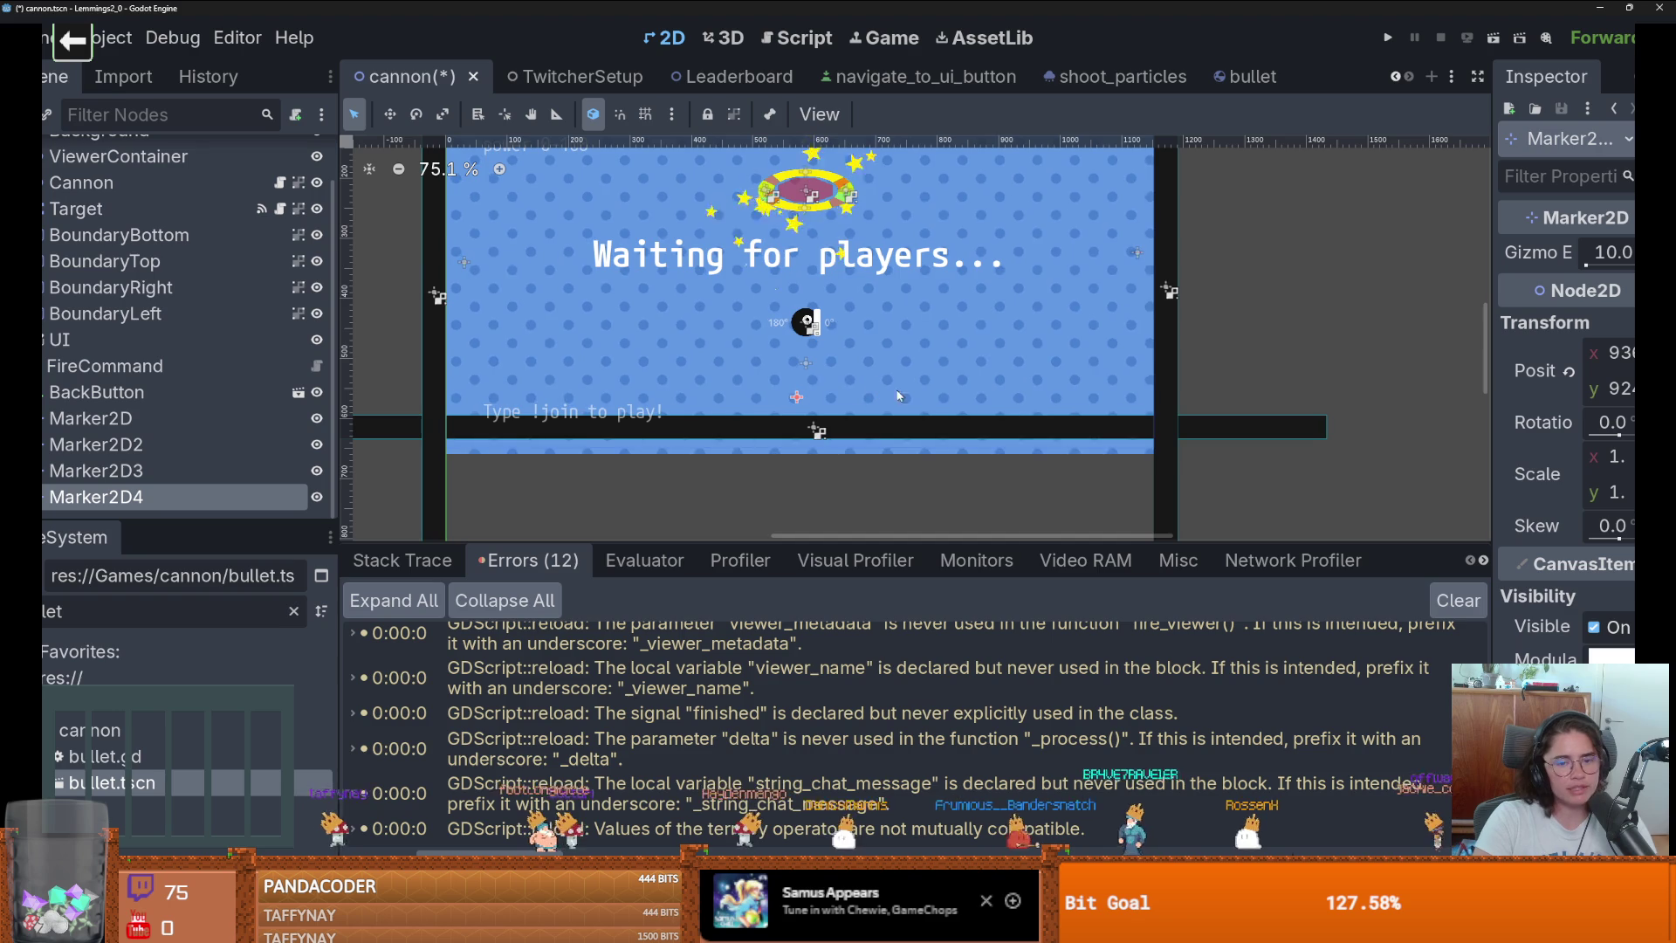
key(ctrl+s)
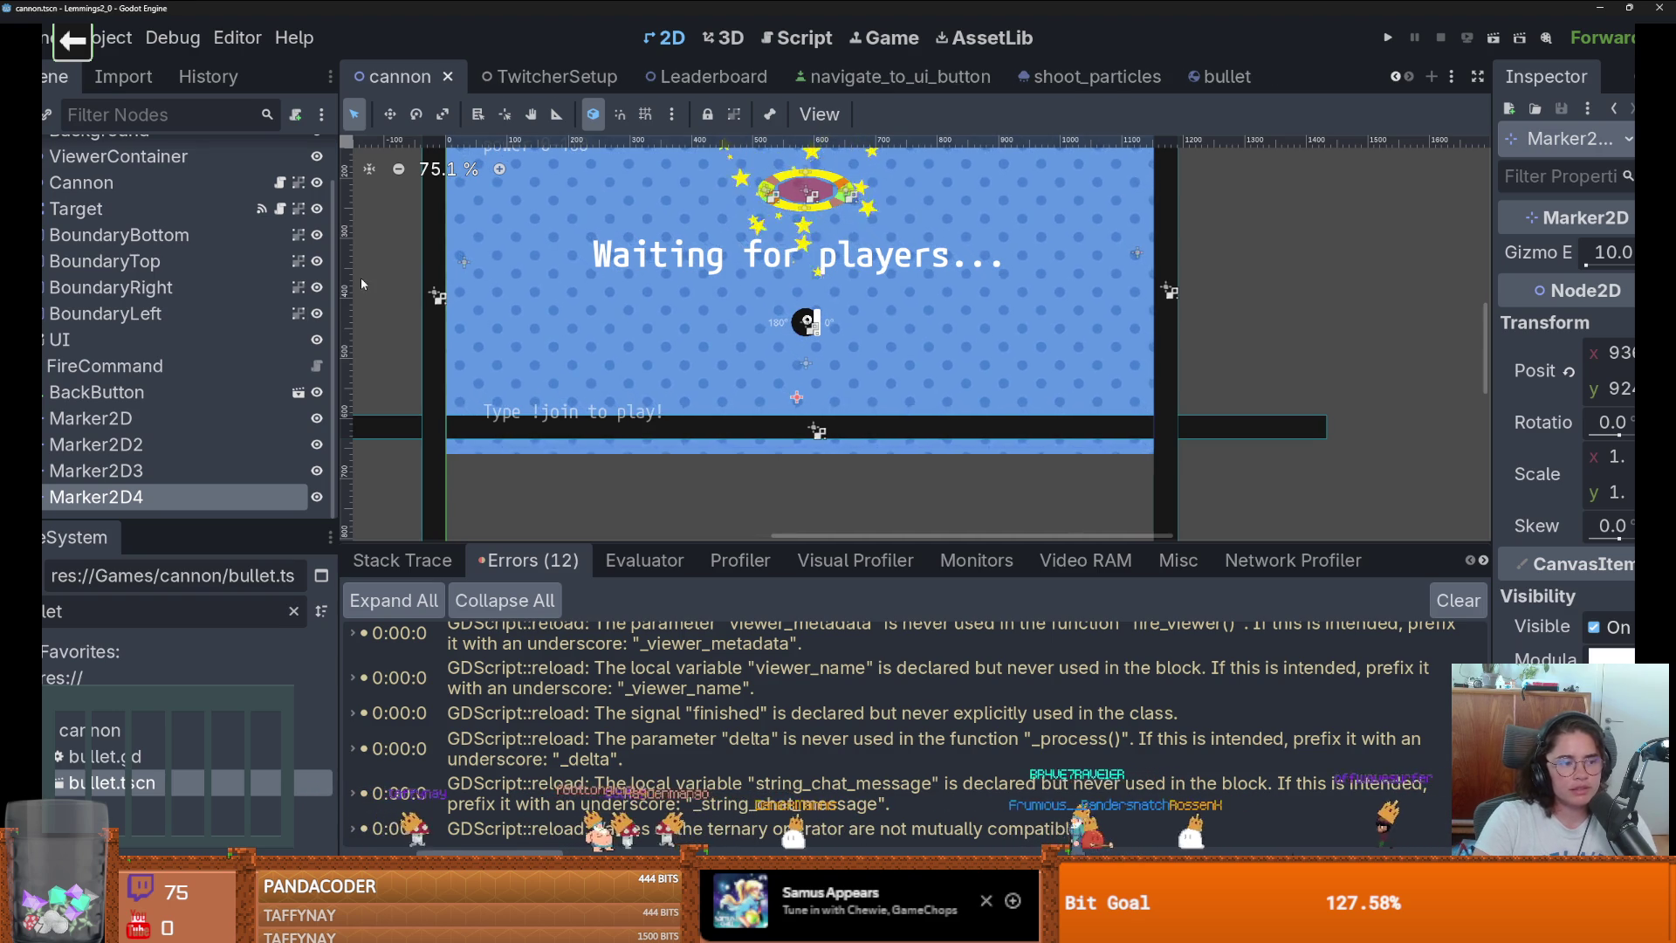
Check the Marker2D nodes' positions and enlarge the scene tree to show all four markers.
click(157, 418)
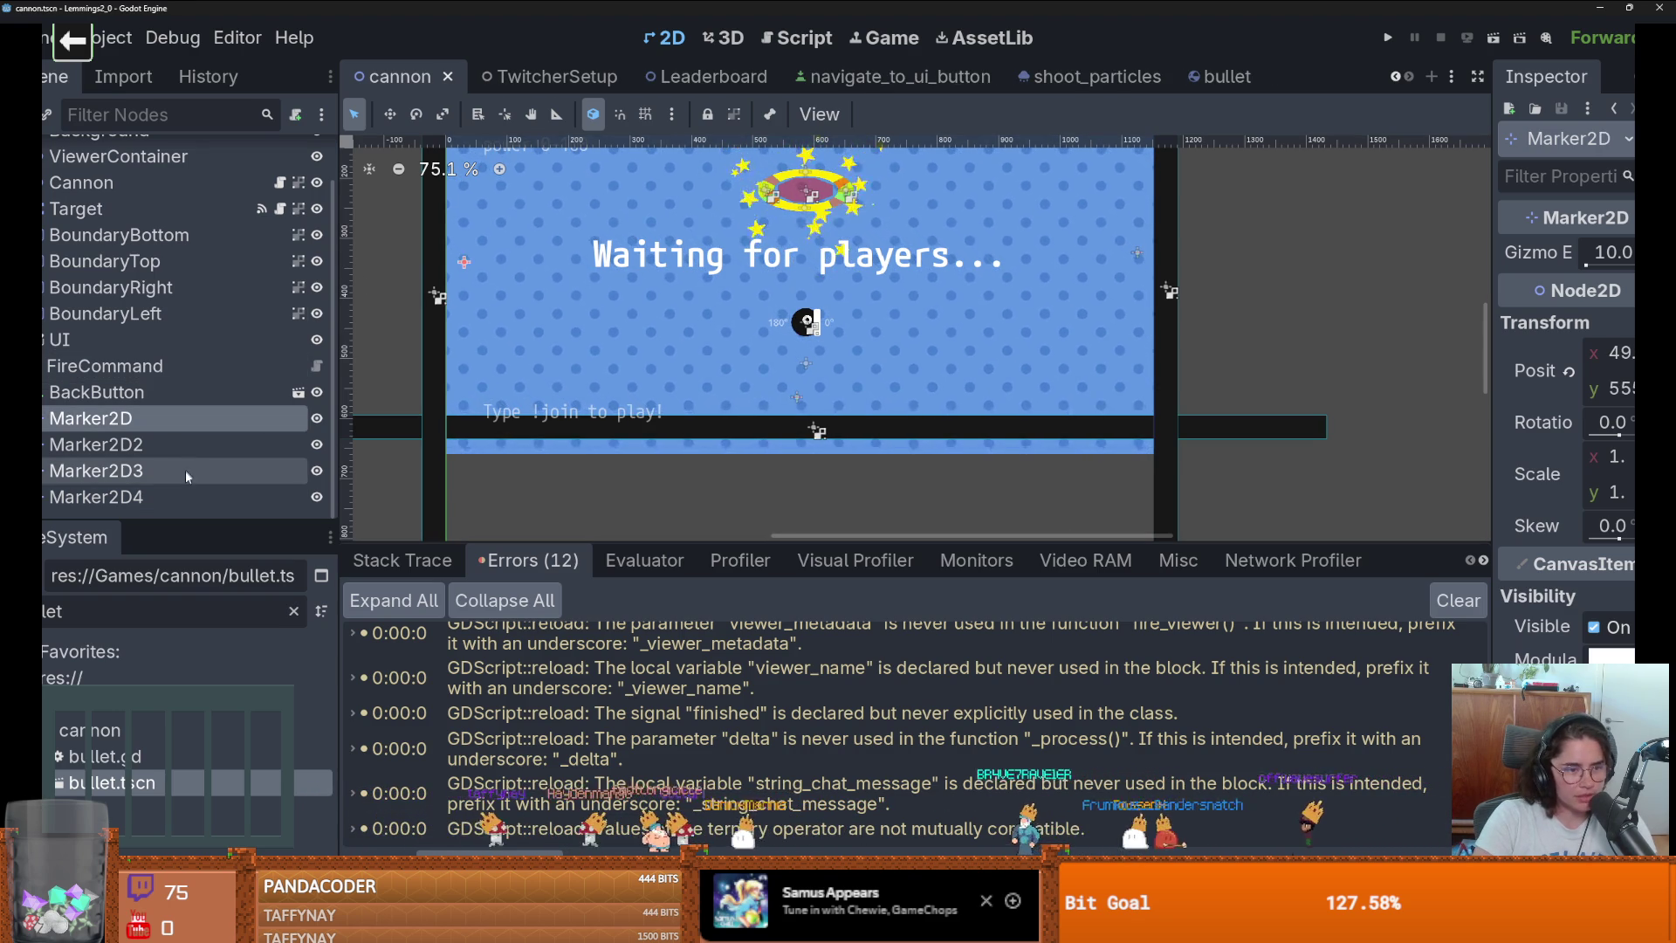
shift+click(175, 497)
key(Down)
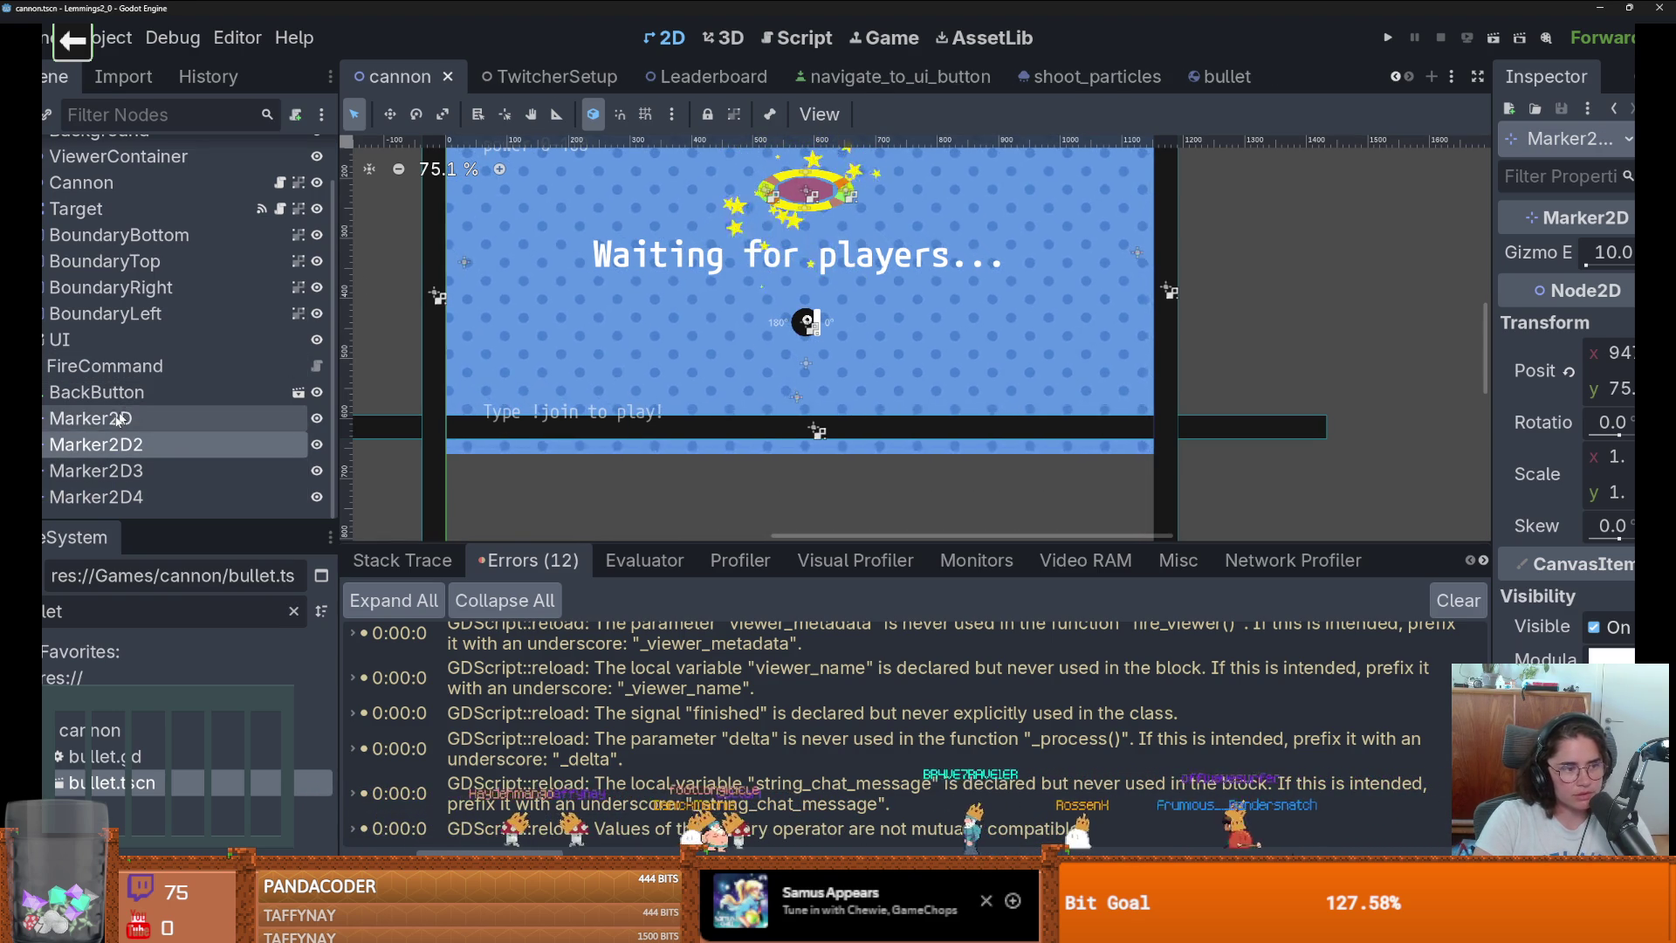
click(118, 419)
scroll(123, 410, up, 1)
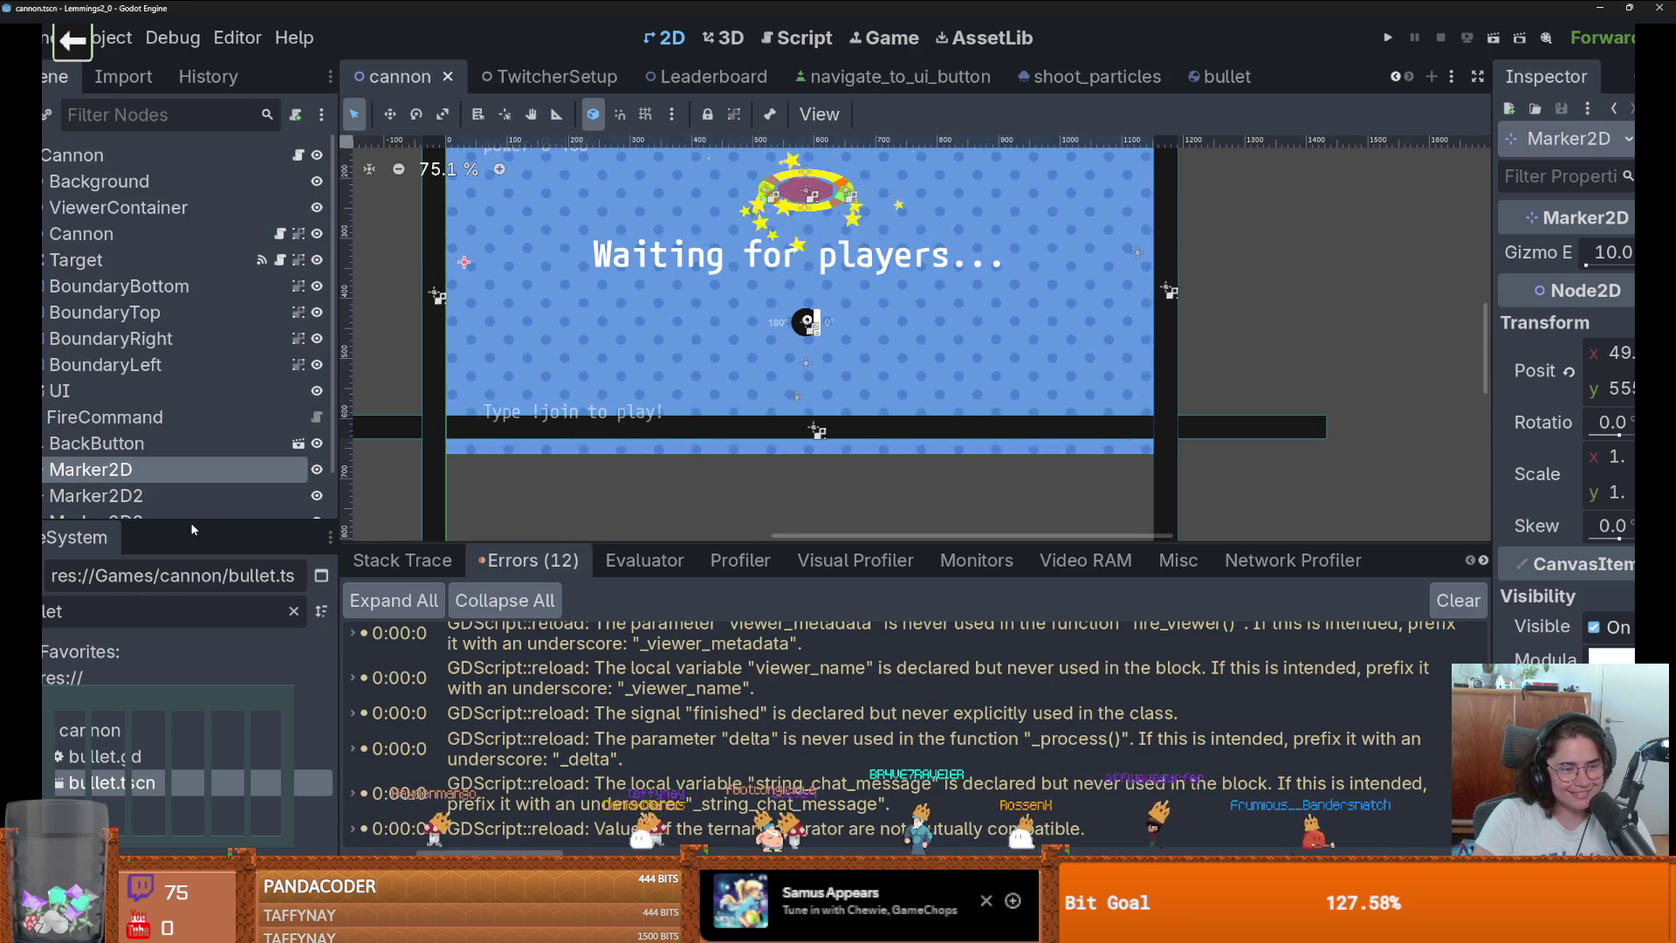
drag(192, 529, 192, 578)
Rename the markers LeftBoundary, TopBoundary, RightBoundary and BottomBoundary.
double_click(105, 470)
text(LeftBoundar)
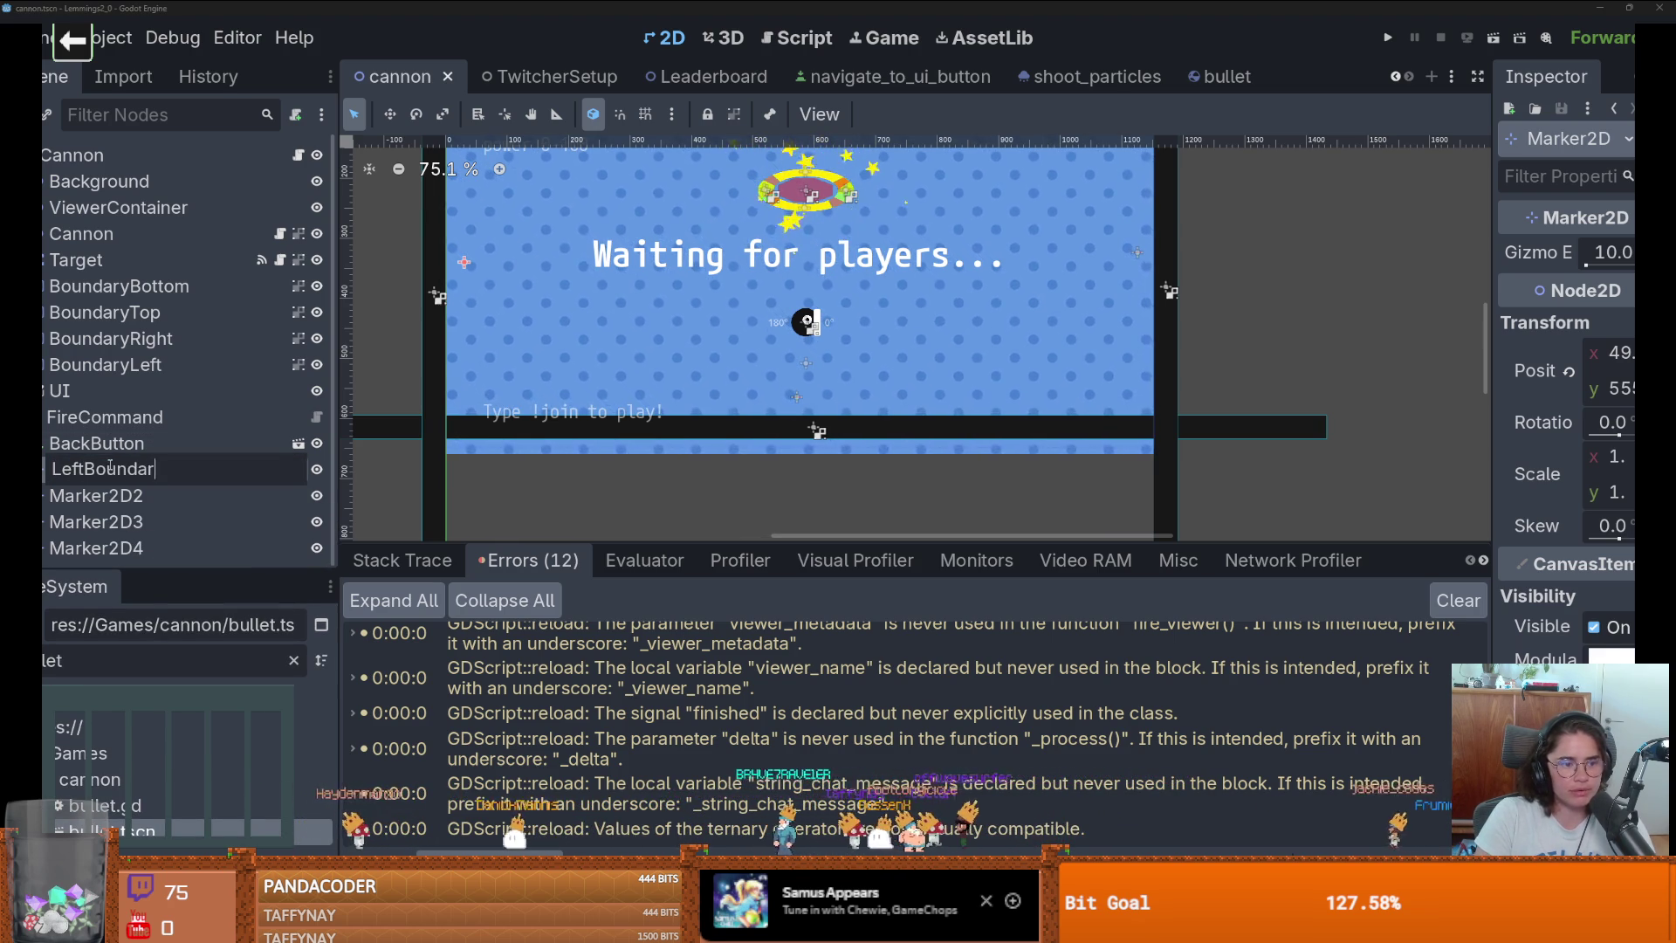
text(y)
key(Return)
double_click(148, 492)
text(TopBoundary)
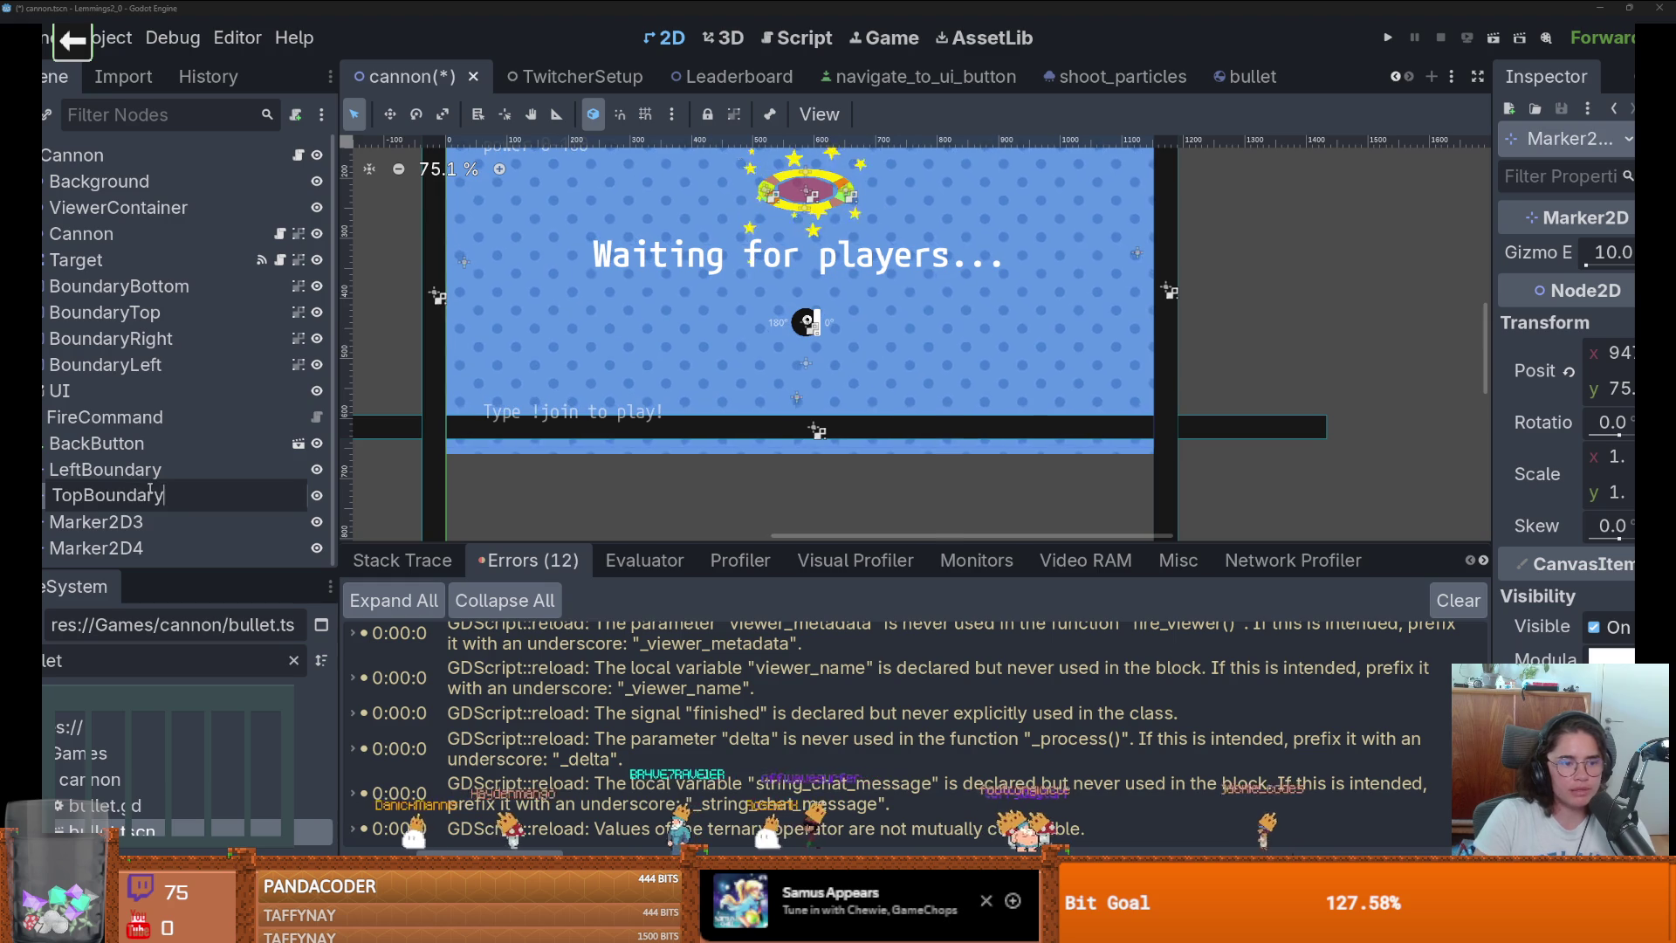
key(Return)
double_click(211, 524)
text(RightBound)
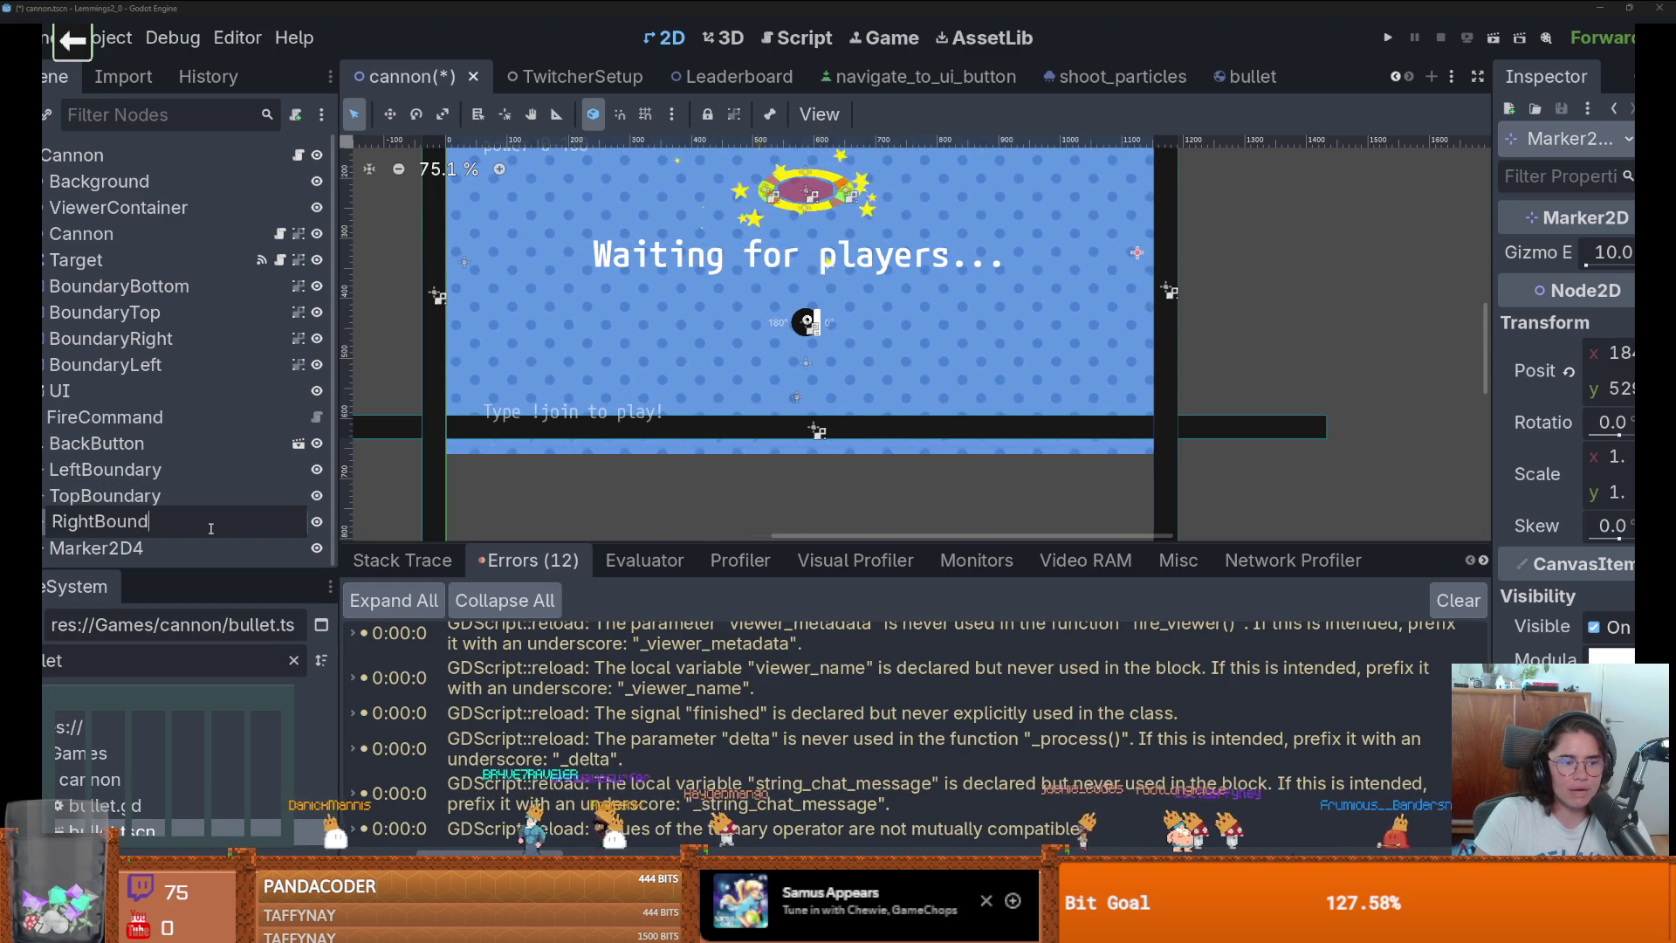
text(ary)
key(Return)
double_click(212, 540)
text(BottomBound)
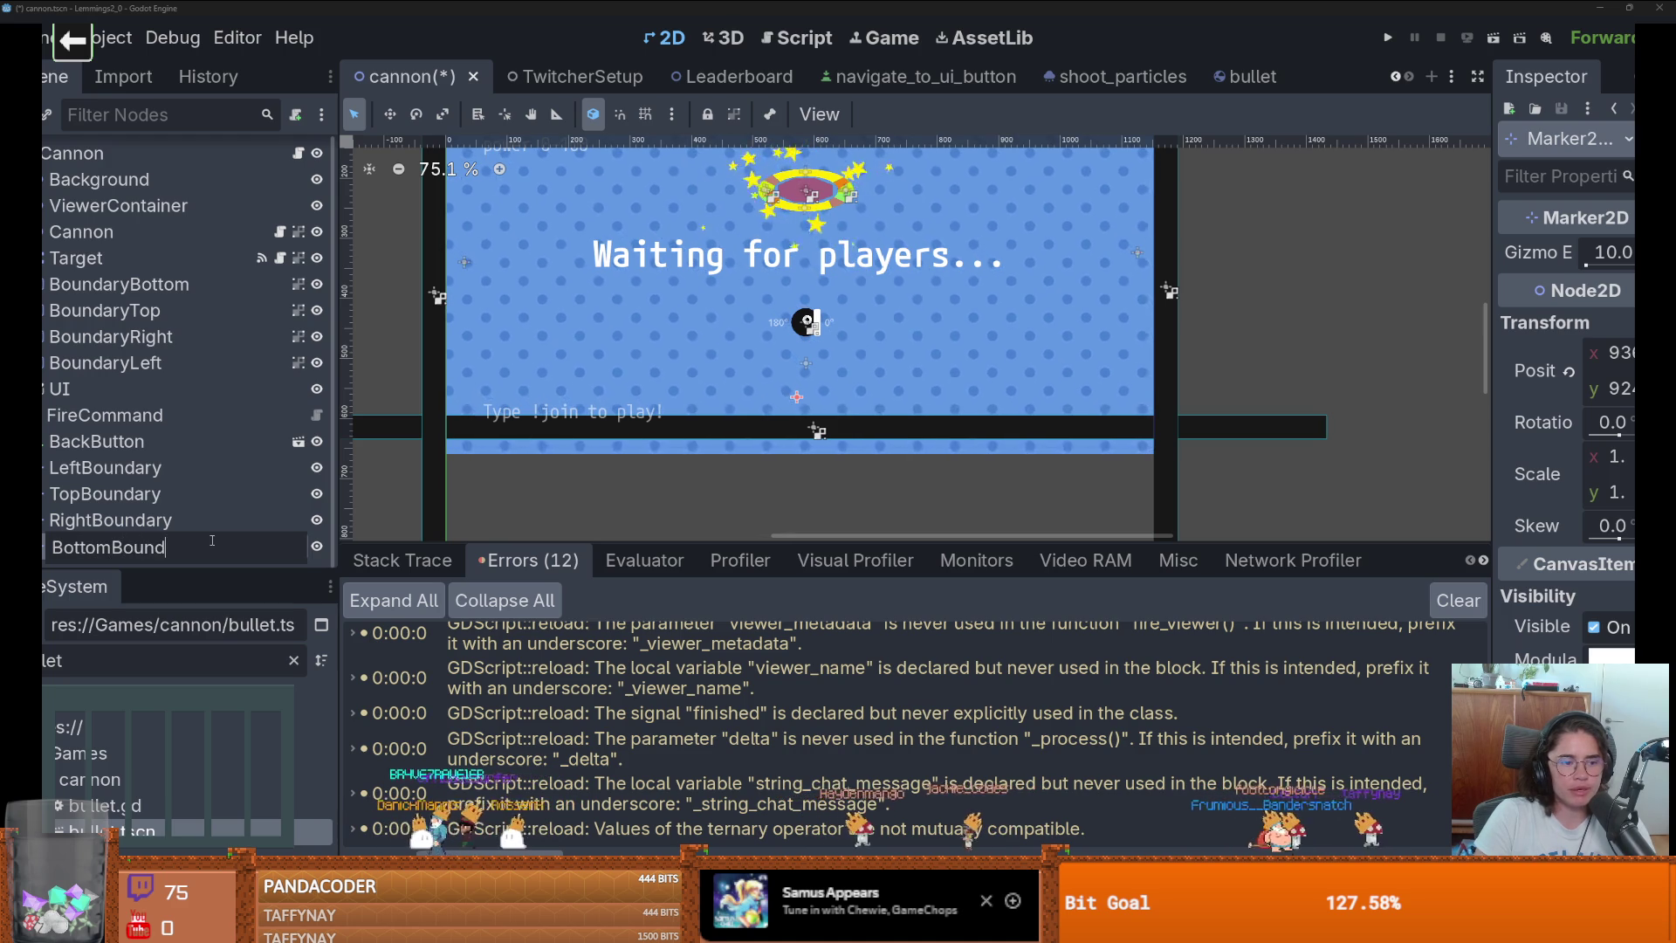
text(ary)
key(Return)
click(298, 154)
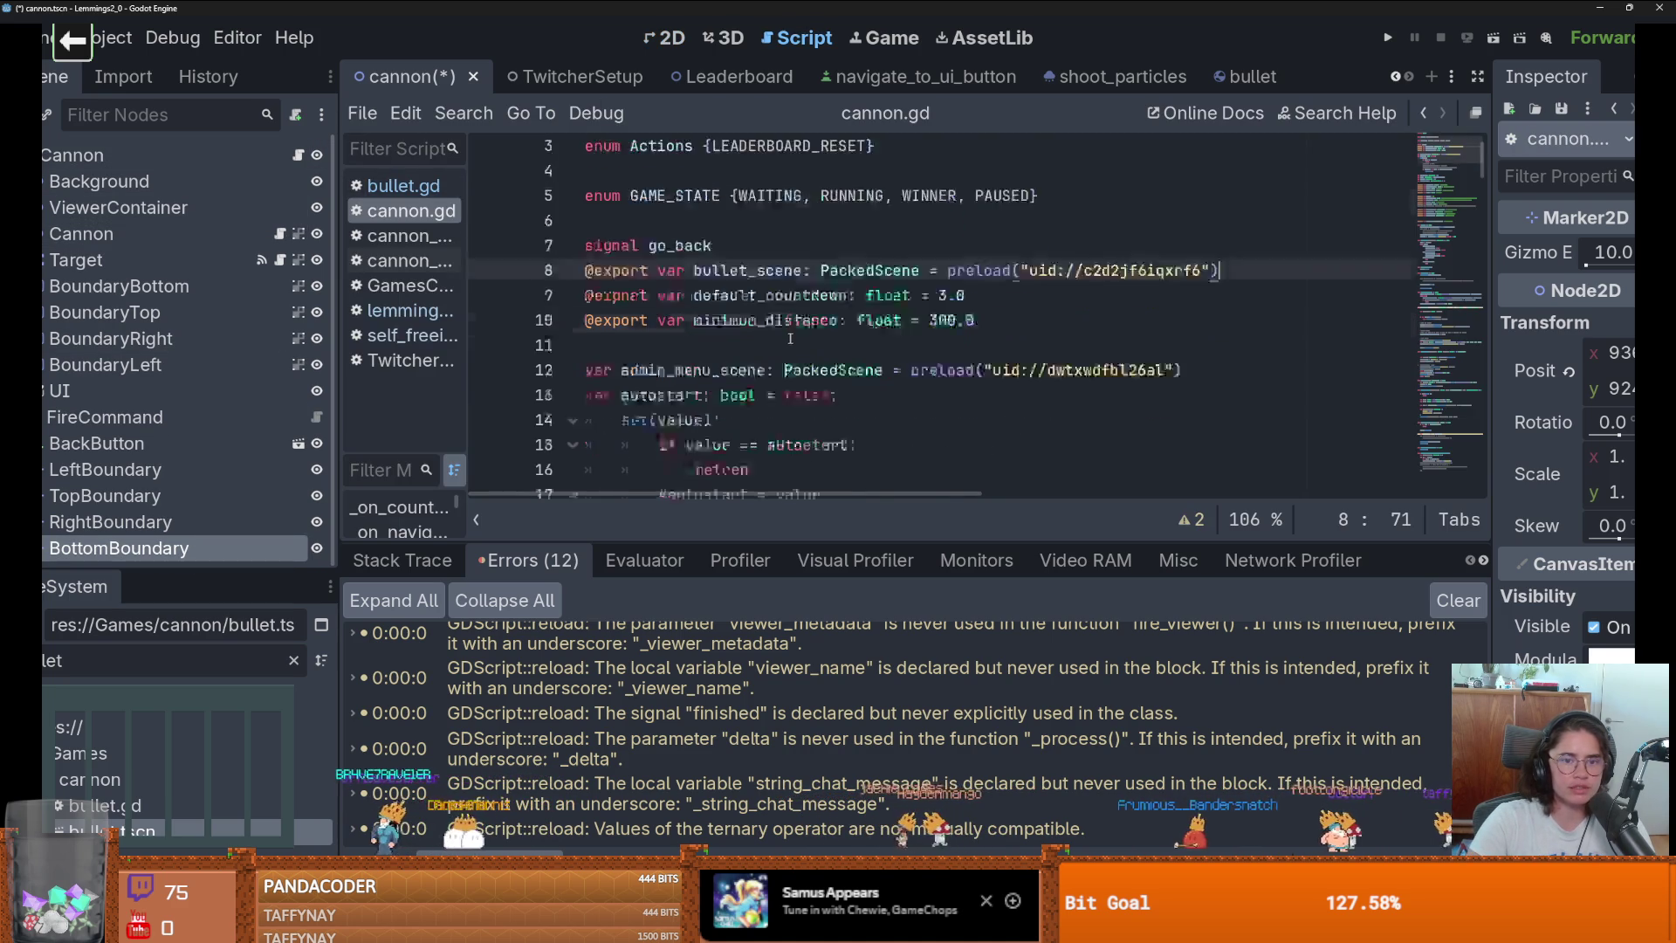
scroll(790, 338, down, 10)
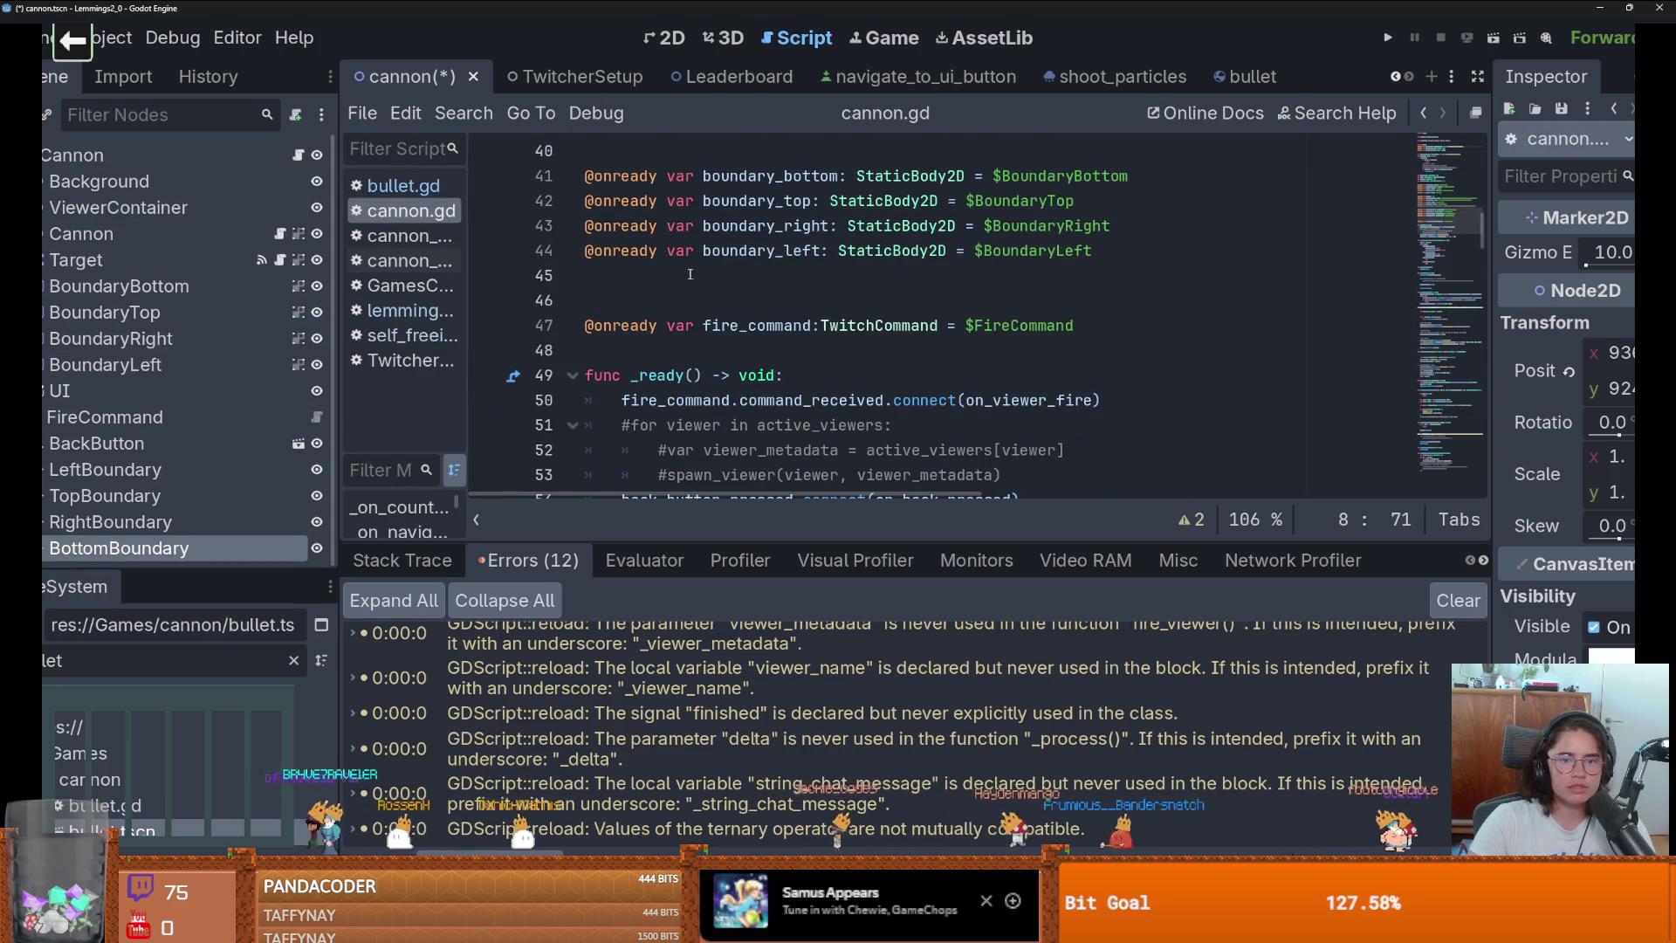
click(213, 467)
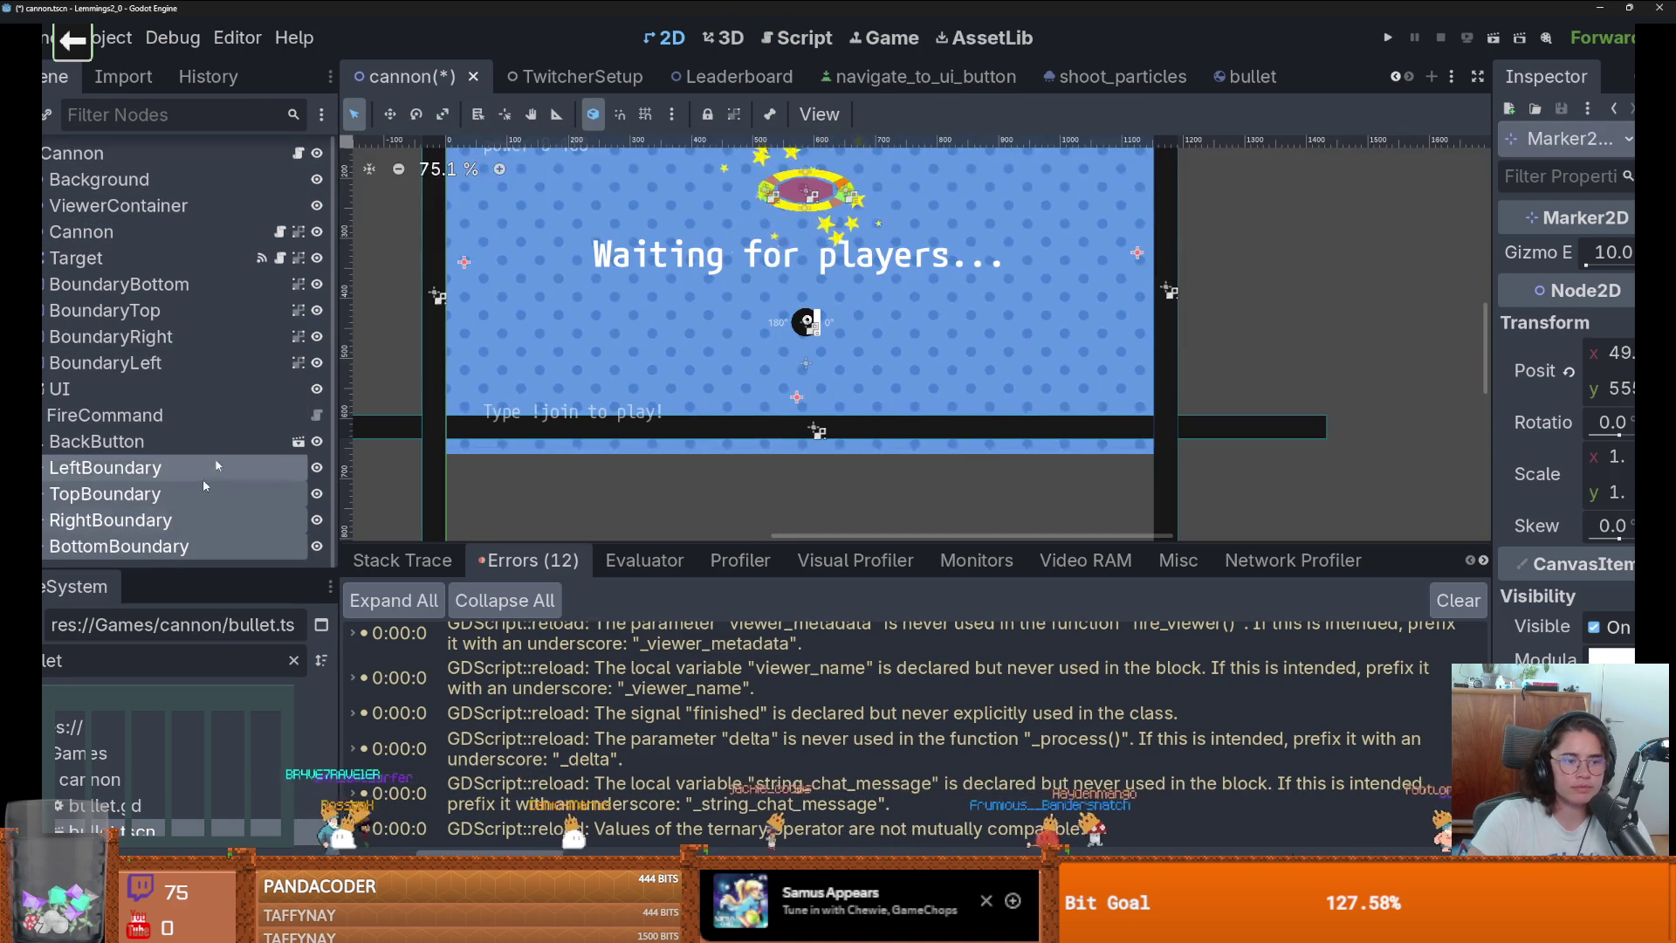
mouse_move(217, 465)
mouse_down()
mouse_move(449, 419)
mouse_move(610, 292)
mouse_up()
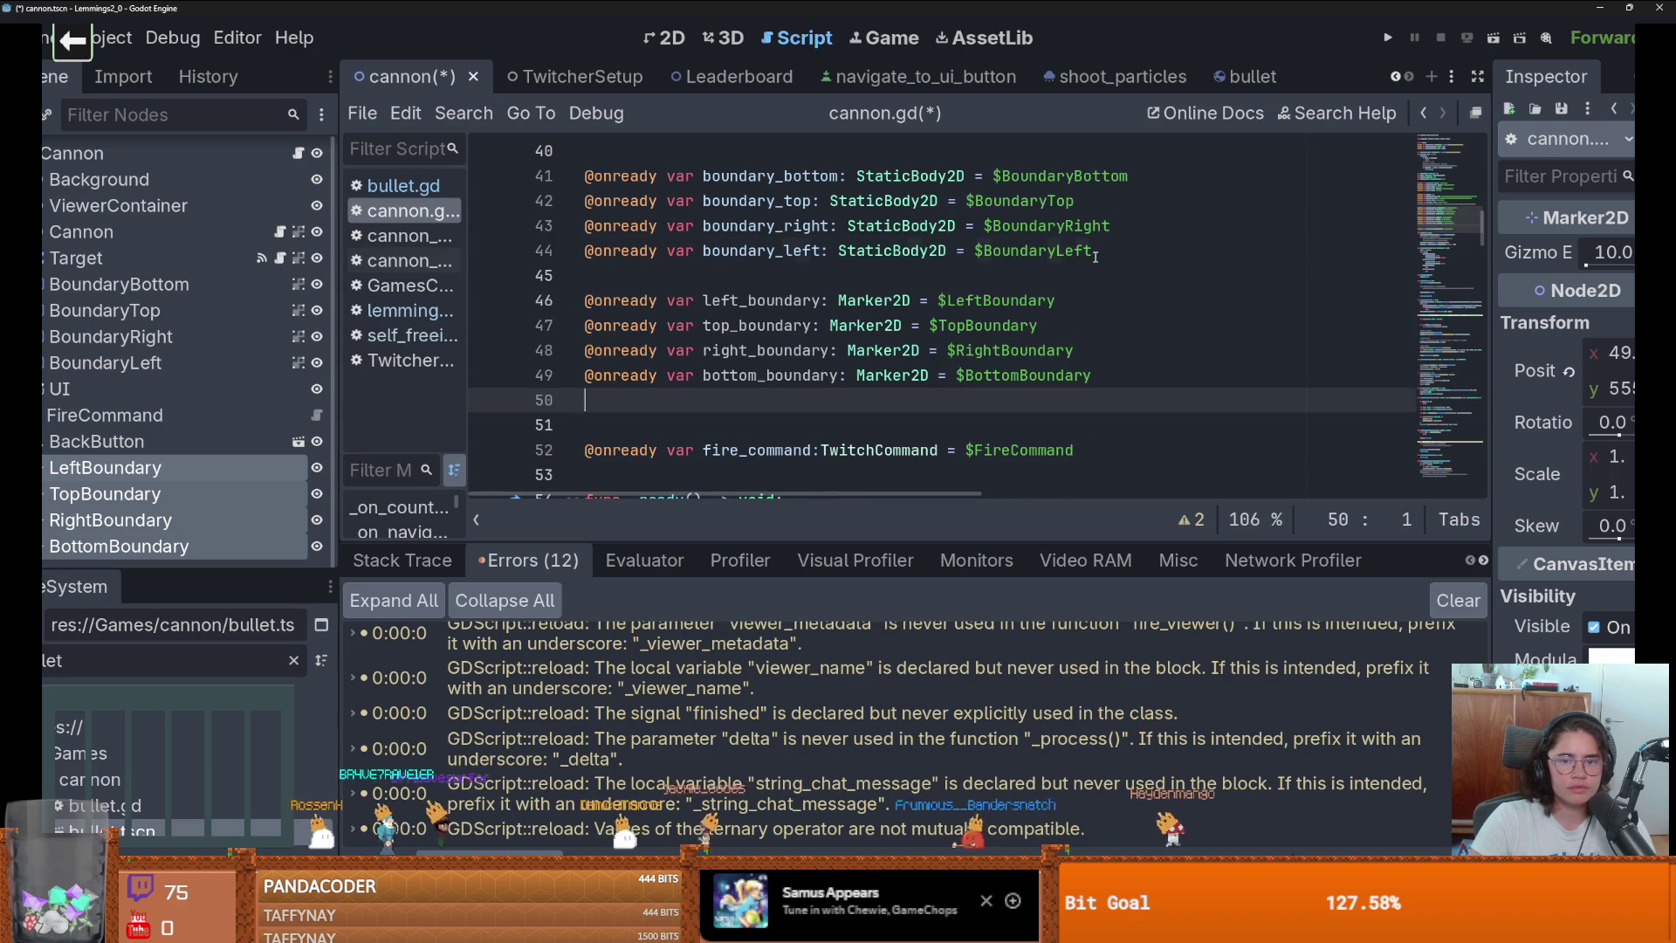
scroll(1096, 255, down, 15)
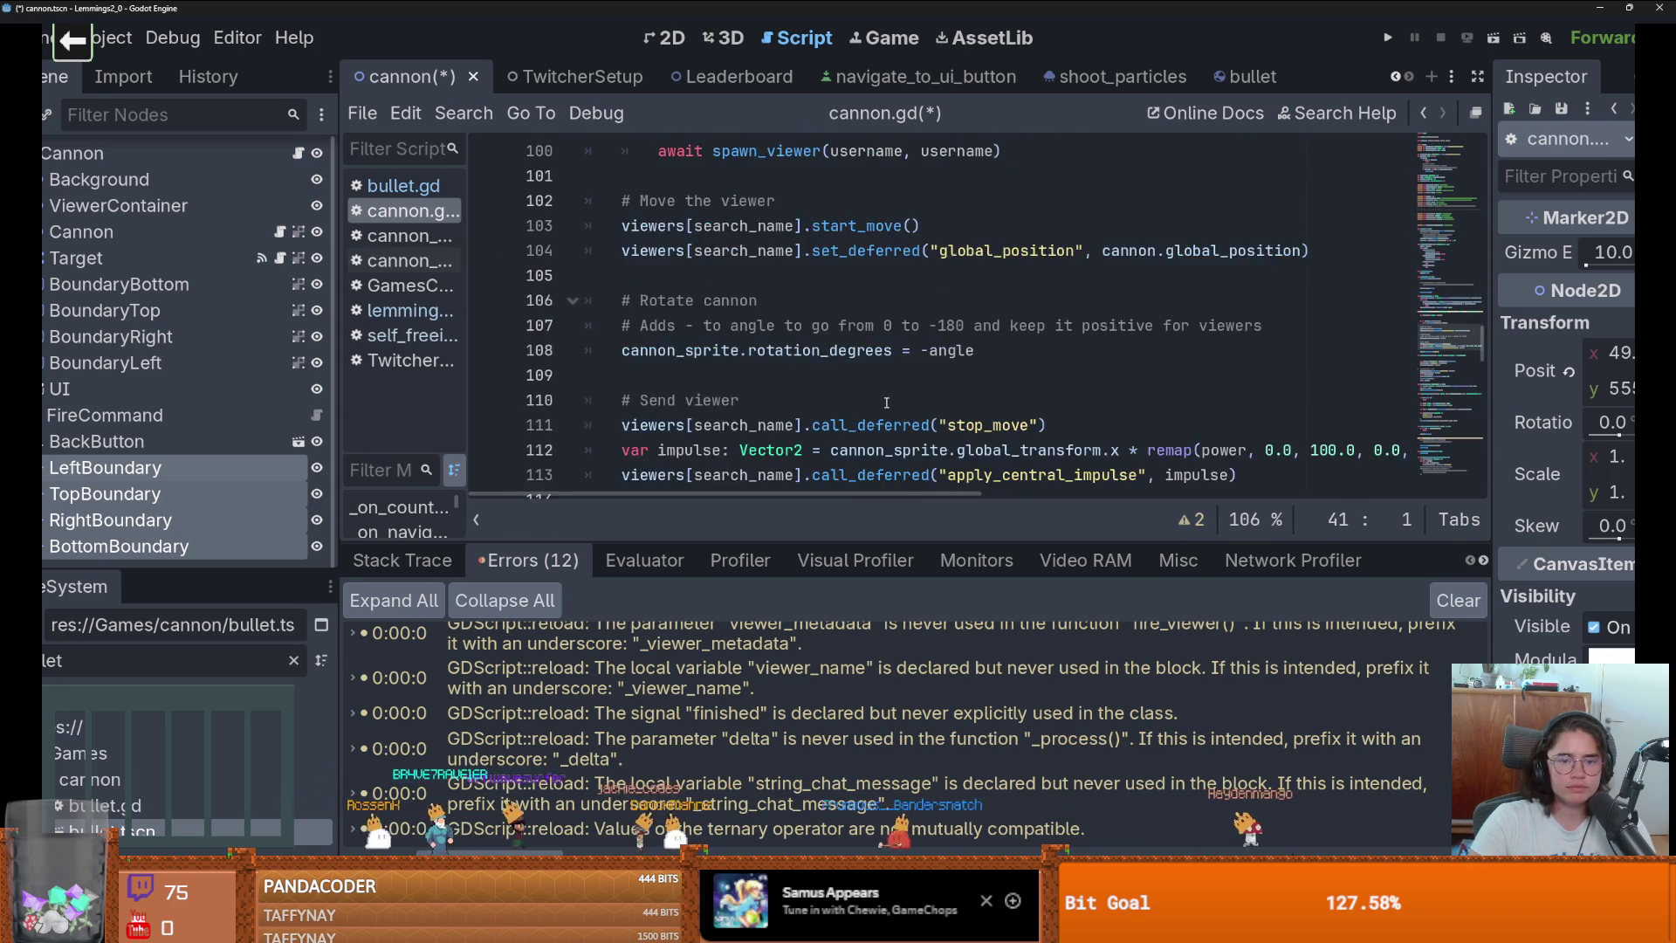
ctrl+scroll(886, 402, down, 2)
scroll(886, 402, down, 10)
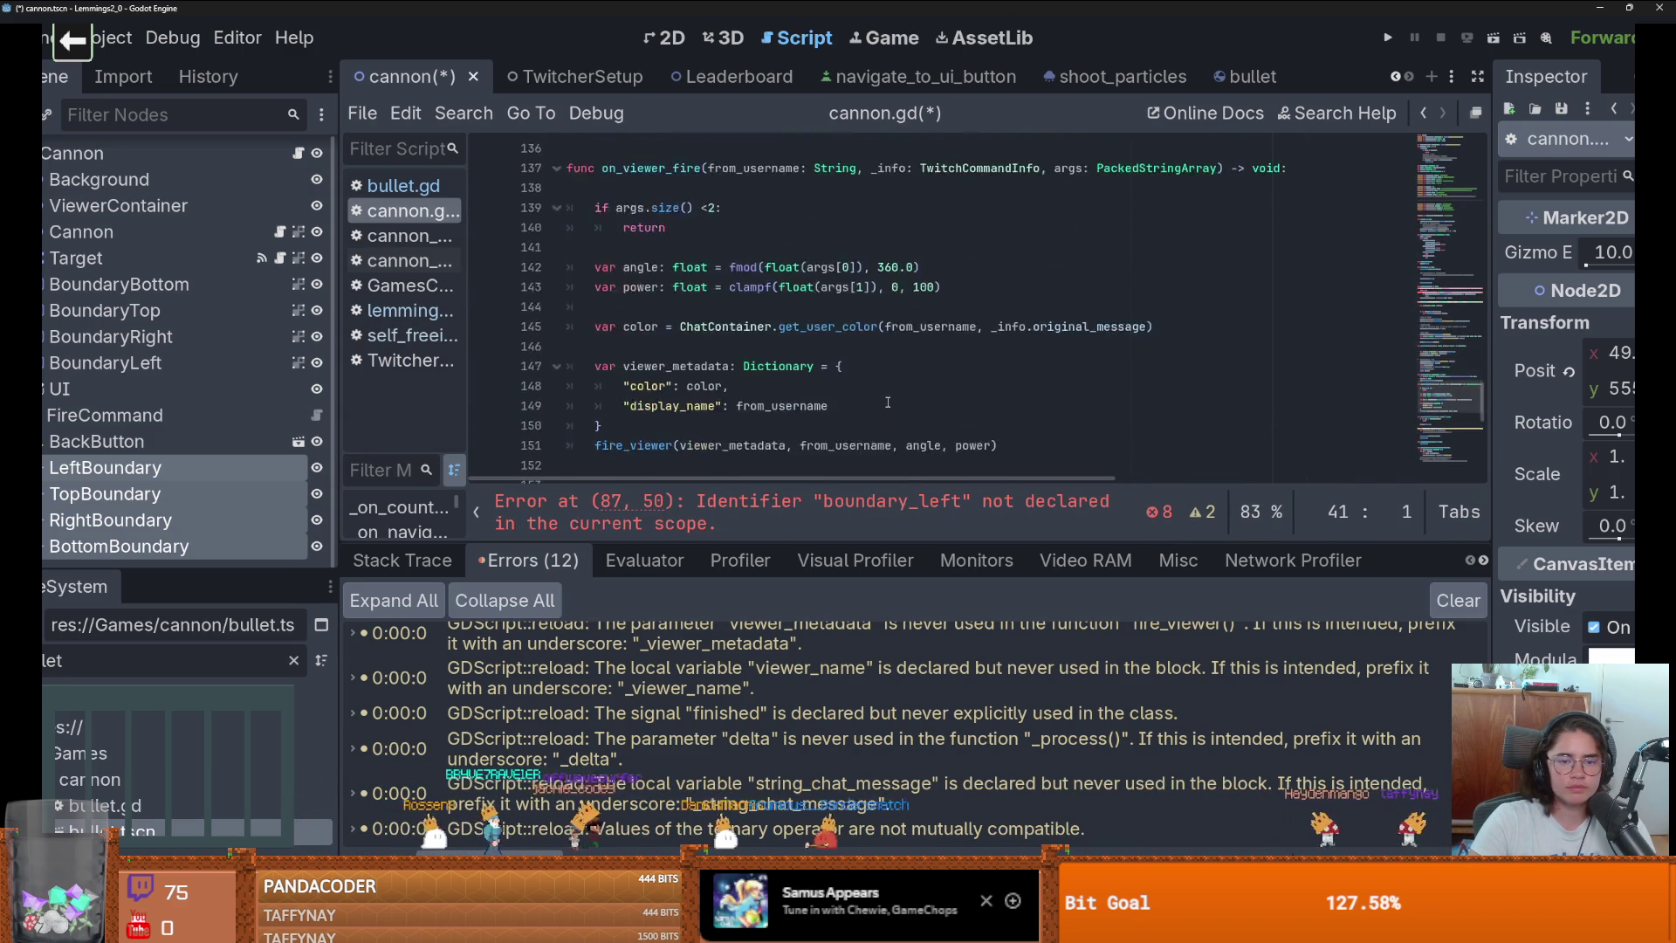
scroll(888, 402, down, 4)
ctrl+scroll(887, 402, up, 2)
scroll(888, 402, down, 6)
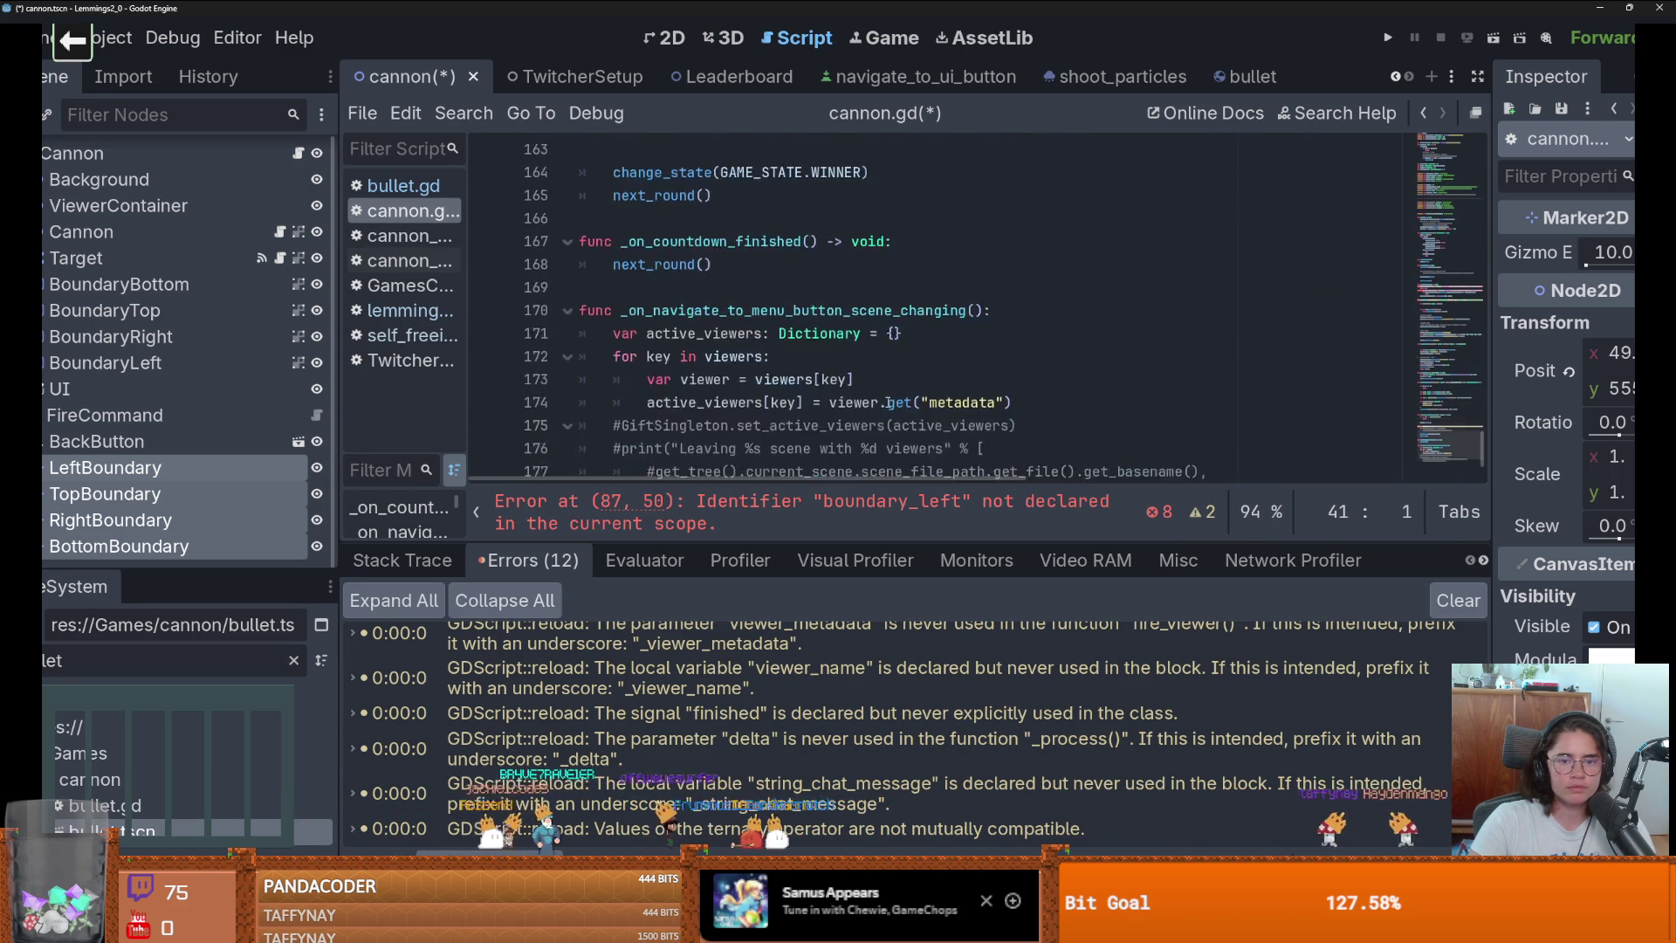
scroll(887, 403, up, 18)
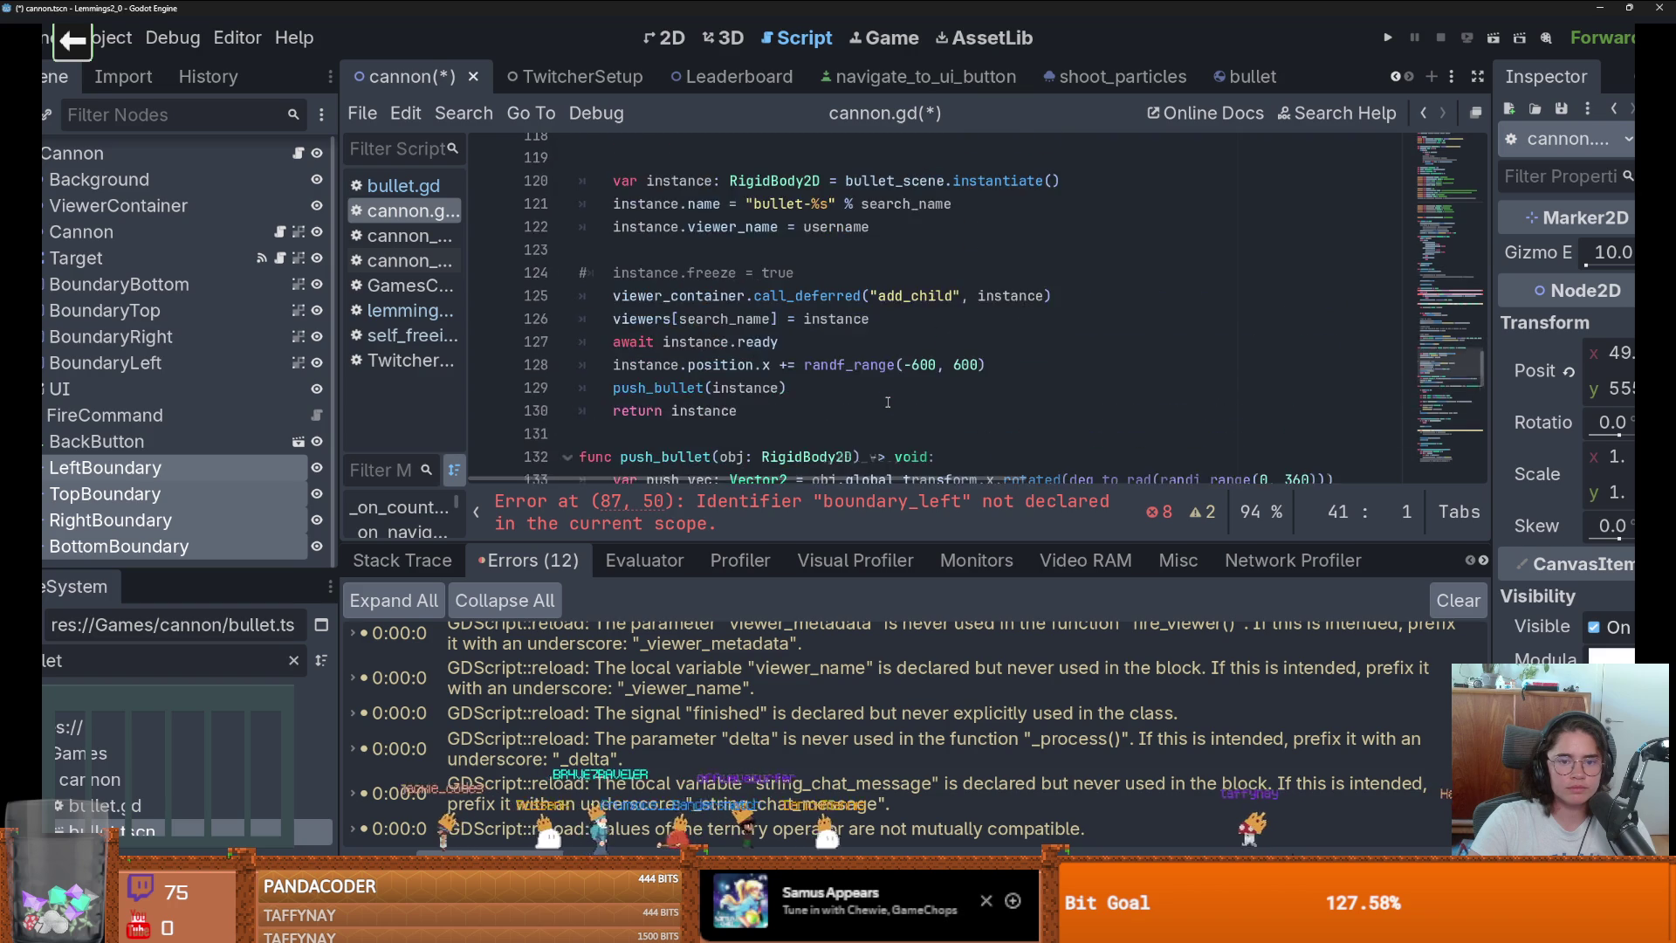
scroll(888, 402, up, 5)
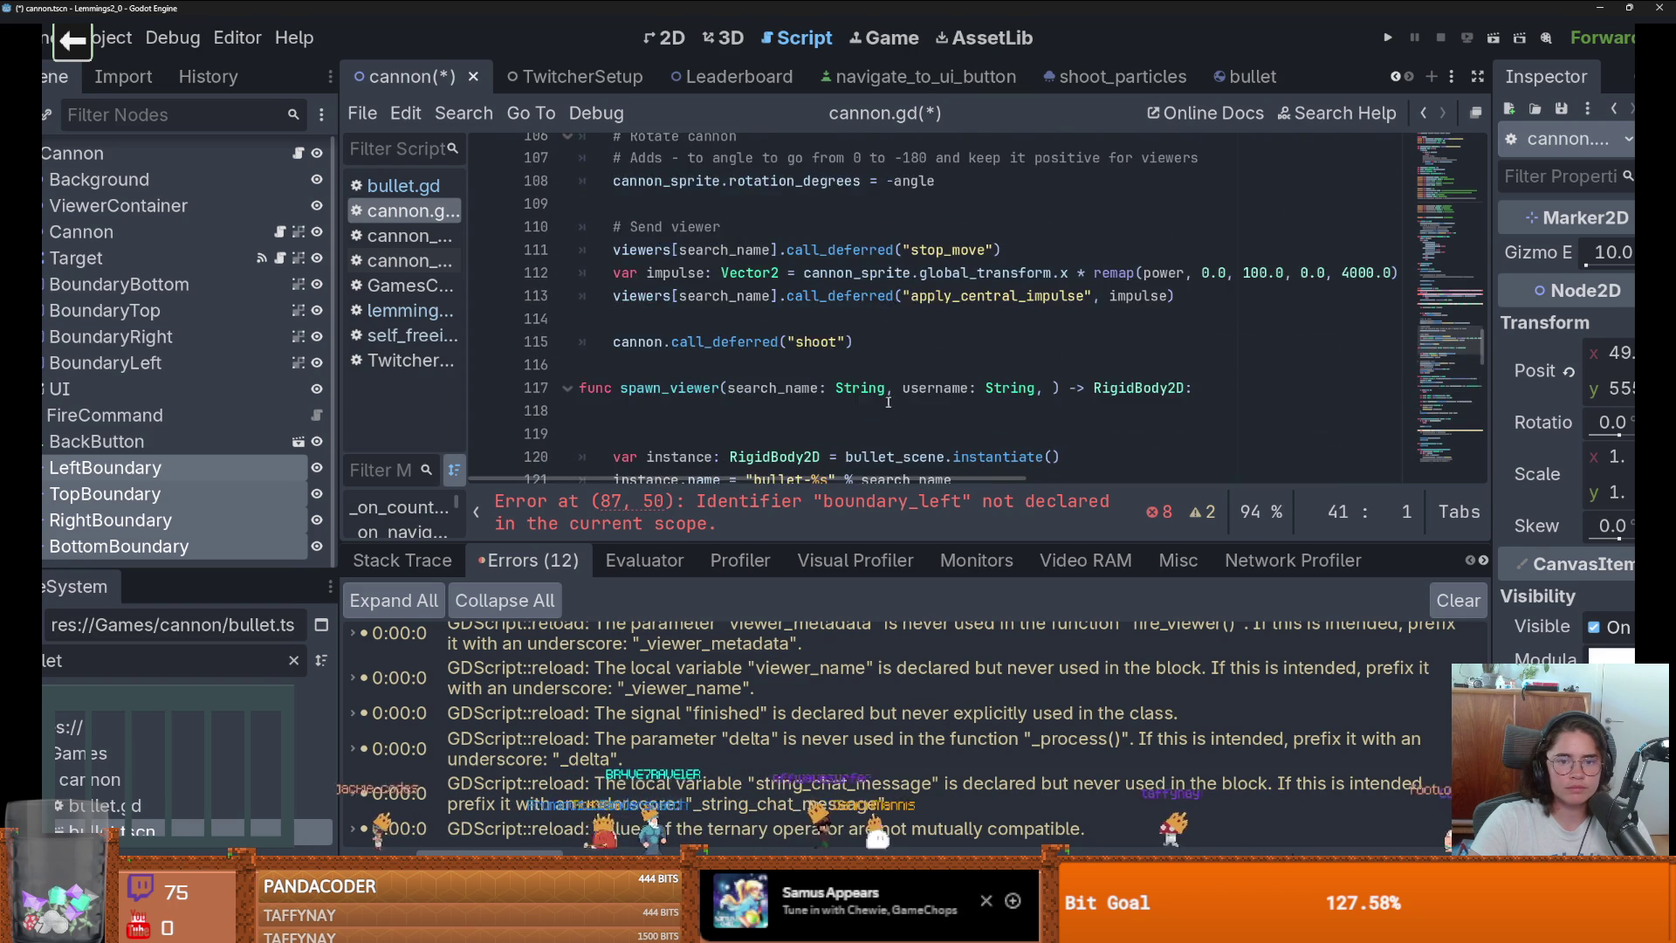
scroll(887, 402, up, 4)
On line 87, replace boundary_left and boundary_right with left_boundary and right_boundary.
scroll(887, 402, up, 1)
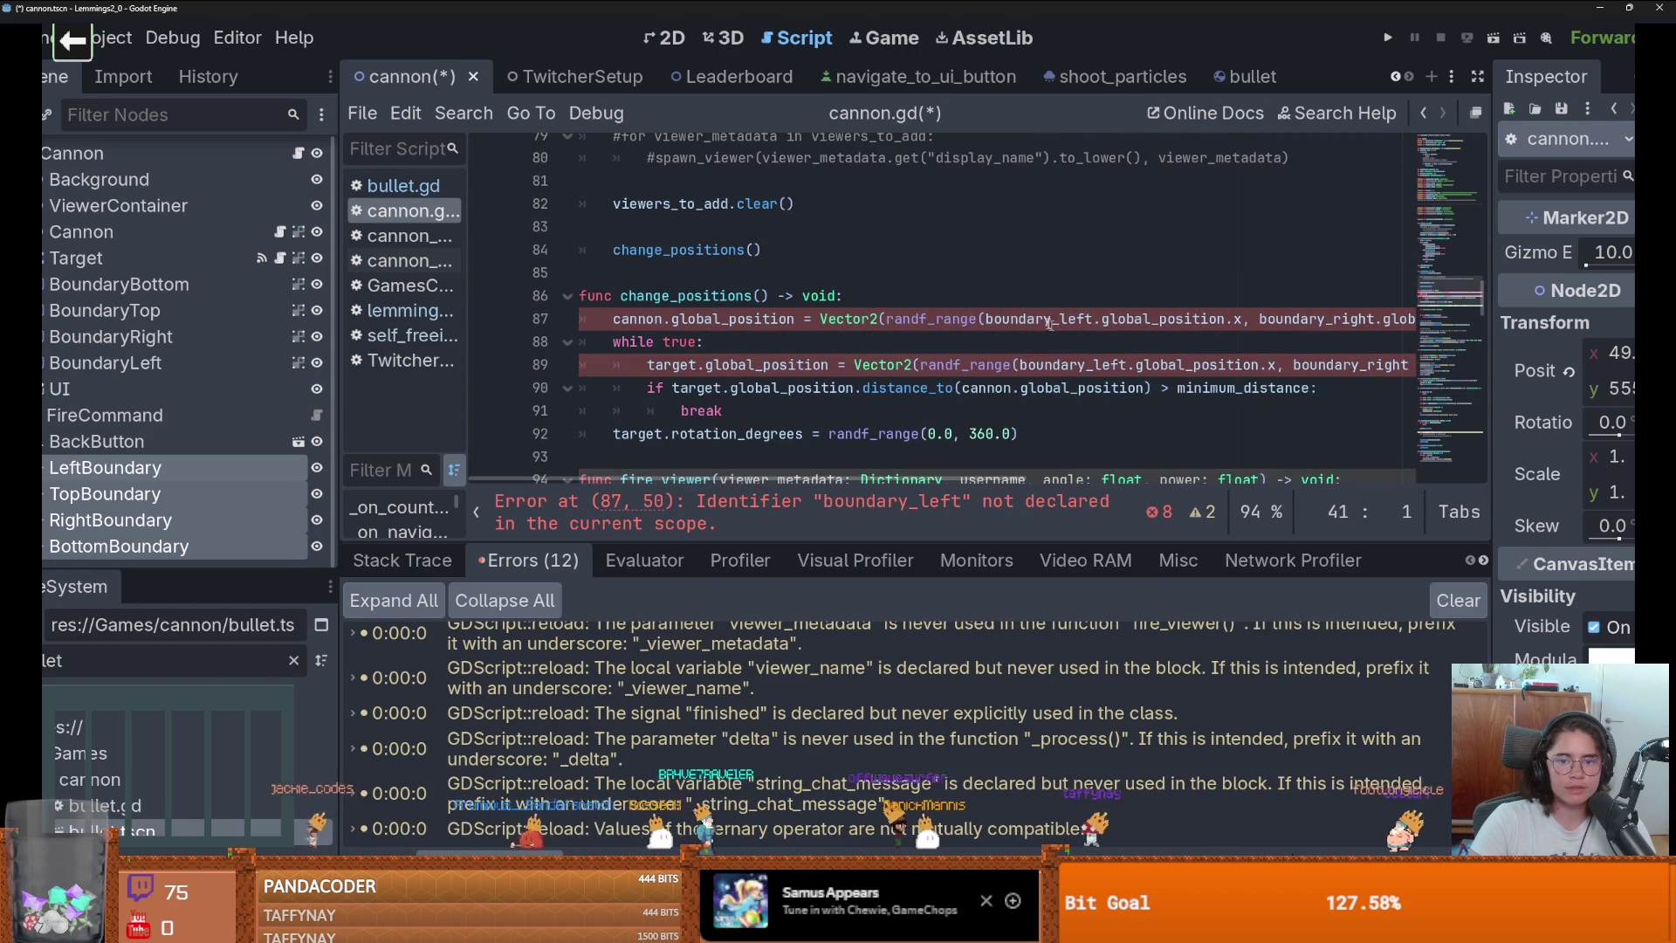
double_click(1044, 318)
text(le)
key(Return)
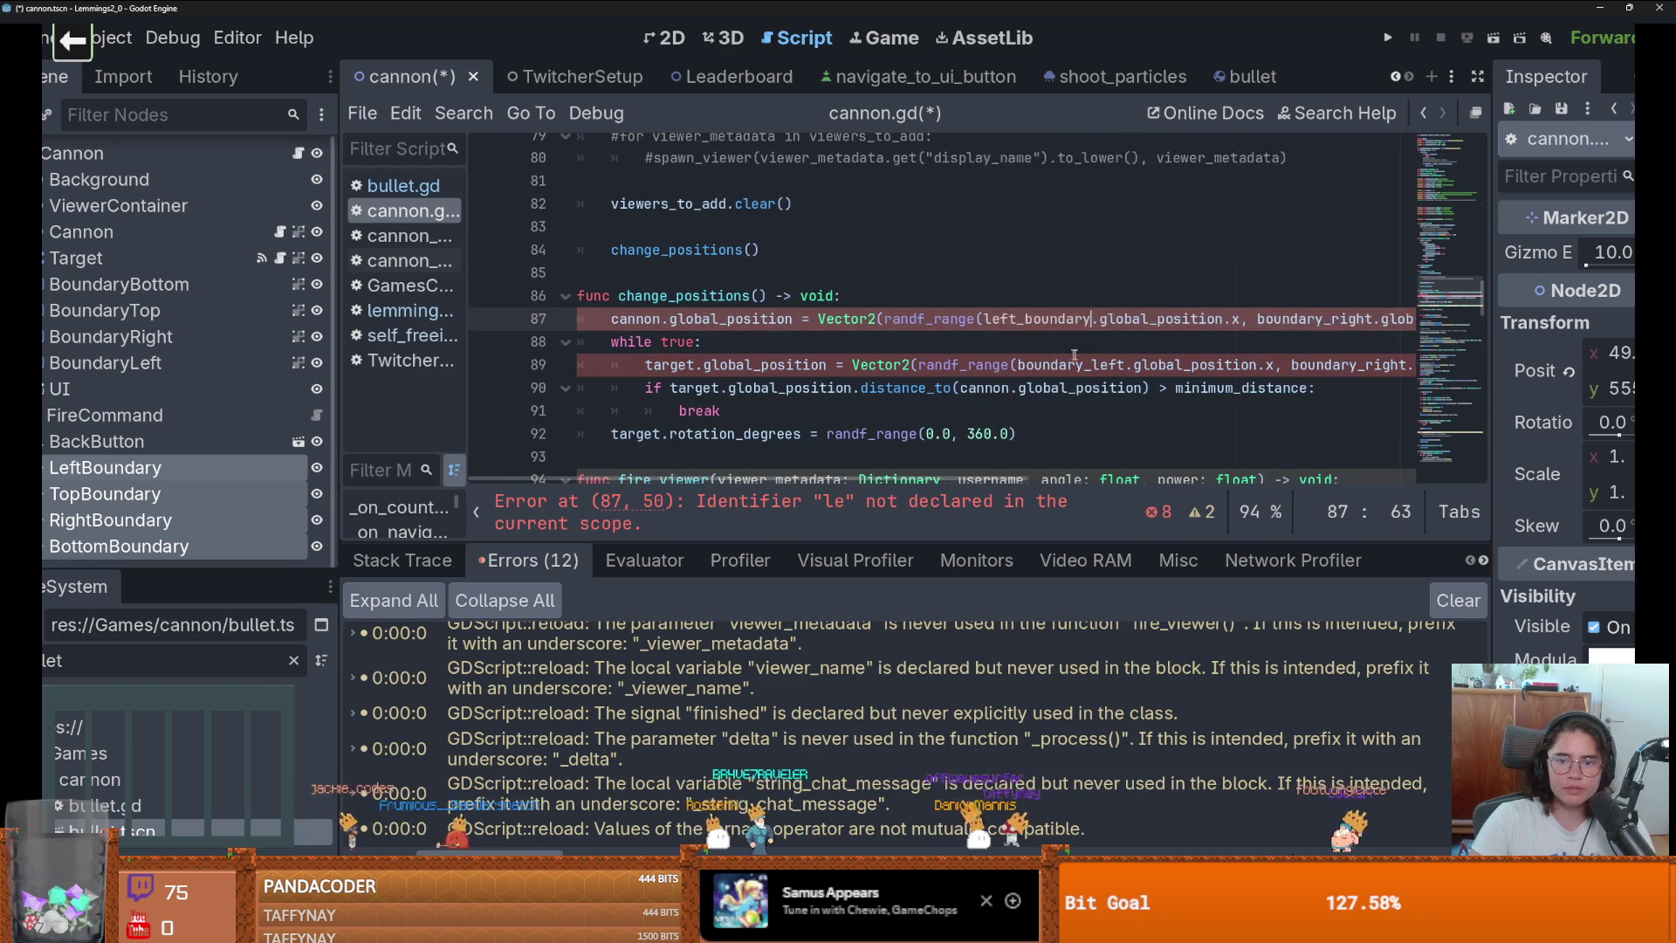
scroll(1091, 318, right, 3)
double_click(1185, 319)
text(ri)
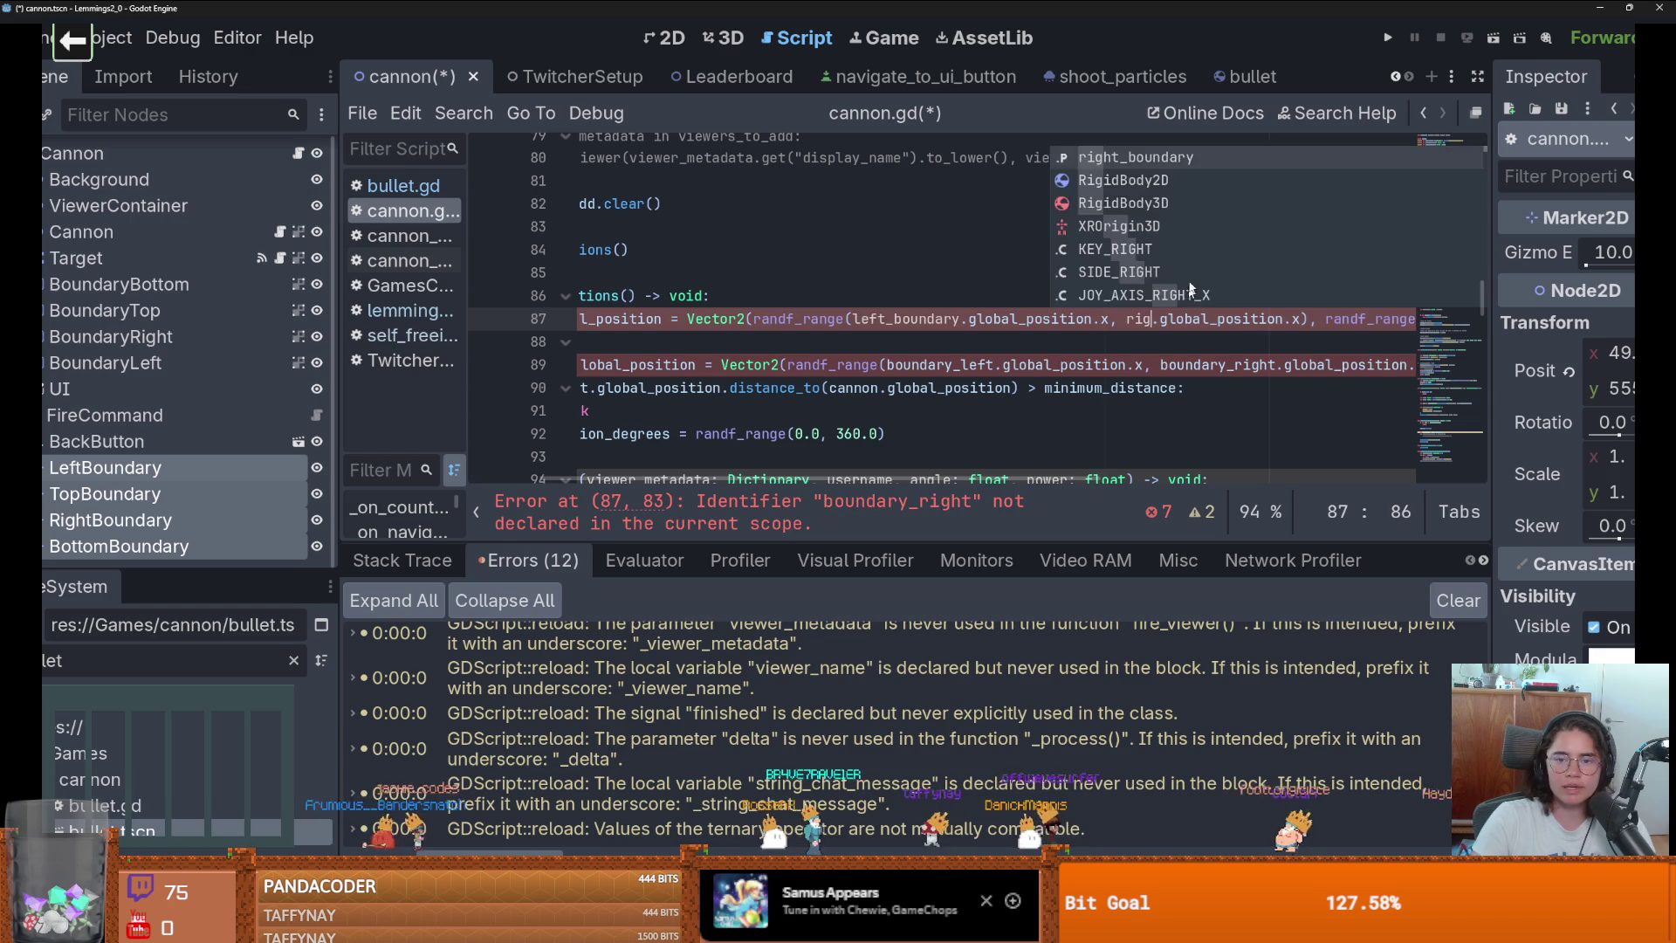
key(Return)
Switch line 89's left and right references to left_boundary and right_boundary.
click(928, 371)
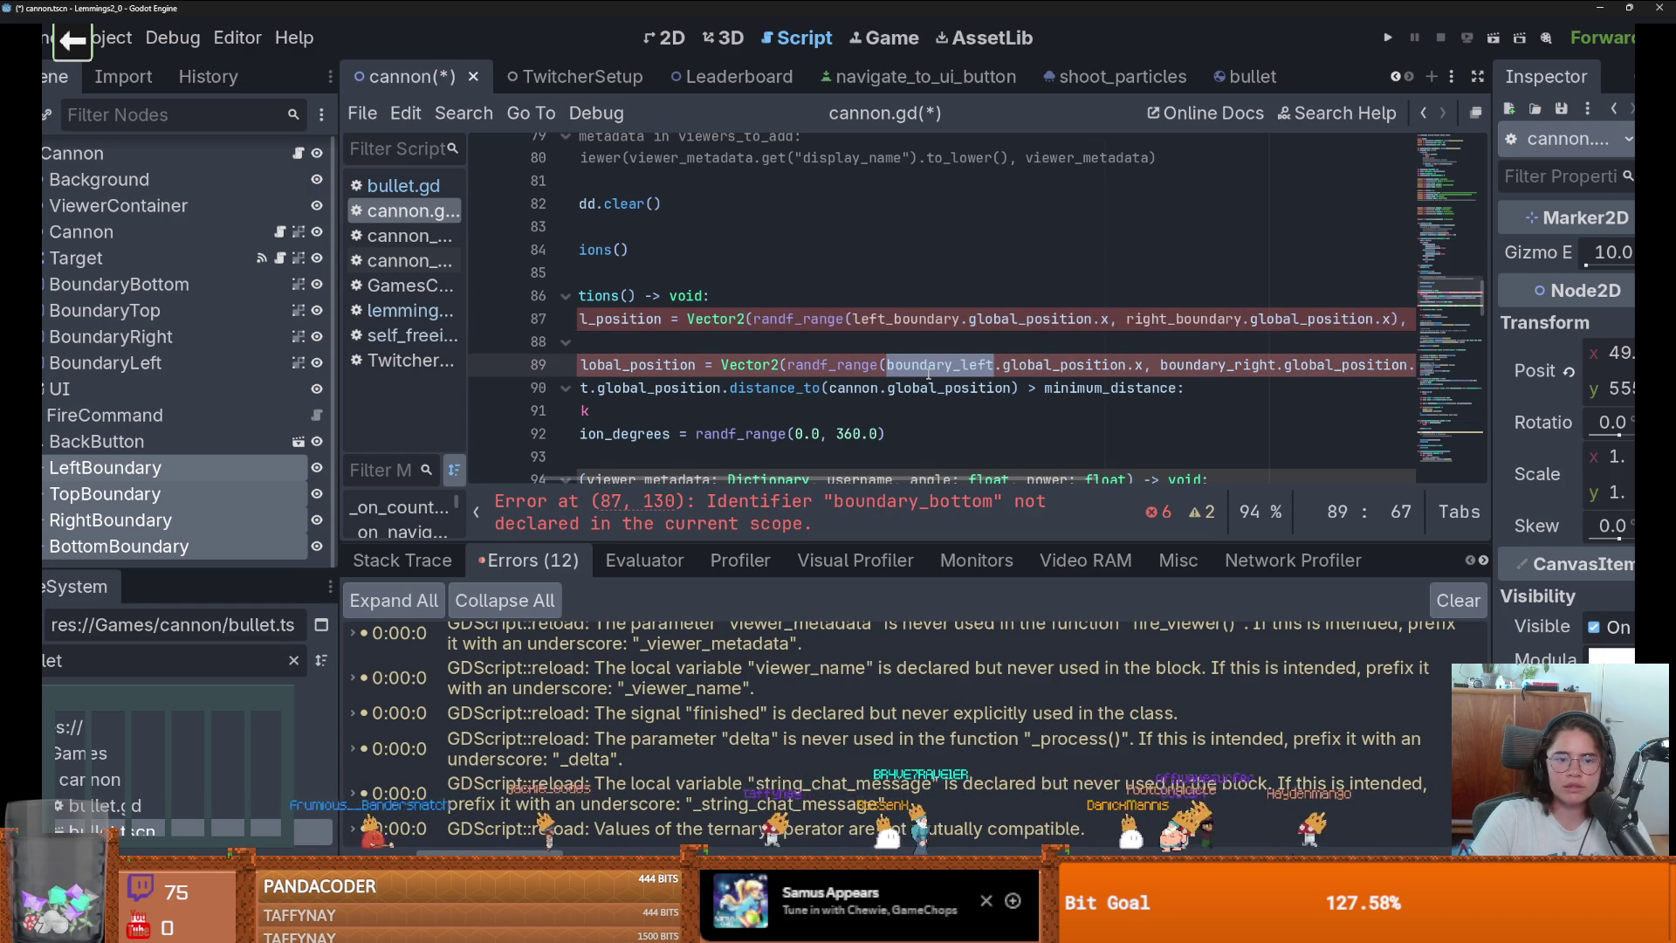
scroll(925, 371, left, 3)
scroll(903, 362, right, 3)
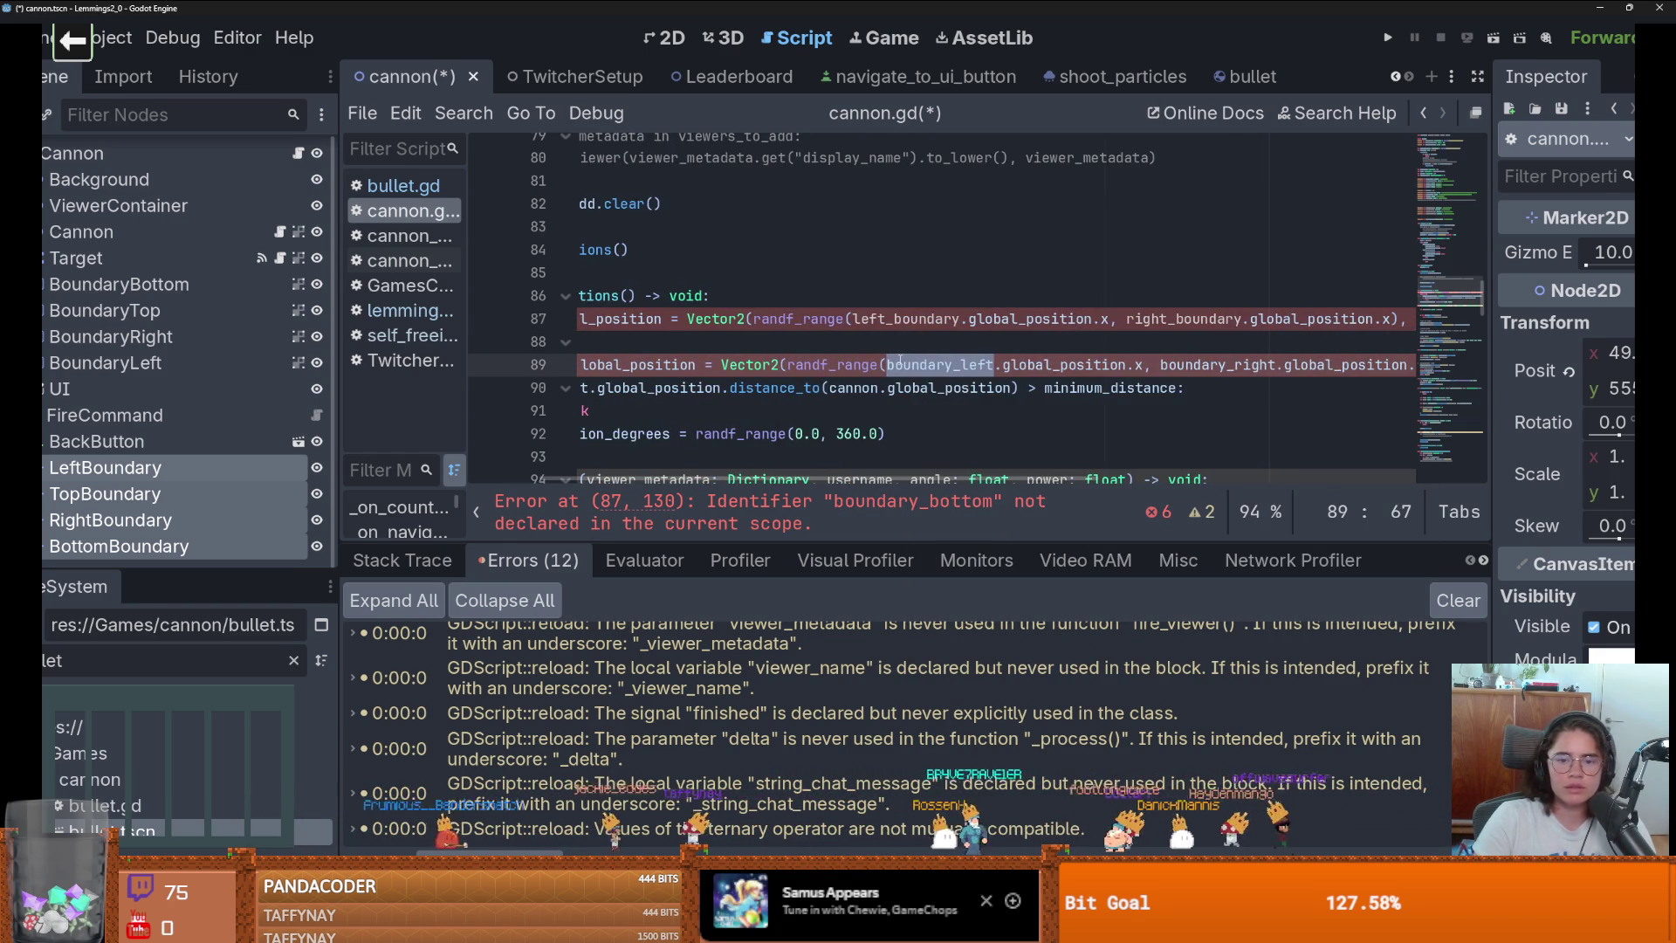
text(left)
key(Return)
scroll(1147, 372, right, 2)
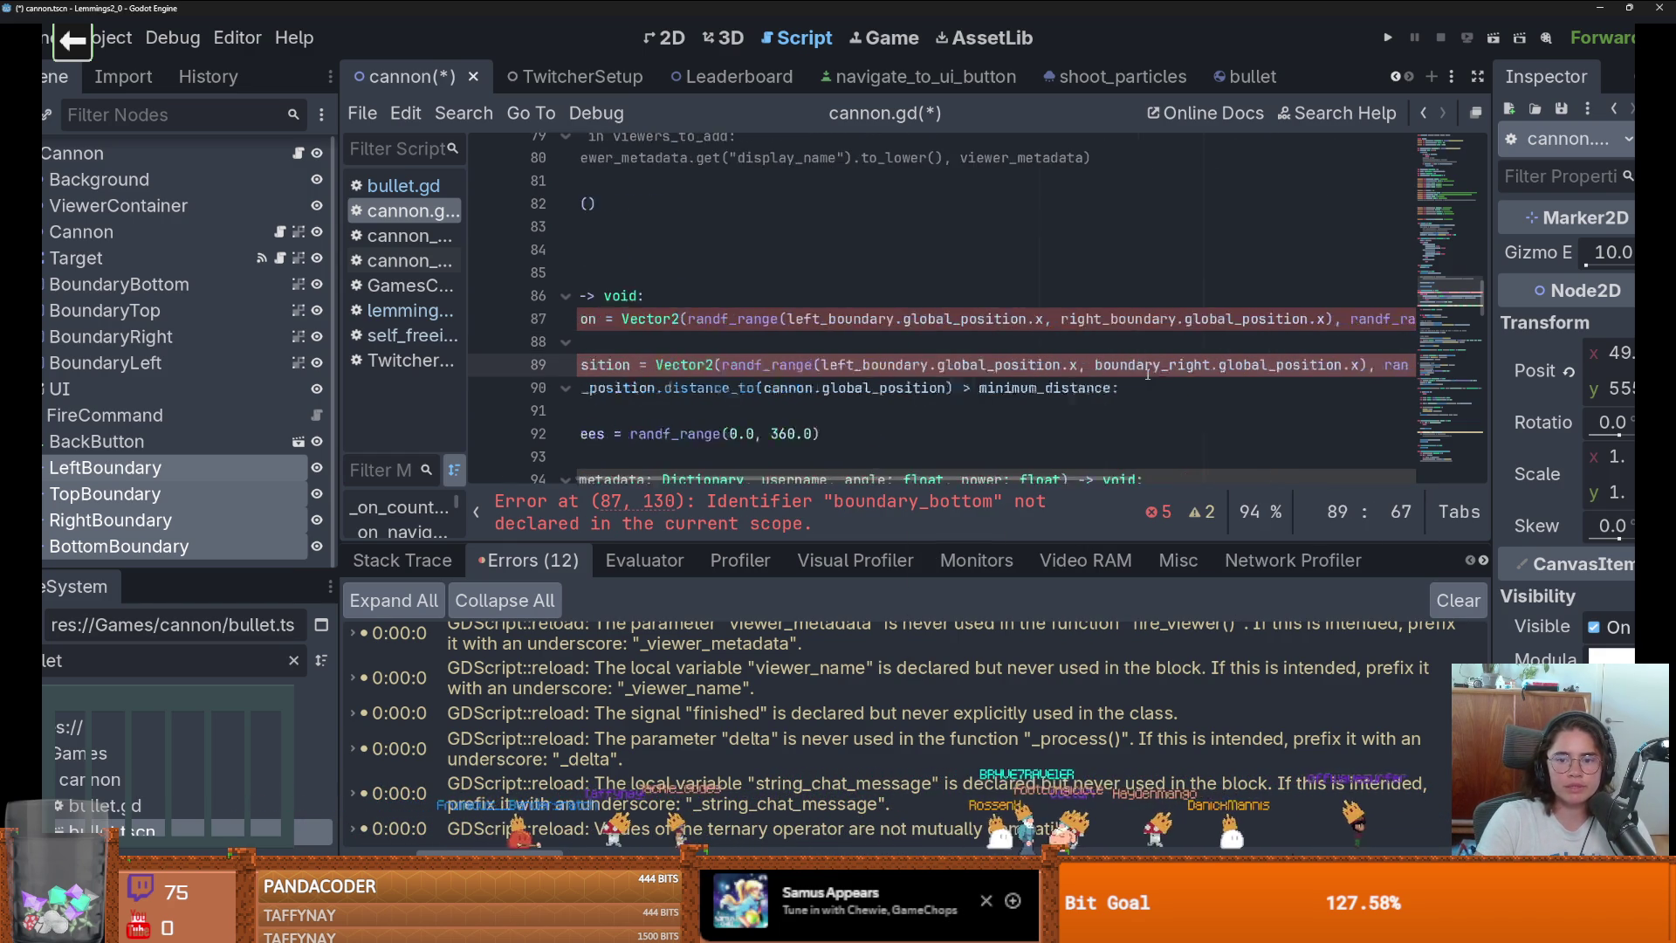
scroll(1131, 372, right, 2)
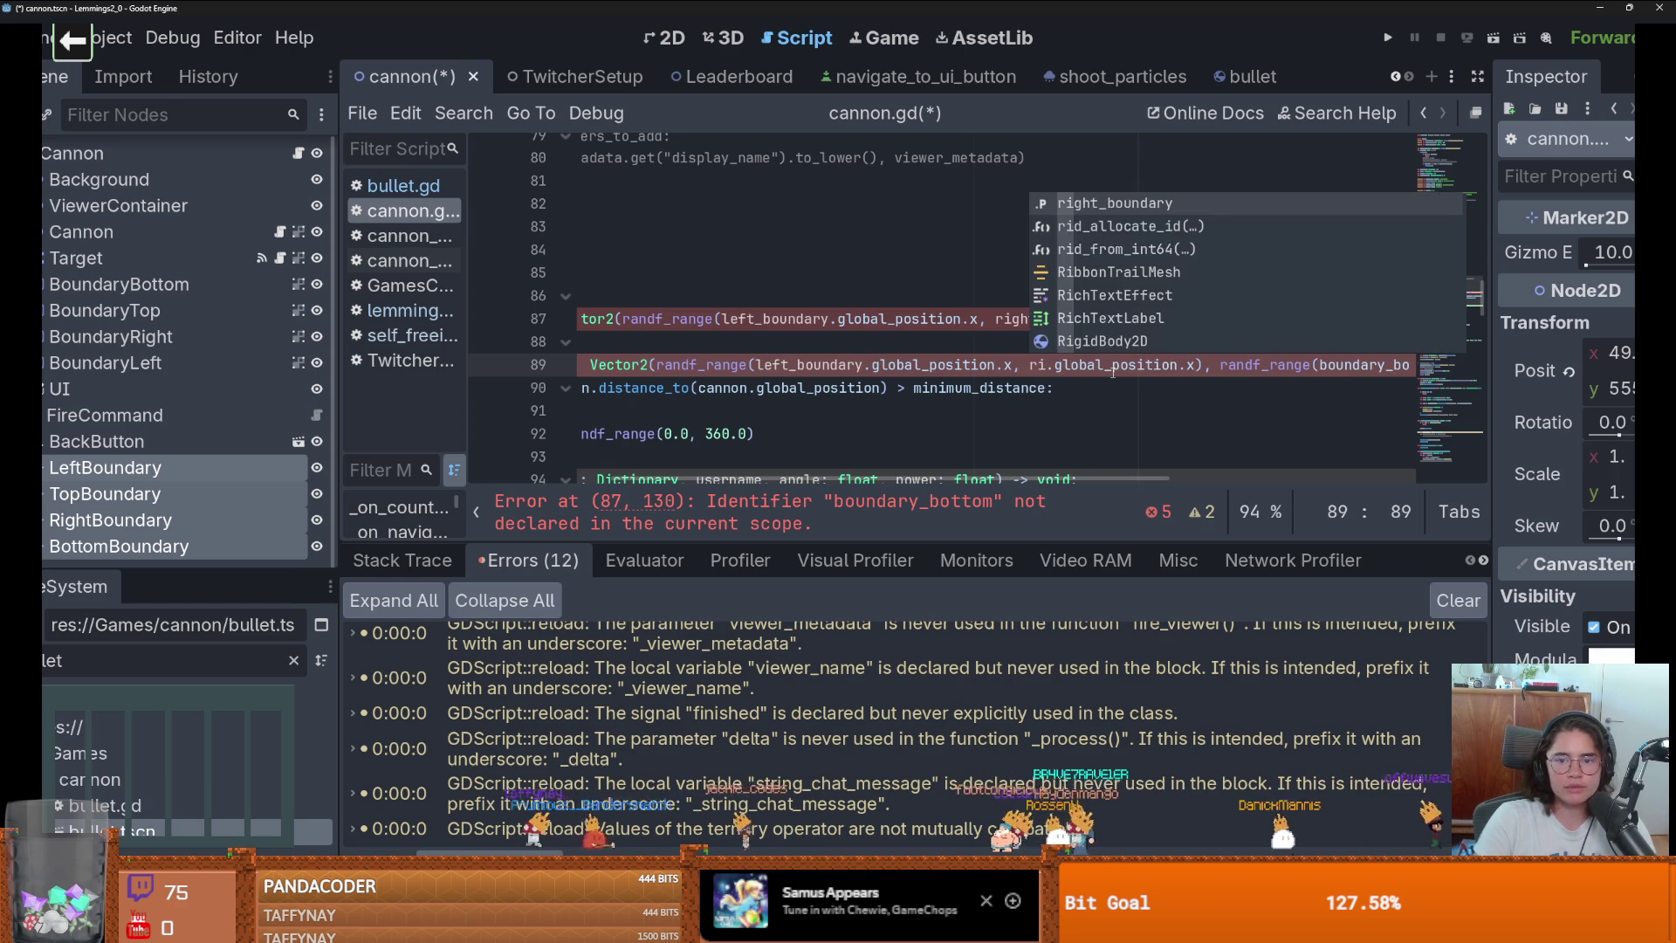
key(Return)
scroll(1113, 371, right, 3)
Replace boundary_bottom and boundary_top on lines 87 and 89 with bottom_boundary and top_boundary.
double_click(1195, 317)
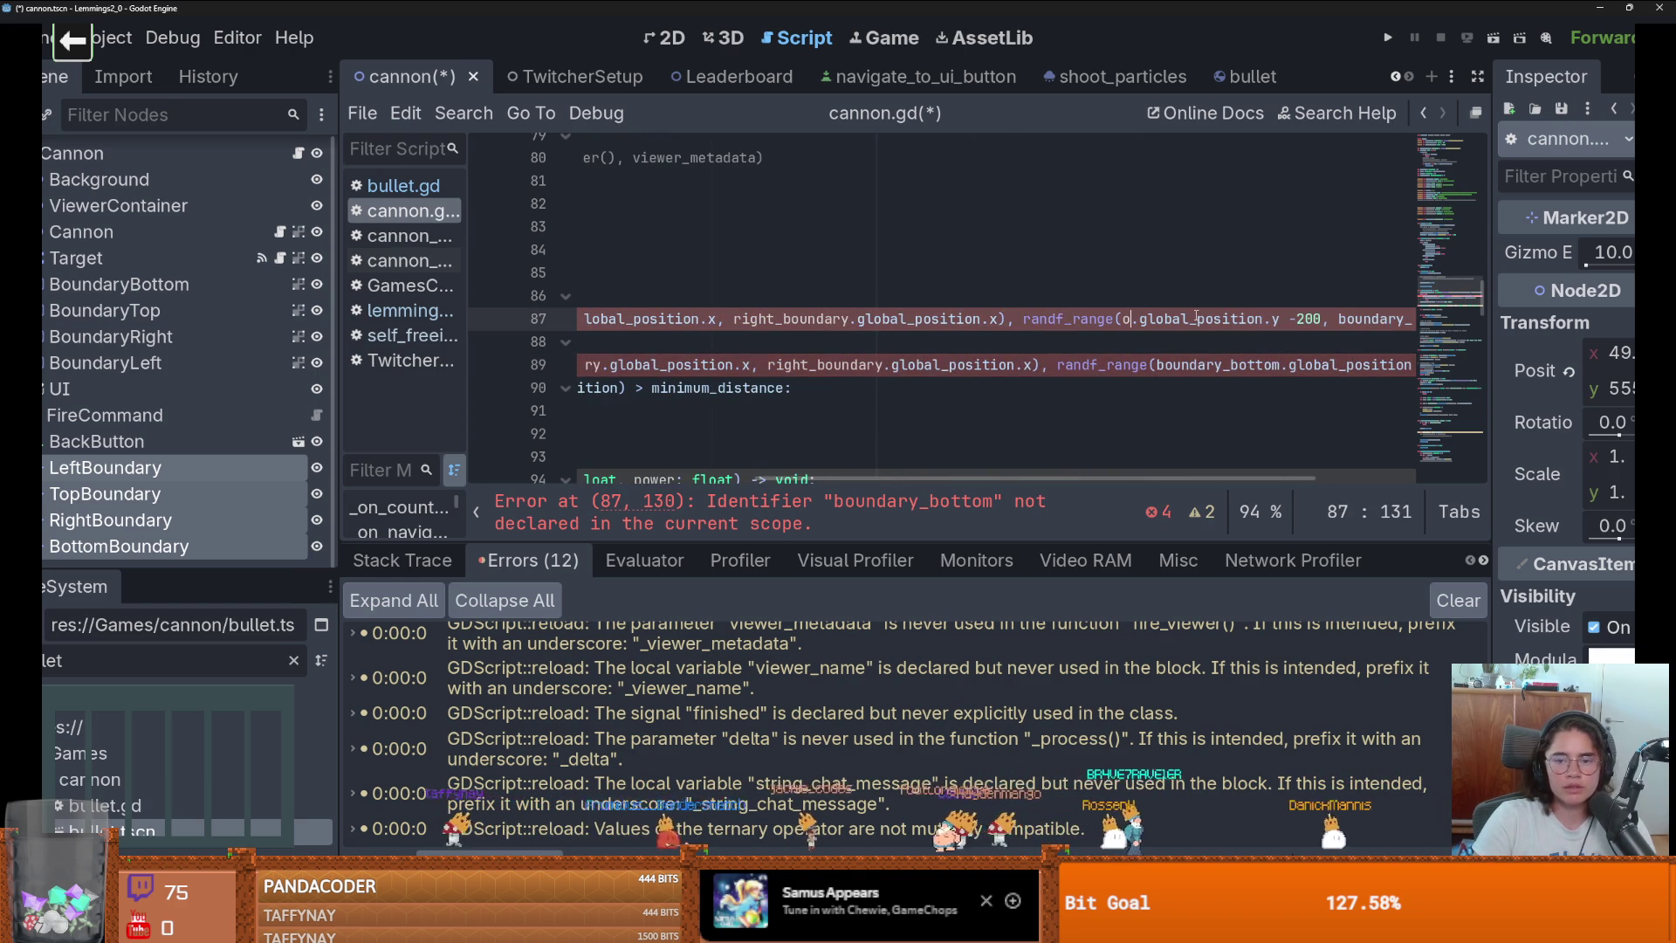
text(bo)
key(Return)
double_click(1208, 370)
text(b)
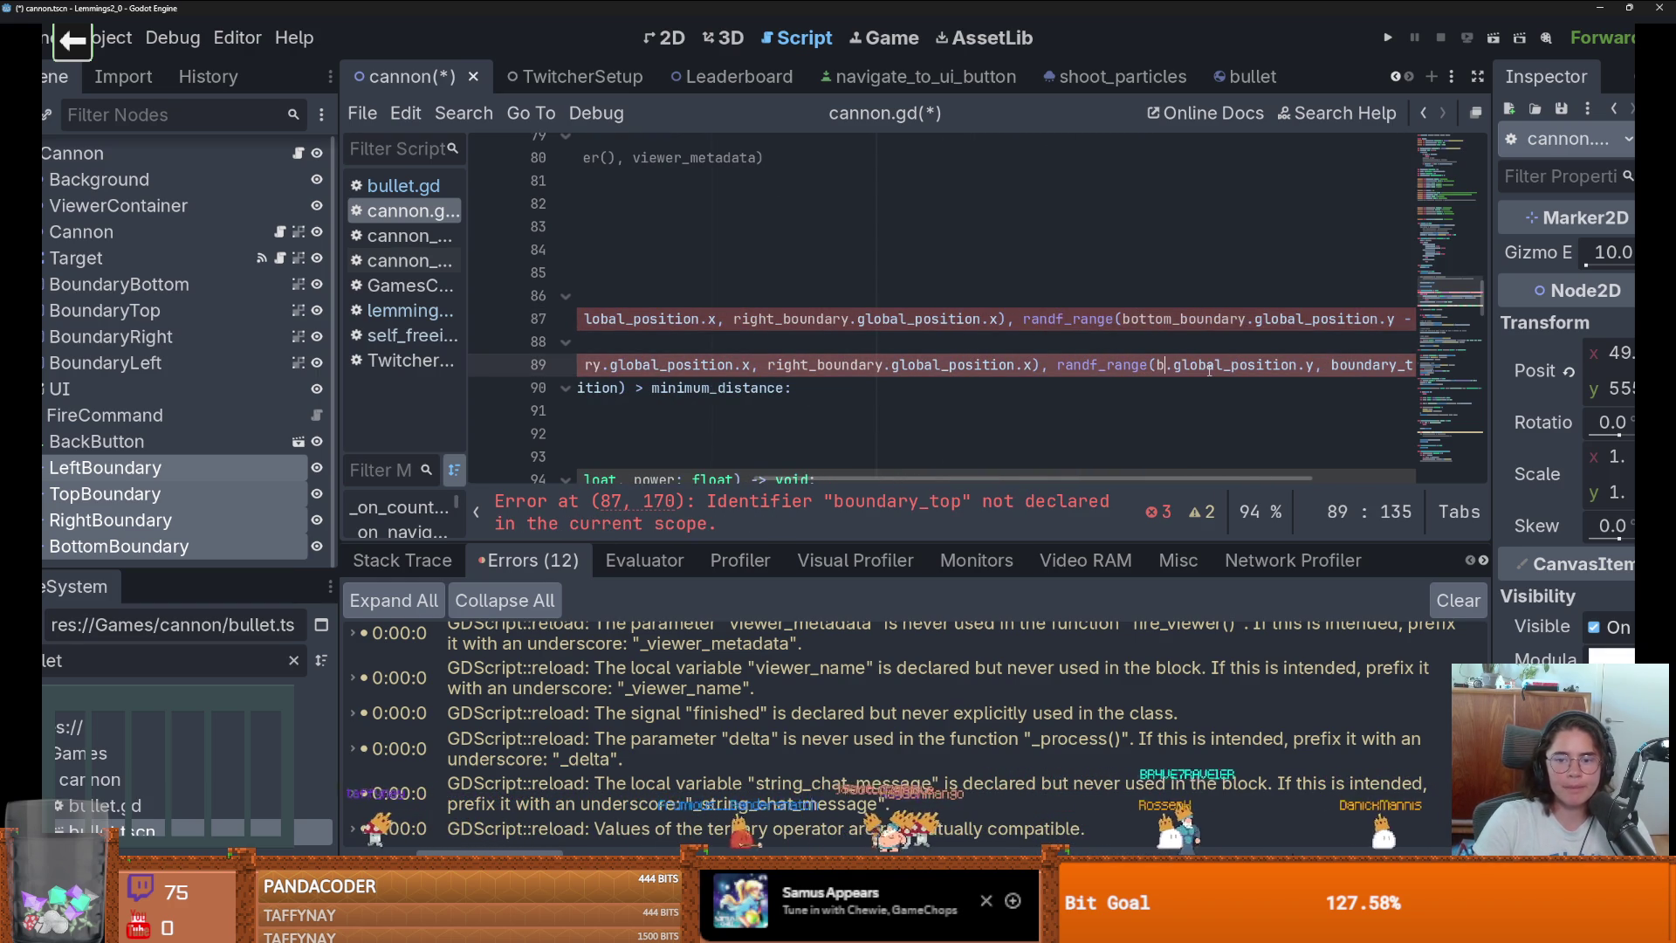
text(o)
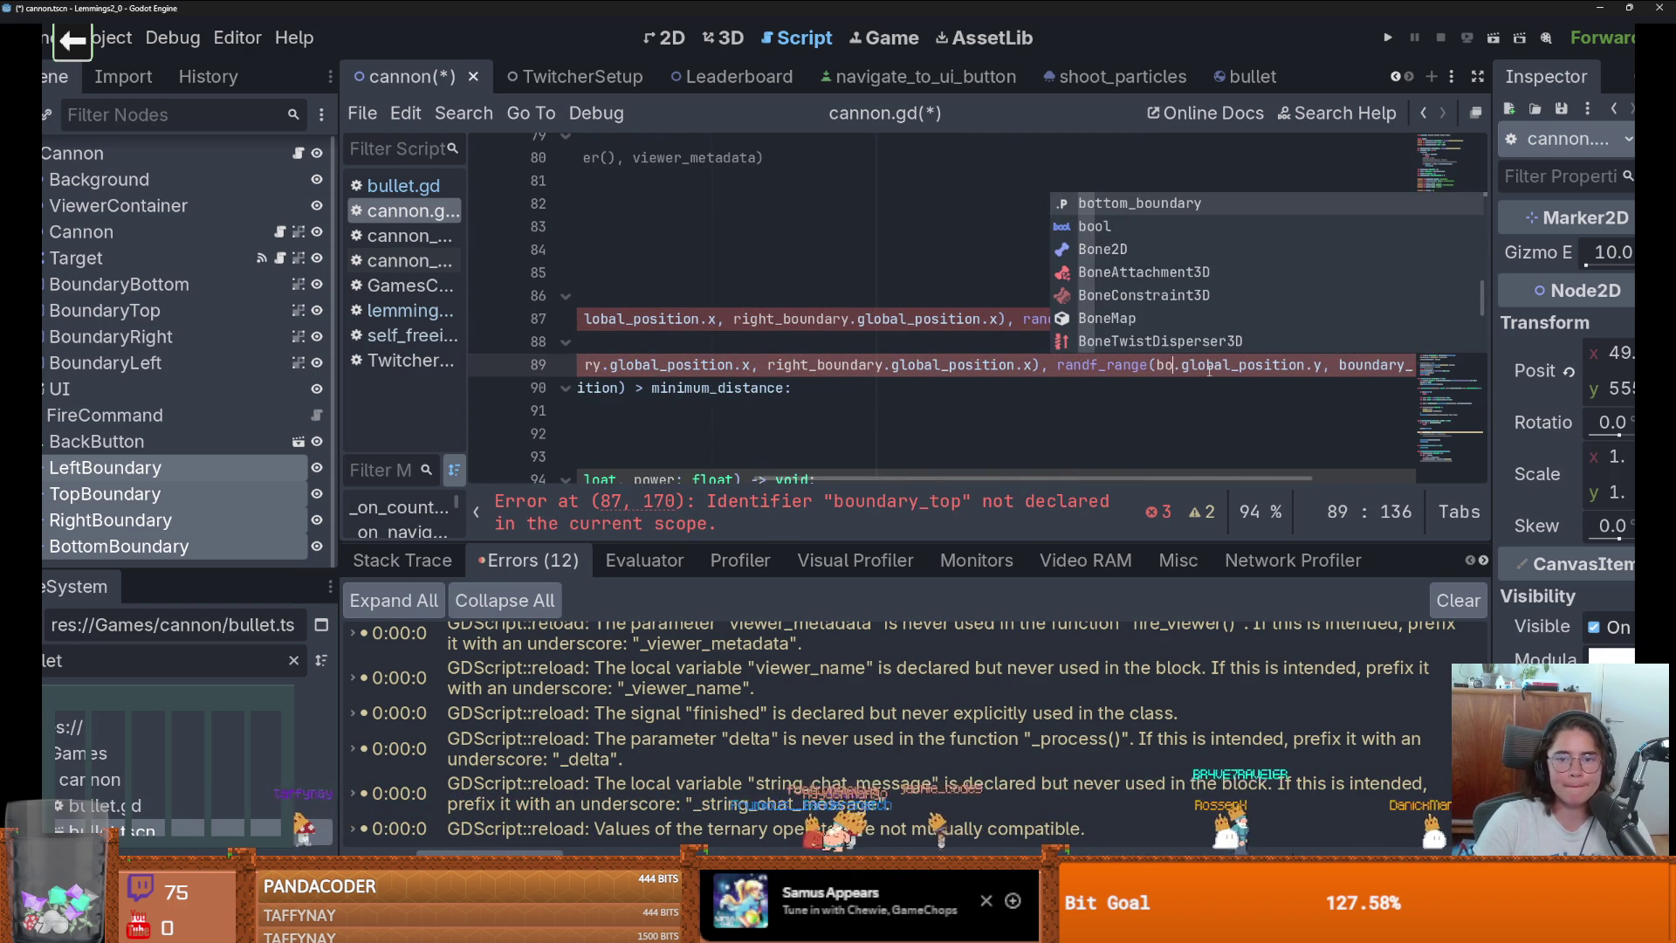
key(Return)
scroll(1240, 349, right, 3)
click(1267, 317)
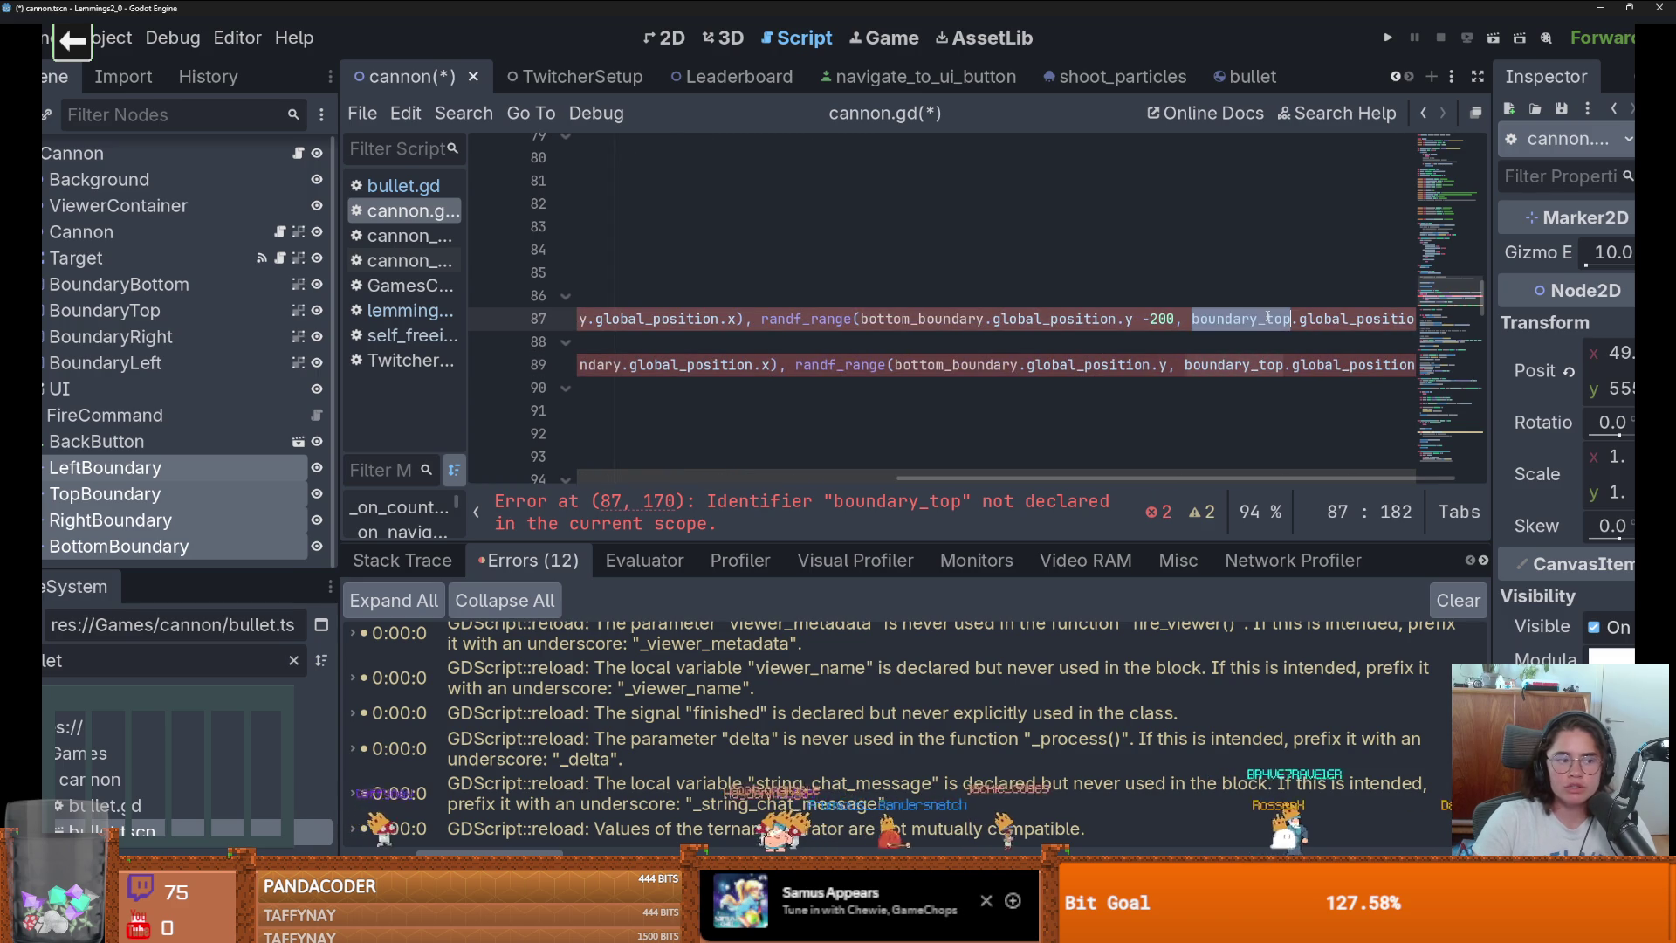
key(Return)
double_click(1267, 370)
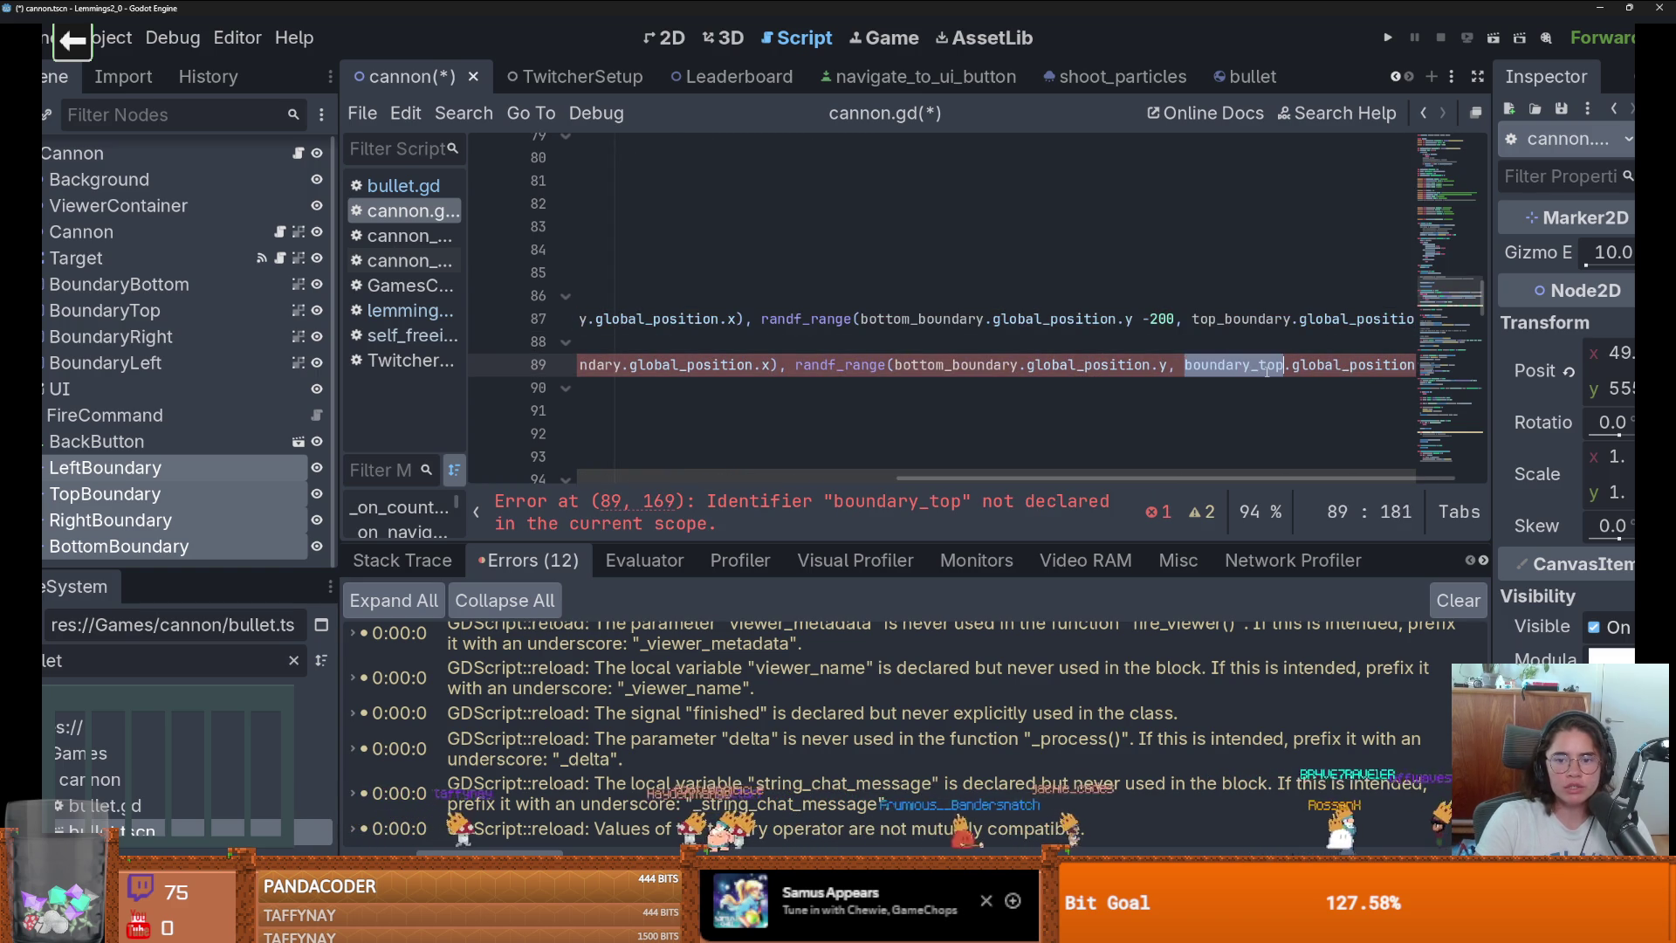
text(o)
key(Return)
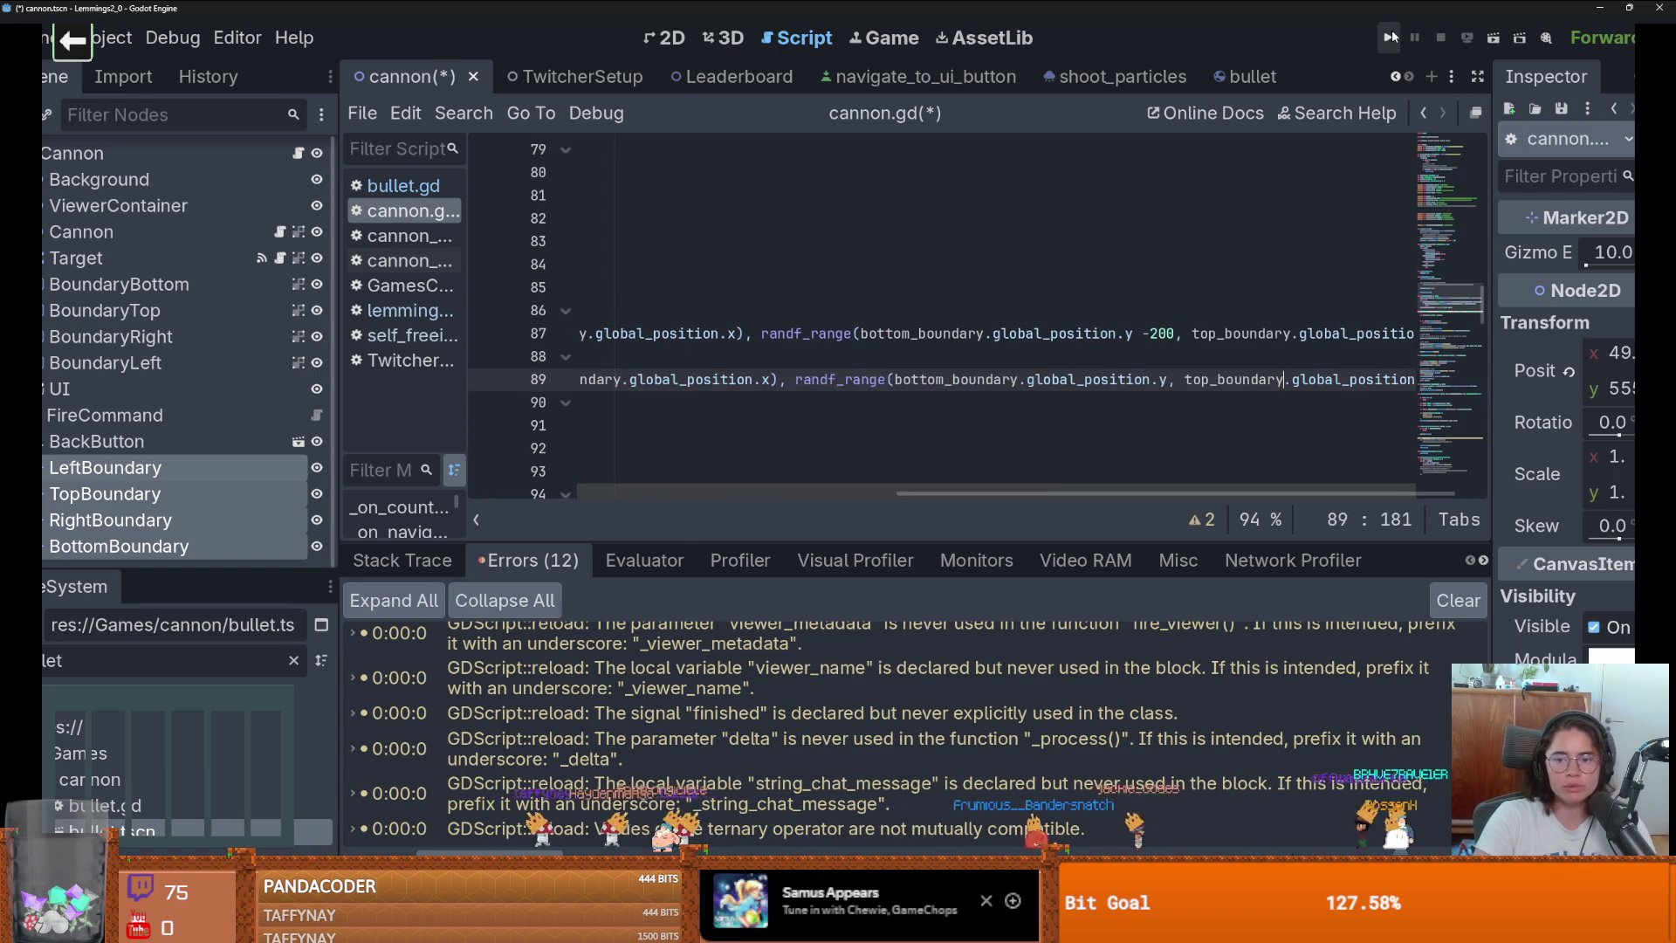
Run the project, maximize the game window, play the Cannon Game from the hub, then restore the window.
click(1382, 40)
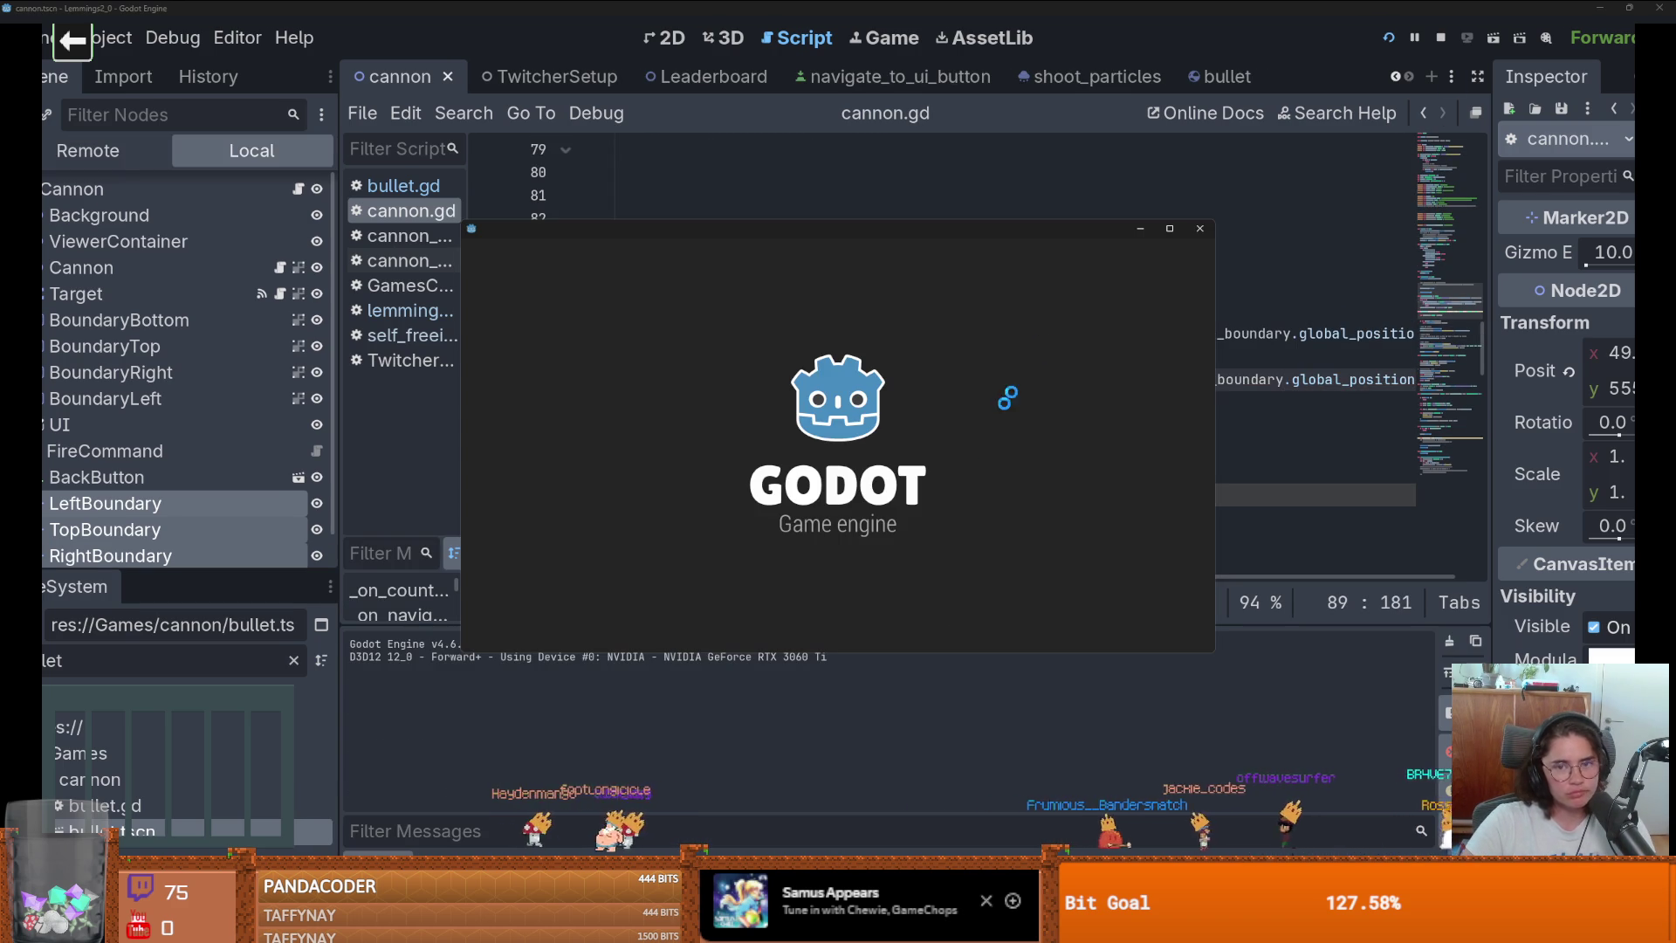
click(1171, 229)
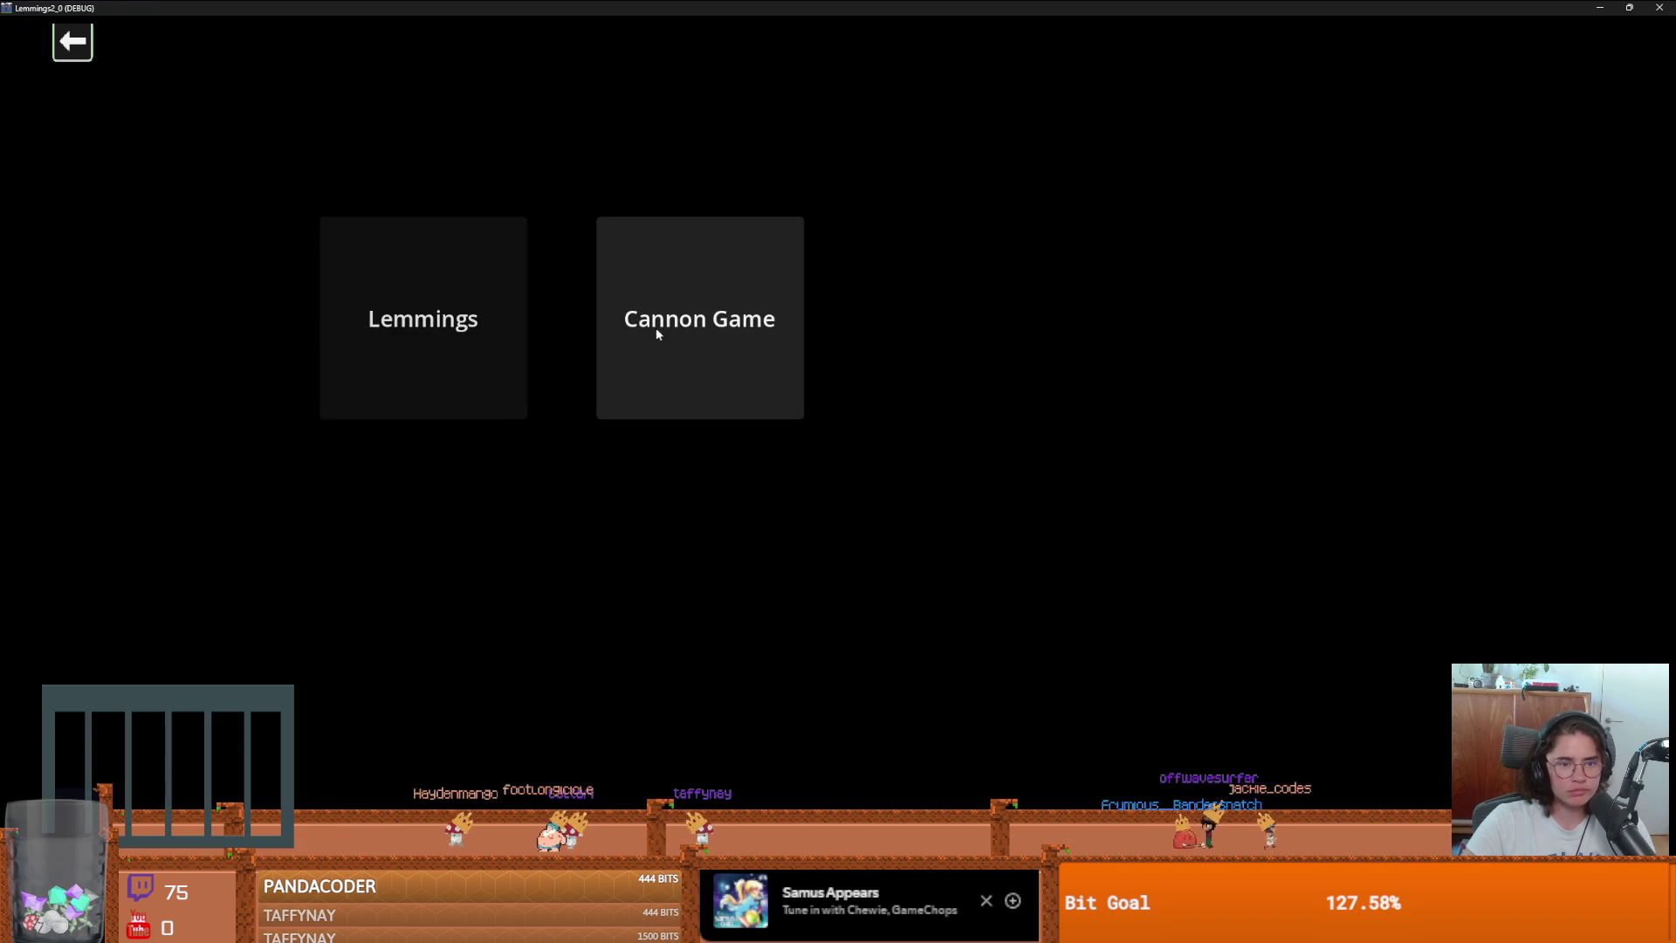
click(657, 327)
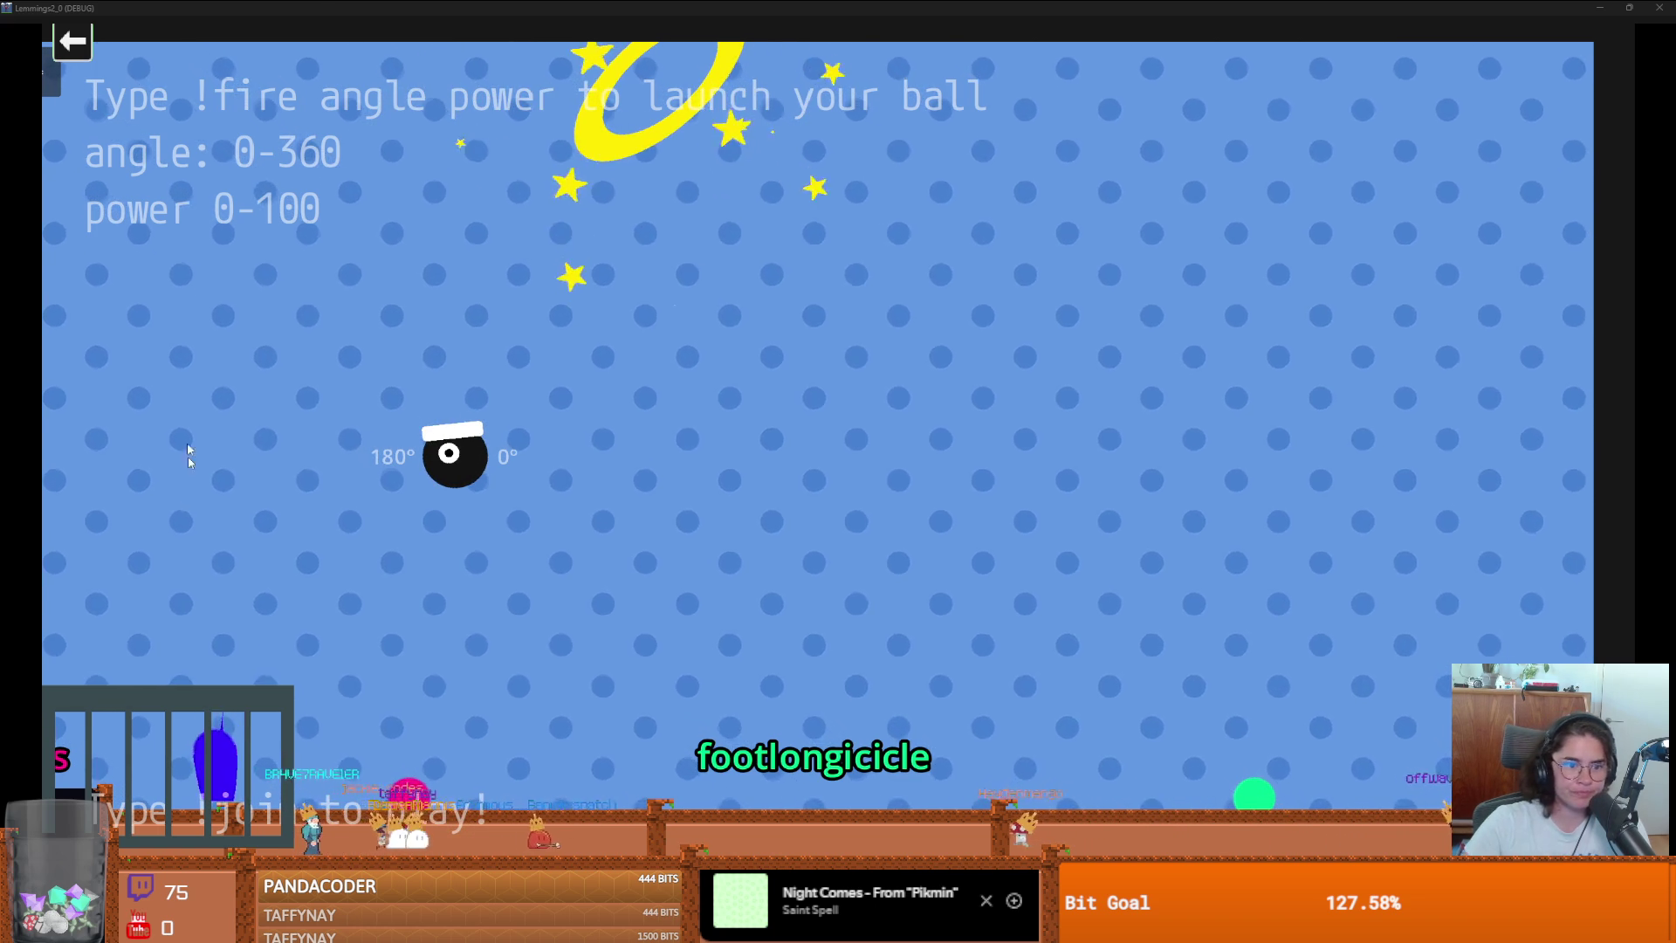
key(super+Down)
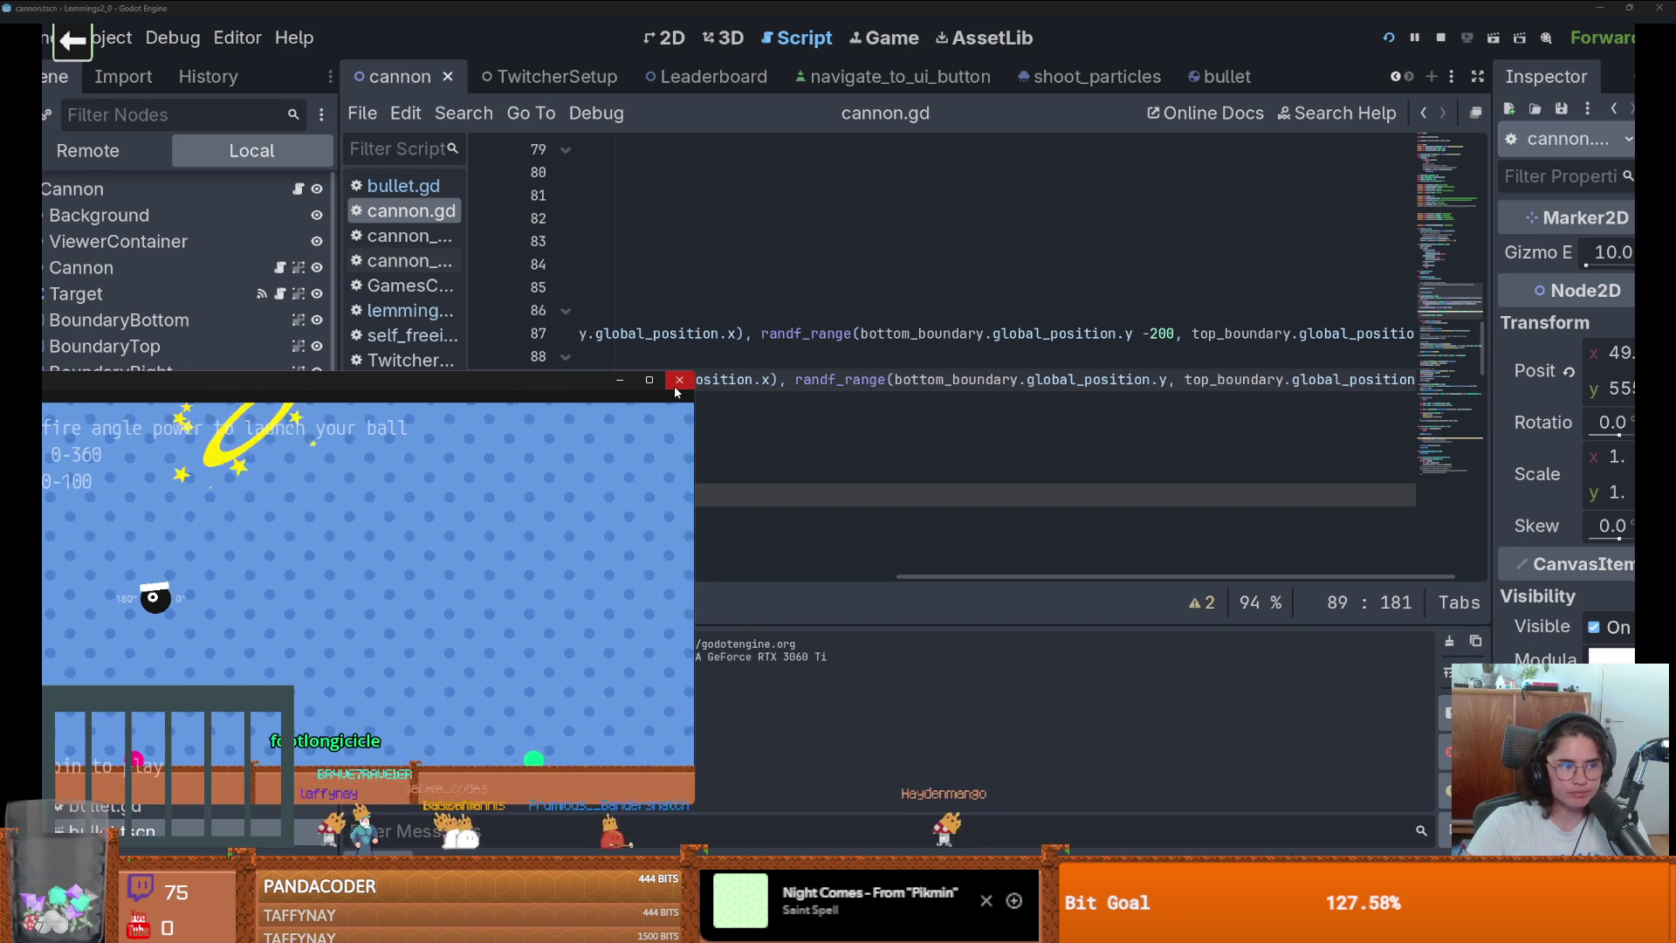
Stop the running game, widen the scene tree panel, select BoundaryLeft and save the scene.
click(678, 381)
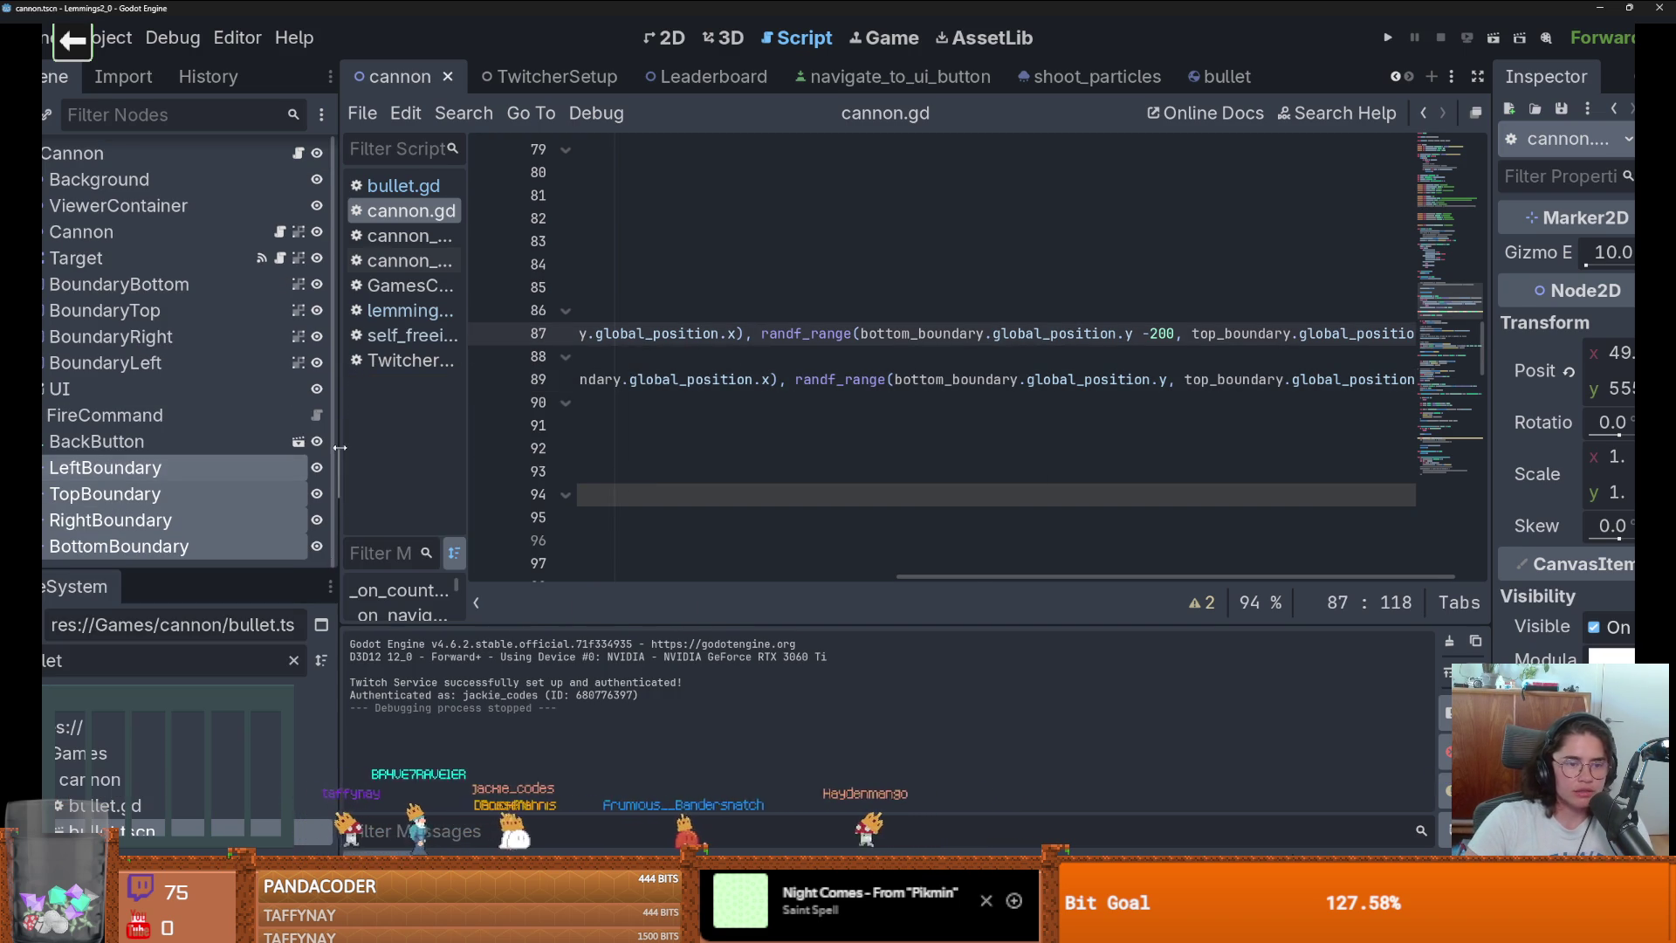
drag(339, 447, 488, 440)
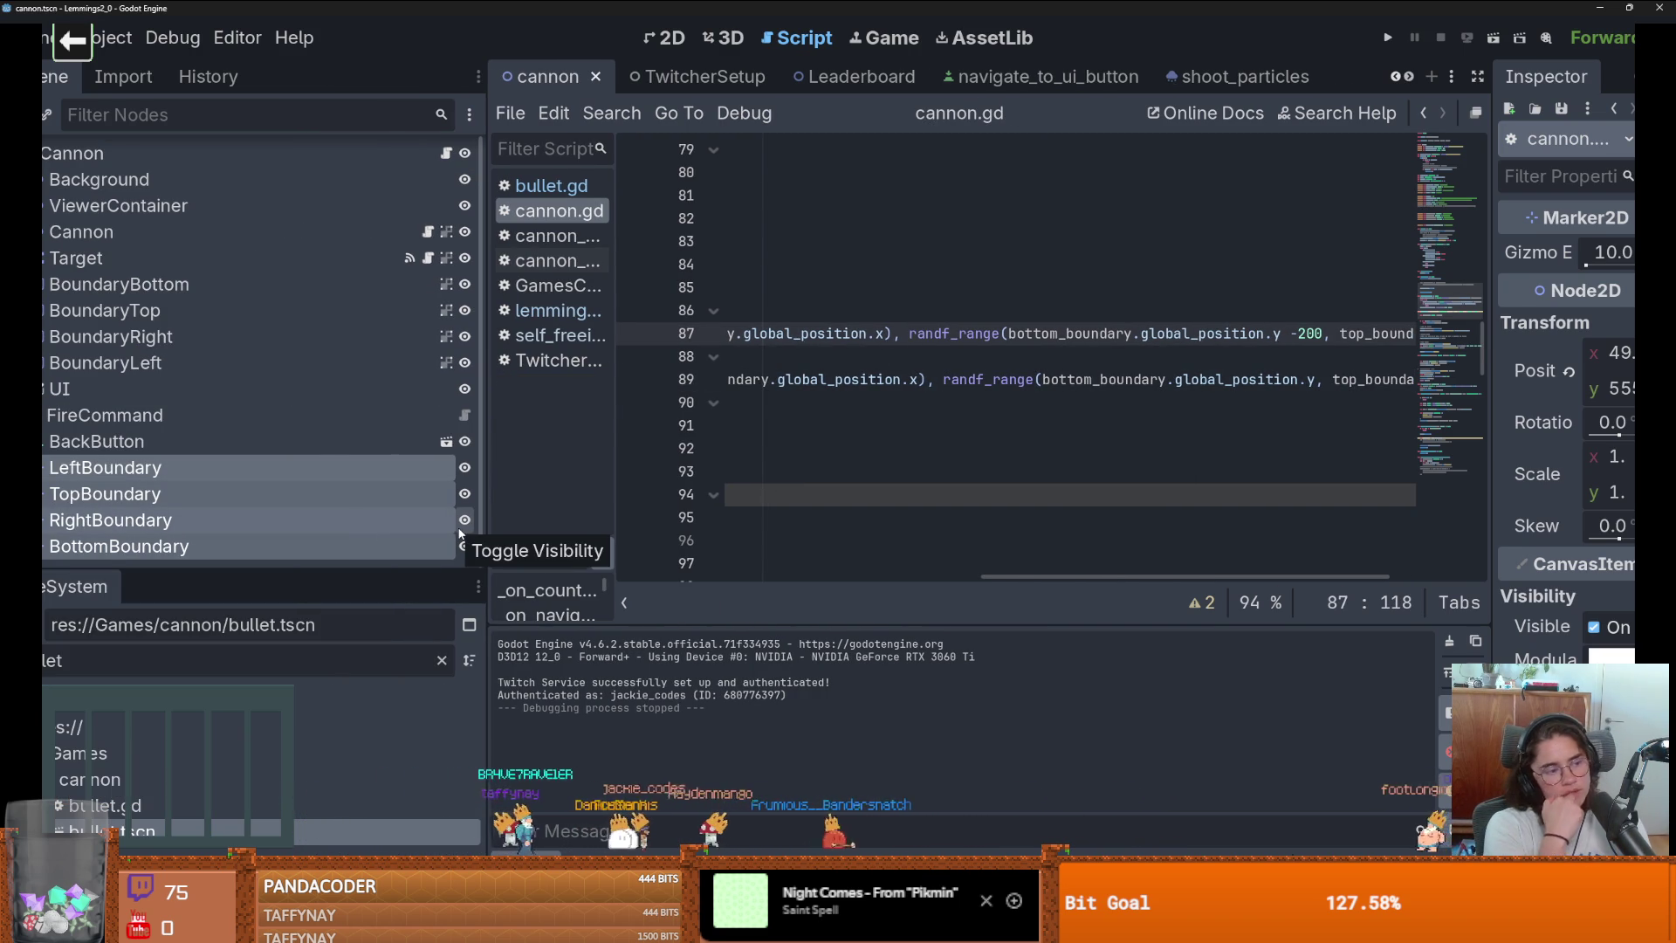
click(131, 362)
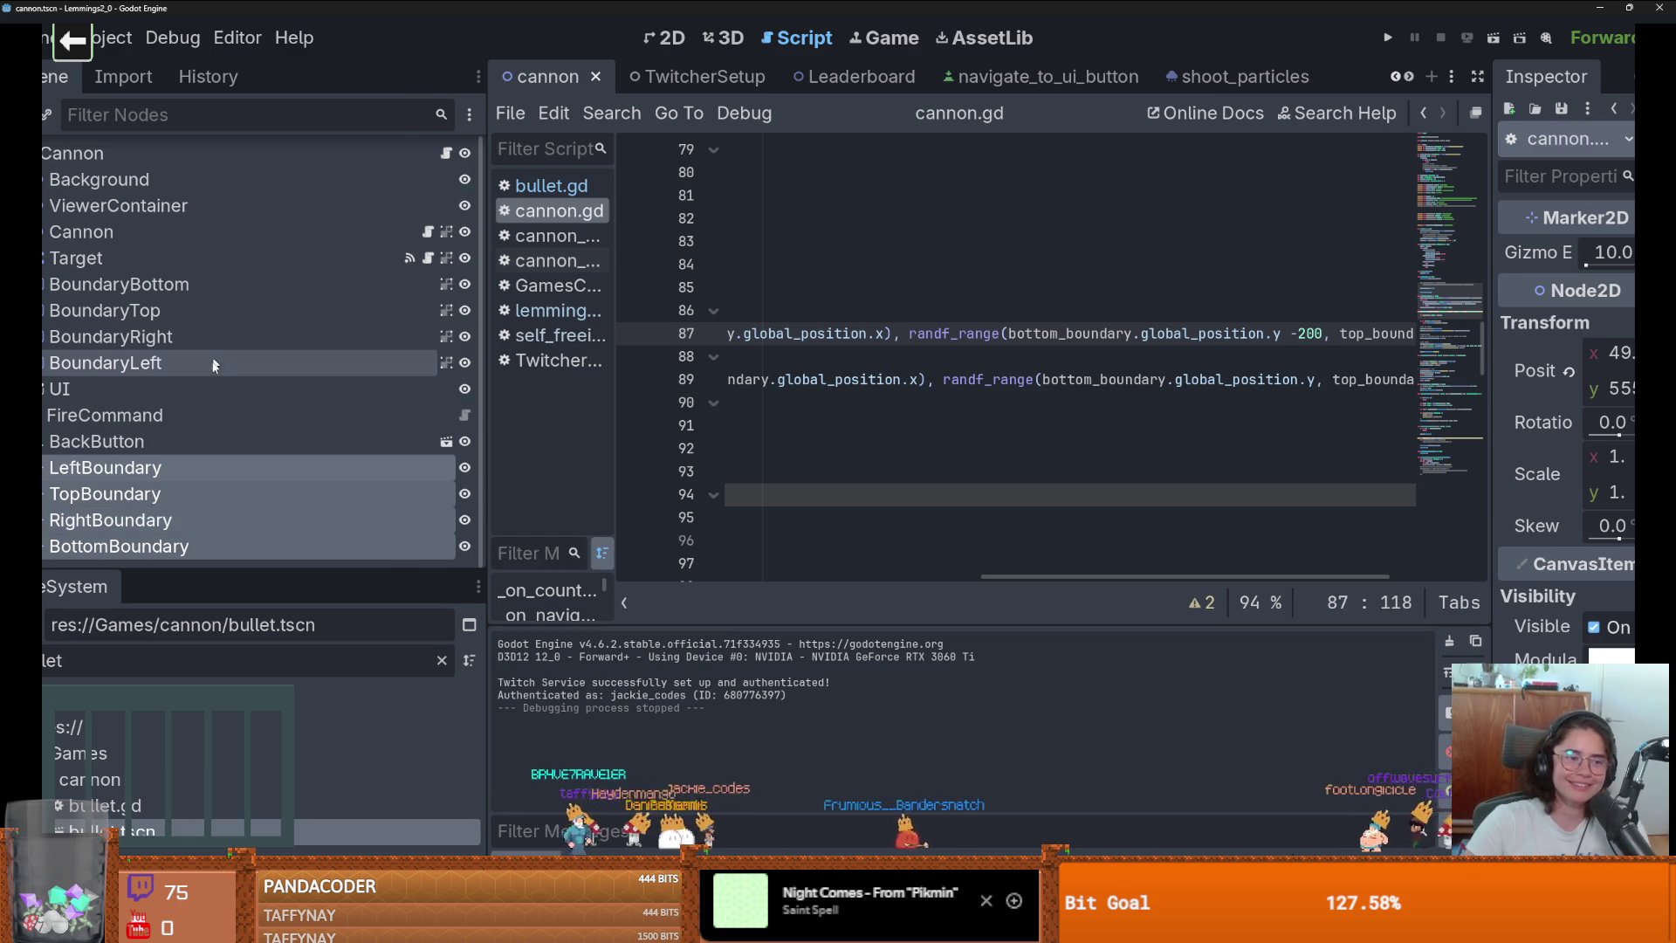
key(ctrl+s)
In the 2D view, frame BoundaryLeft, then select the Eye node and zoom around it.
click(44, 233)
click(44, 233)
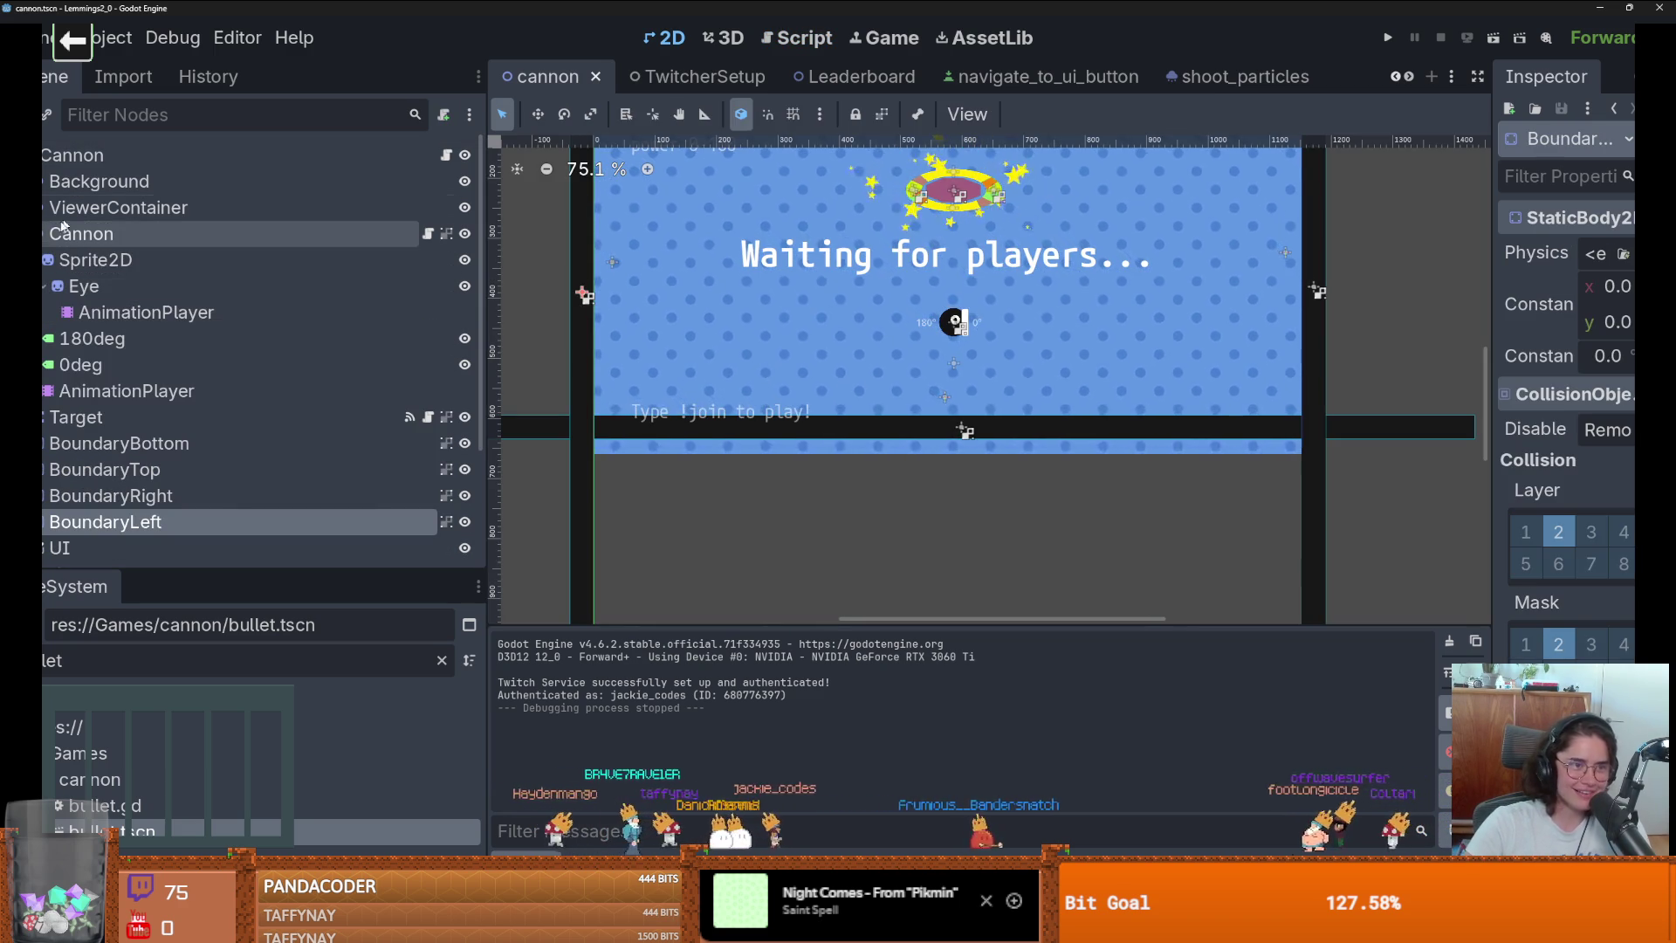
click(44, 233)
key(f)
click(74, 286)
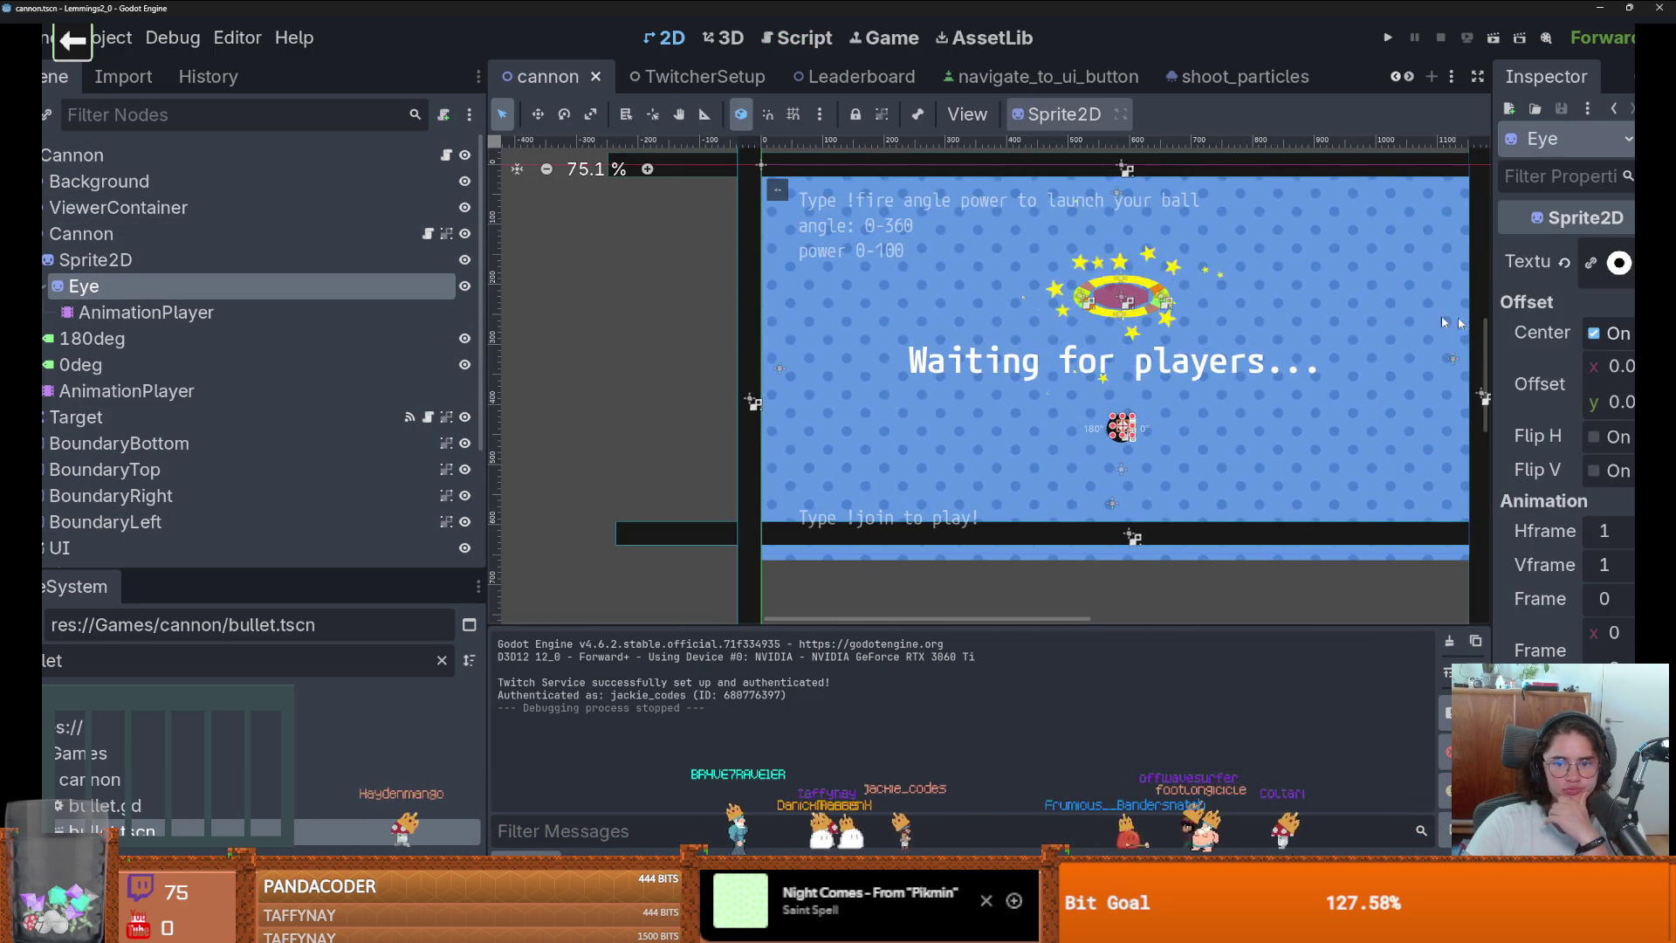
scroll(1117, 380, up, 2)
scroll(752, 363, down, 7)
scroll(830, 381, up, 2)
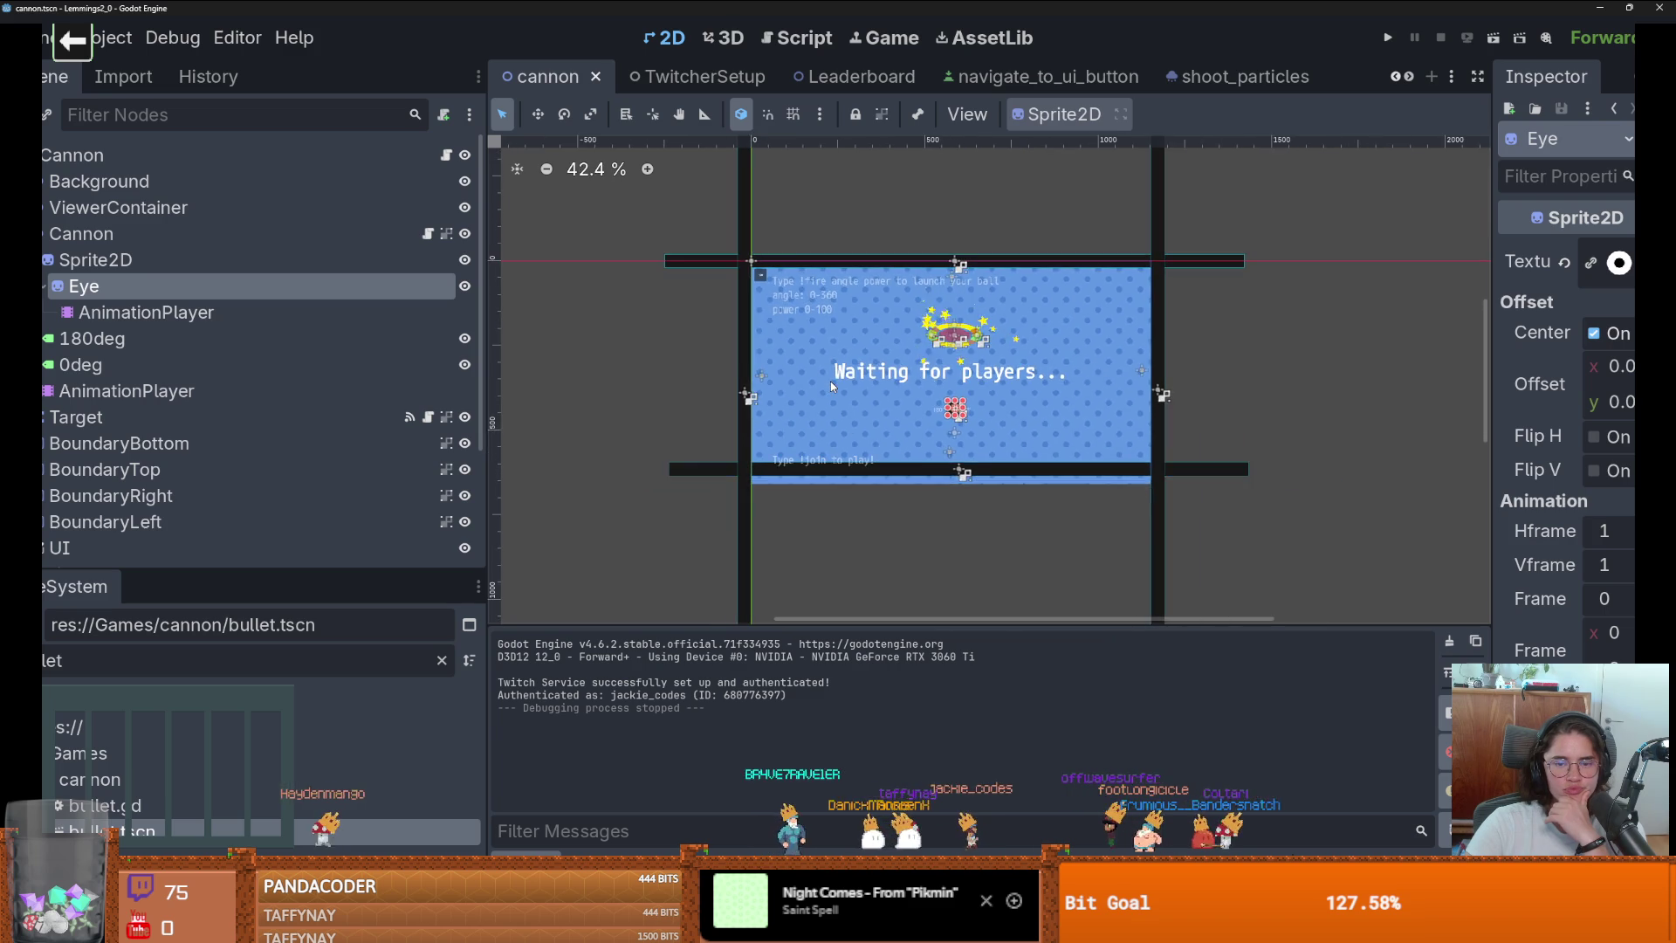
scroll(830, 381, down, 4)
scroll(830, 380, up, 2)
scroll(832, 382, up, 4)
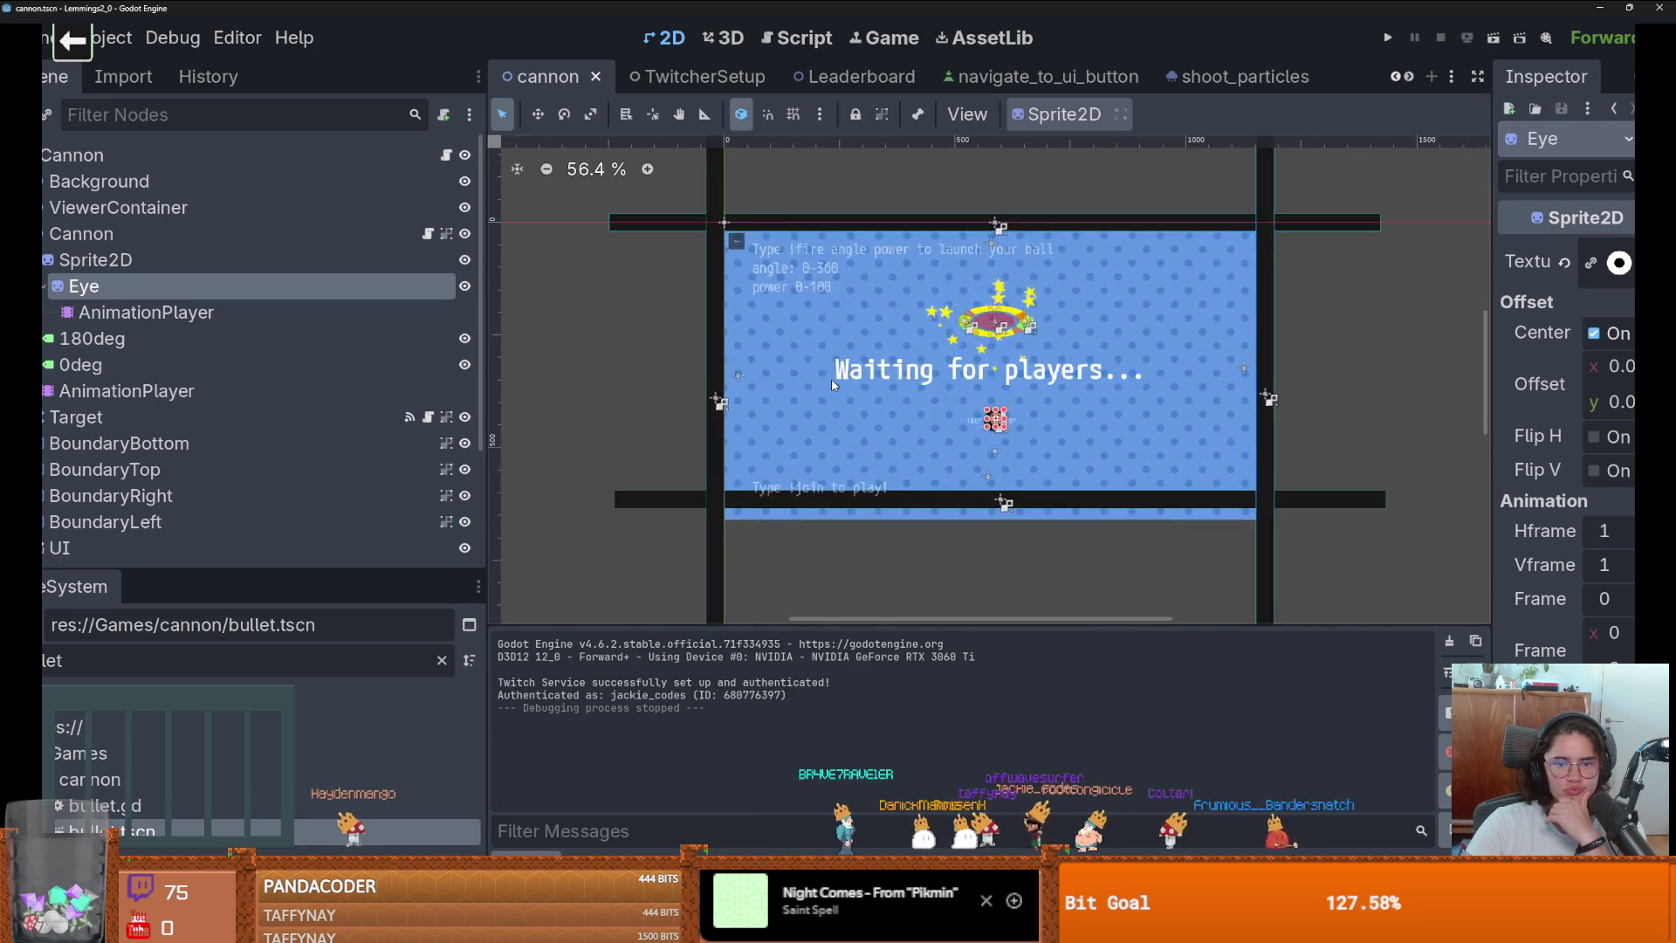
scroll(831, 384, down, 6)
scroll(832, 384, up, 5)
scroll(832, 384, down, 2)
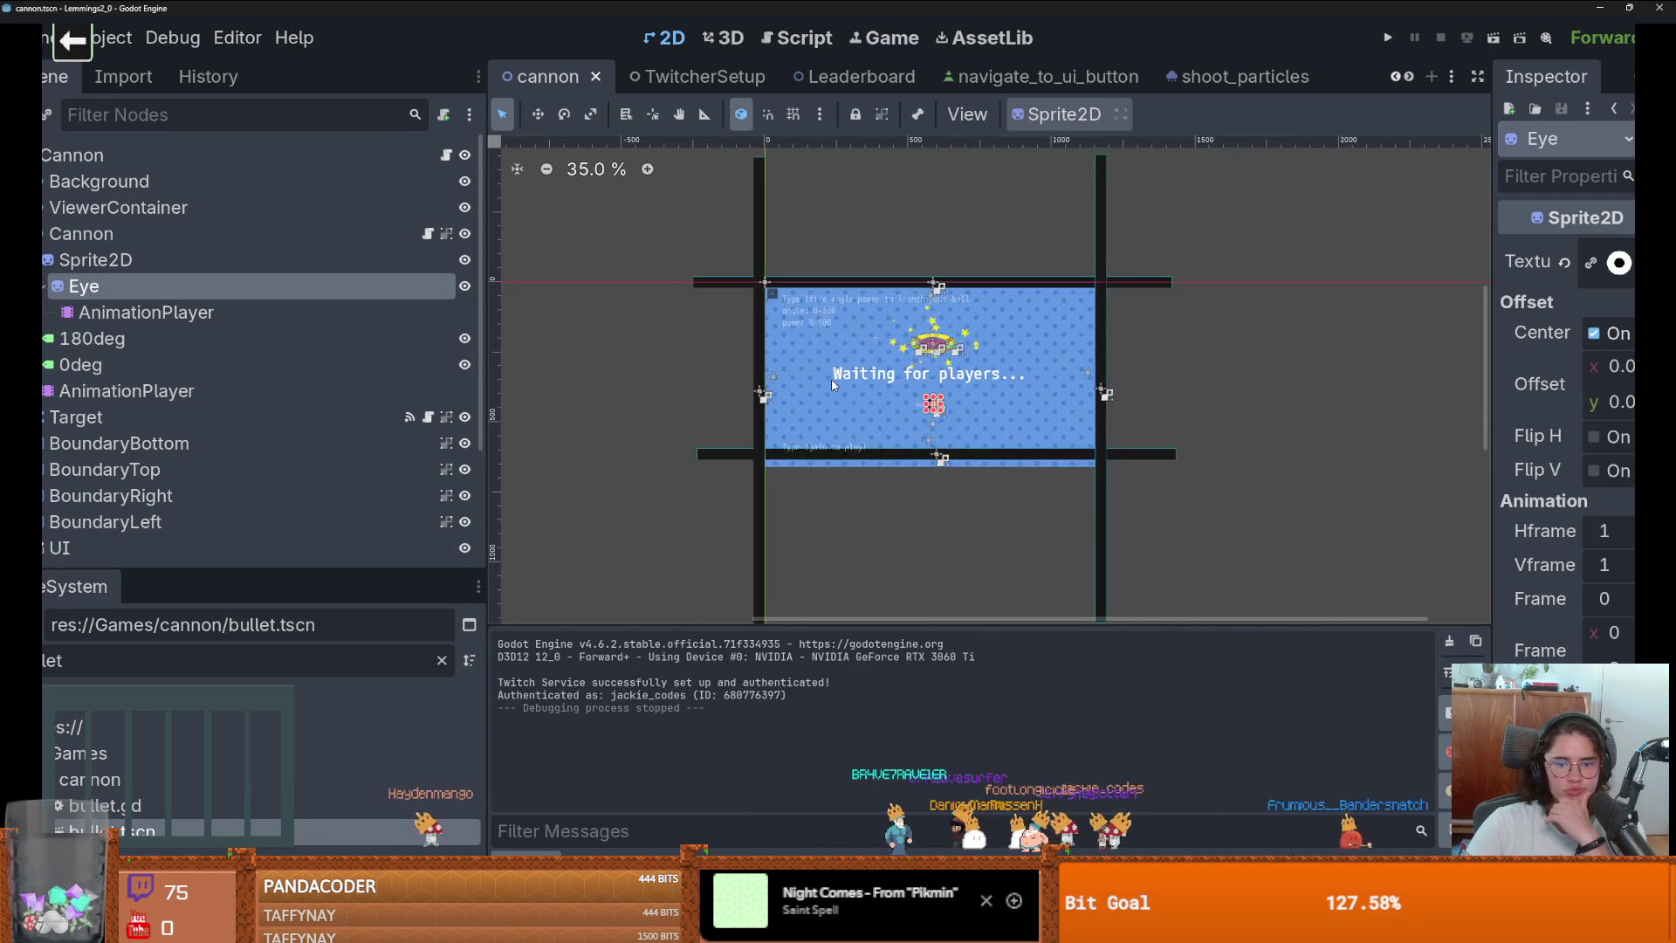
scroll(831, 384, up, 1)
Reset the root Cannon node's scale to 1.0 in the Inspector and save the scene.
click(236, 155)
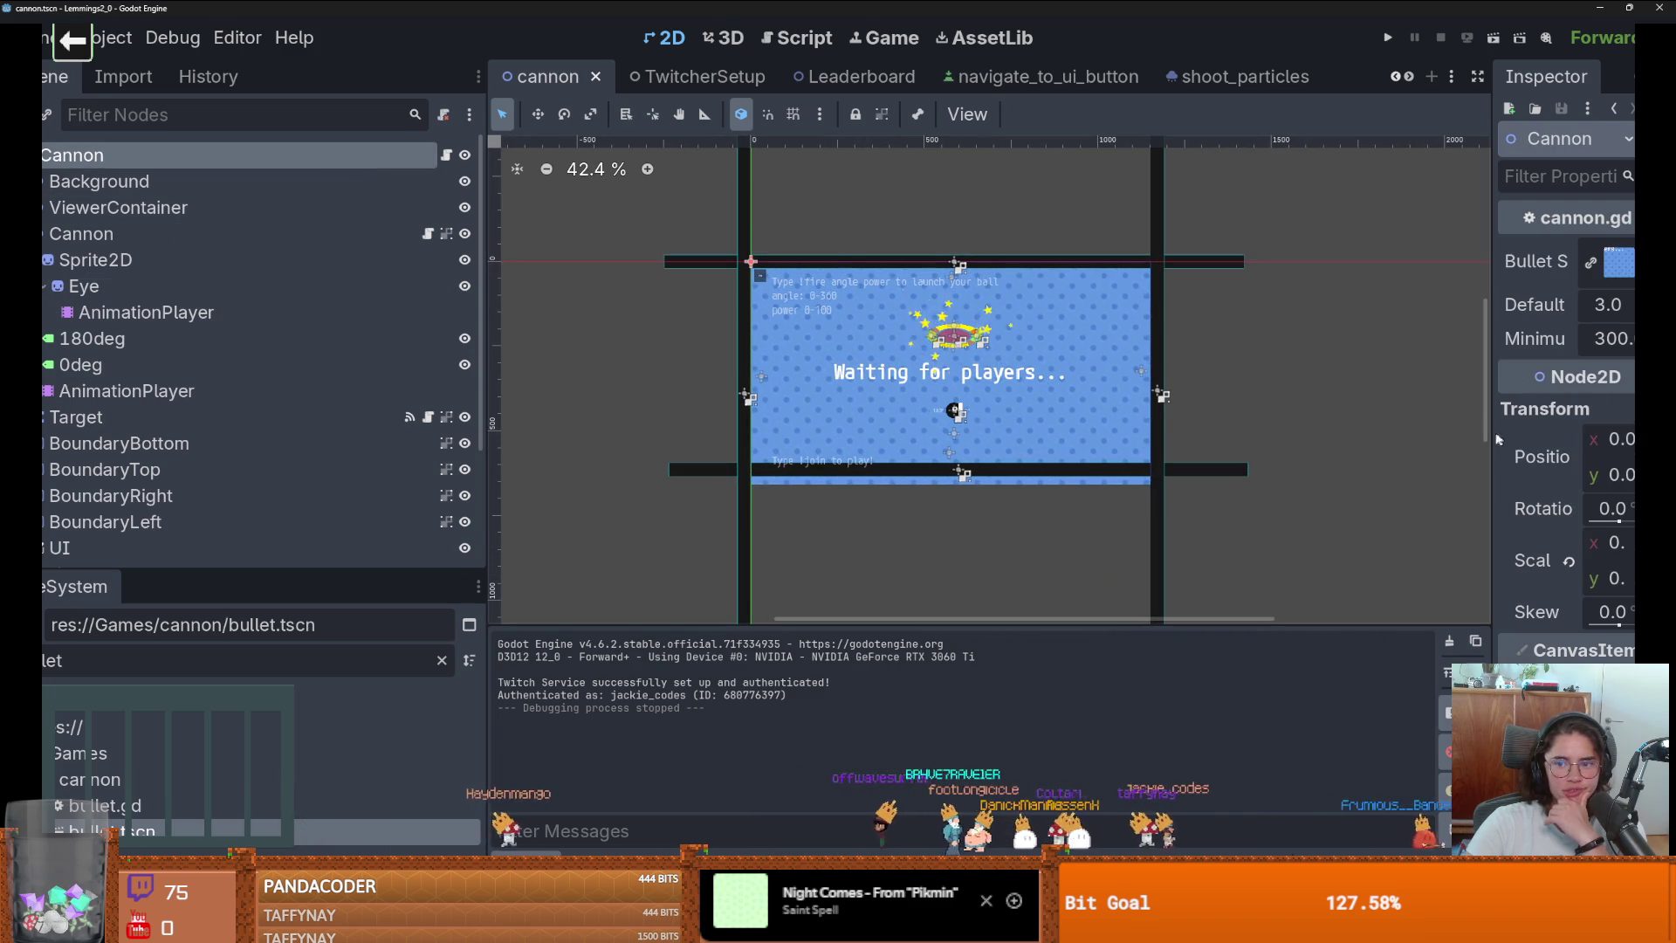
drag(1488, 435, 1309, 434)
click(1401, 561)
scroll(694, 327, down, 3)
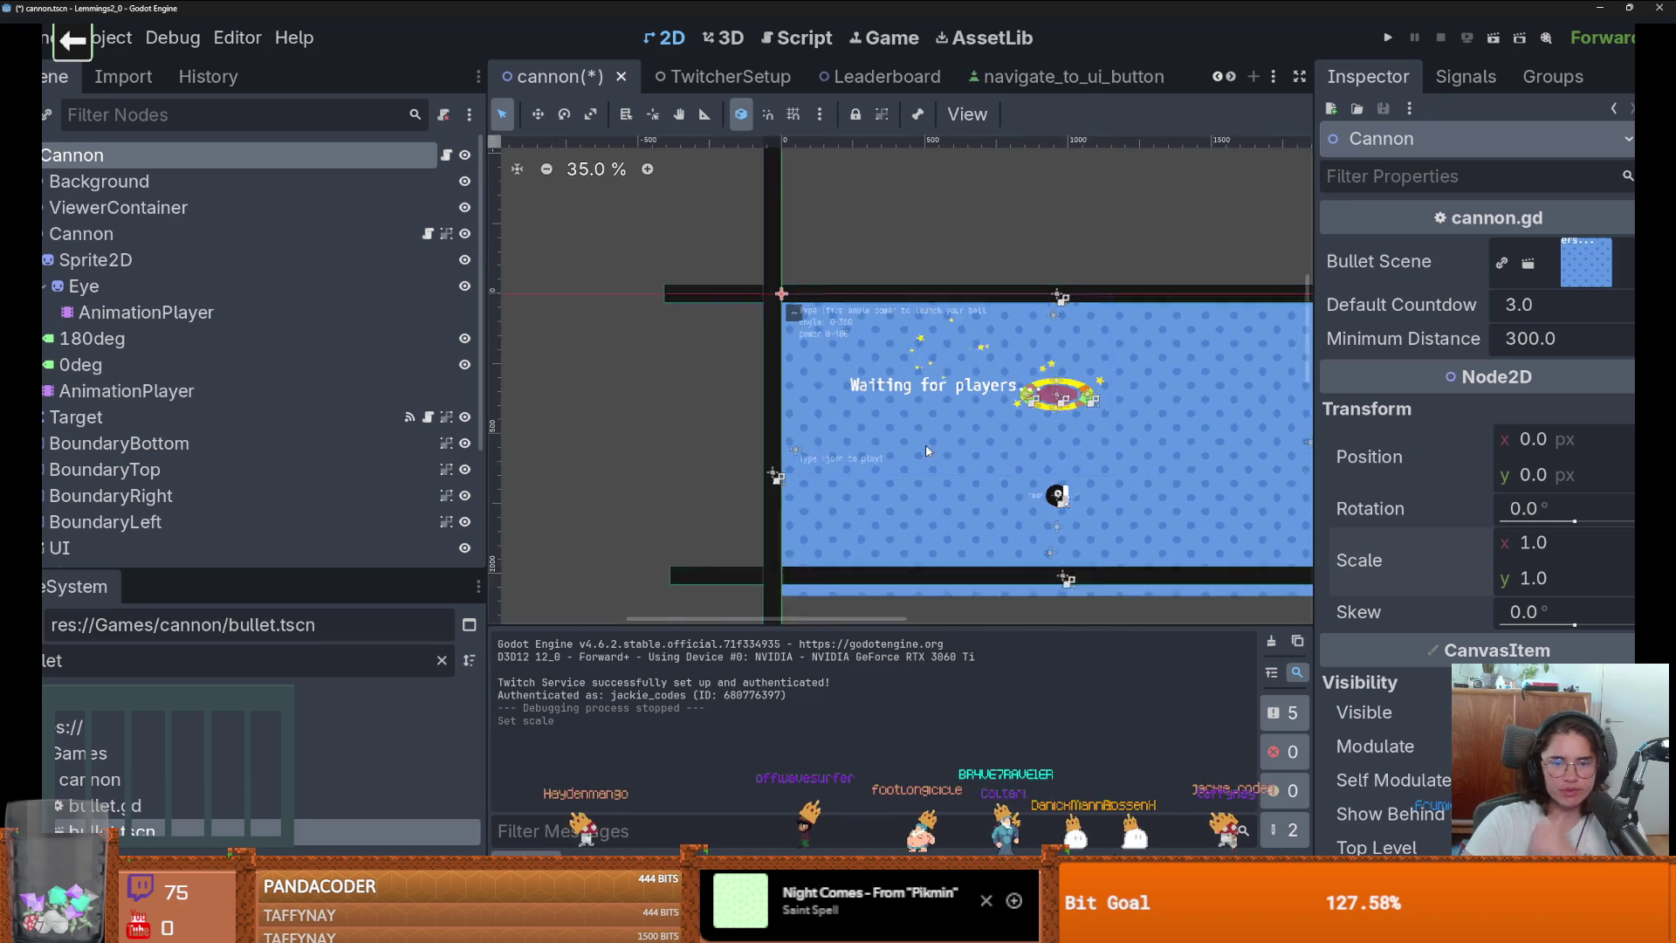
key(ctrl+s)
scroll(759, 378, up, 2)
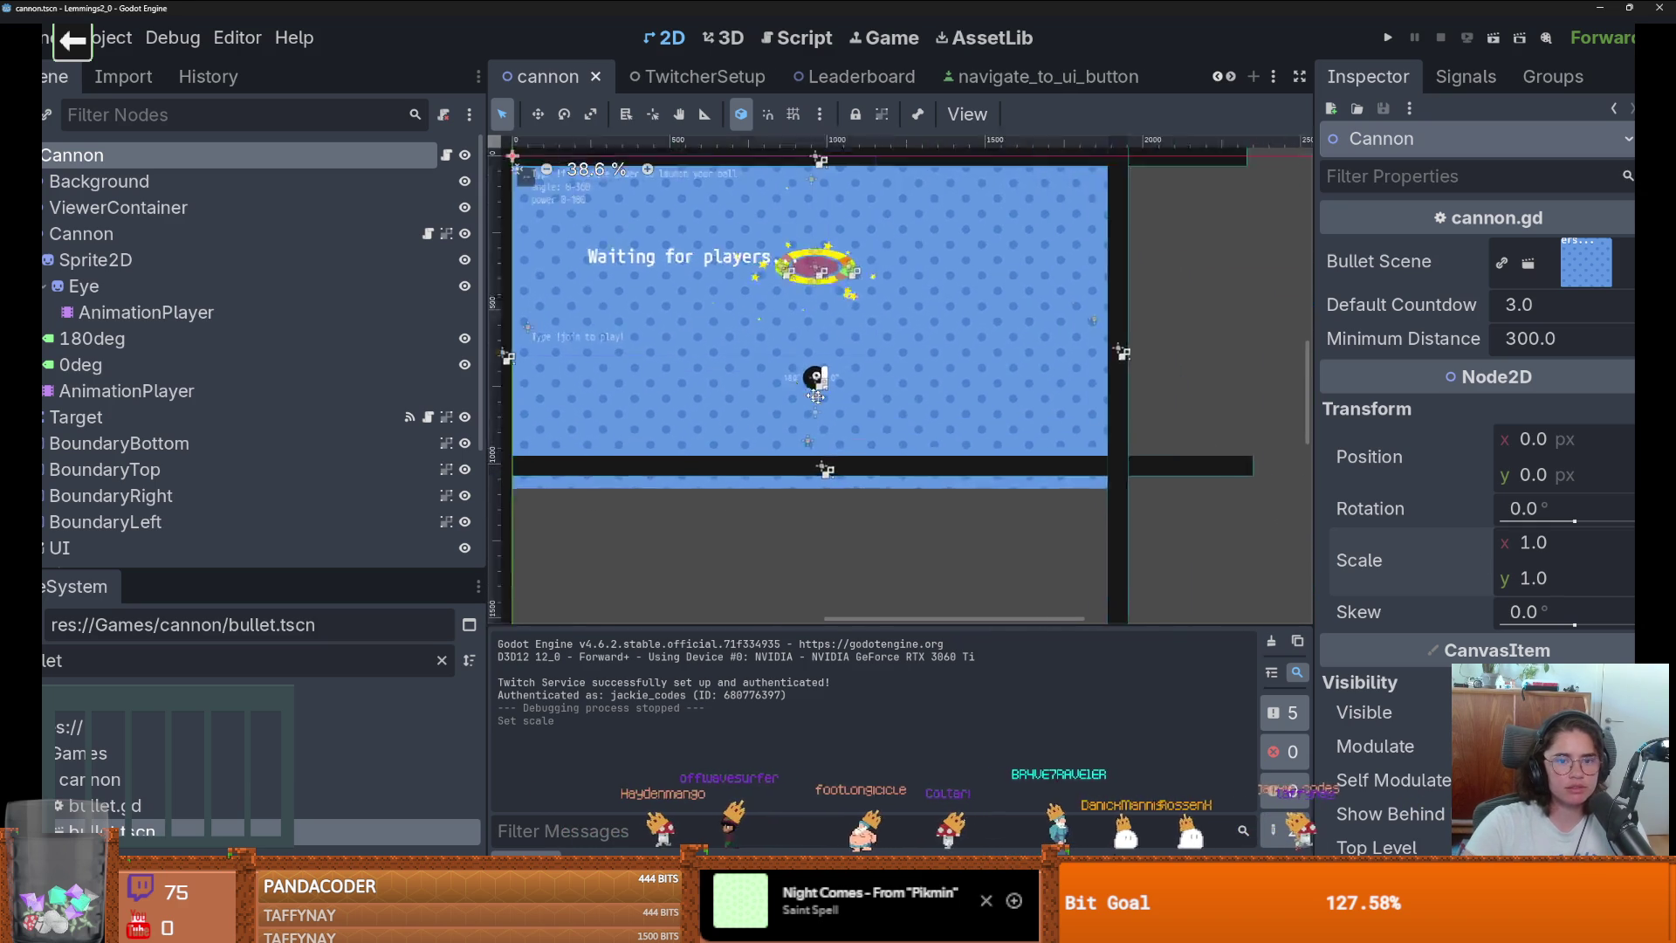
scroll(685, 313, up, 1)
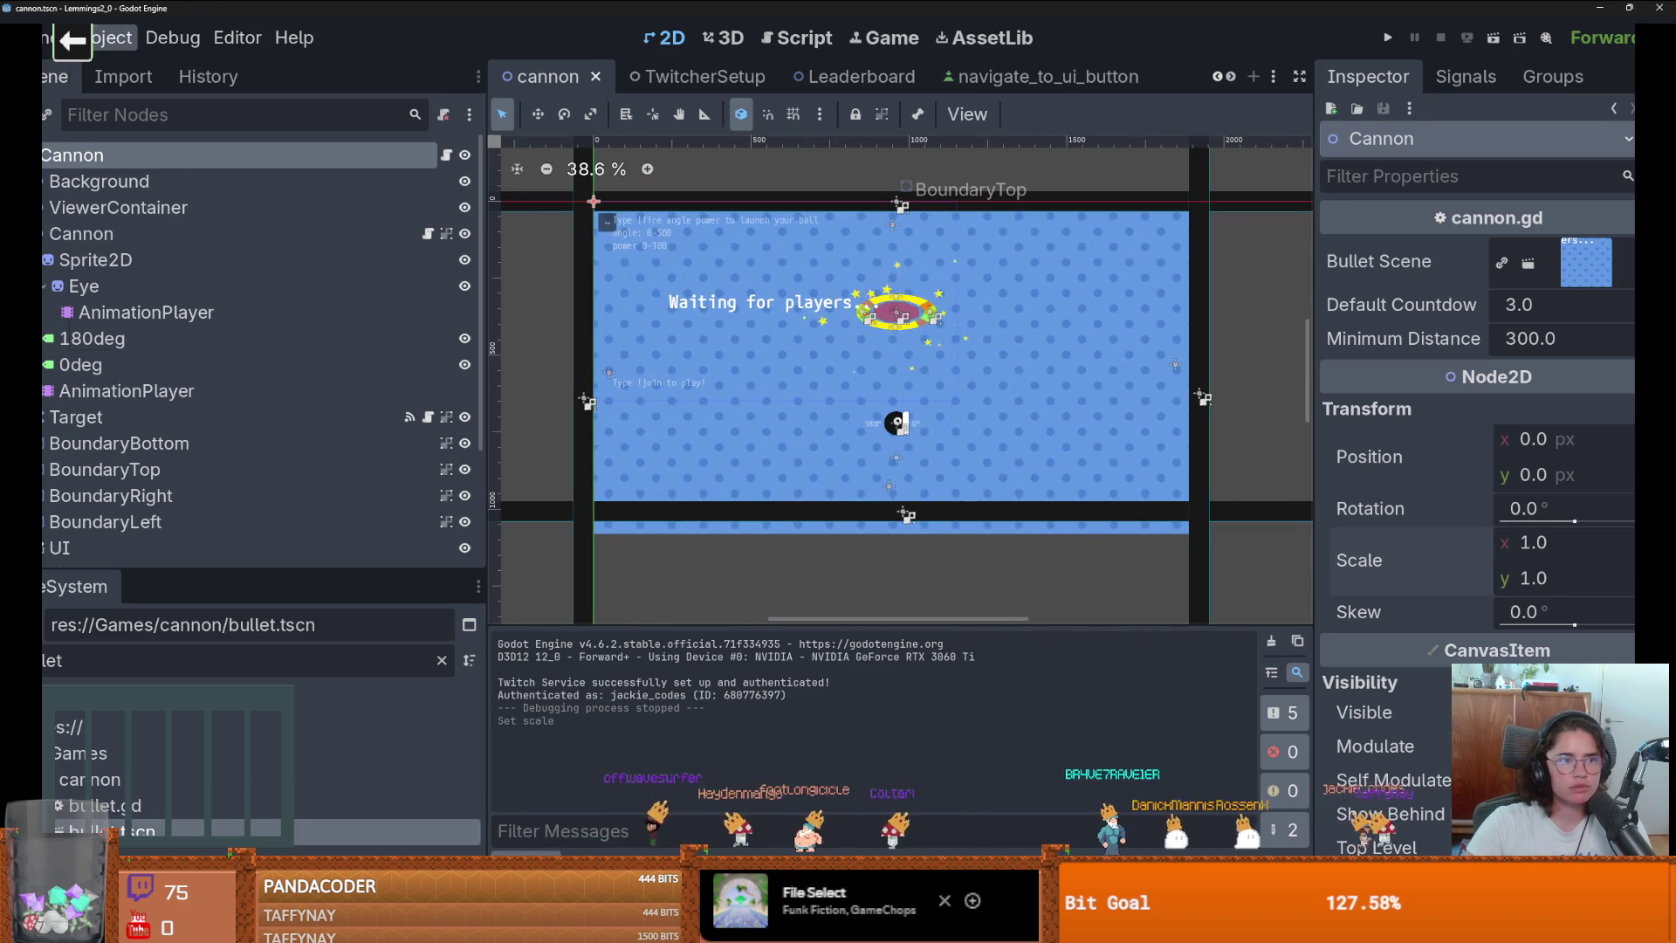
Set the viewport width 1920 and height 1080 under Display > Window, then save the scene.
click(112, 38)
click(117, 67)
click(281, 237)
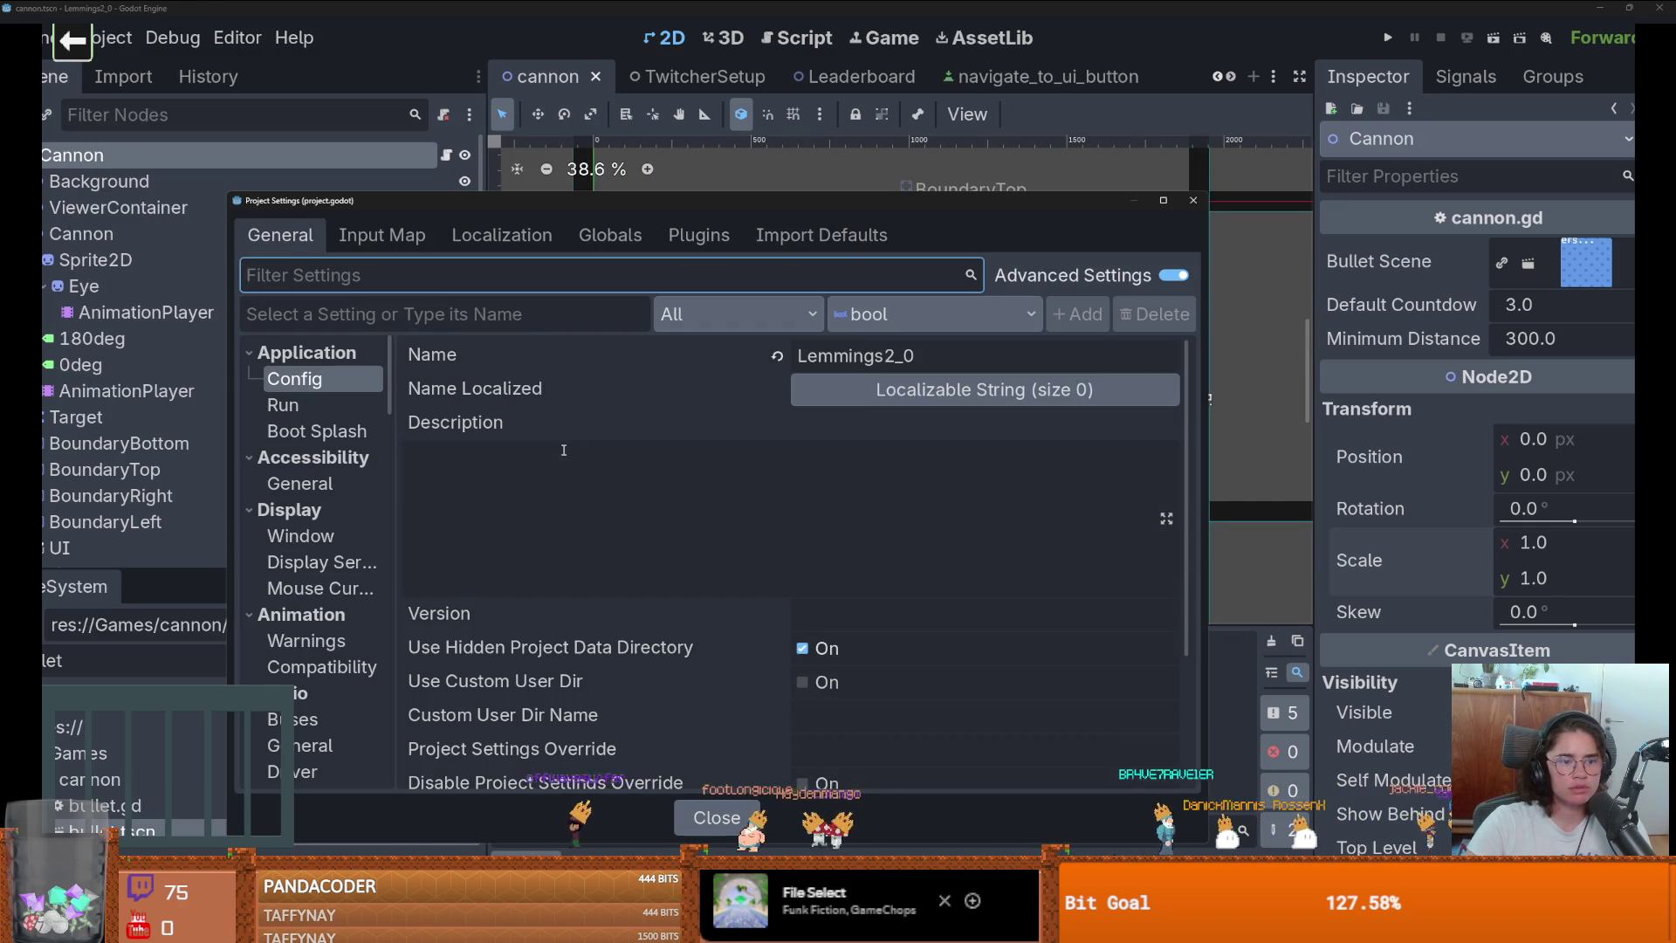
click(300, 535)
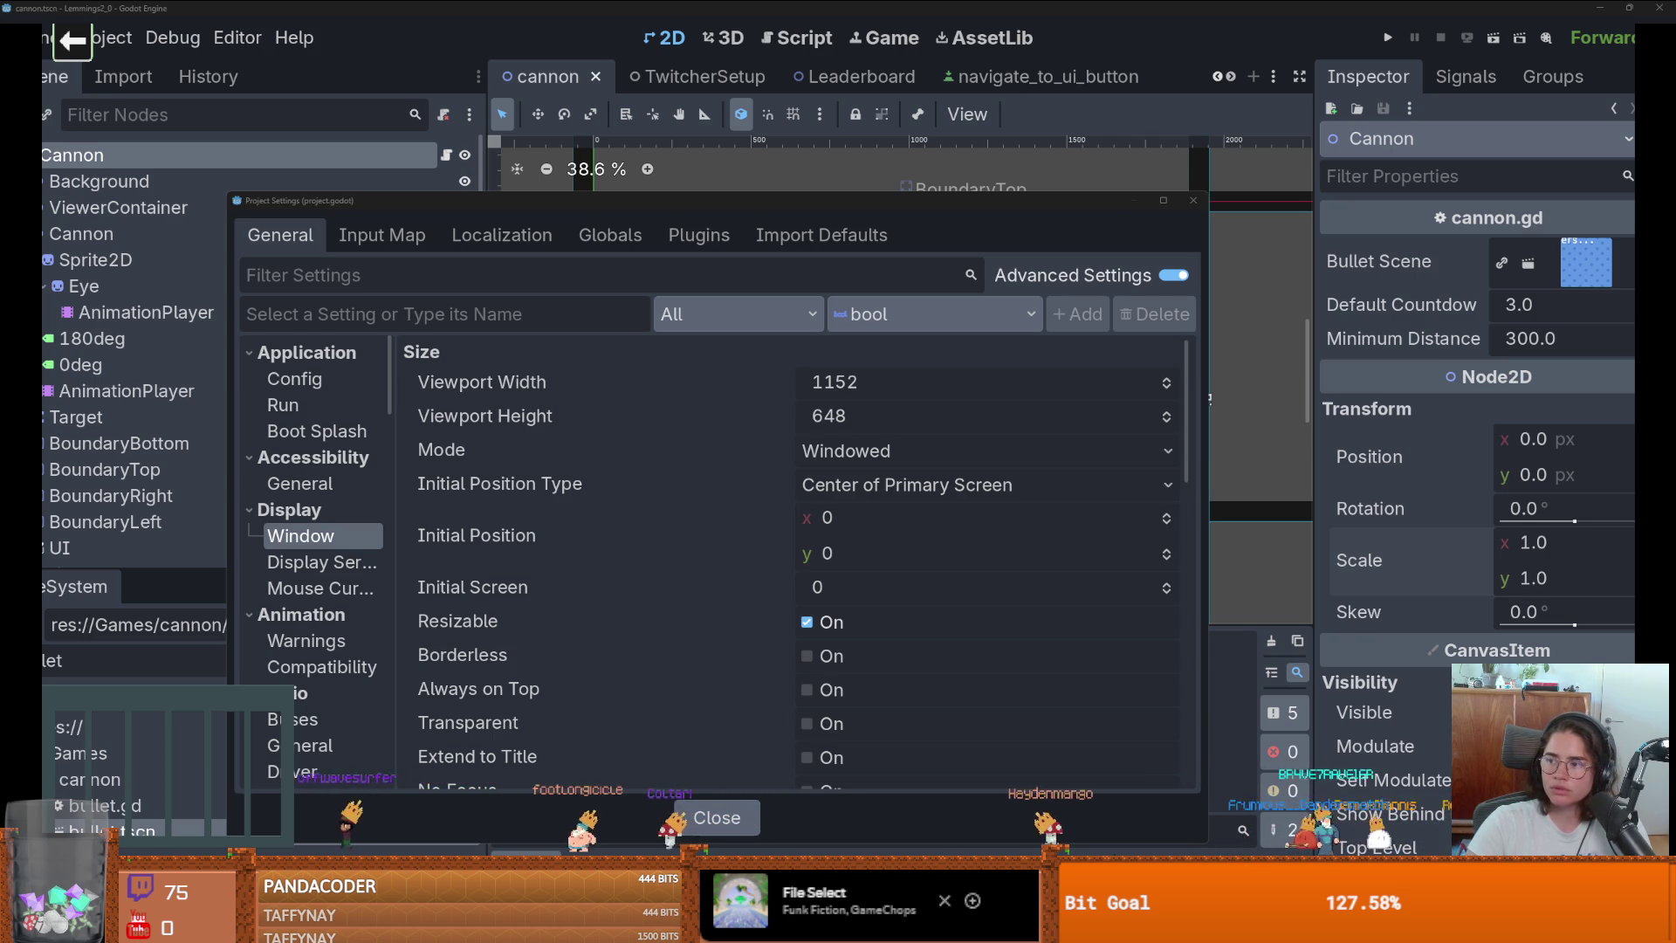
click(1085, 394)
text(1920)
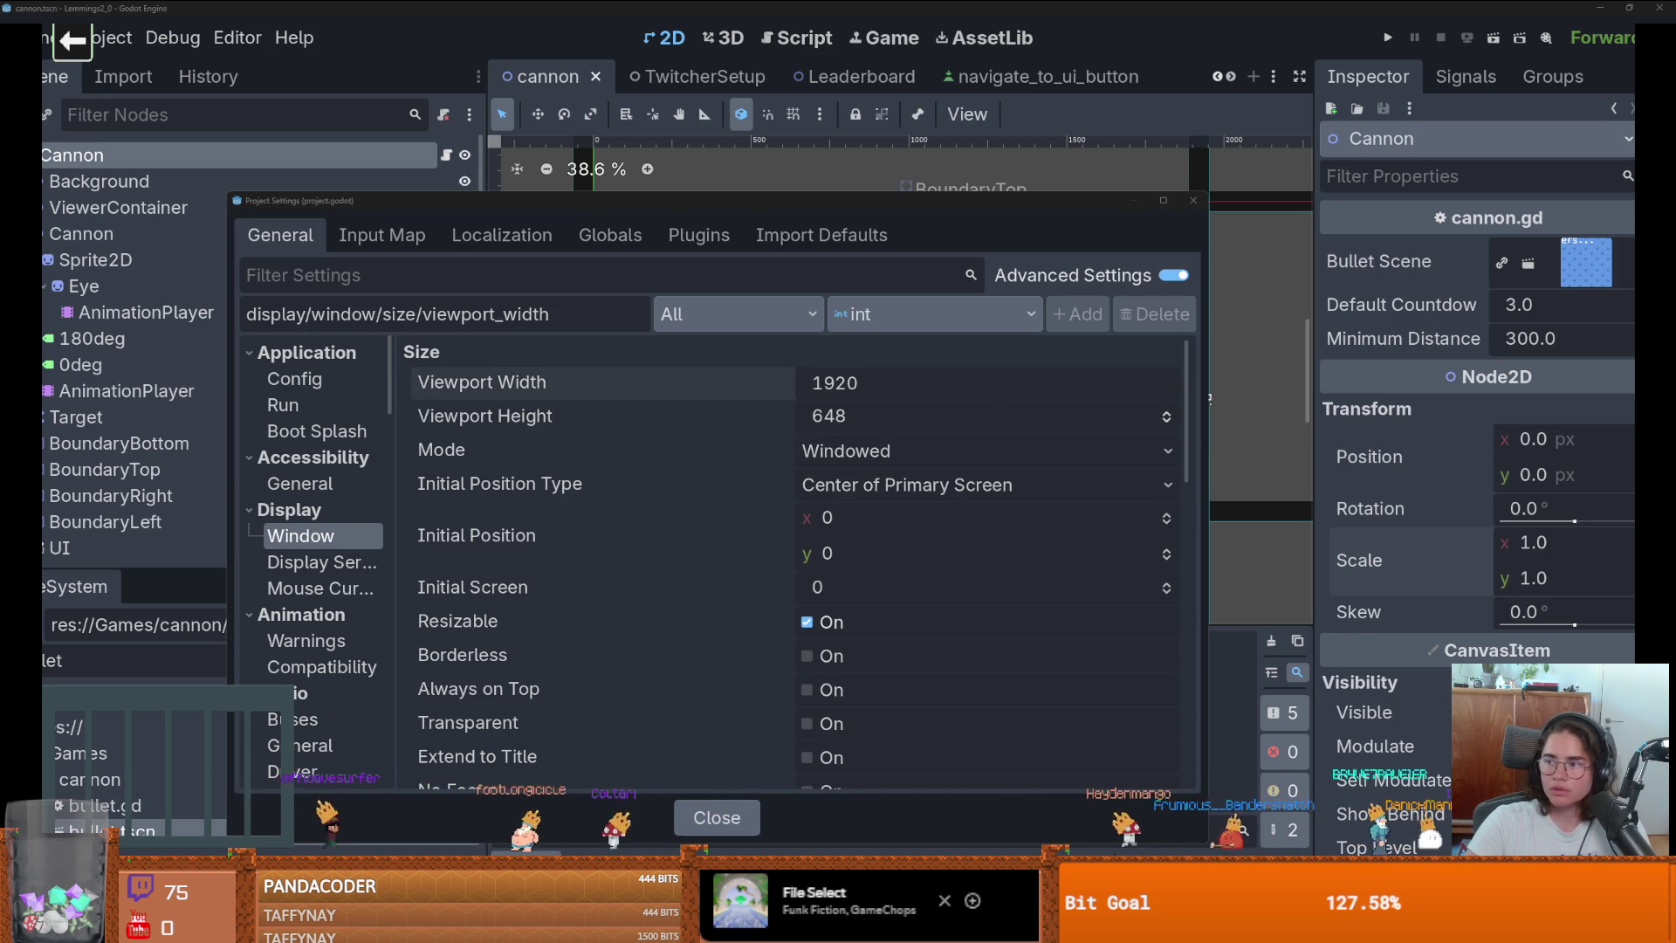
click(859, 412)
text(1080)
key(Return)
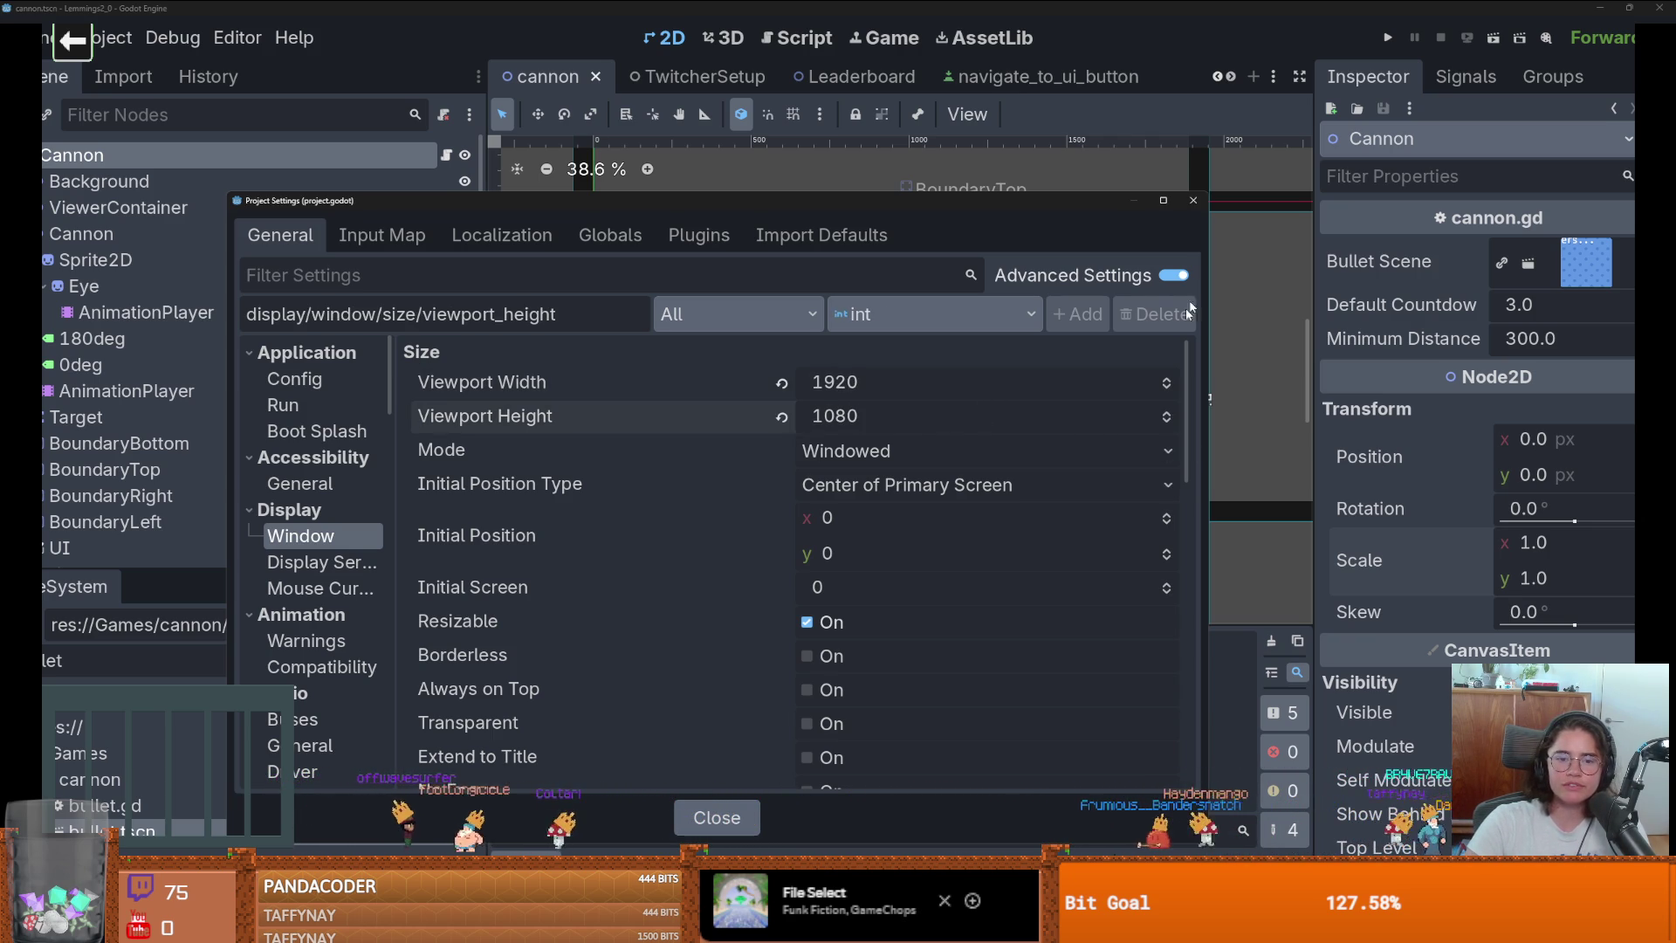
click(1193, 200)
key(ctrl+s)
scroll(883, 426, up, 1)
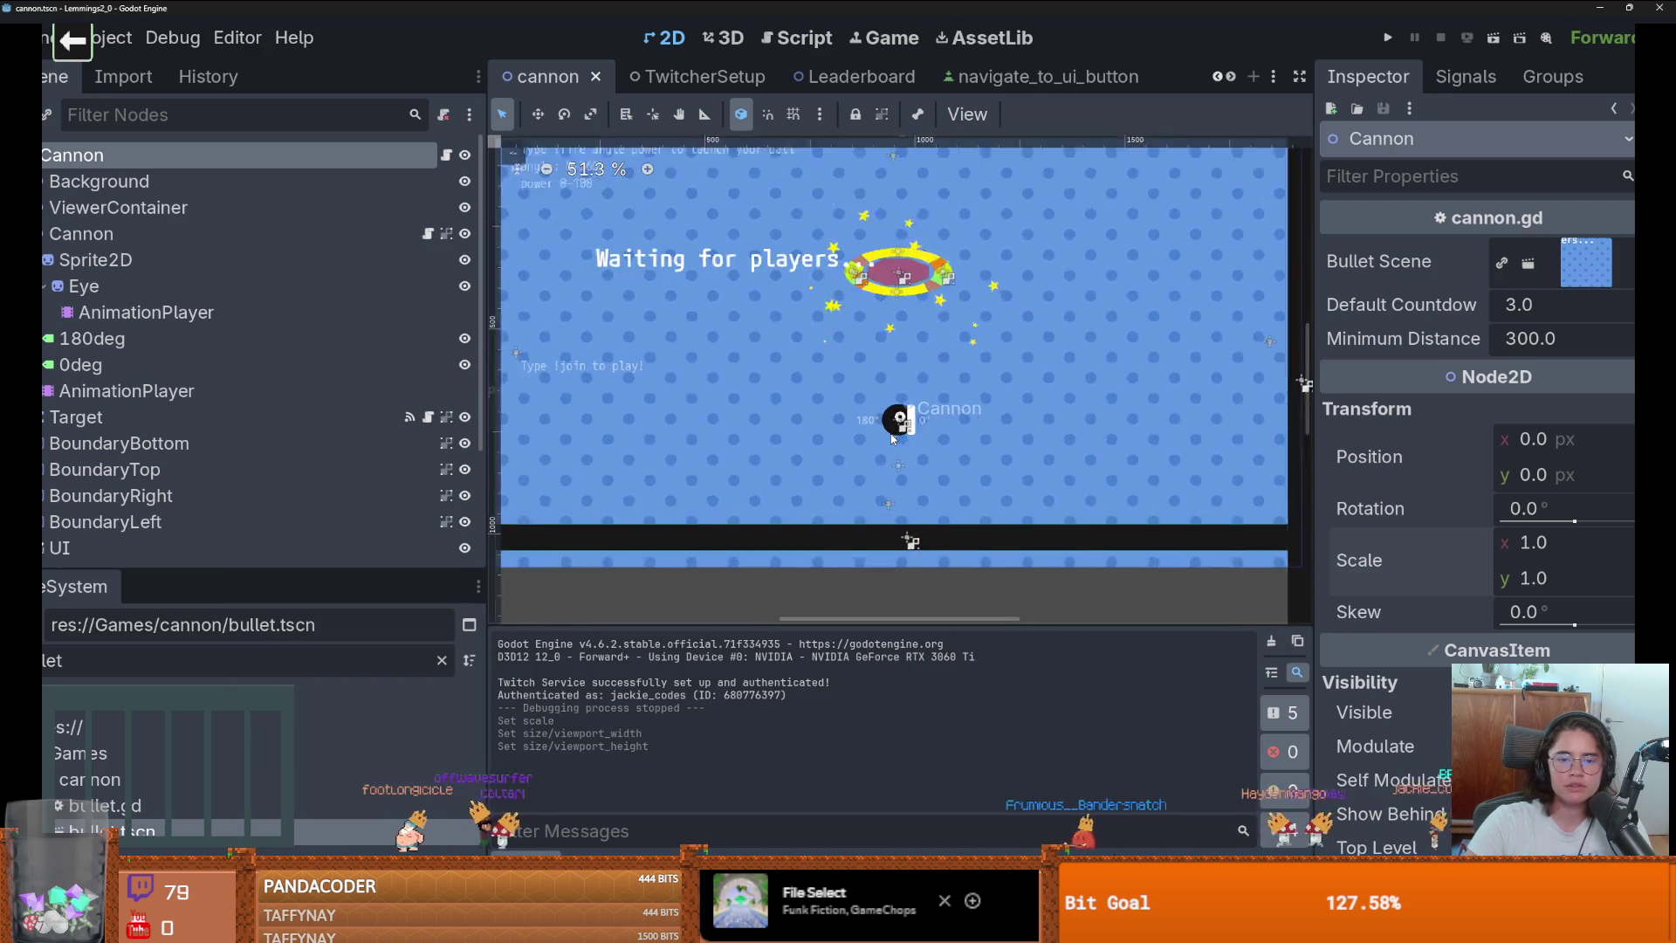
click(1387, 44)
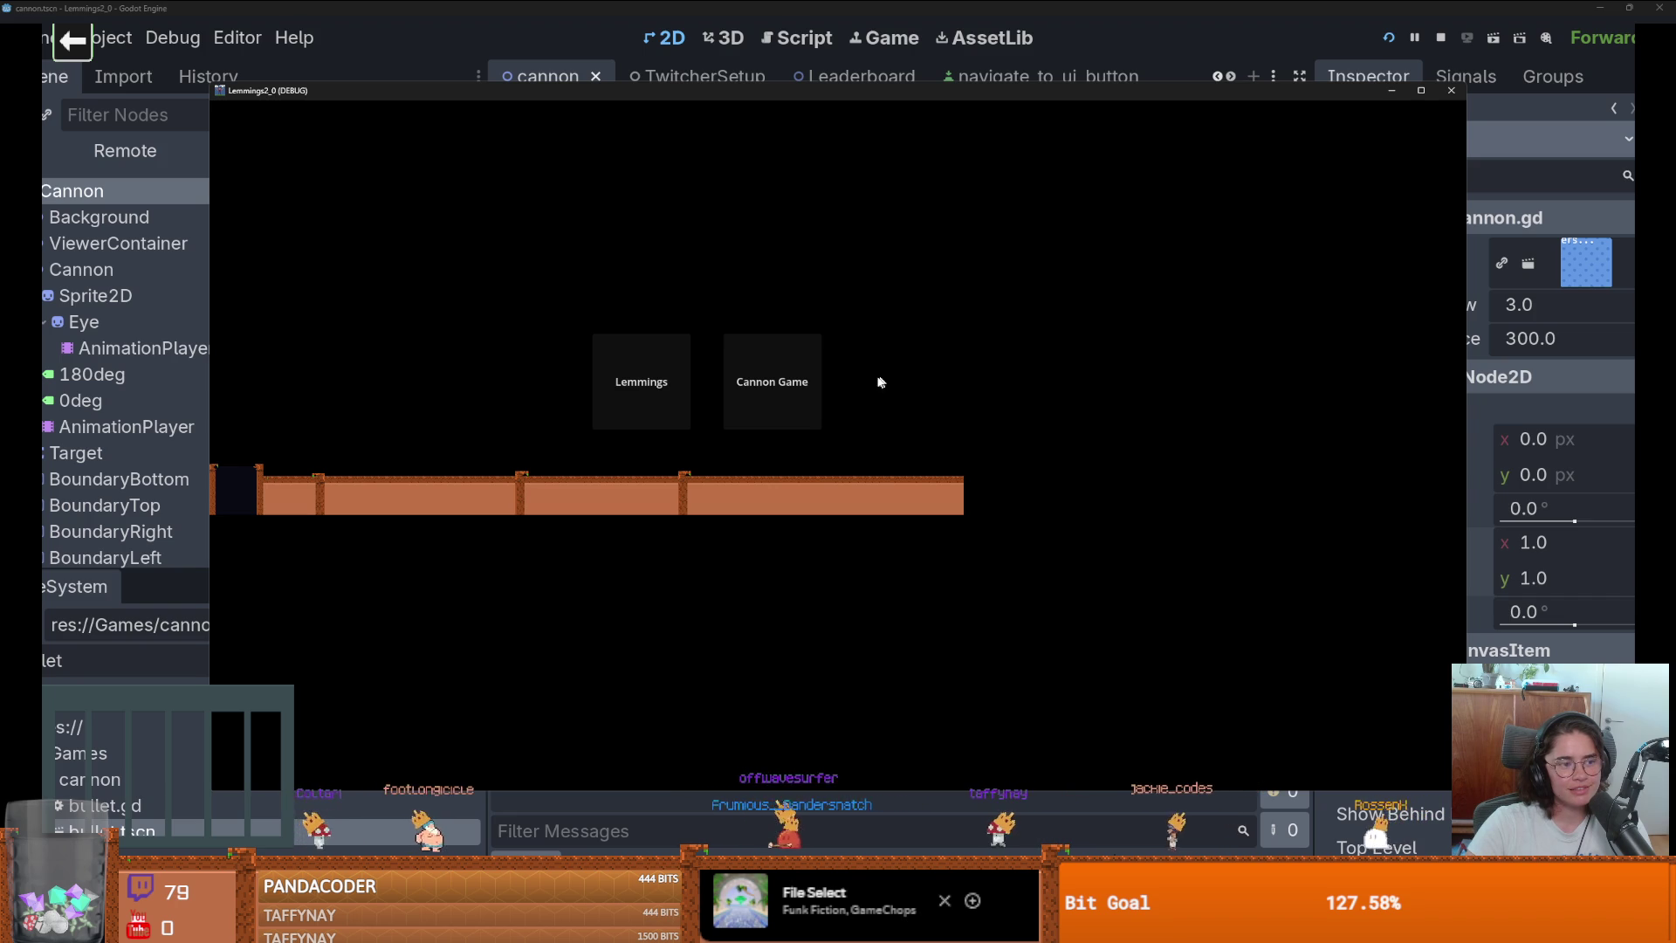
click(783, 399)
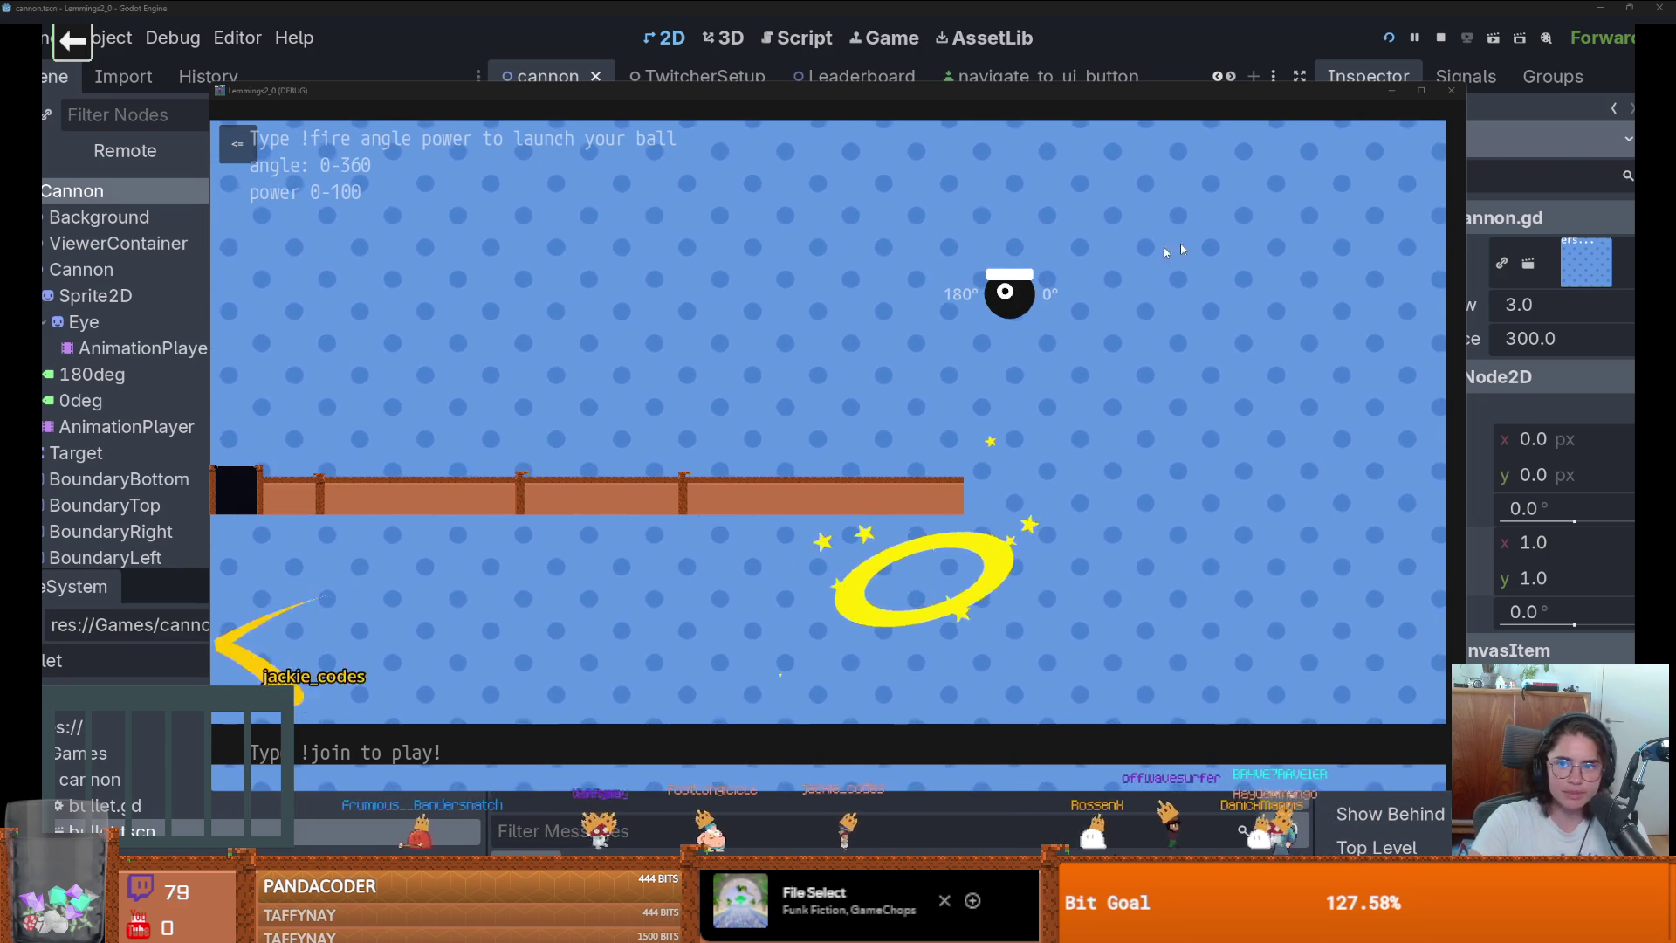
click(1451, 90)
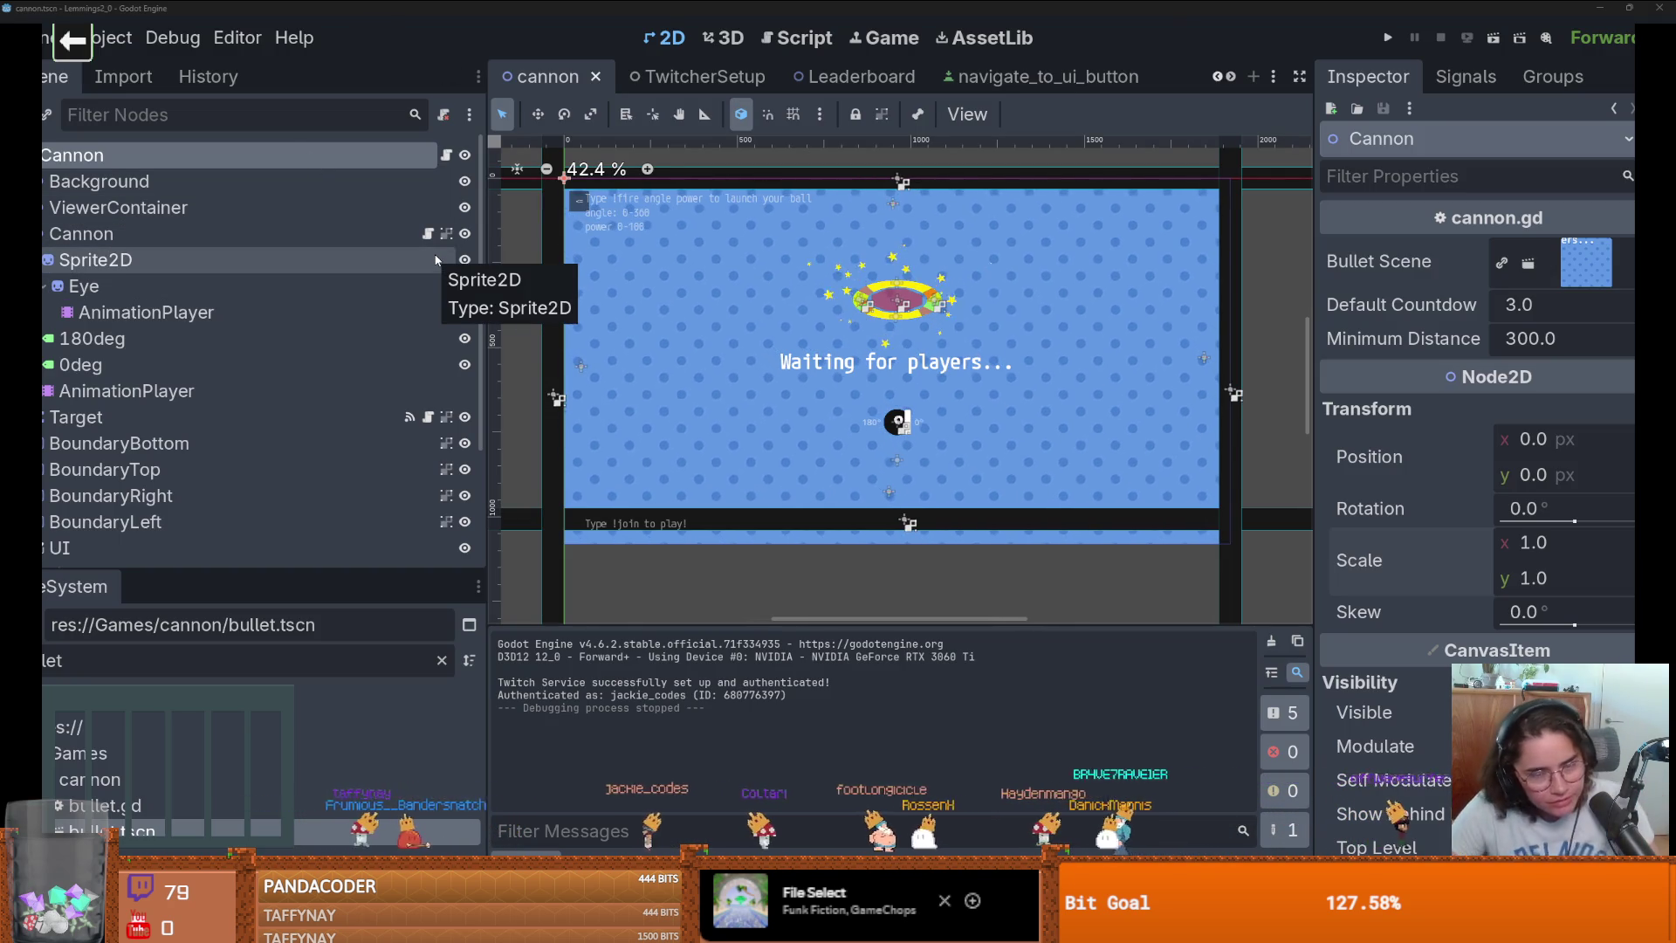
In the TwitcherSetup scene, select the TextureRect background and drag it down and right.
click(731, 82)
scroll(986, 375, down, 3)
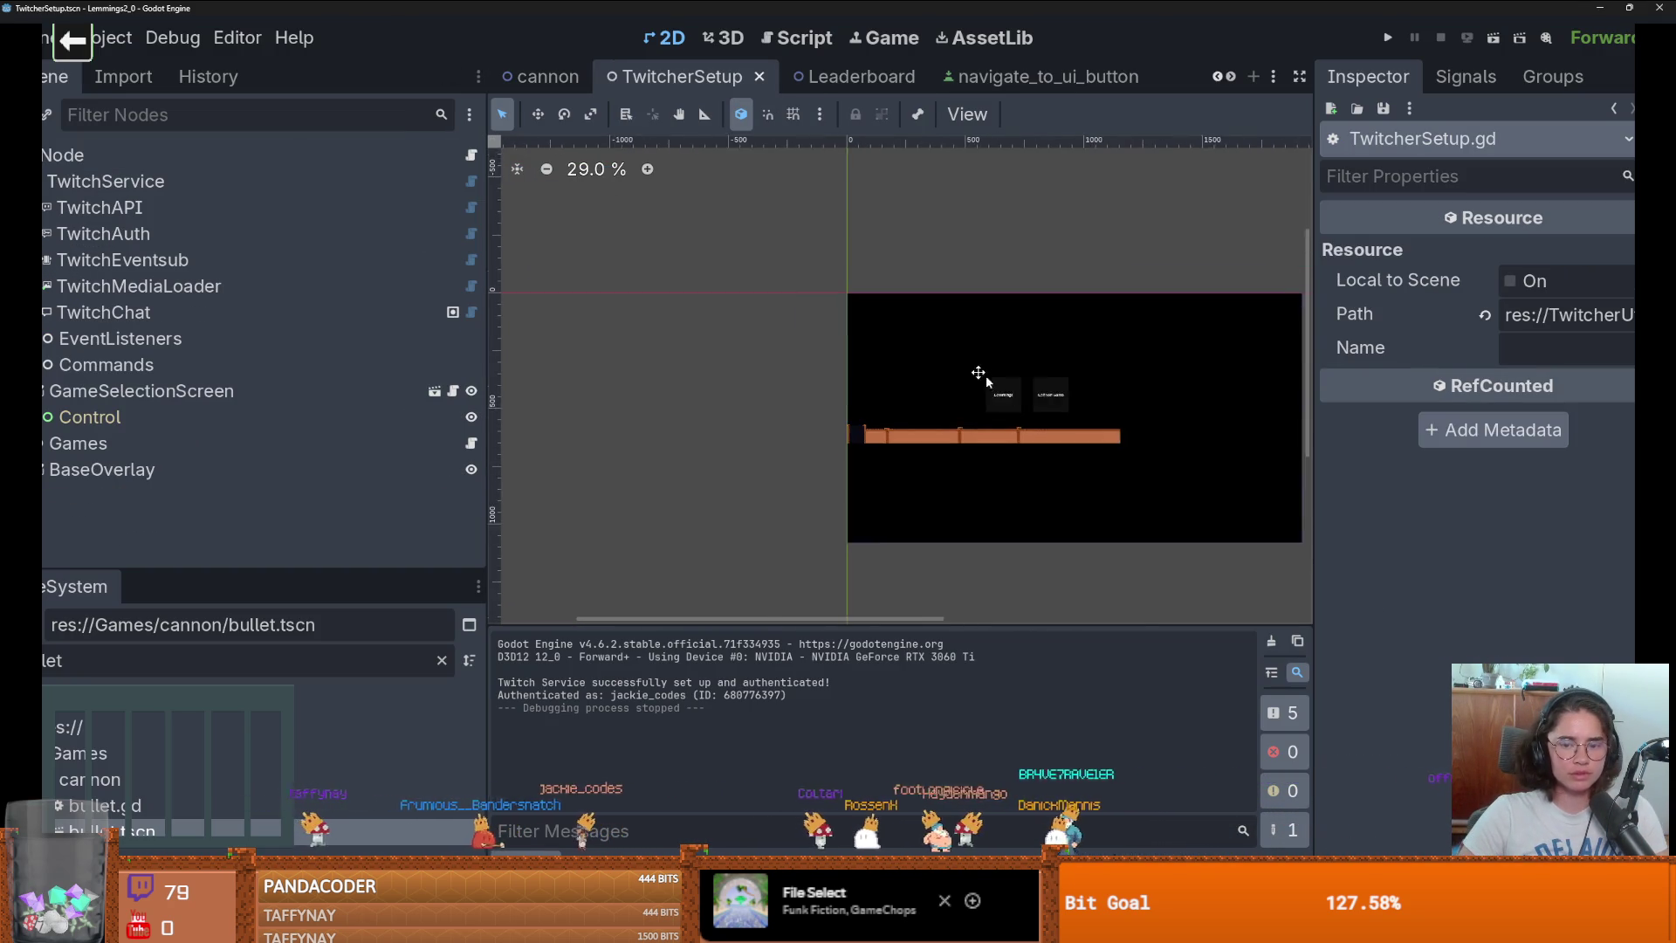
scroll(786, 332, up, 2)
click(709, 327)
drag(713, 318, 813, 425)
scroll(1407, 566, down, 3)
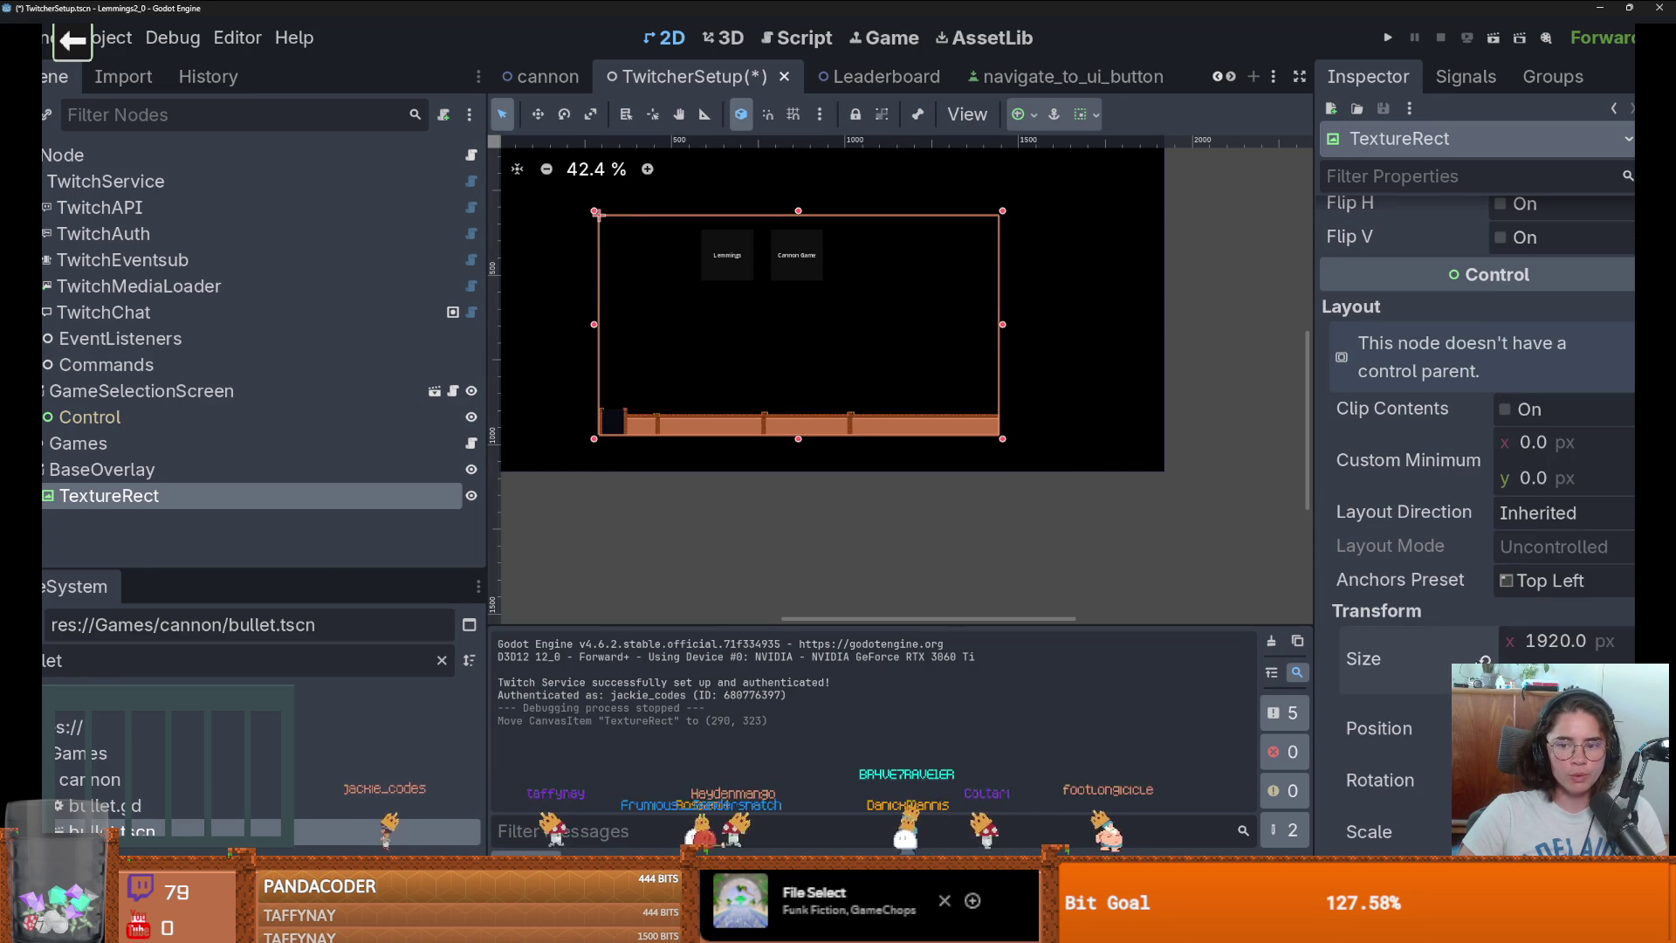
scroll(1035, 537, down, 2)
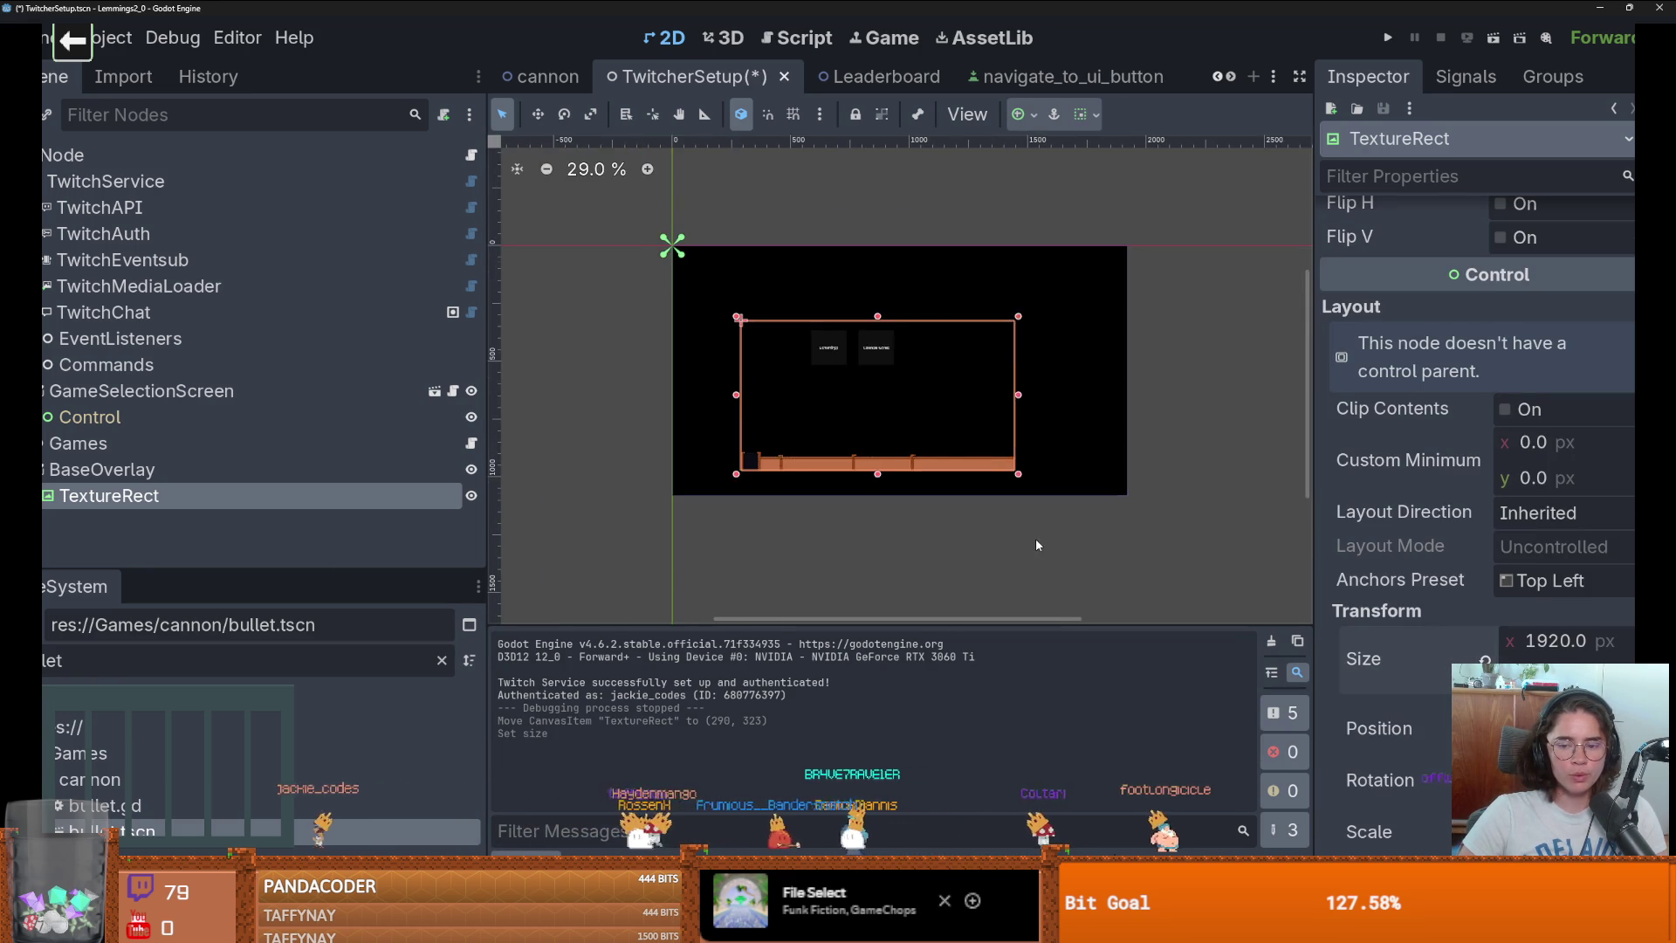
scroll(1397, 611, down, 1)
Reset the TextureRect's scale to 1920 × 1080, move its corner to the origin, and save.
click(1483, 747)
drag(1052, 561, 987, 488)
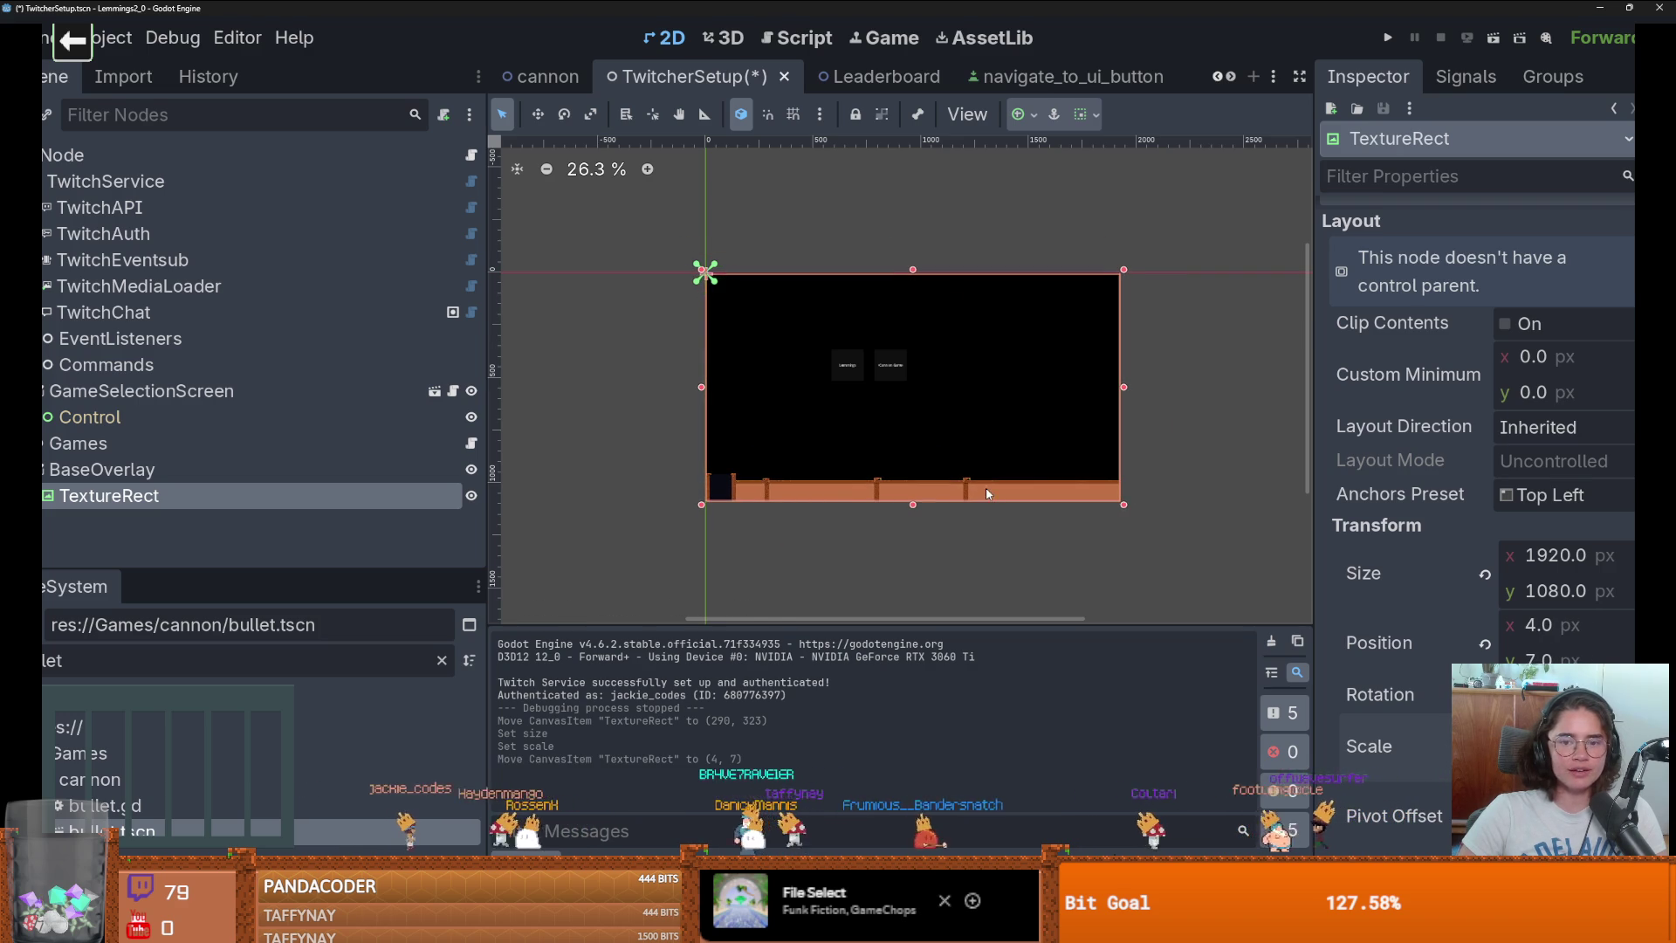
scroll(890, 510, up, 4)
scroll(903, 505, up, 1)
key(ctrl+s)
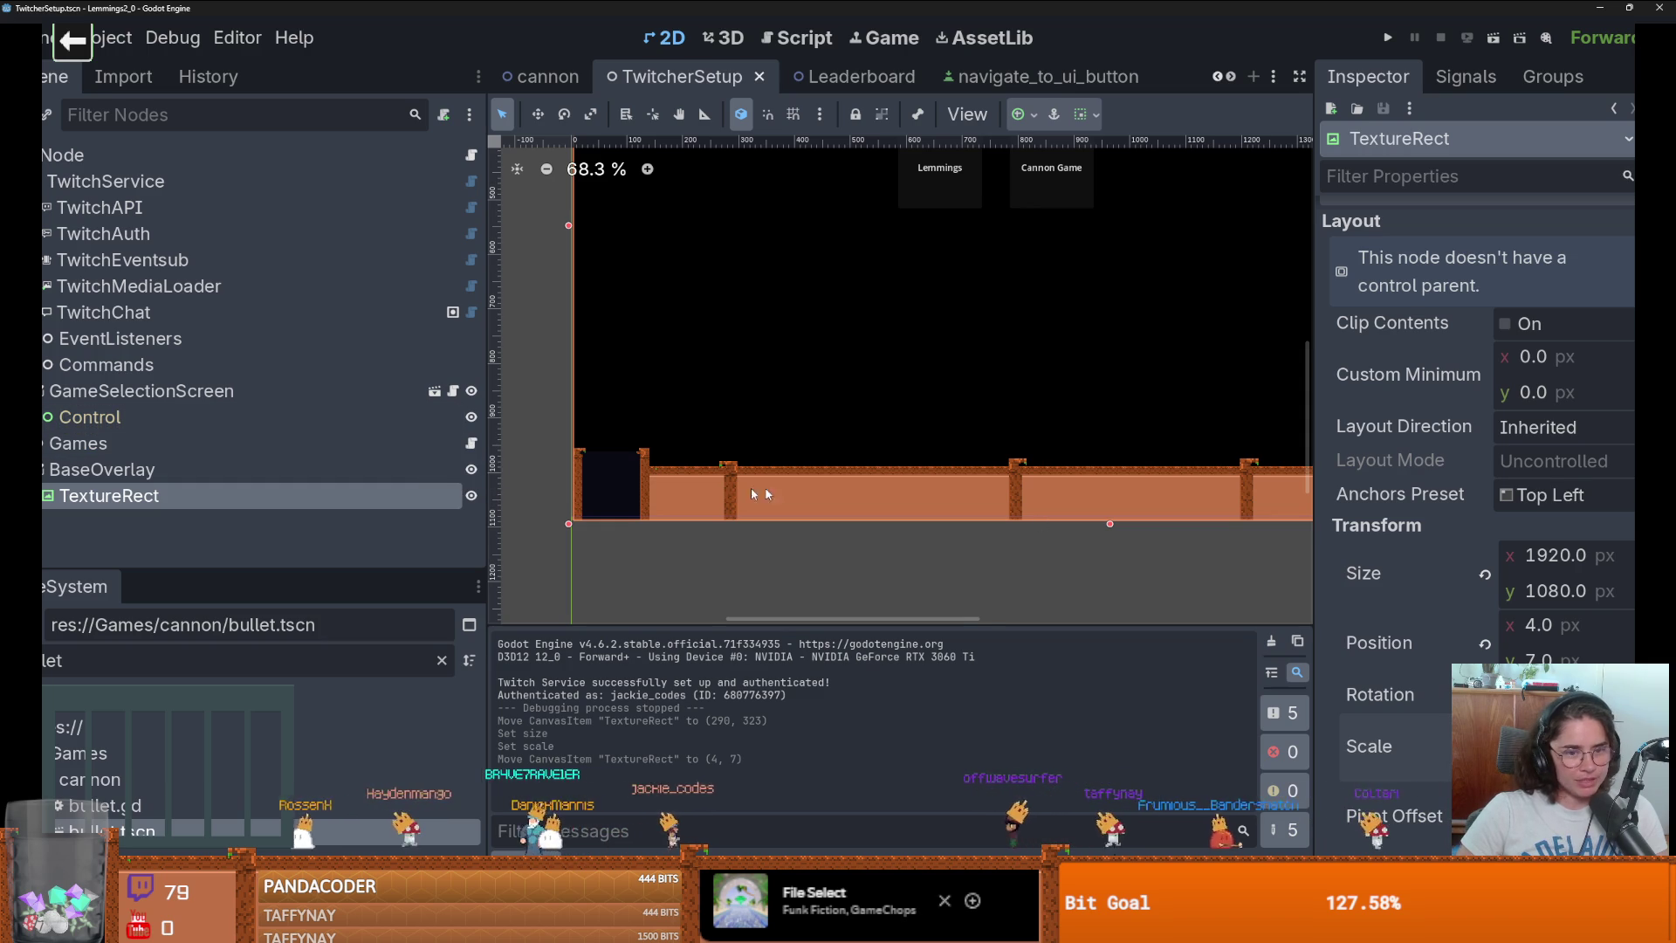
Place the TextureRect exactly at position 0, 0, then select the Games node.
scroll(547, 528, up, 8)
drag(714, 528, 700, 500)
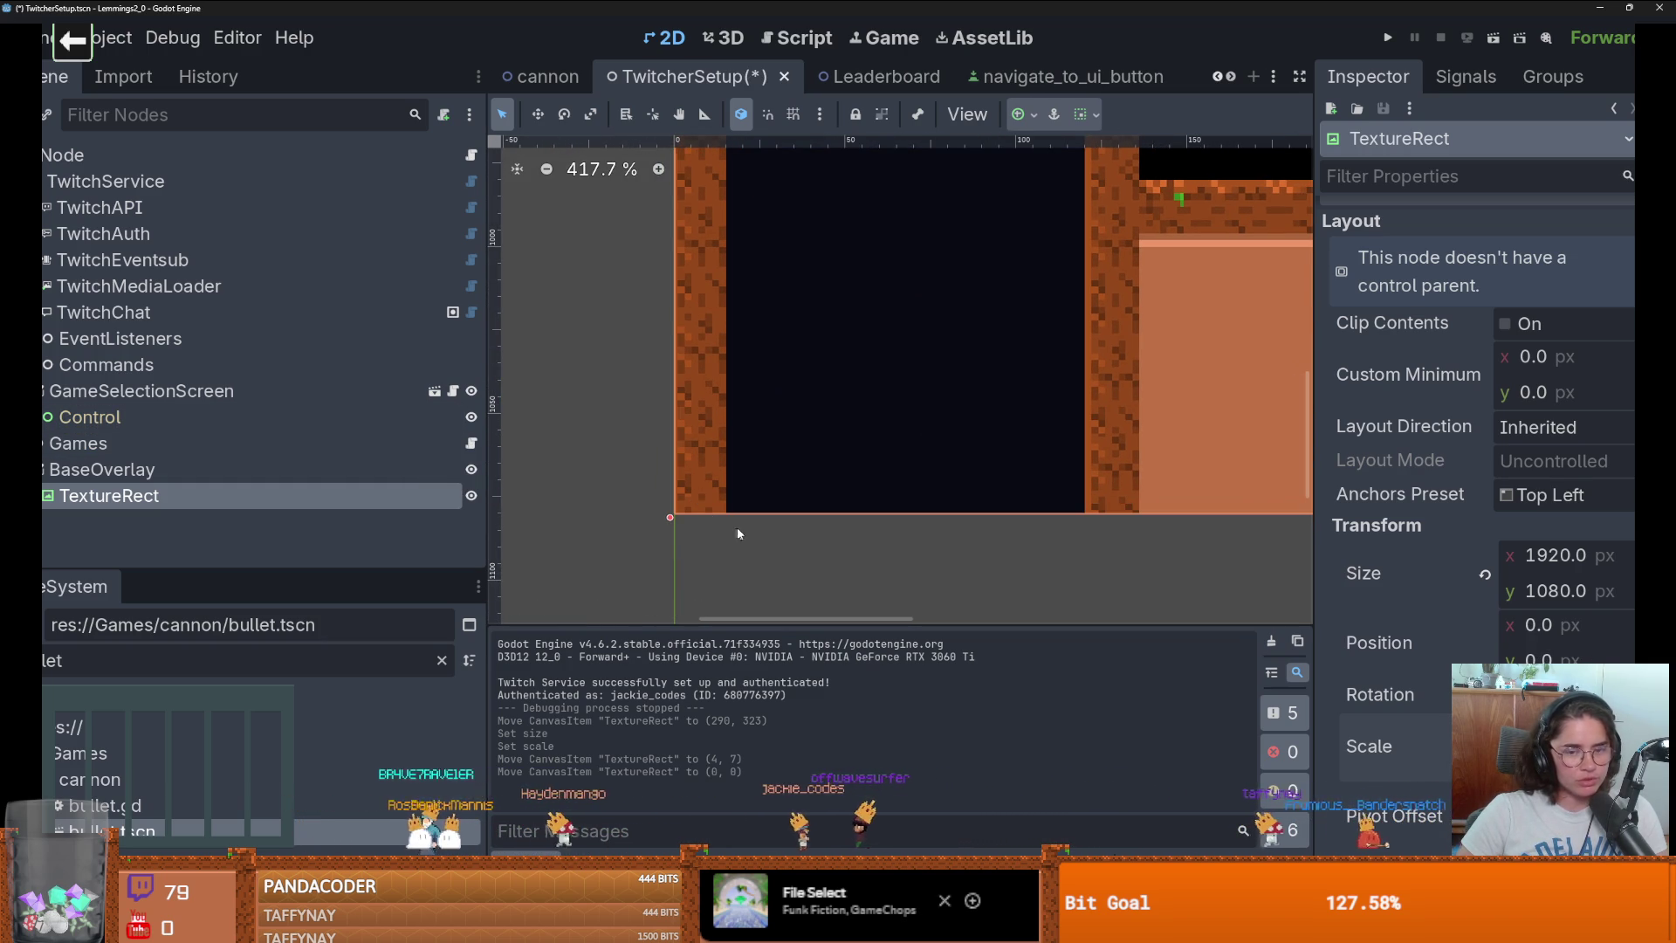
scroll(831, 539, down, 2)
scroll(832, 547, down, 5)
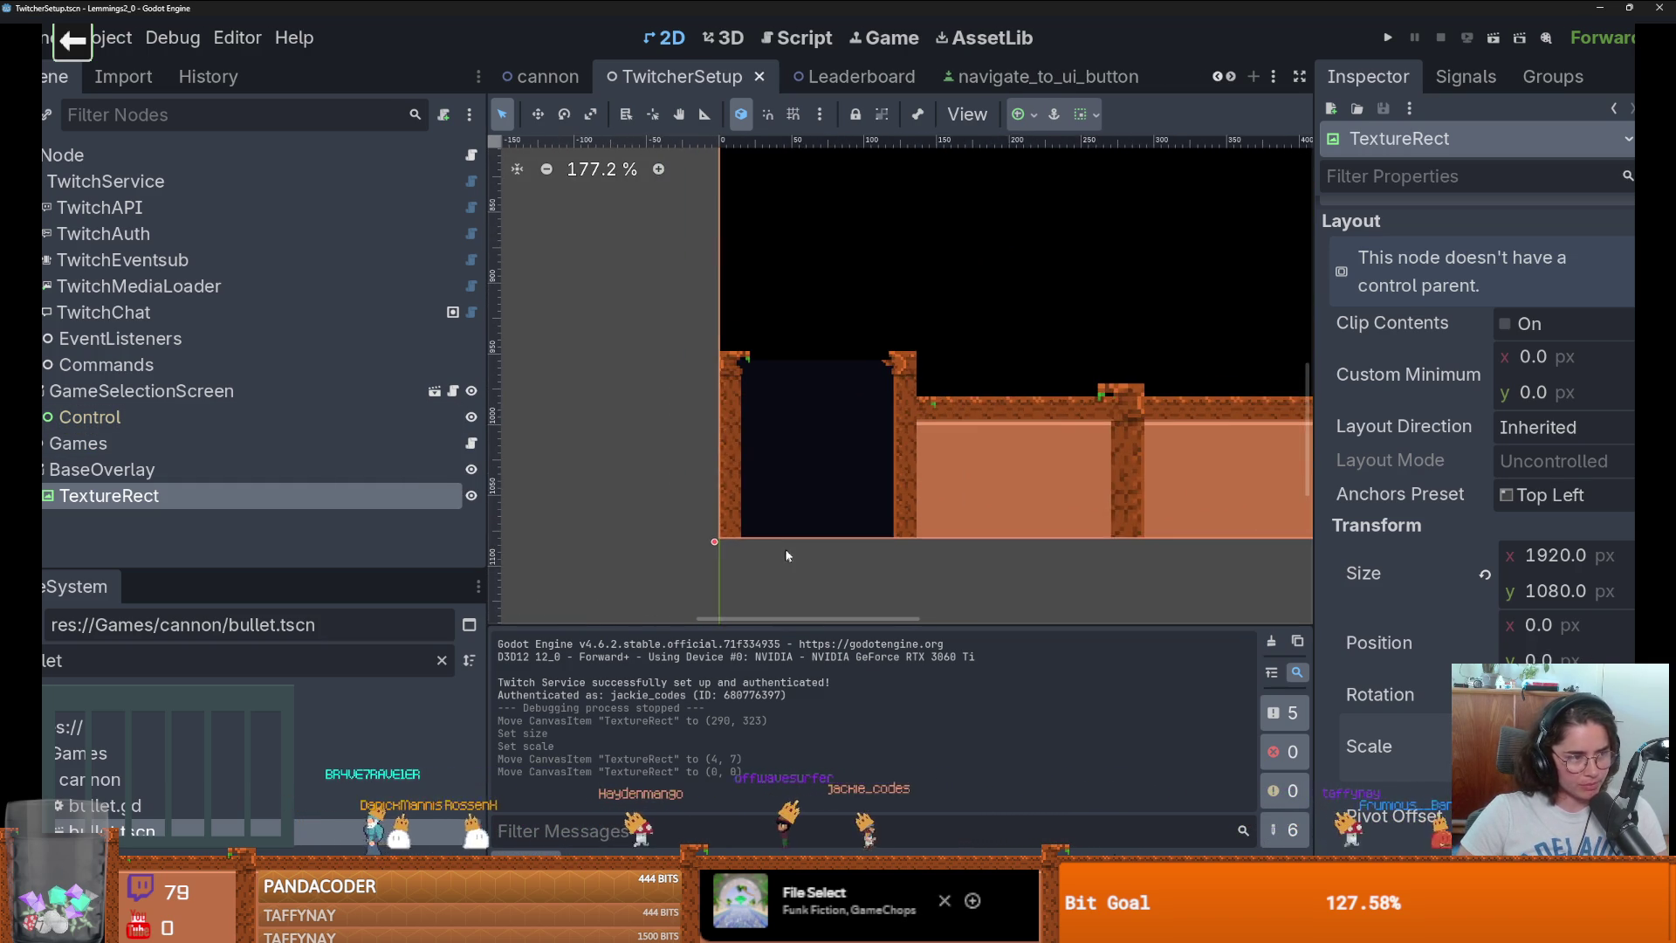
scroll(943, 478, down, 7)
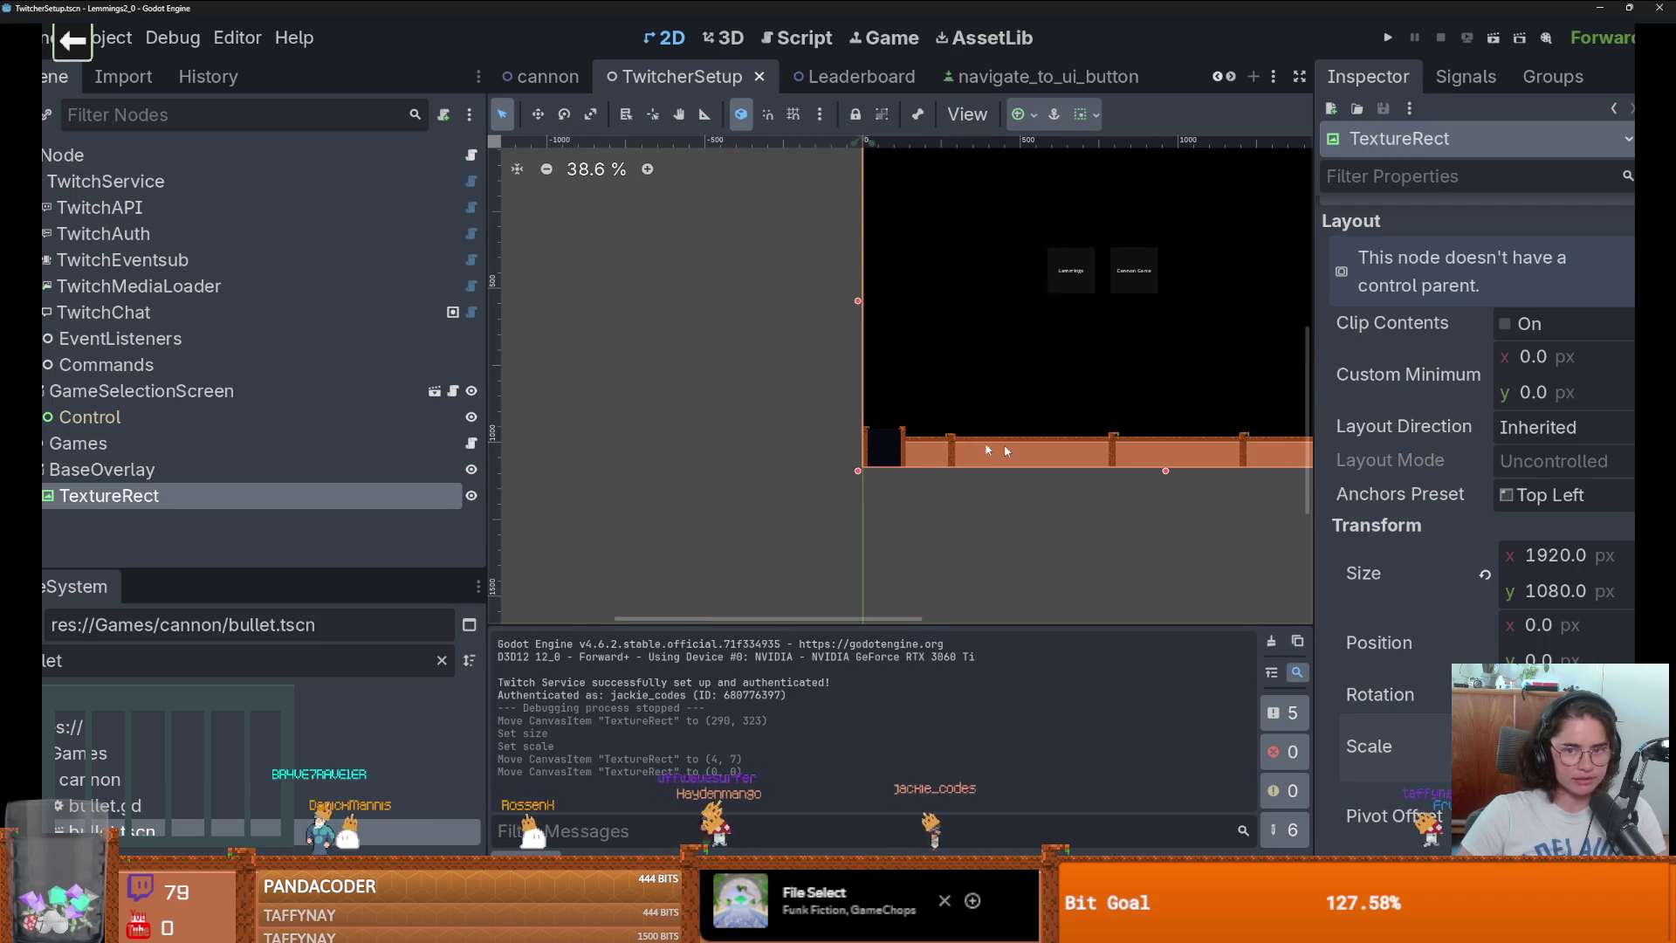
scroll(966, 334, up, 1)
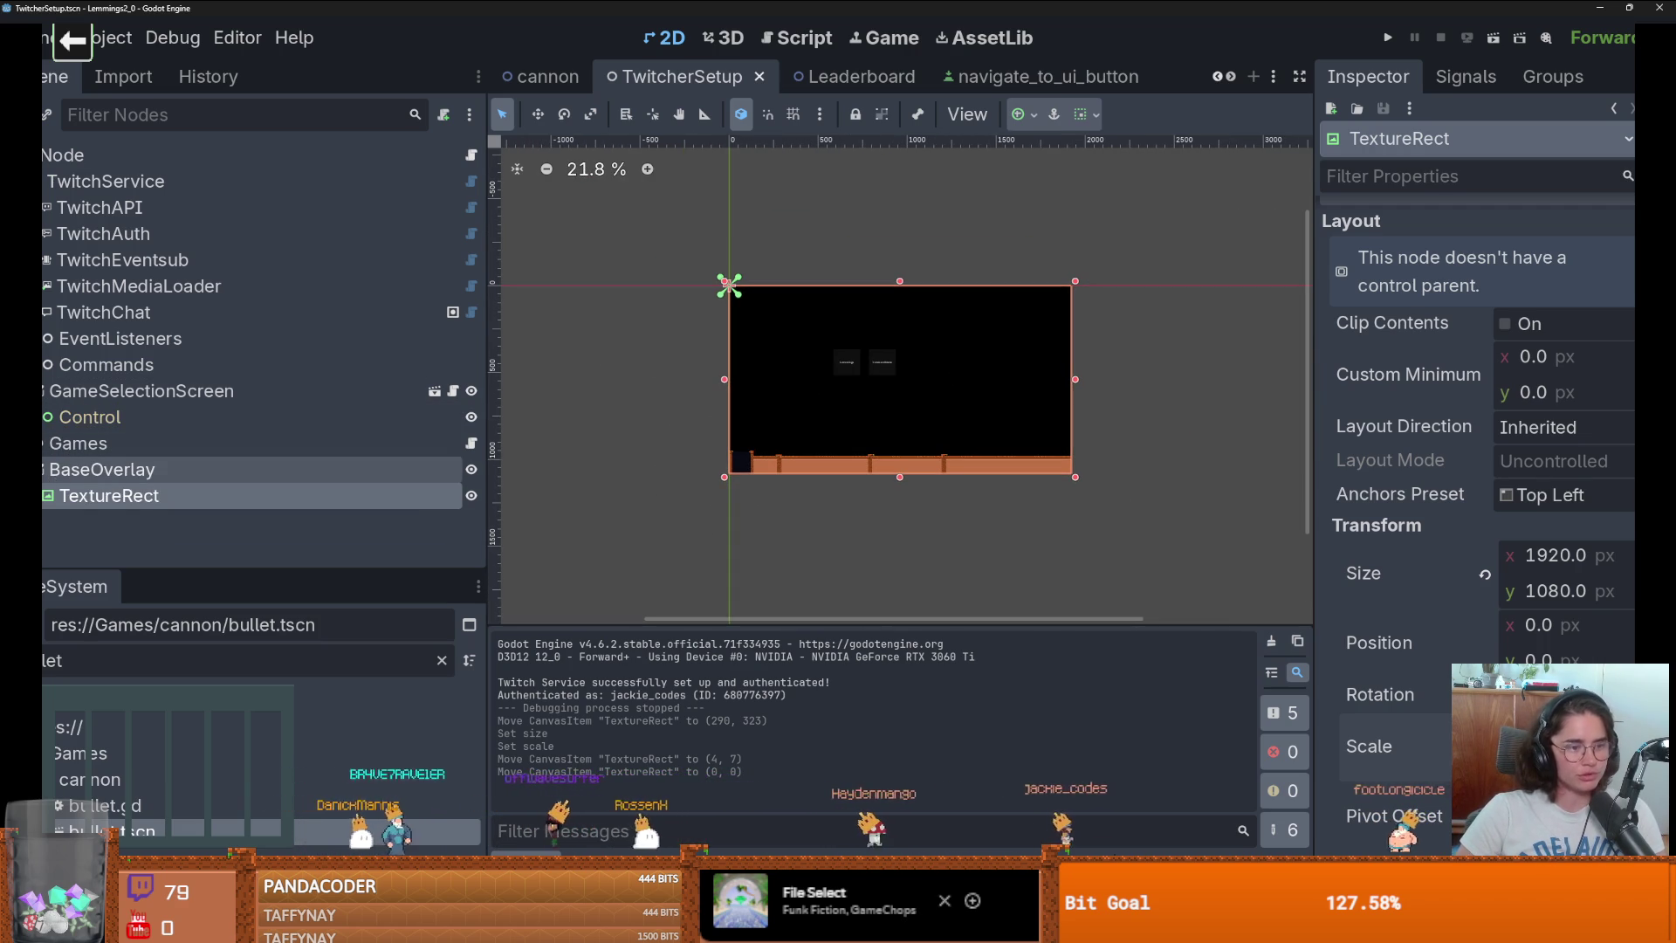
click(79, 443)
scroll(175, 393, down, 1)
Undo an accidental TextureRect move and lock the background TextureRect in place.
double_click(136, 441)
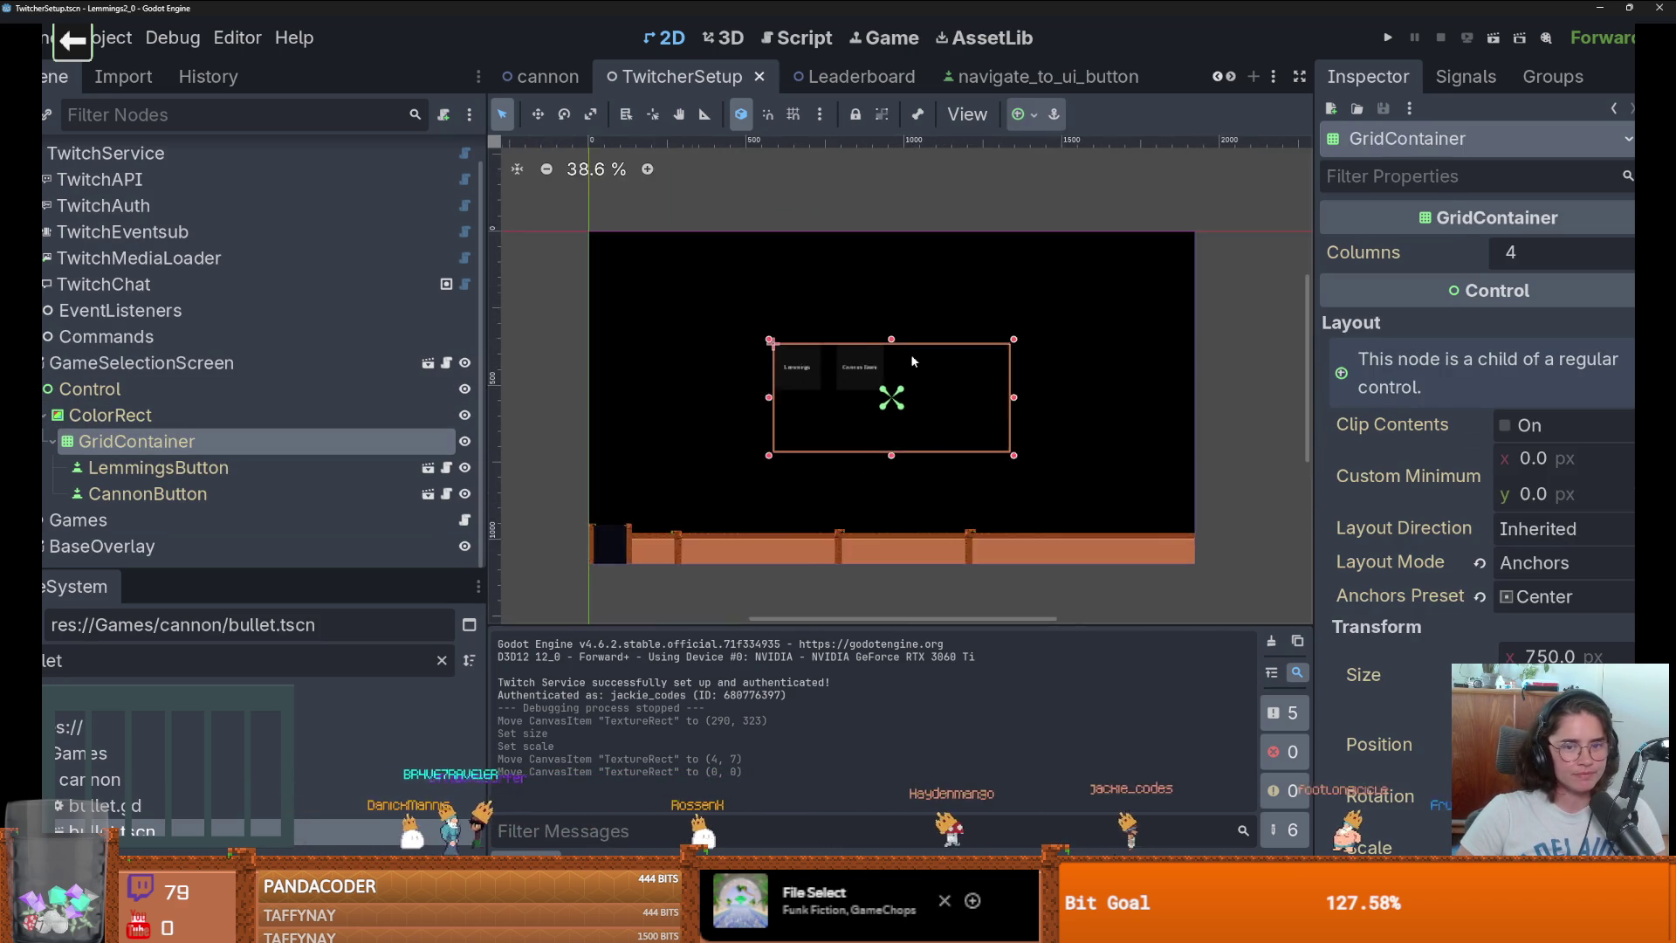
scroll(909, 354, up, 4)
mouse_move(892, 382)
mouse_down()
mouse_move(699, 270)
mouse_move(767, 320)
mouse_up()
key(ctrl+z)
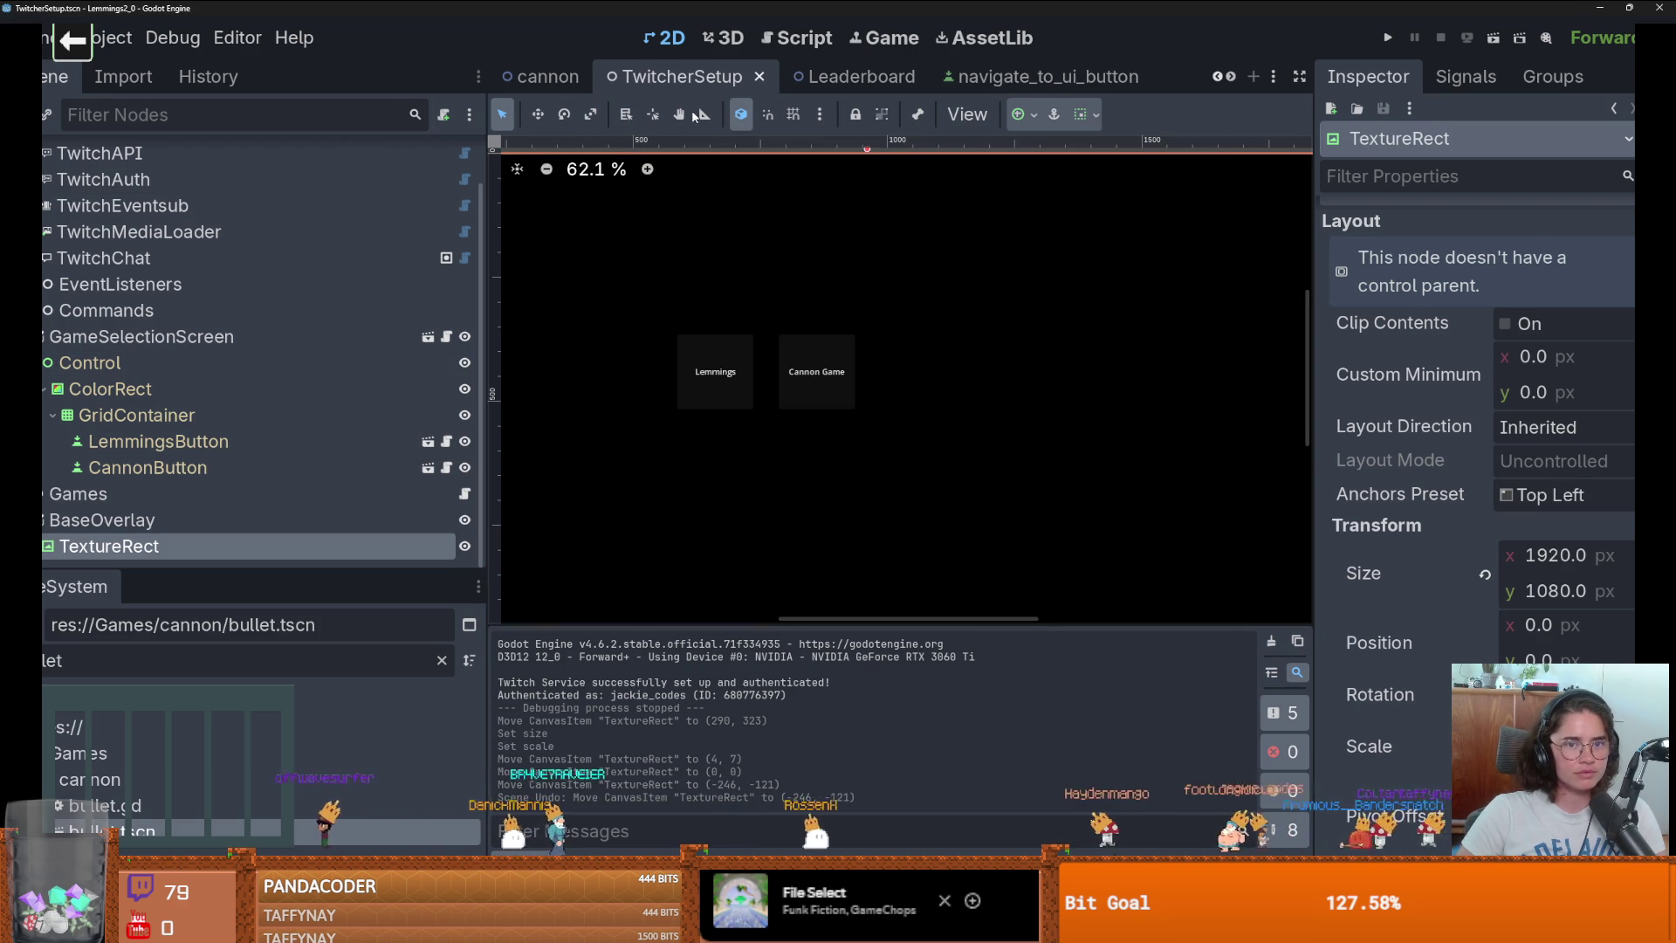
click(854, 114)
scroll(803, 396, down, 6)
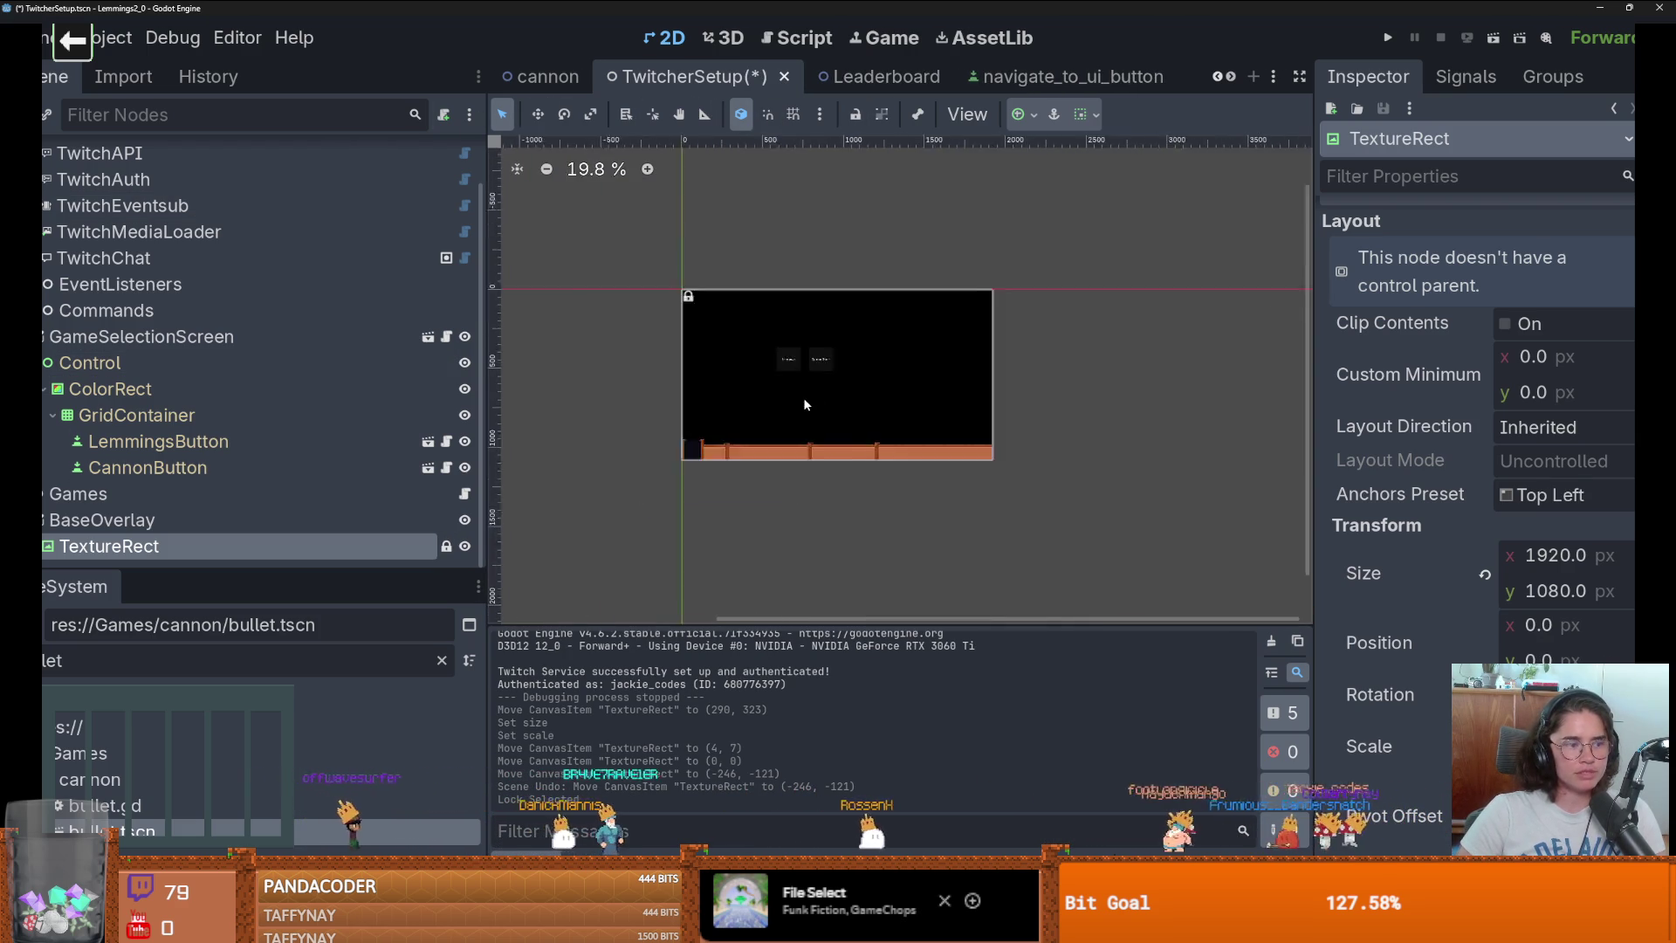
scroll(803, 396, up, 4)
click(772, 333)
Enlarge the GridContainer by dragging its corners to about 1559 × 721.
click(235, 394)
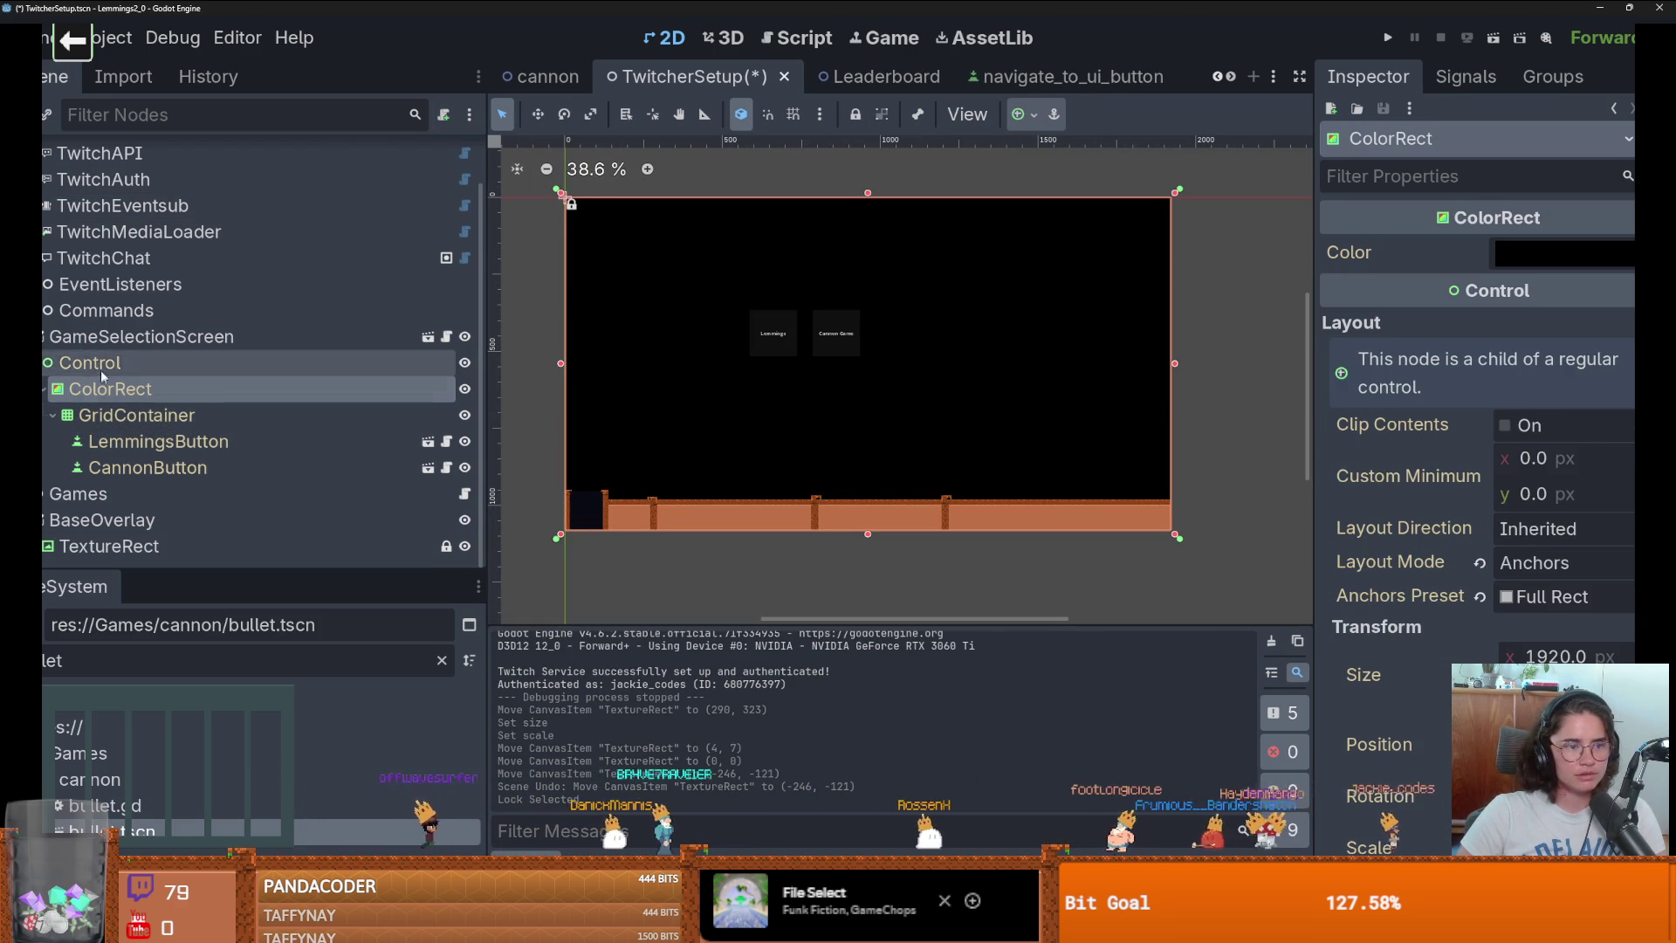
click(179, 363)
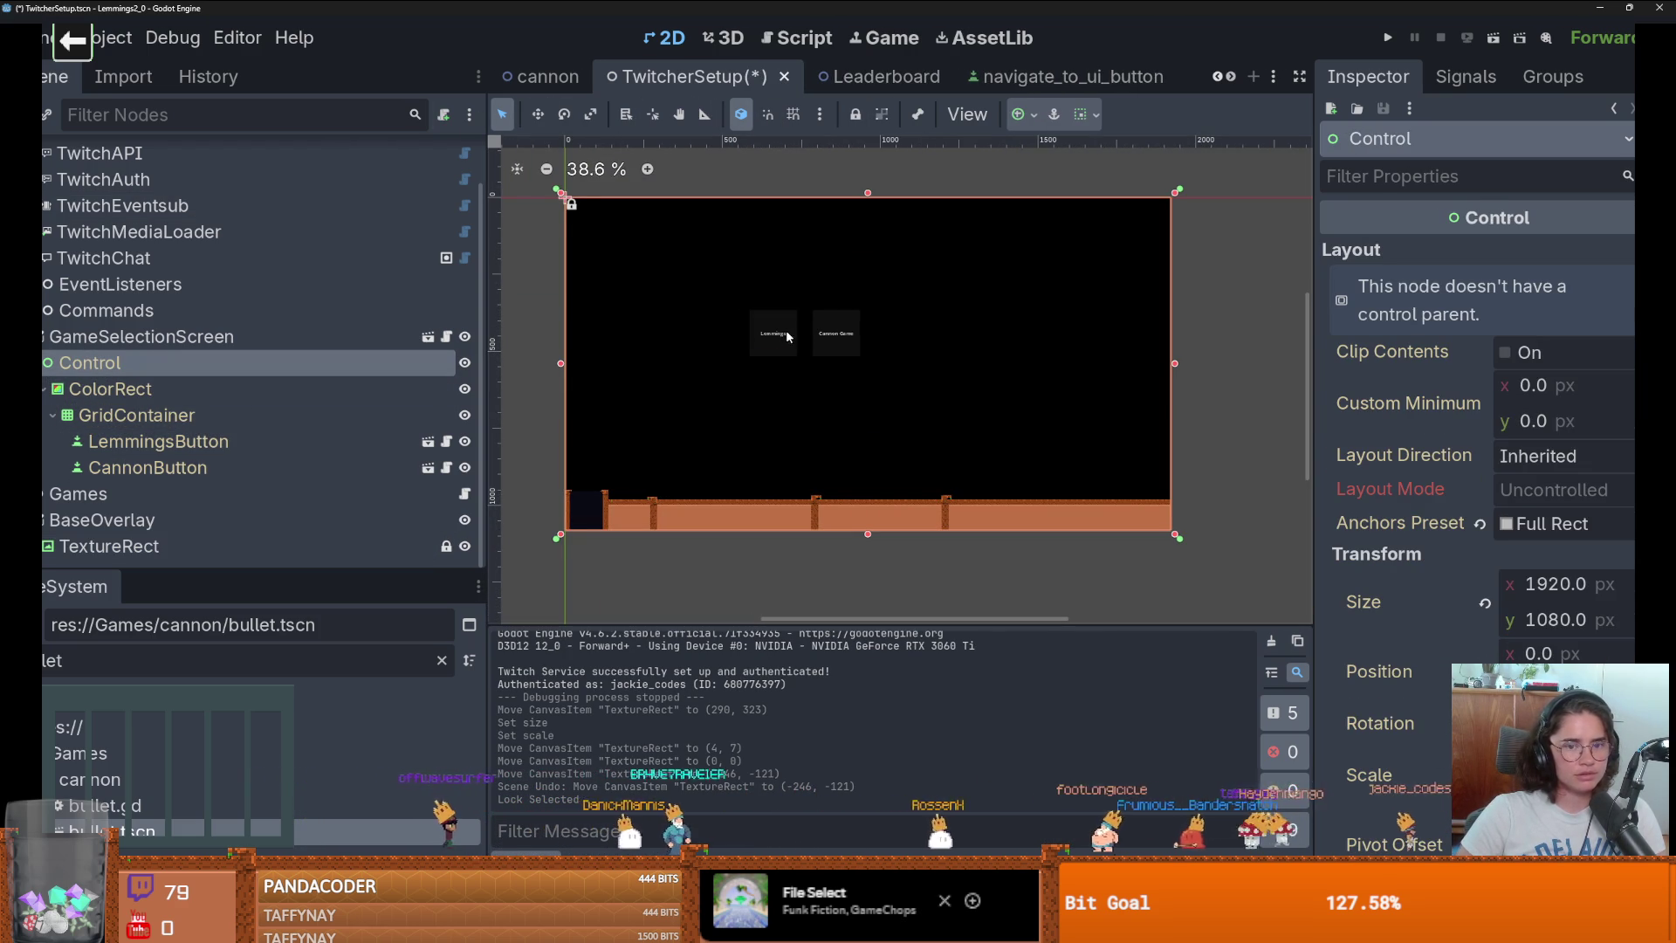
click(165, 412)
mouse_move(748, 308)
mouse_down()
mouse_move(600, 226)
mouse_move(616, 238)
mouse_up()
drag(990, 425, 1115, 465)
Inspect the LemmingsButton and CannonButton together, then reselect the GridContainer.
click(201, 441)
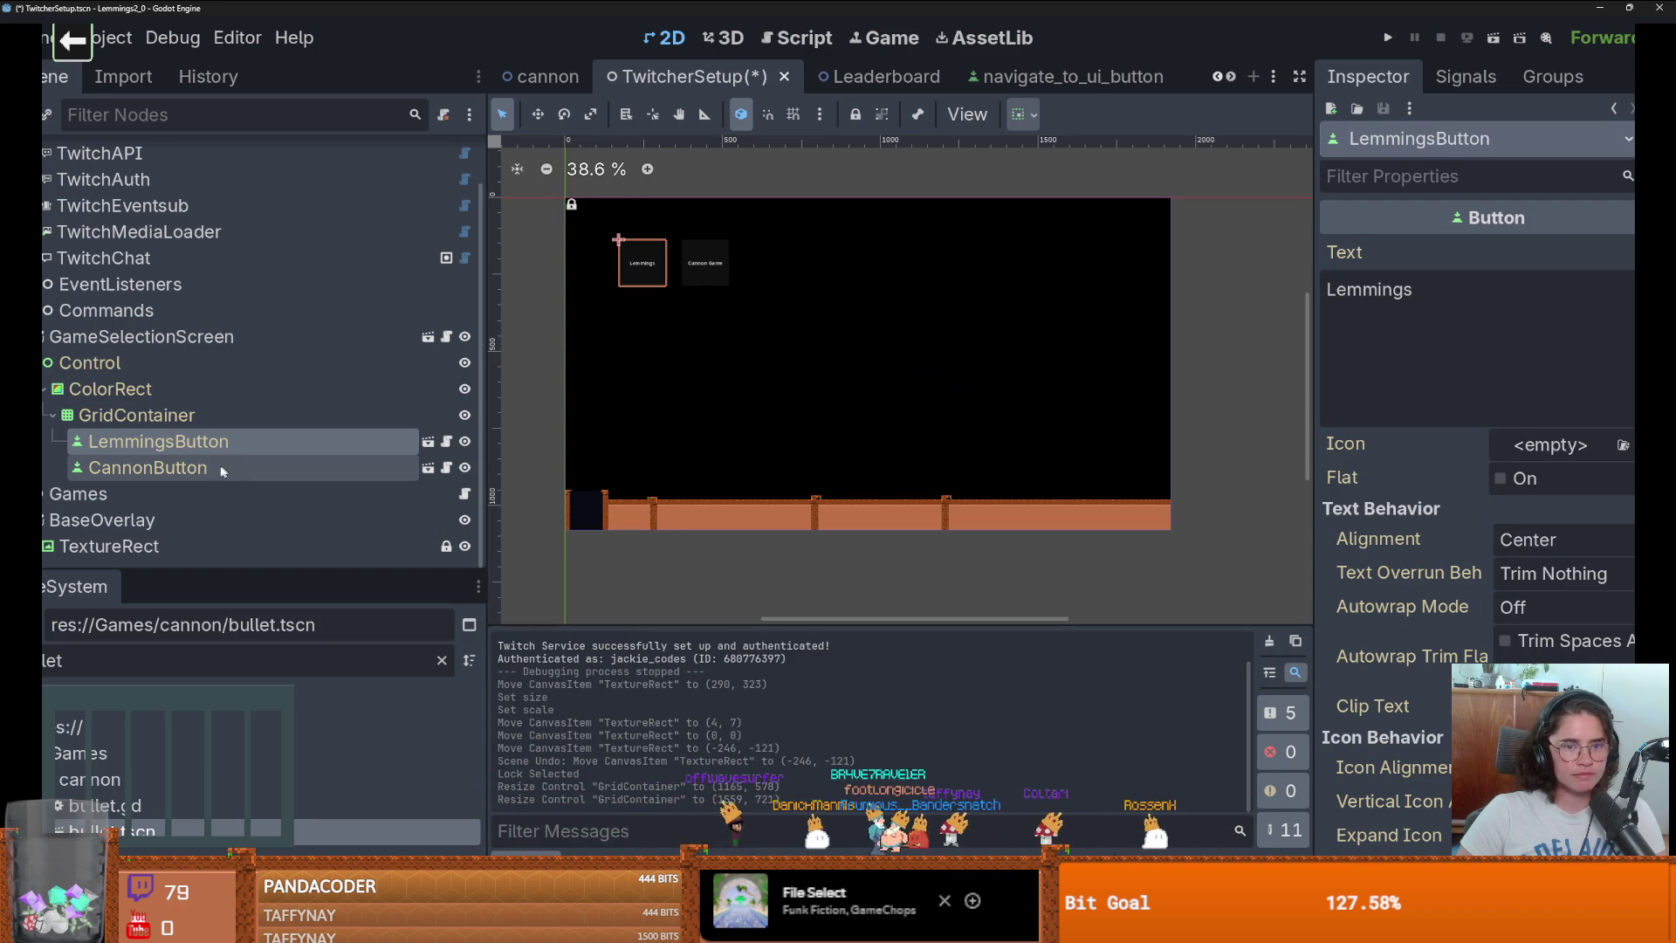
shift+click(211, 470)
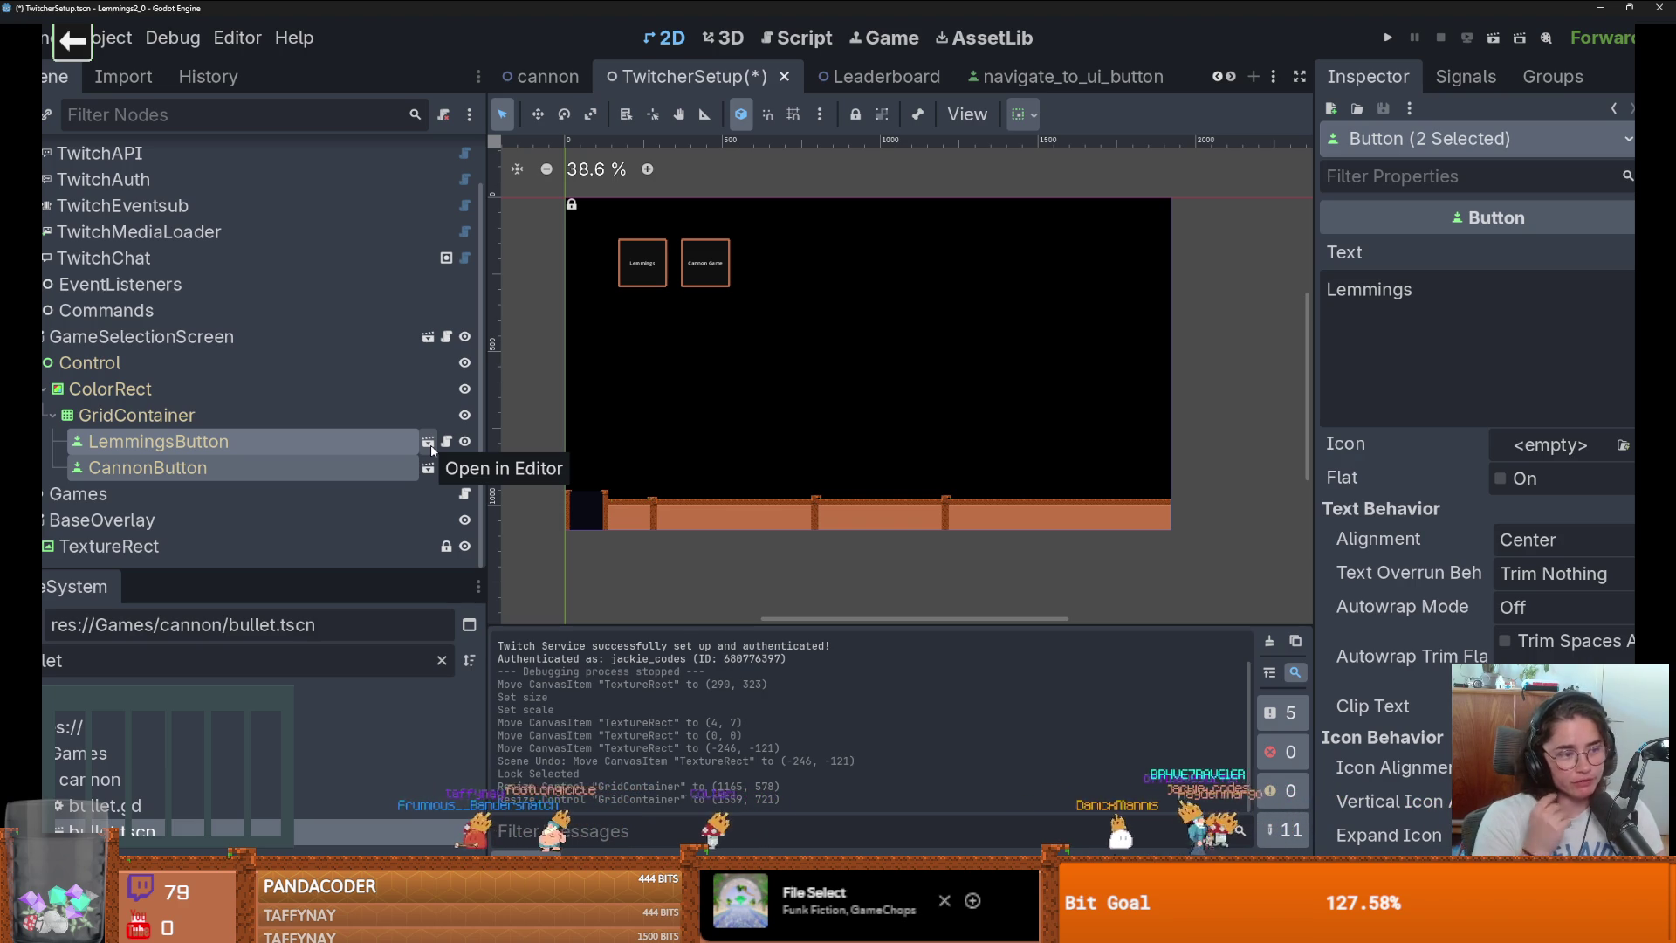
scroll(657, 387, up, 3)
click(163, 419)
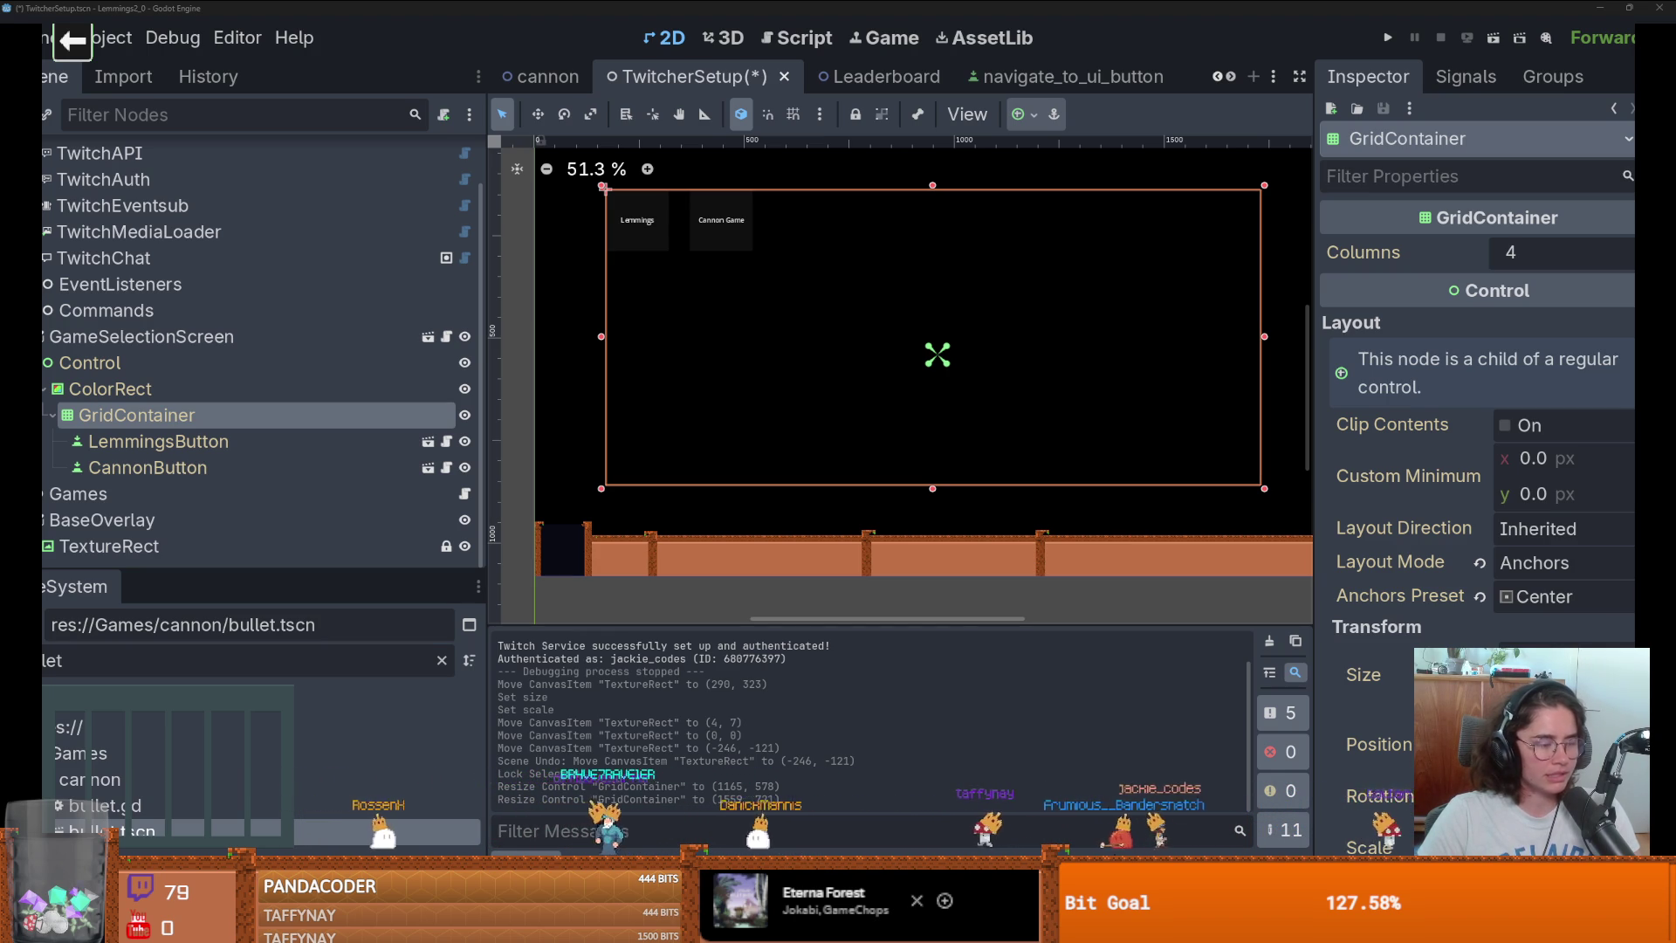
scroll(1121, 441, up, 1)
scroll(1072, 442, down, 1)
scroll(1070, 442, up, 2)
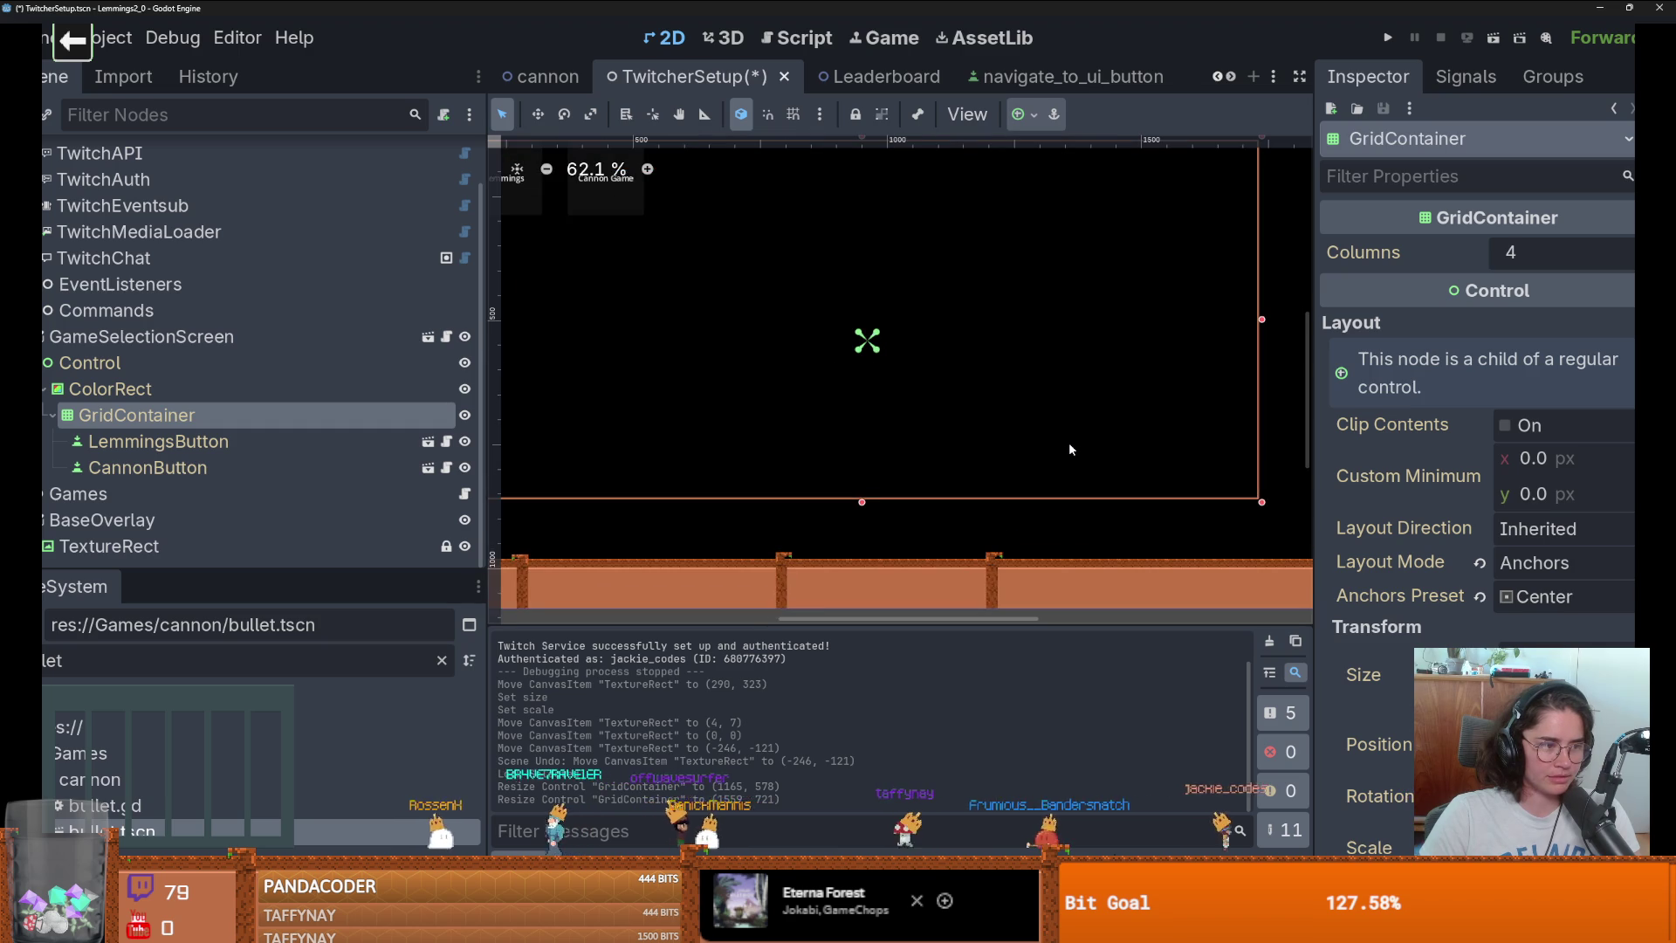
scroll(1064, 442, down, 1)
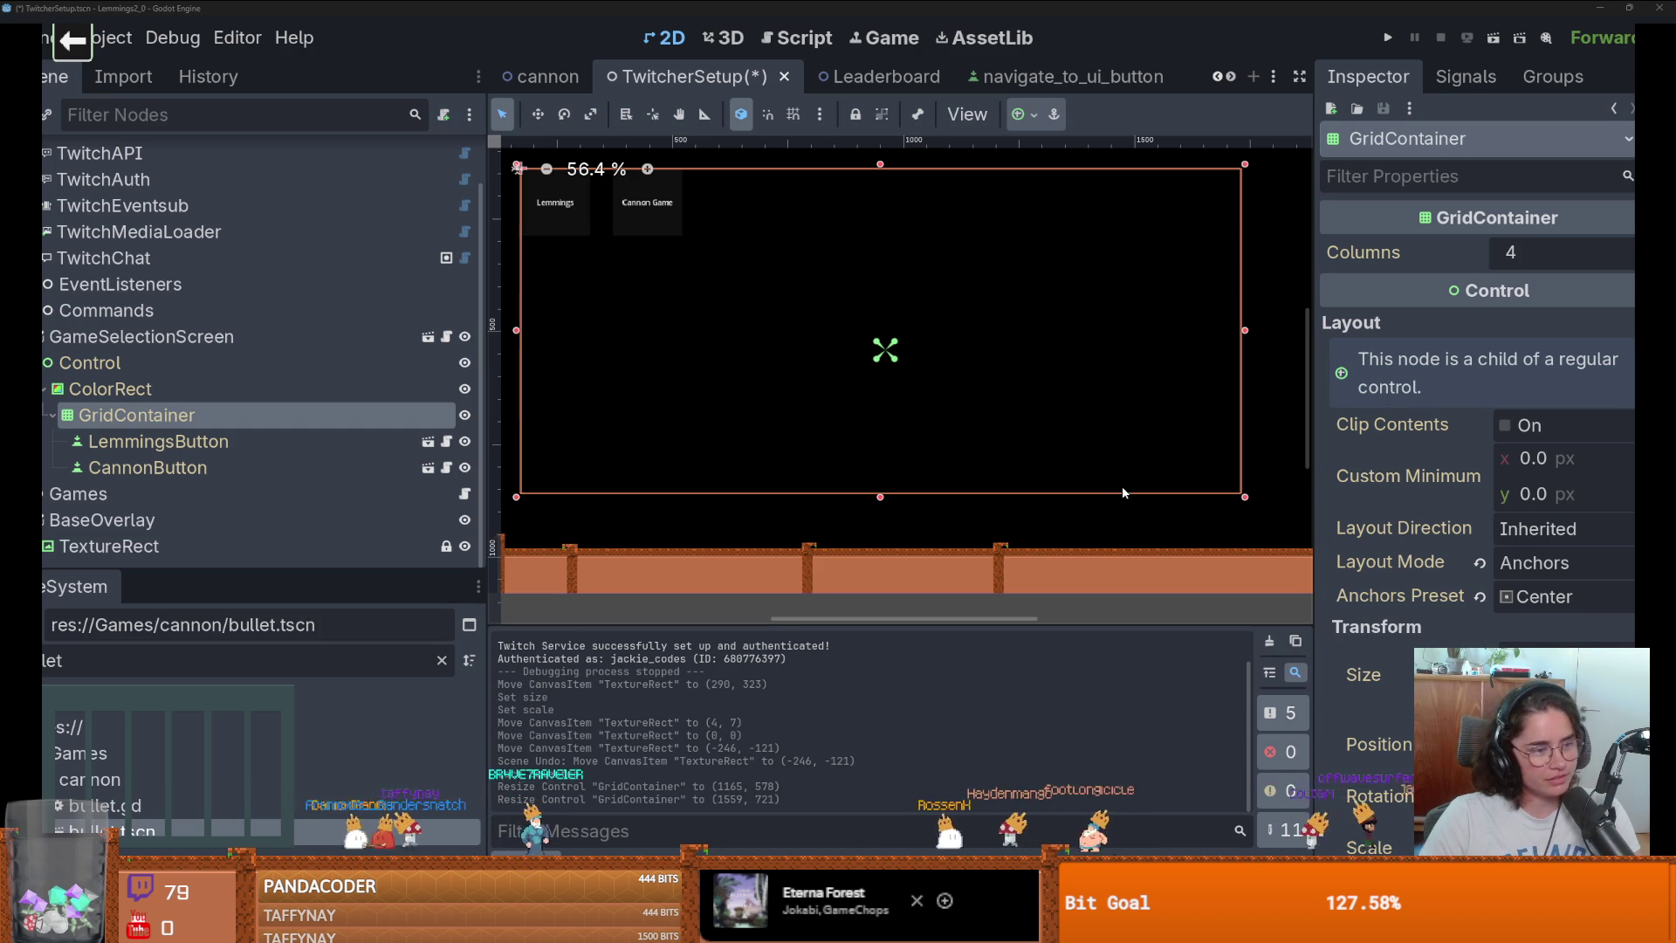
scroll(684, 344, down, 1)
scroll(736, 358, up, 2)
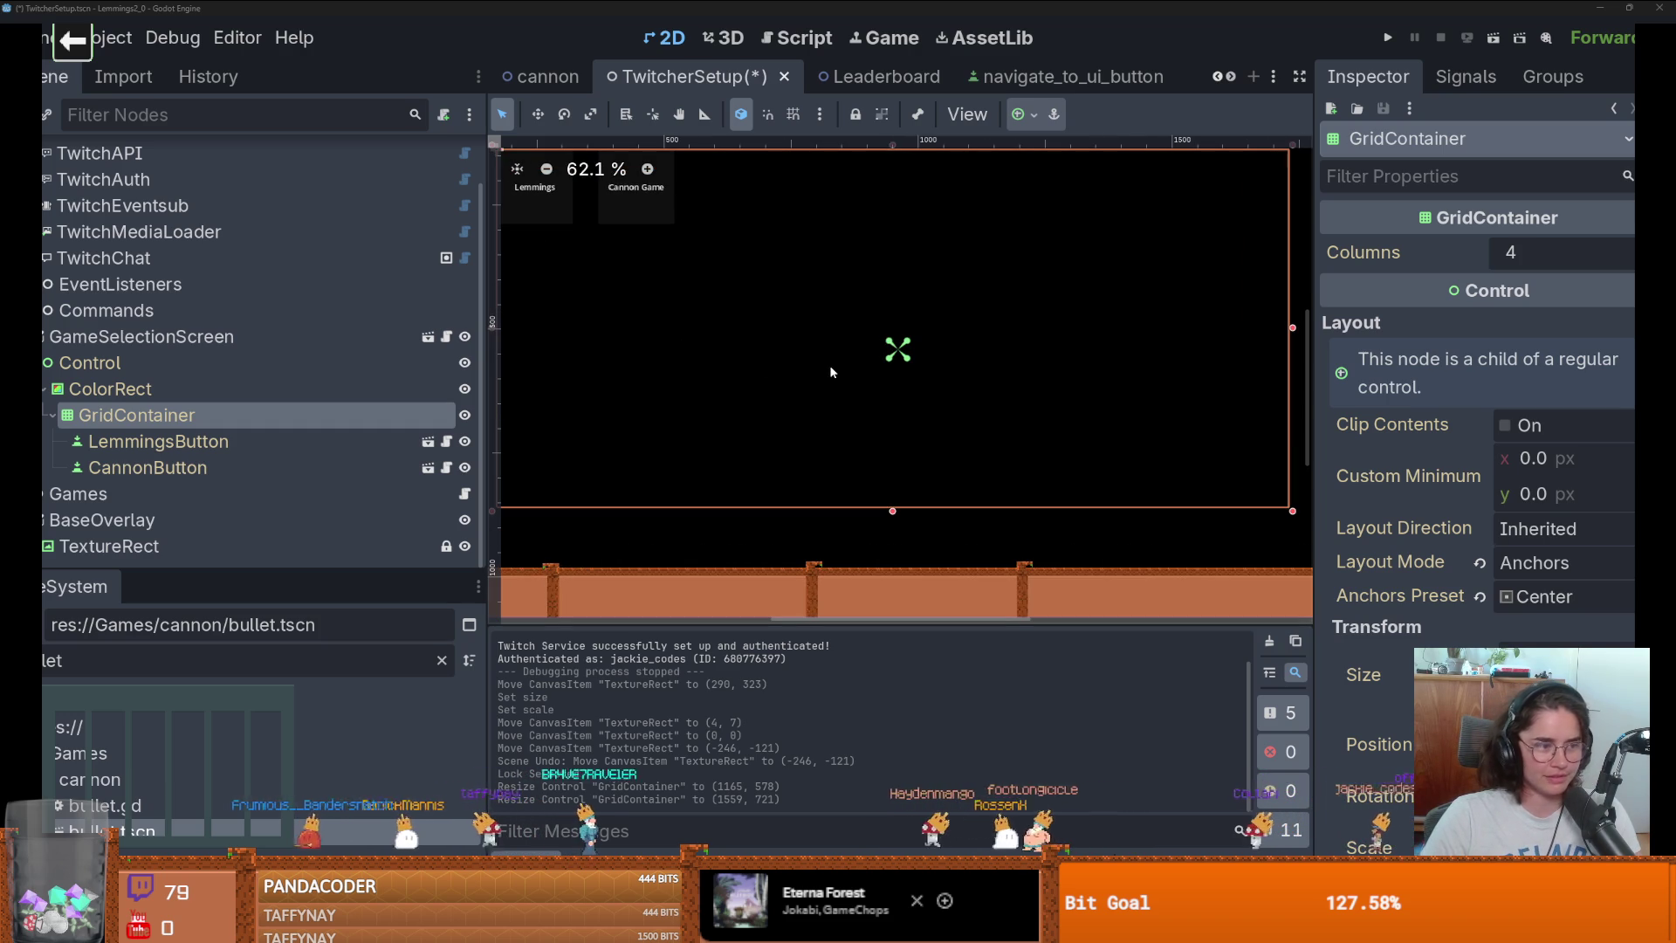
scroll(937, 415, down, 1)
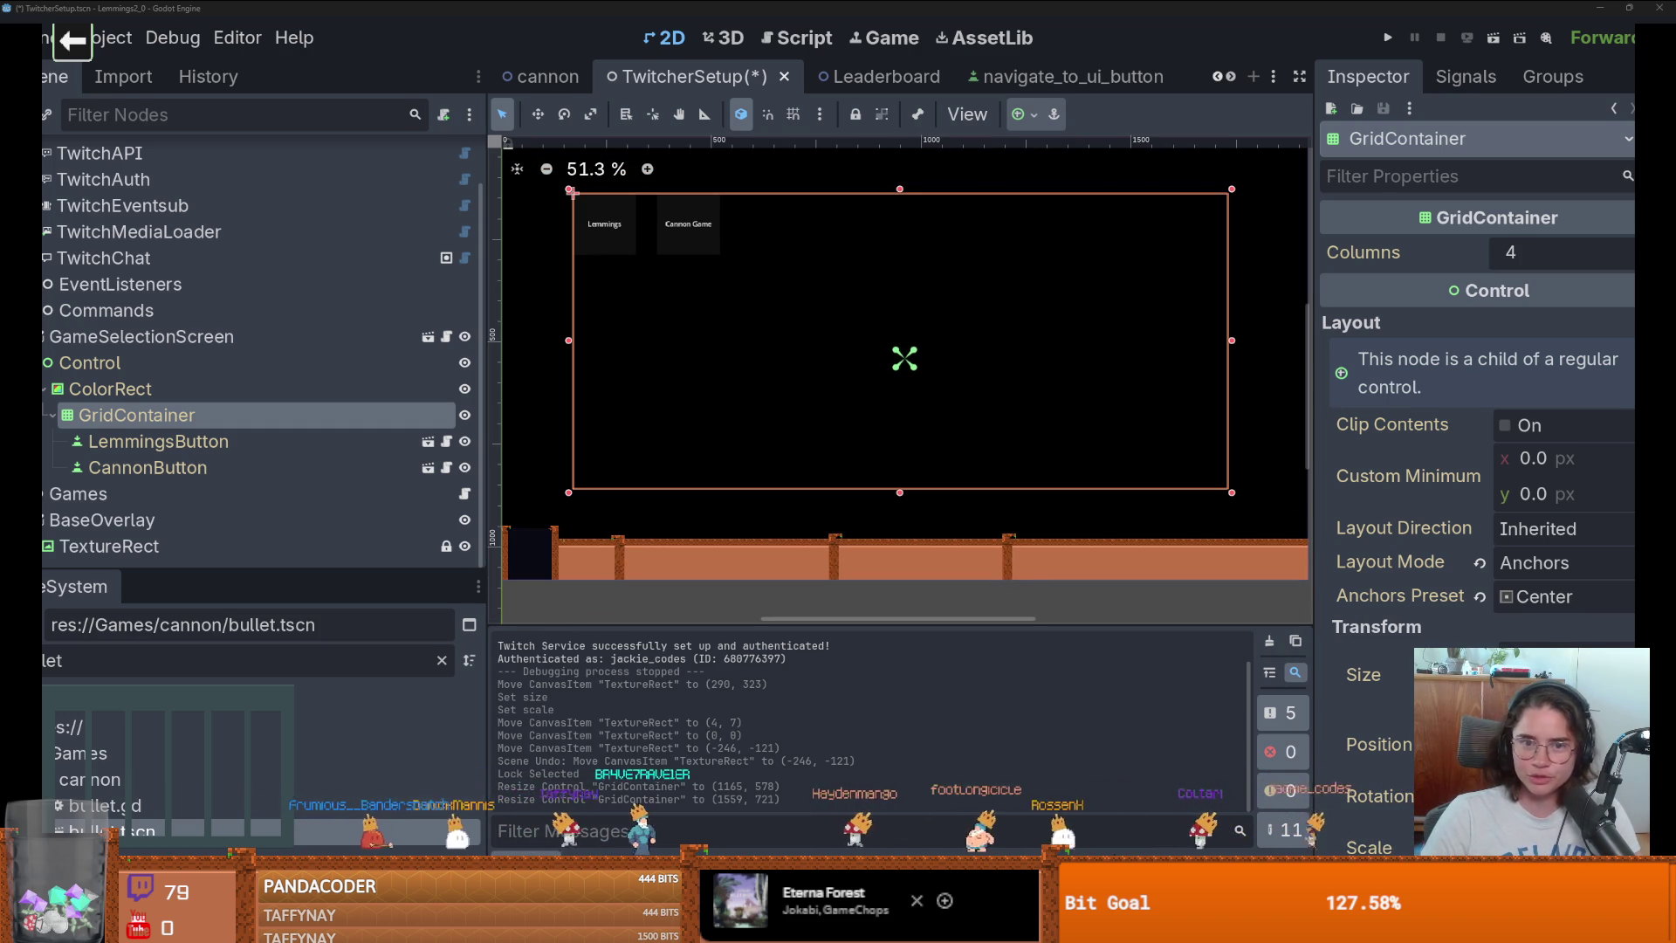
scroll(841, 302, up, 1)
scroll(841, 301, down, 1)
scroll(798, 344, down, 1)
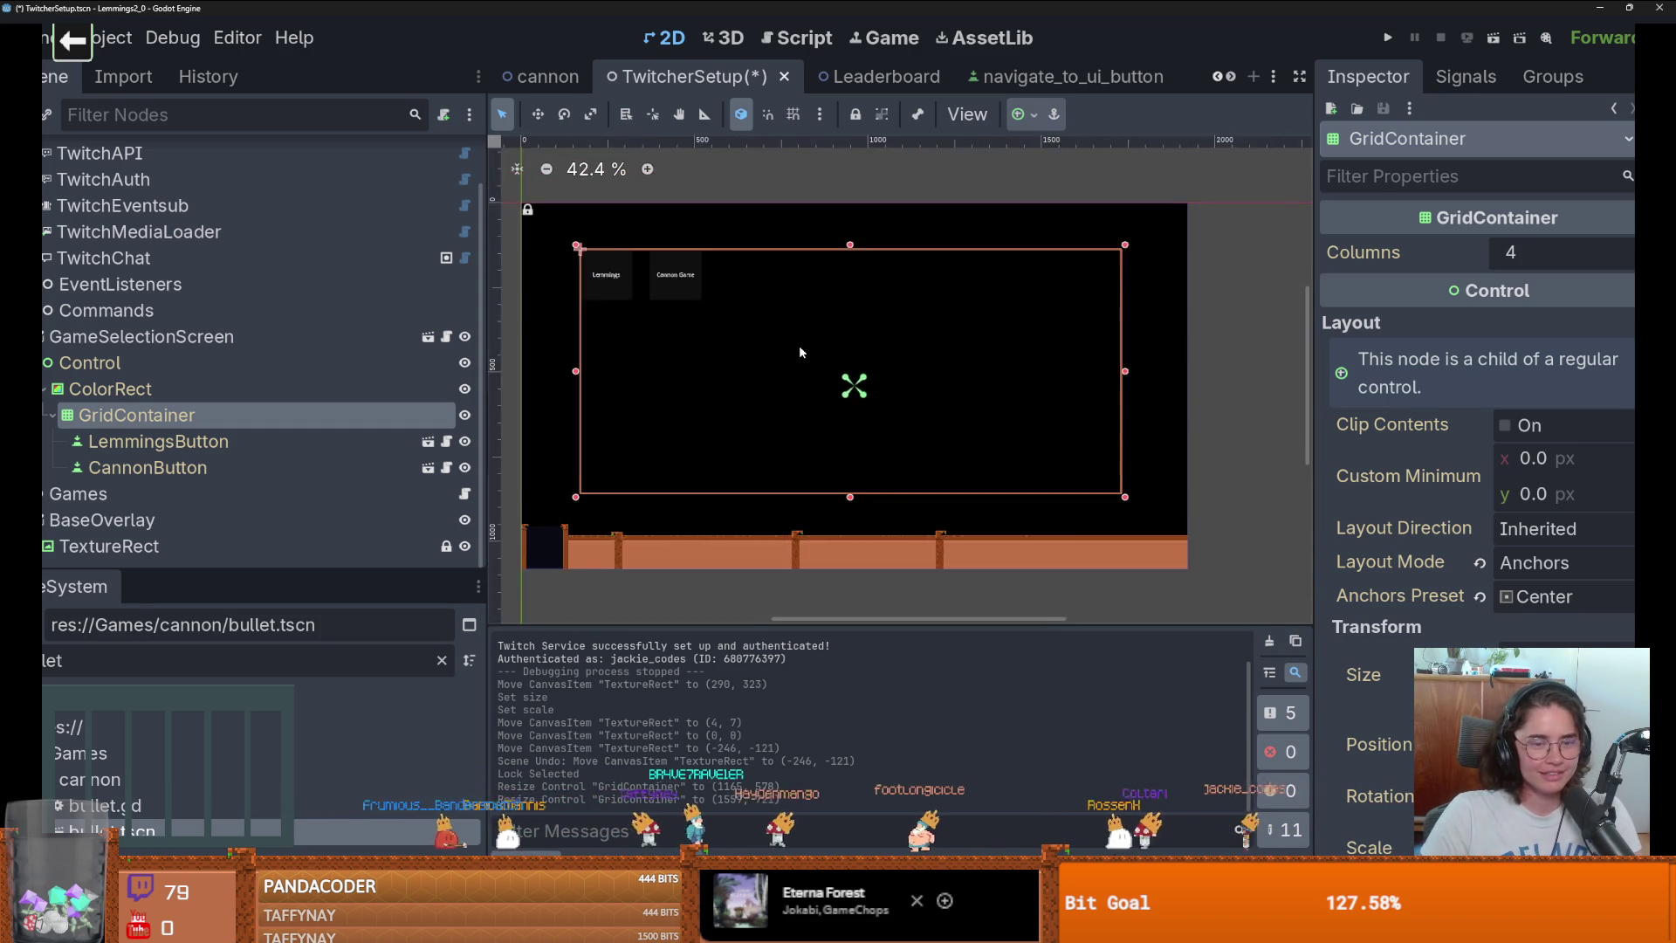
scroll(860, 341, up, 1)
scroll(838, 349, down, 1)
scroll(823, 353, up, 1)
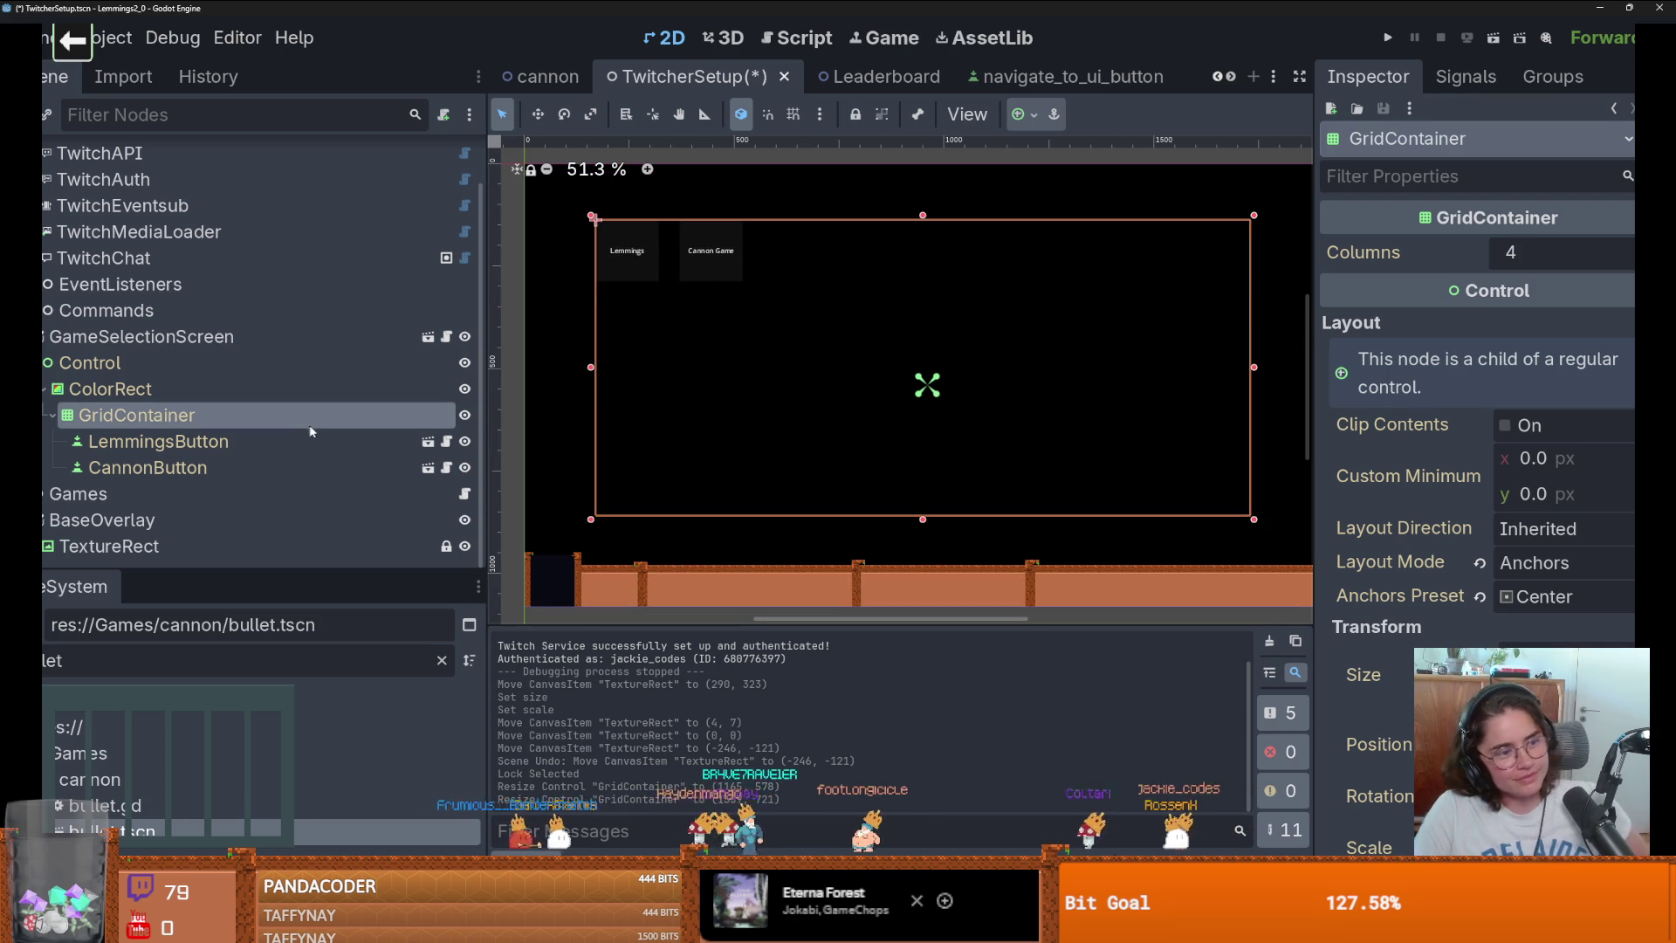
In game_select_button, set the button's Custom Minimum Size to 250 × 250.
click(428, 442)
scroll(1577, 608, down, 10)
text(250)
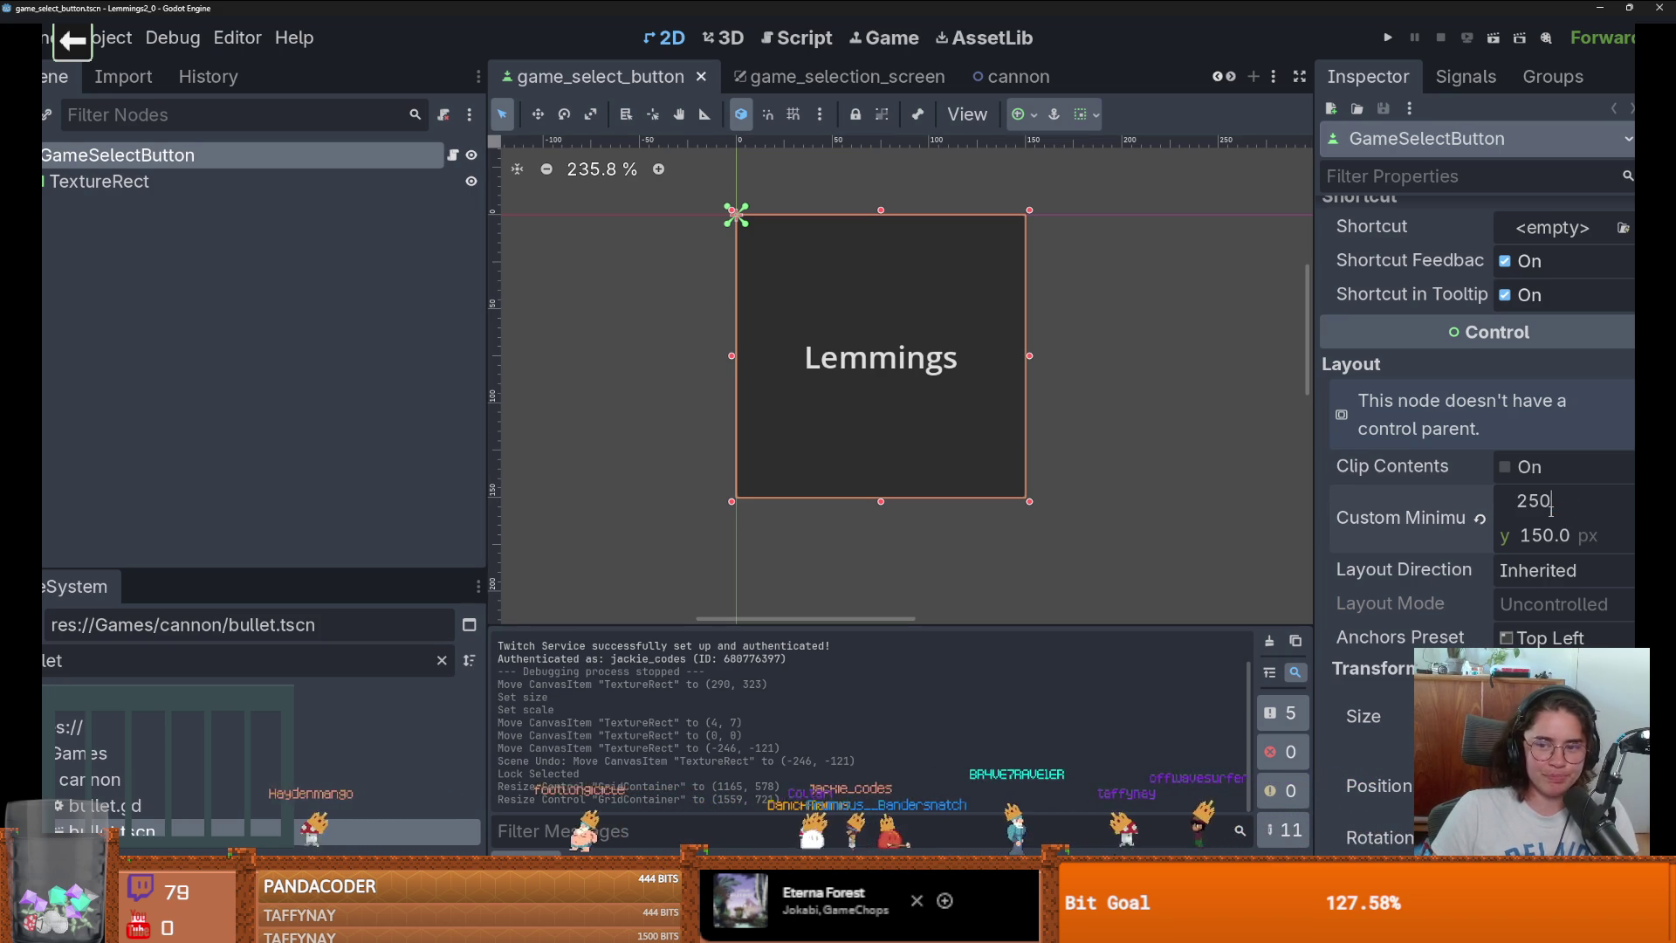
key(Tab)
text(250)
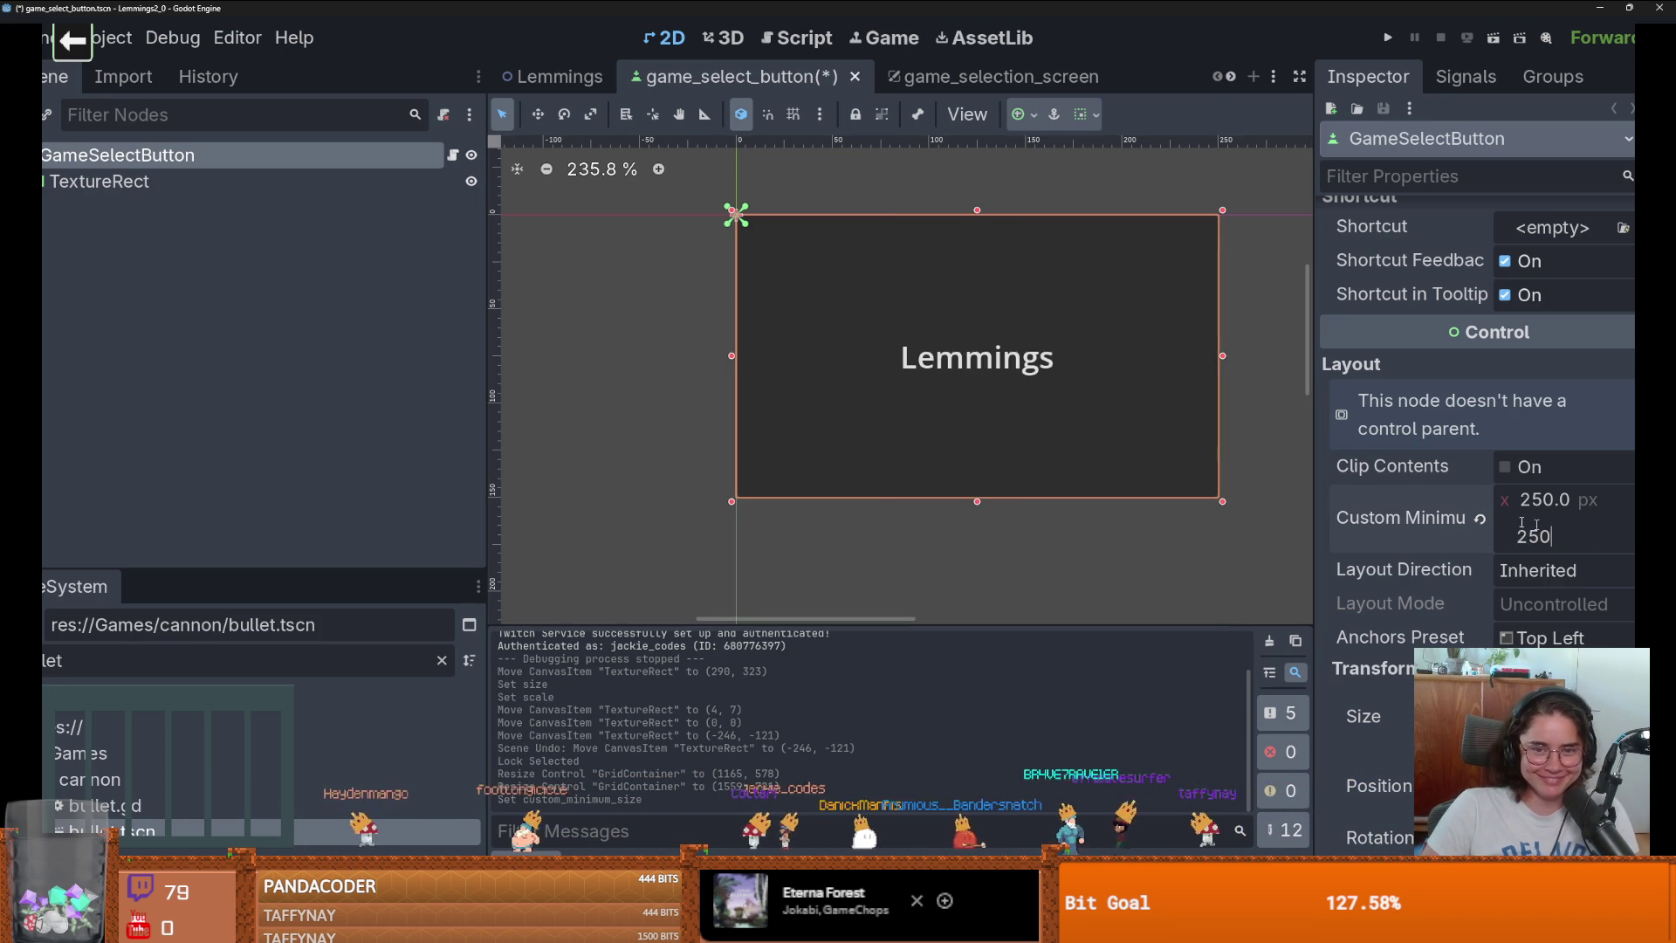
key(Return)
Save the Lemmings scene, run the game, enter Lemmings from the hub, then close it.
click(558, 76)
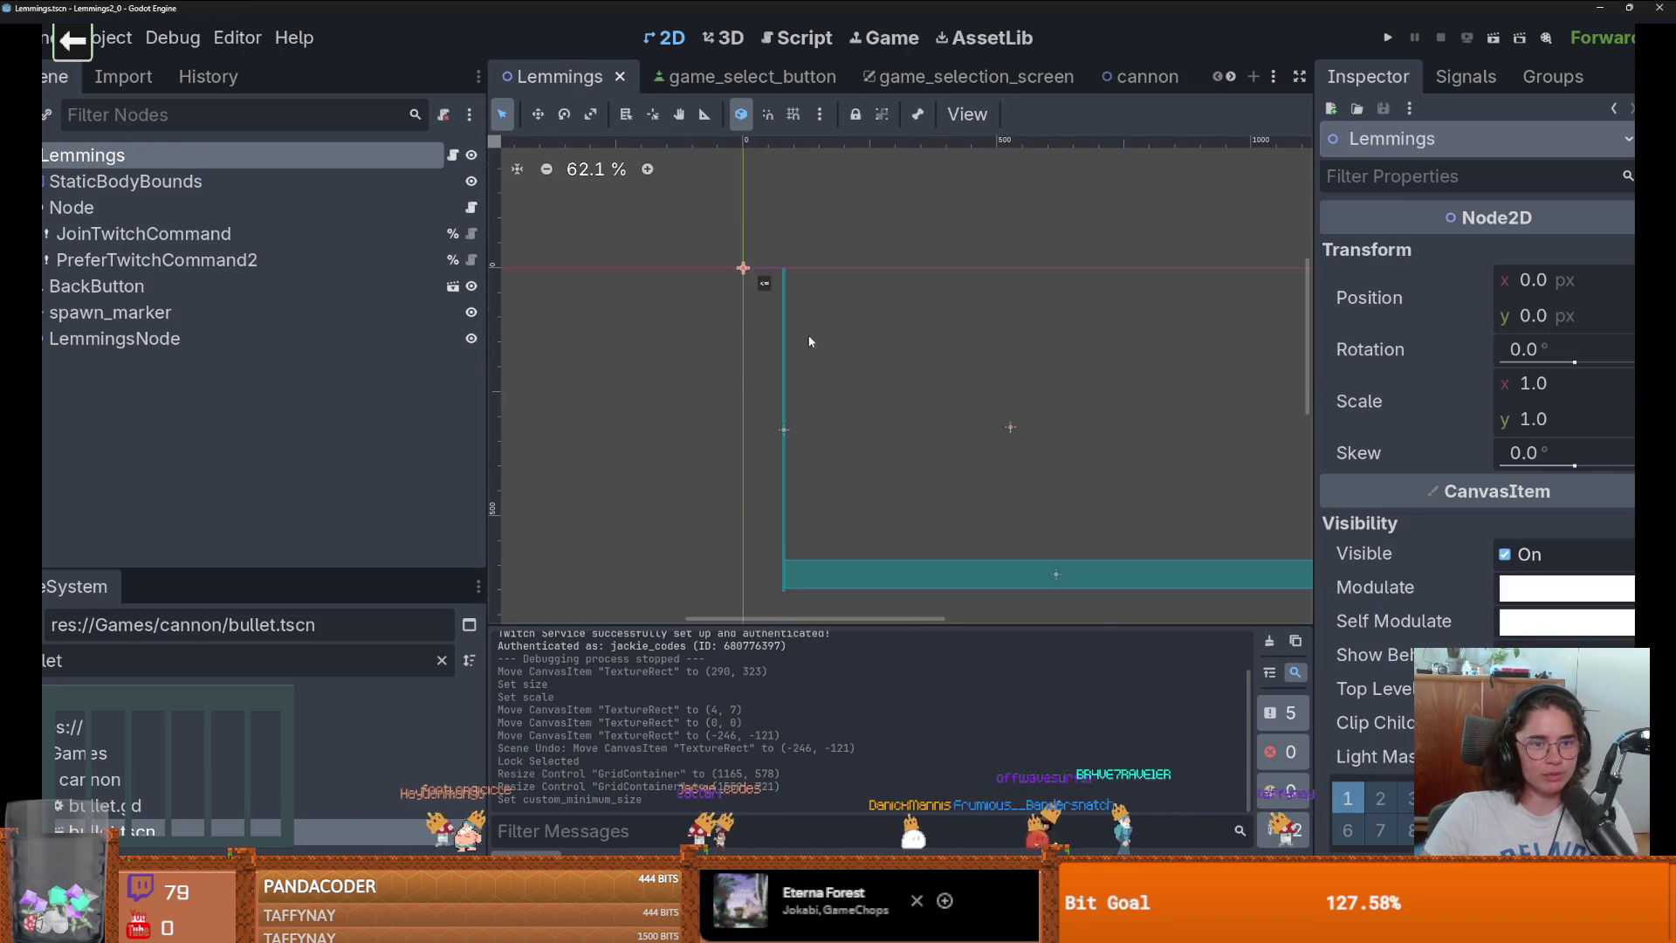
key(ctrl+s)
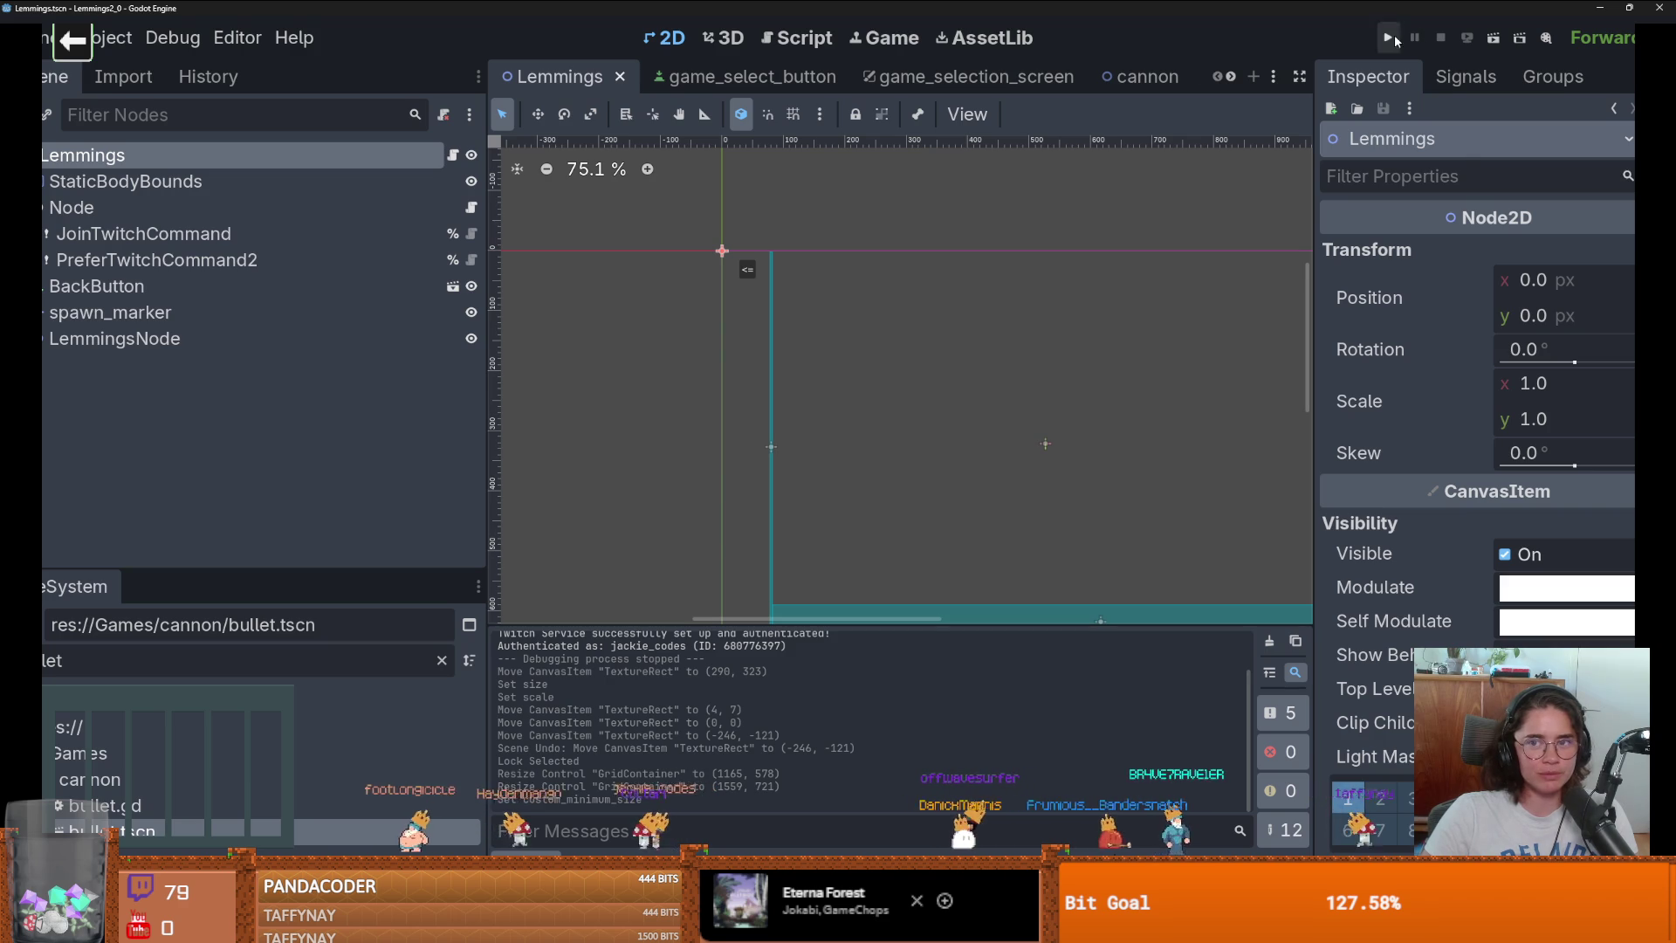
click(1390, 38)
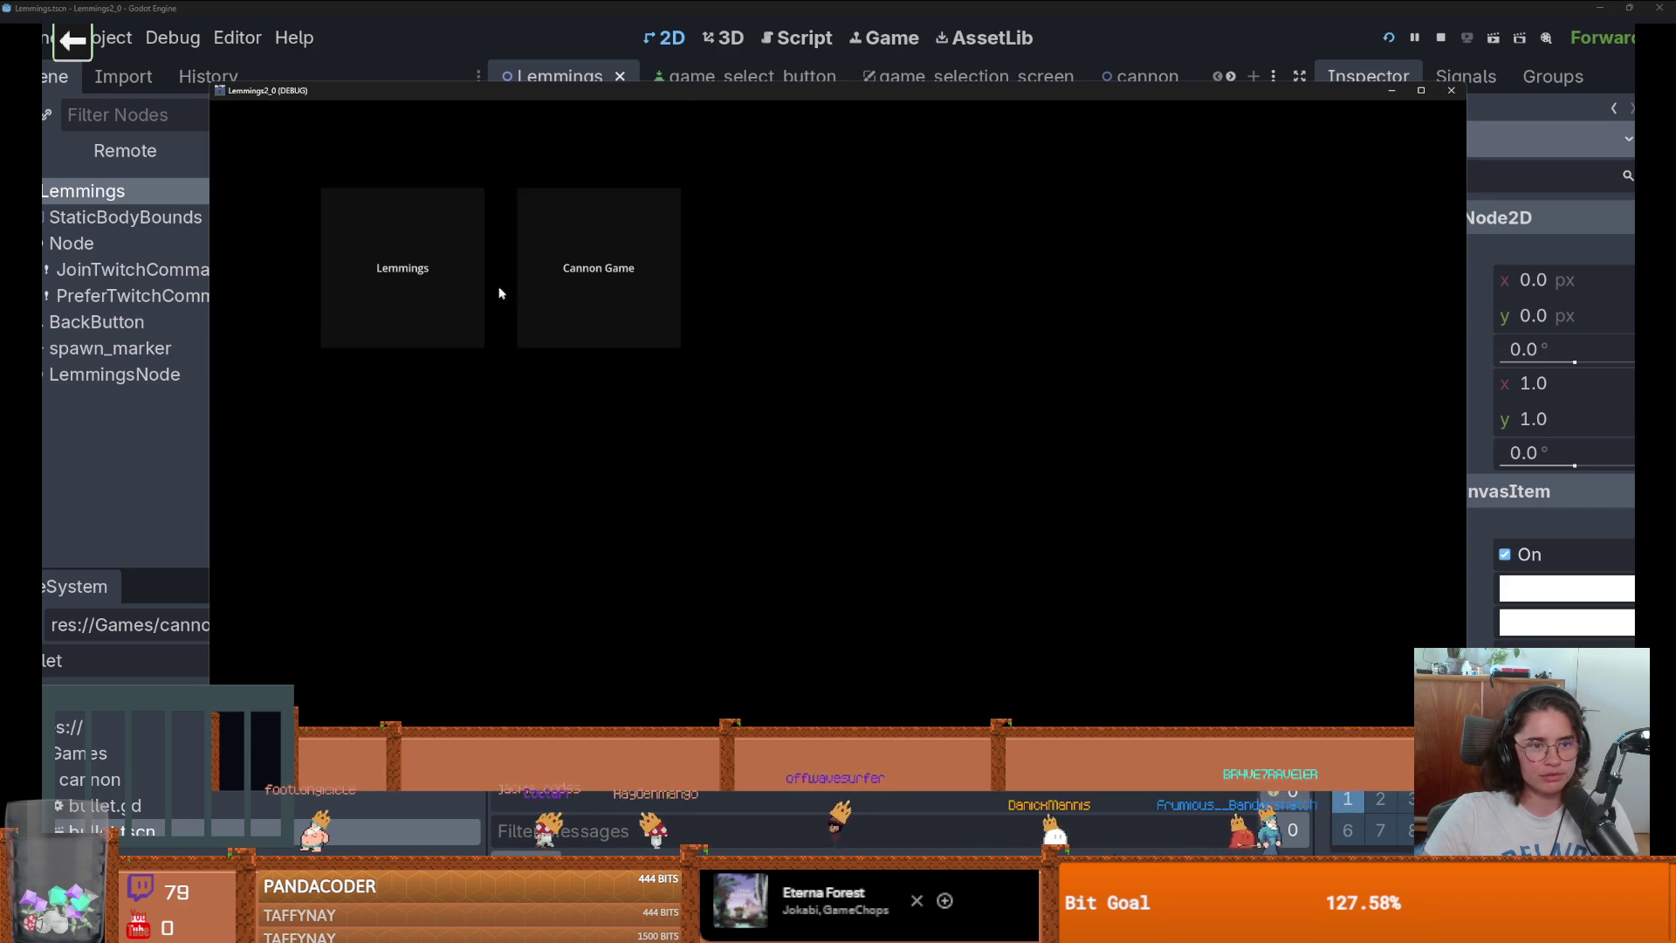
click(408, 277)
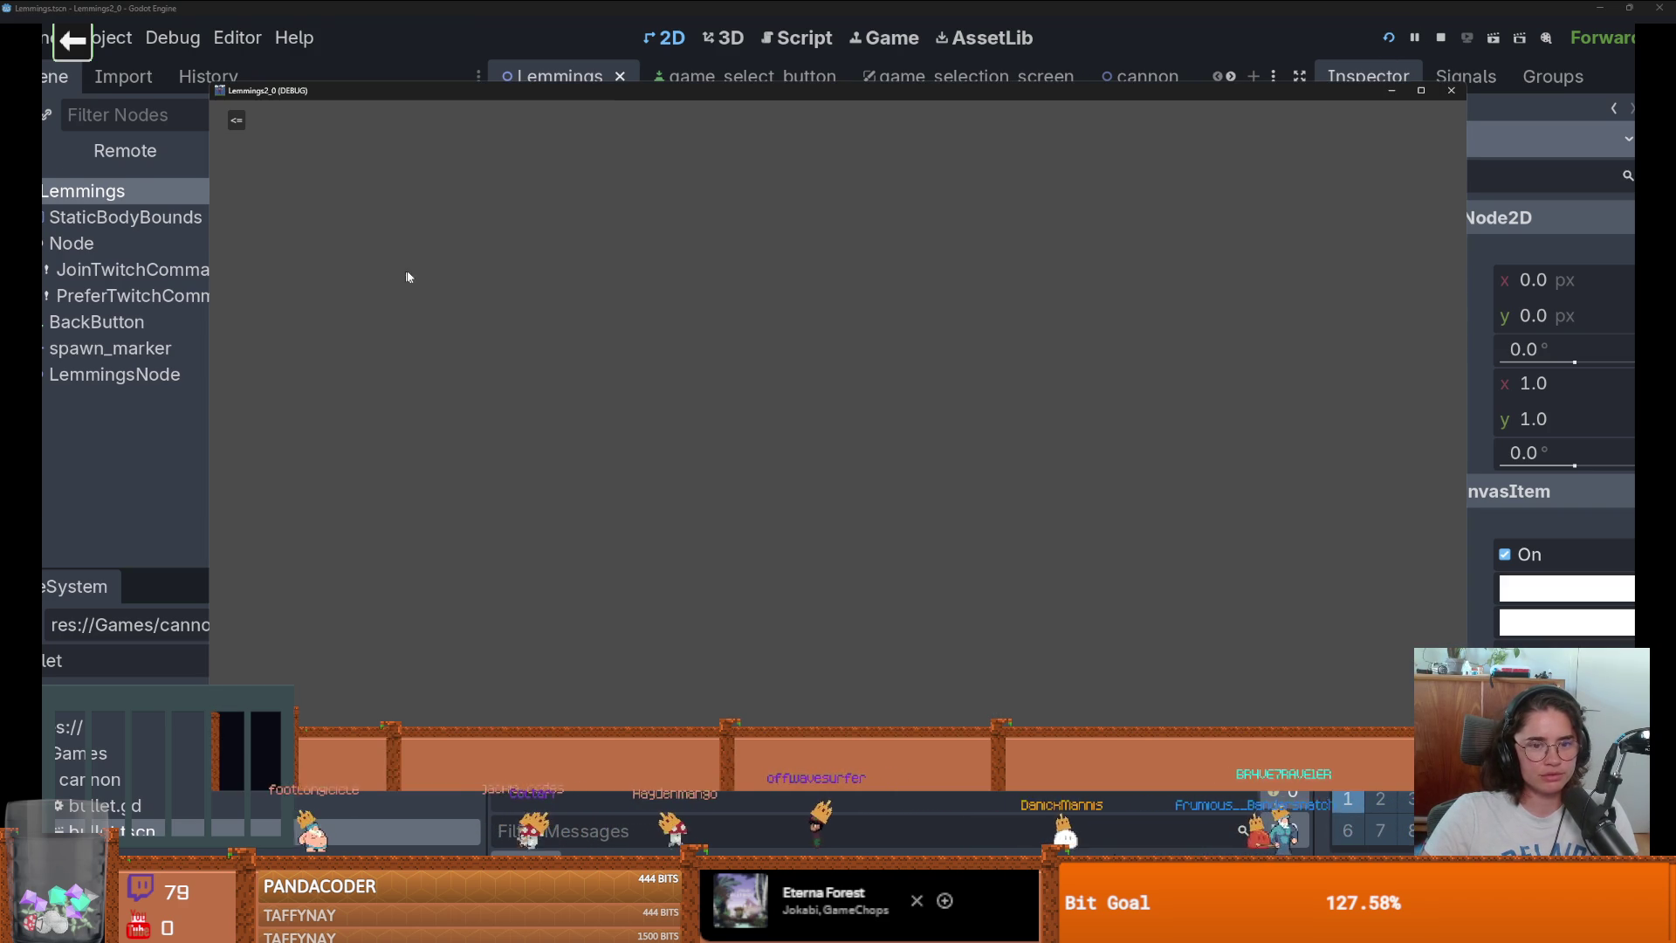
click(1451, 91)
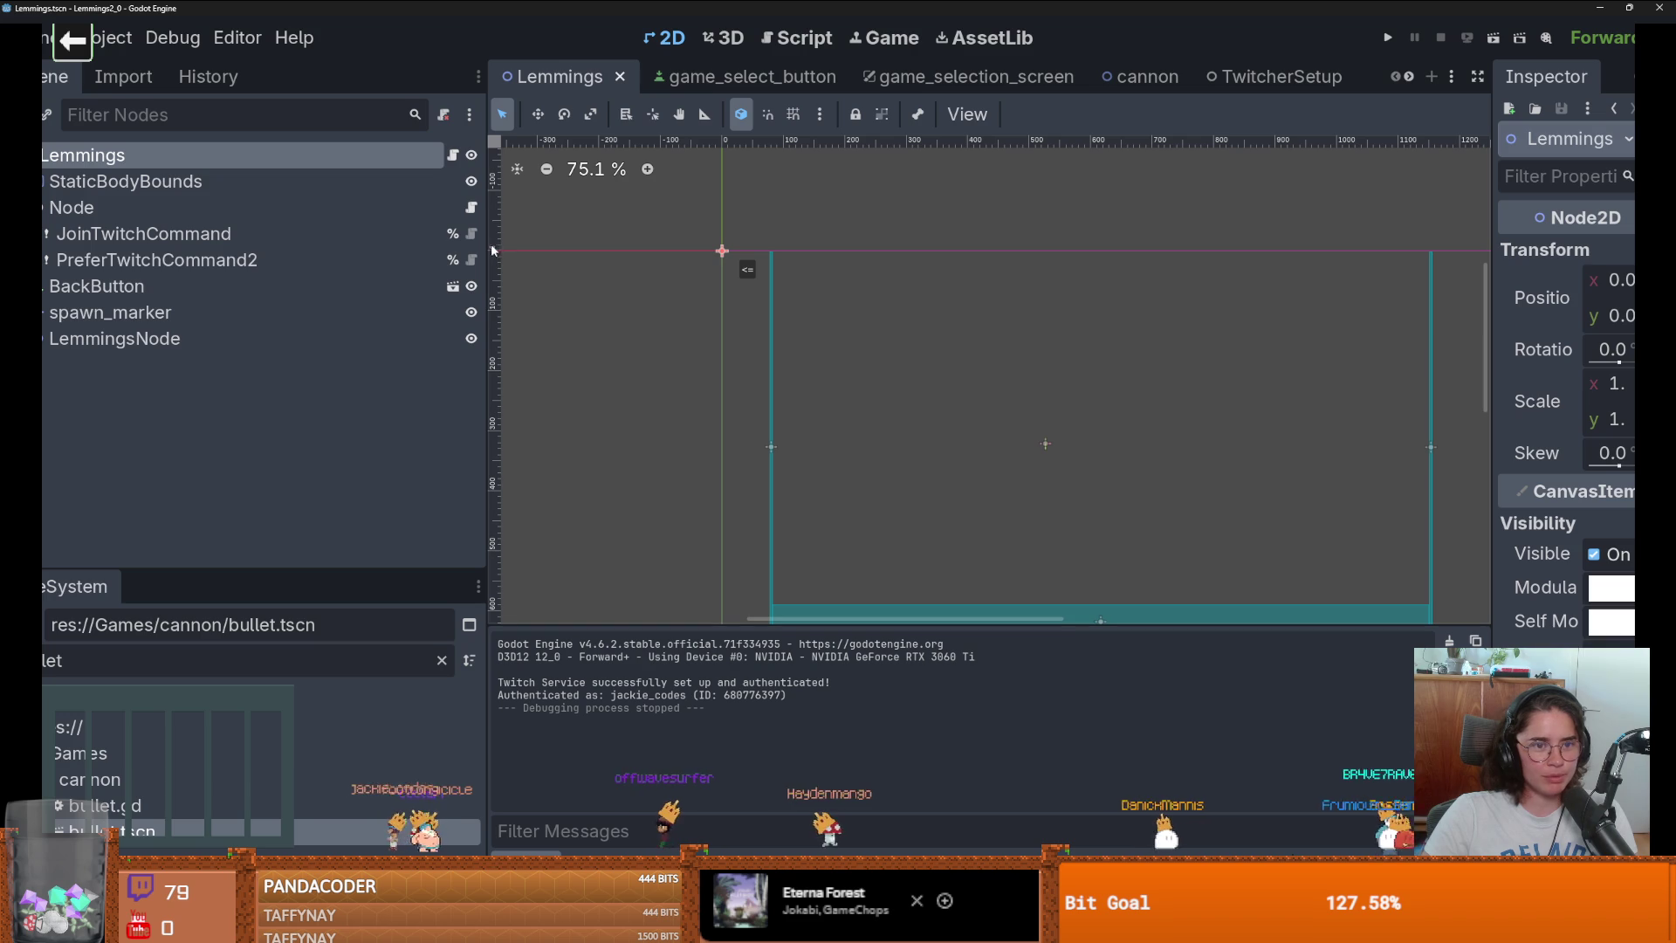
Widen the editor area, view the Leaderboard scene, and return to TwitcherSetup.
drag(487, 247, 299, 249)
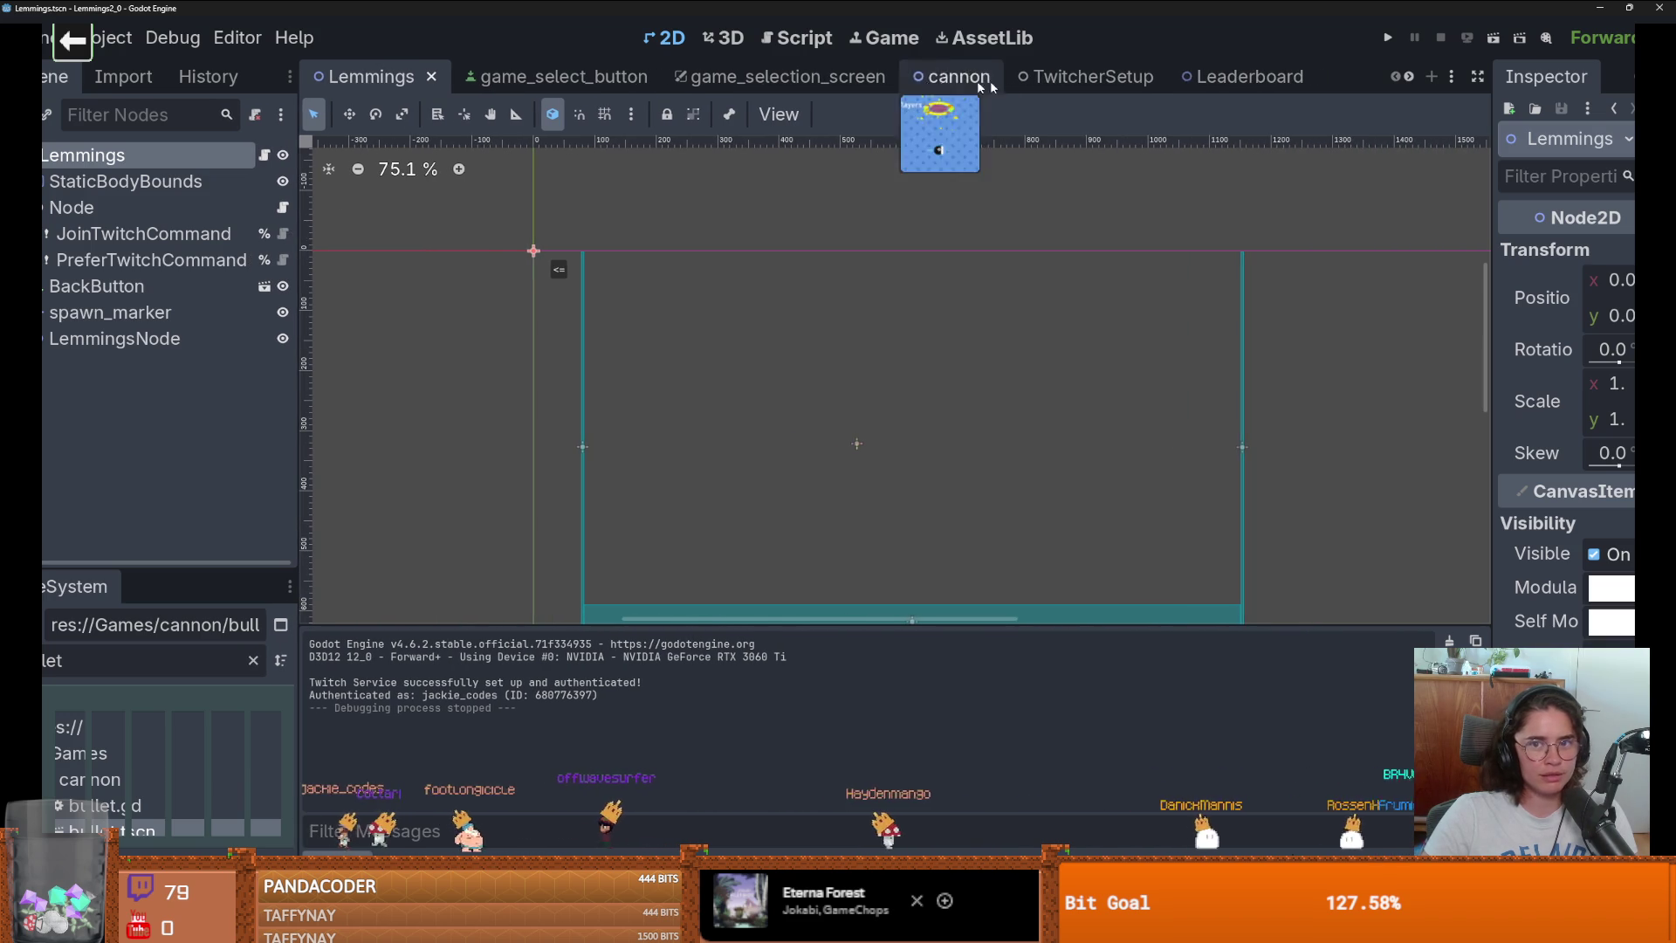
click(1206, 79)
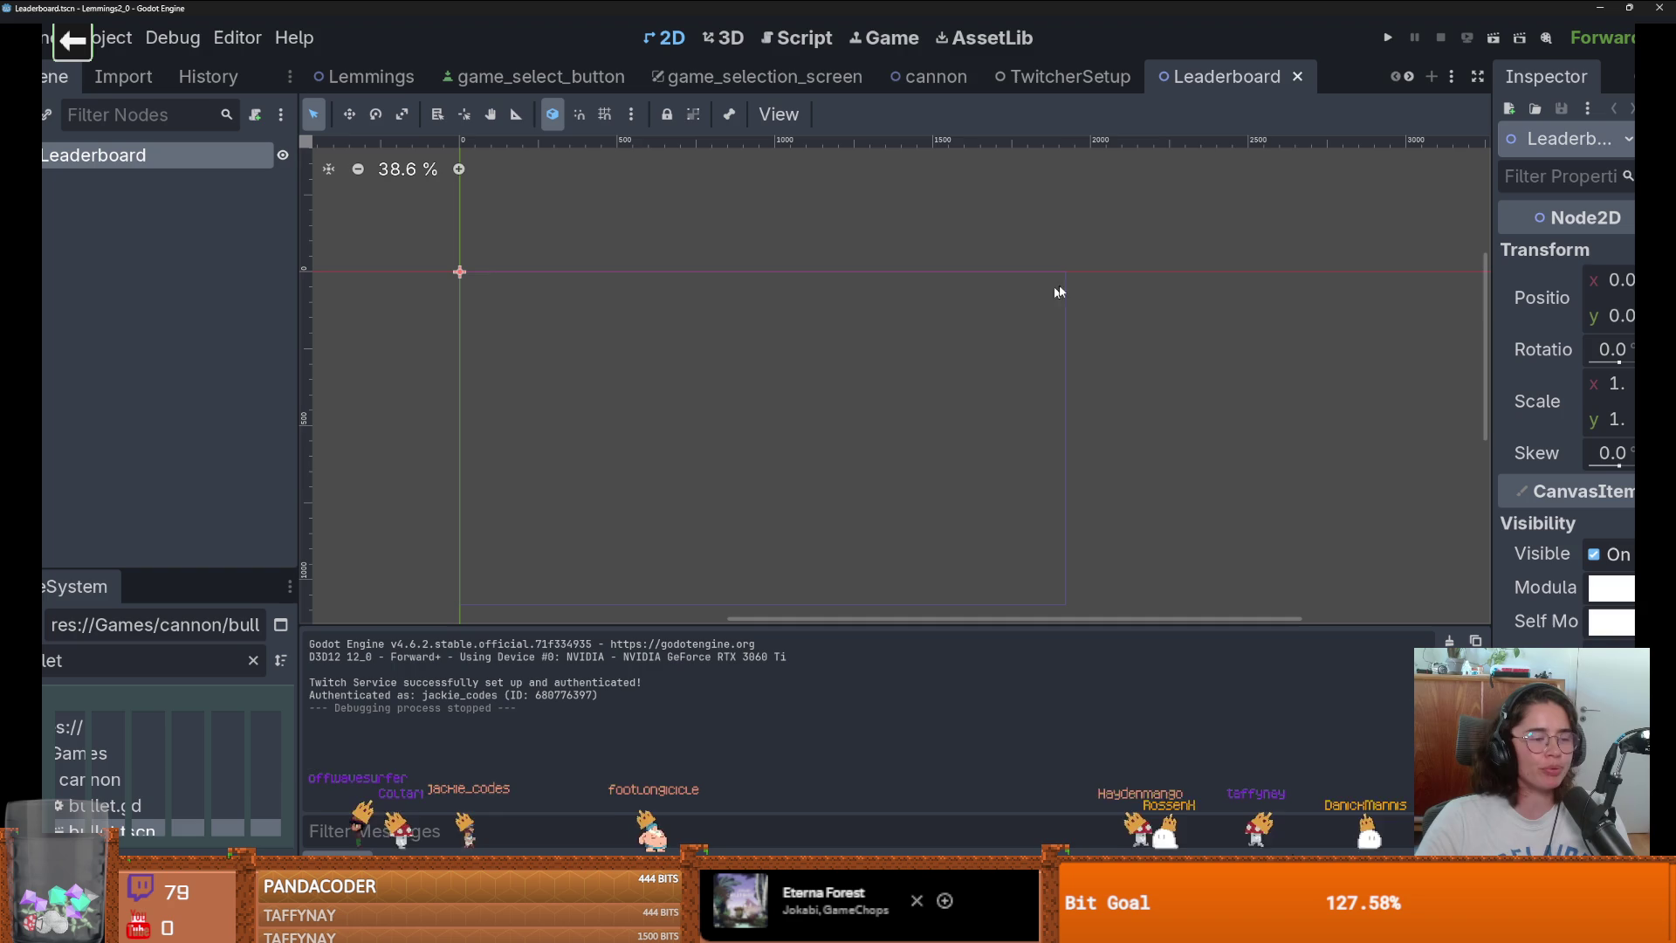
click(1060, 77)
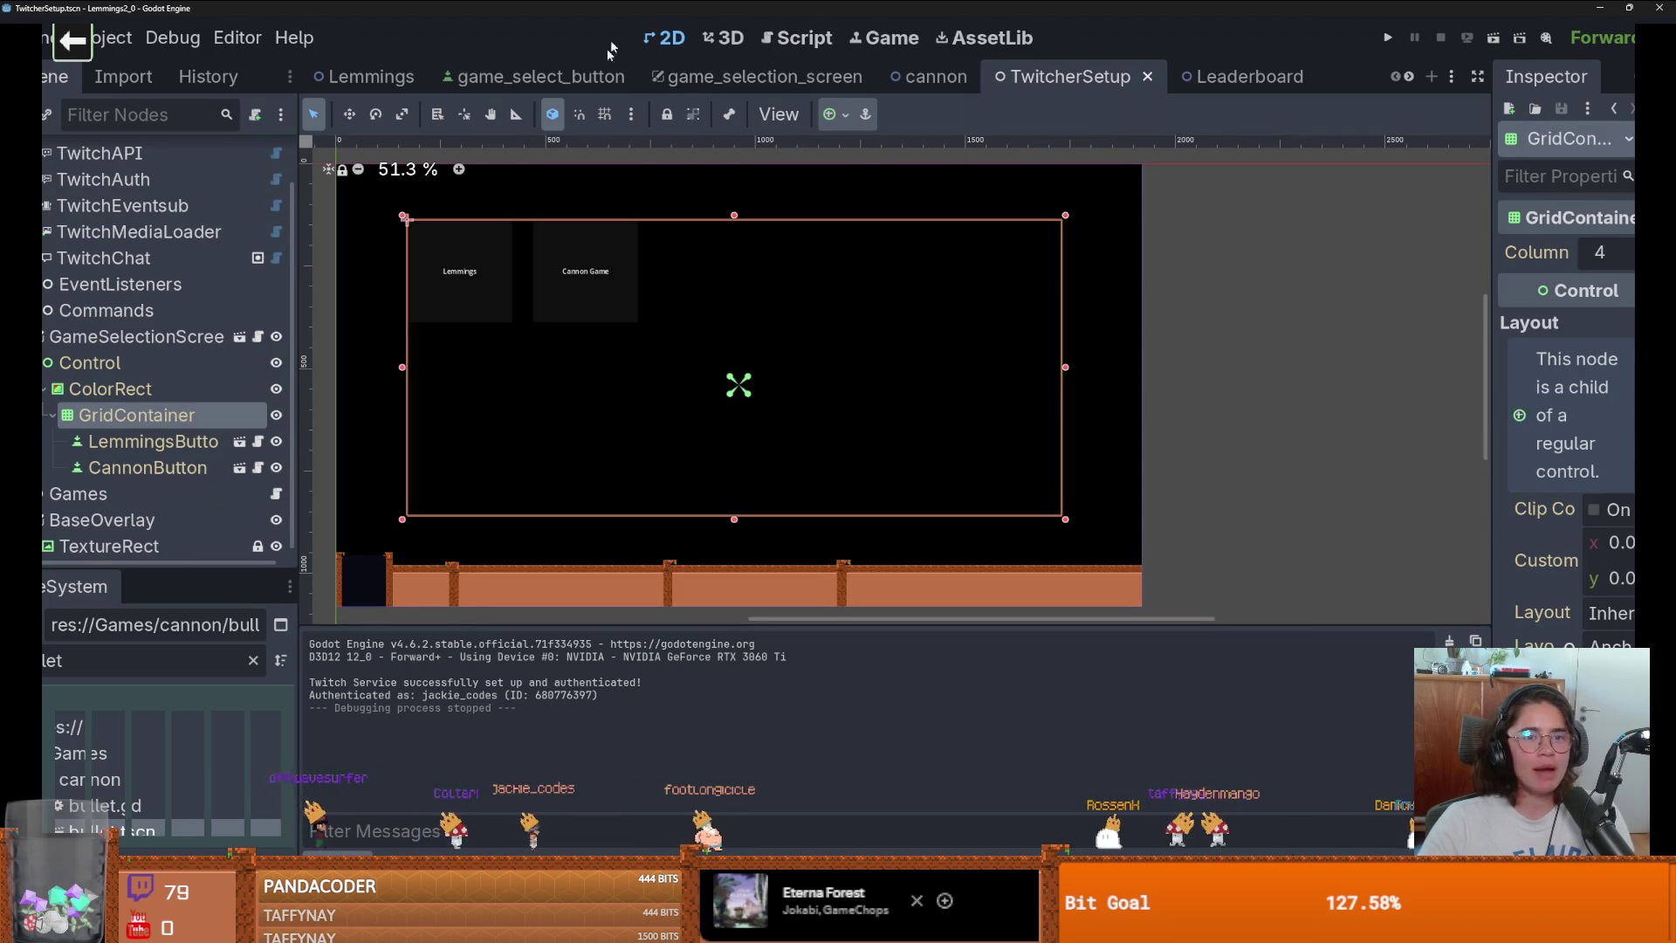
click(1407, 80)
click(1407, 80)
click(1407, 80)
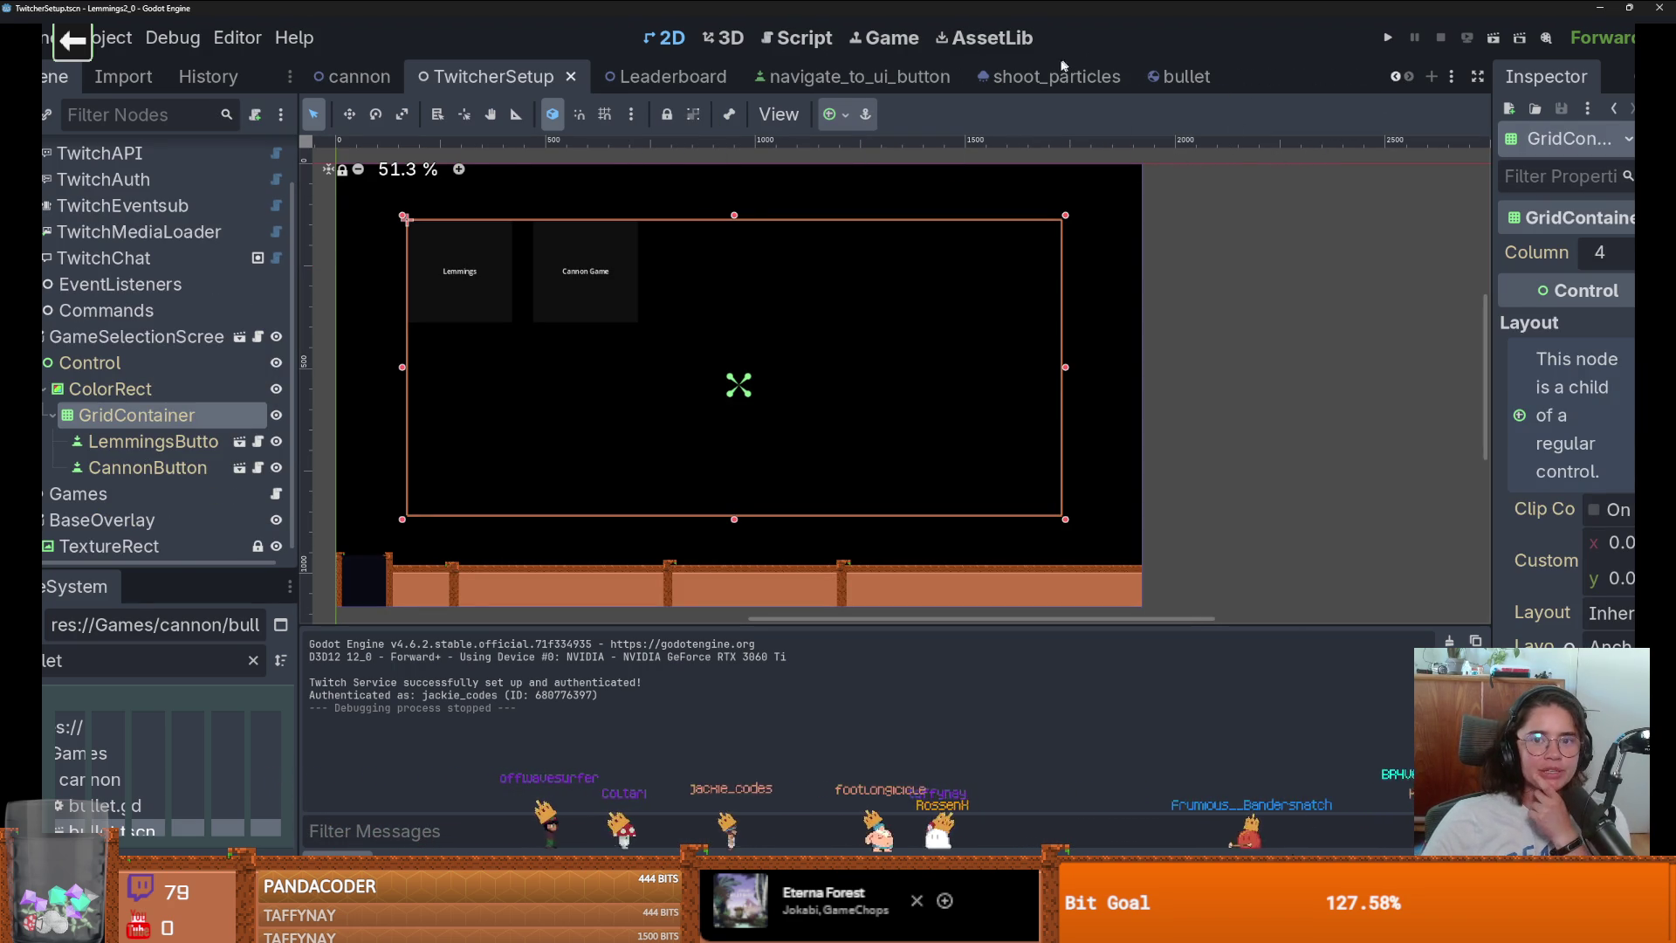
scroll(358, 76, up, 3)
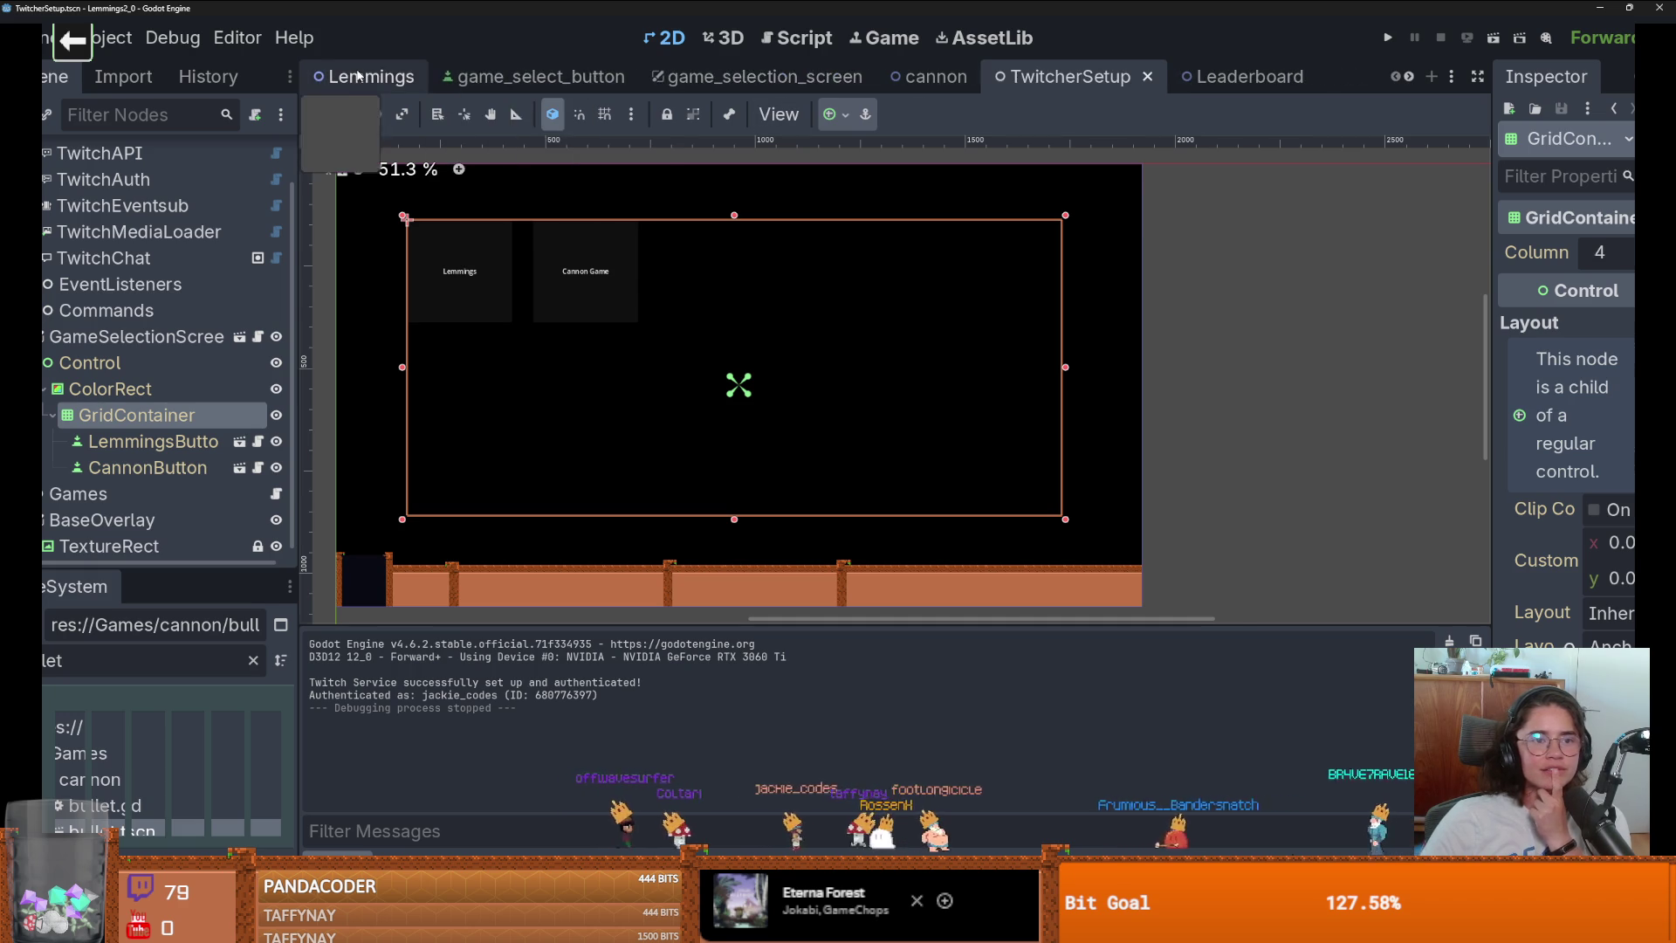
In the Lemmings scene, line the left wall up near x 0 and extend its top to y 0.
click(358, 76)
scroll(761, 289, down, 5)
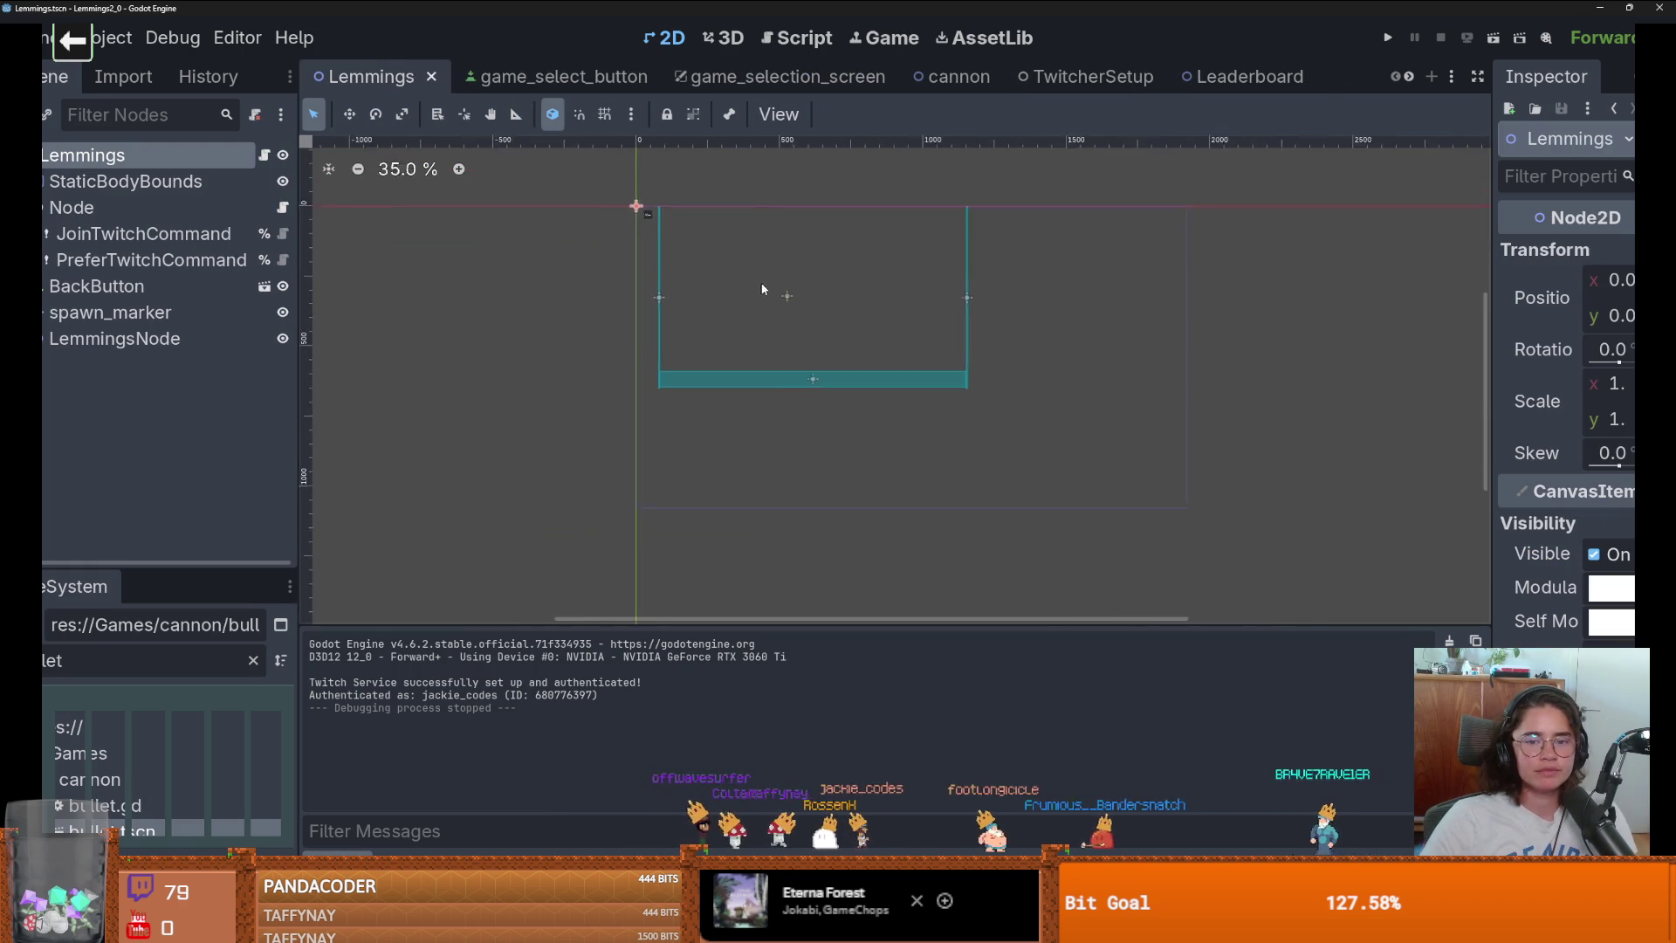
scroll(768, 297, down, 1)
scroll(713, 310, up, 5)
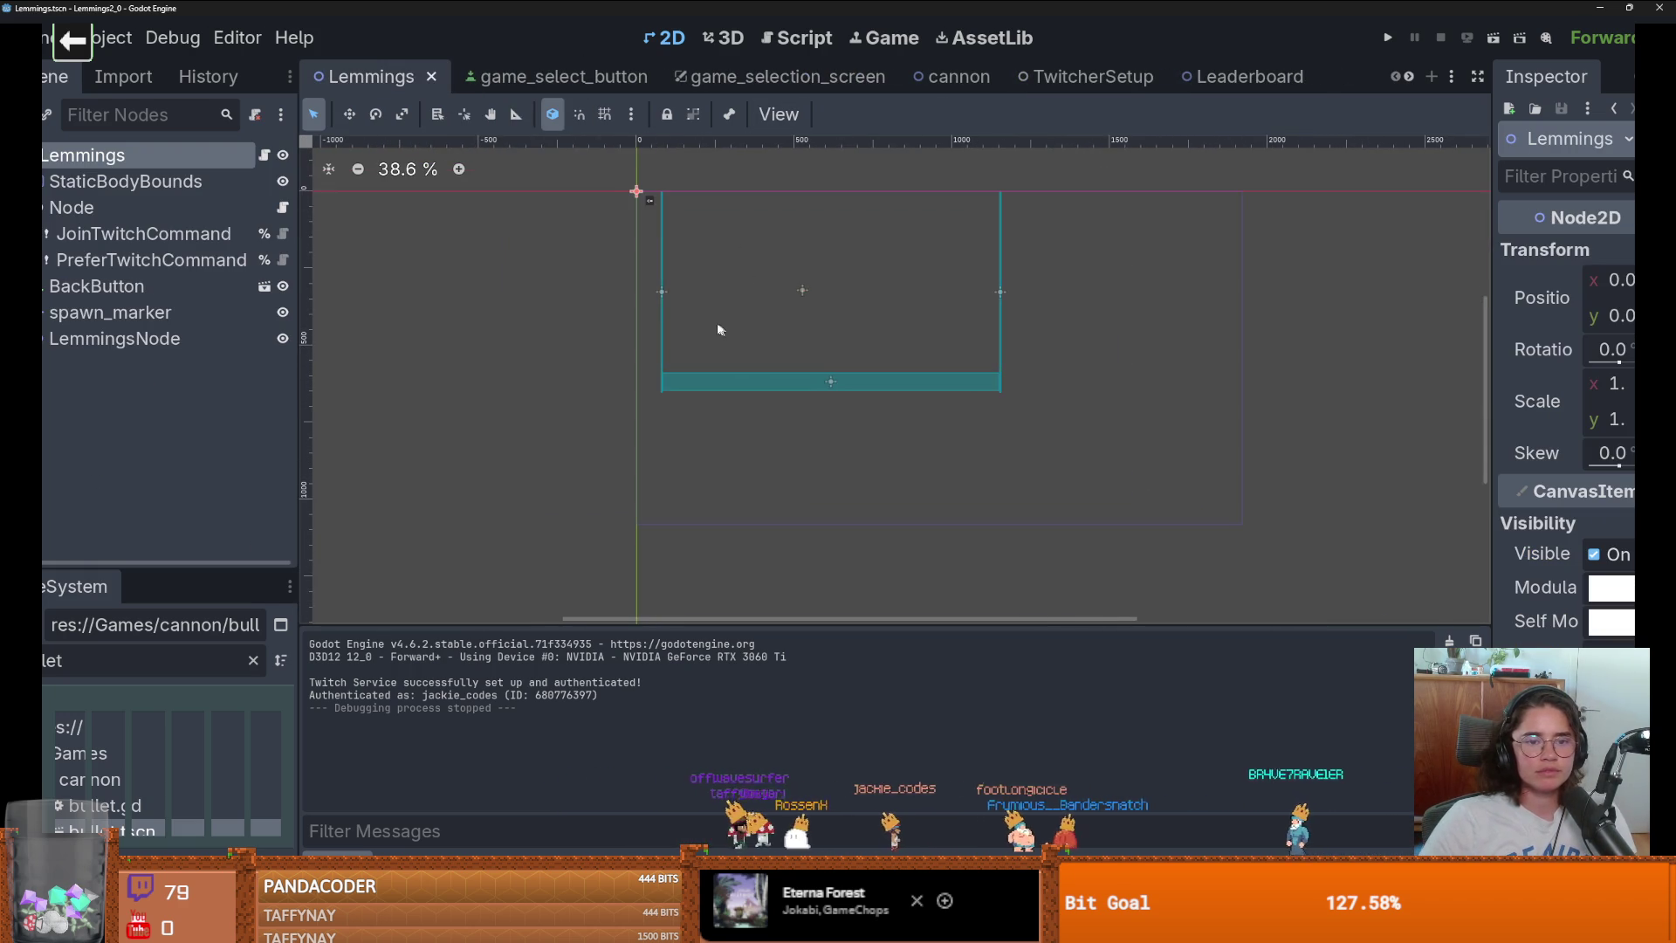
click(665, 265)
drag(666, 266, 620, 434)
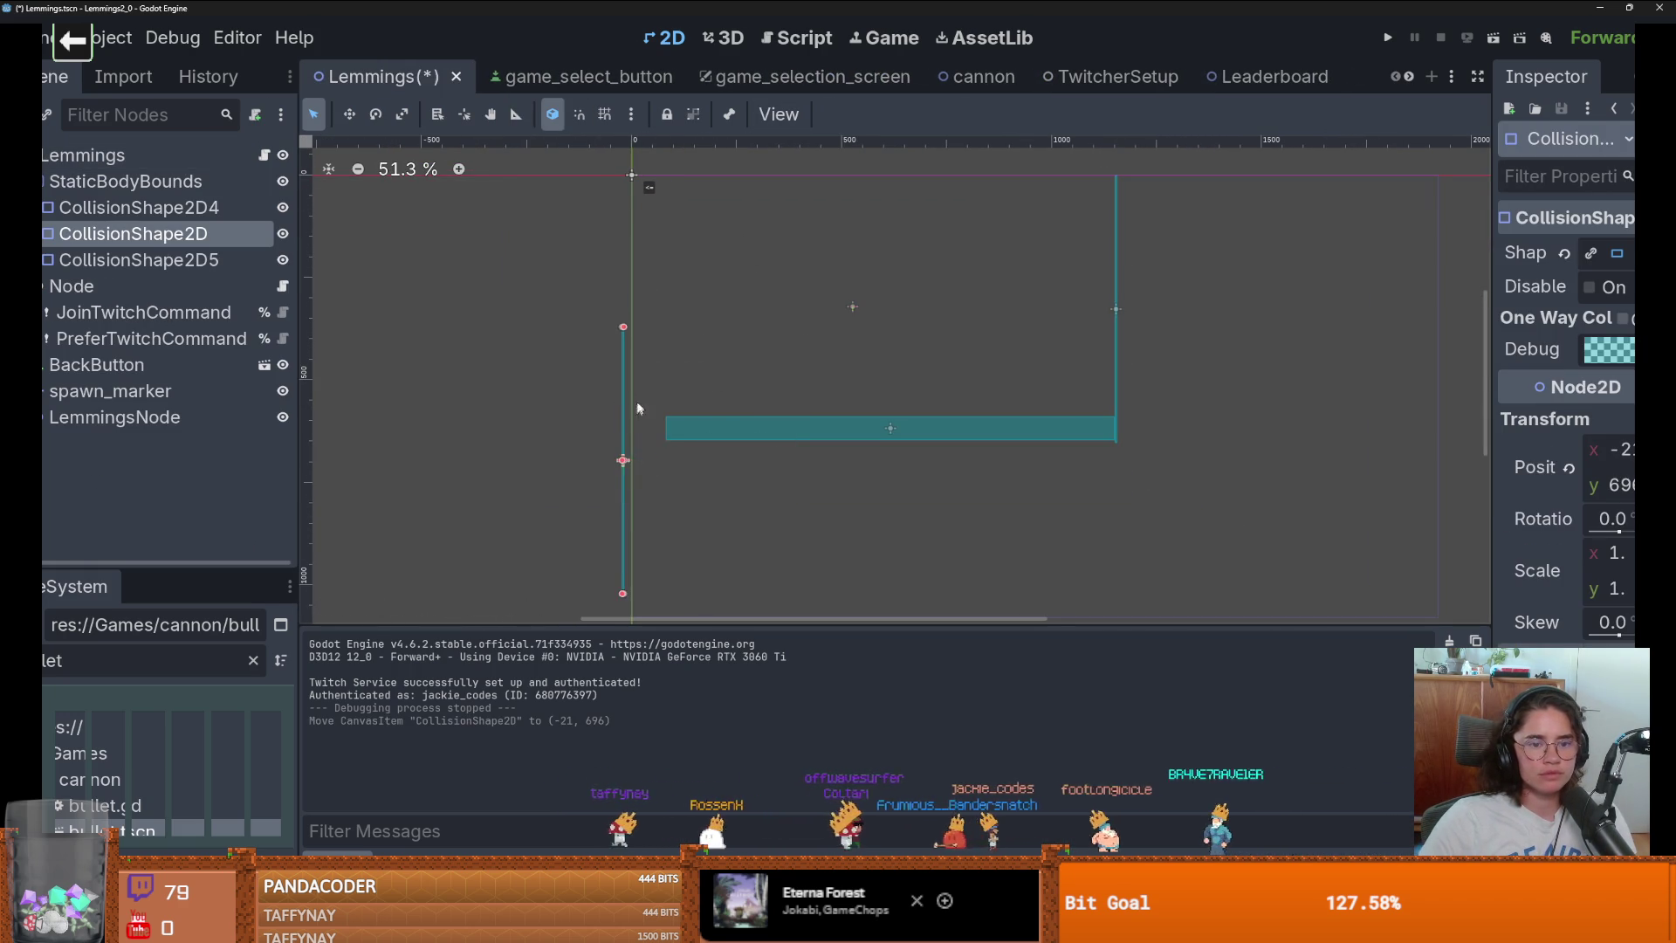
scroll(601, 349, up, 7)
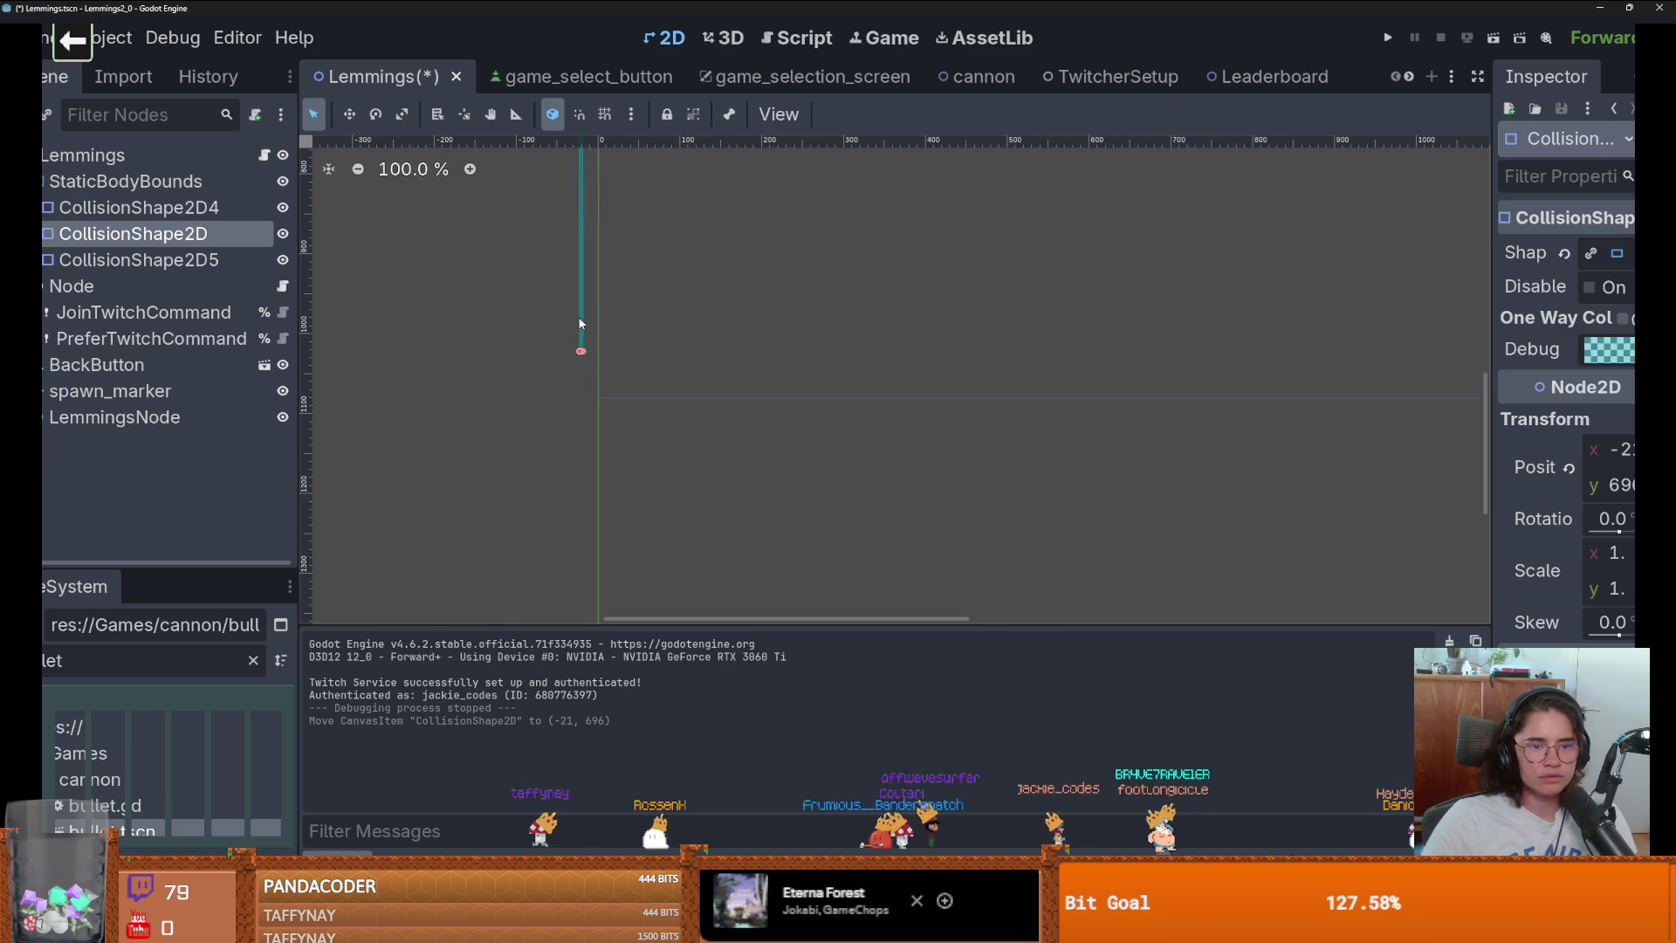
mouse_move(578, 313)
mouse_down()
mouse_move(595, 367)
mouse_move(576, 330)
mouse_move(567, 145)
mouse_up()
scroll(592, 349, down, 5)
scroll(583, 333, up, 5)
scroll(593, 258, up, 5)
mouse_move(564, 373)
mouse_down()
mouse_move(564, 206)
mouse_move(643, 236)
mouse_move(599, 491)
mouse_up()
Widen the floor collision bar rightward and move the right wall farther right.
scroll(640, 385, down, 10)
scroll(625, 285, down, 2)
scroll(656, 332, down, 1)
scroll(1017, 509, right, 2)
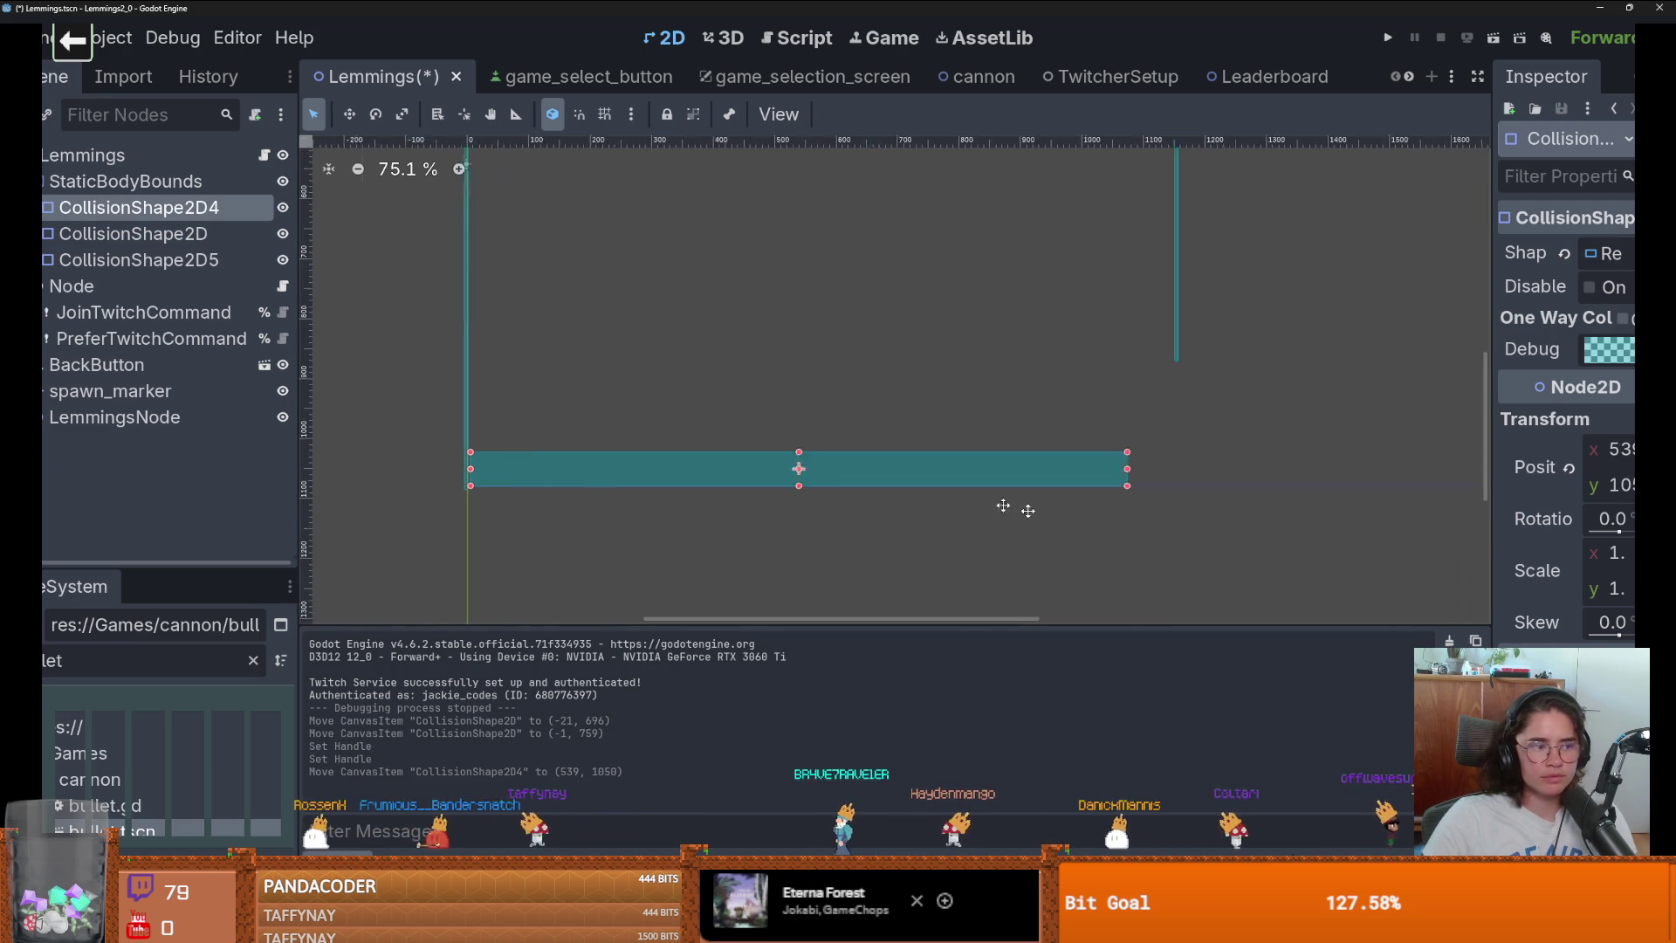
scroll(658, 485, down, 2)
drag(757, 448, 1187, 450)
scroll(823, 363, down, 1)
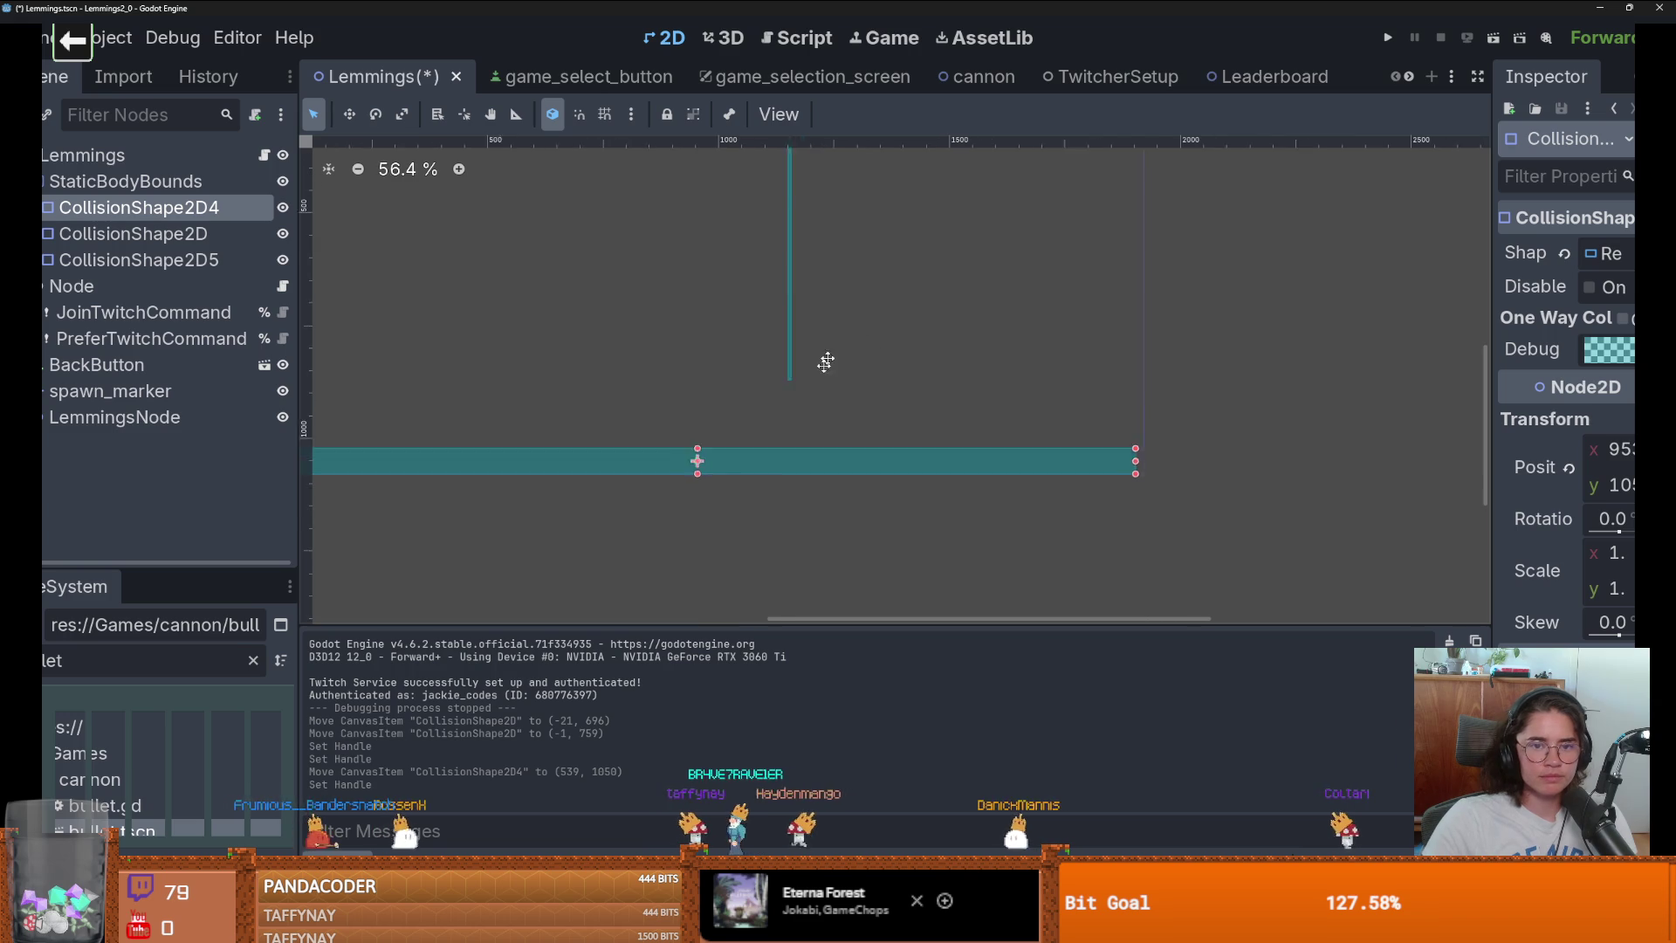
scroll(786, 363, up, 1)
click(762, 363)
drag(762, 363, 1120, 449)
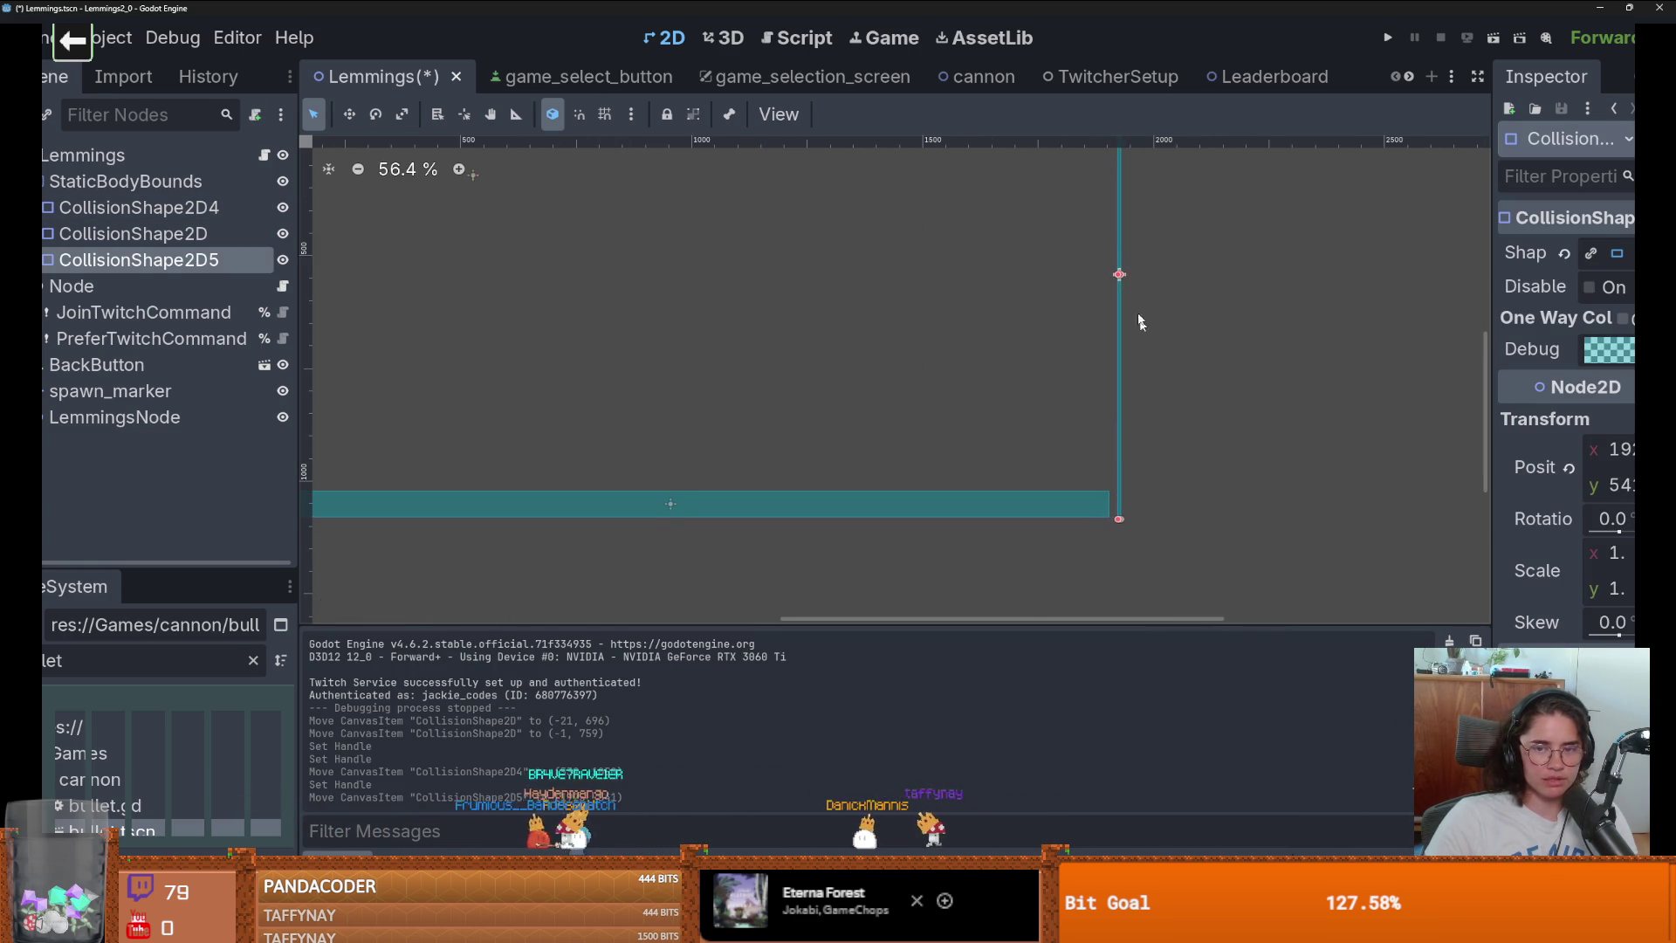
Stretch the floor's right end to meet the wall and save the Lemmings scene.
scroll(1139, 322, up, 5)
scroll(1030, 539, down, 6)
scroll(1033, 475, up, 1)
click(1033, 463)
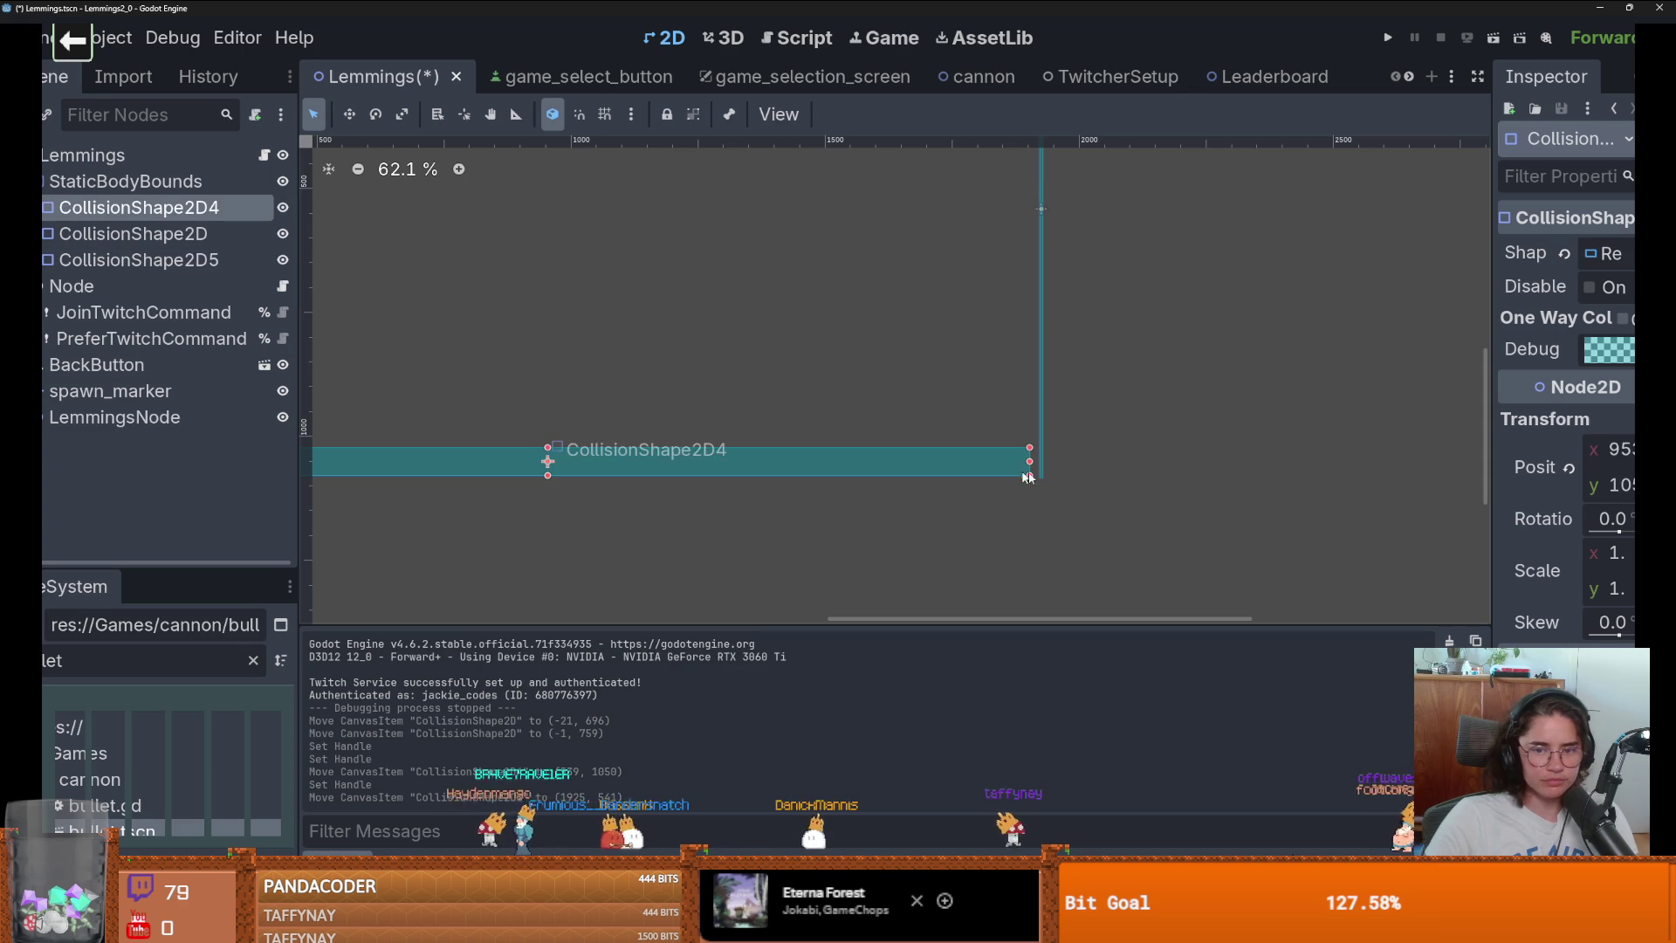
drag(1036, 467, 1040, 466)
key(ctrl+s)
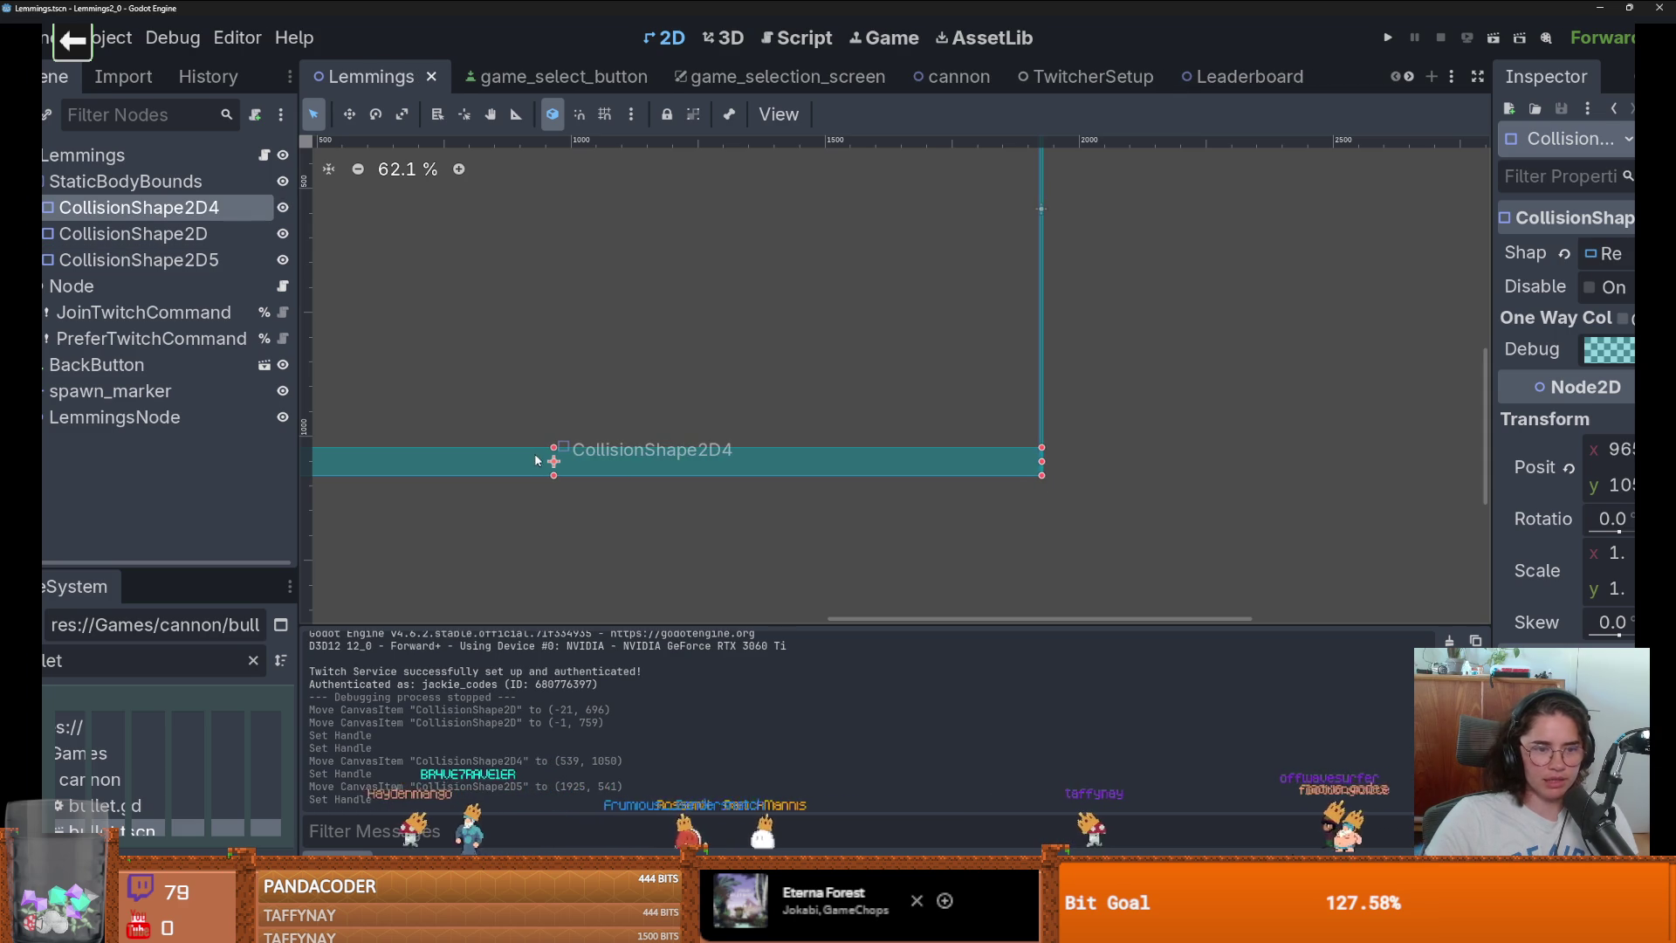
Inspect the JoinTwitchCommand and PreferTwitchCommand nodes.
scroll(553, 464, down, 3)
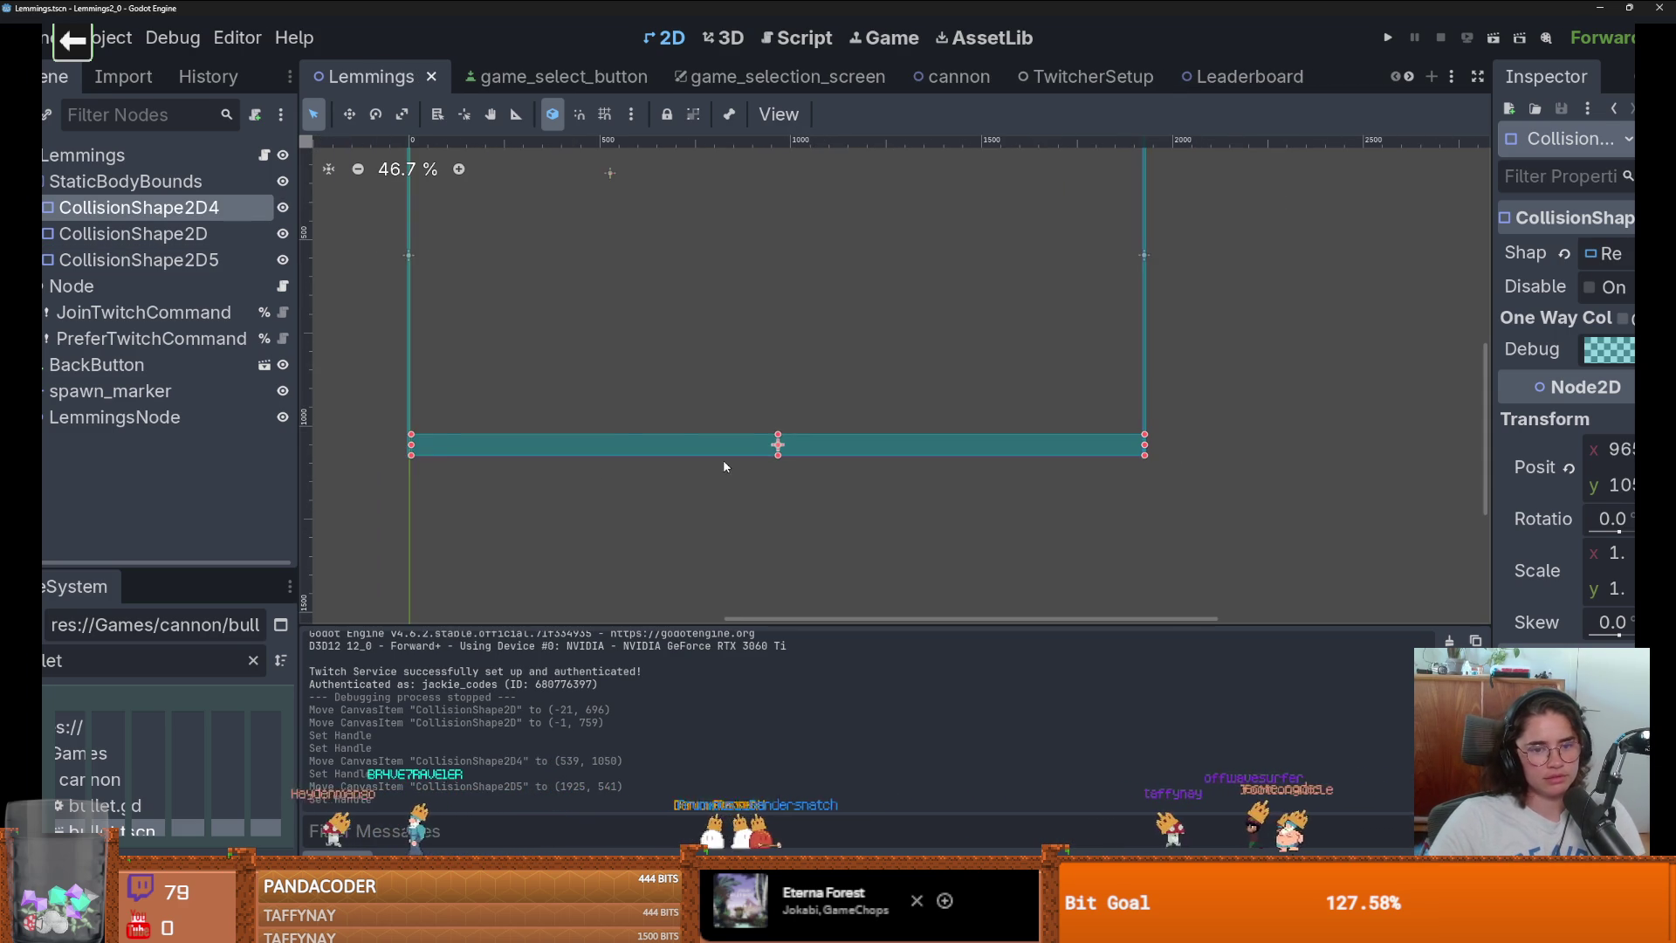
scroll(558, 410, down, 1)
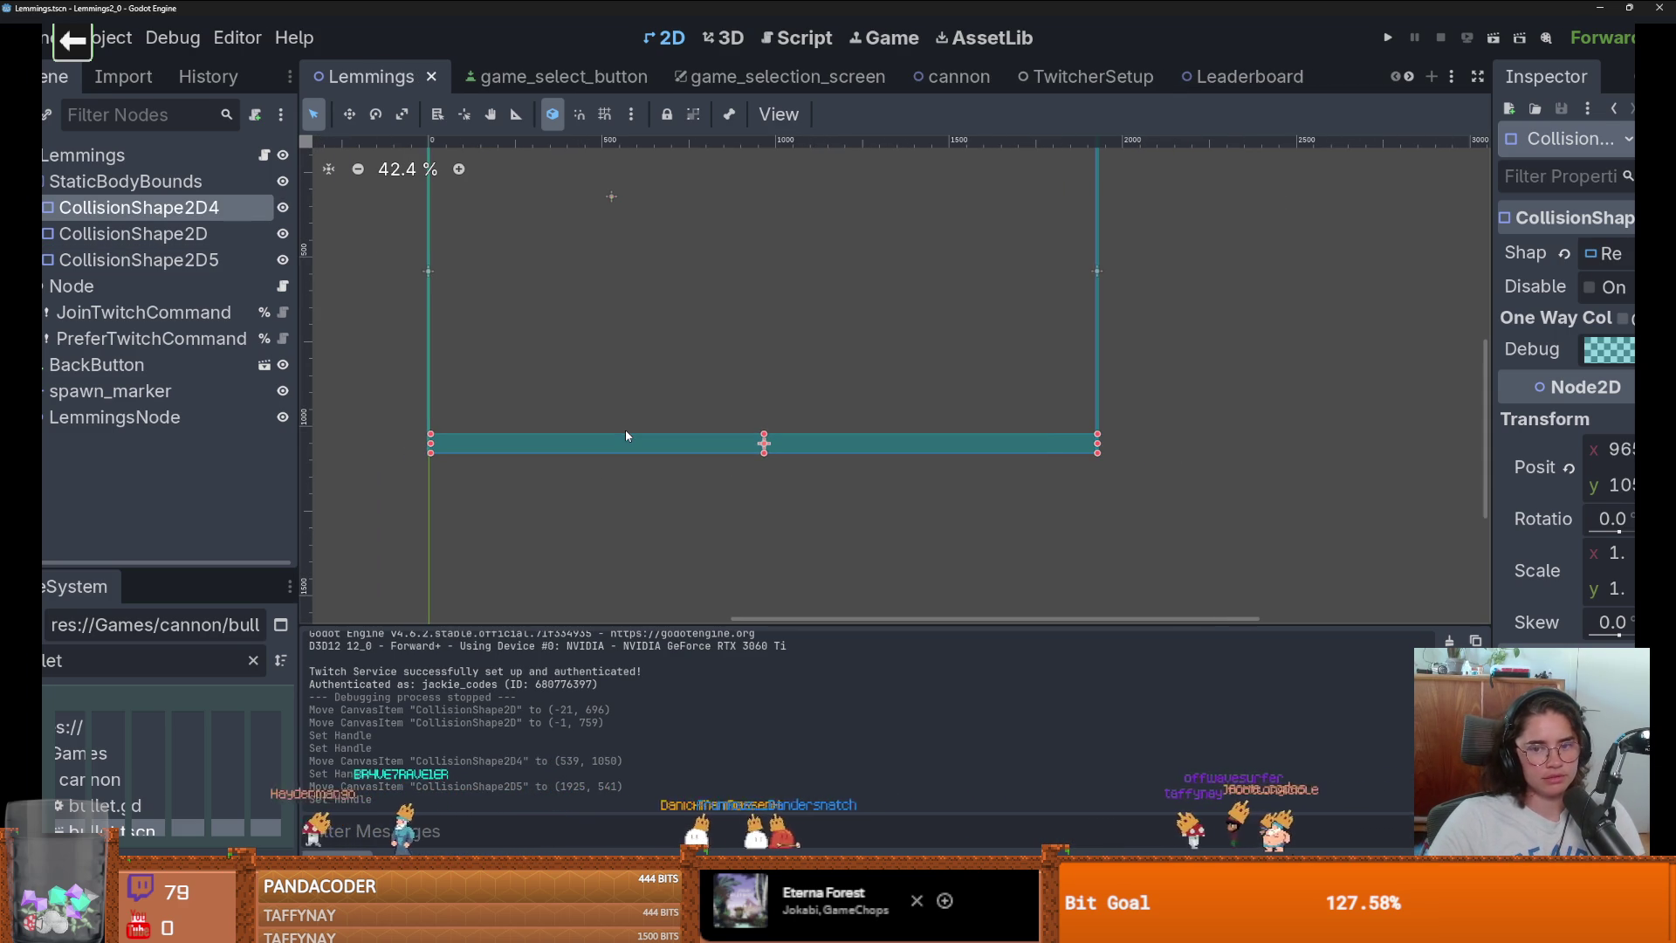
click(144, 312)
click(152, 338)
Move the spawn_marker toward the arena centre, to about 937, 570.
click(110, 391)
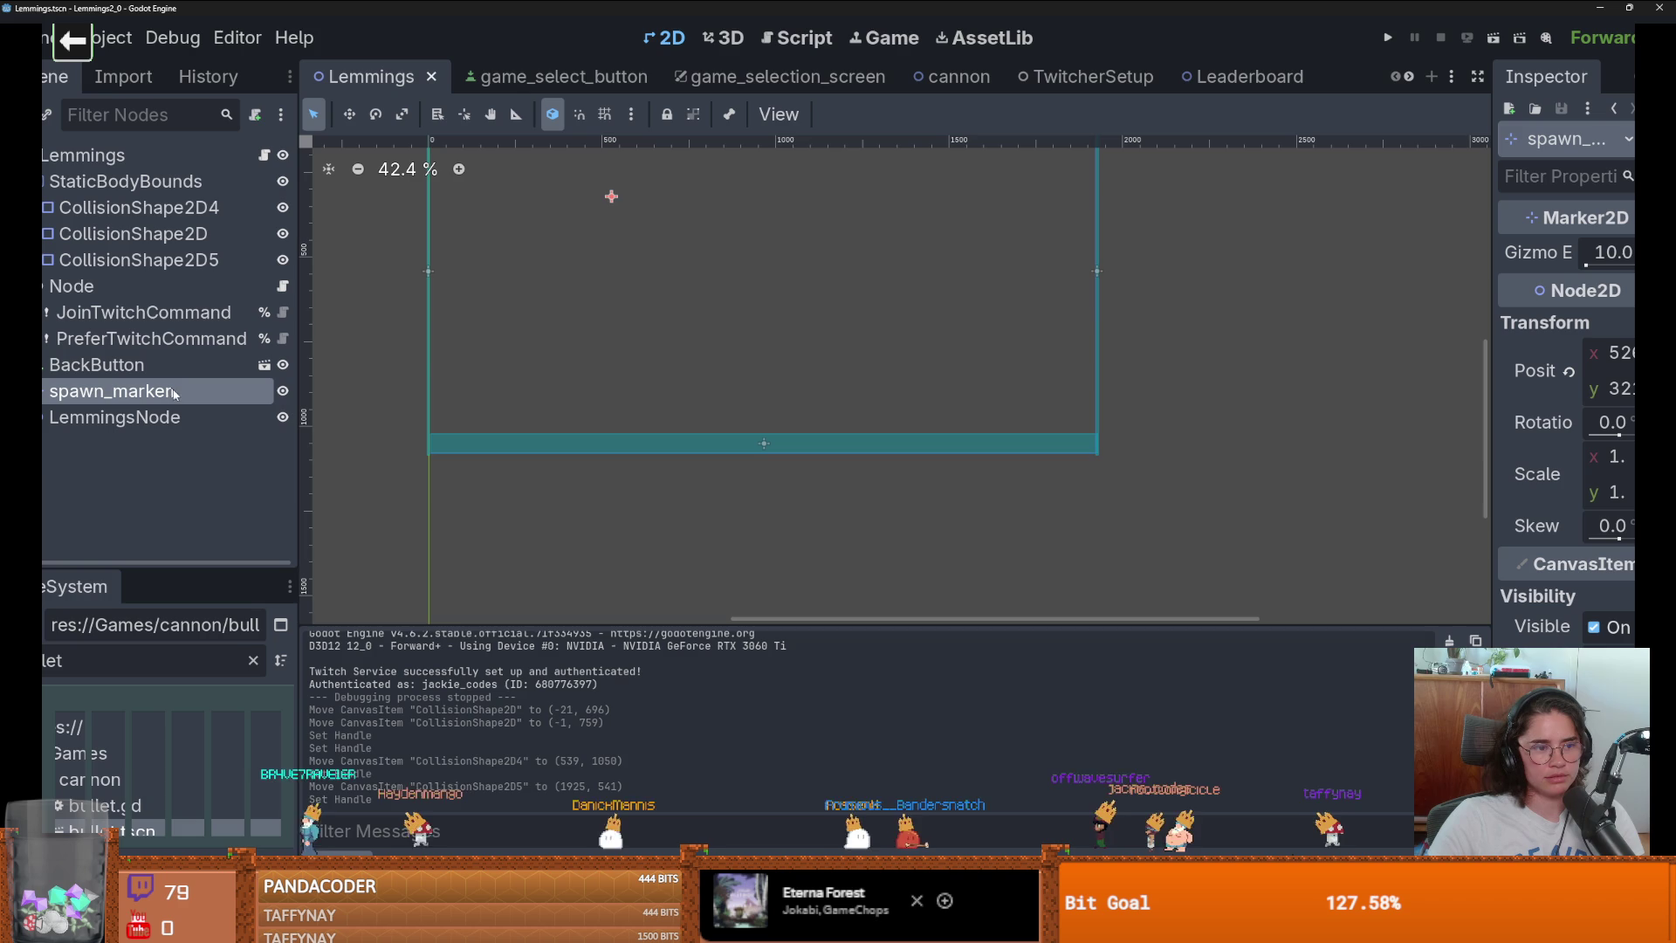
mouse_move(611, 196)
mouse_down()
mouse_move(796, 283)
mouse_move(755, 281)
mouse_up()
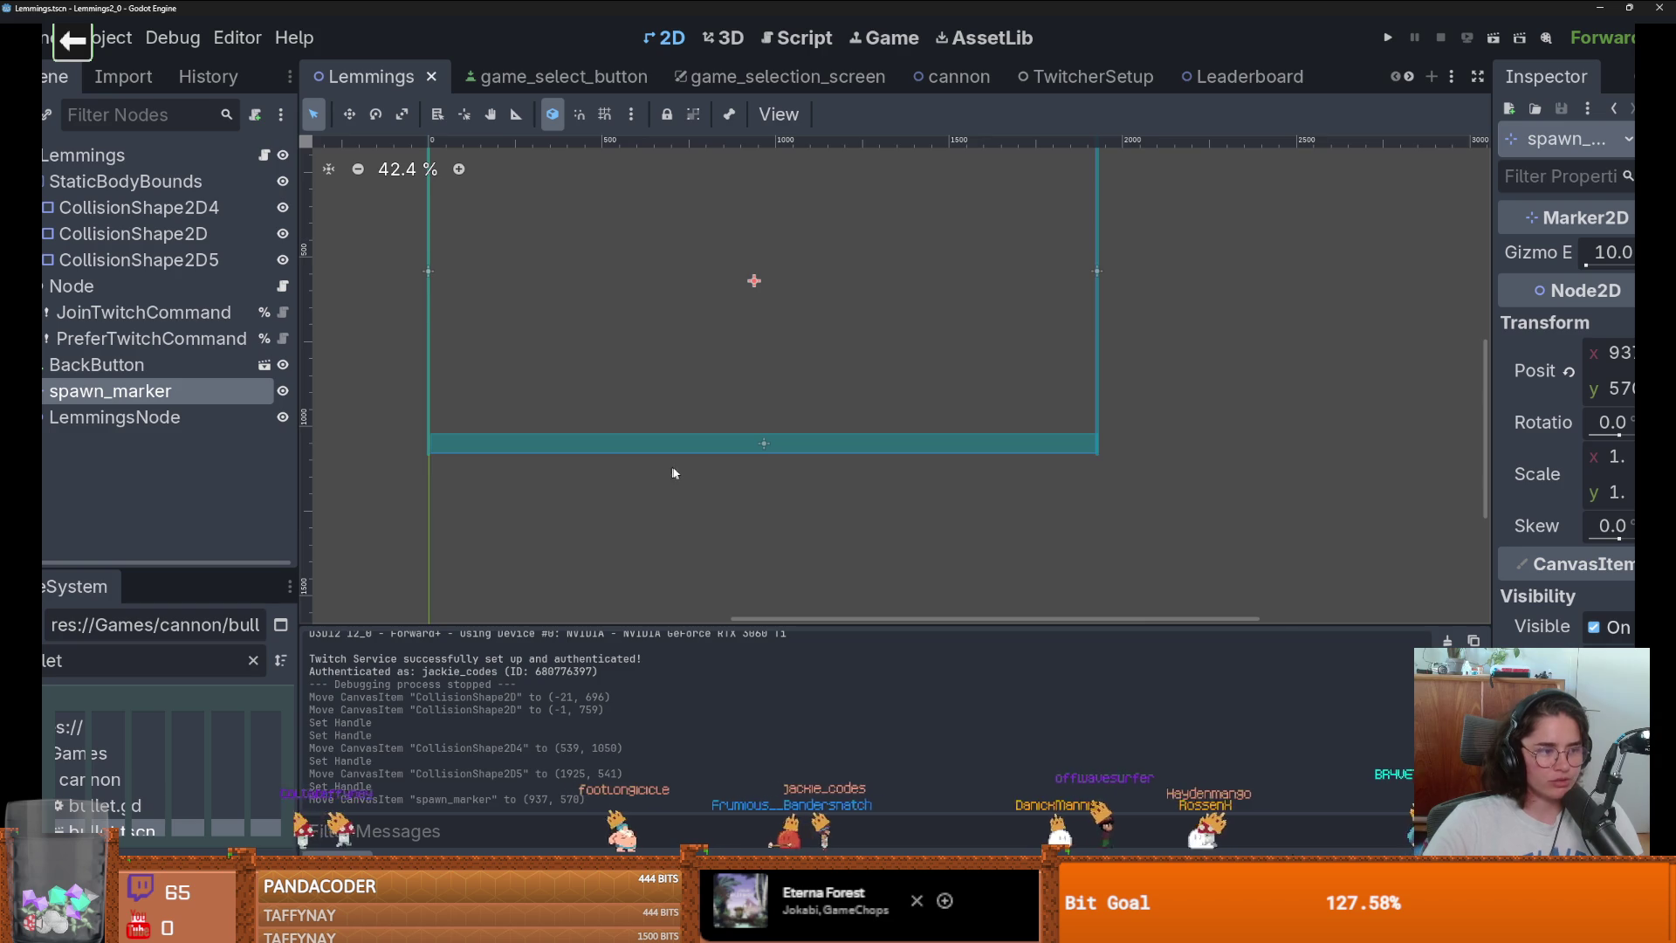
scroll(854, 502, down, 2)
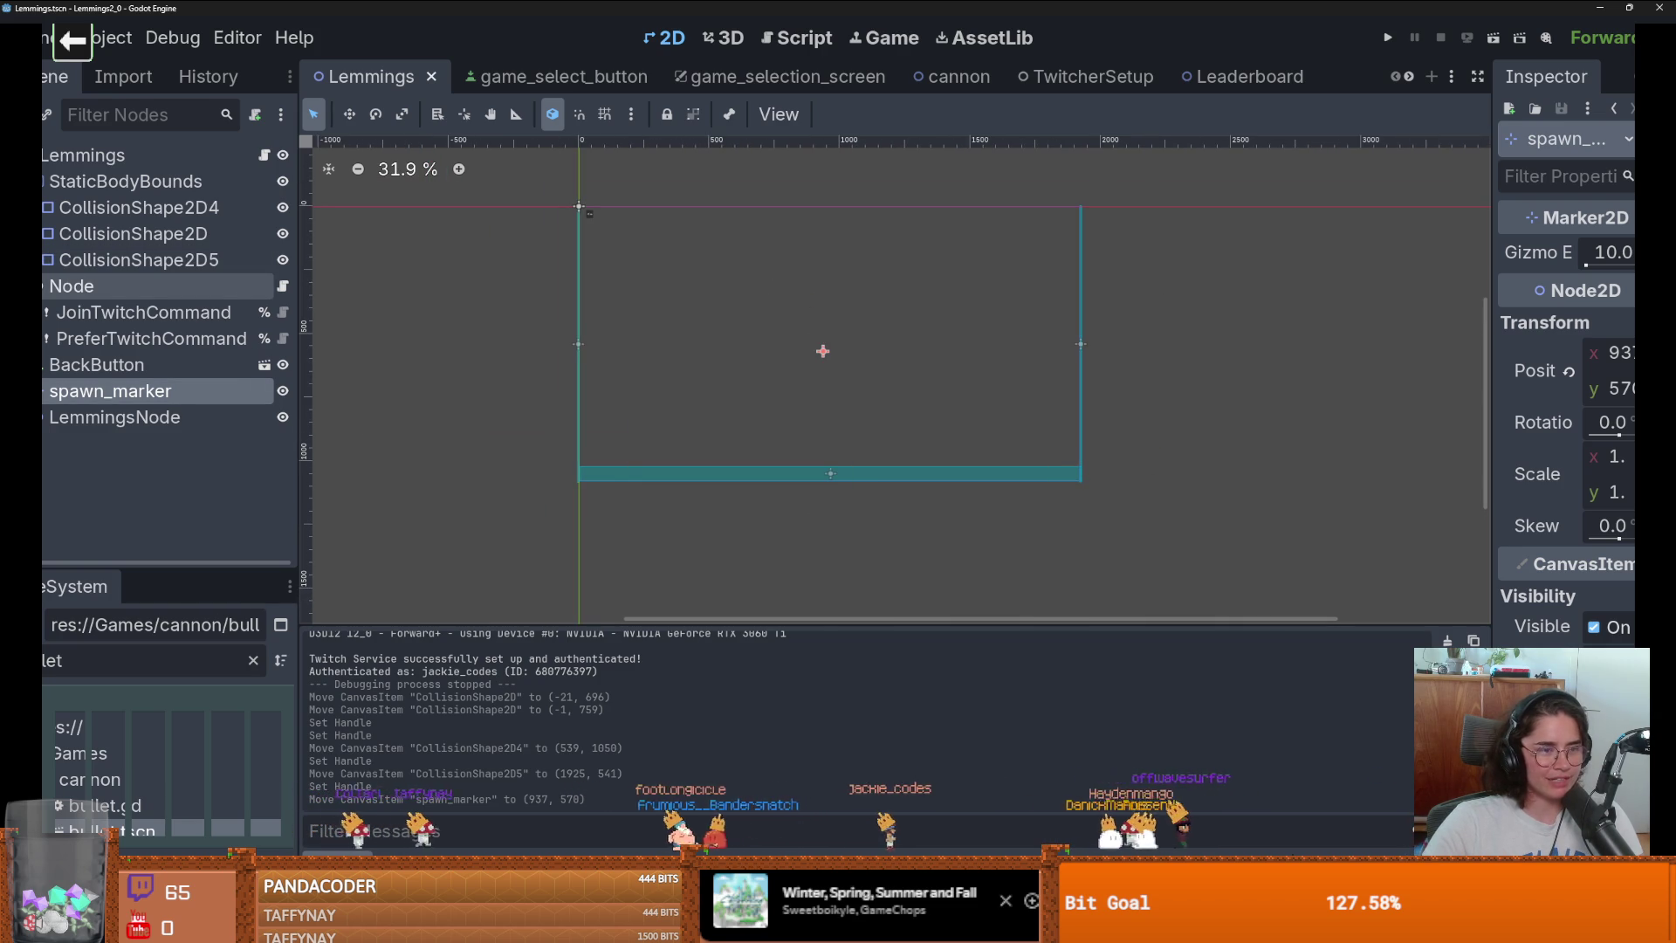
Enlarge the BackButton with its corner handle and run the project.
click(40, 286)
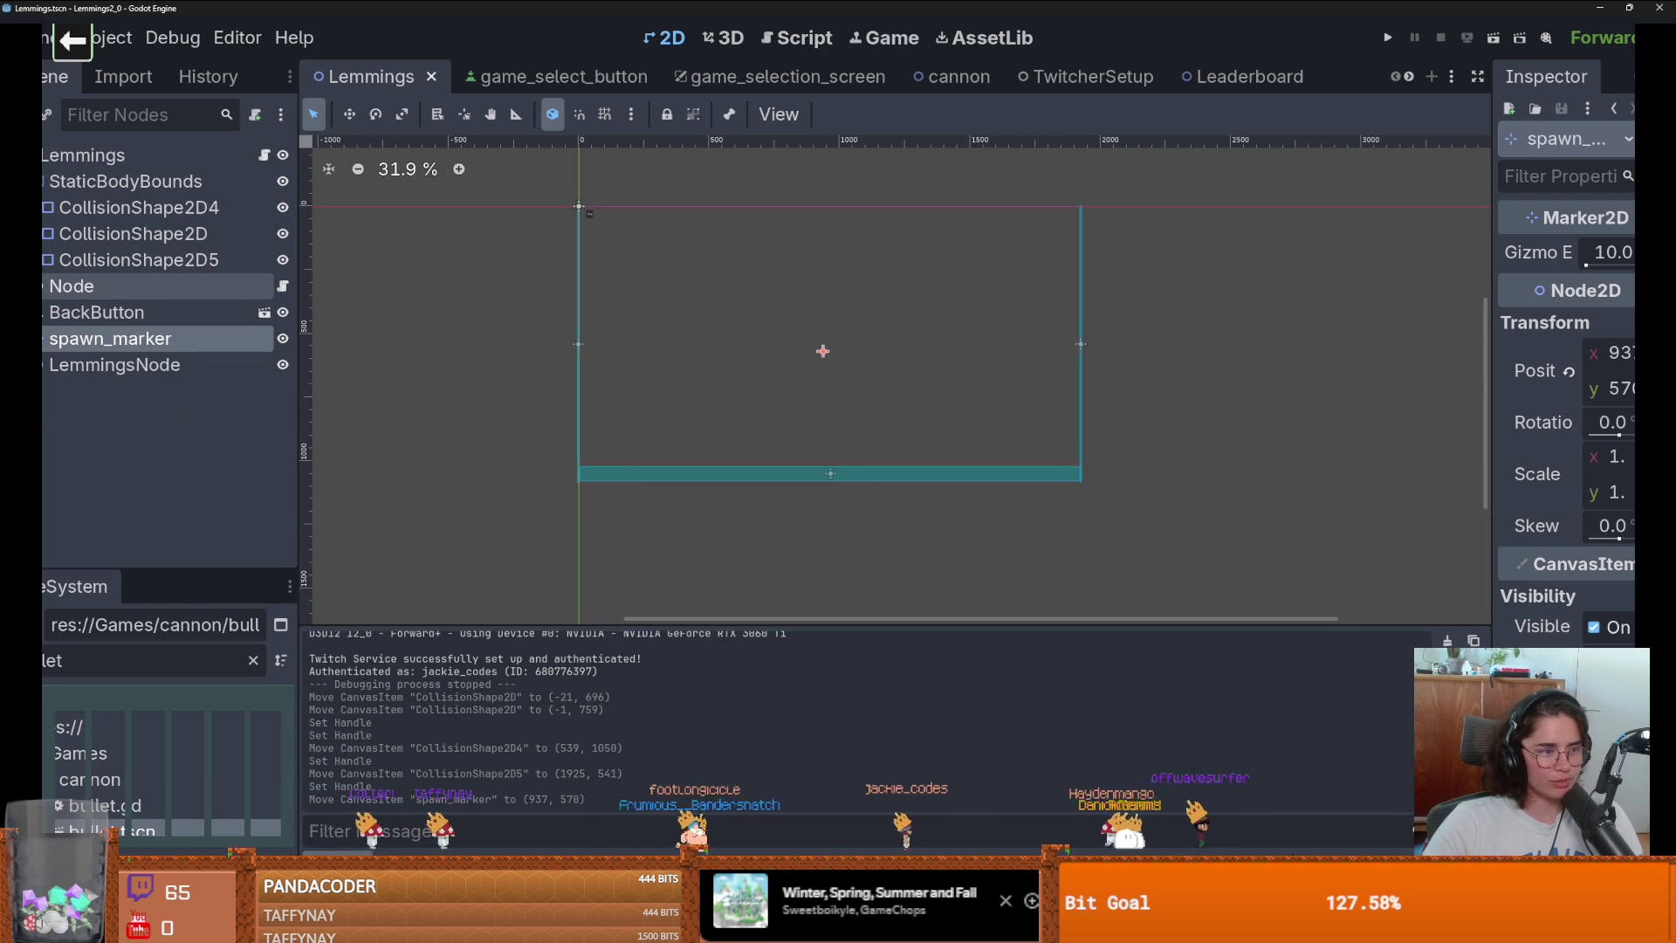
click(101, 319)
scroll(613, 284, up, 10)
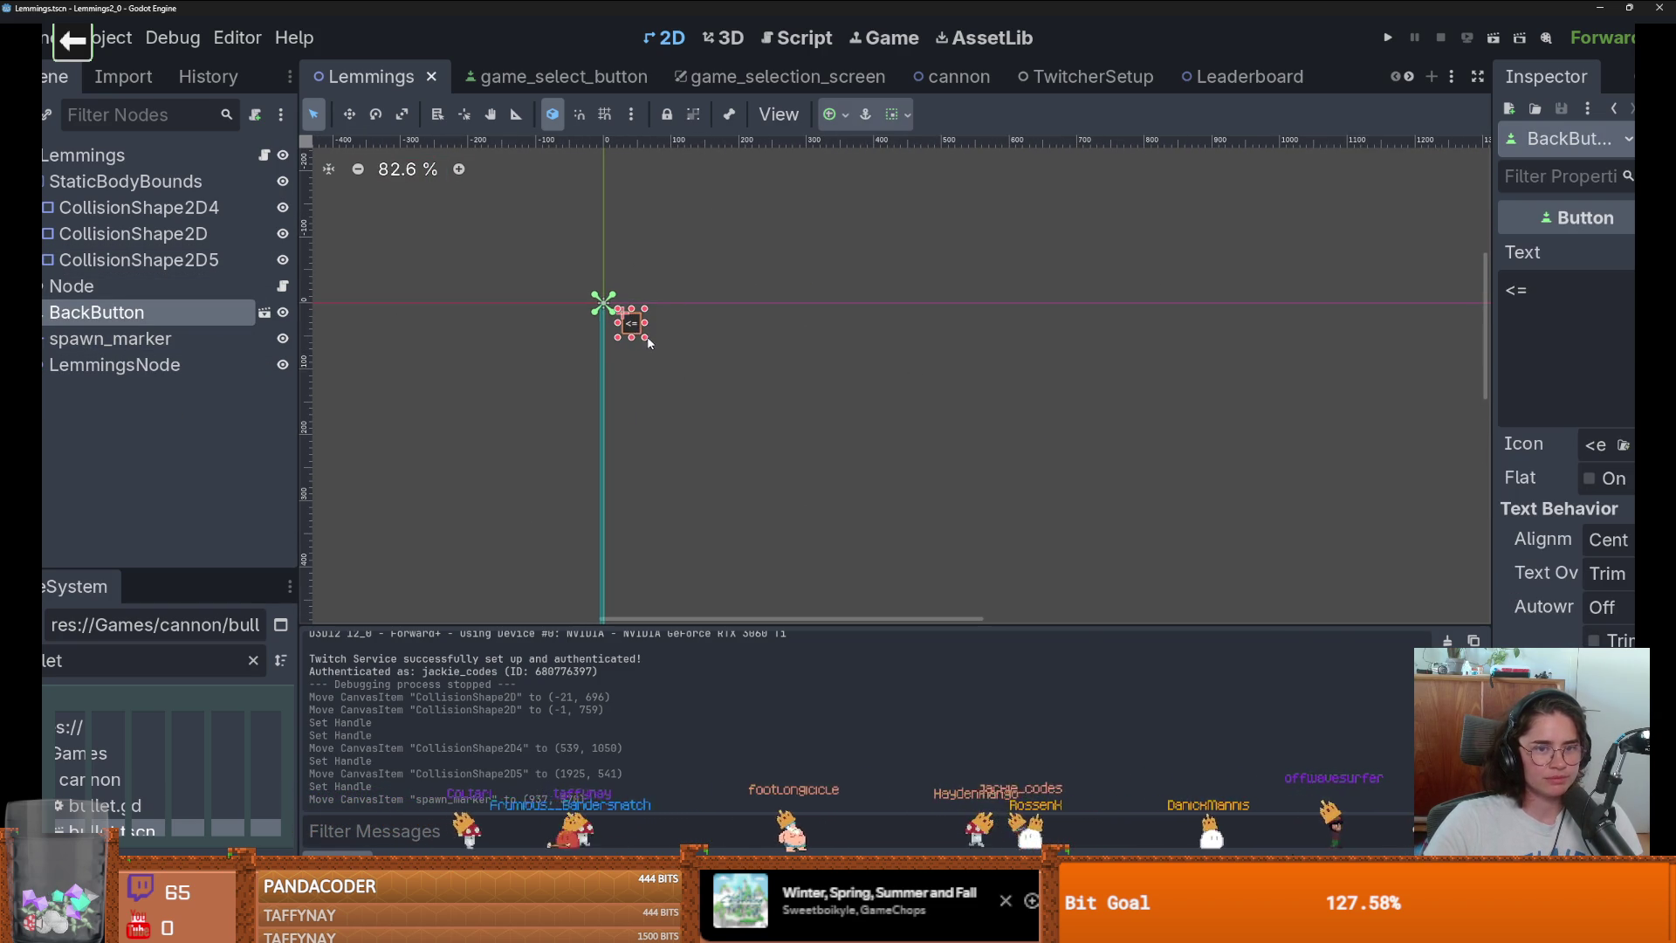
drag(647, 342, 670, 358)
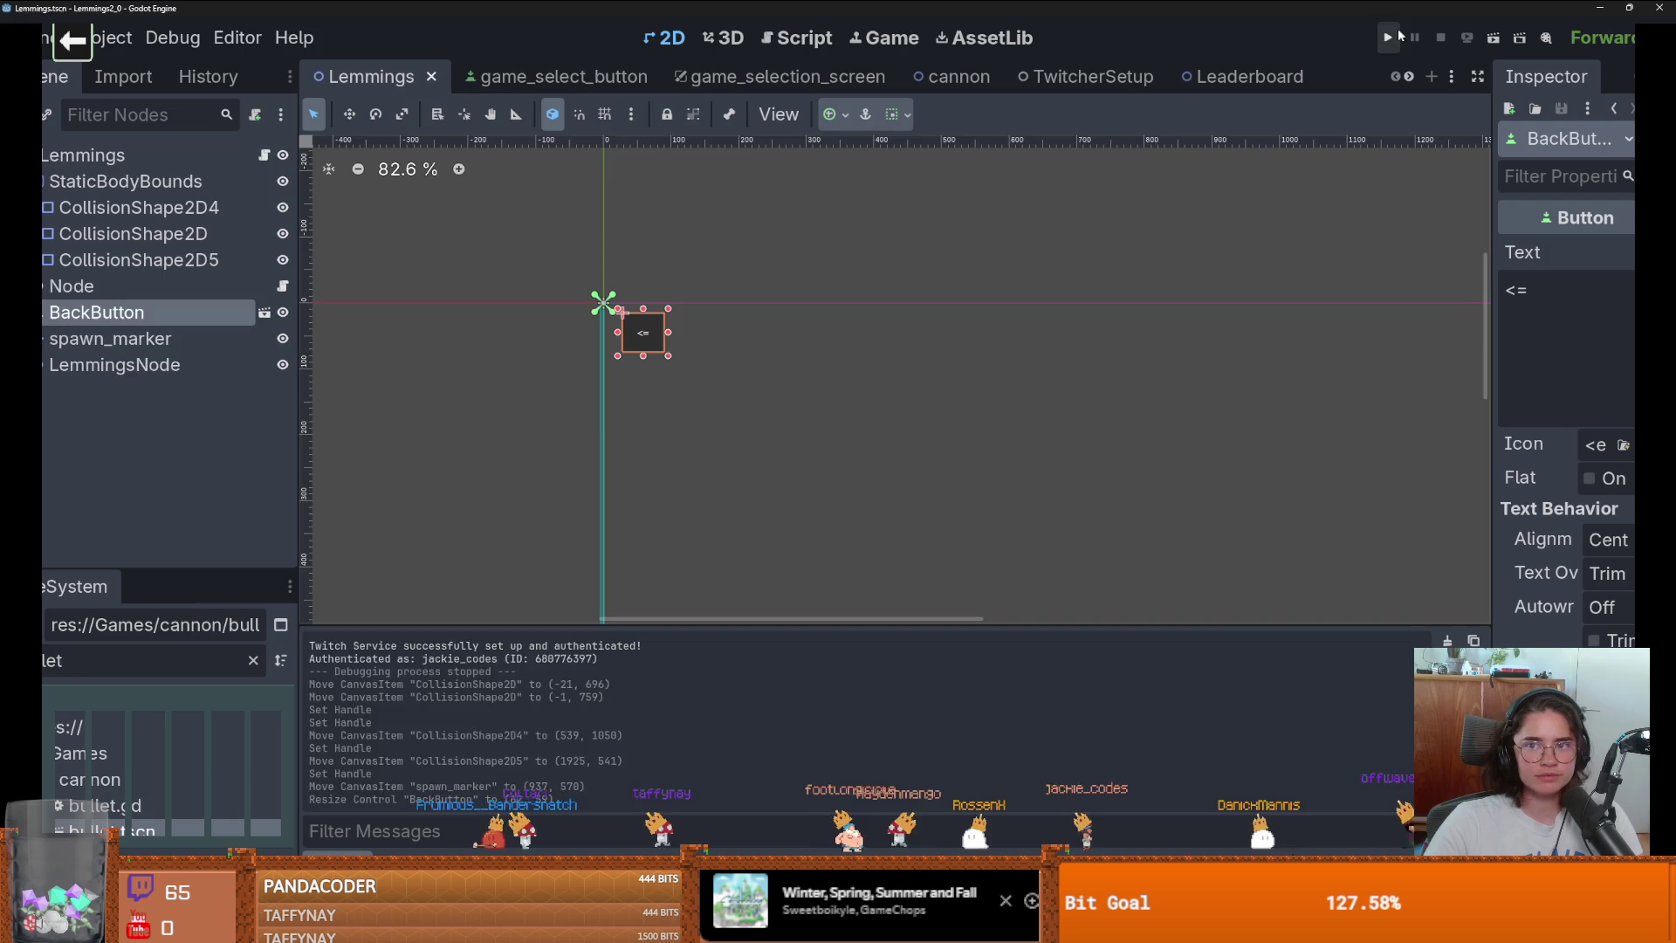
click(1395, 35)
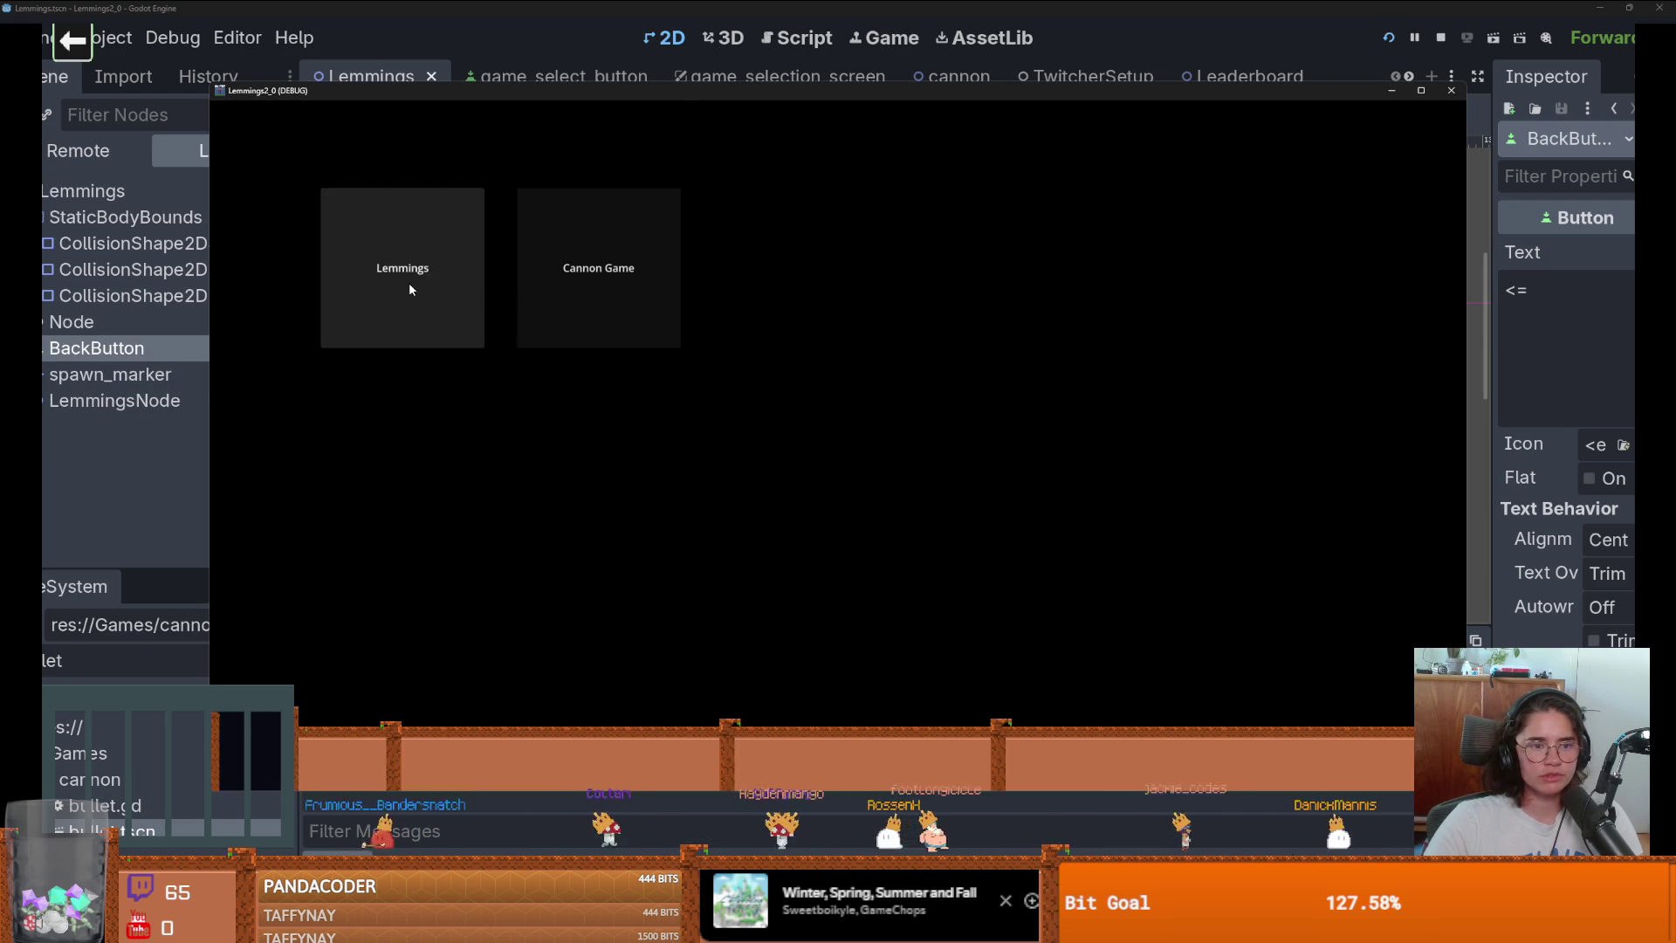
In the running game, open Lemmings, go back to the hub, then open Cannon Game.
click(408, 281)
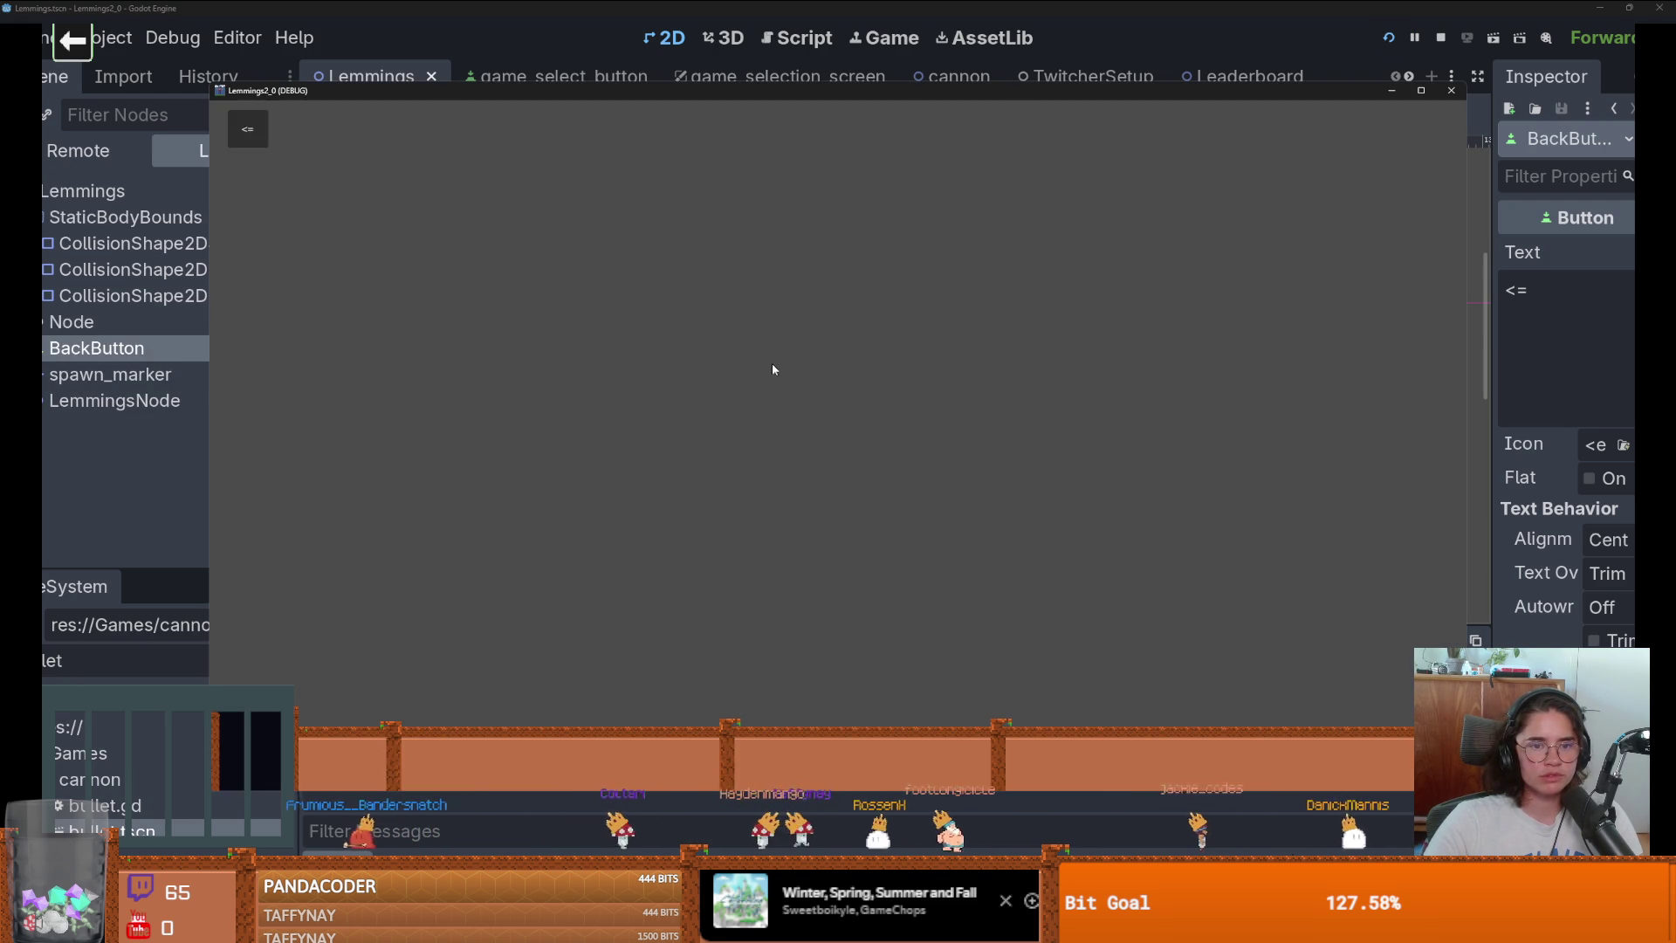
click(255, 132)
click(598, 265)
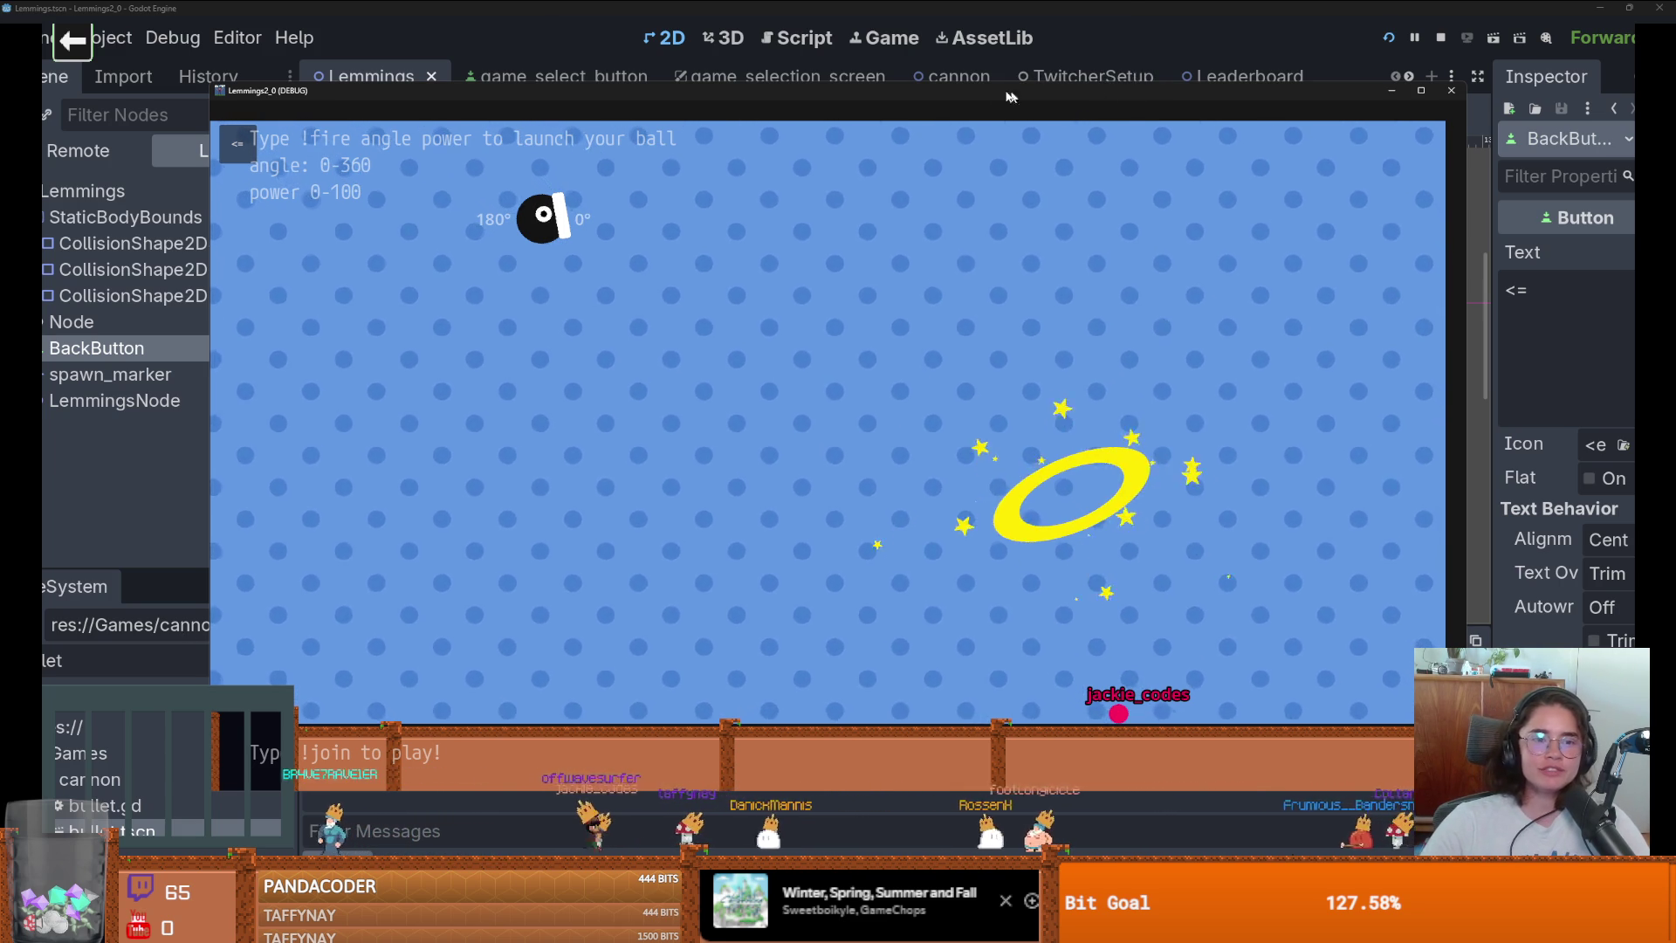
Move the game window, maximize it, then restore it to a smaller size.
drag(1010, 96, 885, 86)
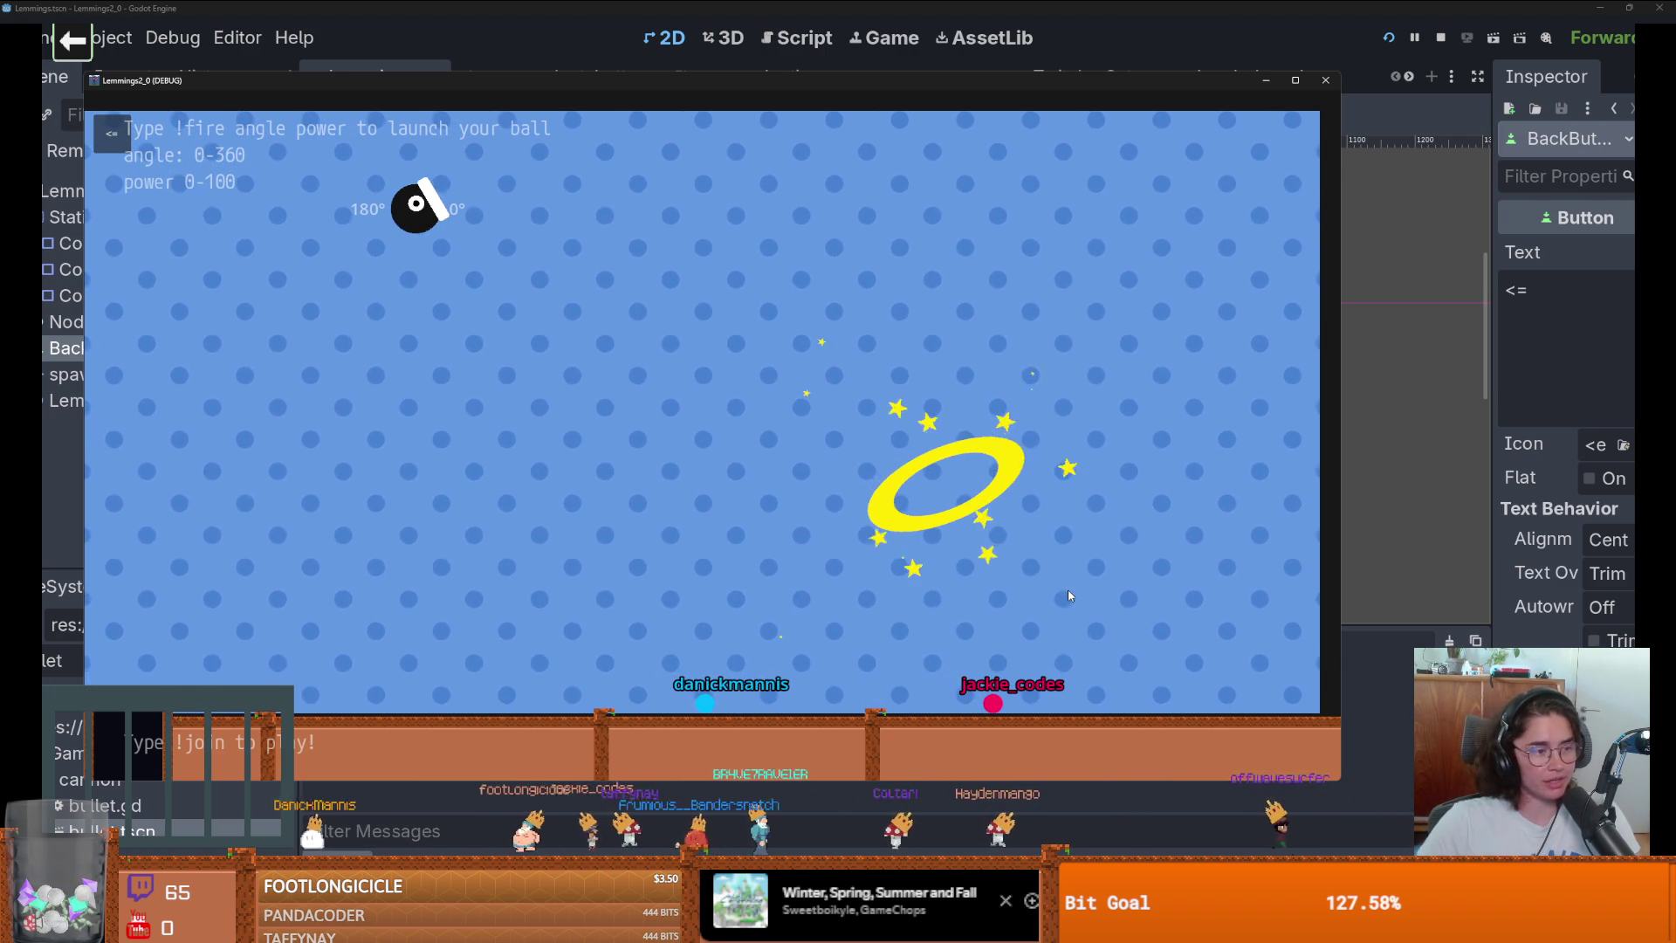
click(1304, 85)
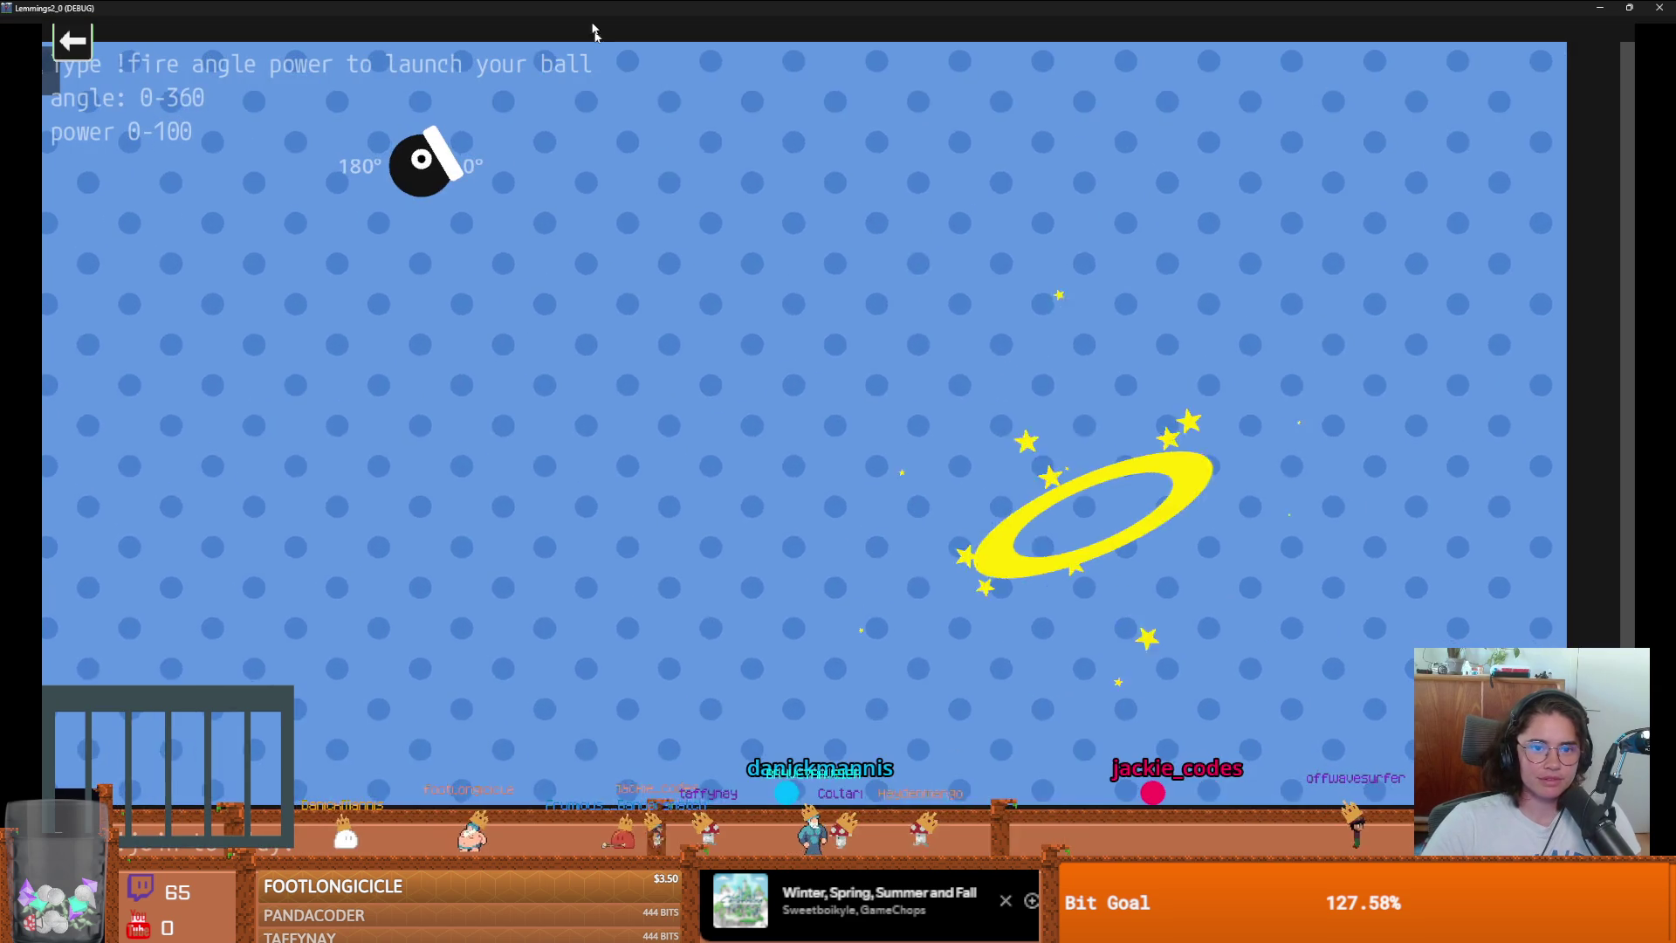
drag(591, 30, 515, 258)
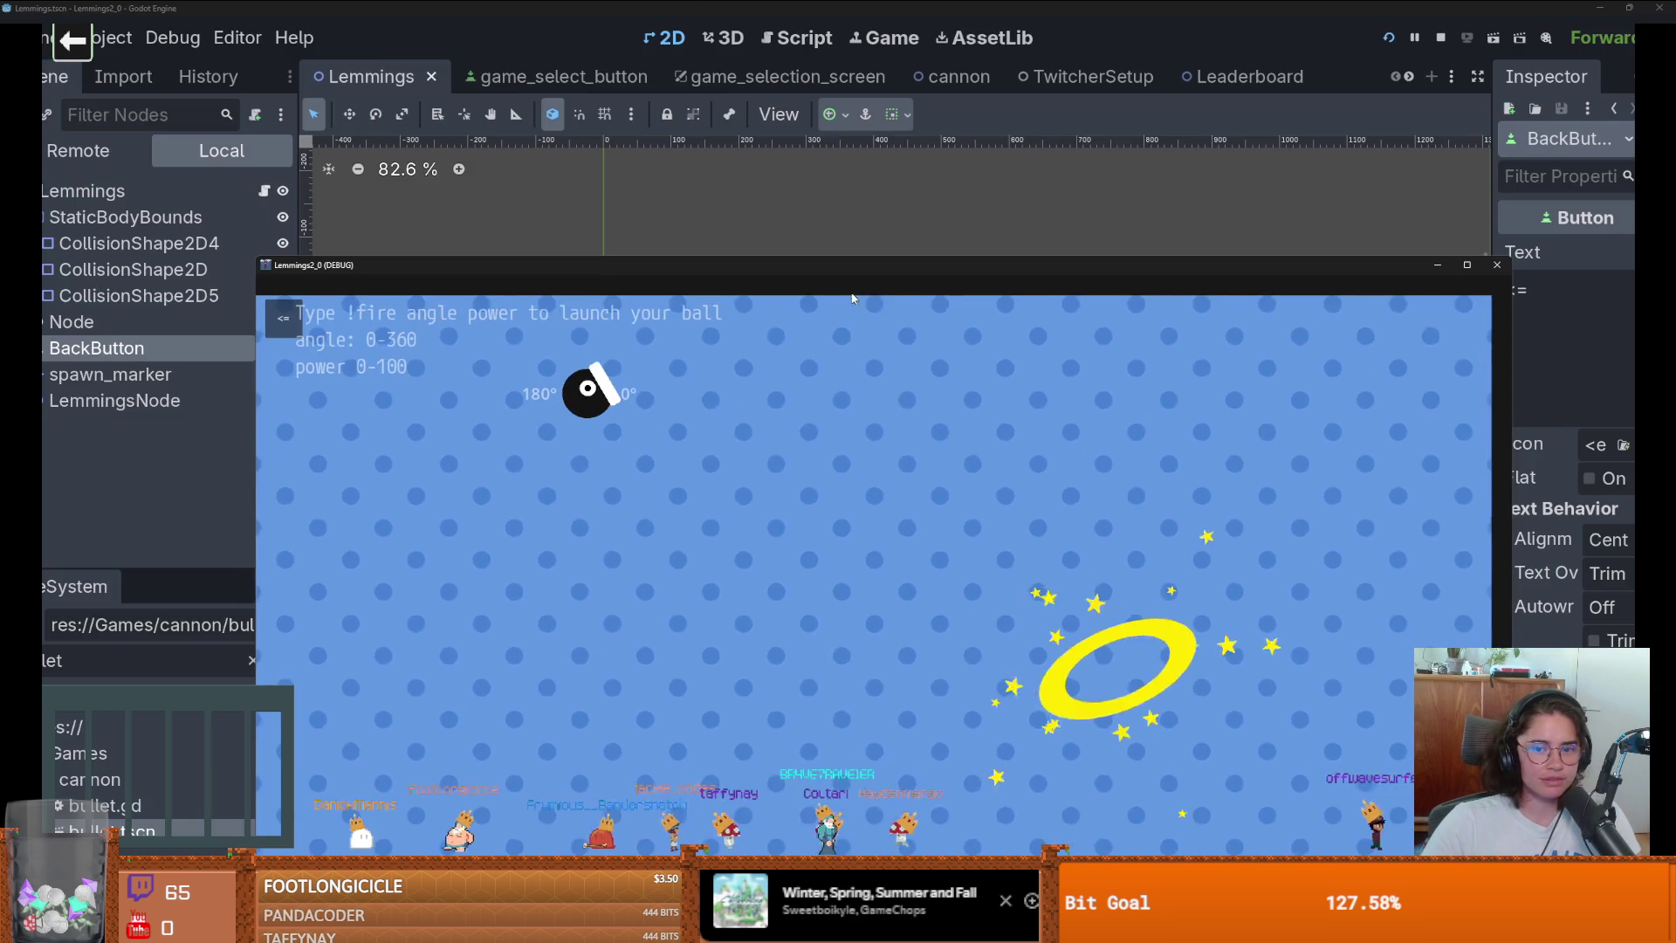
Check the Debugger's Misc tab for the last clicked control, then bring the game window back.
click(516, 228)
key(alt+d)
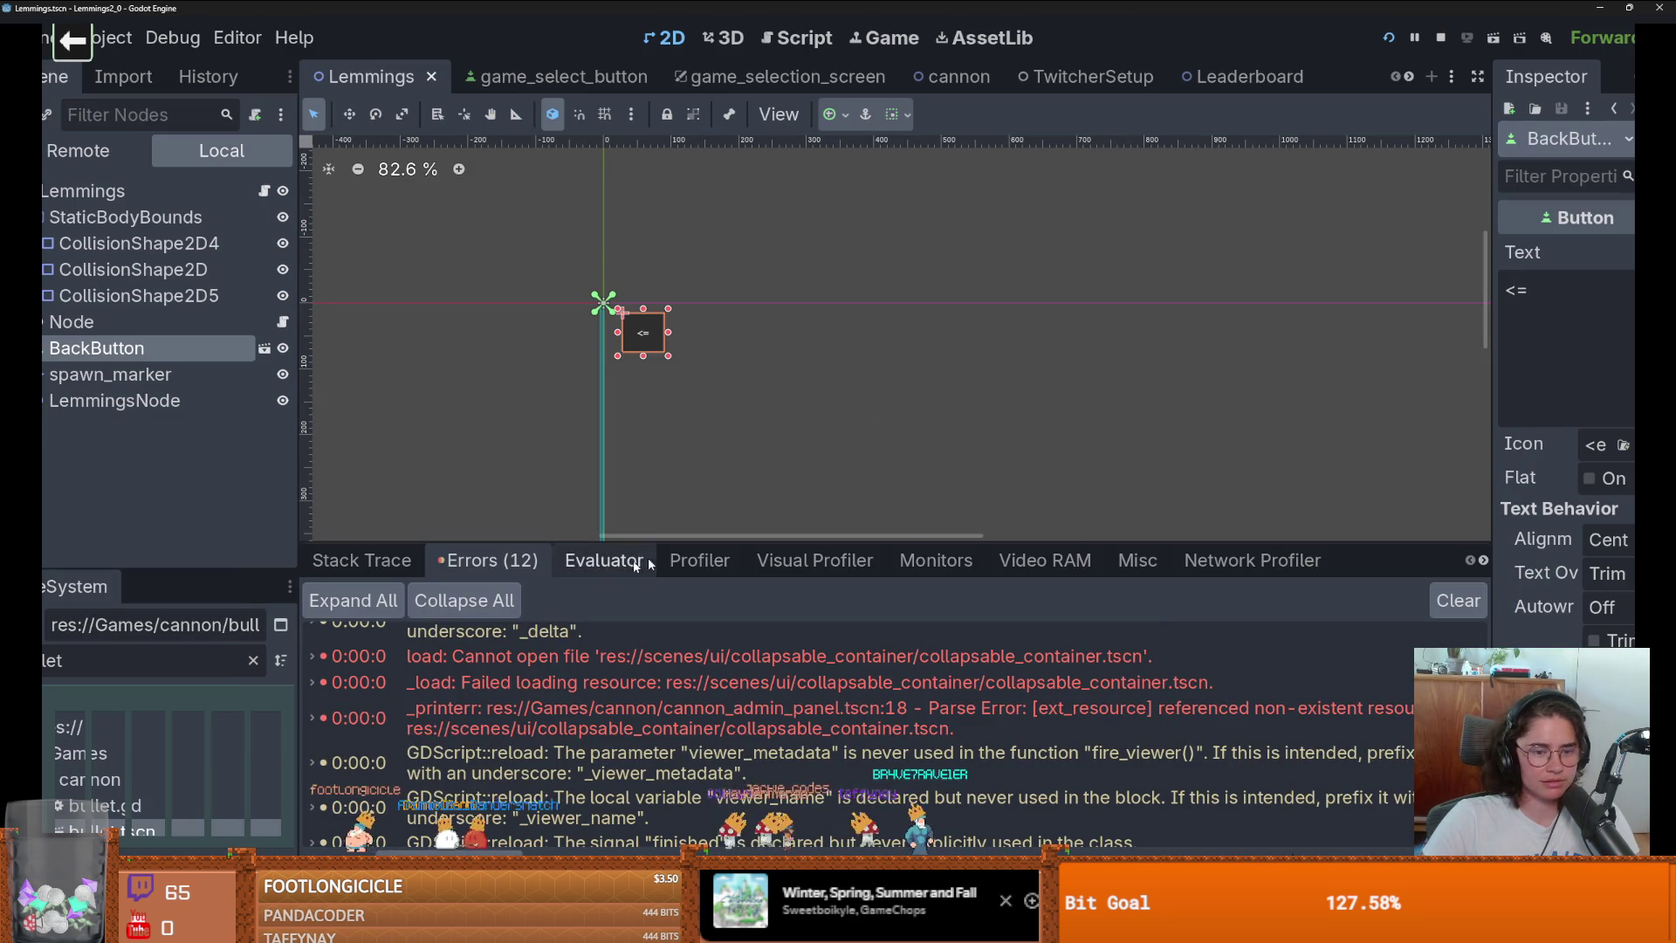
click(1113, 563)
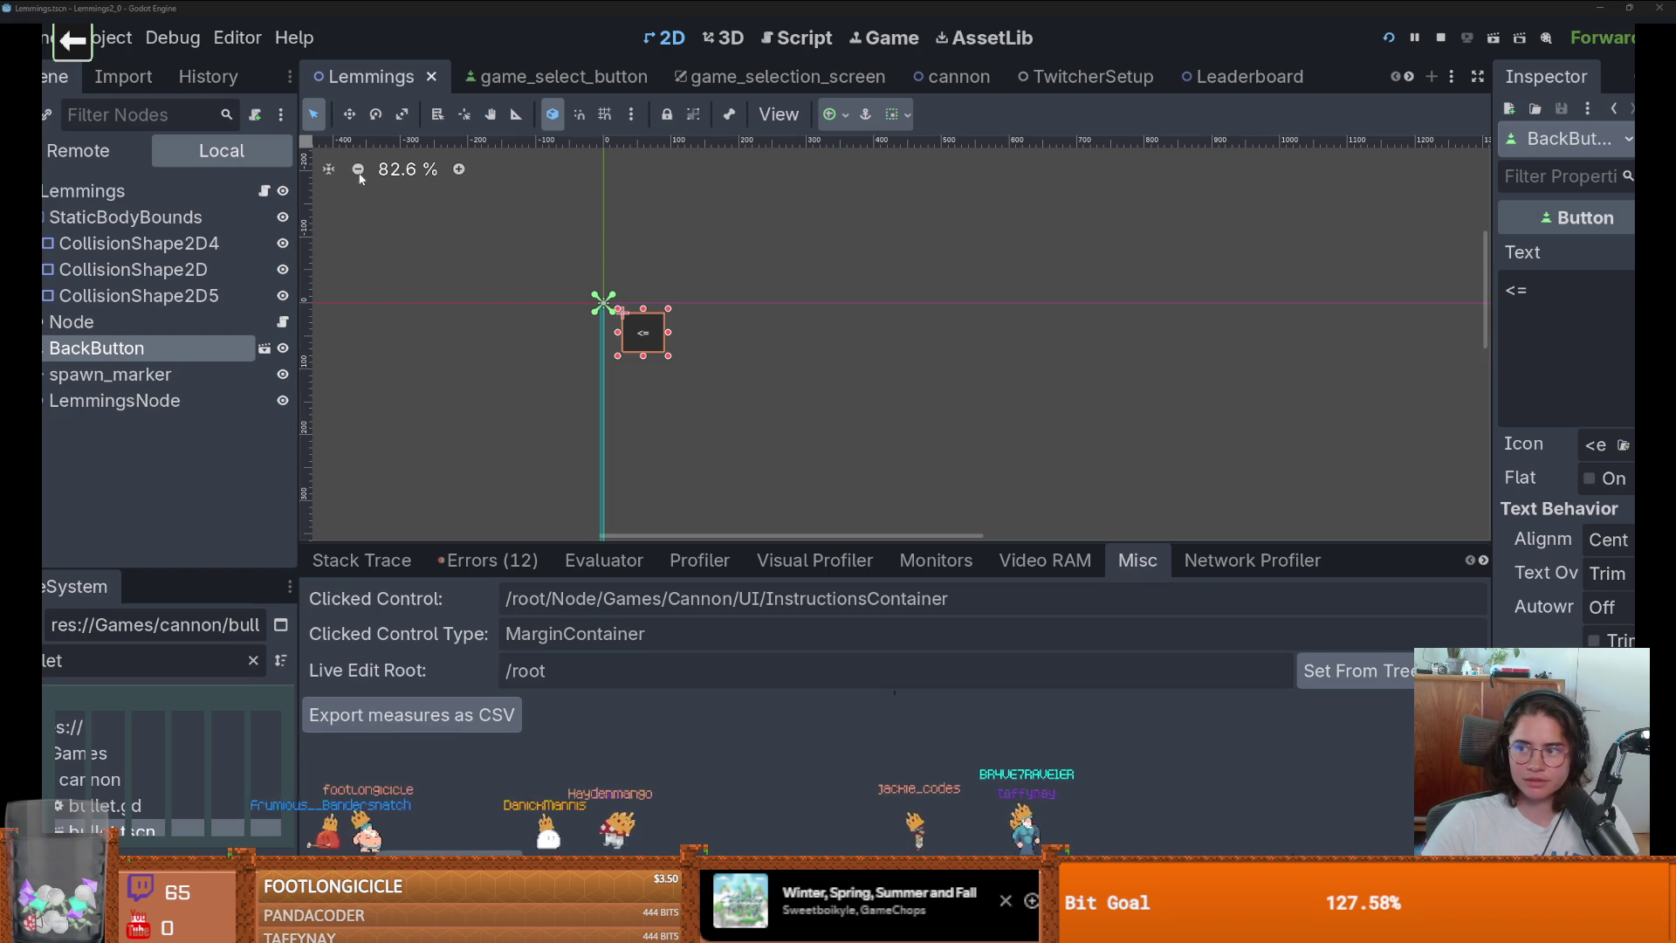
key(alt+Tab)
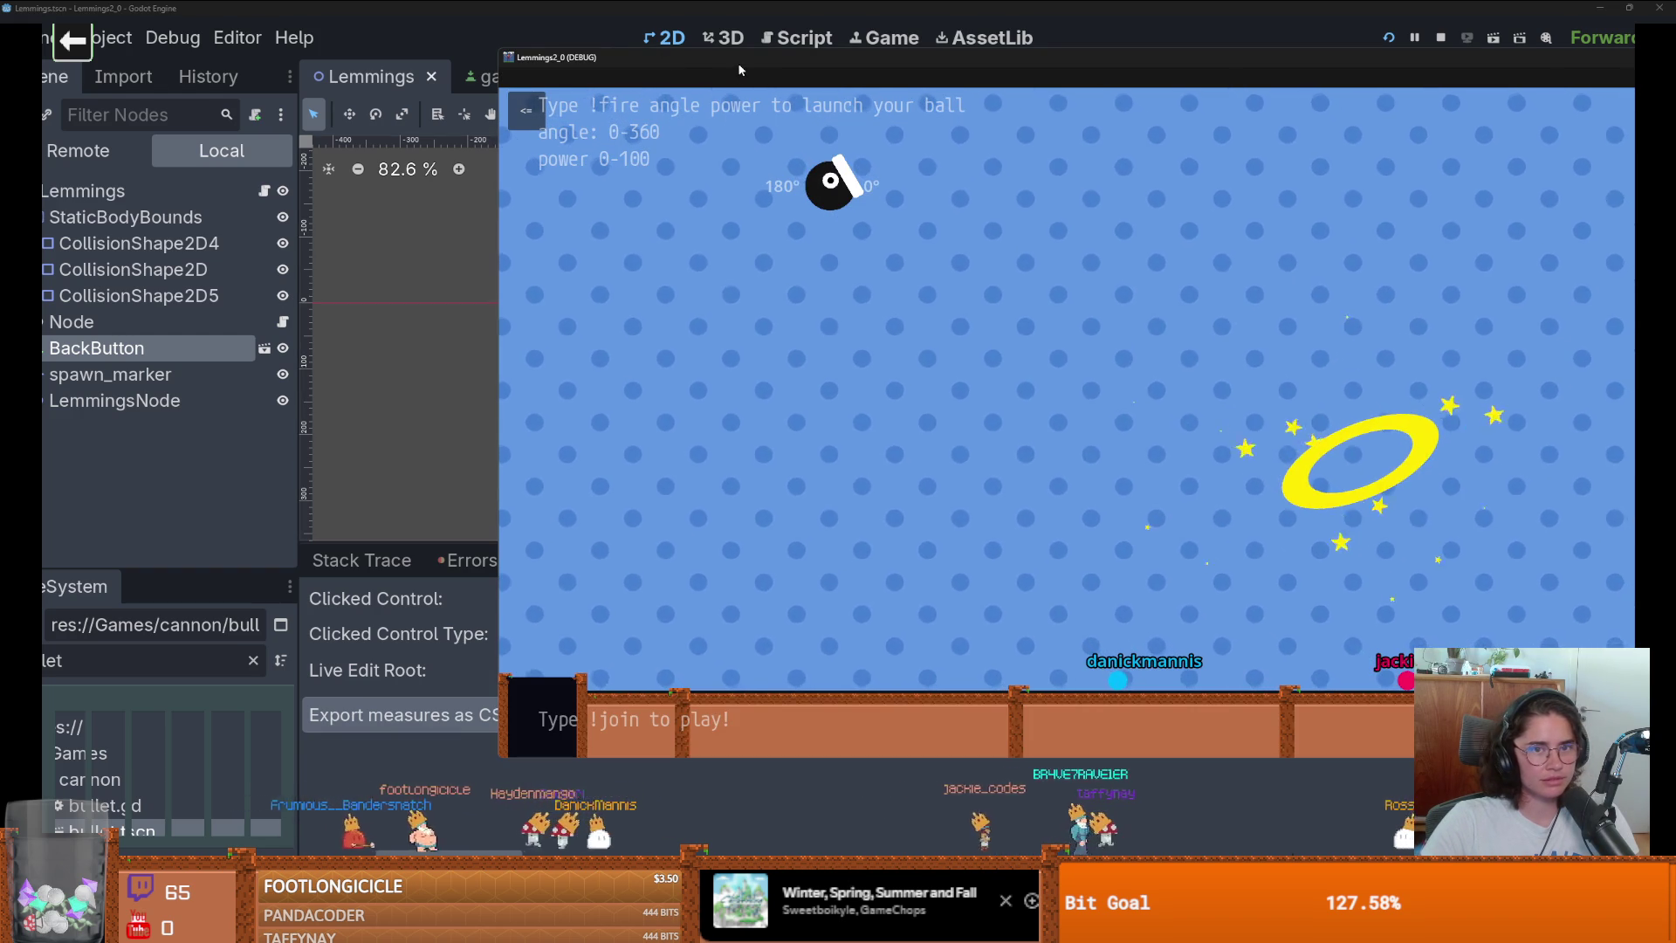
key(alt+Tab)
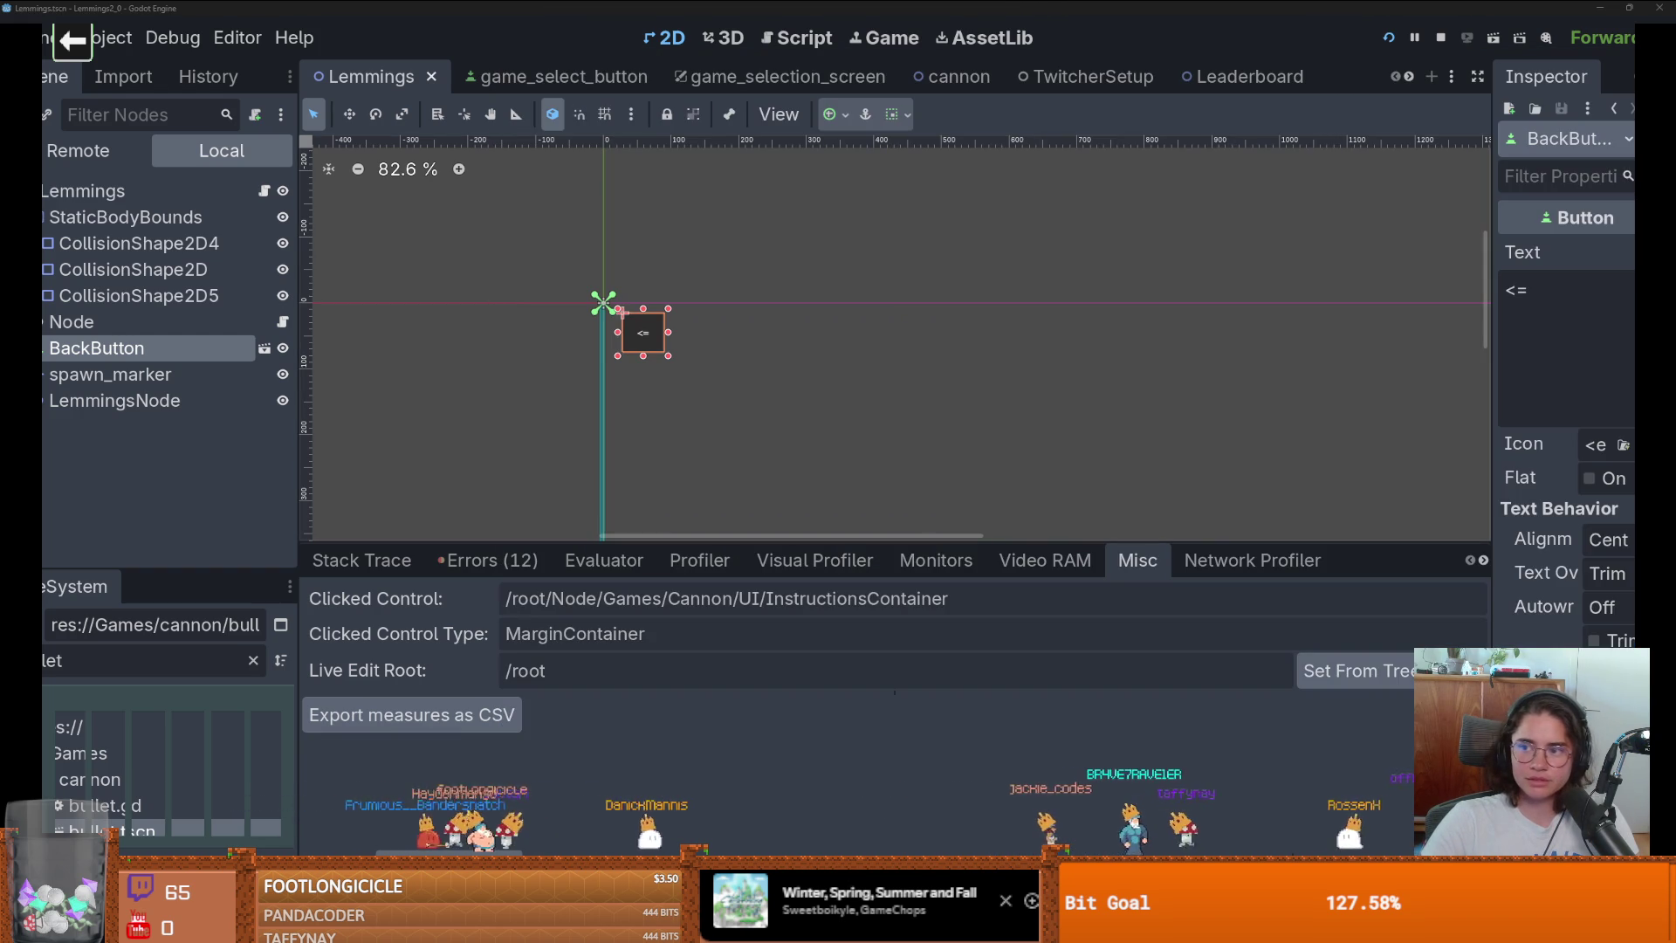
key(alt+Tab)
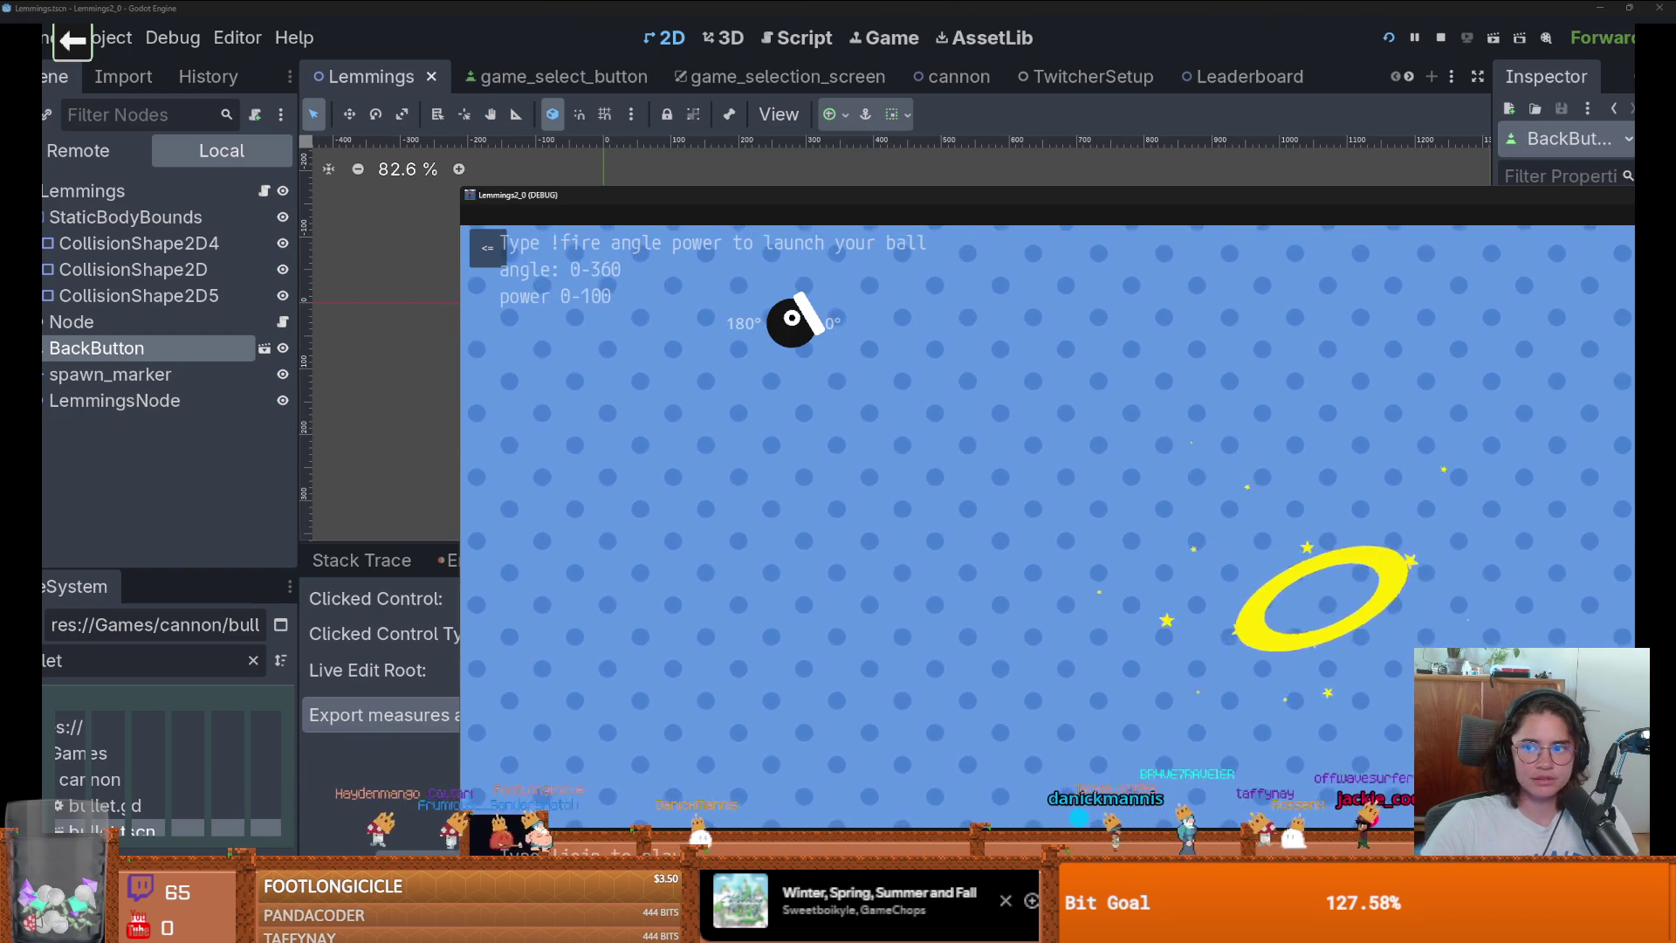
Back in the editor, move BackButton under Lemmings, save, then undo the move.
key(alt+Tab)
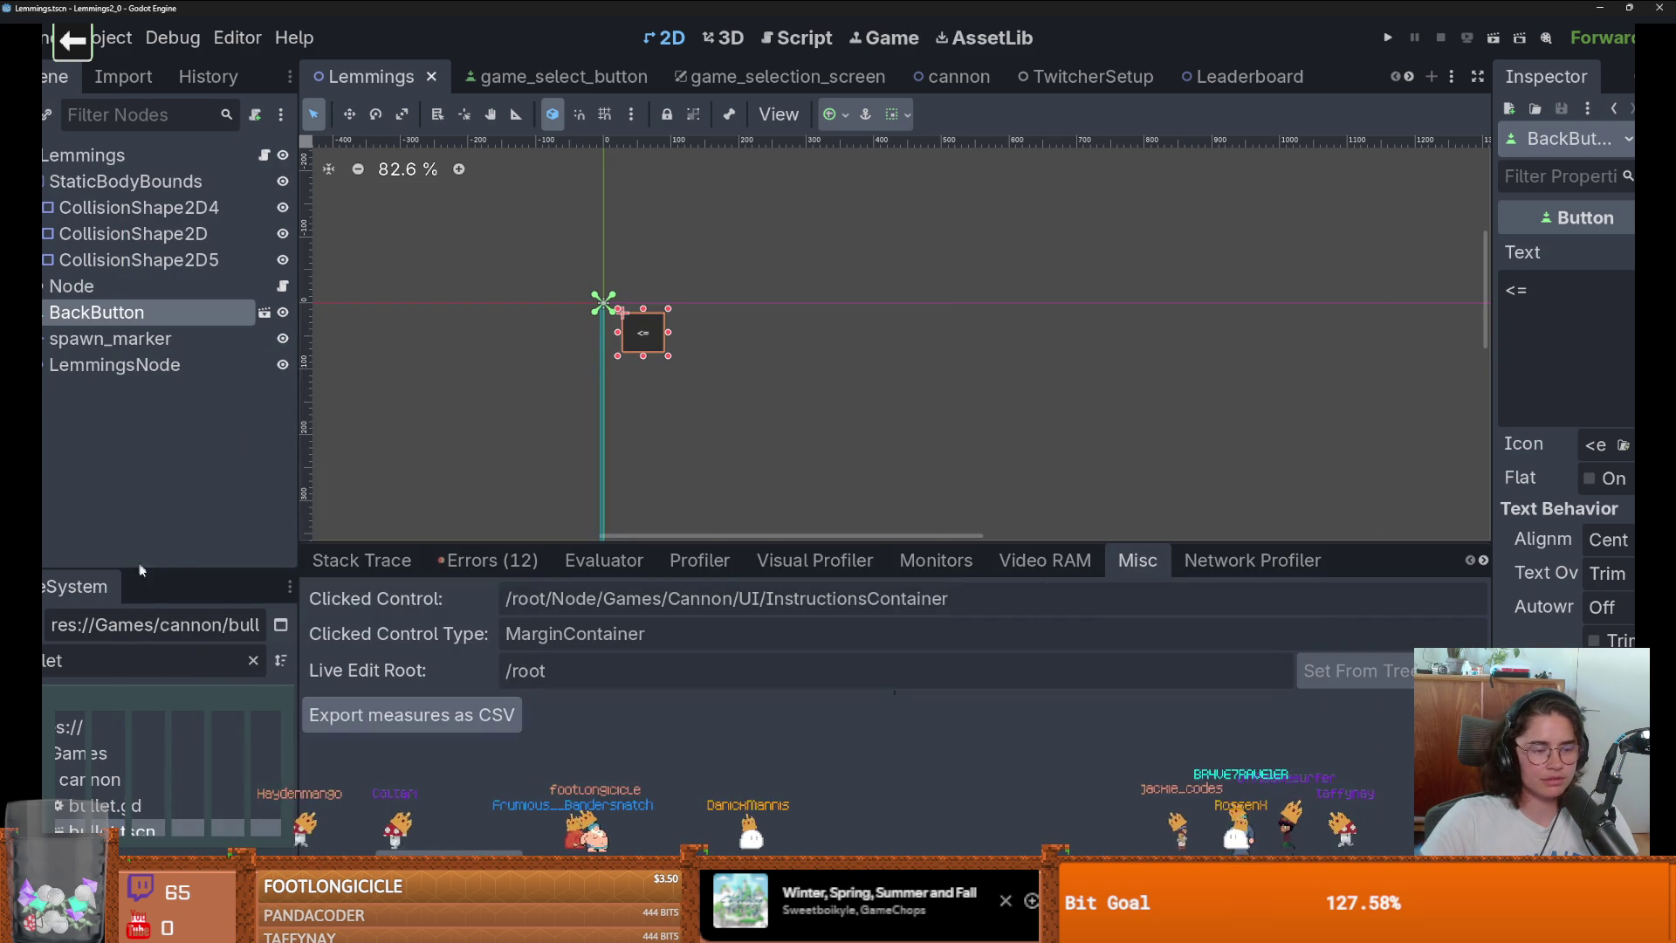
drag(159, 572, 159, 491)
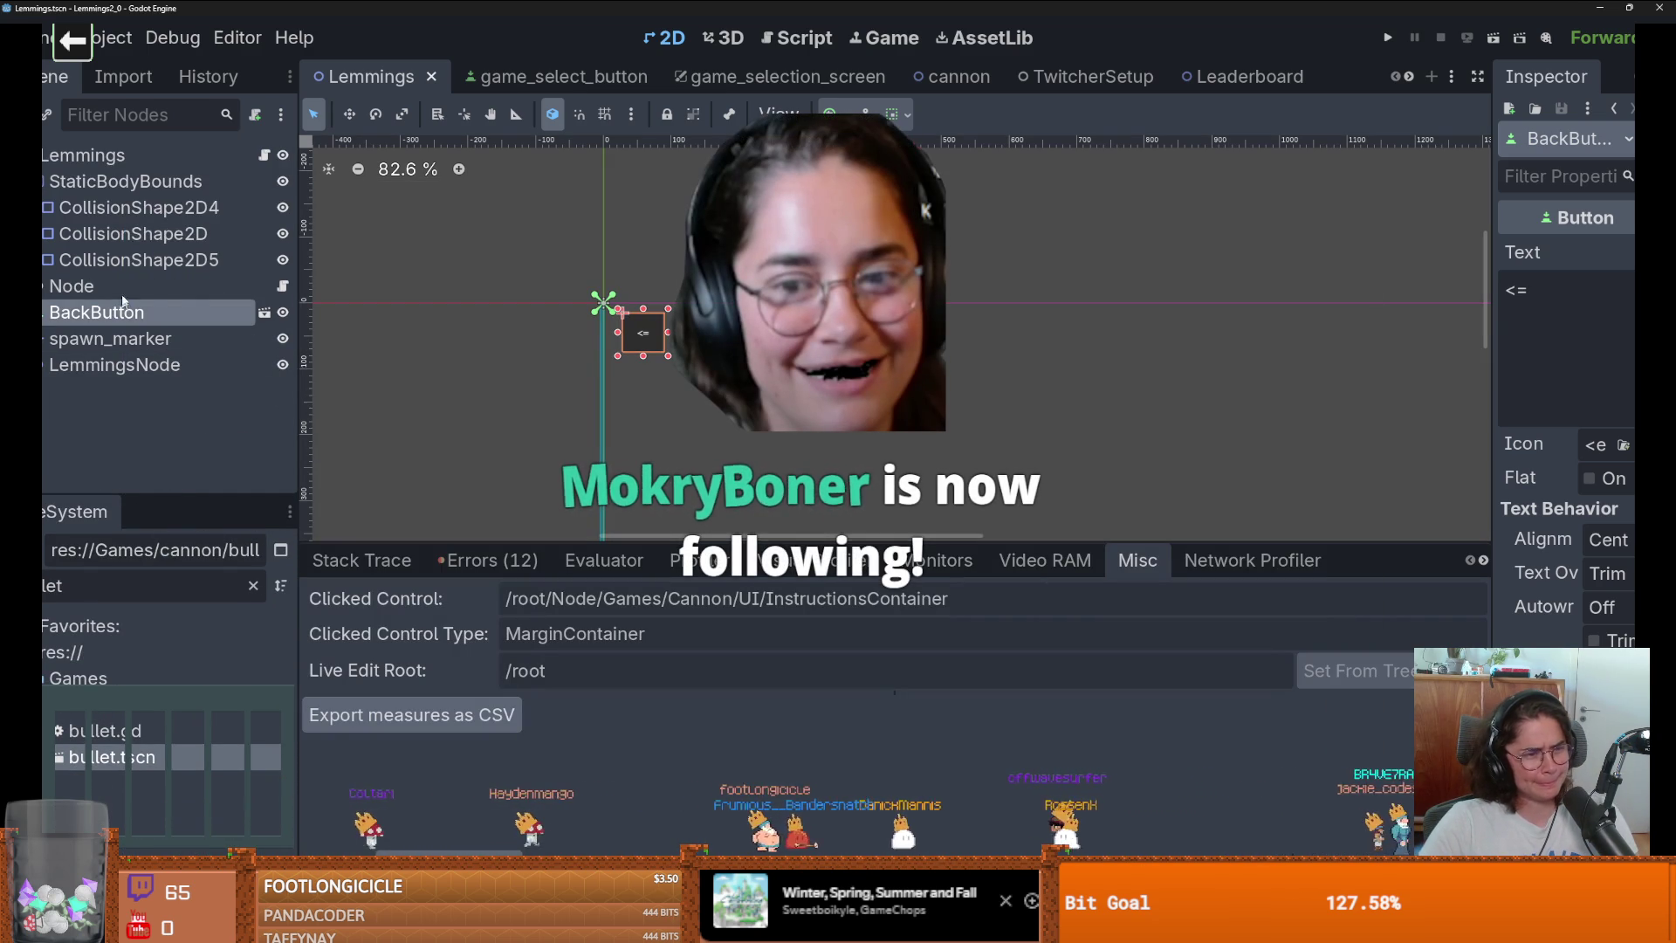
drag(123, 312, 140, 185)
key(ctrl+s)
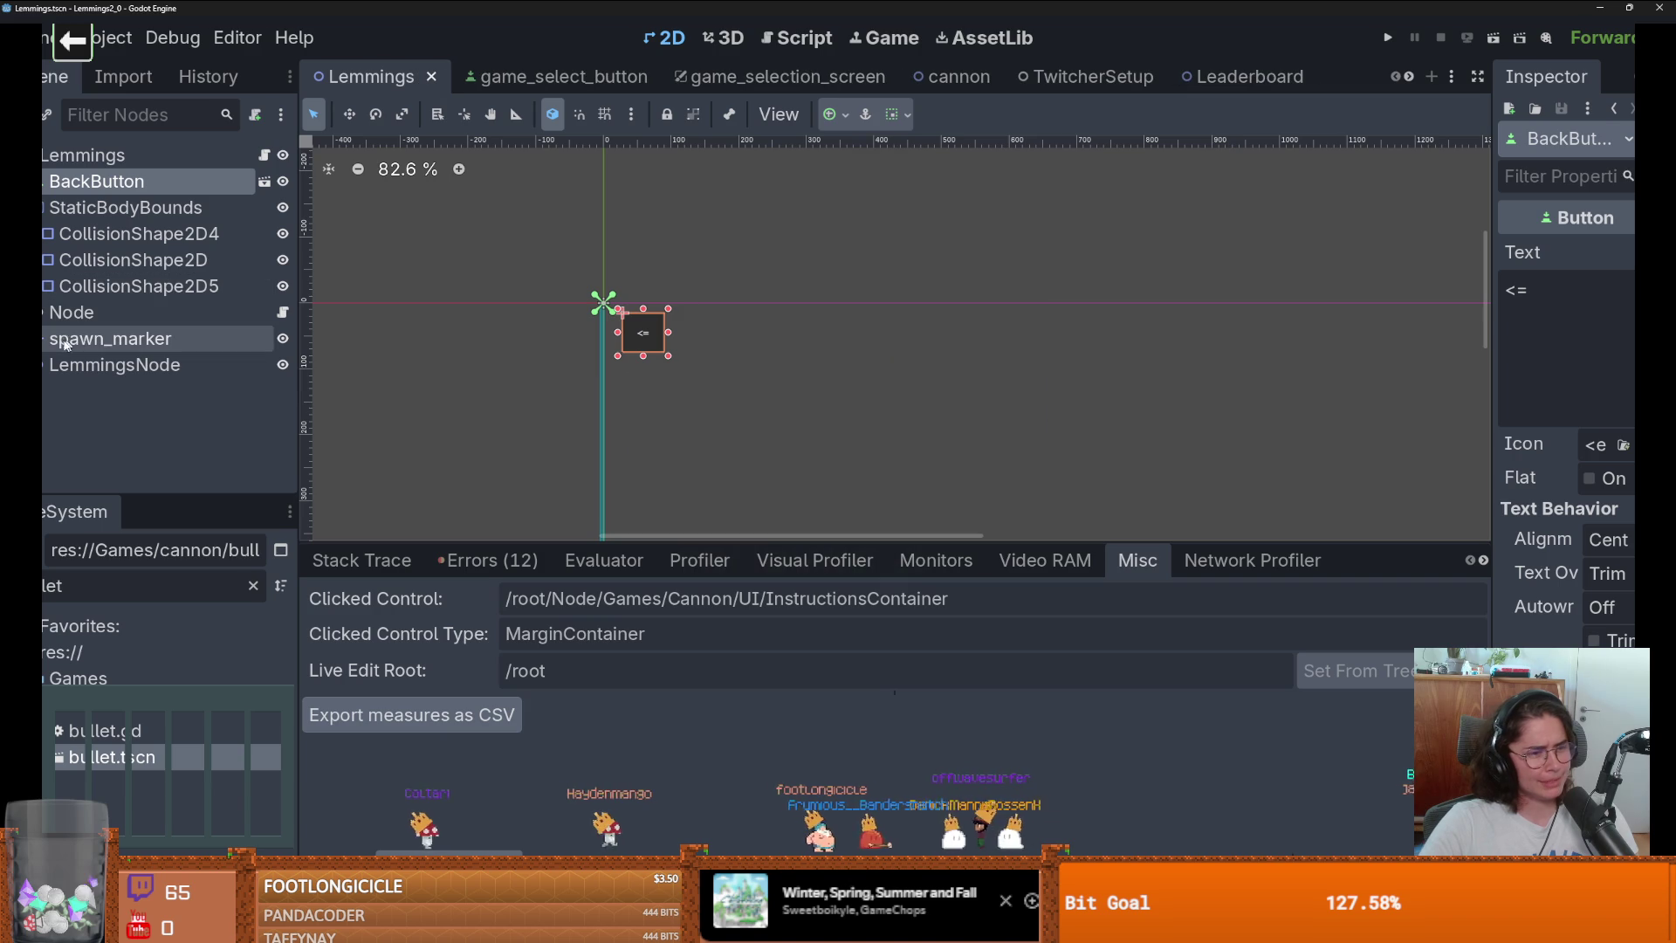
key(ctrl+z)
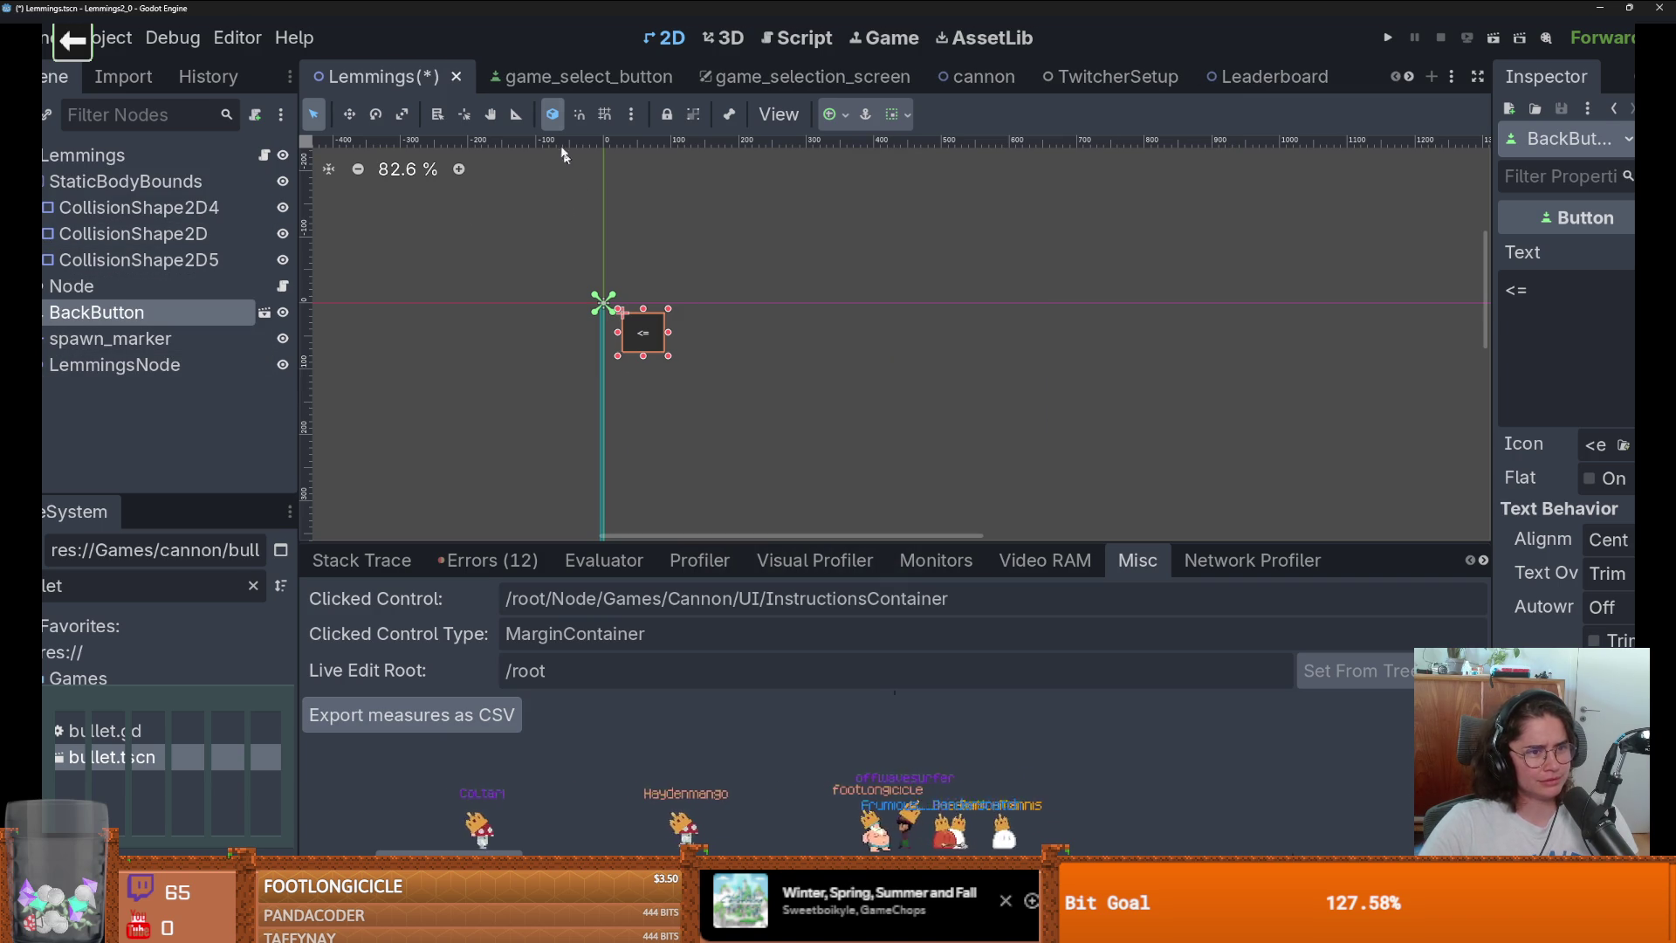
In the cannon scene, expand the UI node and select InstructionsContainer, framing it in view.
click(931, 92)
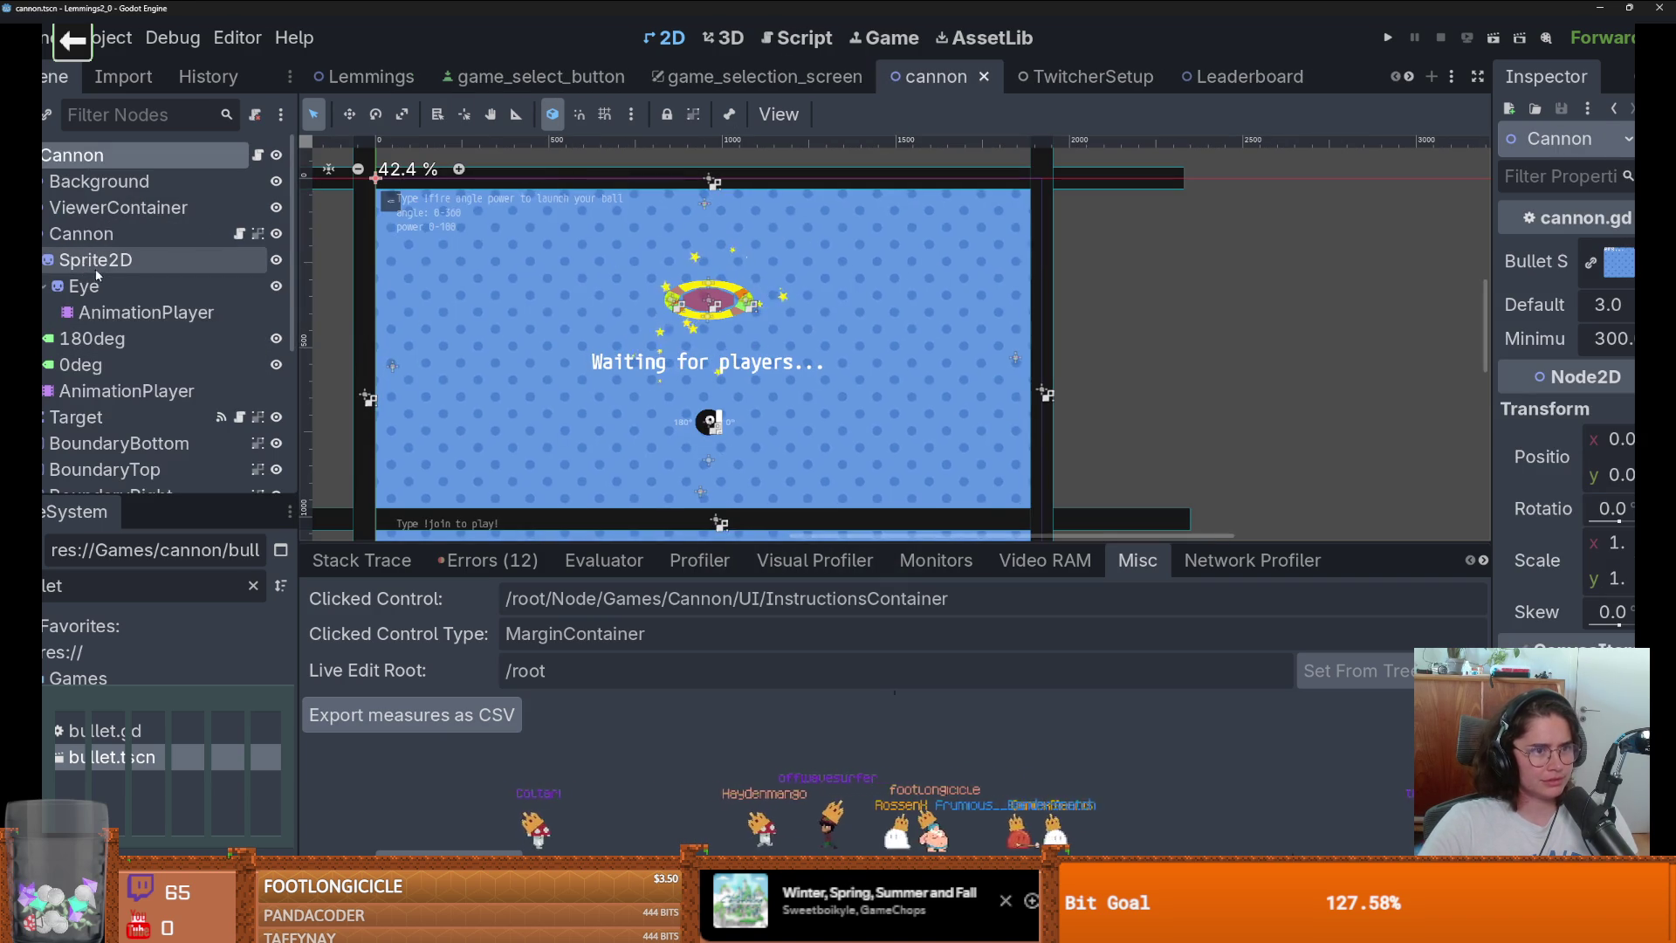
scroll(166, 306, down, 2)
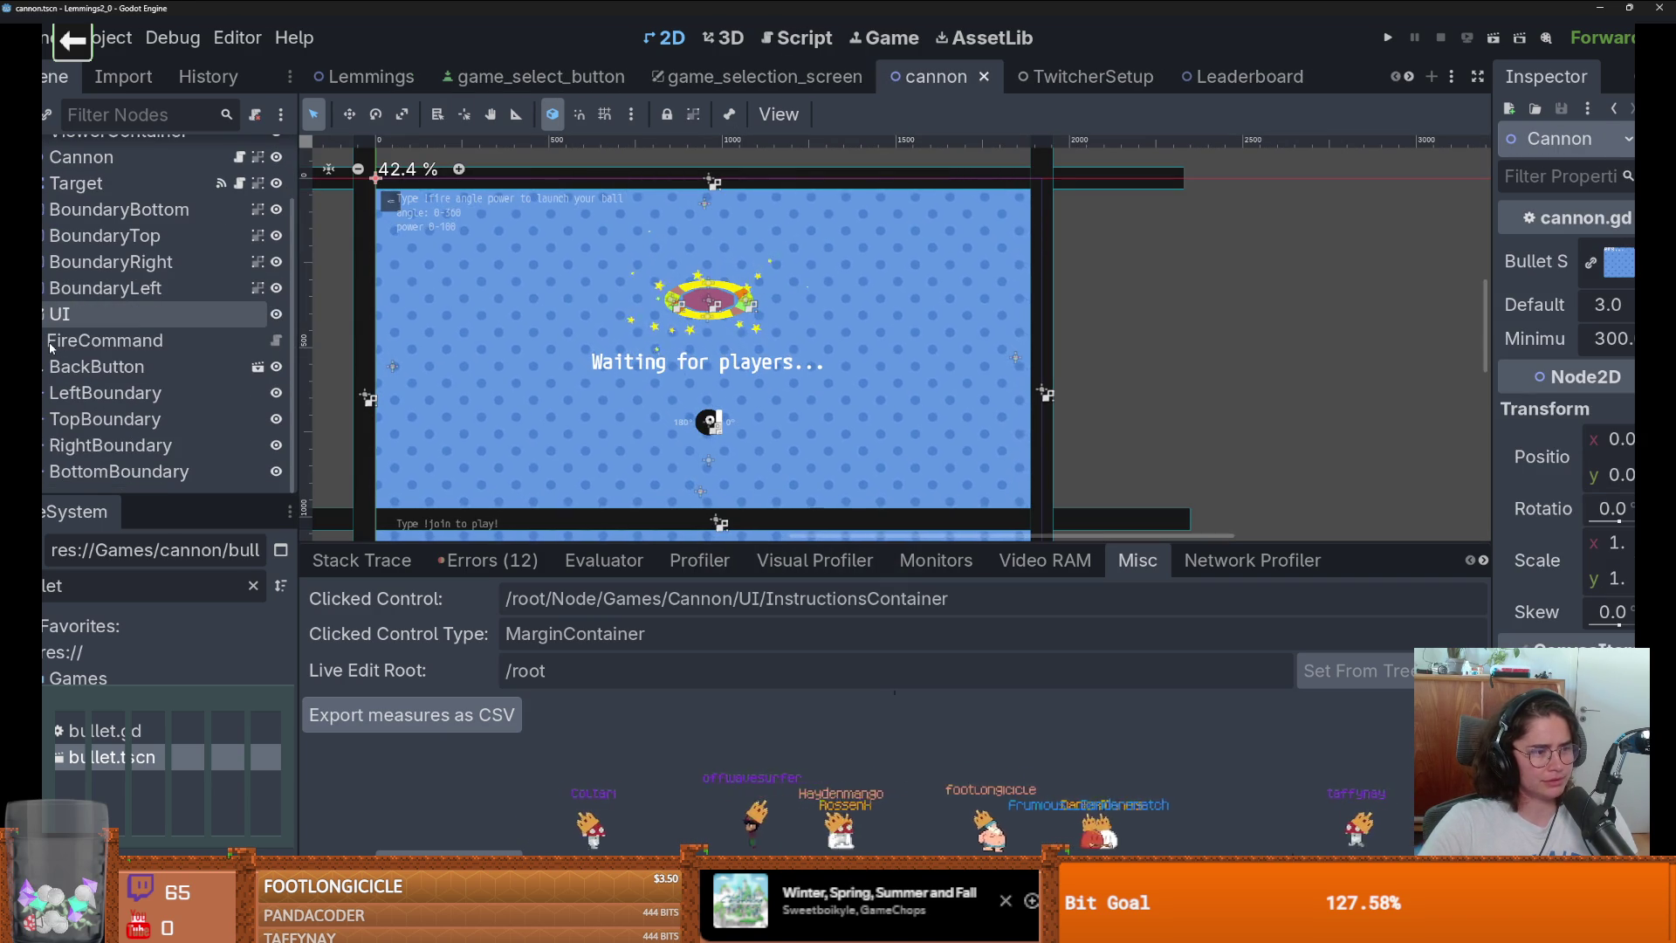
scroll(70, 299, down, 1)
click(43, 314)
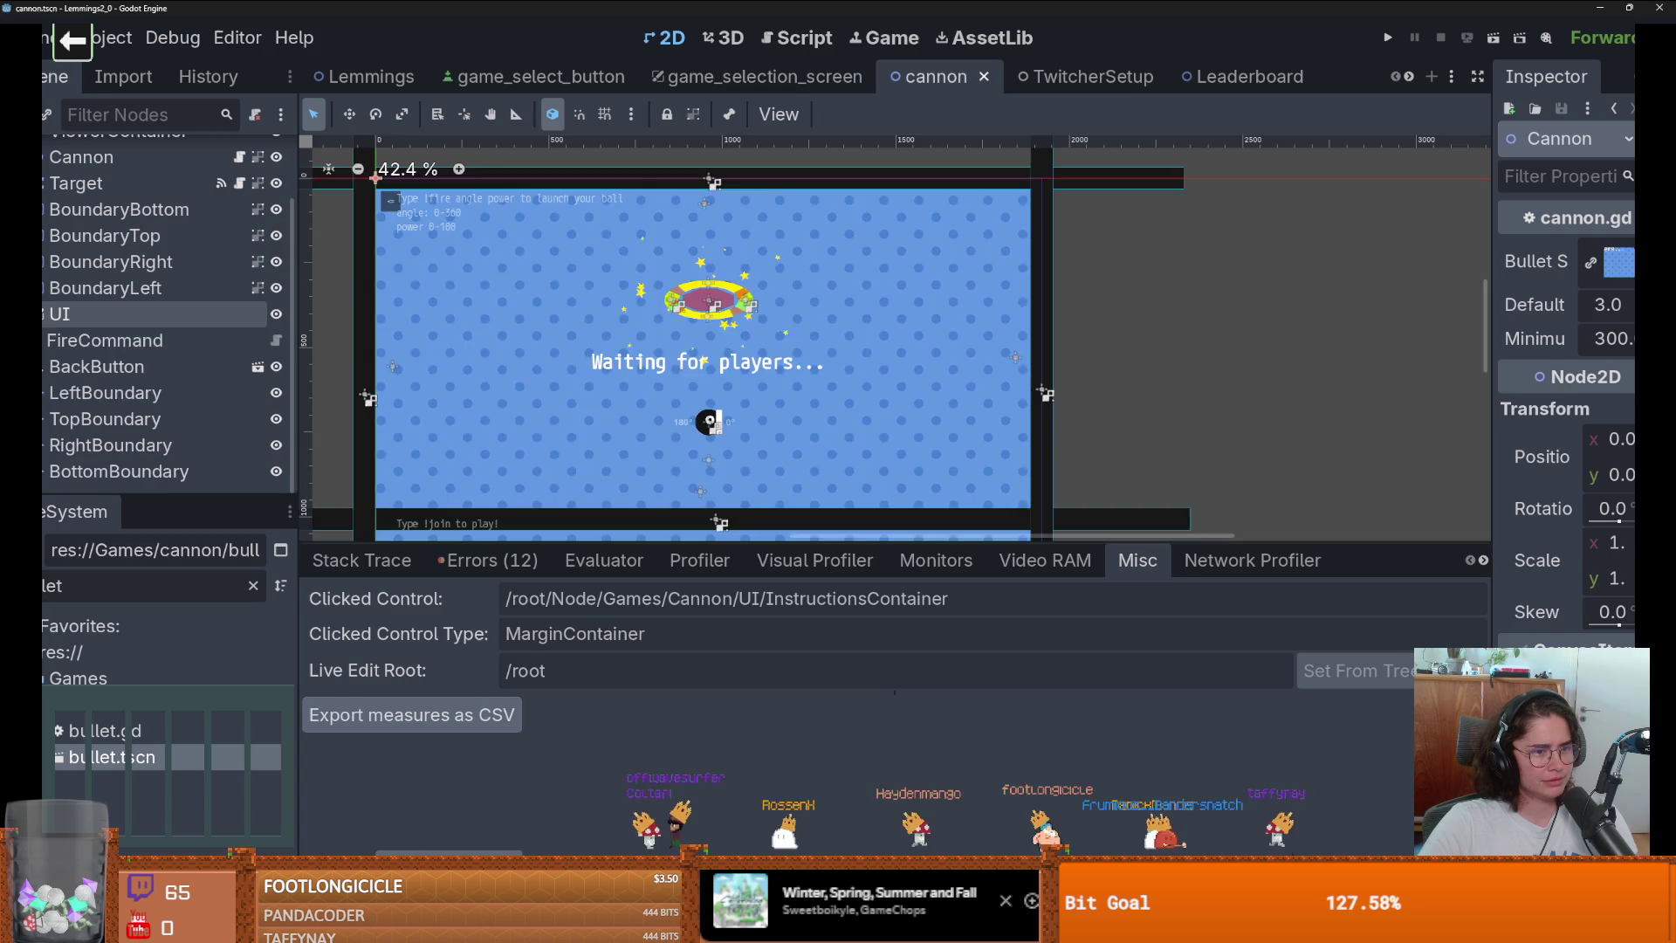
click(469, 467)
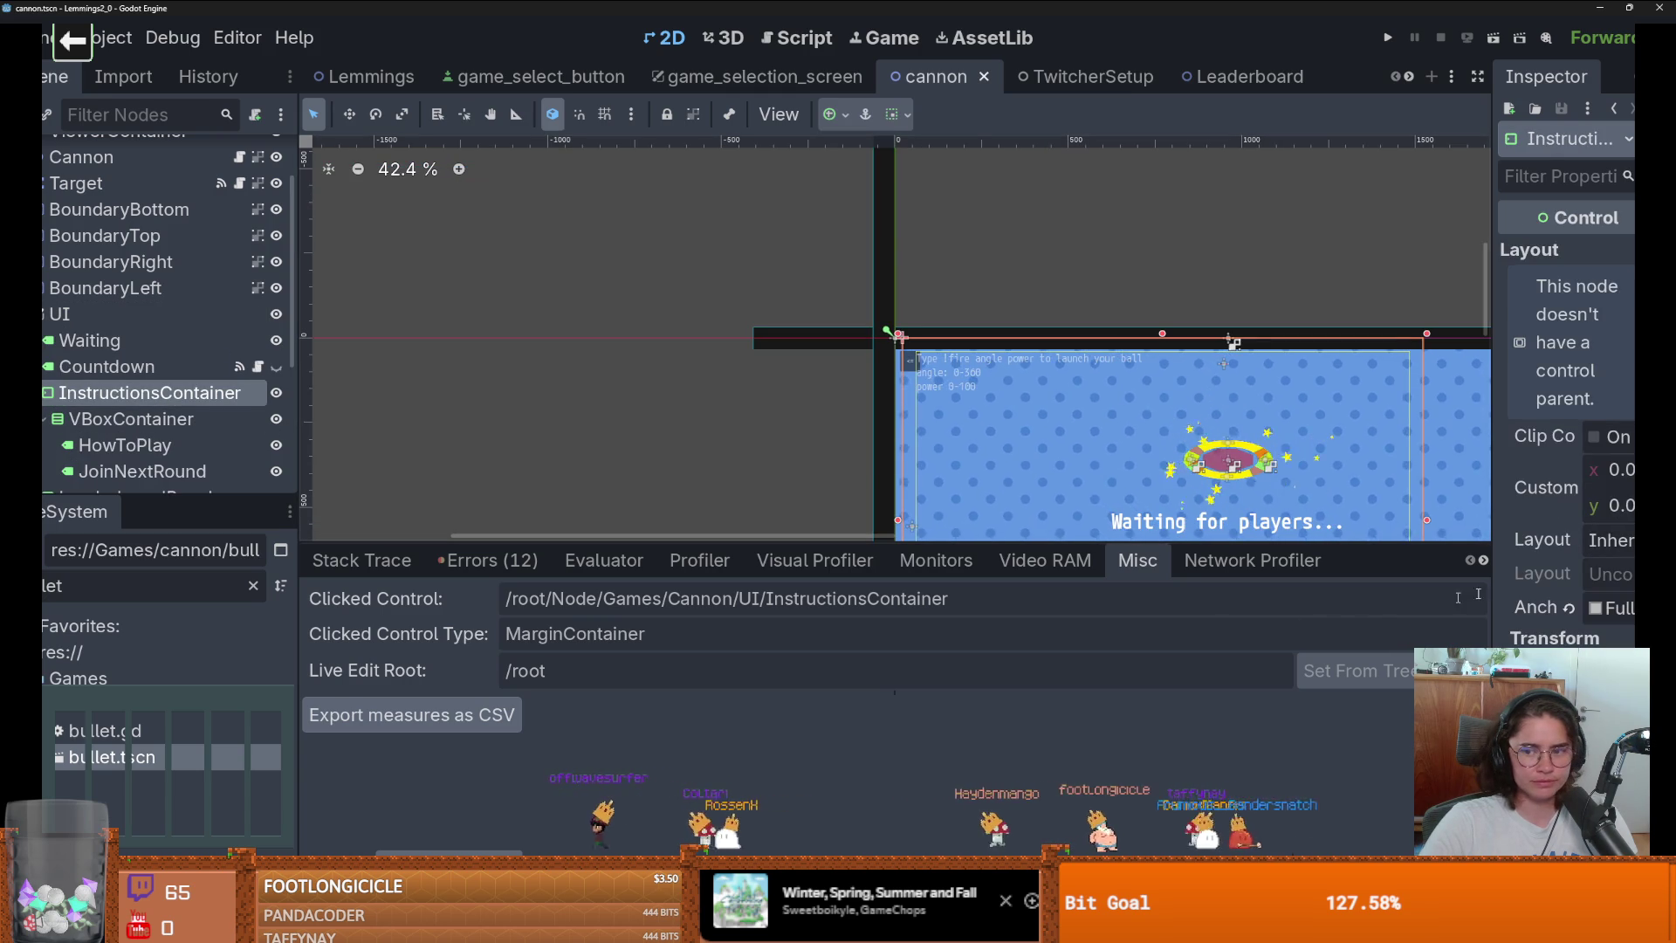
drag(1489, 375, 1039, 375)
scroll(1239, 541, down, 5)
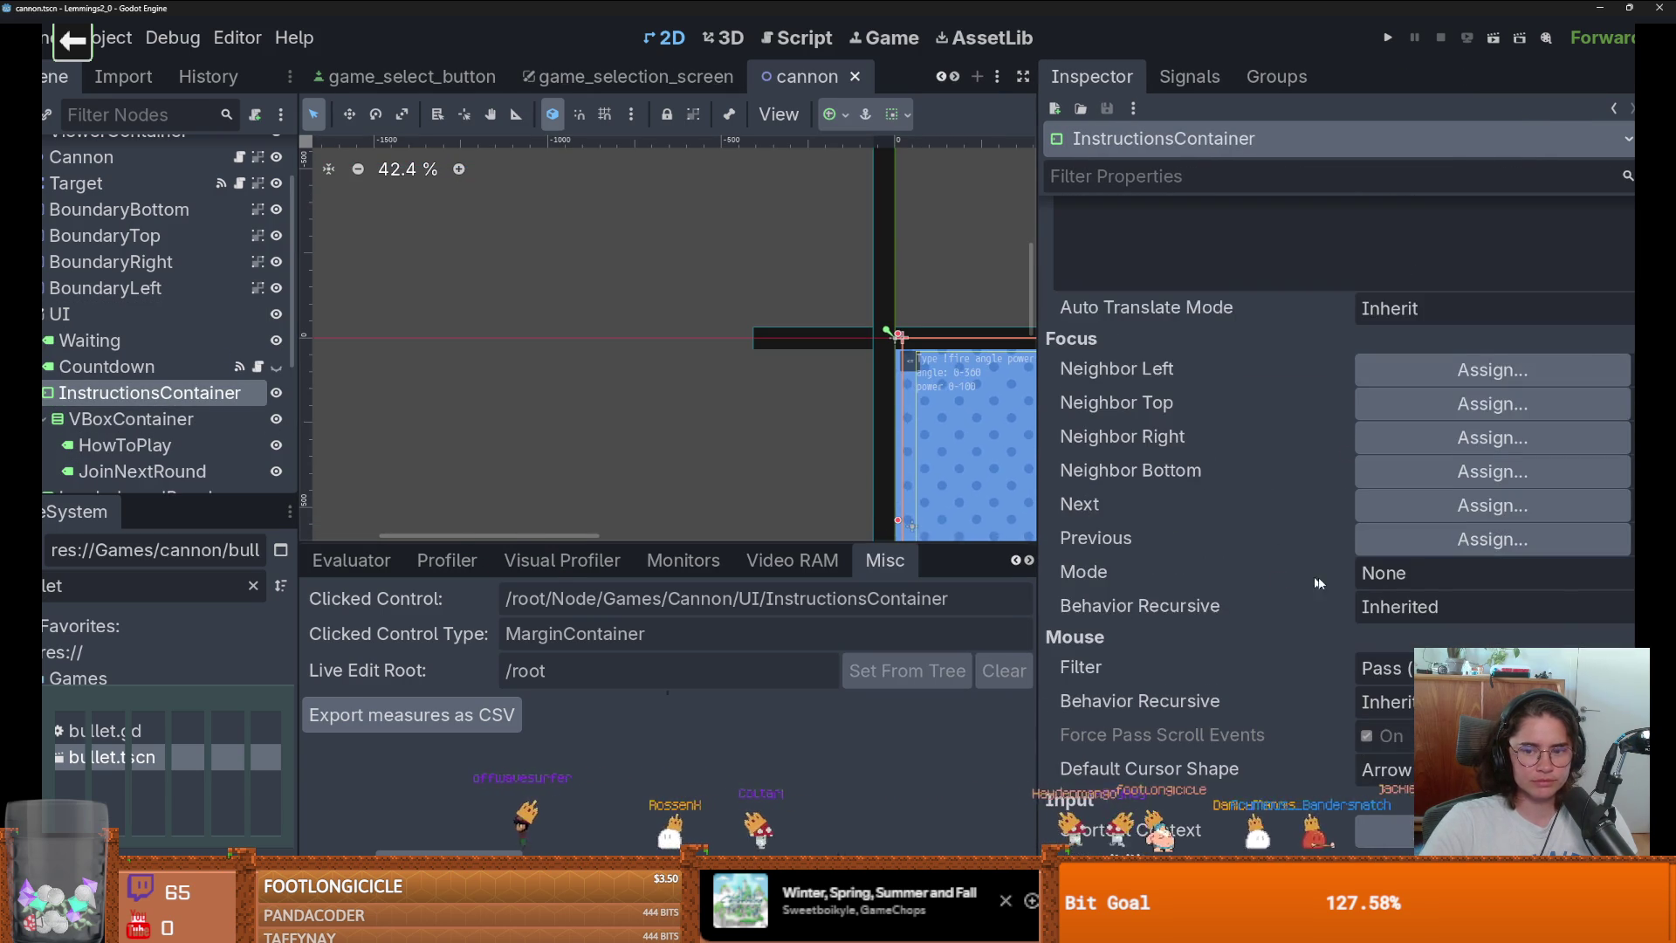
scroll(1309, 576, down, 3)
scroll(1326, 577, up, 3)
scroll(1309, 564, down, 3)
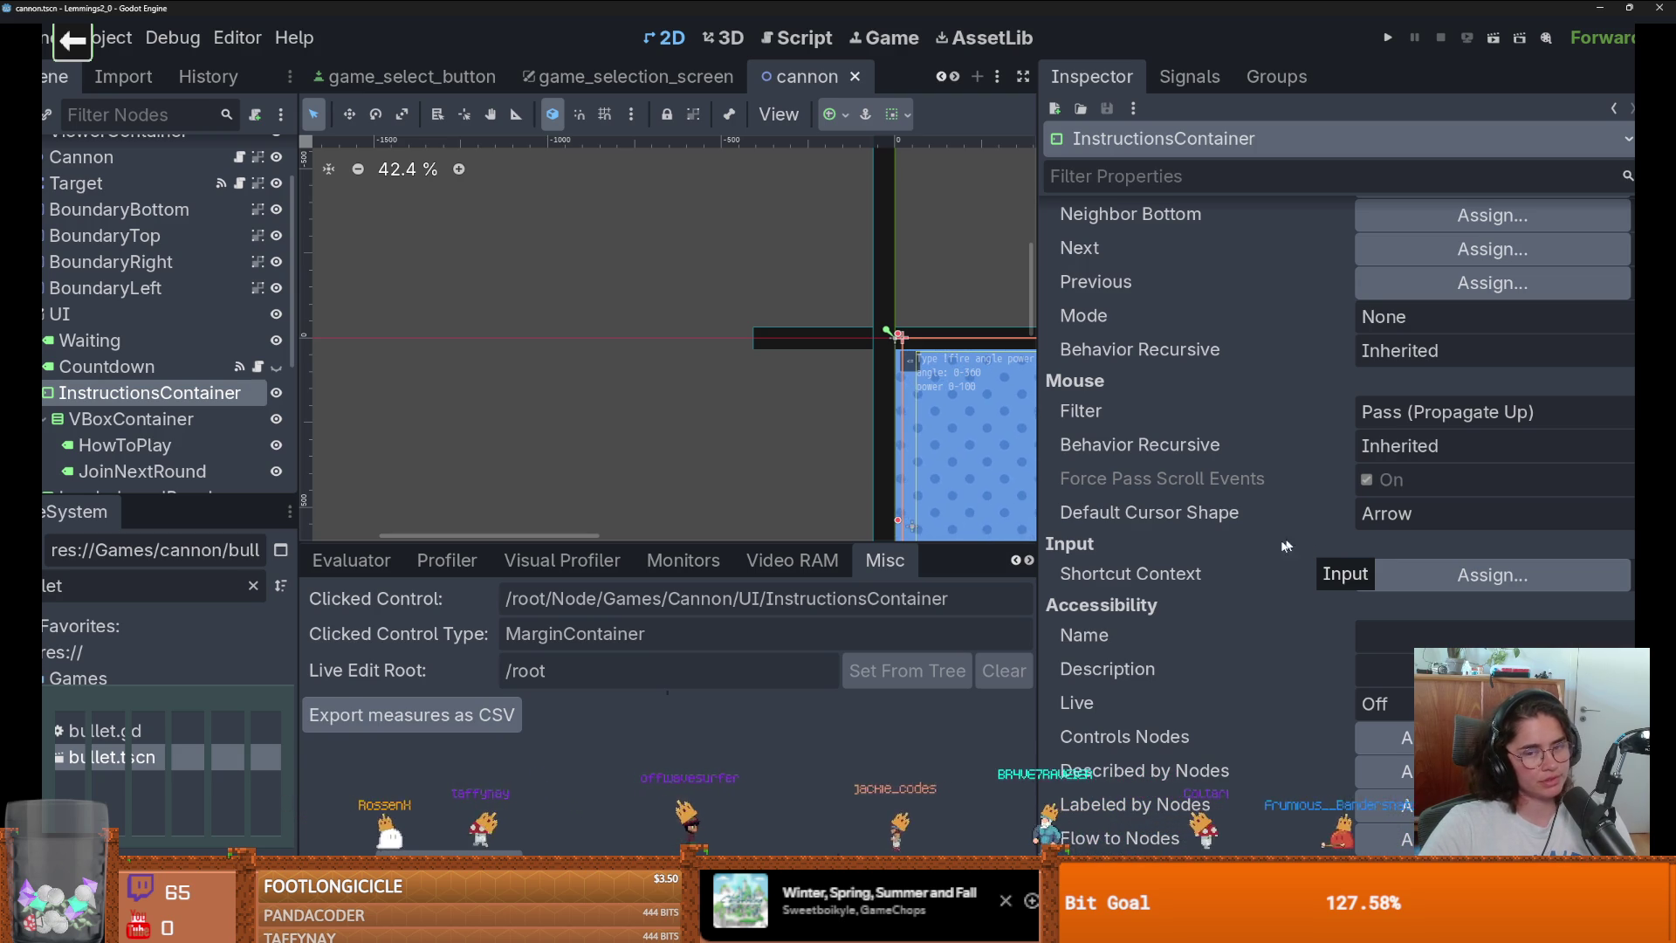
scroll(1418, 616, down, 10)
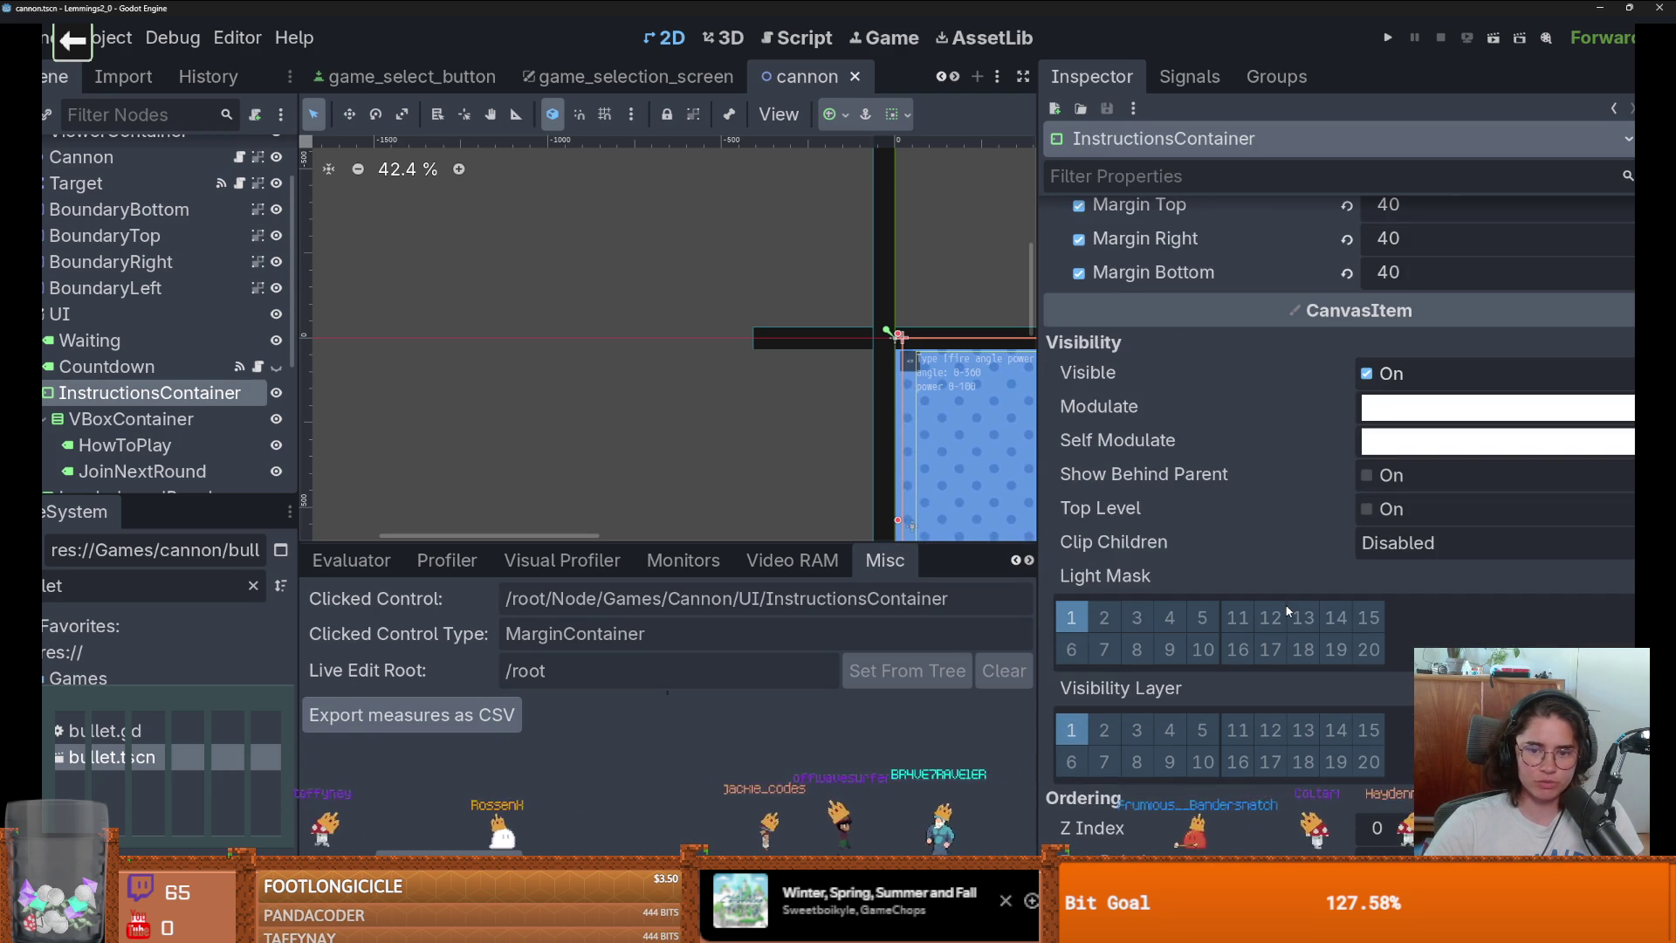
key(f)
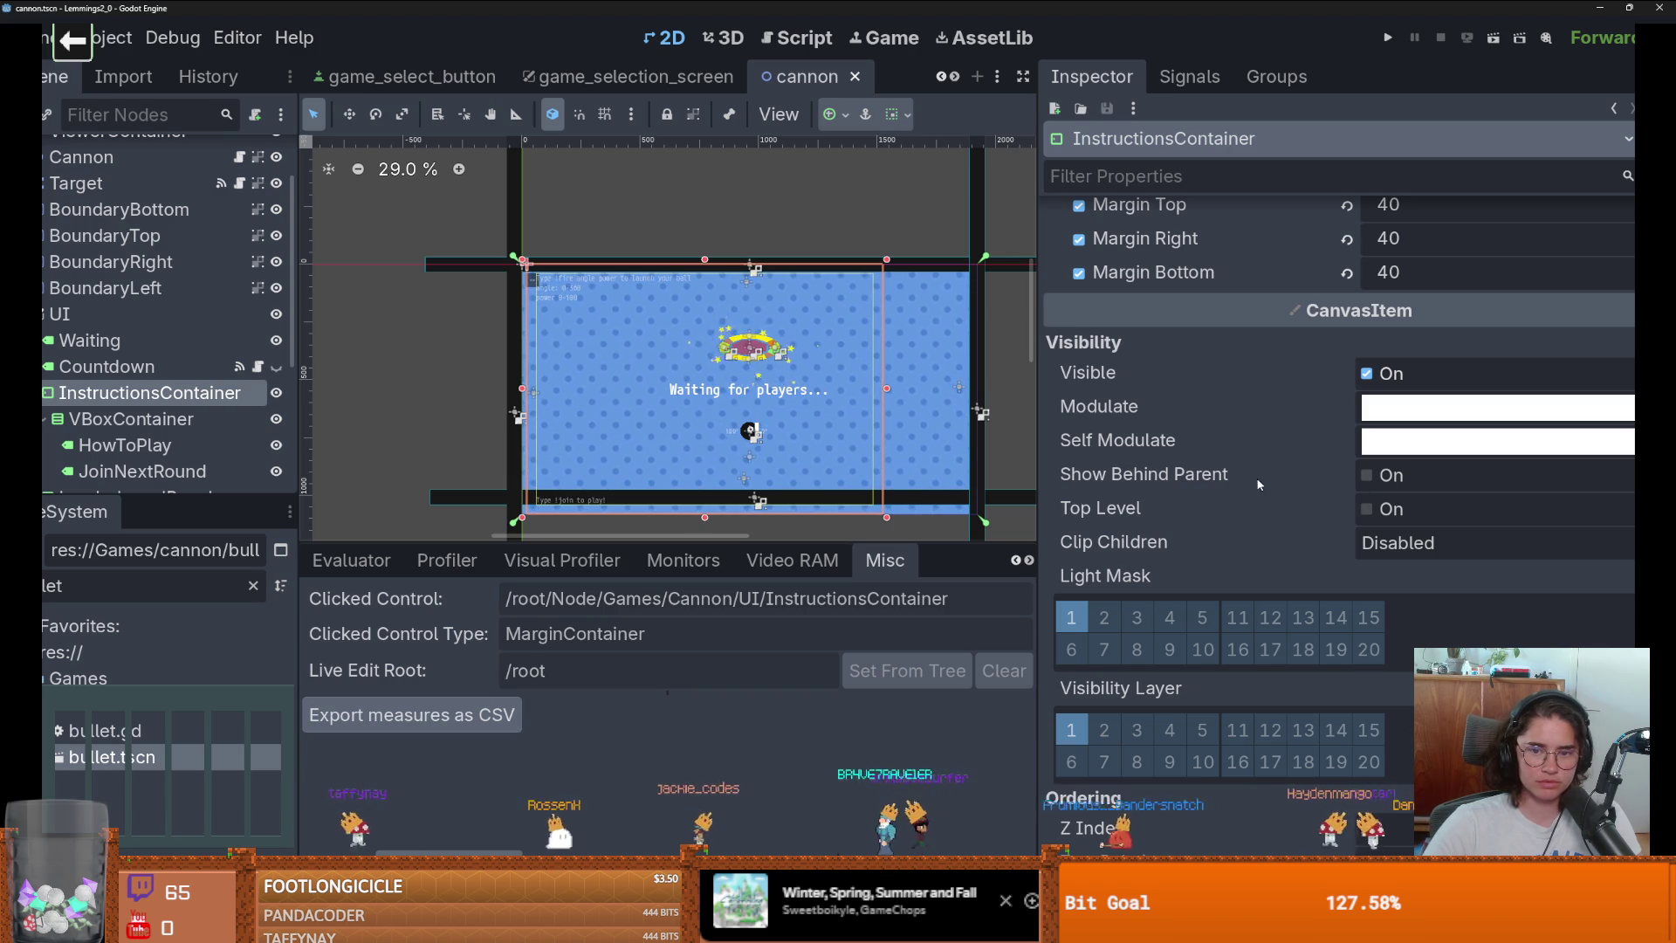
Set InstructionsContainer's Mouse Filter to Ignore, deselect, and save the cannon scene.
scroll(1239, 480, down, 5)
scroll(1226, 475, down, 3)
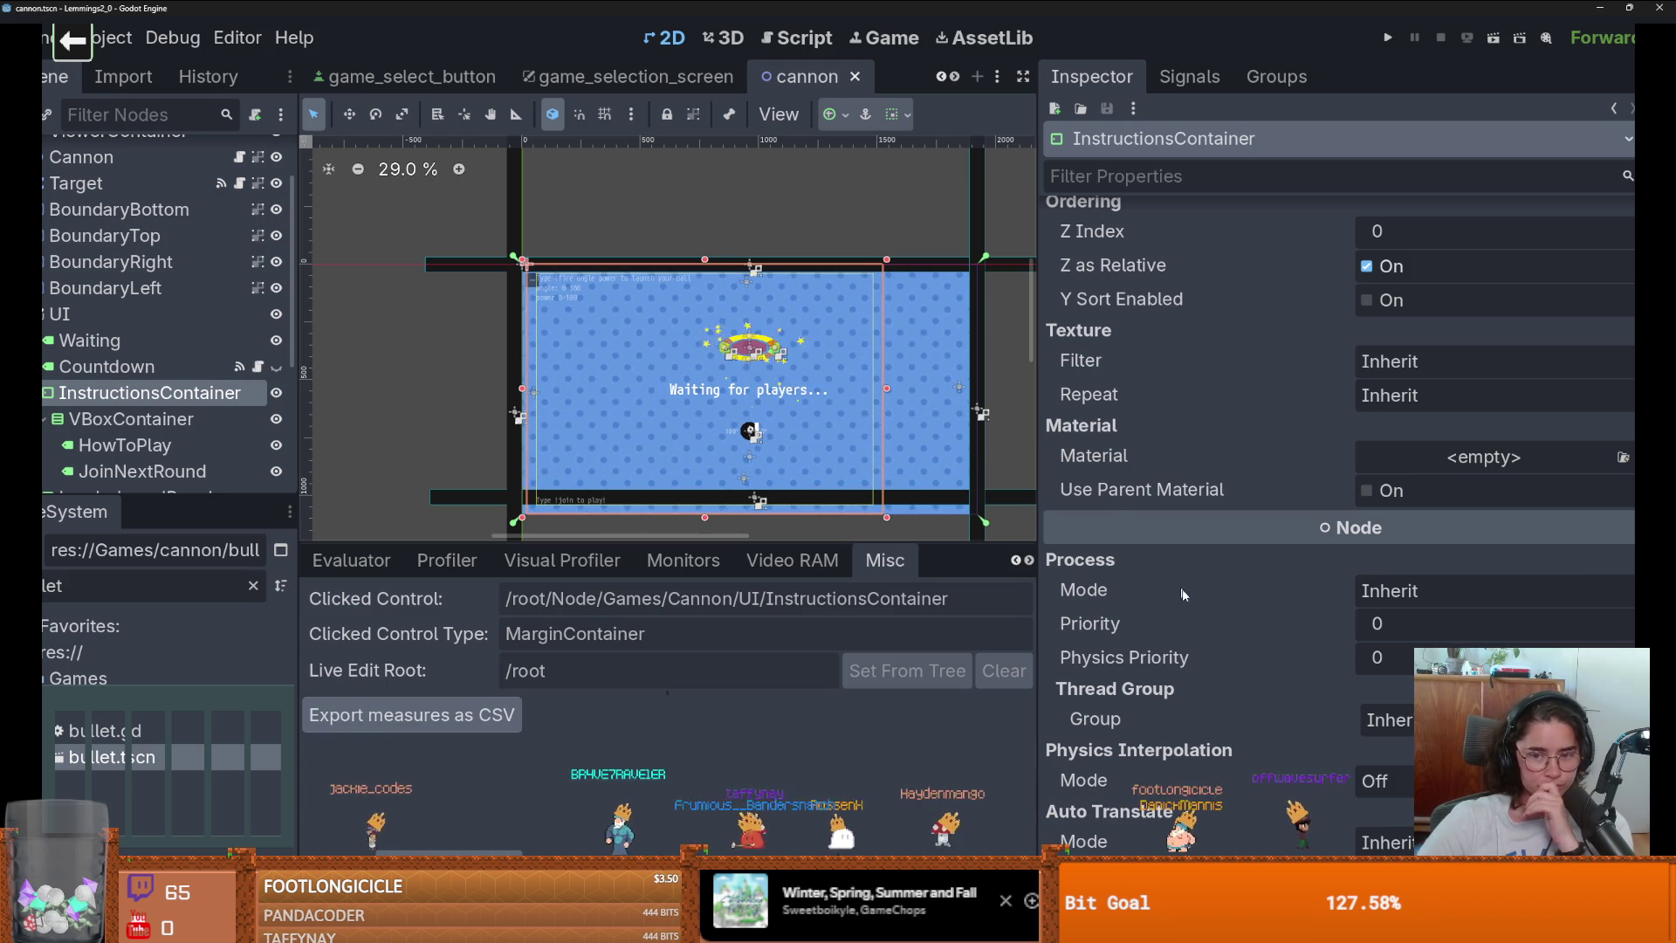
scroll(1192, 598, down, 2)
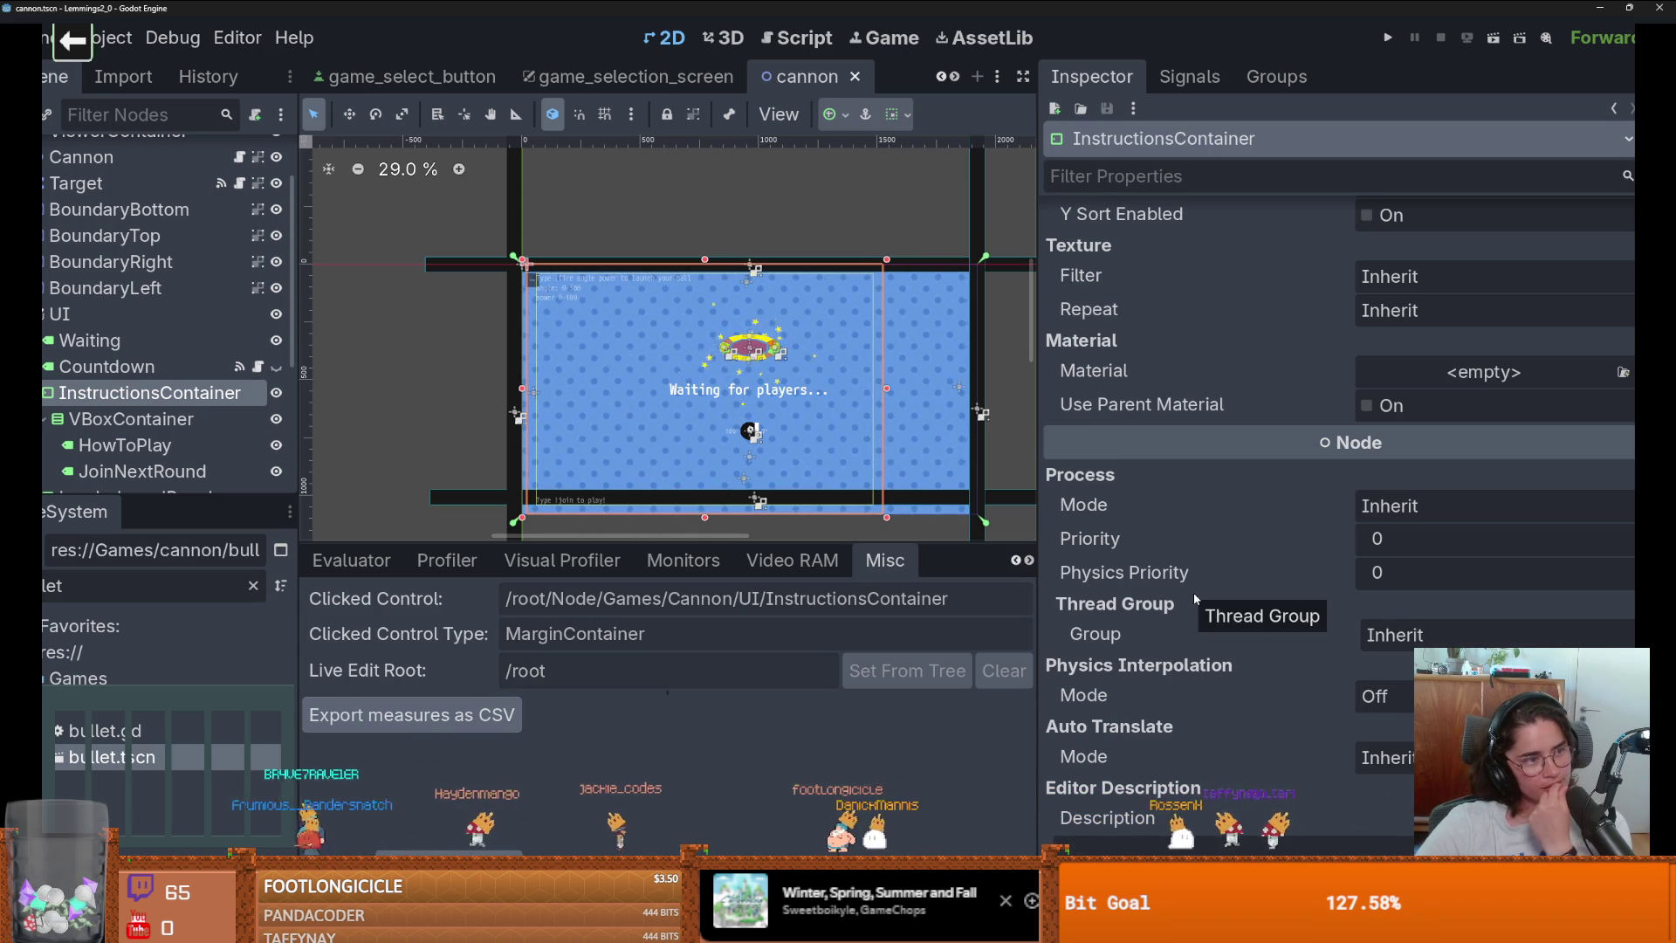
scroll(1241, 611, up, 8)
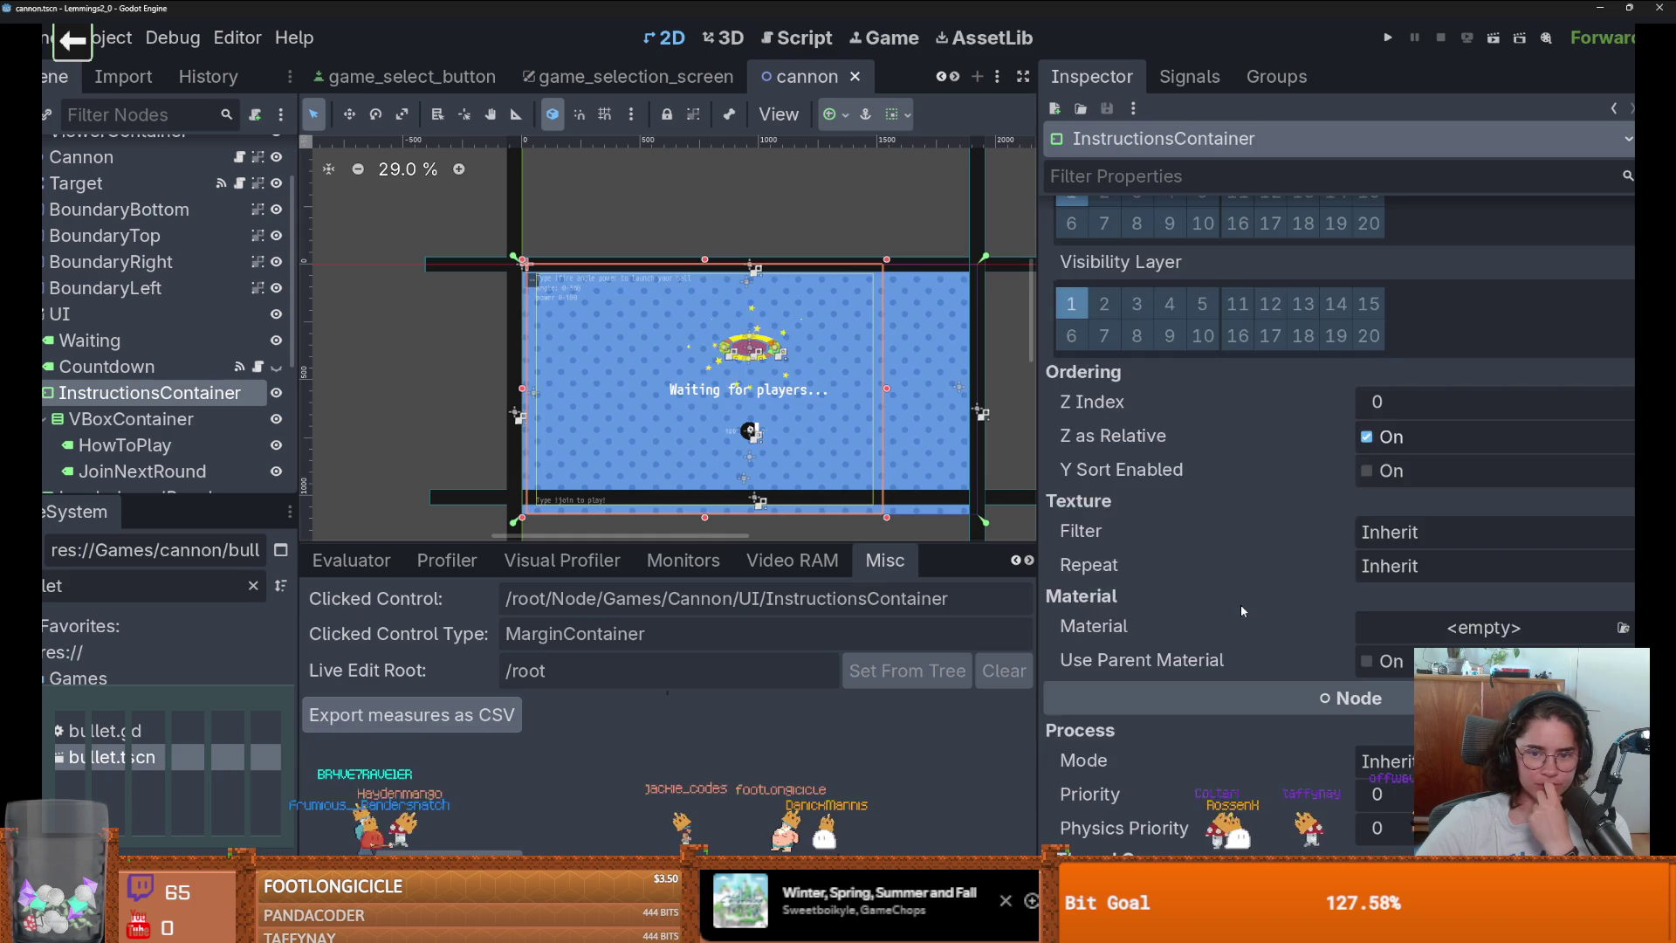
scroll(1241, 611, down, 3)
scroll(1241, 610, up, 3)
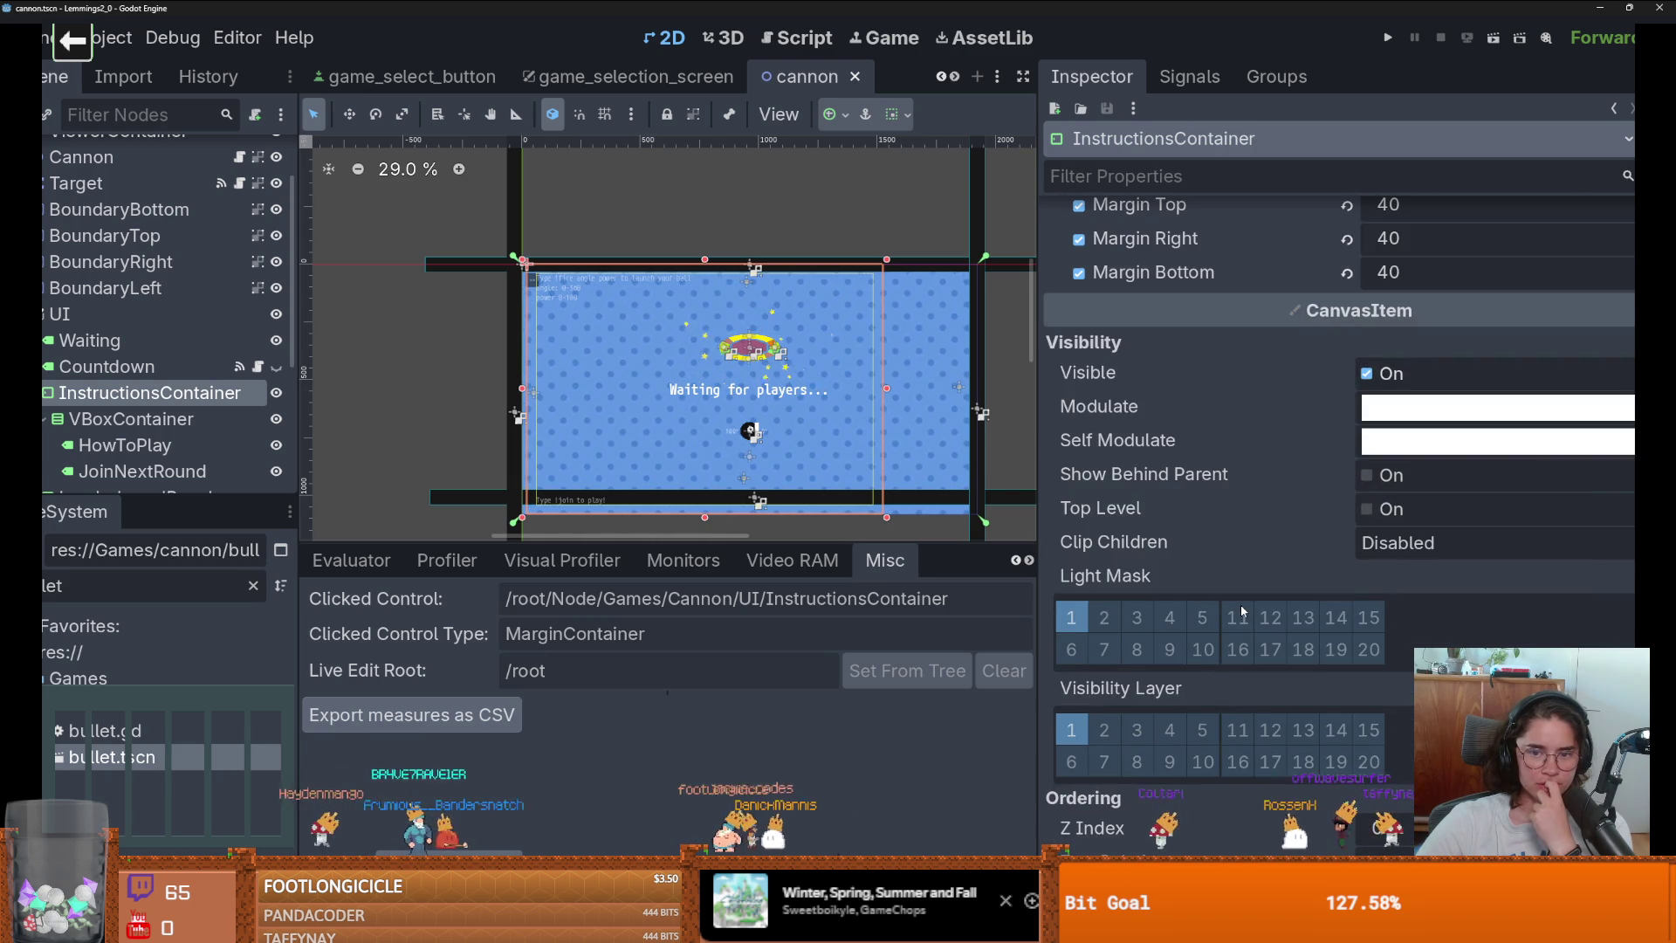
scroll(1241, 610, up, 3)
scroll(1241, 611, up, 3)
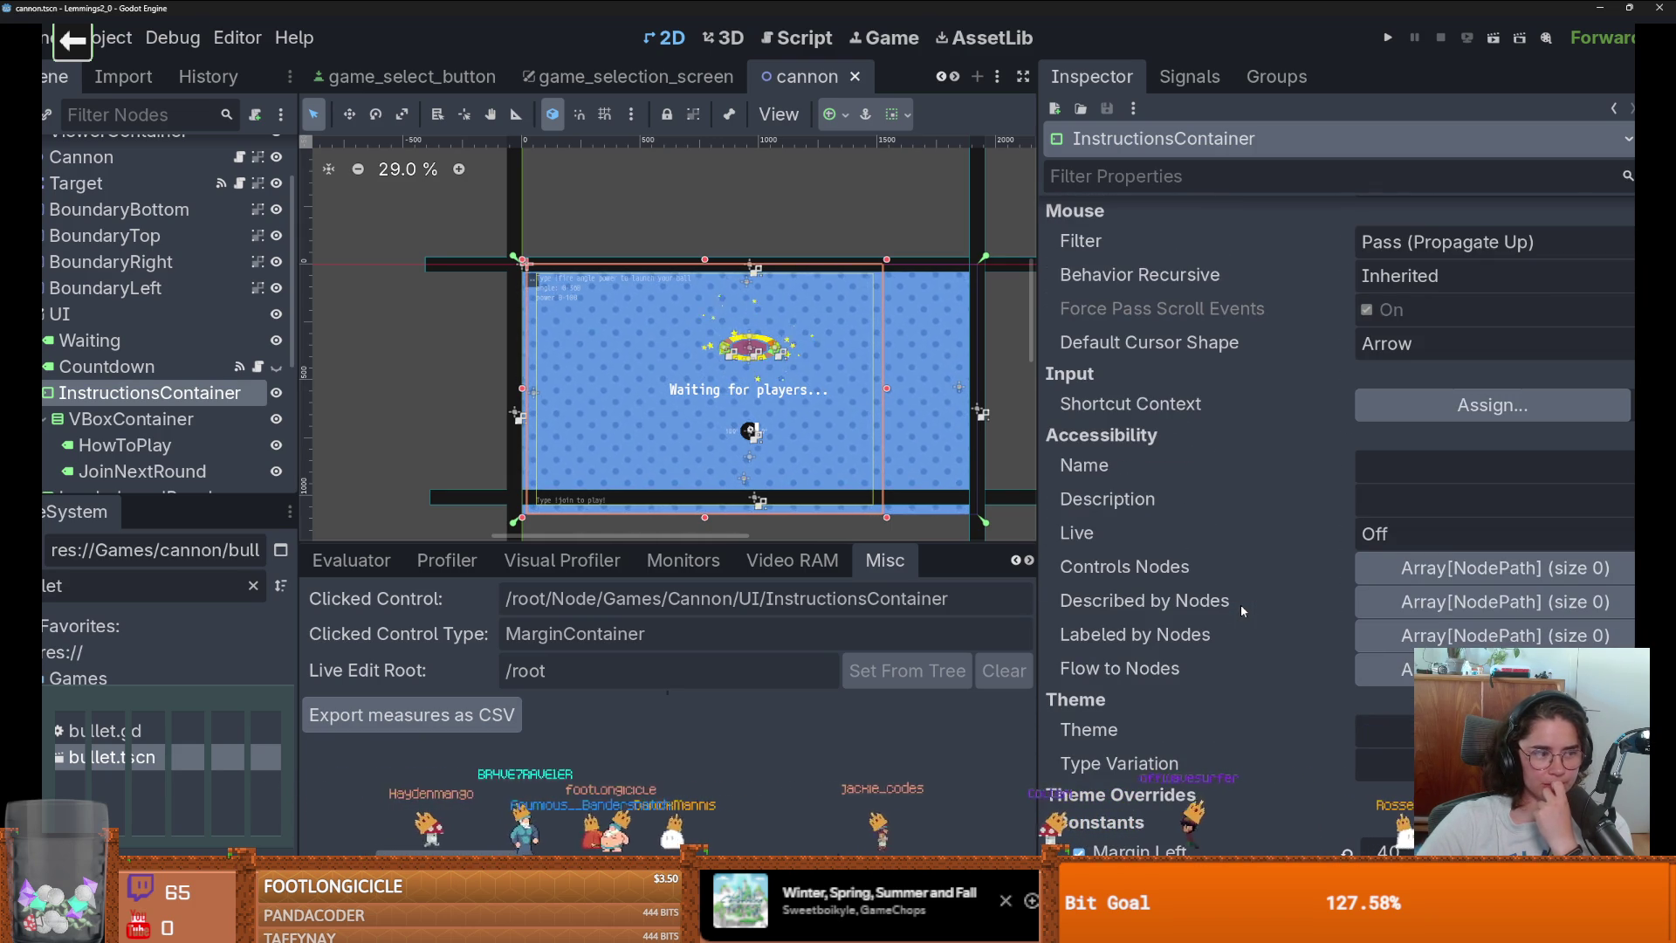
scroll(1241, 610, up, 6)
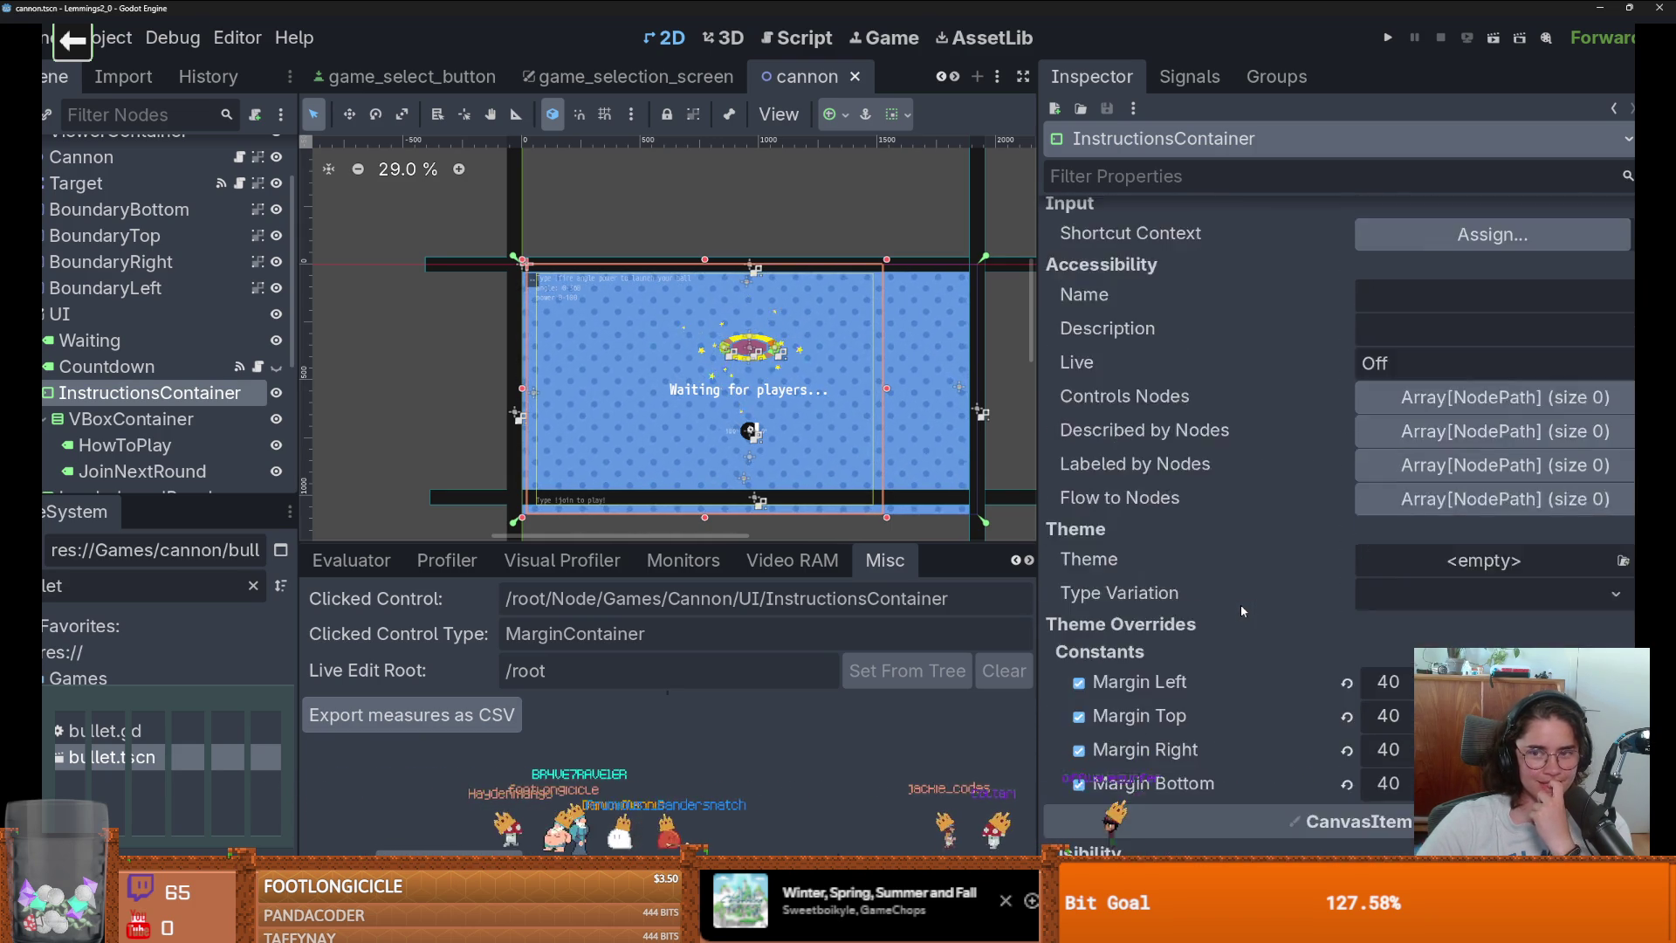
scroll(1240, 604, down, 6)
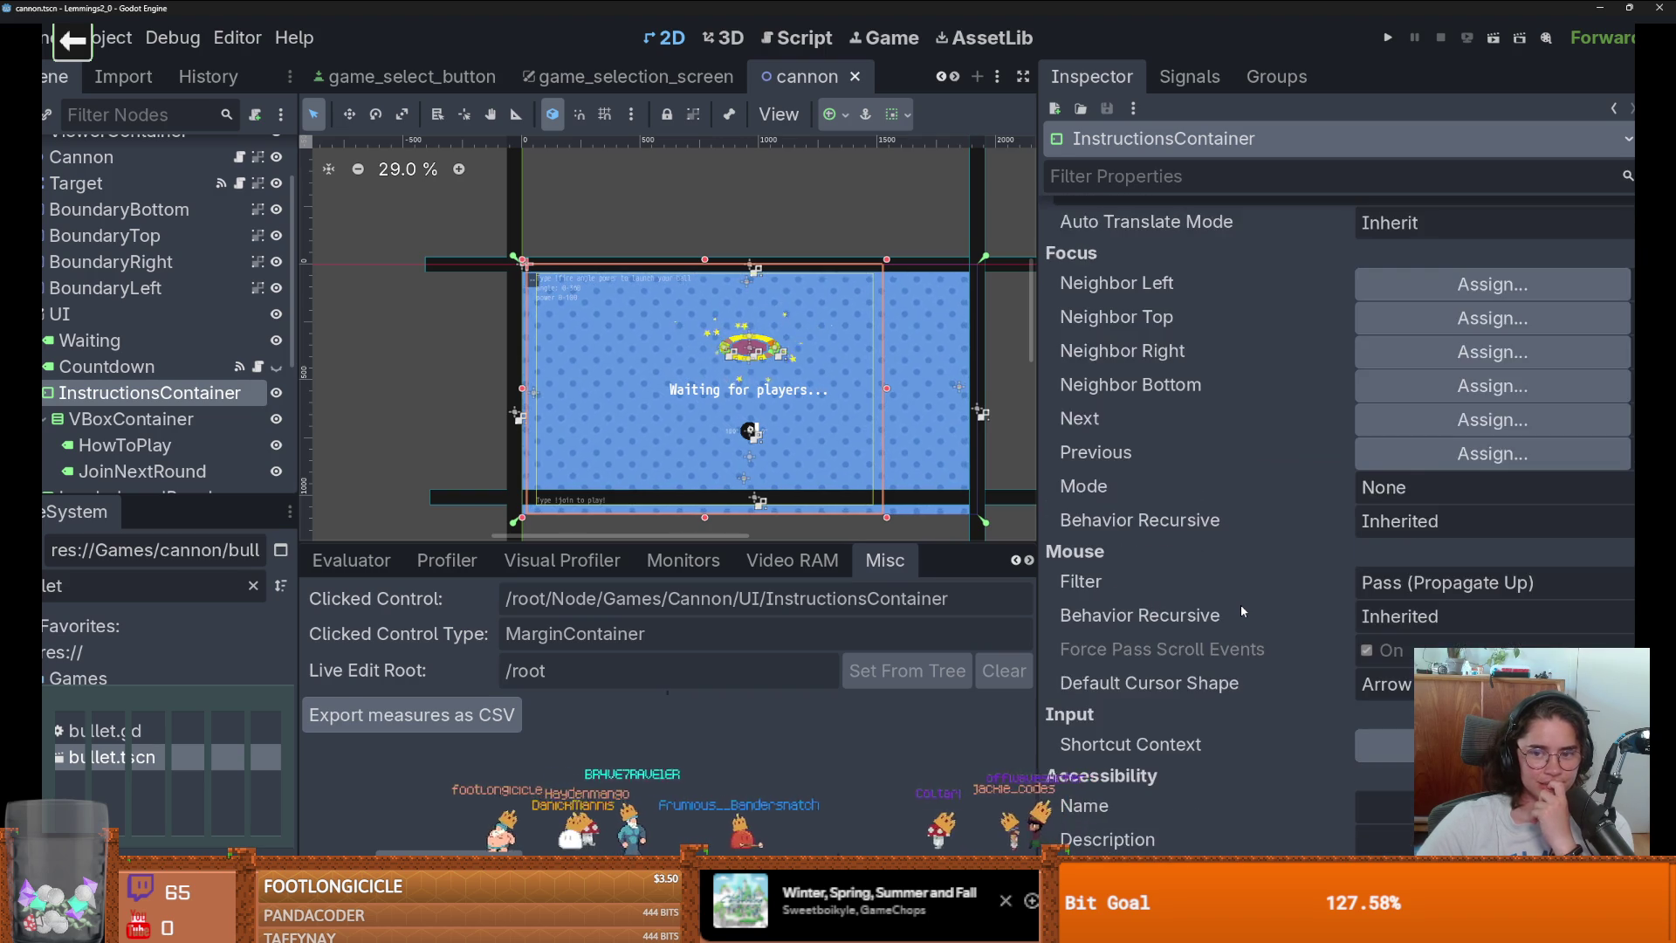
scroll(1239, 604, up, 2)
click(1438, 417)
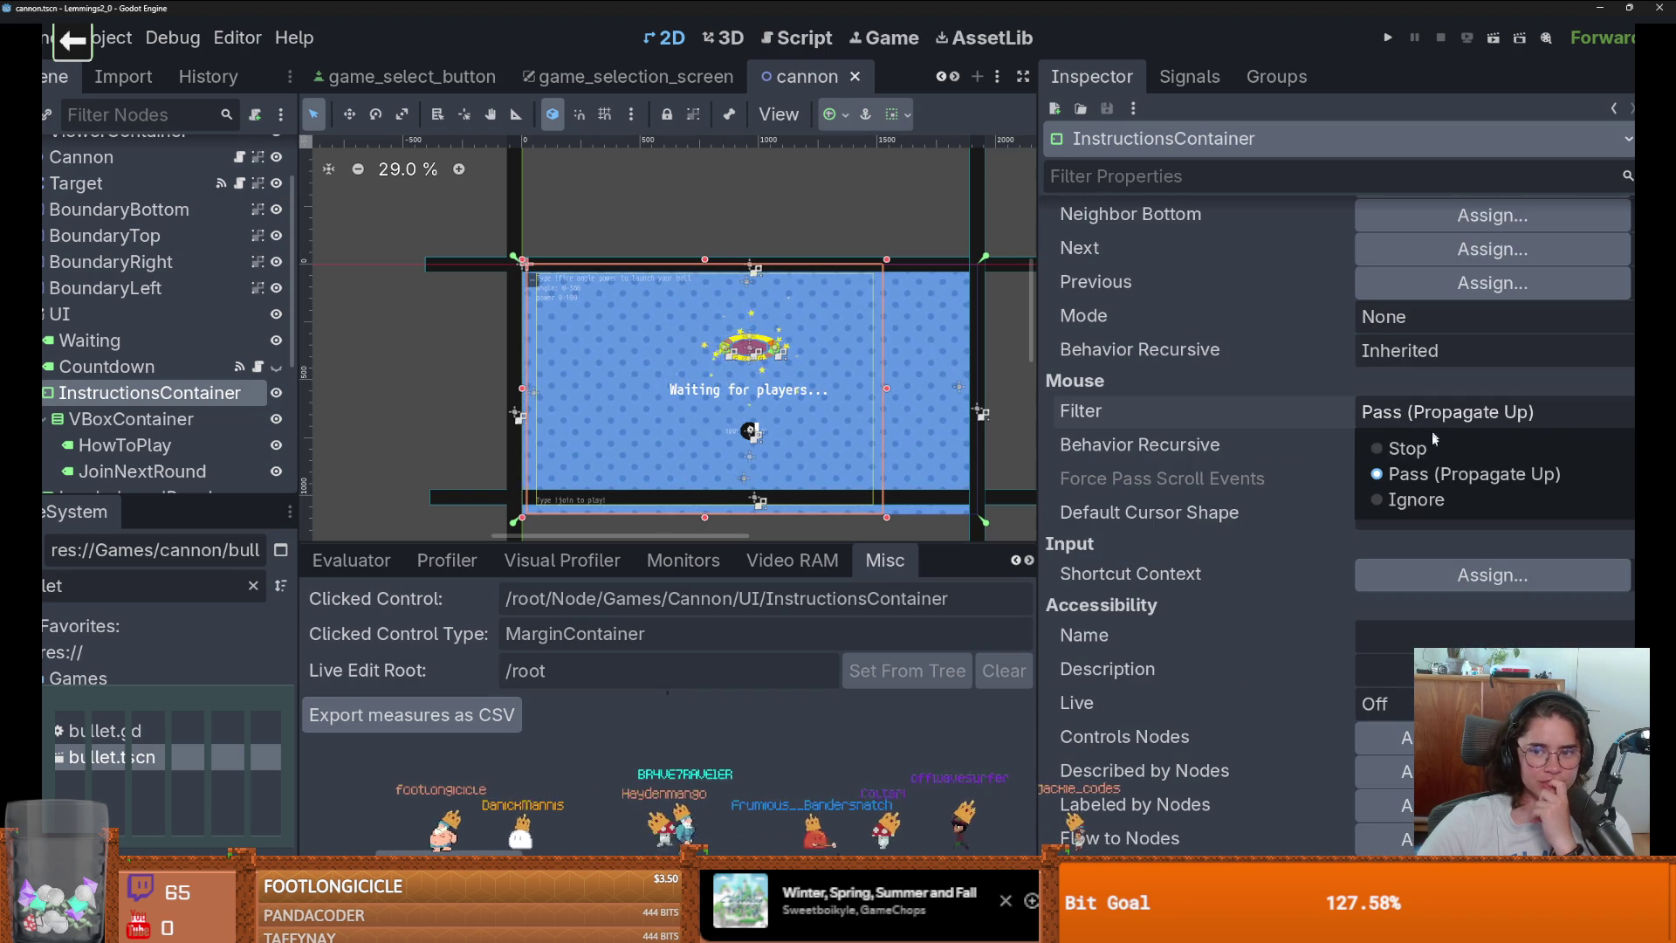
click(1400, 499)
click(1010, 397)
key(ctrl+s)
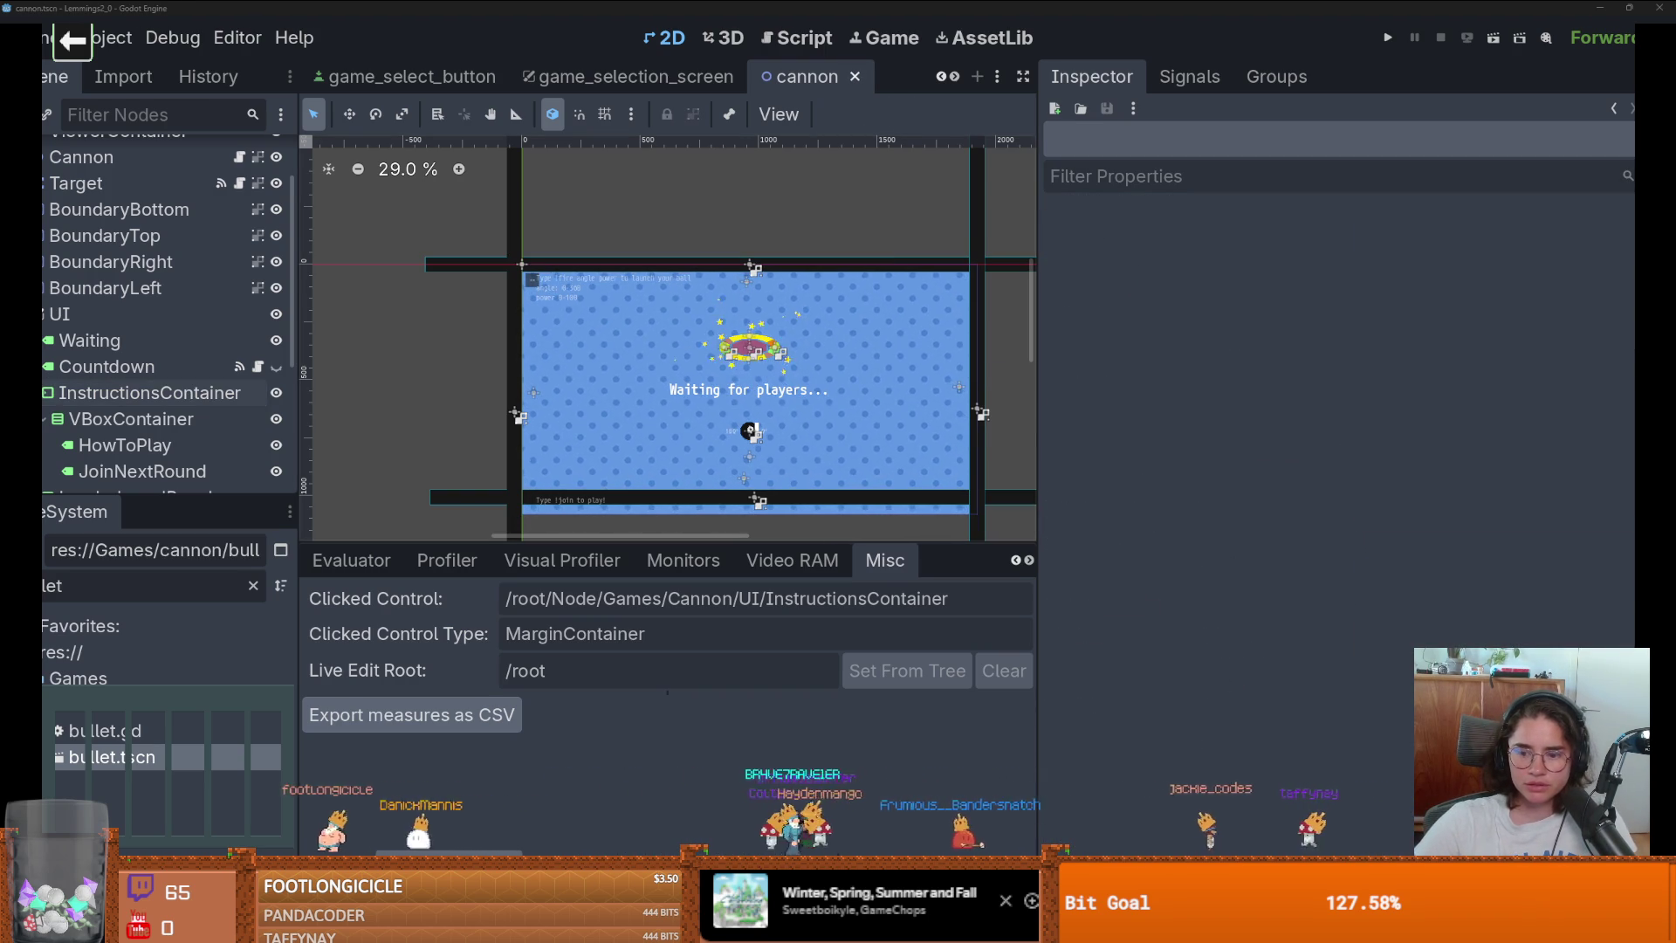
Bring the running game window forward from the taskbar and dismiss it.
mouse_move(1344, 927)
click(1335, 830)
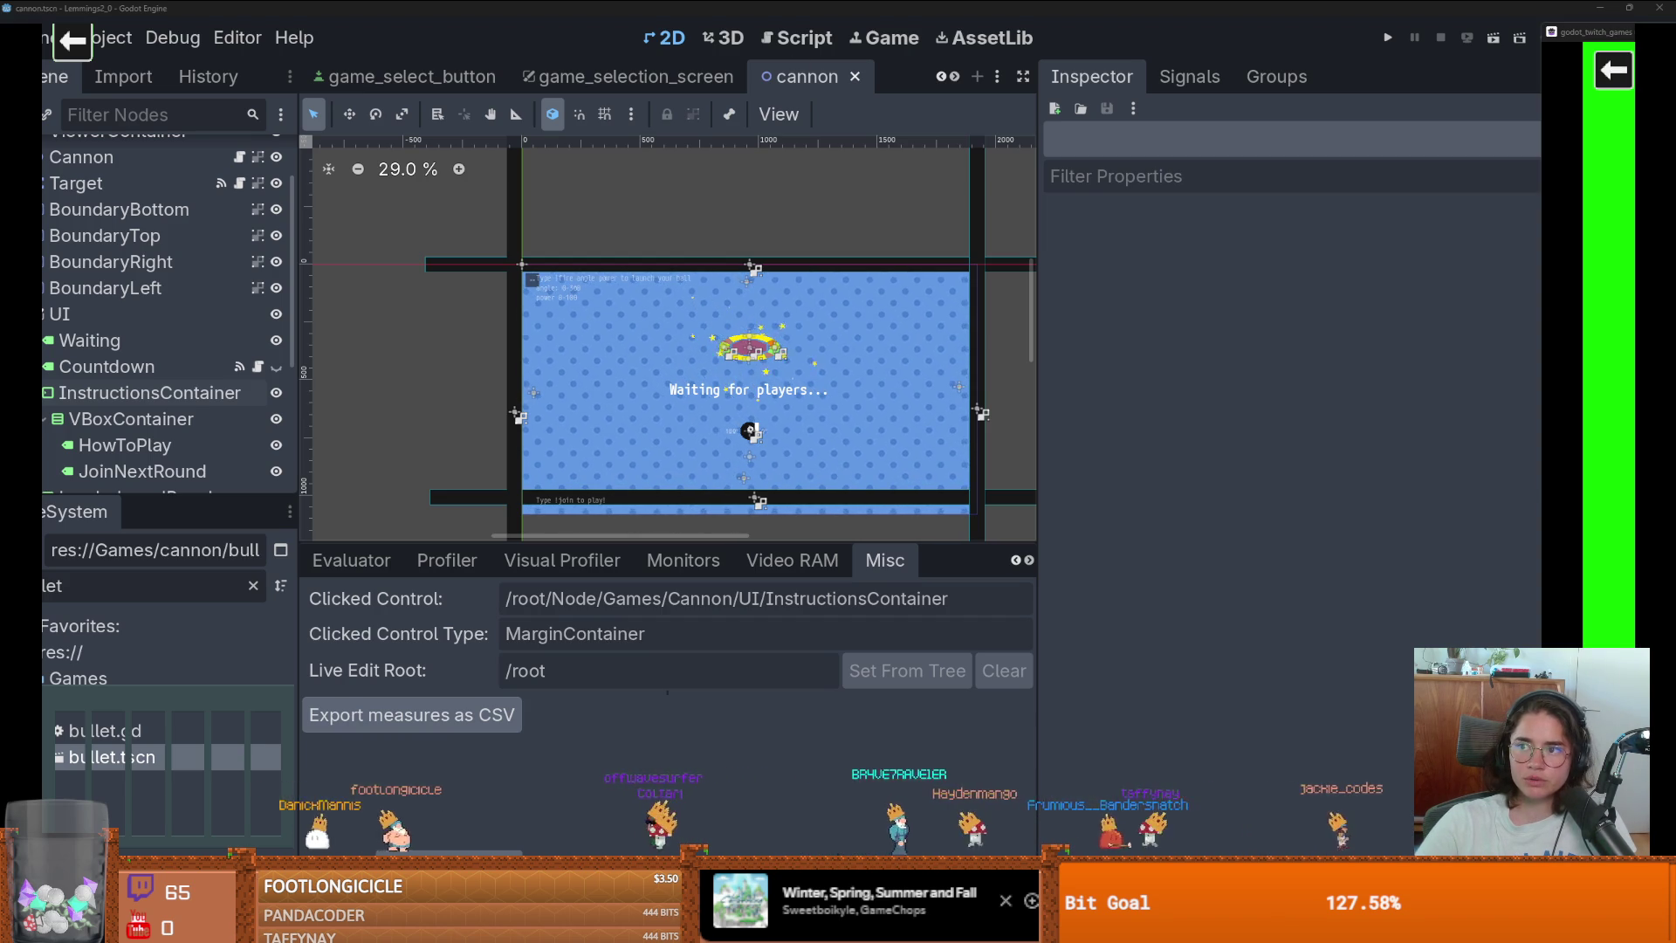
key(alt+Tab)
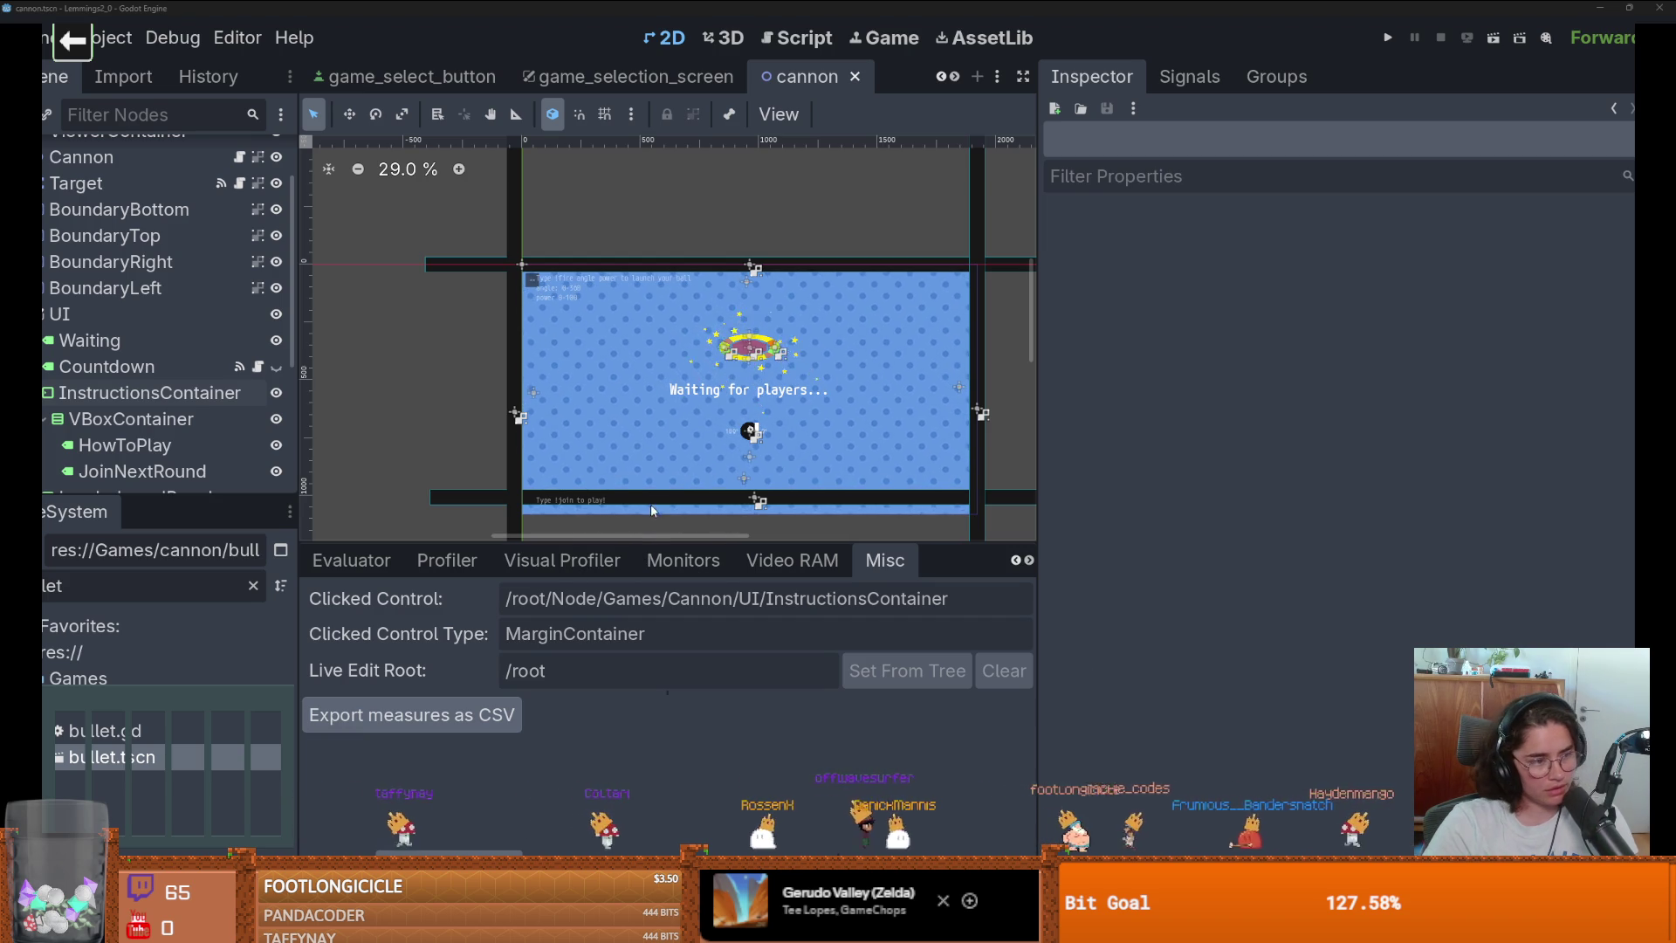
Widen and heighten the 2D viewport by narrowing the Inspector and shortening the bottom panel.
drag(1039, 410, 1248, 405)
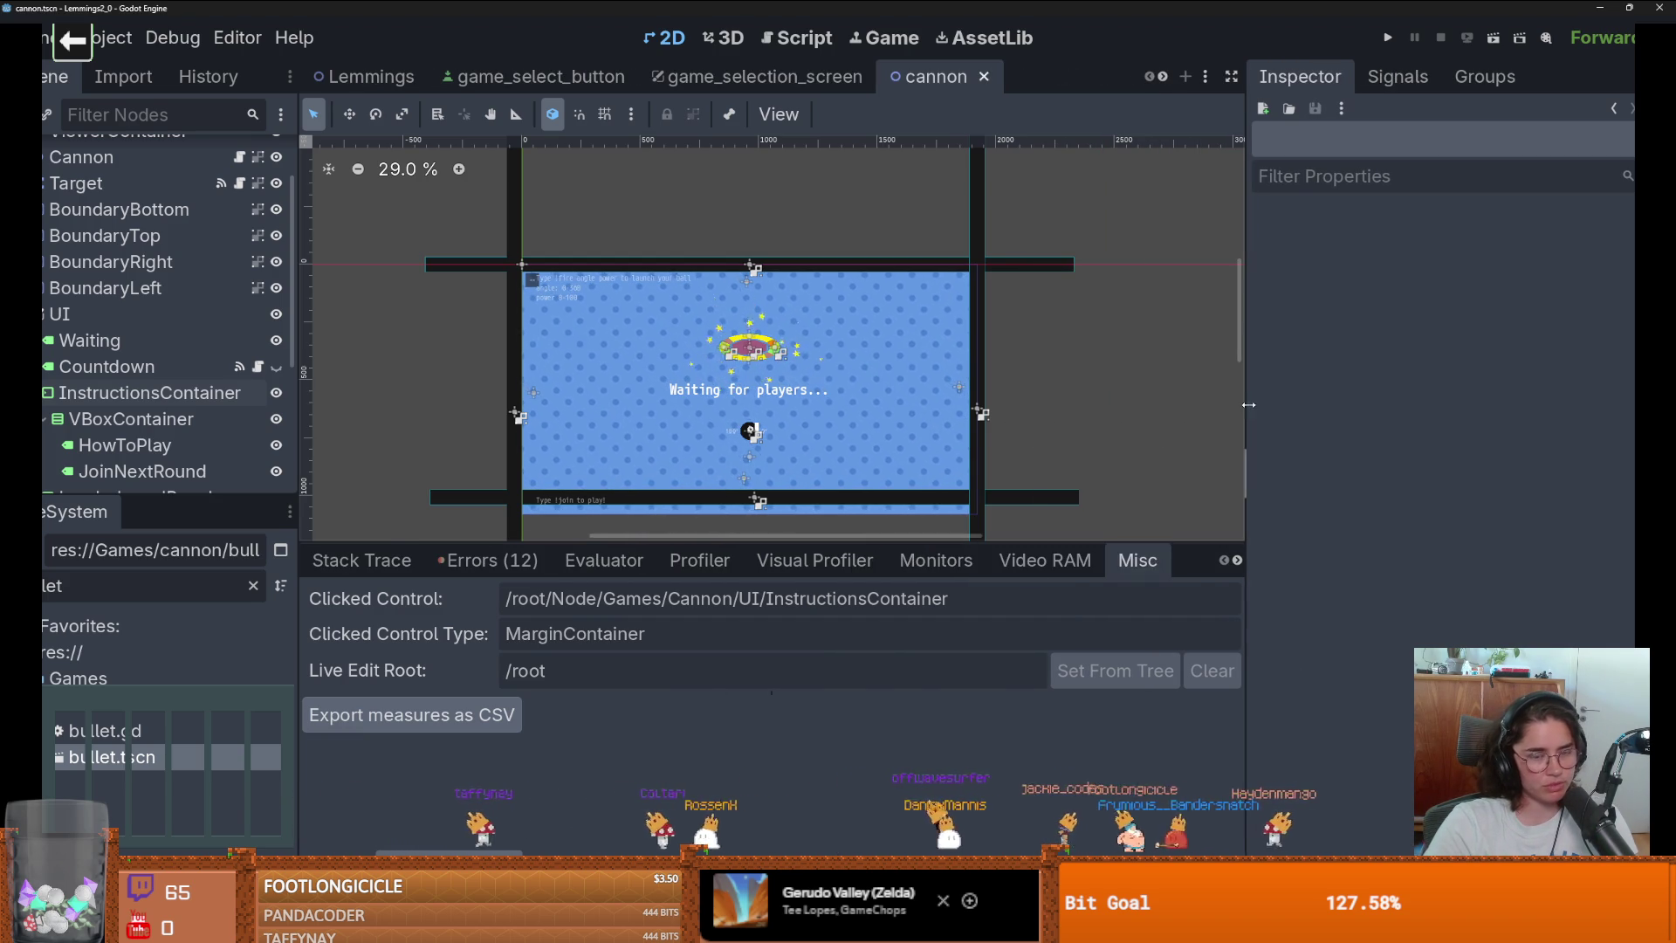
drag(930, 544, 1017, 781)
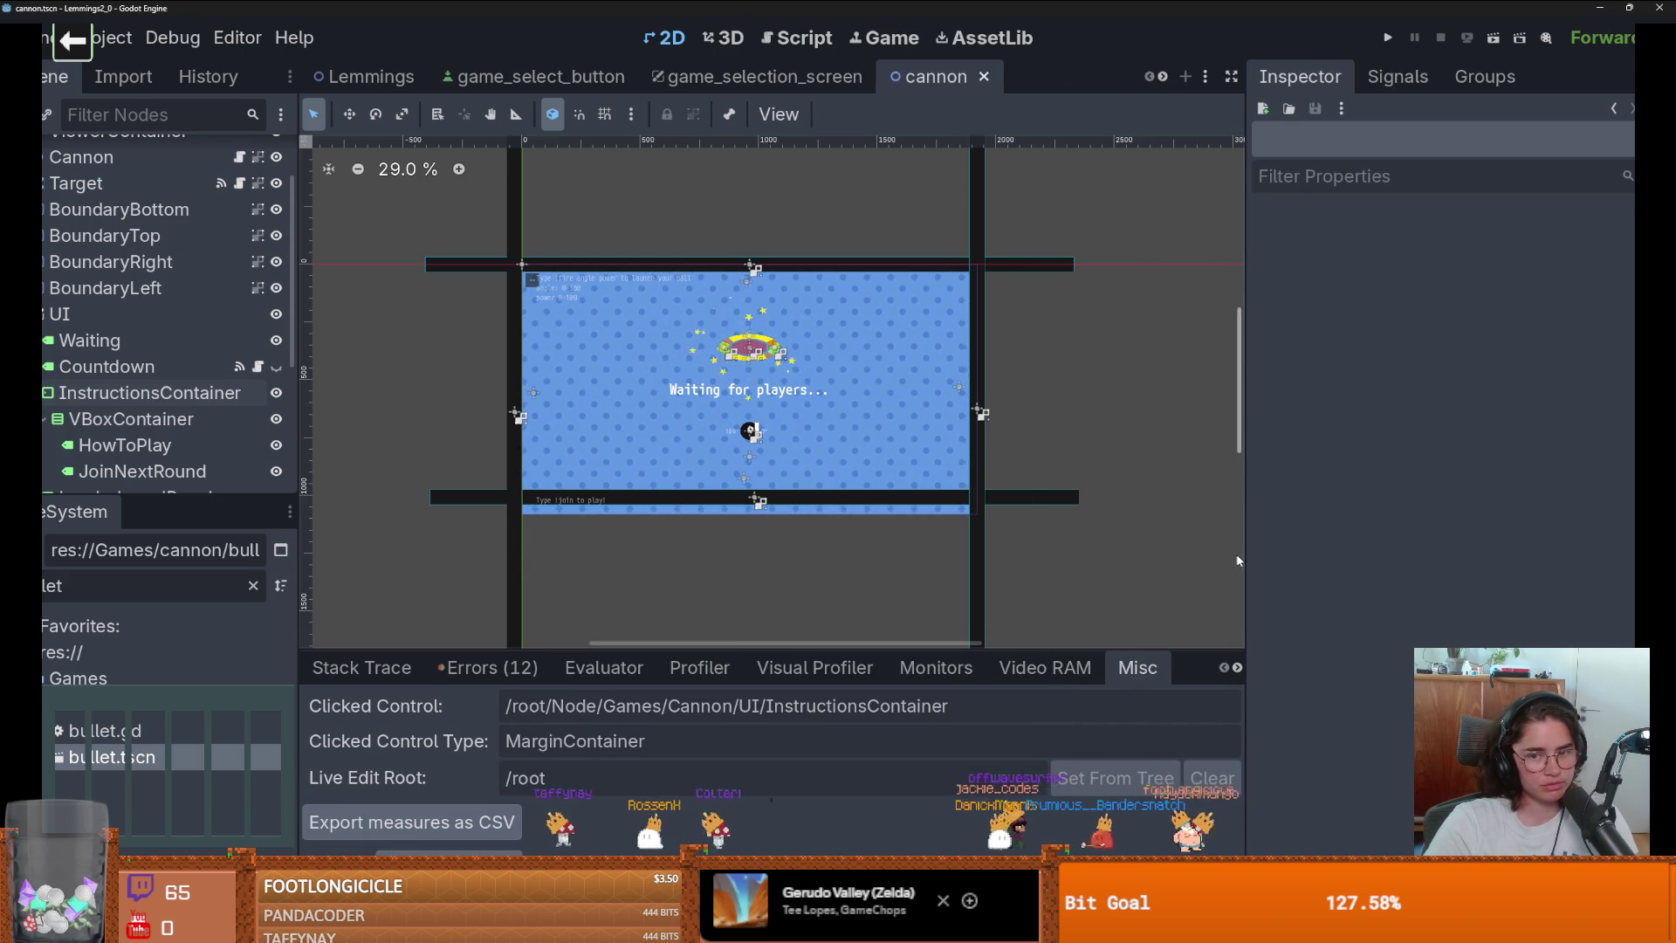
drag(1245, 545, 1491, 523)
scroll(1088, 435, up, 1)
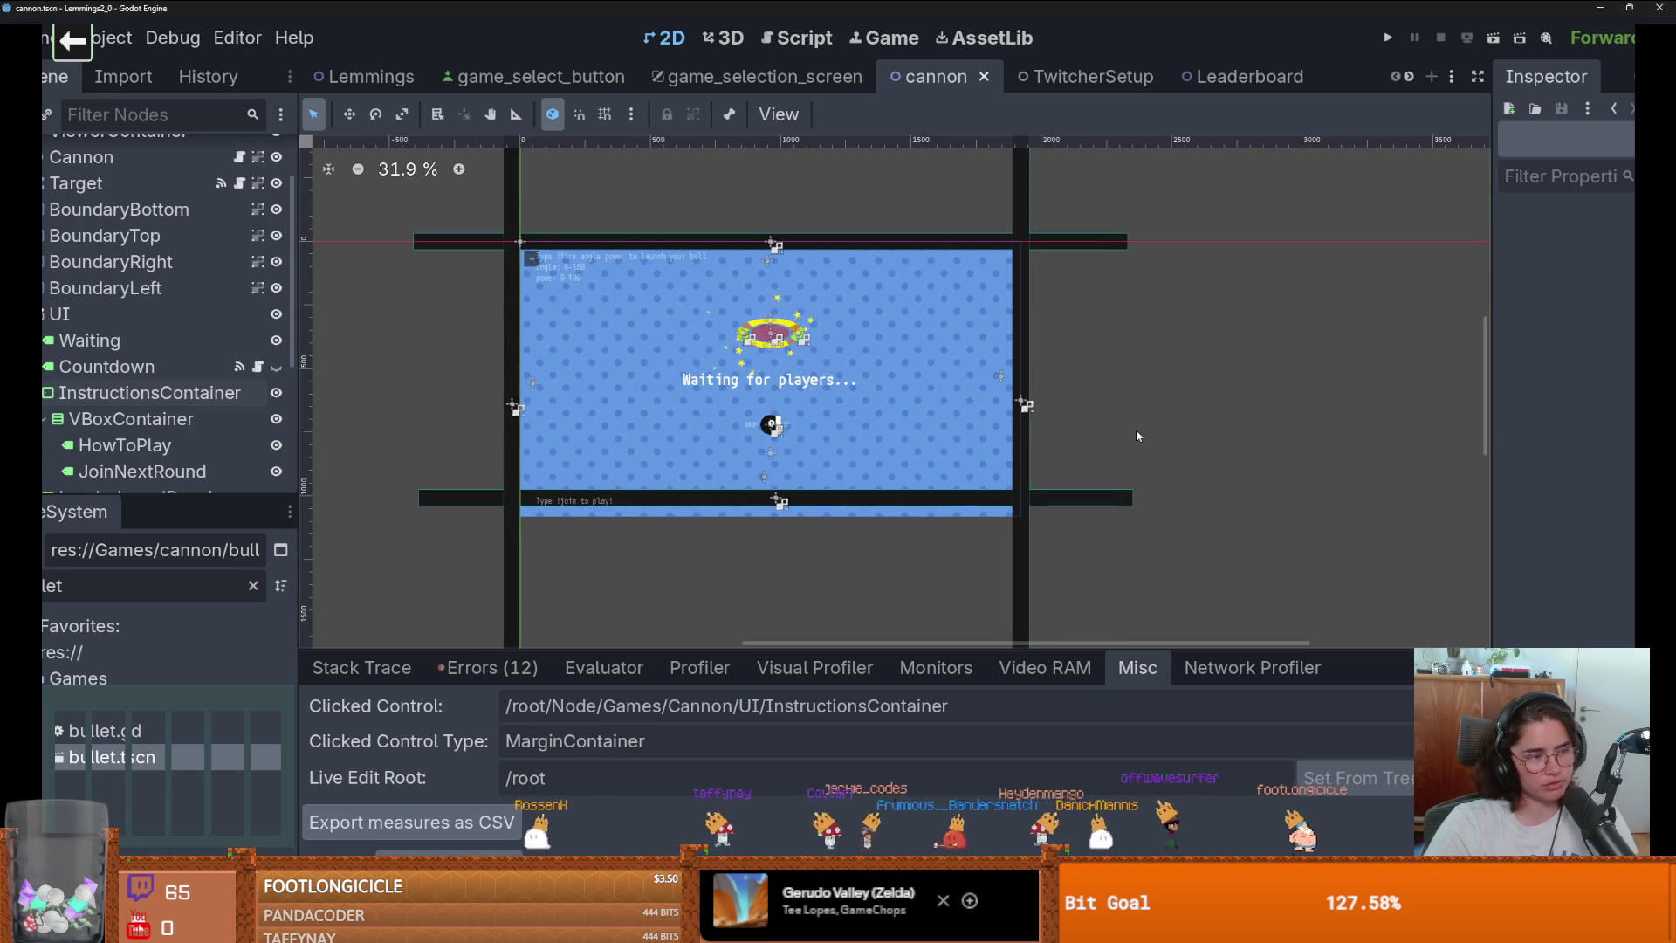
scroll(836, 446, up, 3)
scroll(874, 457, down, 1)
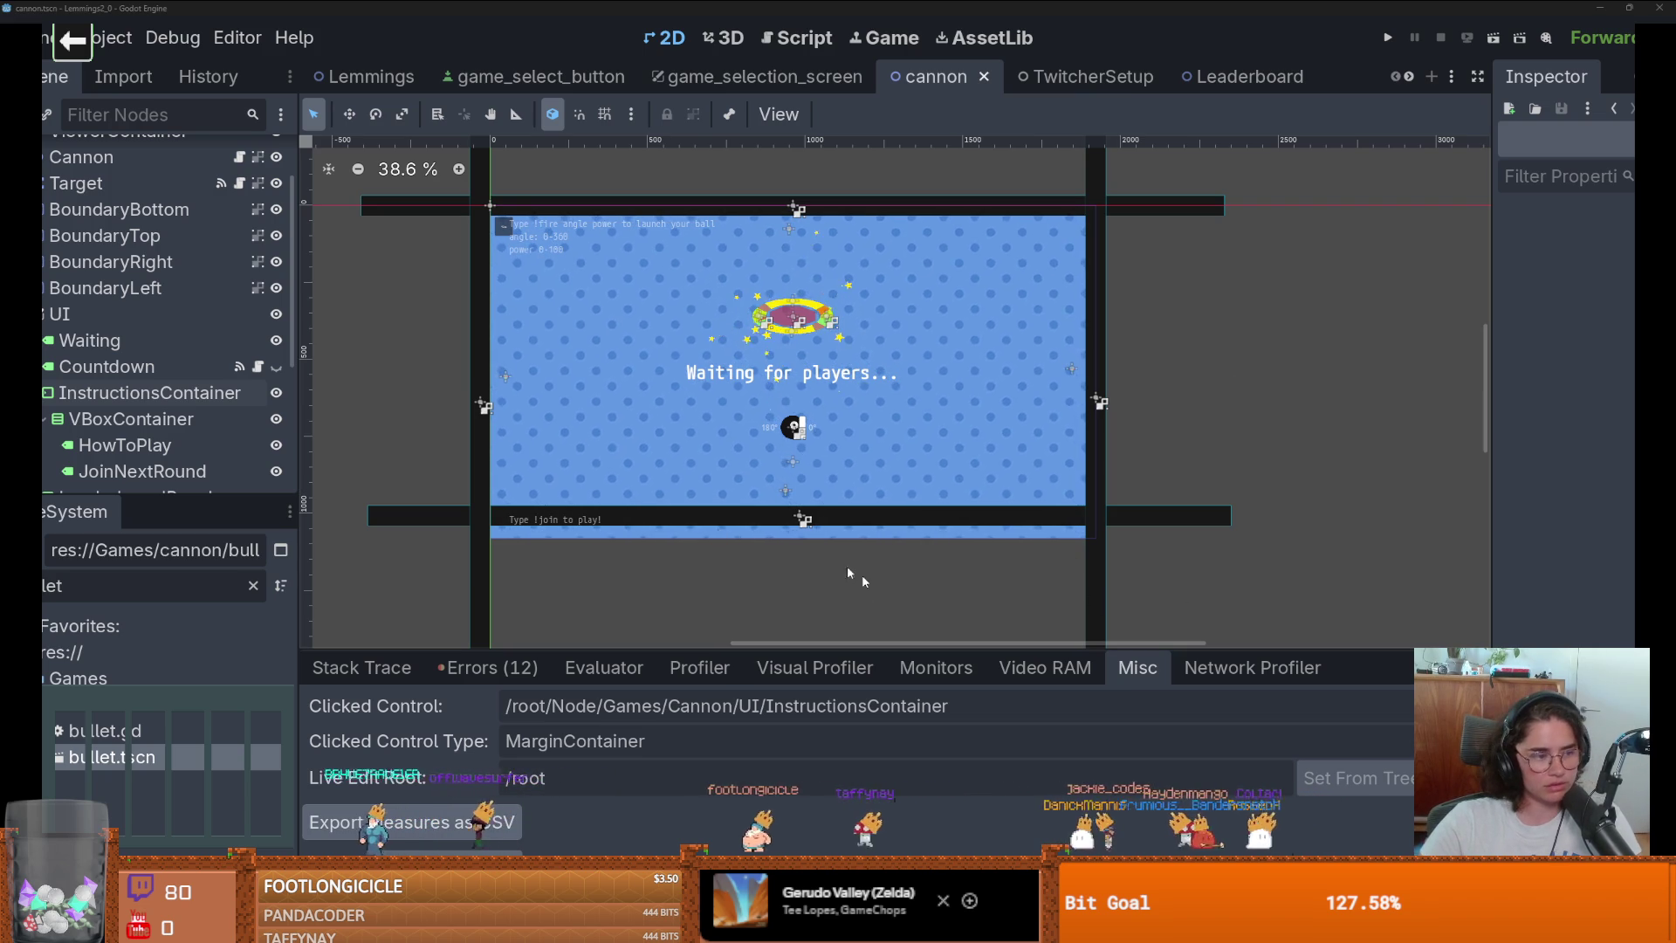
Zoom and nudge the cannon scene canvas, then save the scene.
scroll(820, 499, down, 1)
scroll(816, 507, up, 1)
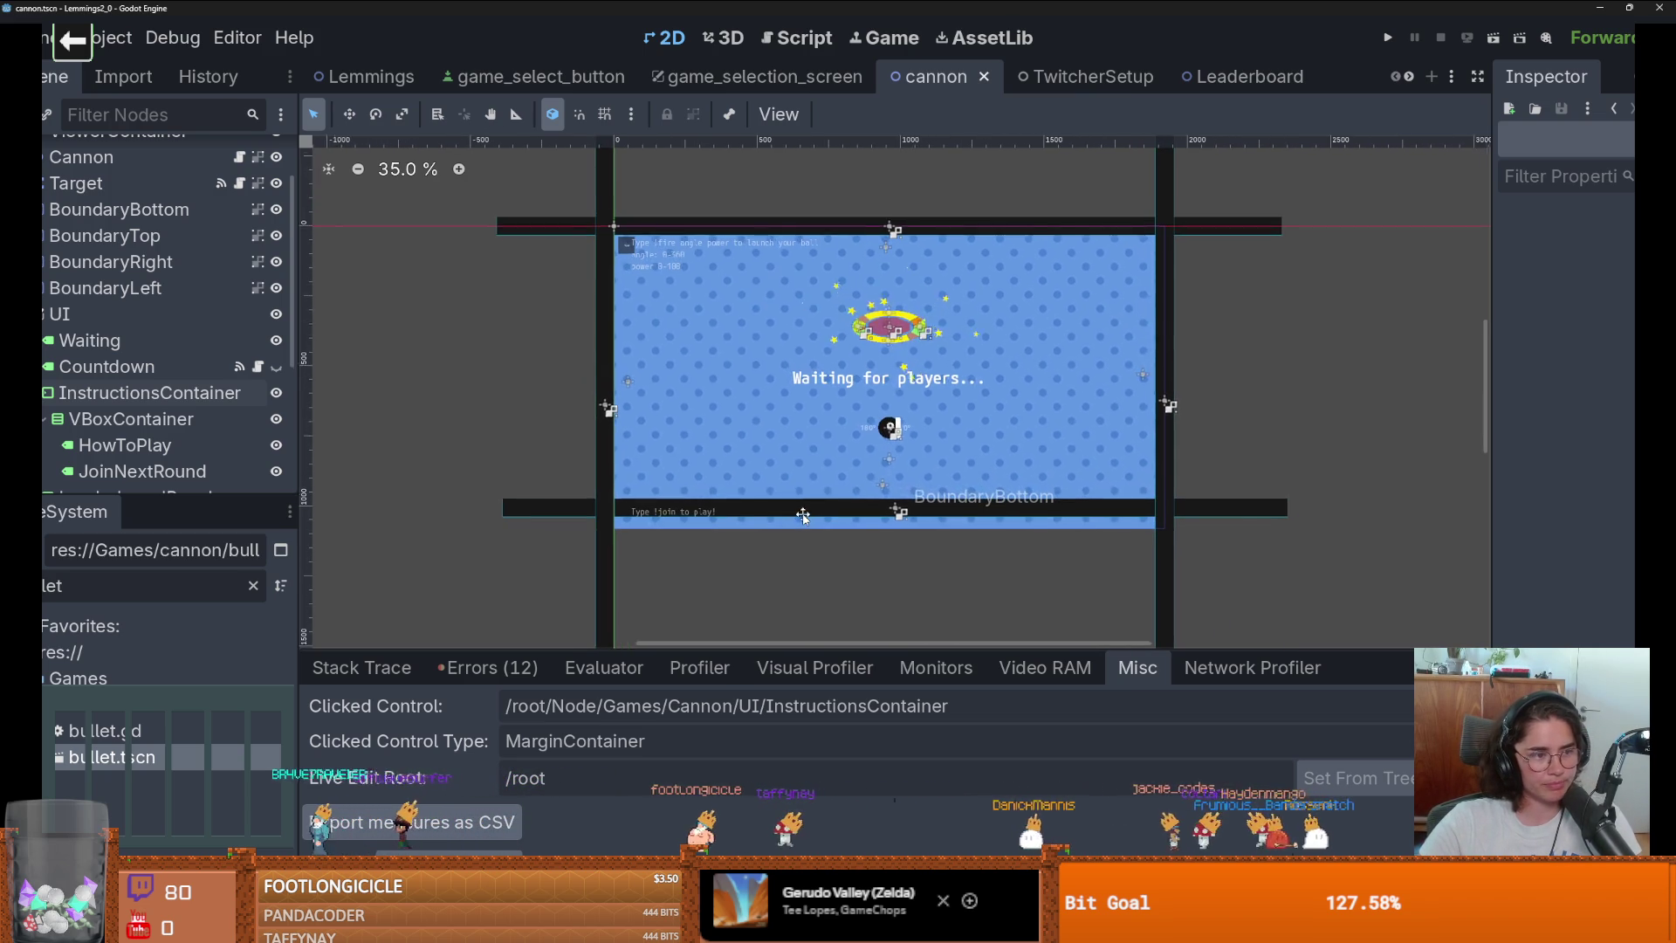
scroll(804, 520, down, 1)
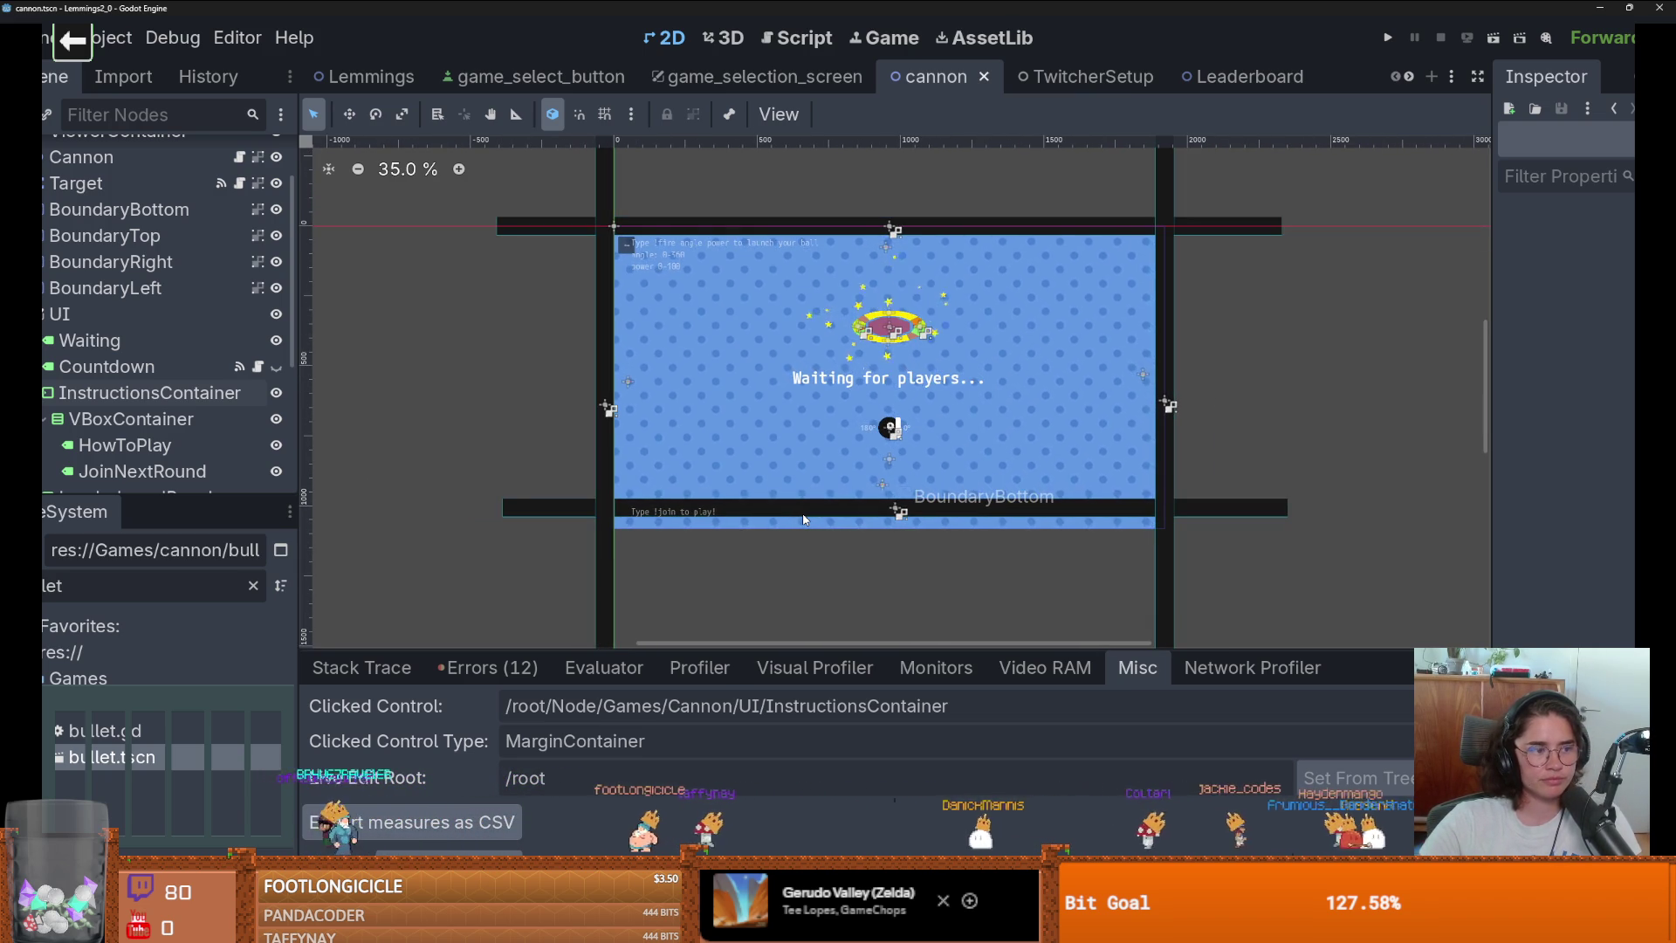
scroll(803, 519, down, 2)
scroll(804, 519, down, 1)
scroll(666, 485, up, 1)
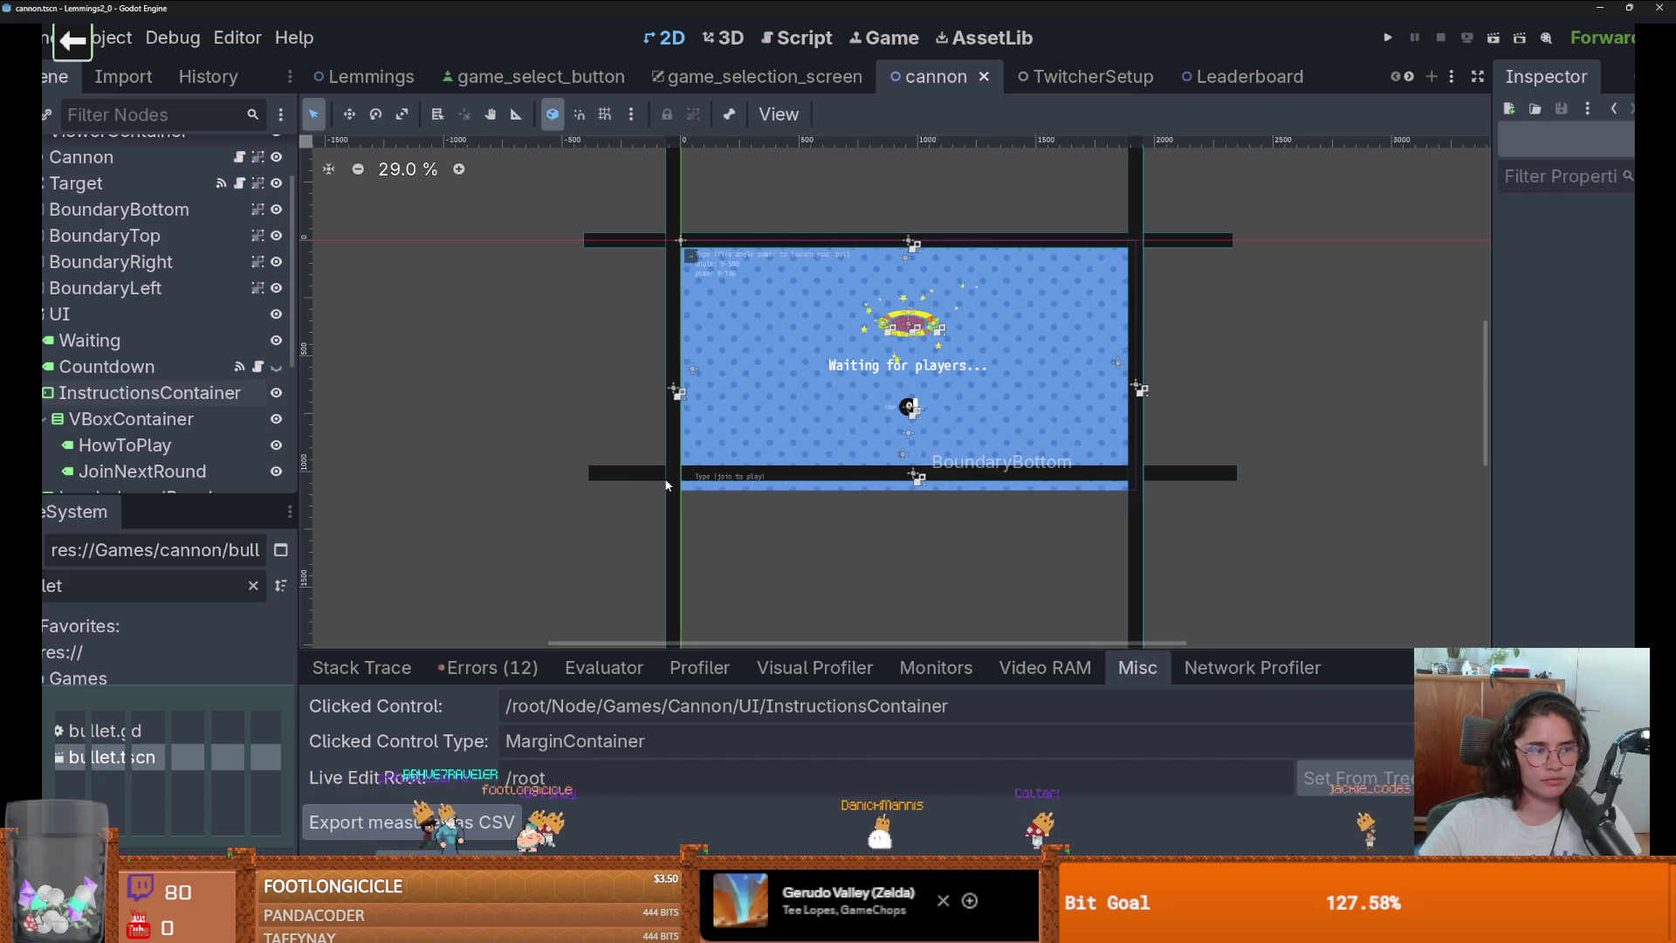
scroll(668, 488, down, 1)
scroll(670, 496, up, 2)
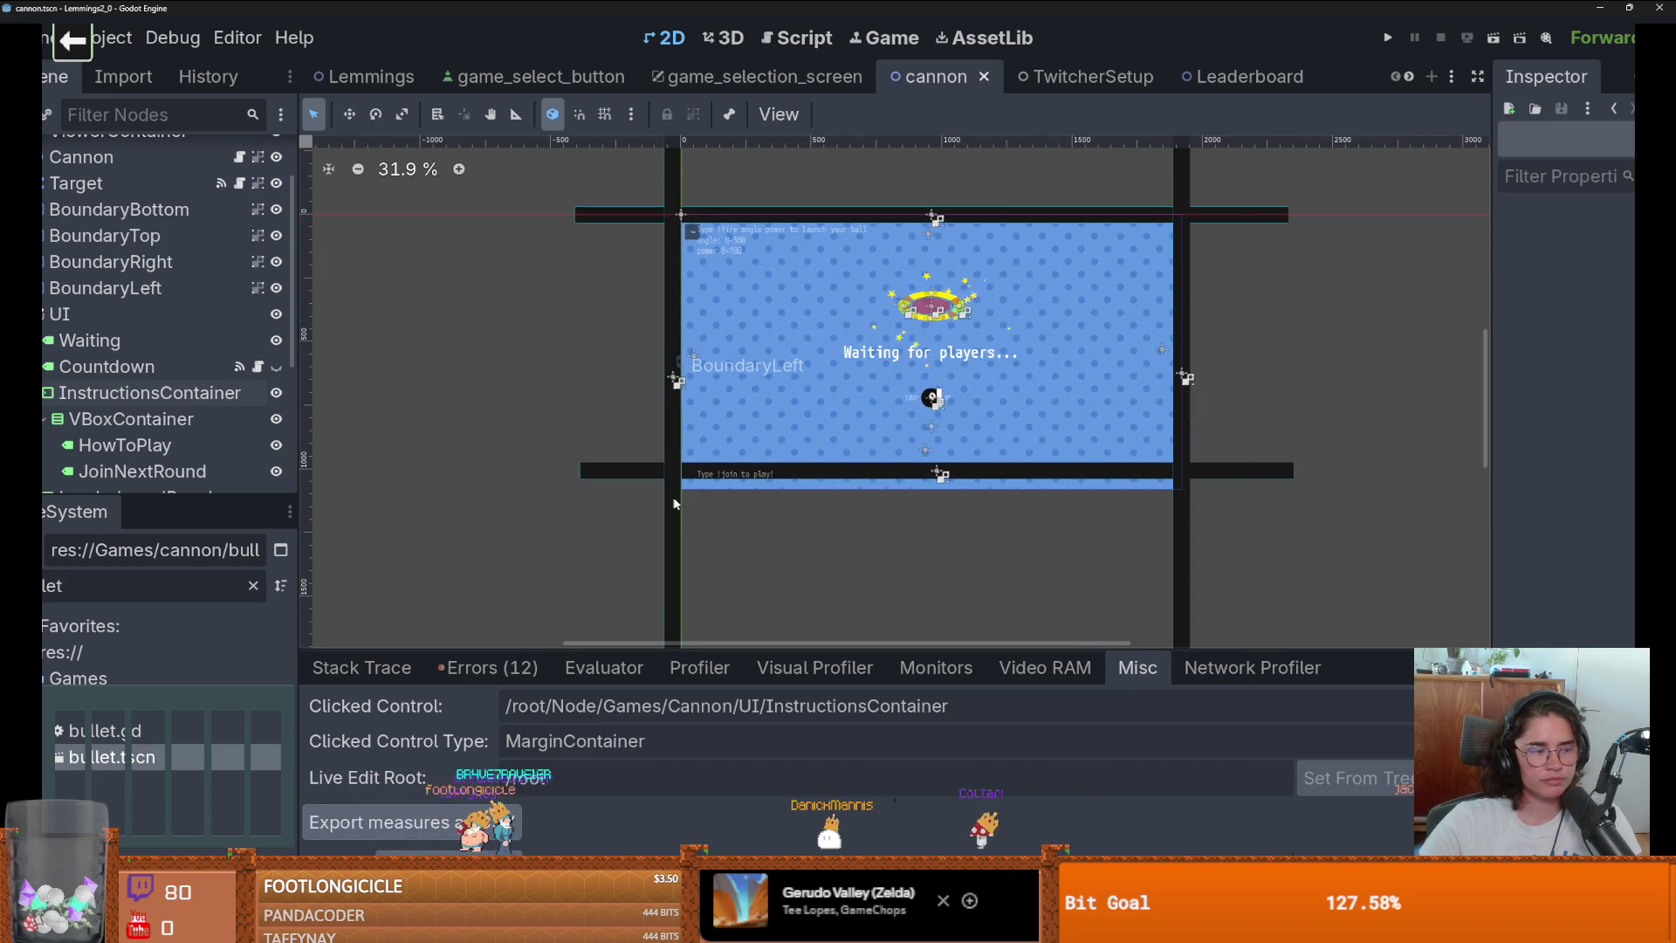
scroll(673, 496, up, 1)
scroll(750, 518, down, 1)
scroll(669, 530, up, 1)
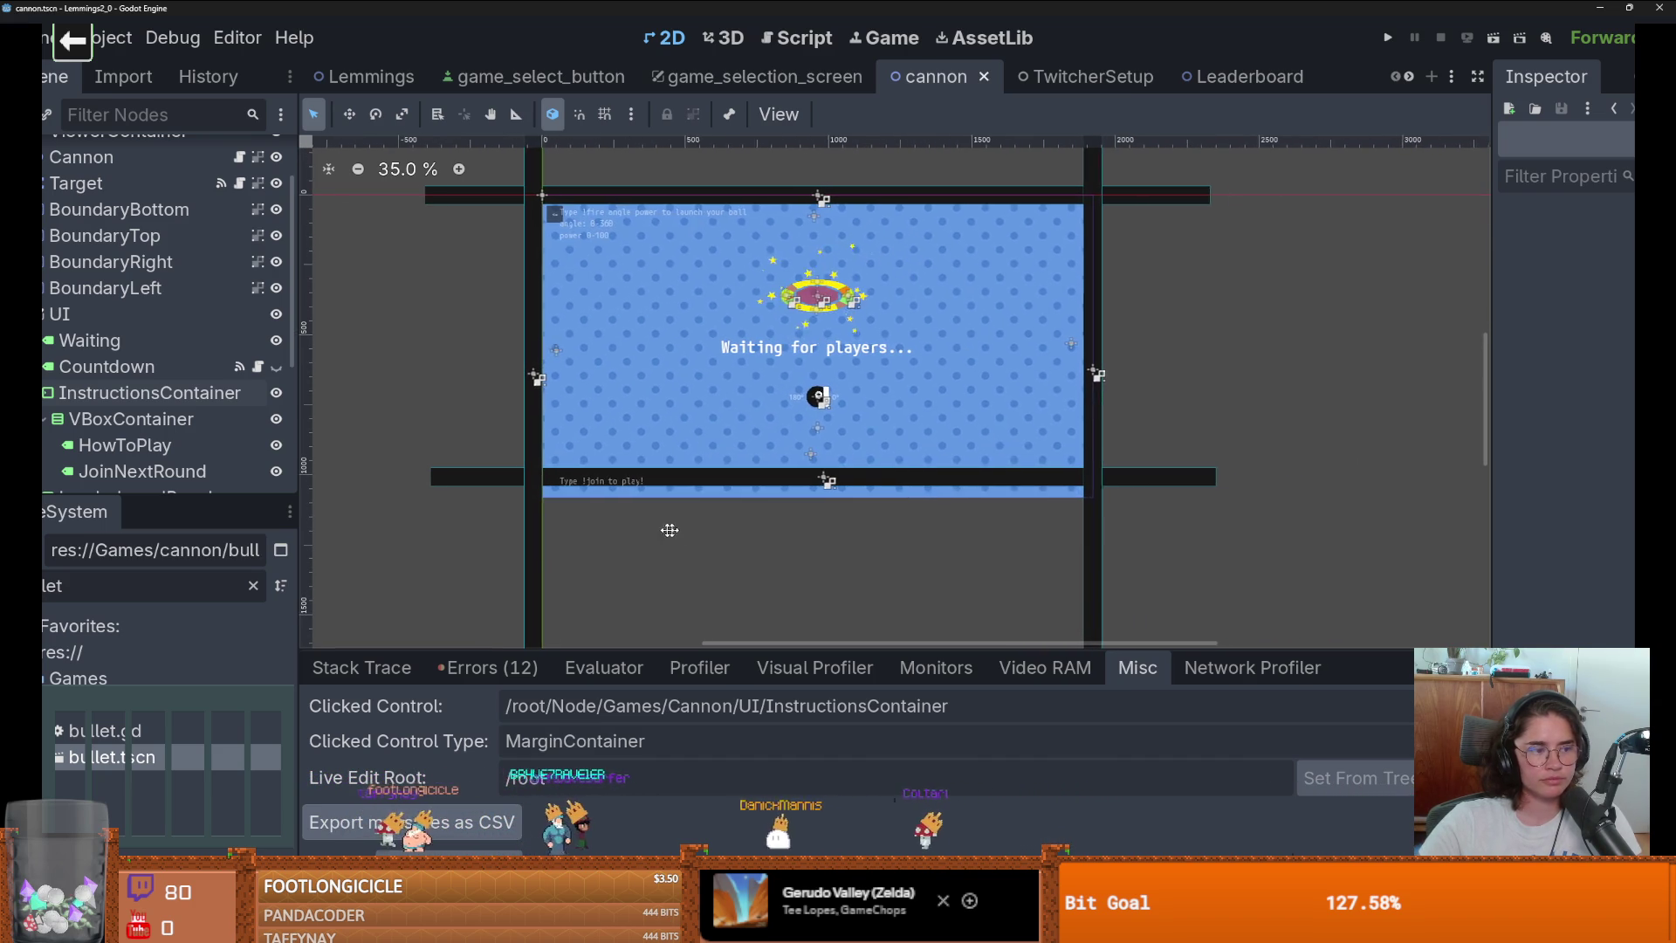
drag(669, 529, 666, 535)
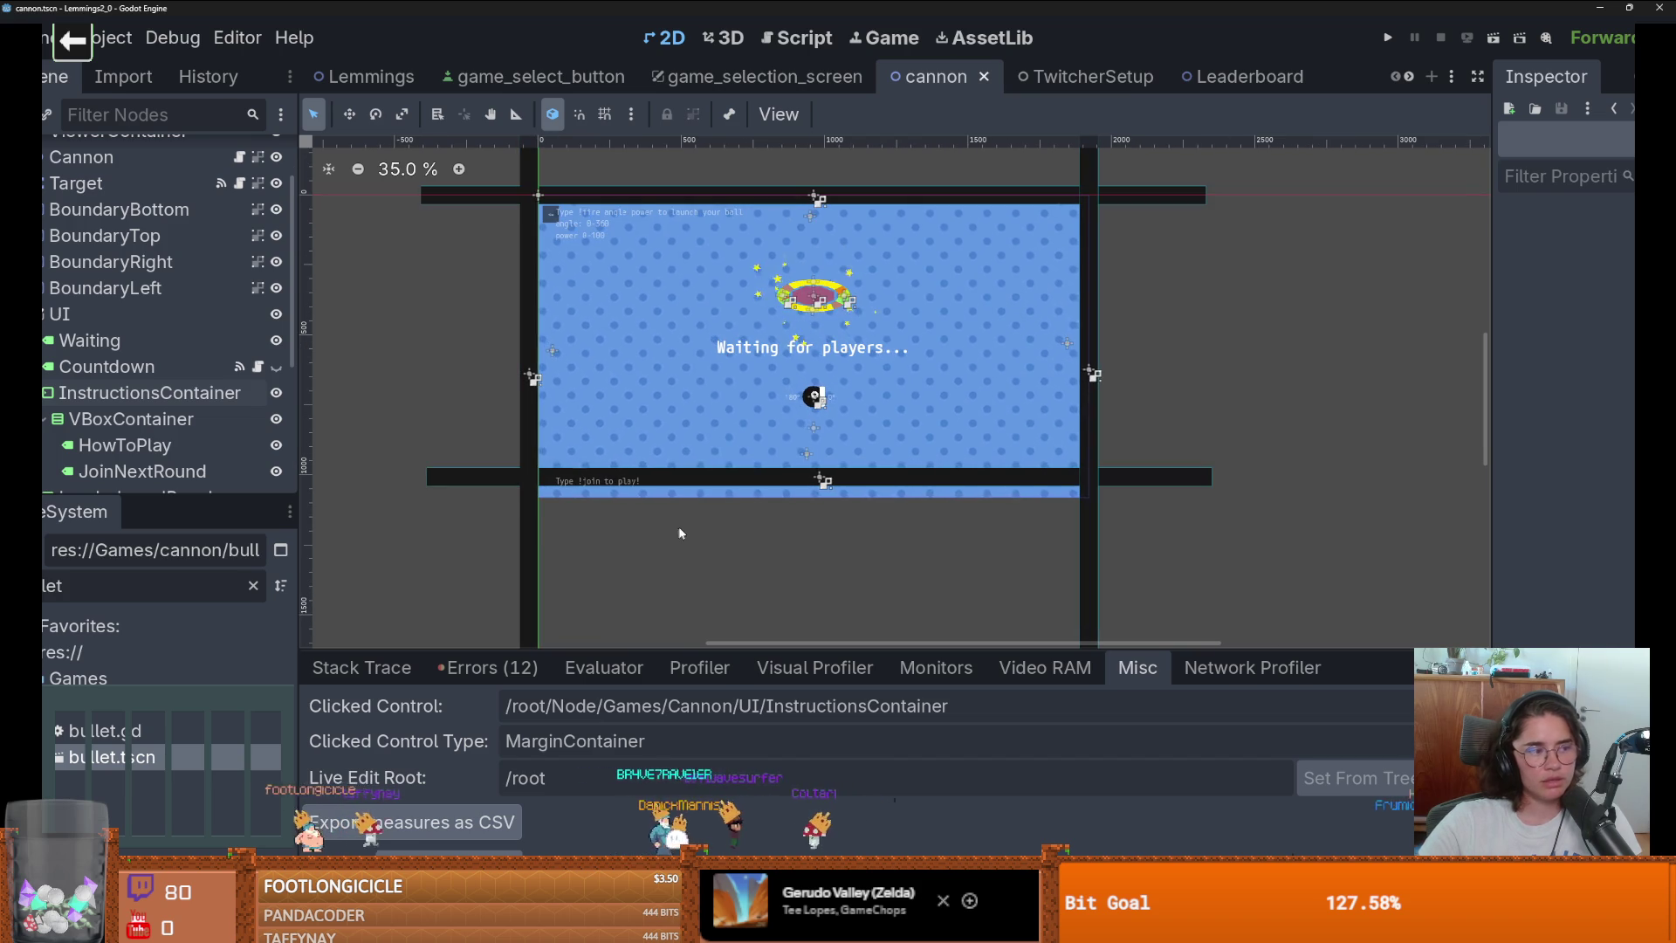
scroll(681, 530, up, 2)
scroll(681, 531, down, 3)
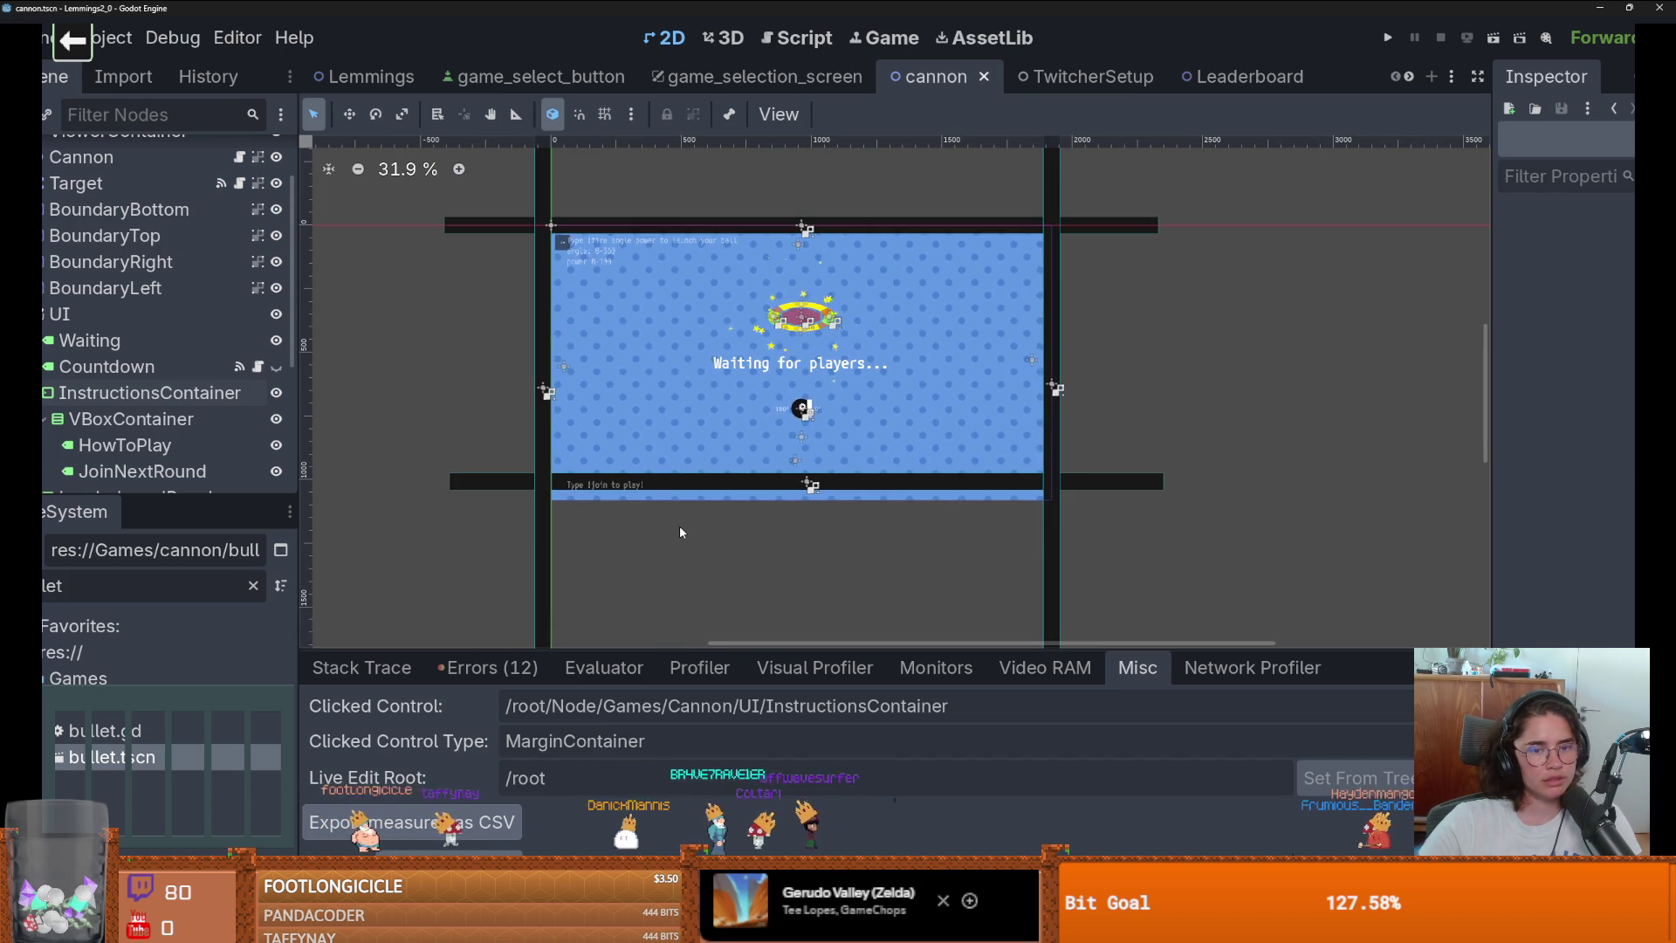
key(ctrl+s)
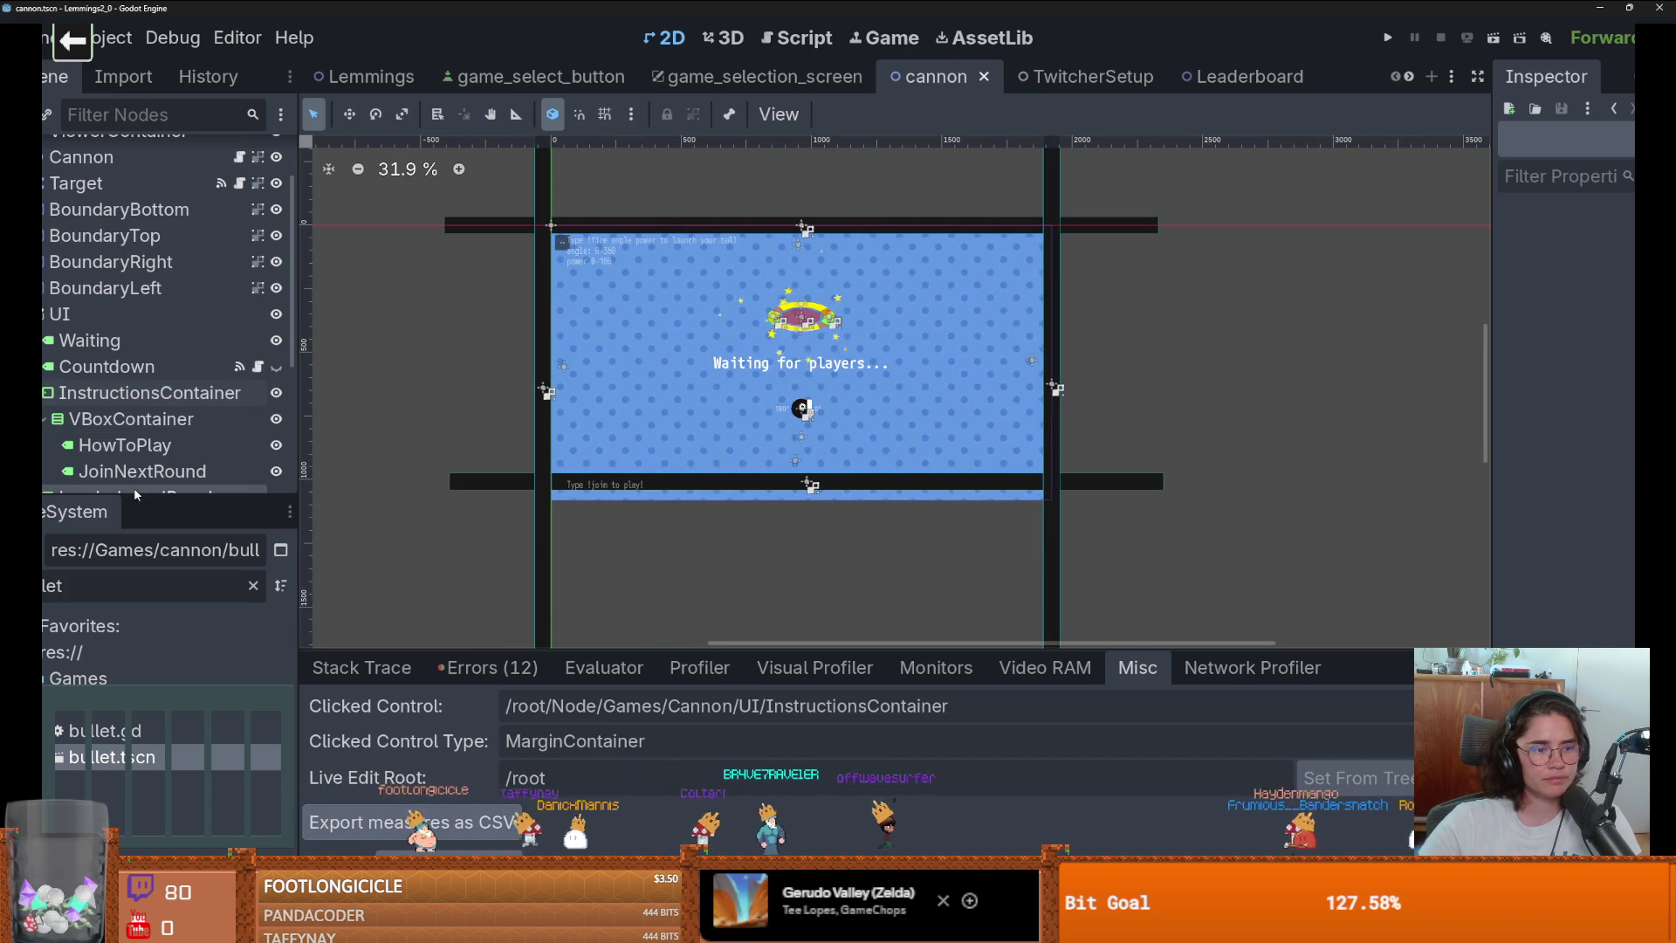
Enlarge the Scene dock and inspect the LeftBoundary, TopBoundary and RightBoundary markers.
drag(162, 497, 162, 630)
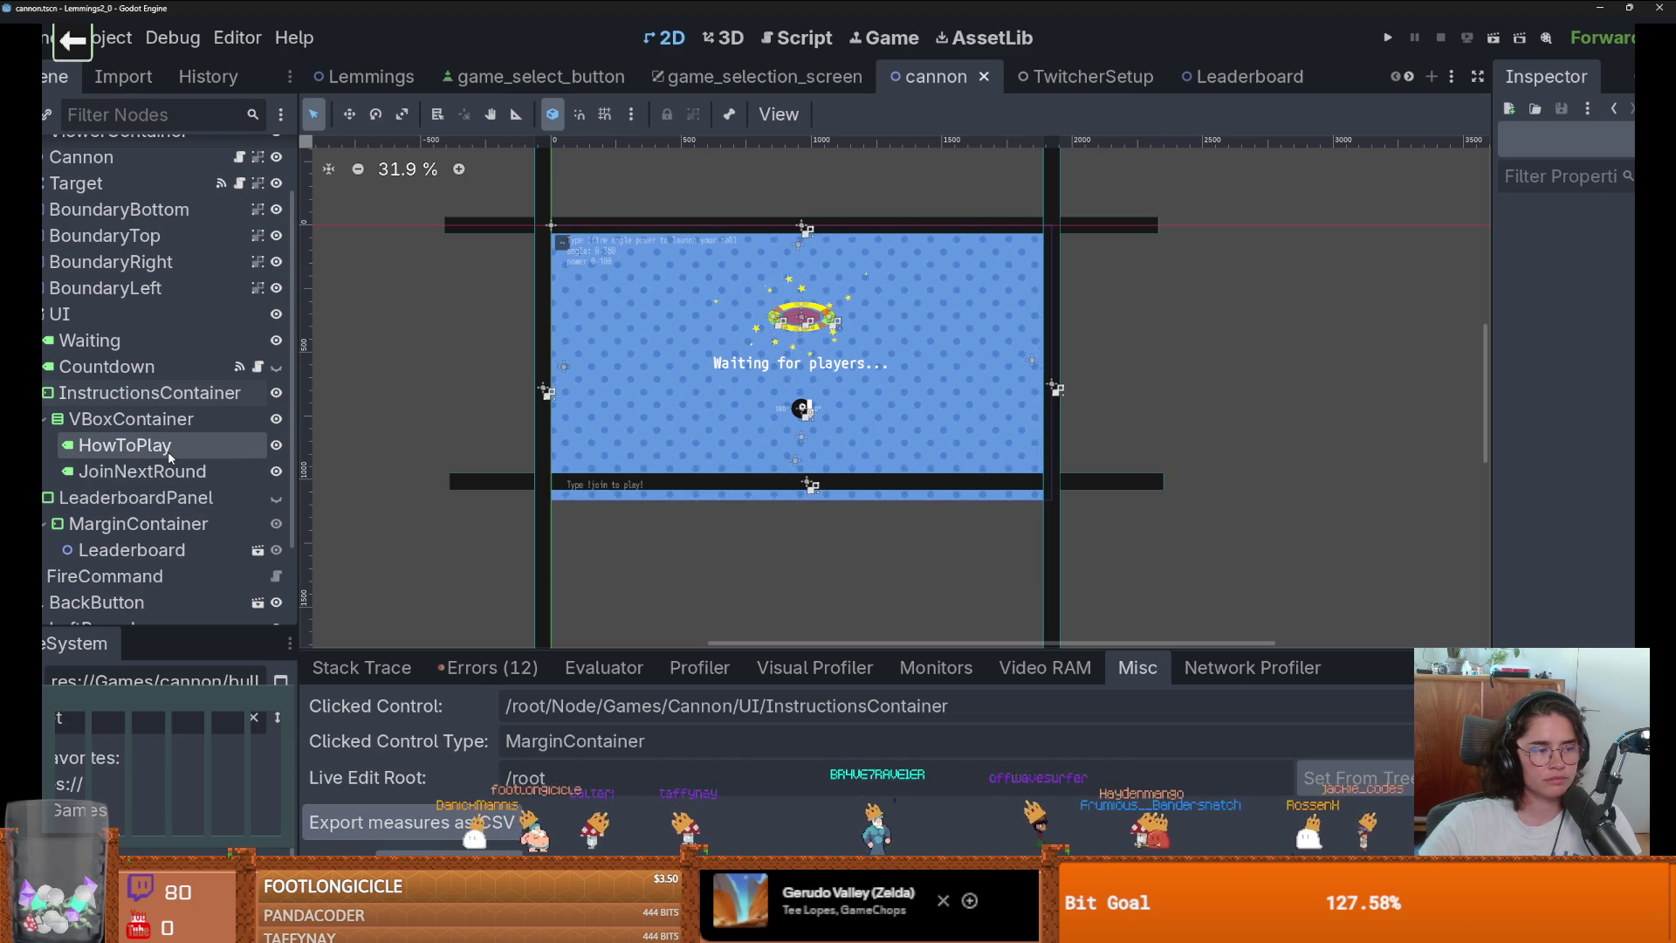
scroll(154, 487, up, 3)
scroll(154, 486, down, 7)
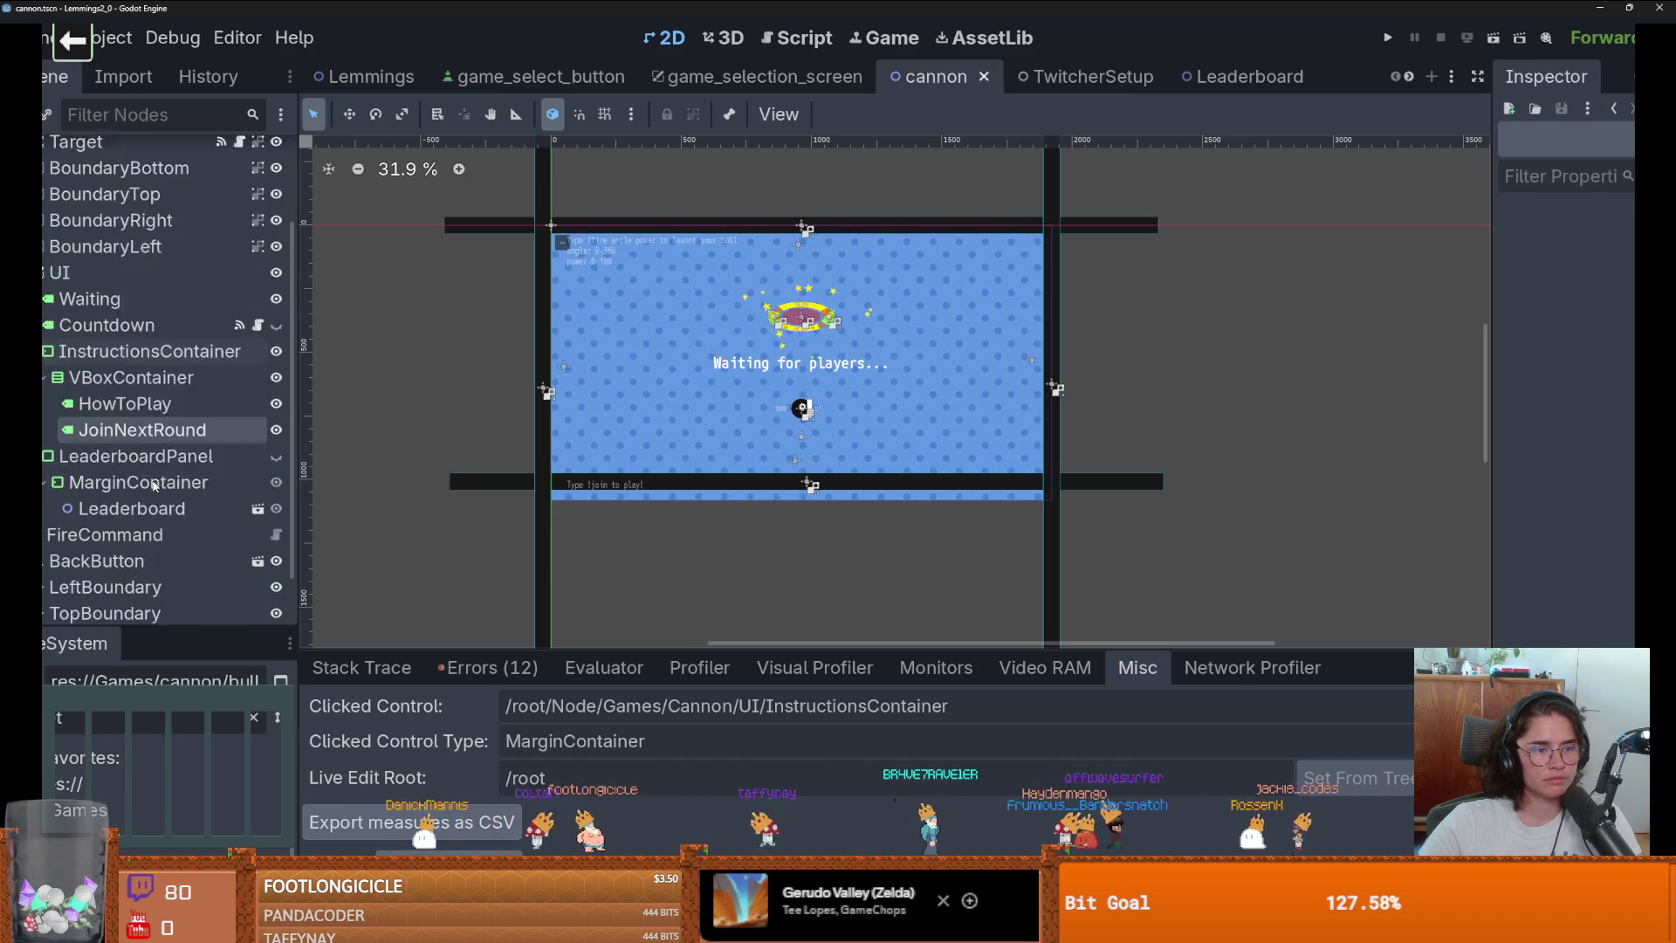
click(149, 524)
click(149, 551)
click(153, 578)
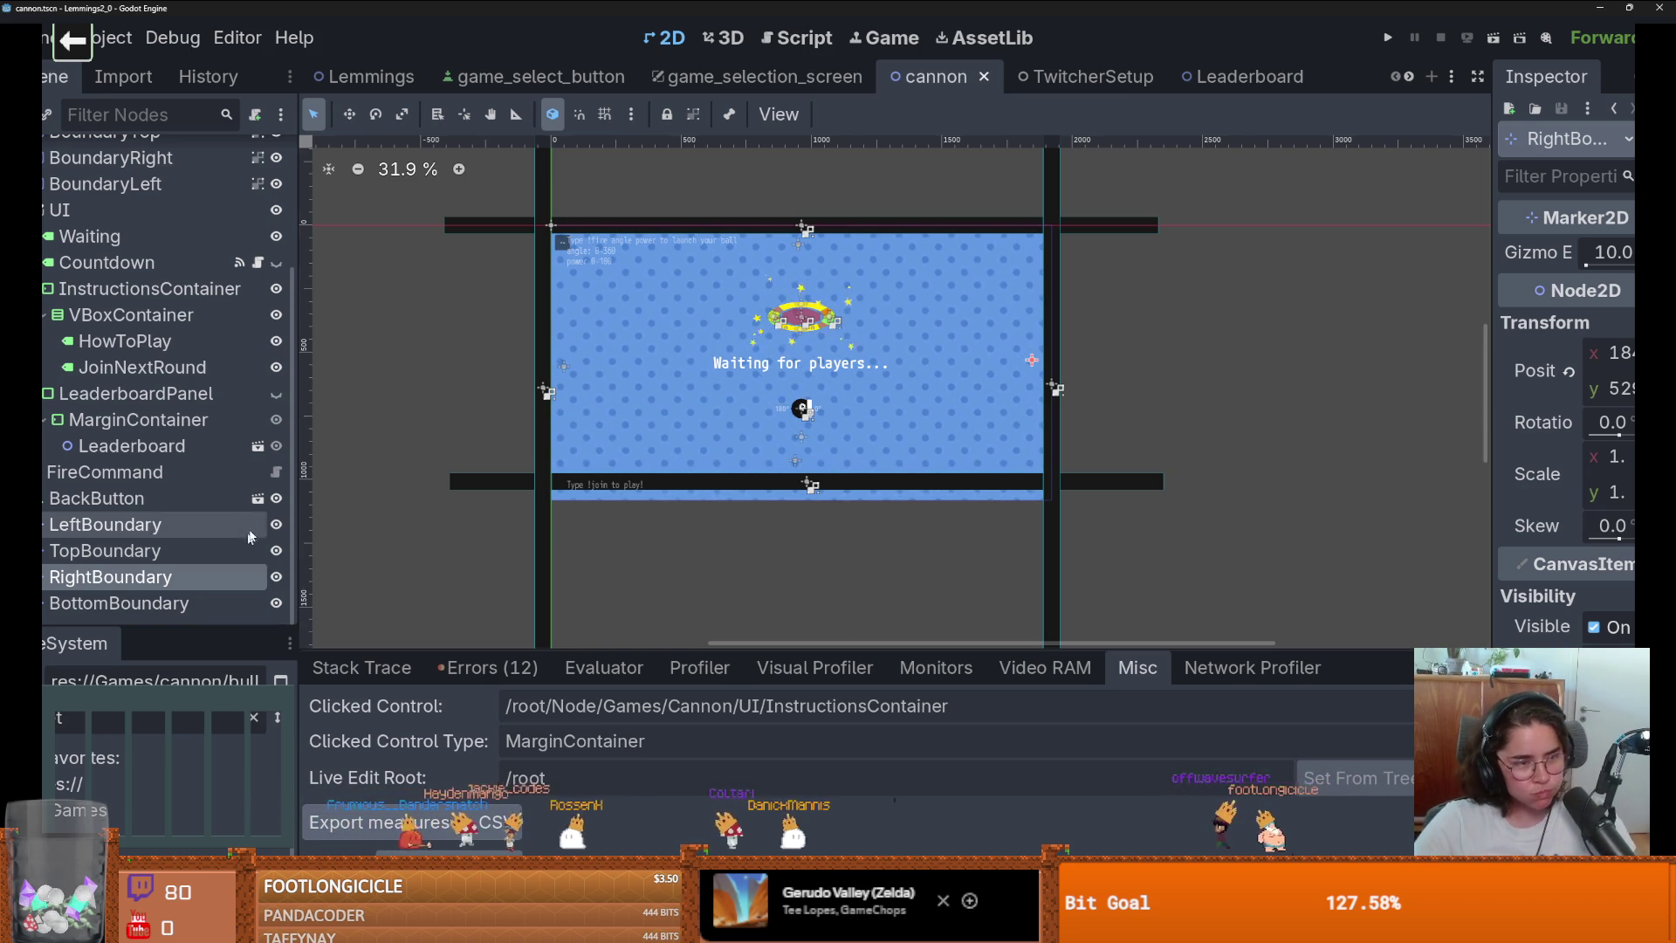
Switch to the game_selection_screen scene and save it.
click(838, 77)
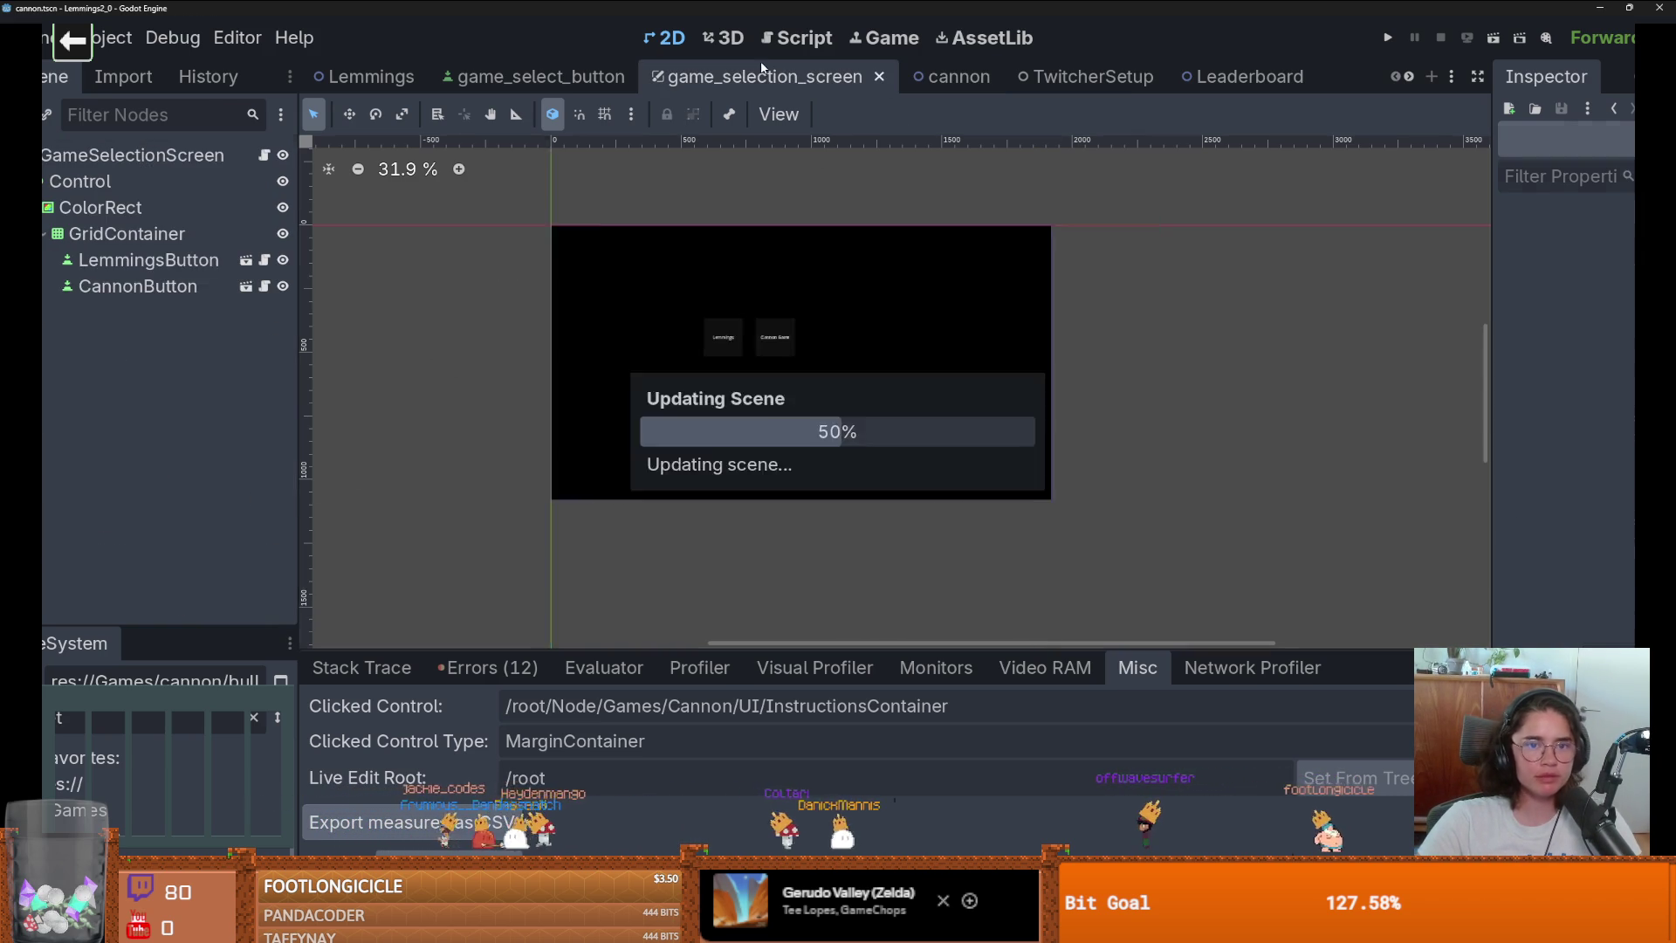
scroll(598, 363, down, 3)
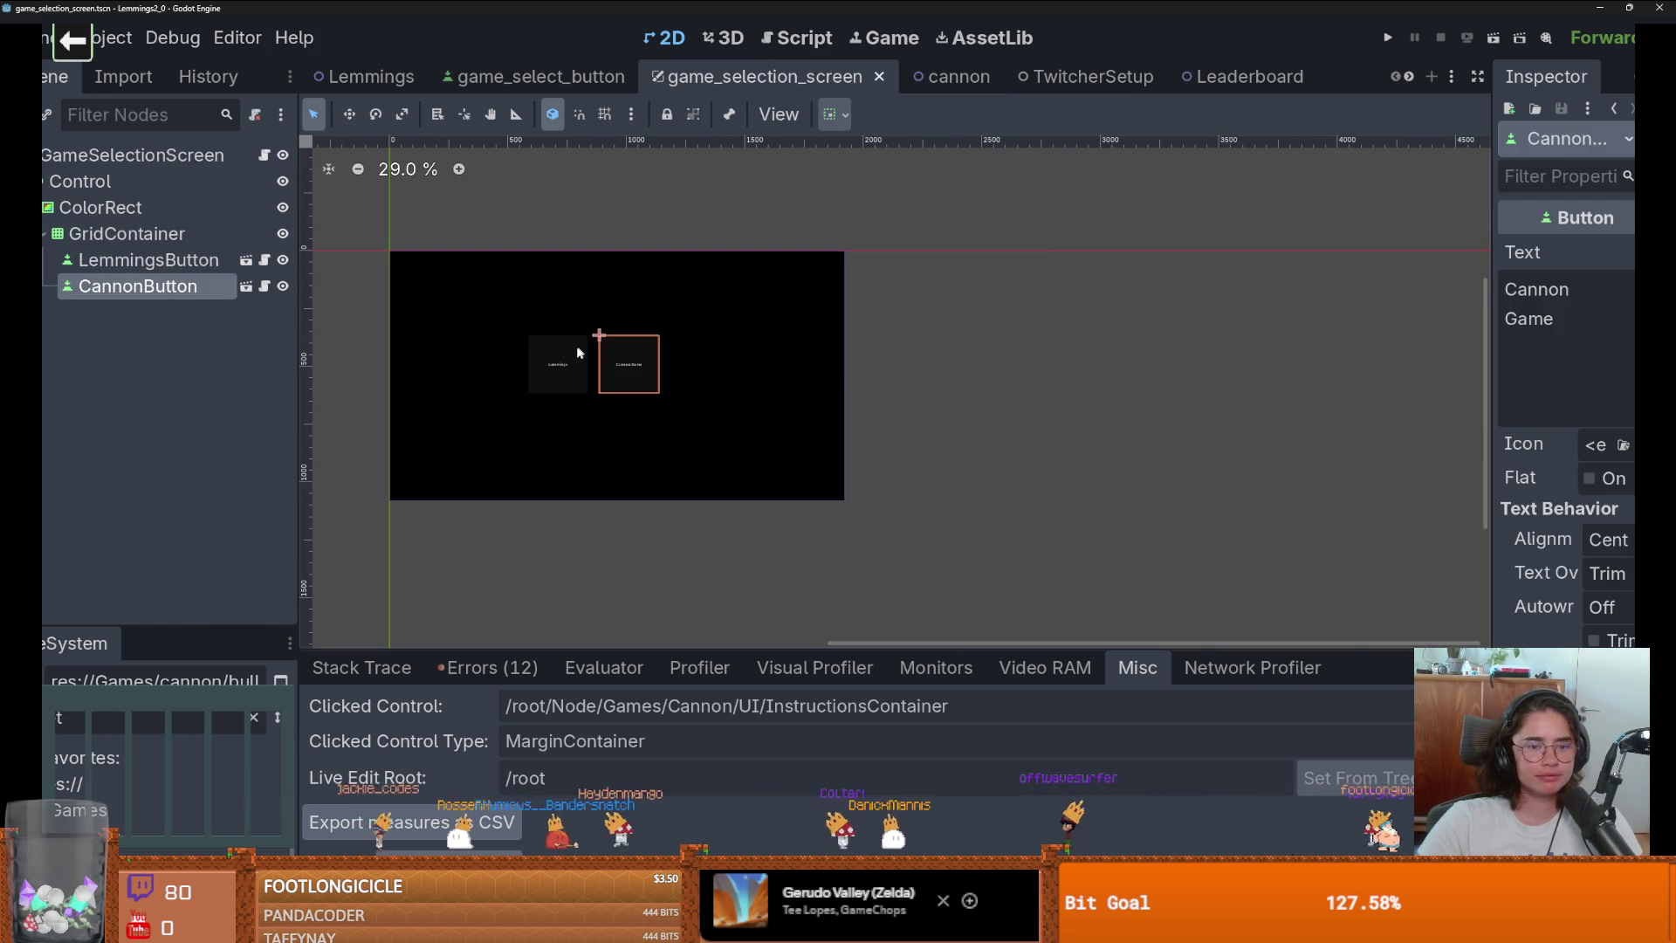
scroll(916, 416, up, 2)
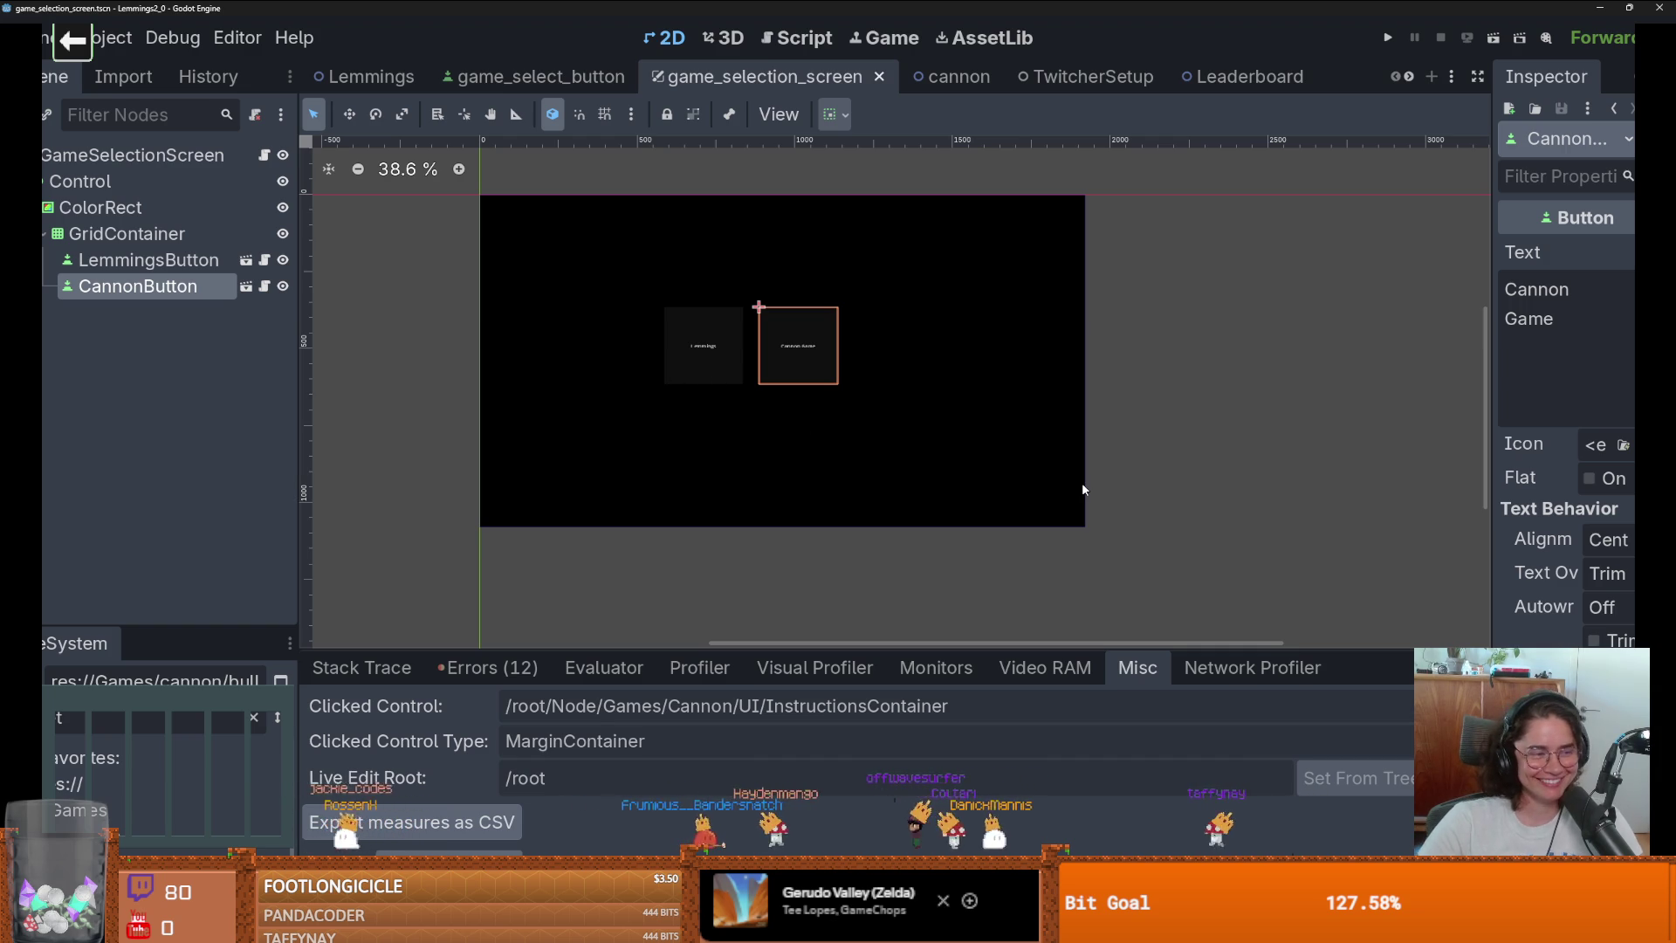
scroll(751, 430, down, 1)
key(ctrl+s)
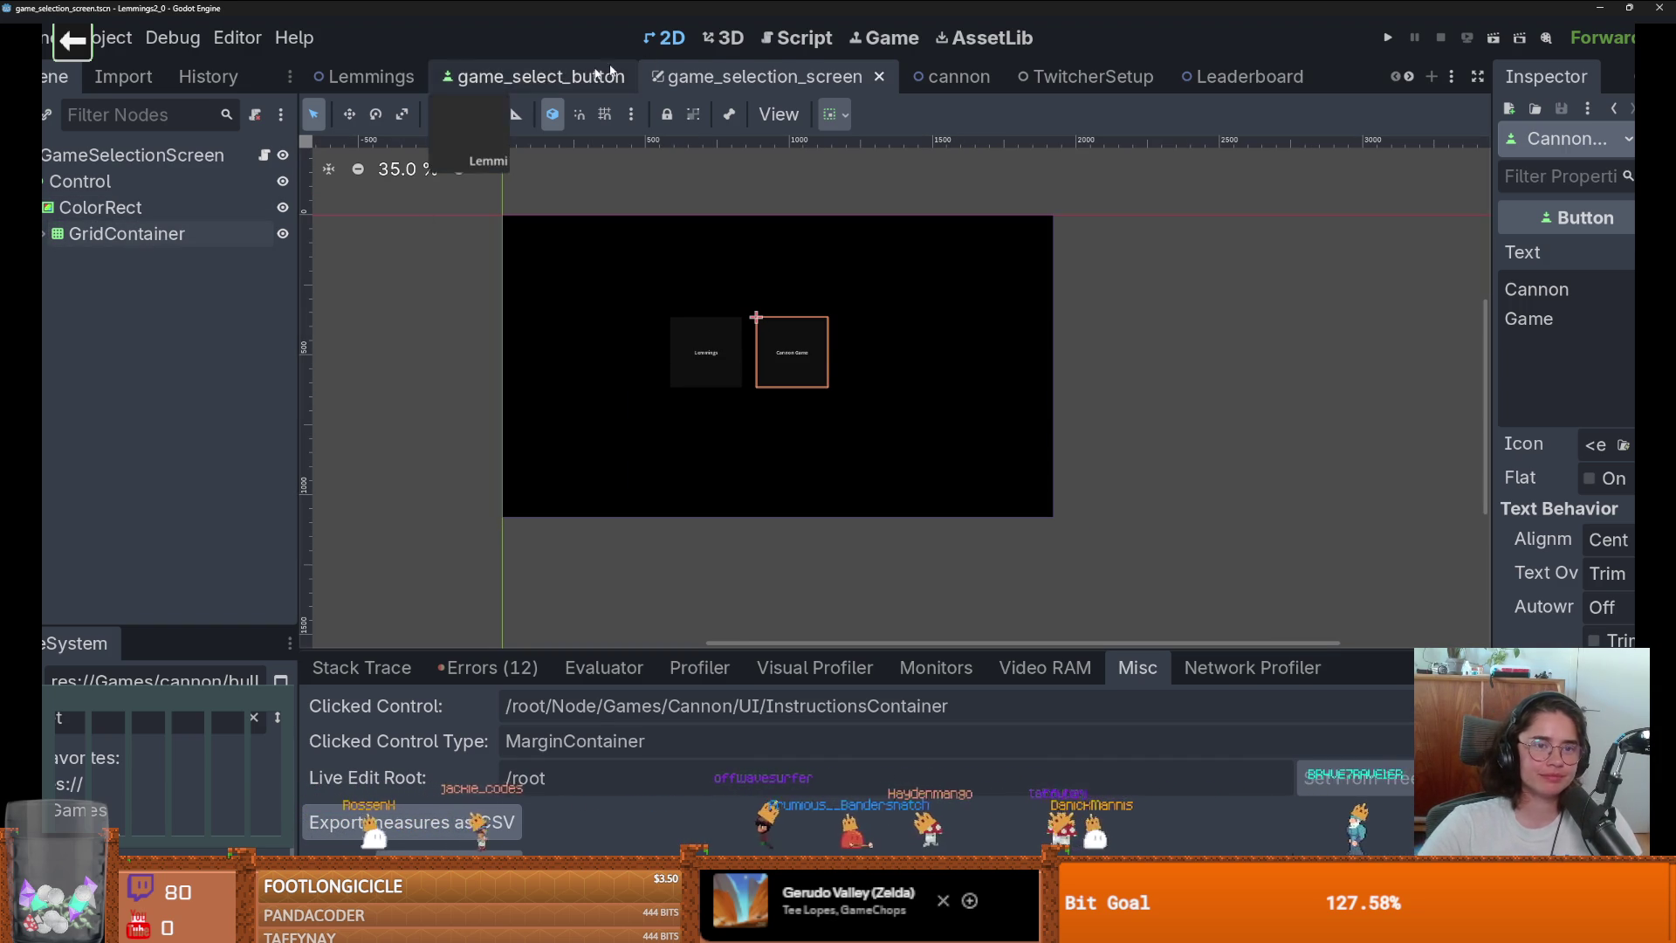
Open the Lemmings scene, pan across its level, and run the project.
click(471, 77)
click(388, 79)
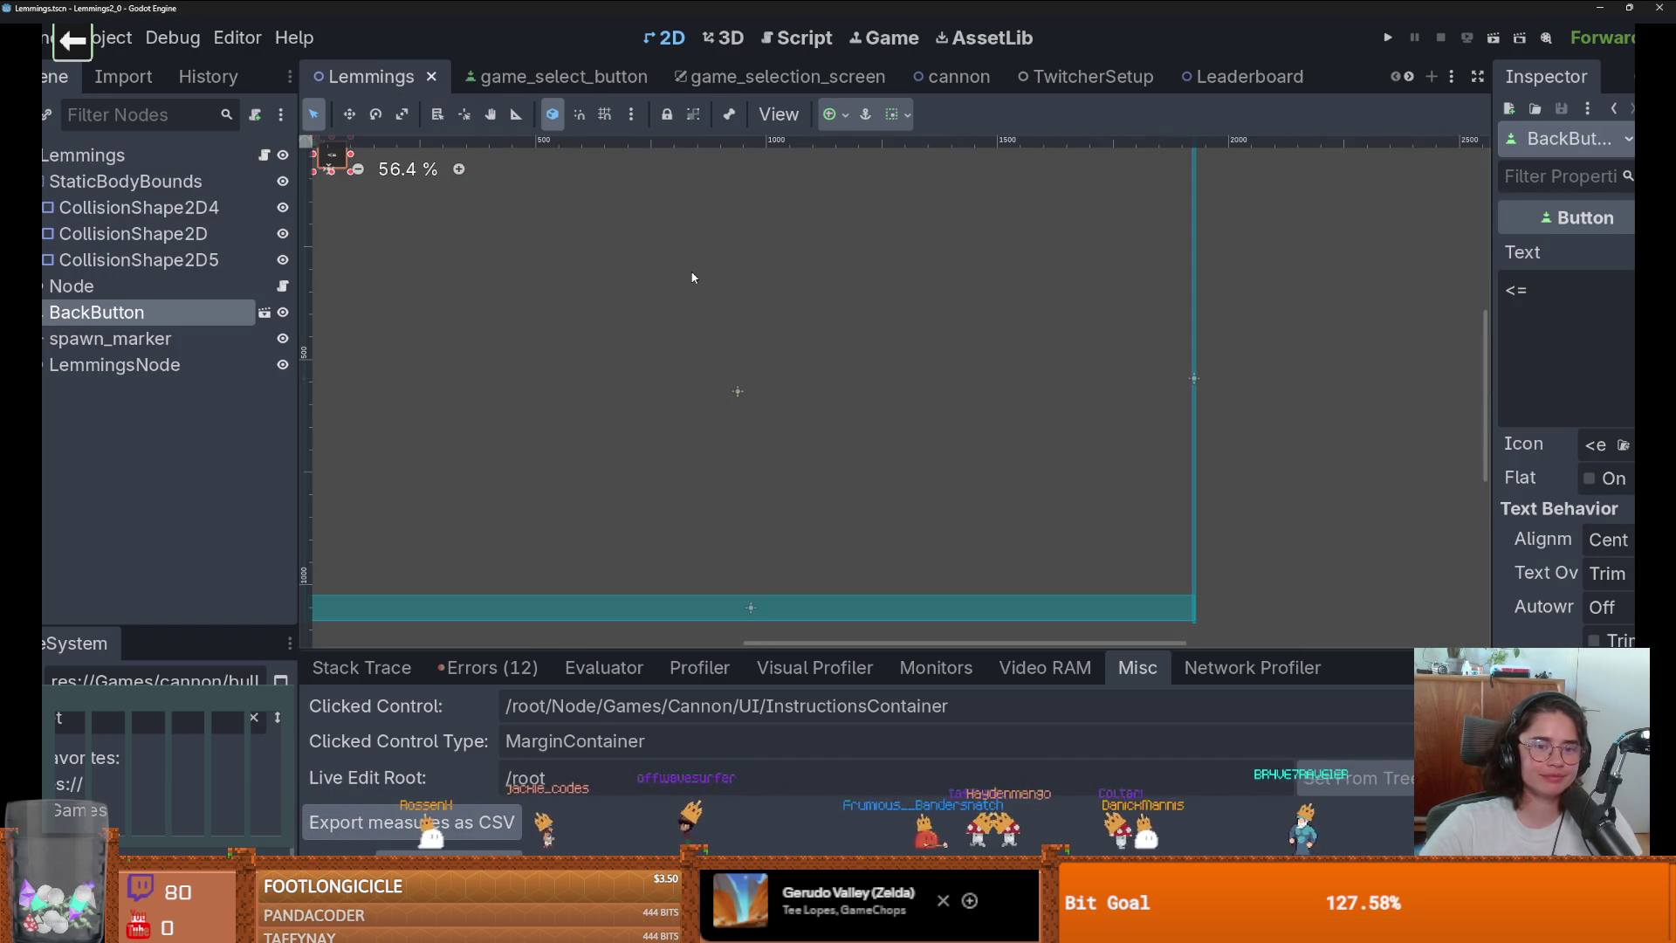
scroll(693, 273, down, 4)
scroll(717, 305, up, 1)
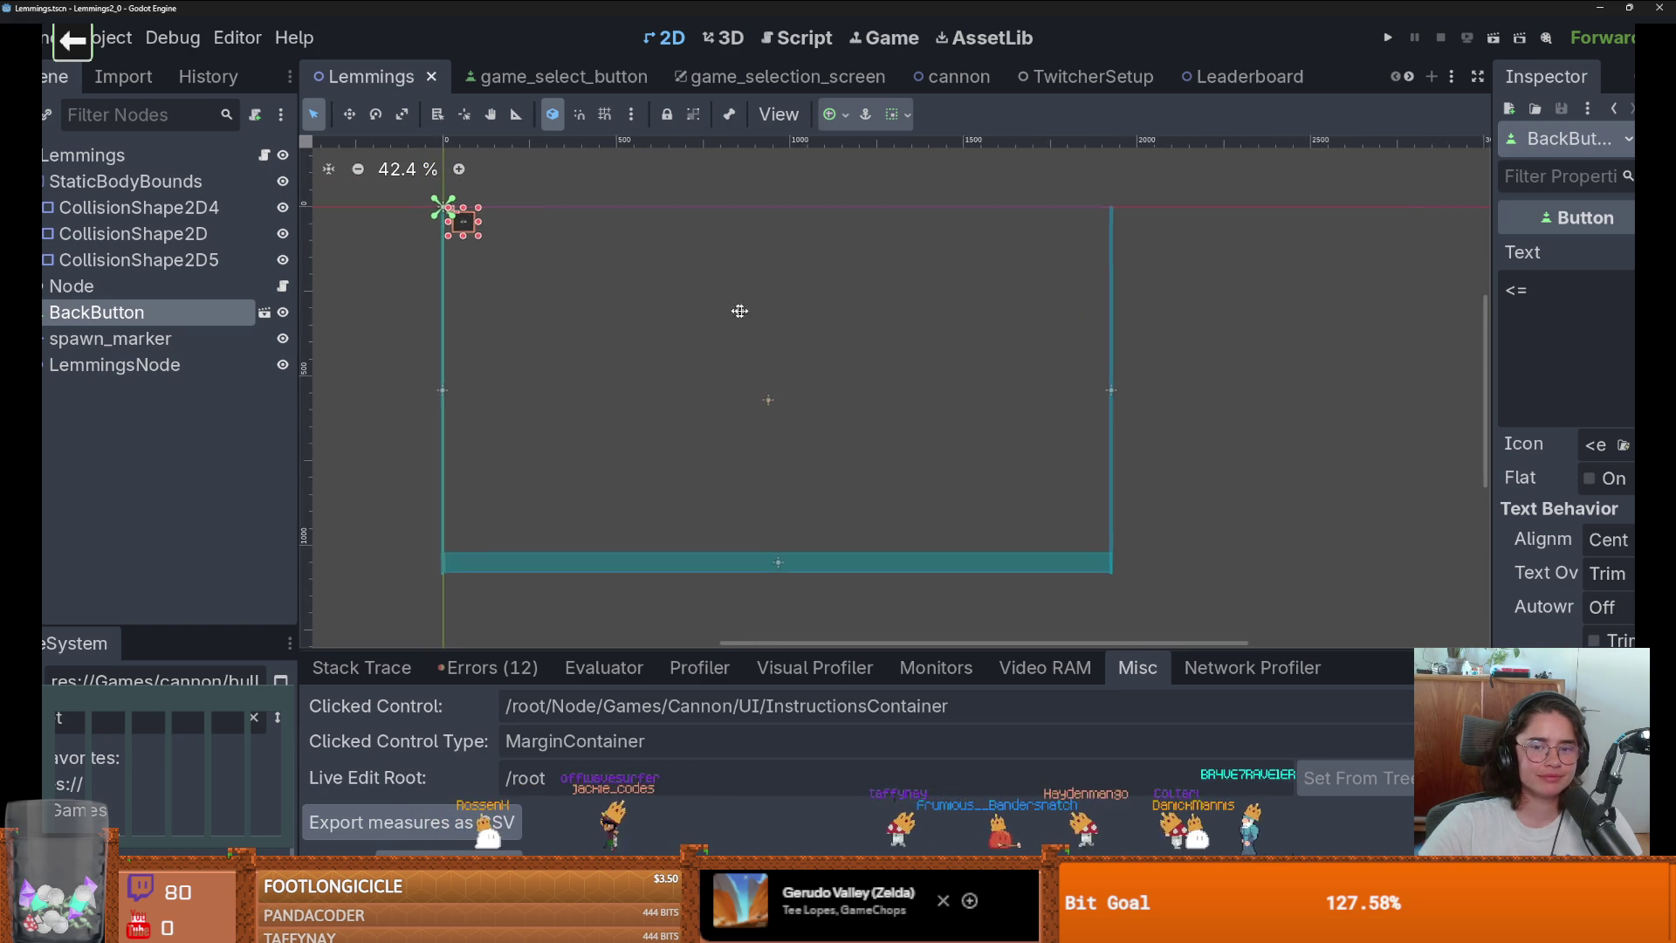
scroll(785, 310, up, 1)
drag(785, 310, 865, 317)
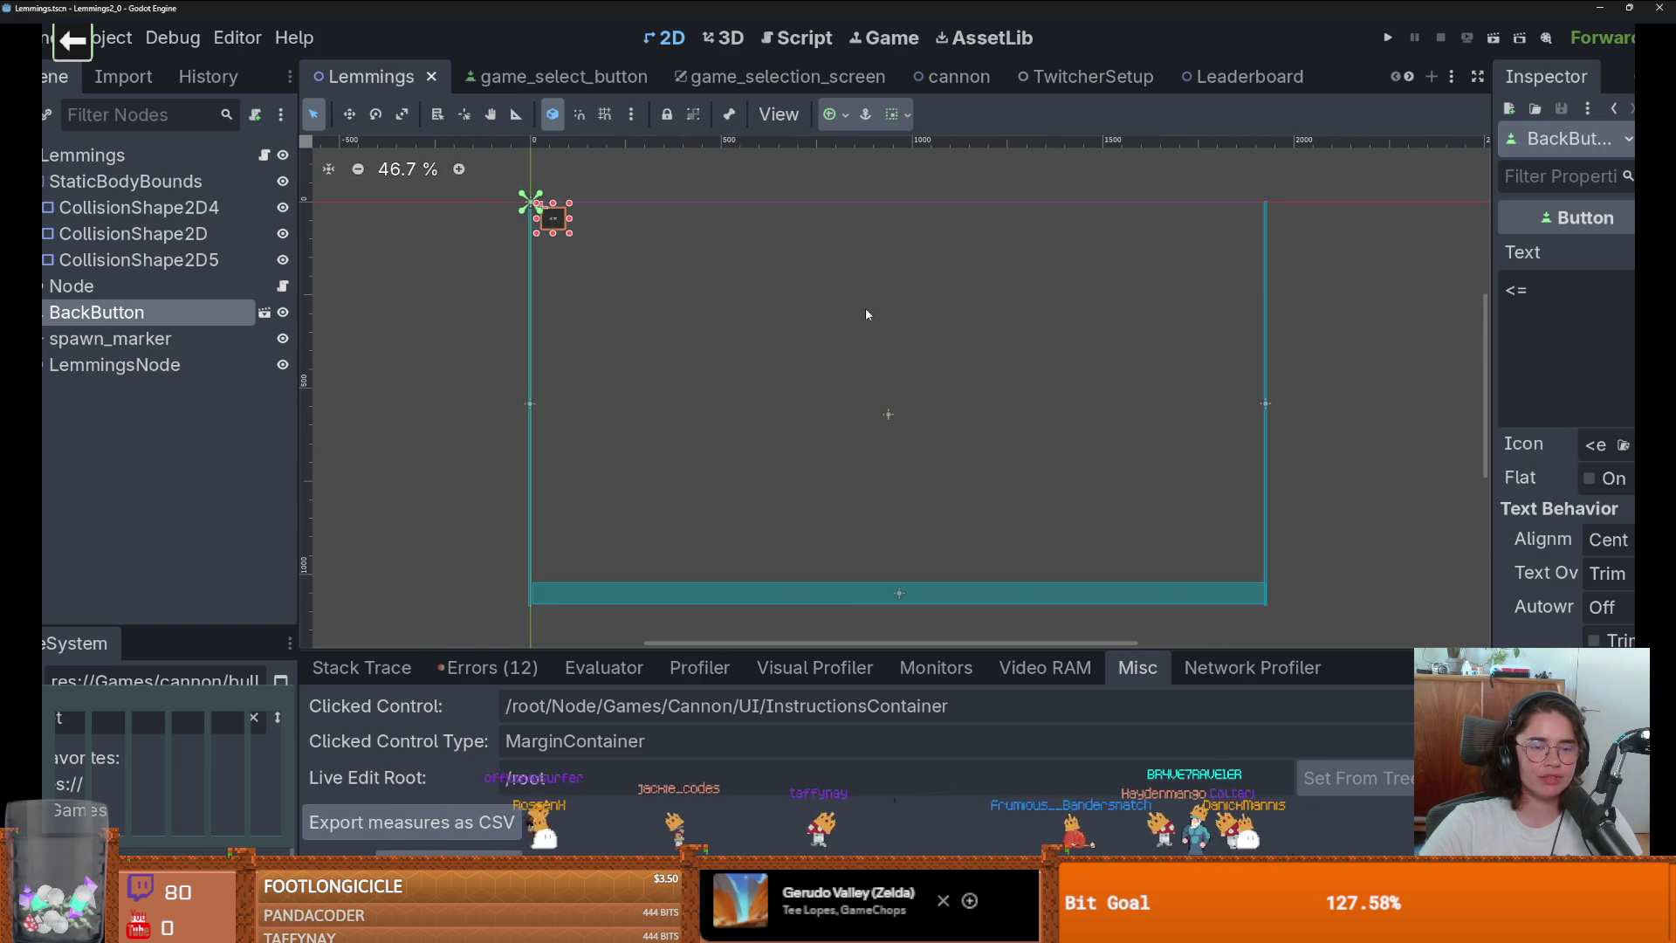
mouse_move(886, 7)
mouse_down()
mouse_move(802, 278)
mouse_move(925, 4)
mouse_up()
click(1411, 38)
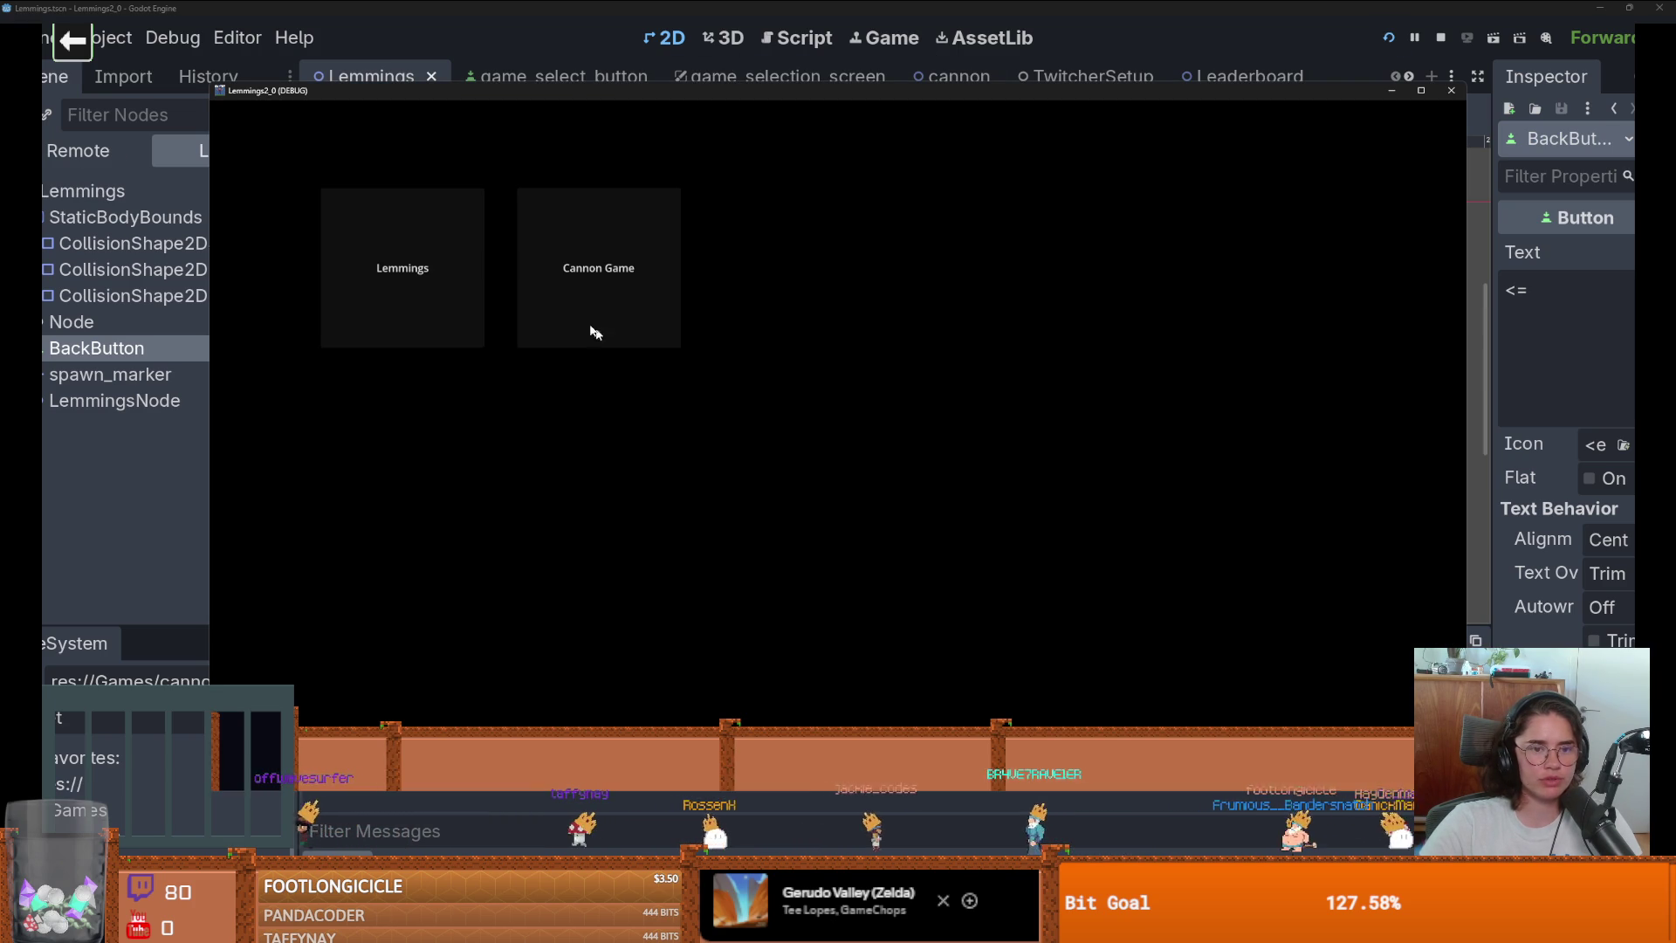
Enter the Cannon Game from the hub, check the Debugger's Misc tab, and return to the cannon scene.
click(584, 285)
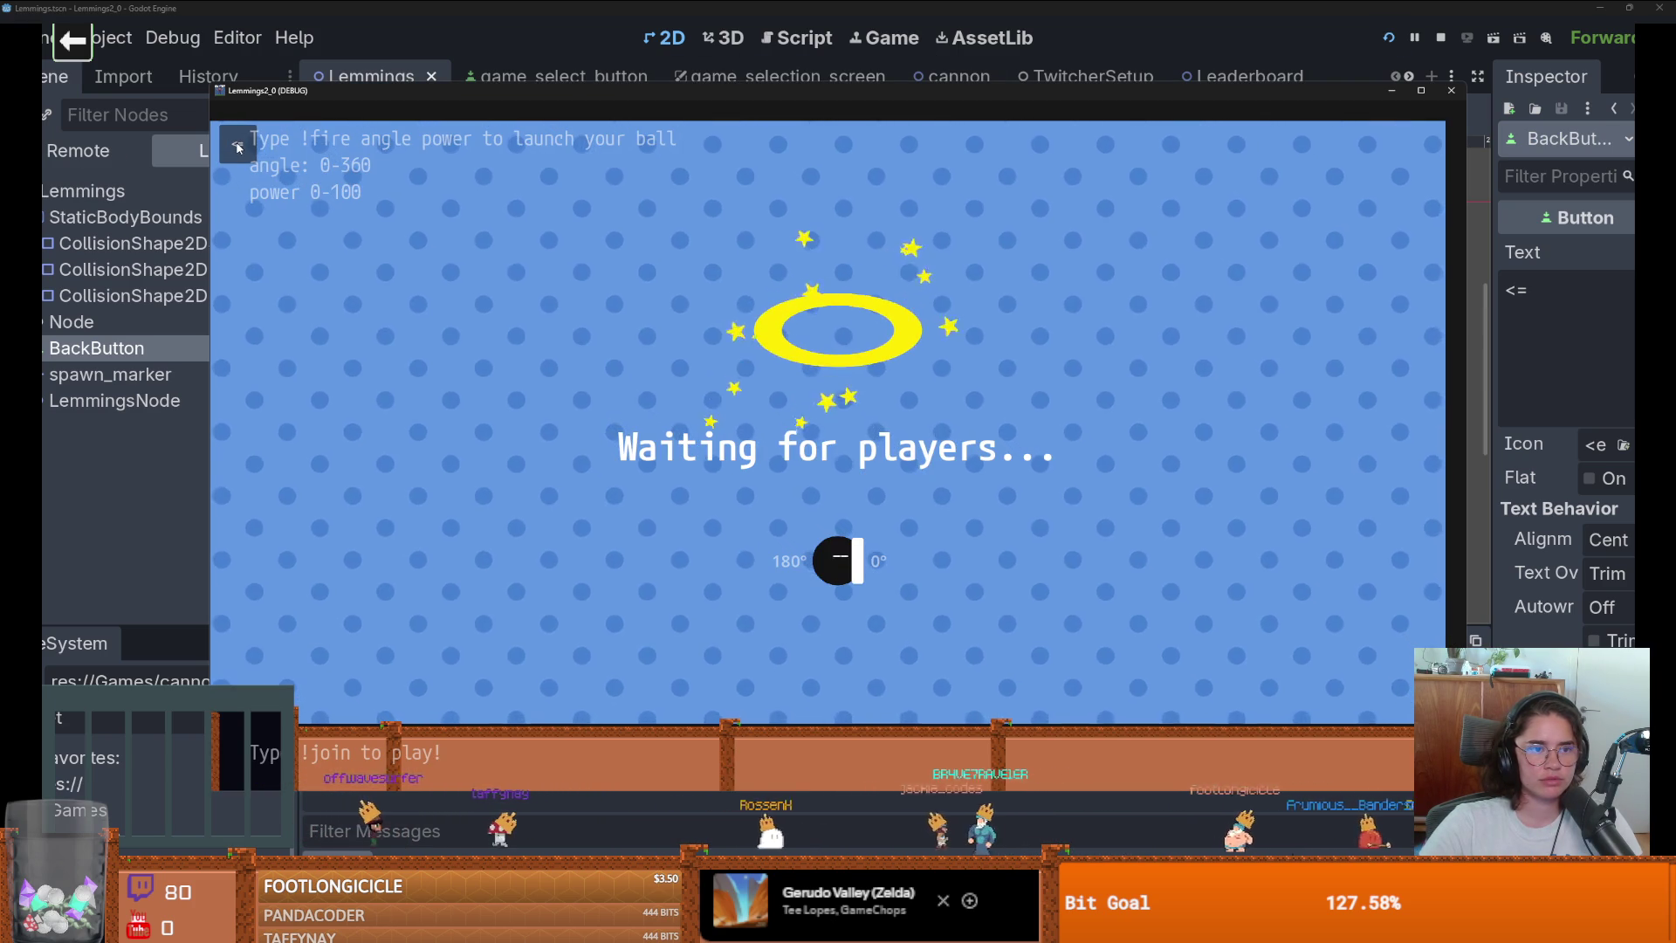
click(506, 820)
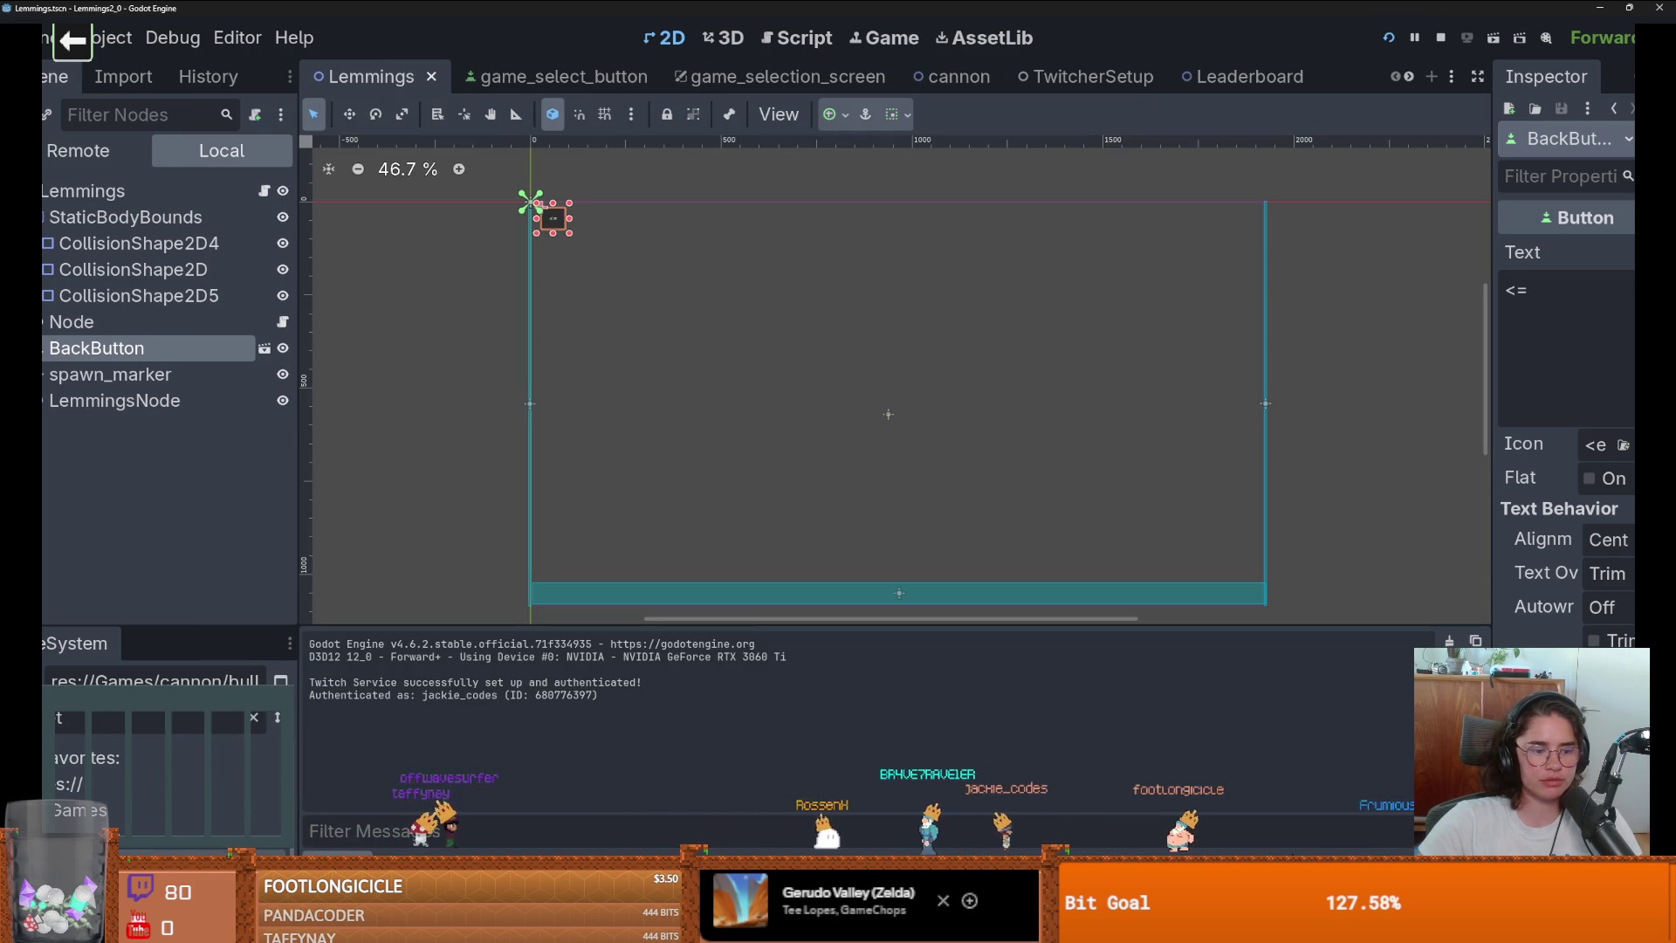
click(410, 862)
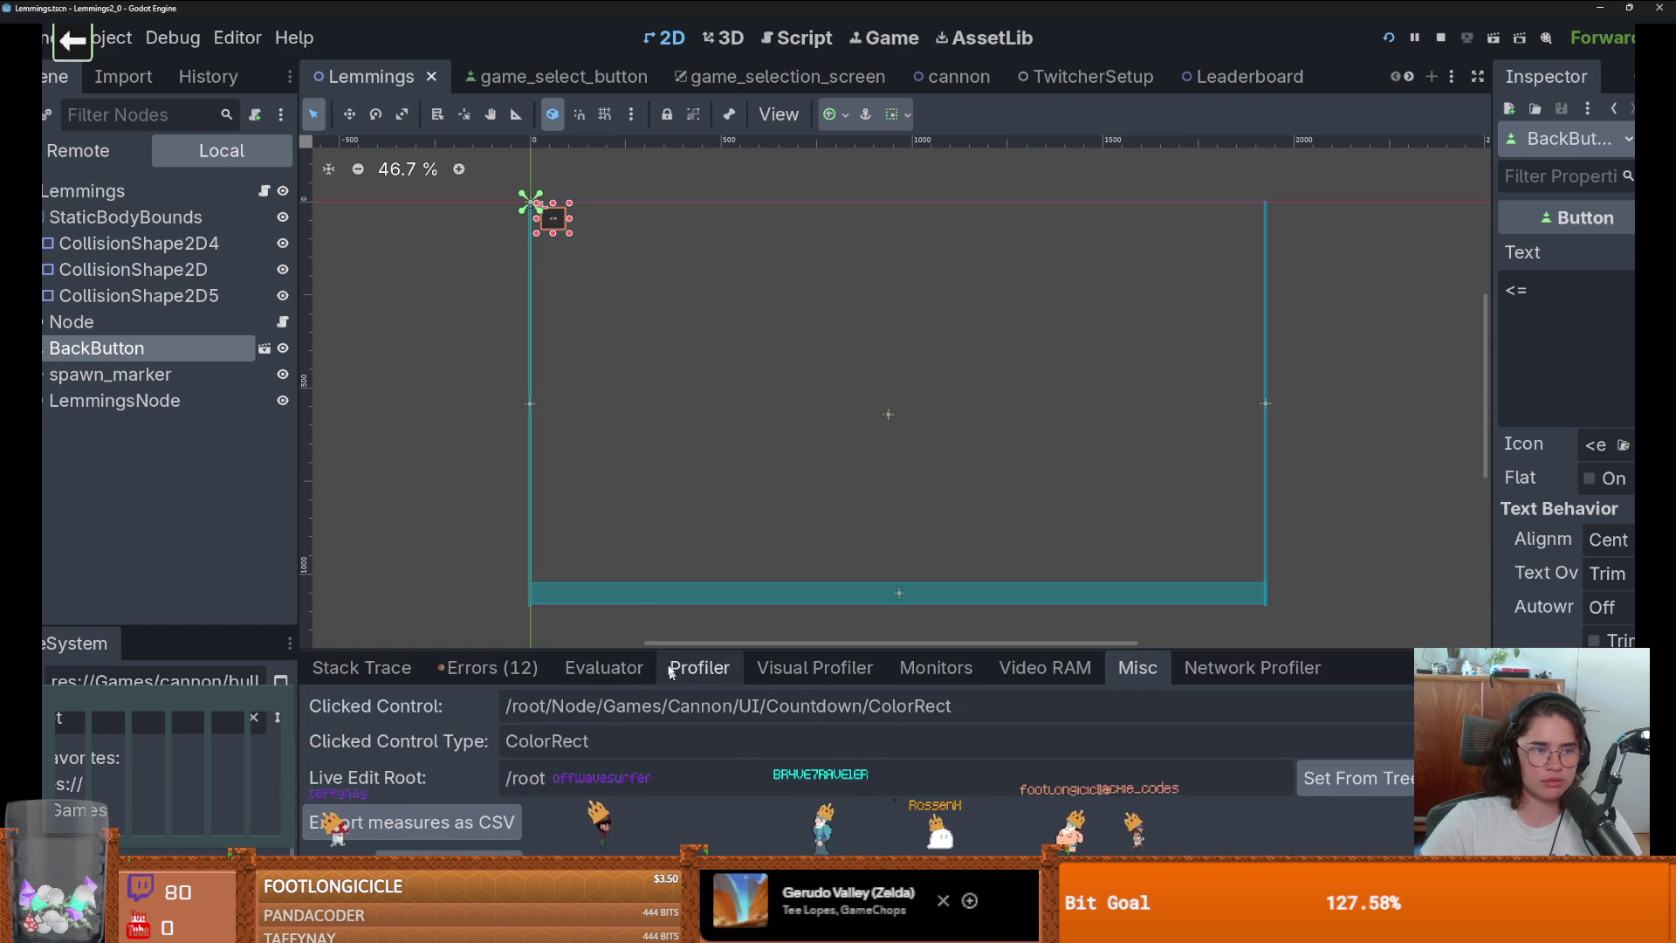
mouse_move(100, 347)
mouse_down()
mouse_move(1021, 113)
mouse_move(925, 105)
mouse_move(262, 262)
mouse_move(70, 364)
mouse_up()
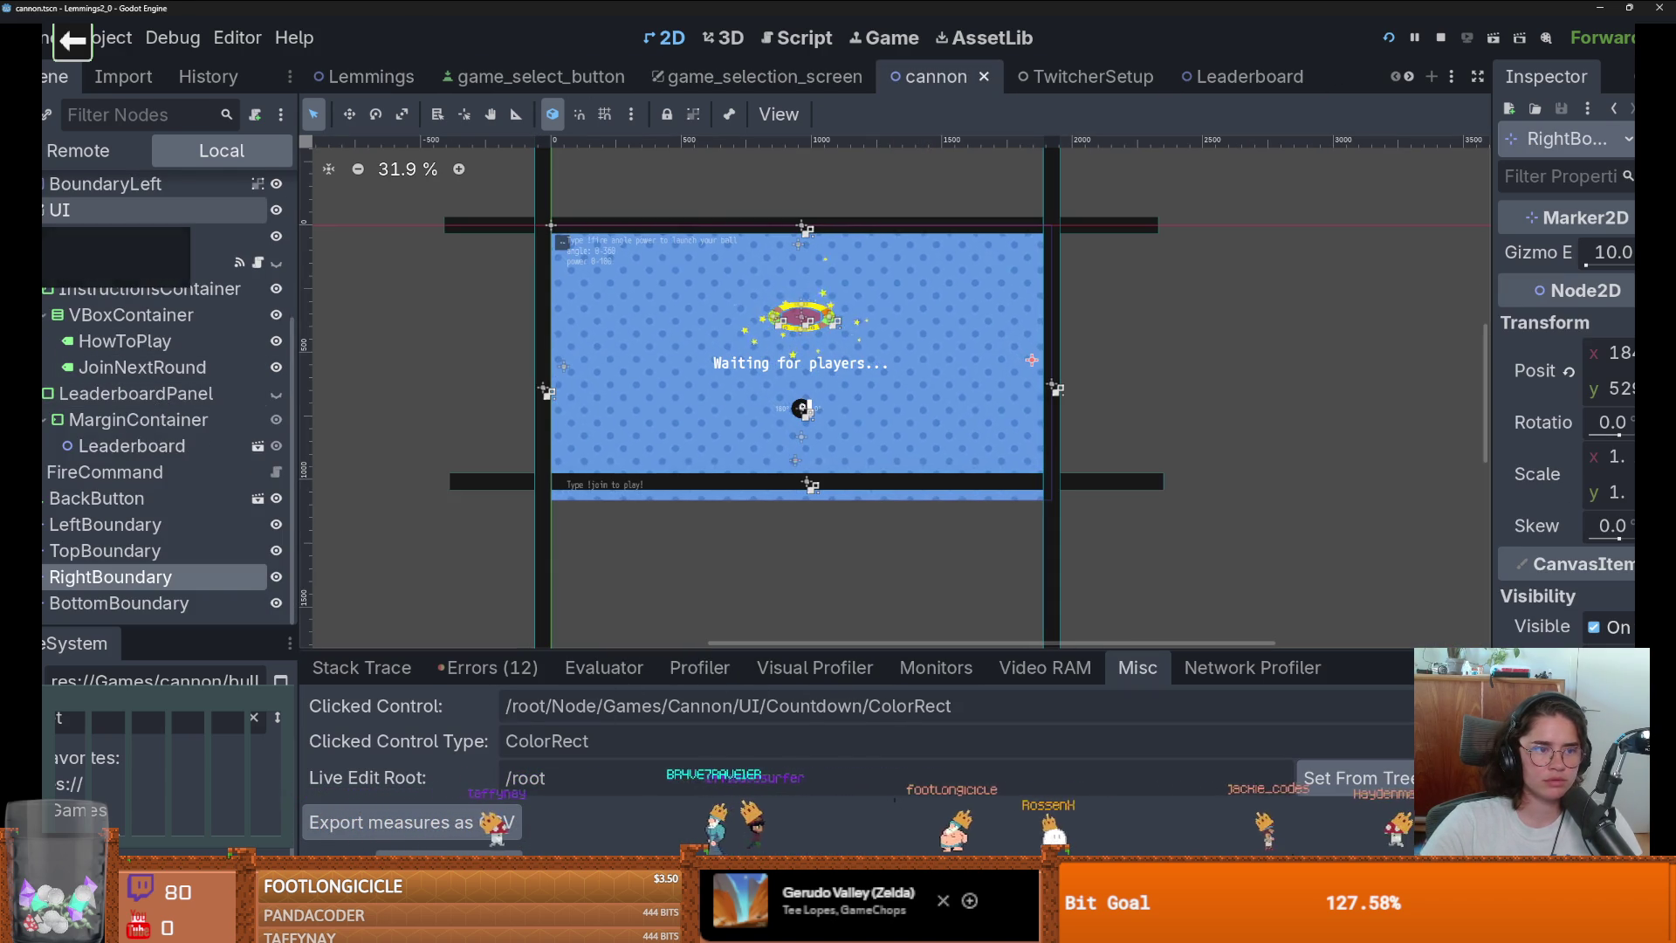
Multi-select the UI nodes from Waiting onward, leaving Leaderboard out of the selection.
click(139, 245)
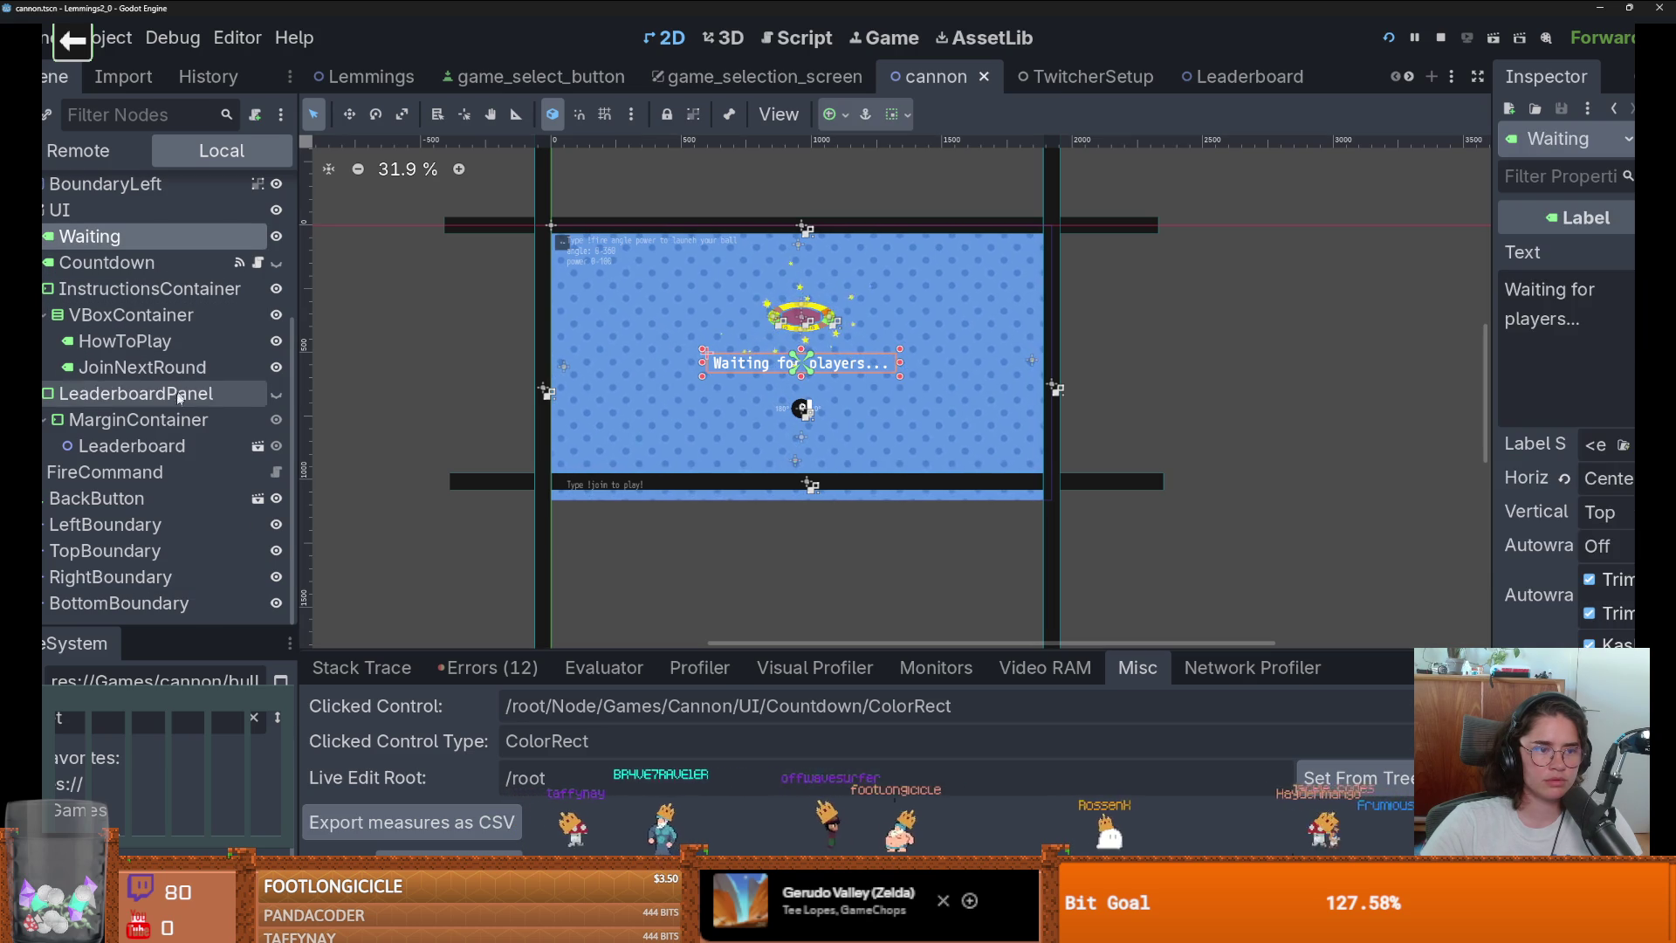
shift+click(168, 446)
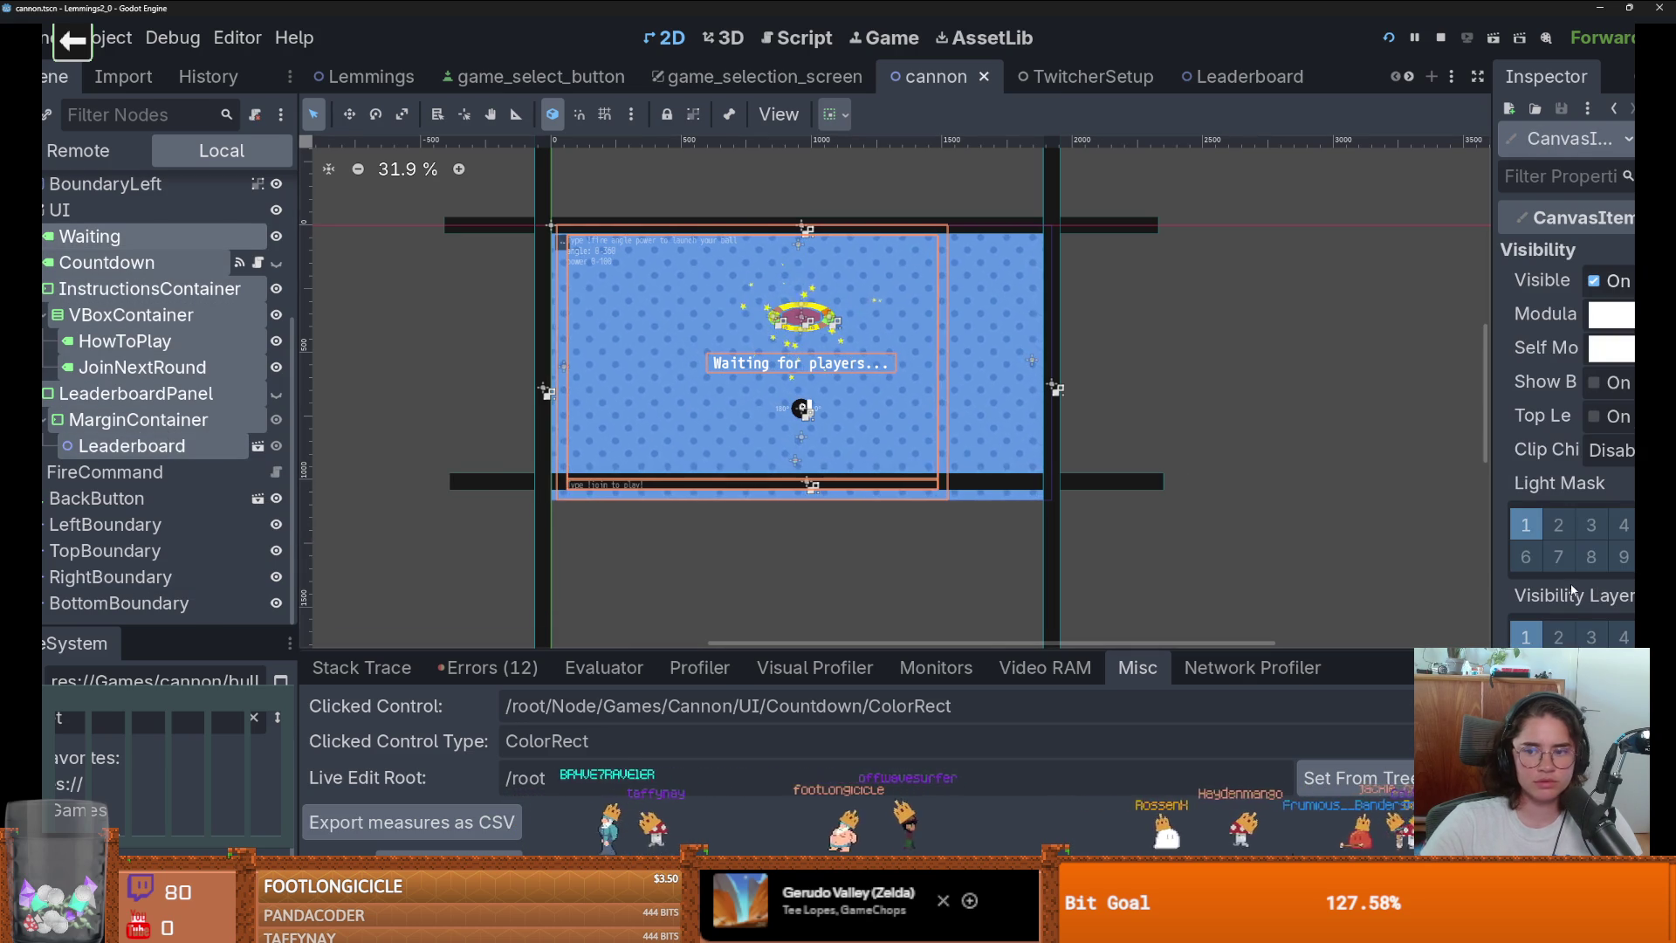
drag(1493, 573, 1091, 572)
scroll(1398, 616, down, 5)
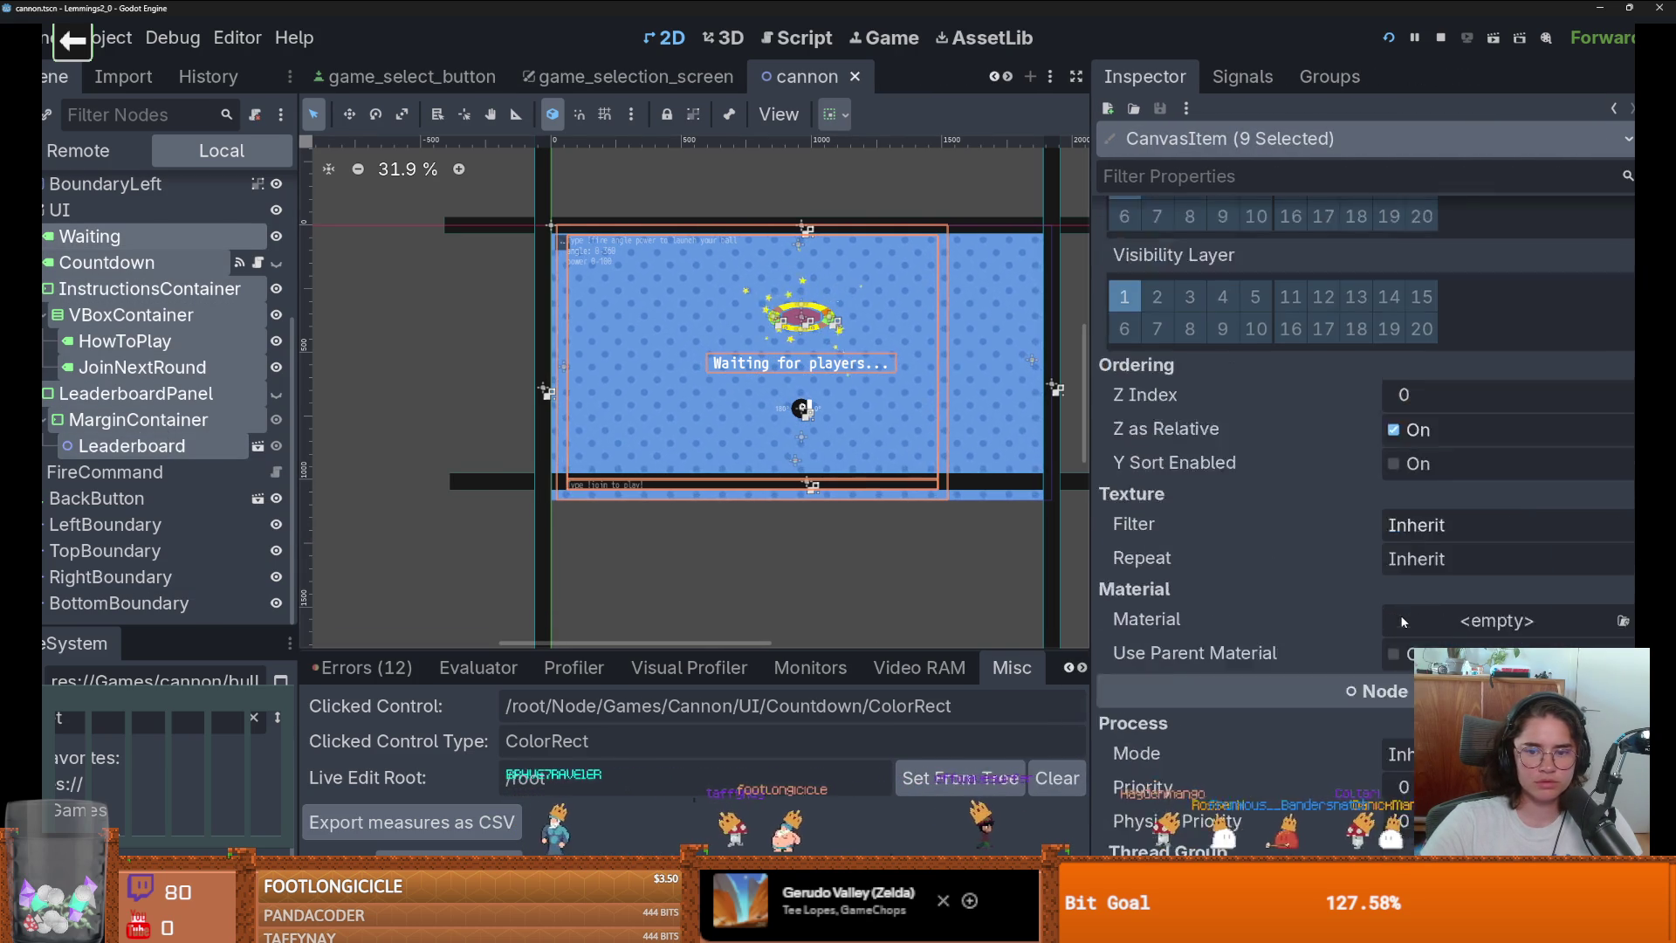
scroll(1370, 539, up, 5)
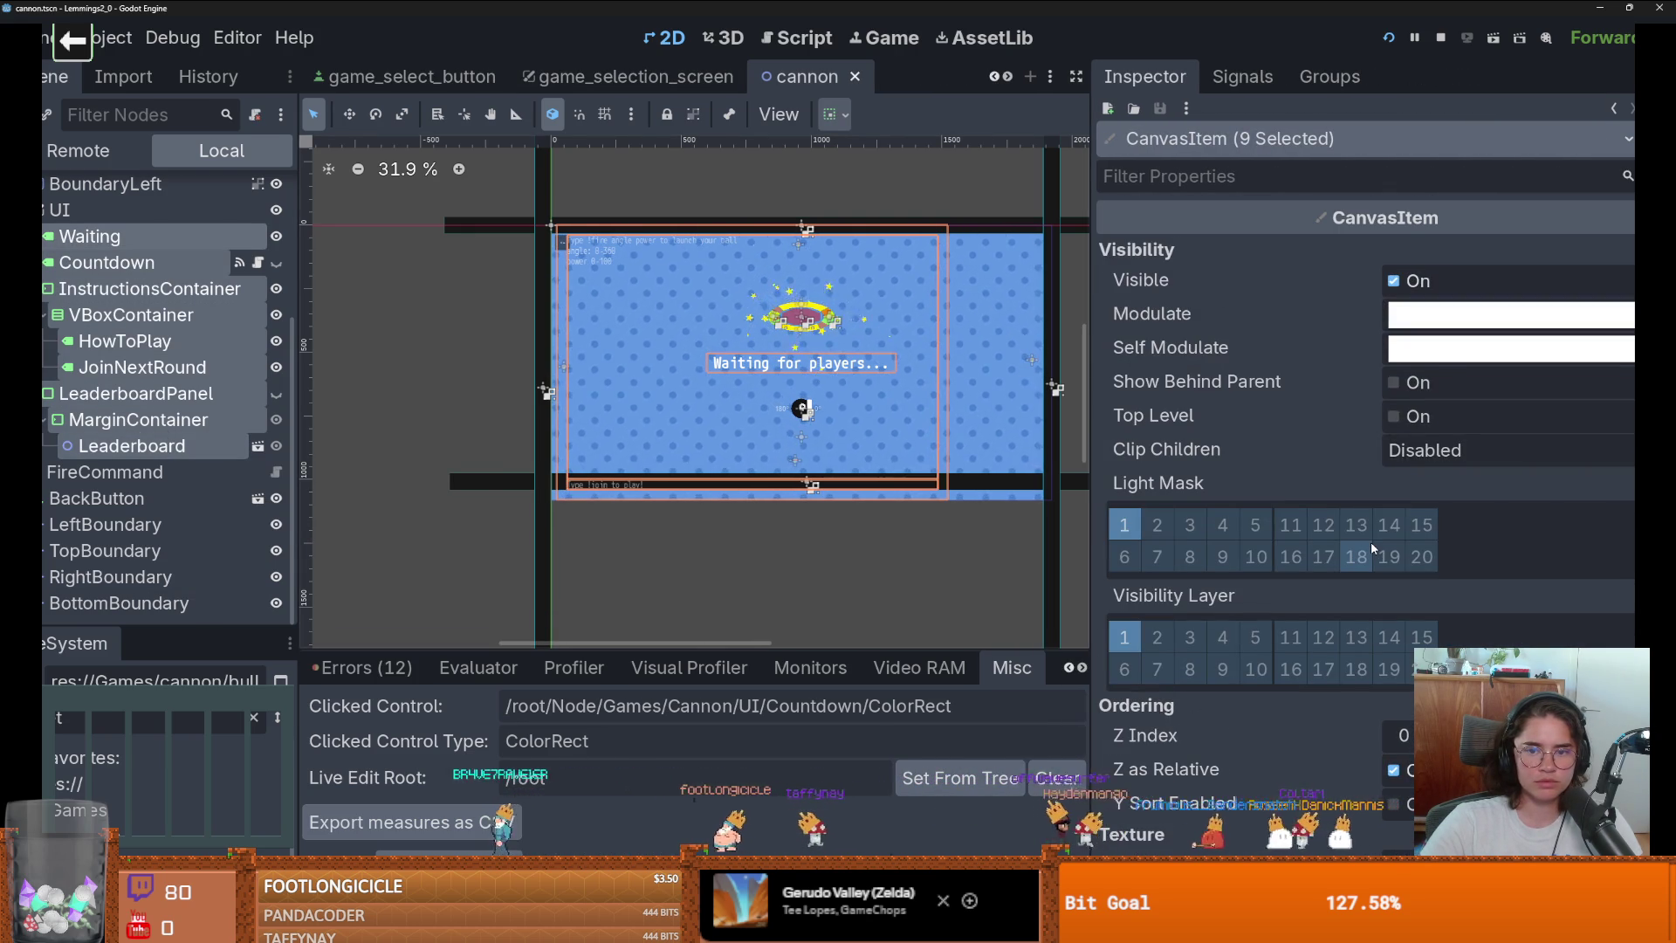
scroll(1370, 541, down, 2)
scroll(1370, 541, down, 6)
scroll(1370, 541, down, 1)
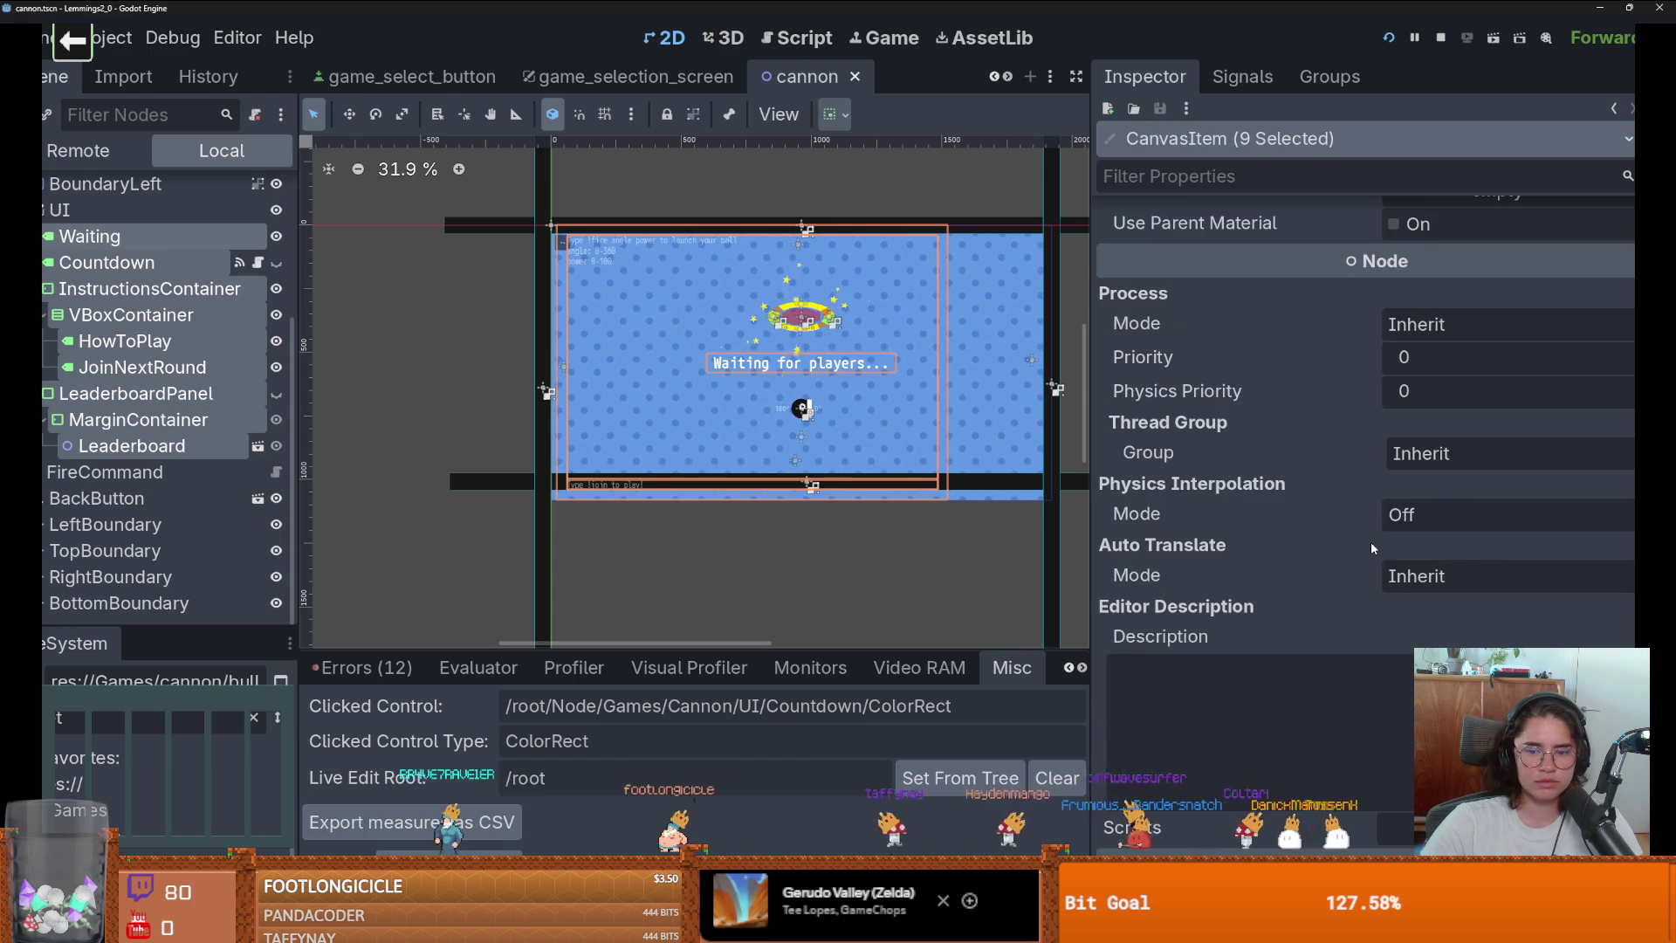
scroll(1370, 541, up, 2)
ctrl+click(131, 446)
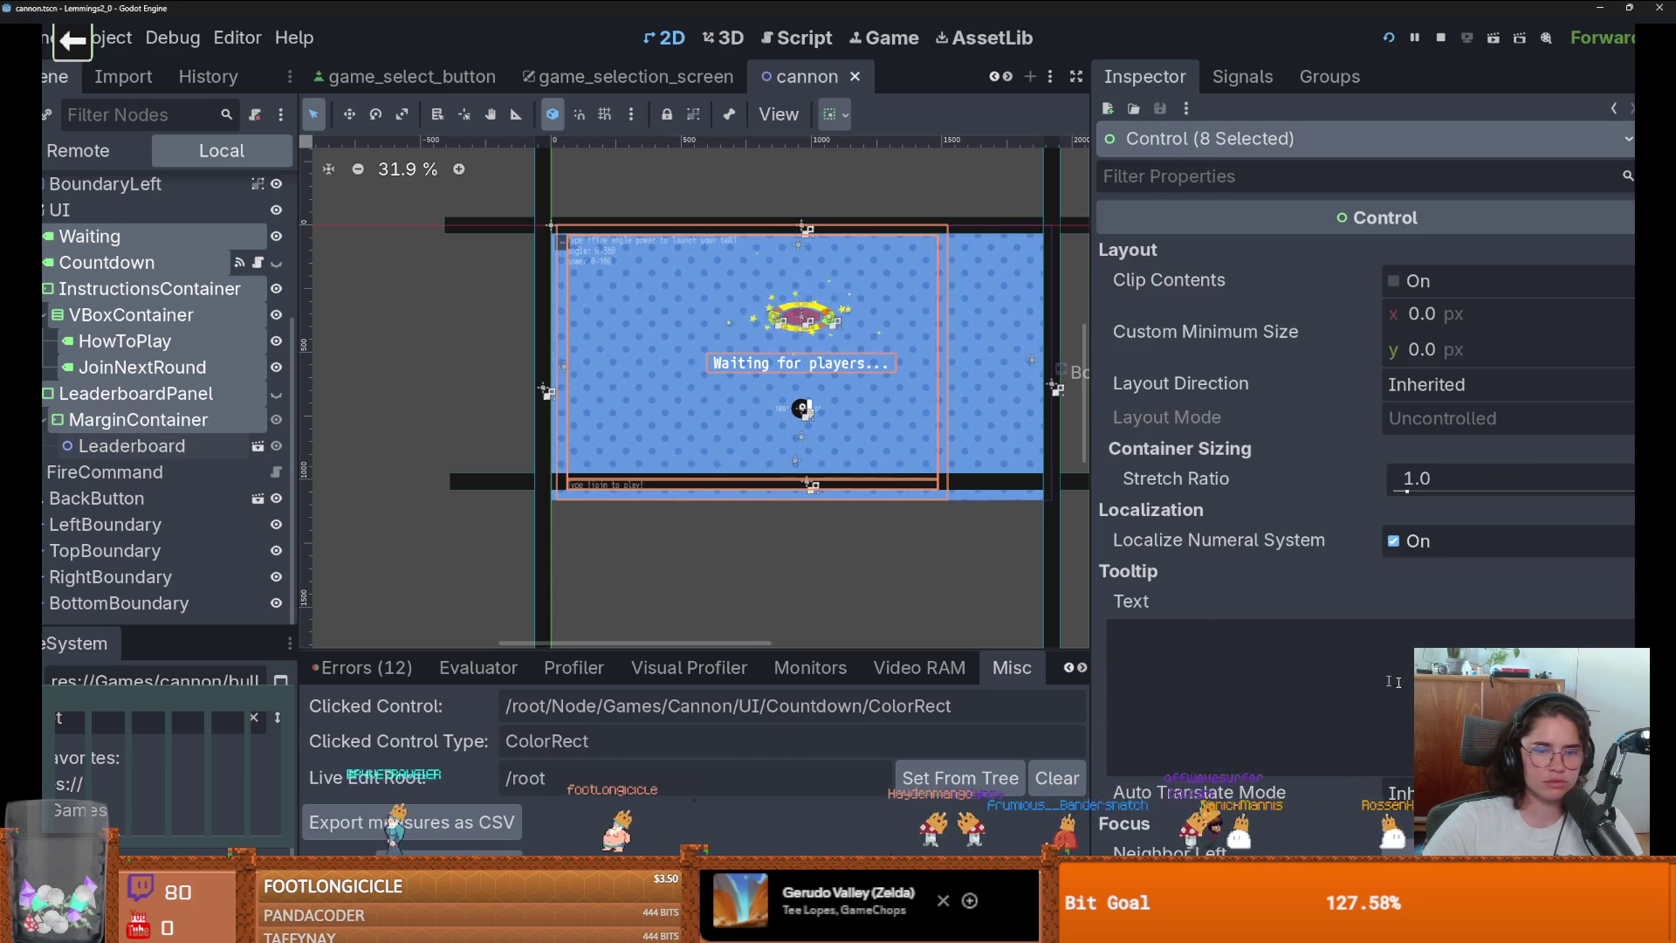
scroll(1440, 488, down, 5)
scroll(1440, 489, up, 2)
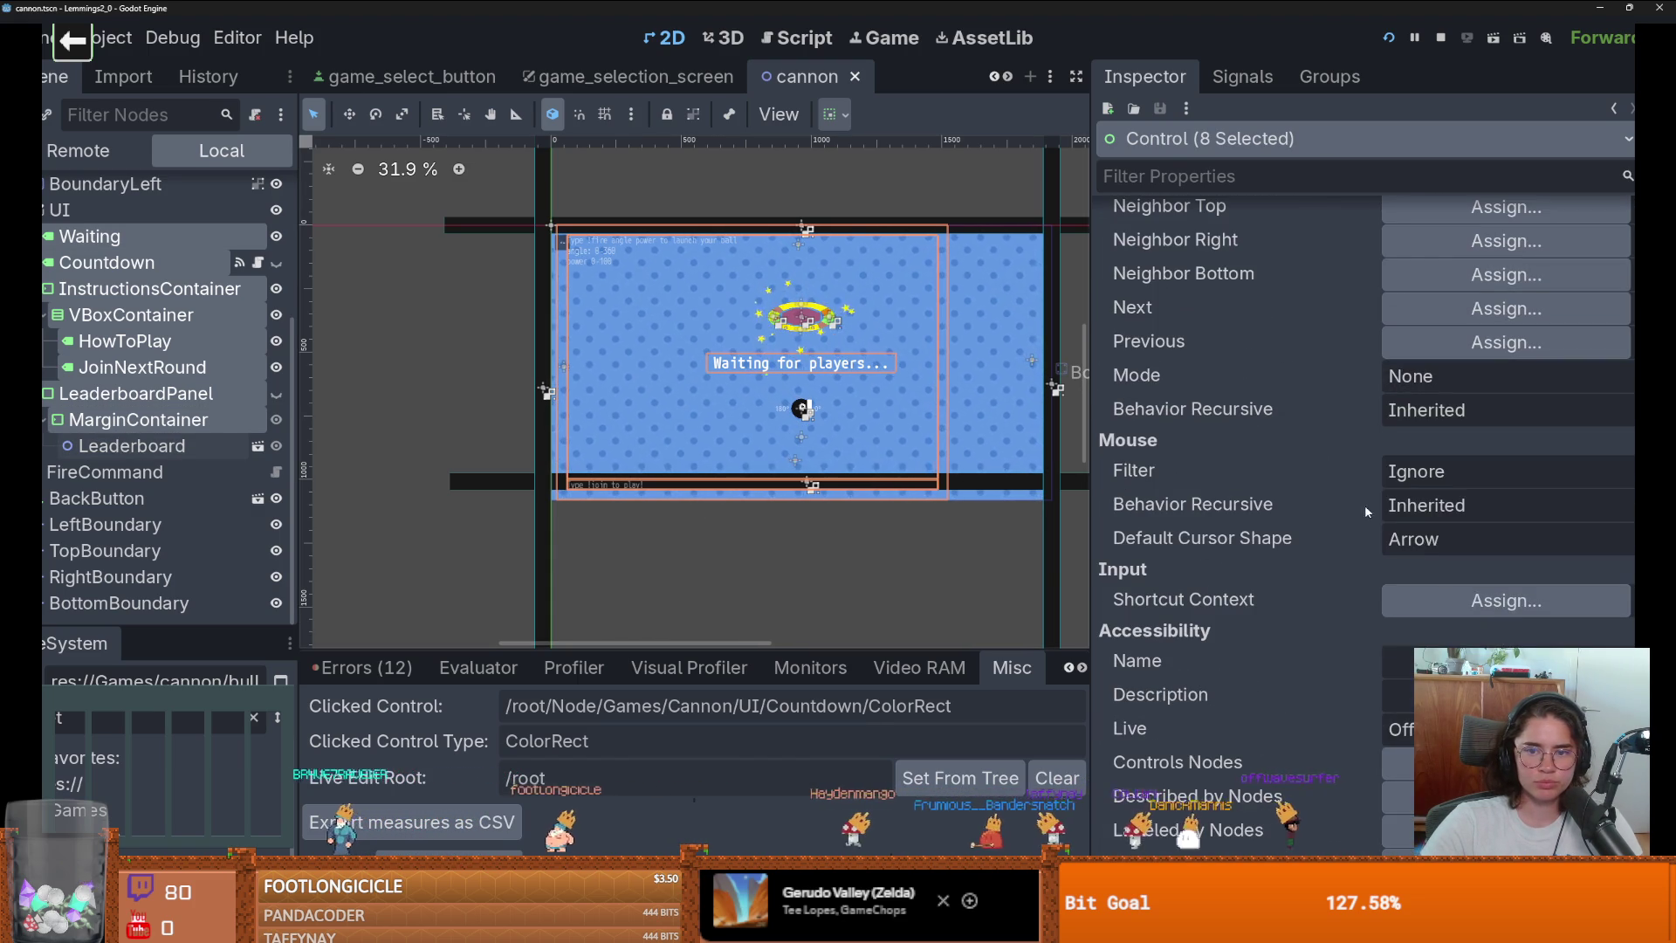
Set the selected controls' Mouse Filter to Stop and InstructionsContainer's to Ignore.
click(1438, 475)
click(1443, 562)
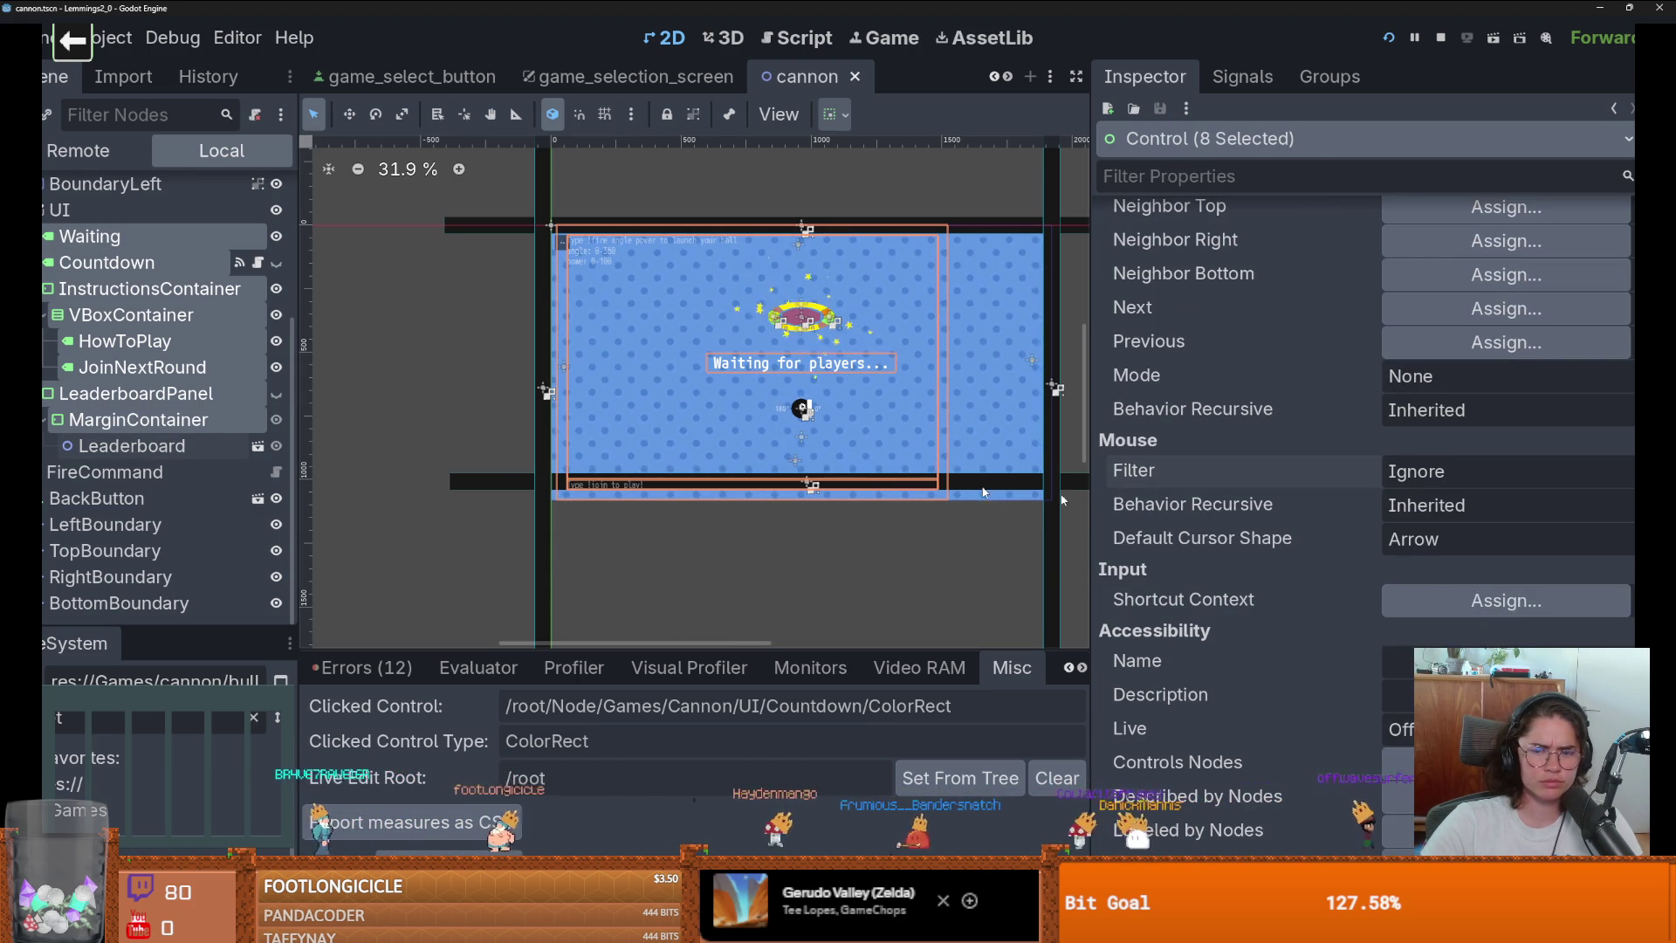
click(1399, 491)
click(1418, 497)
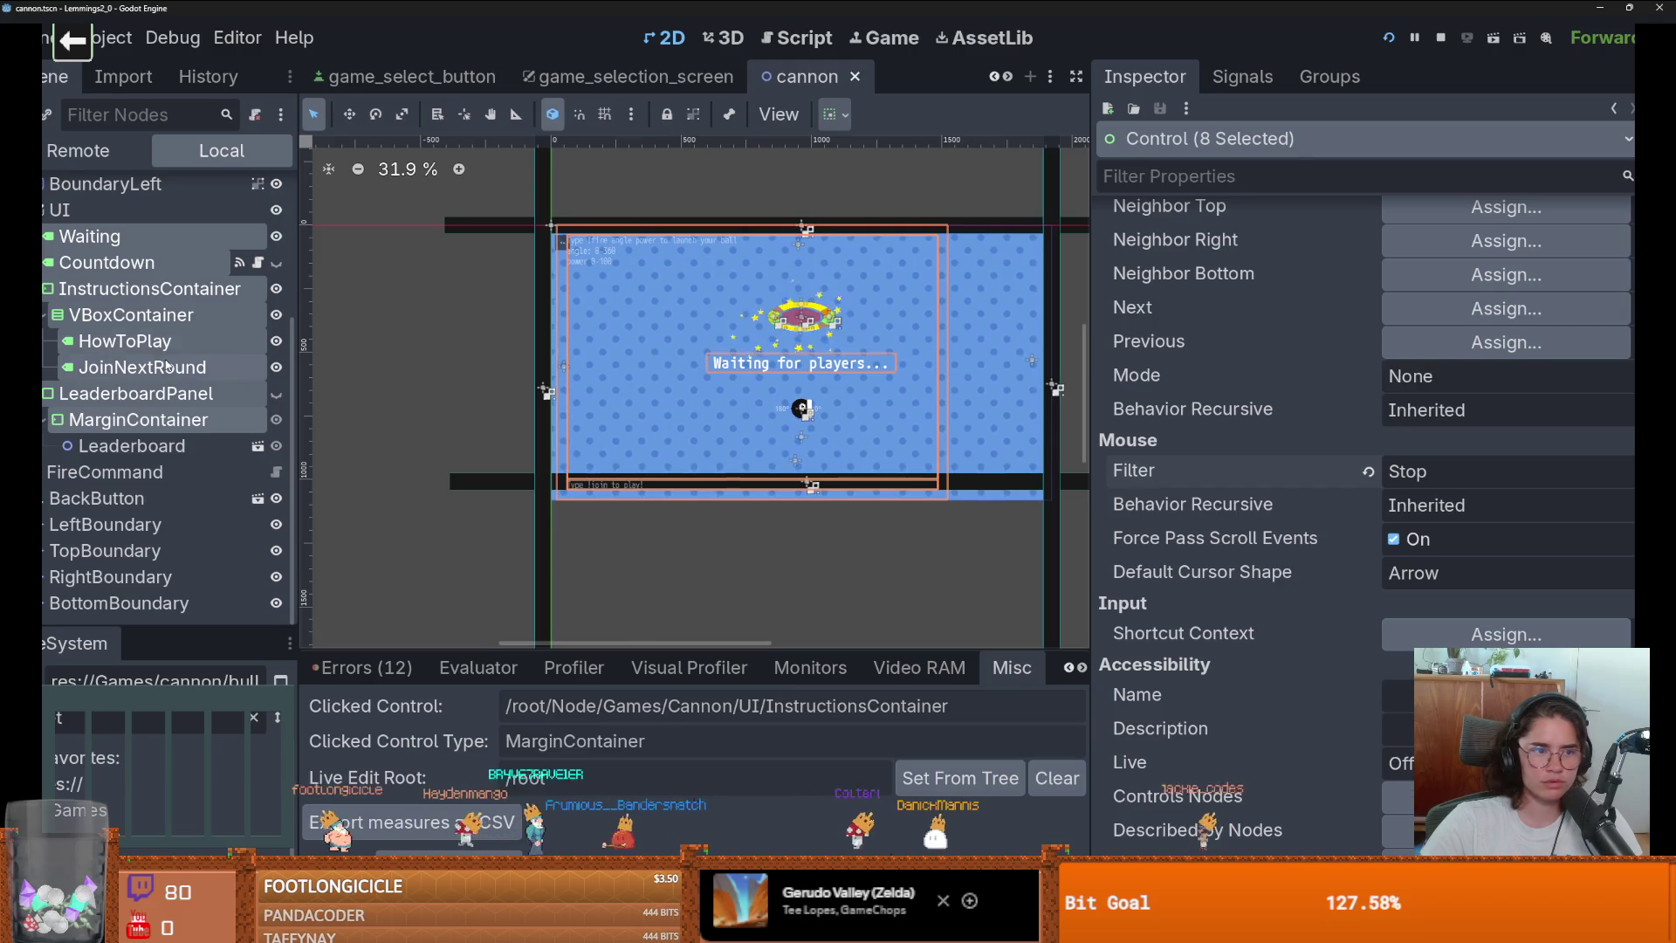
click(169, 292)
click(1422, 425)
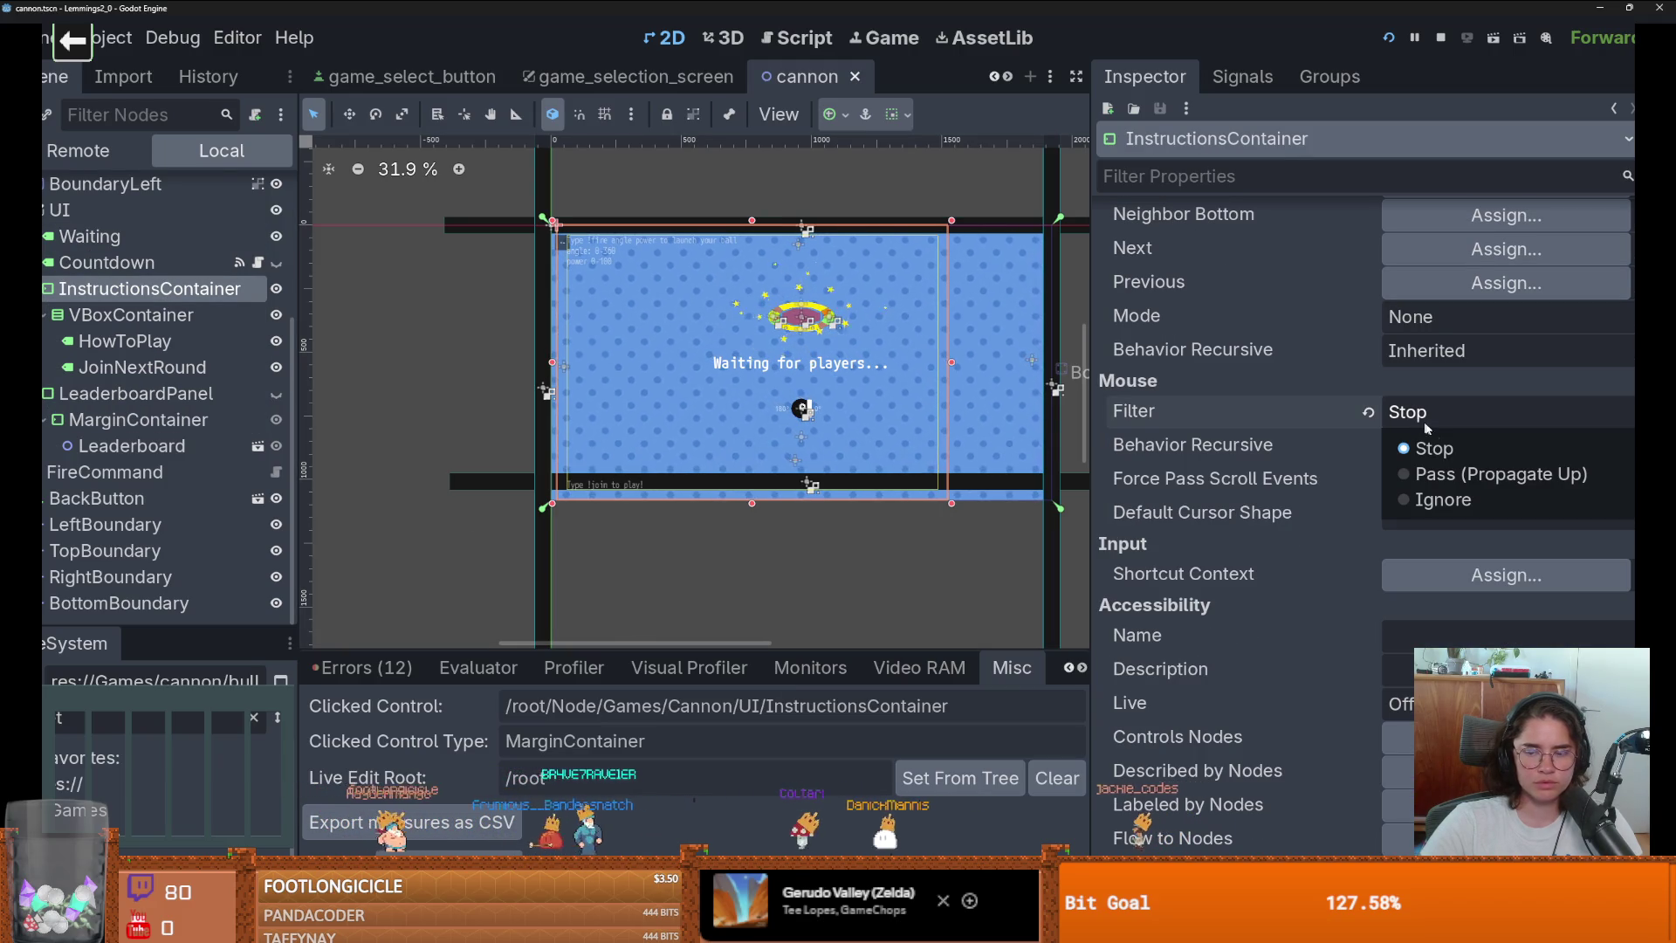
click(1436, 504)
Test-run the cannon scene with F6 and stop it with F8.
key(F6)
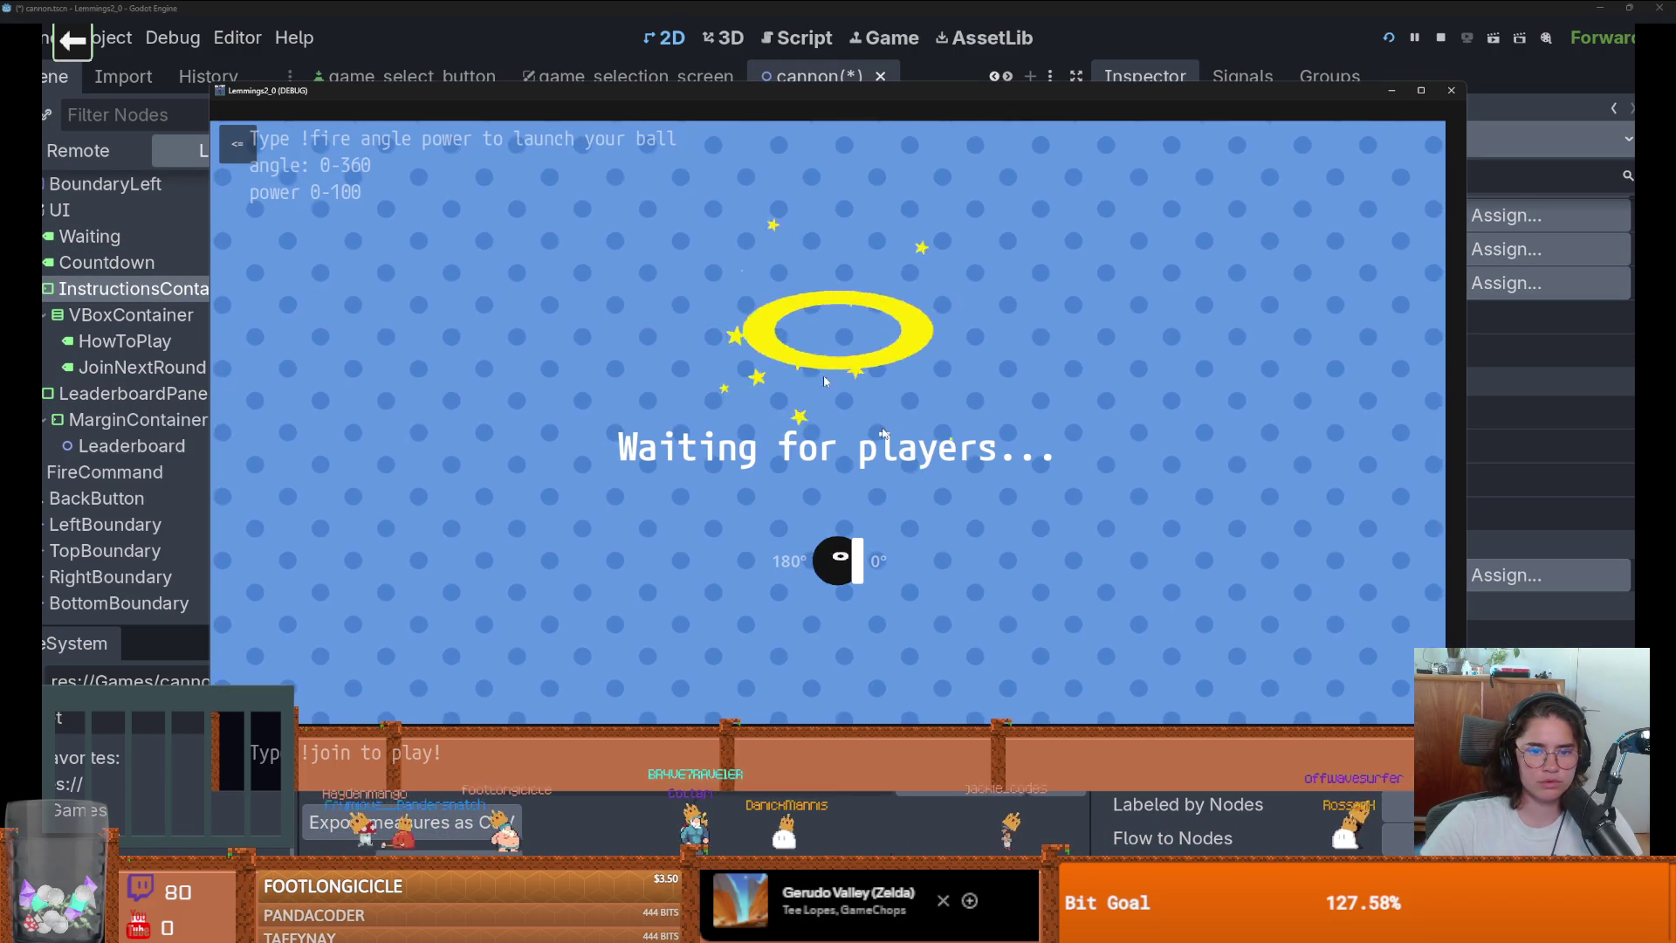
key(F8)
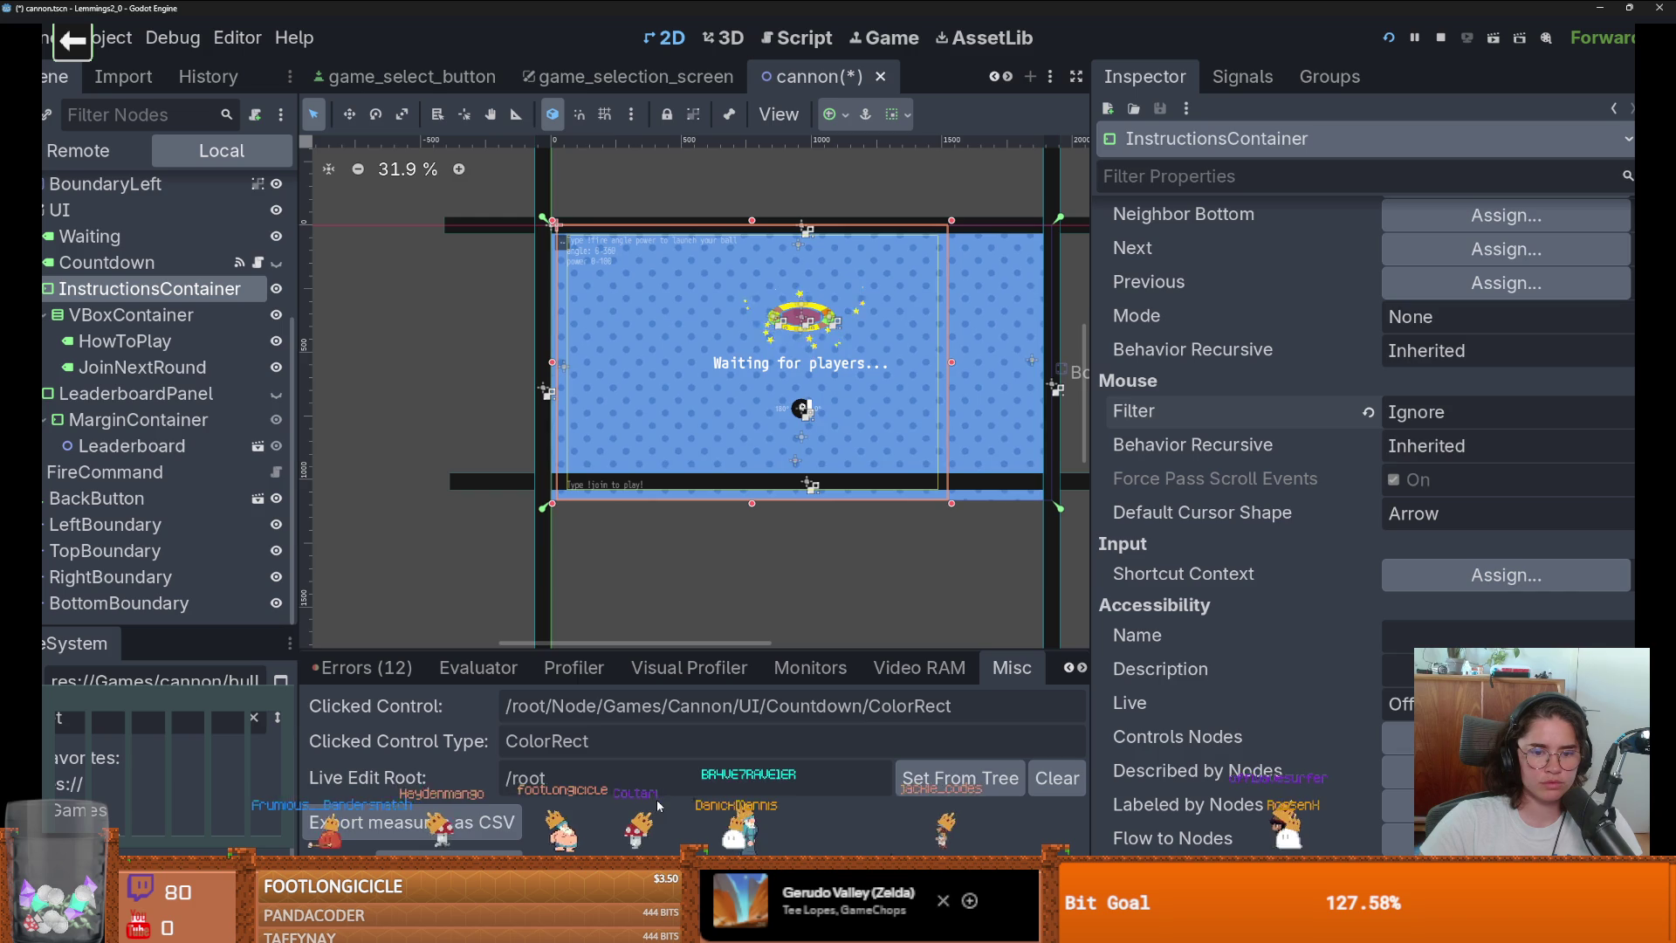
scroll(169, 459, up, 2)
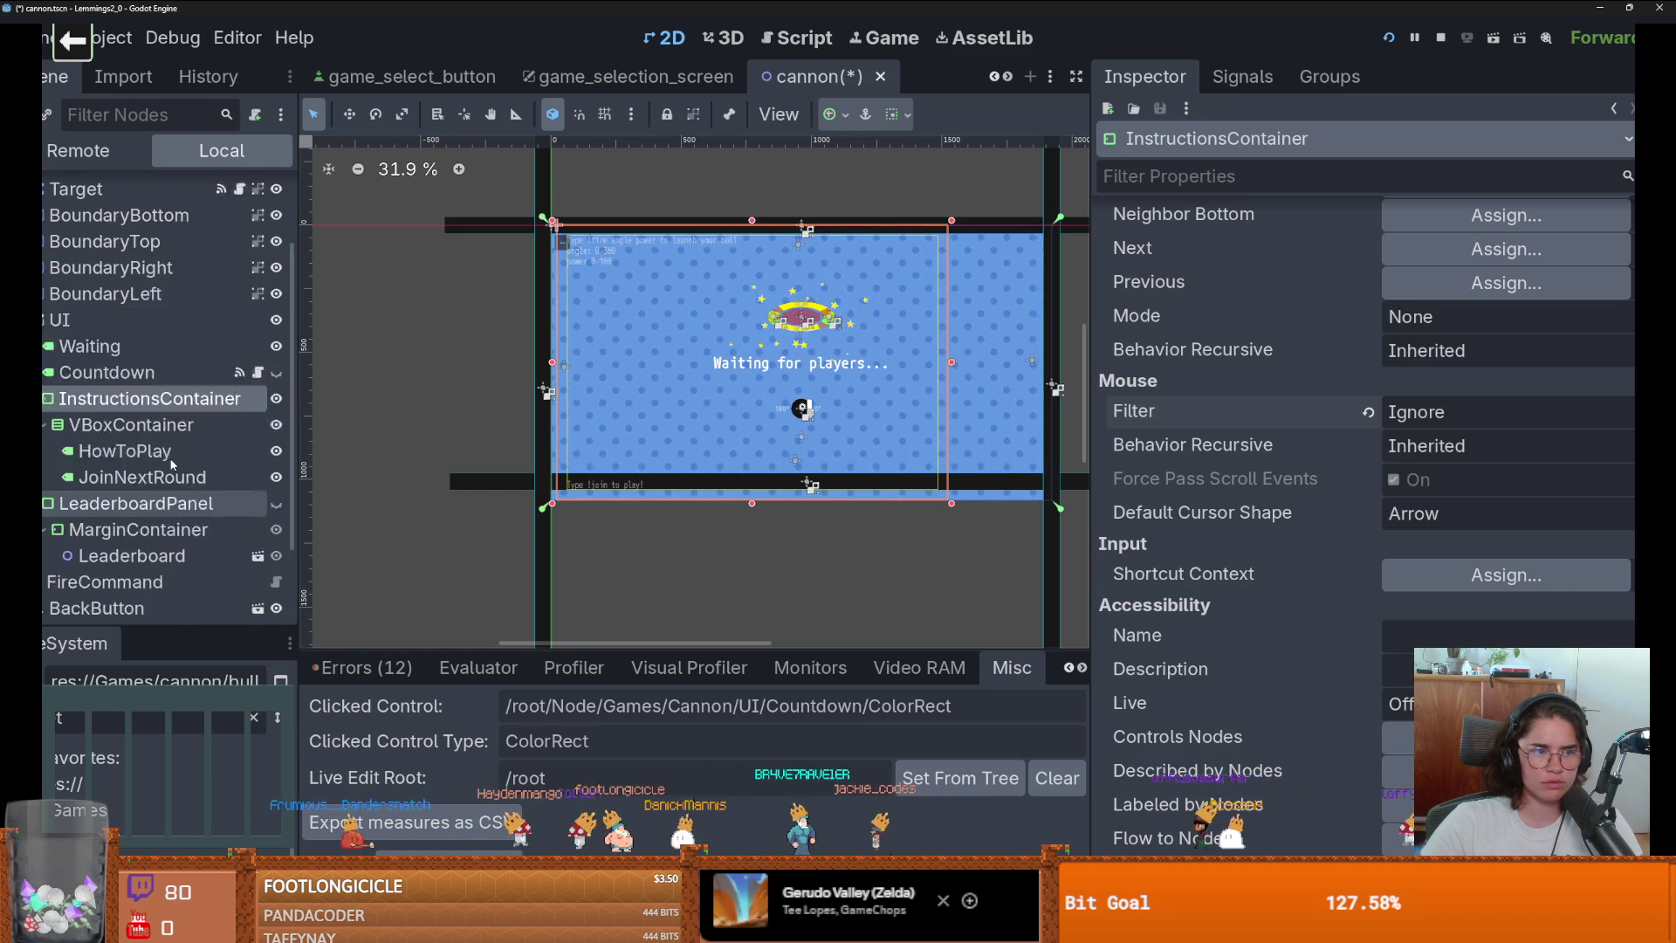
scroll(169, 459, down, 2)
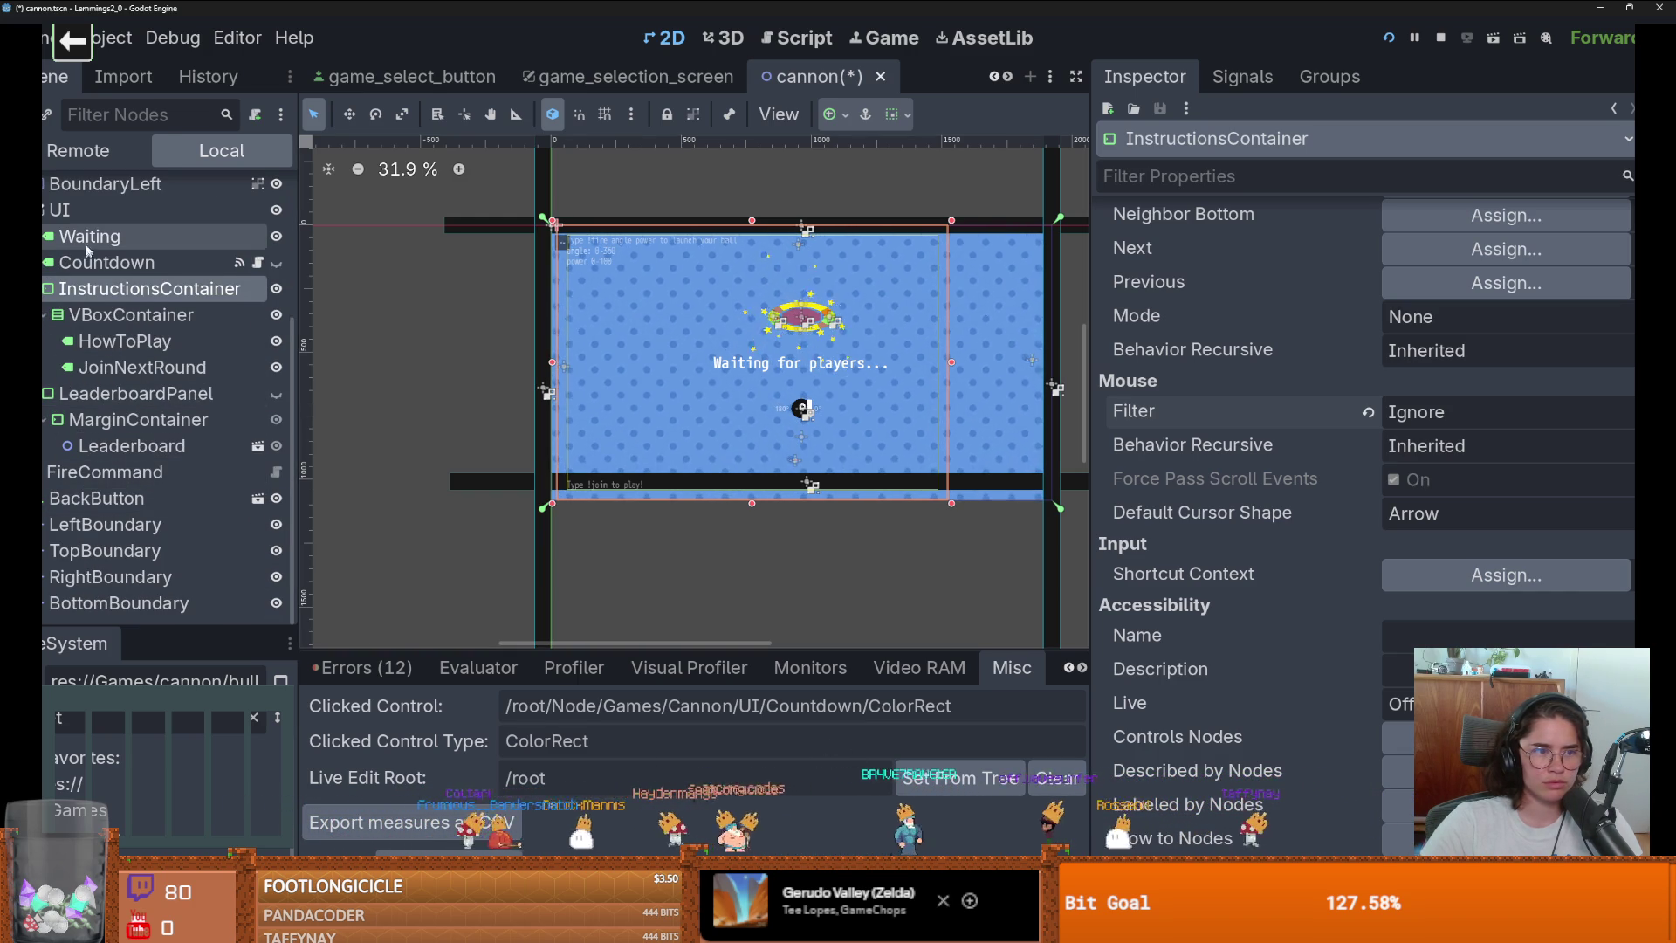
Set the ColorRect under Countdown to ignore mouse input.
click(43, 262)
click(110, 288)
scroll(1423, 586, down, 12)
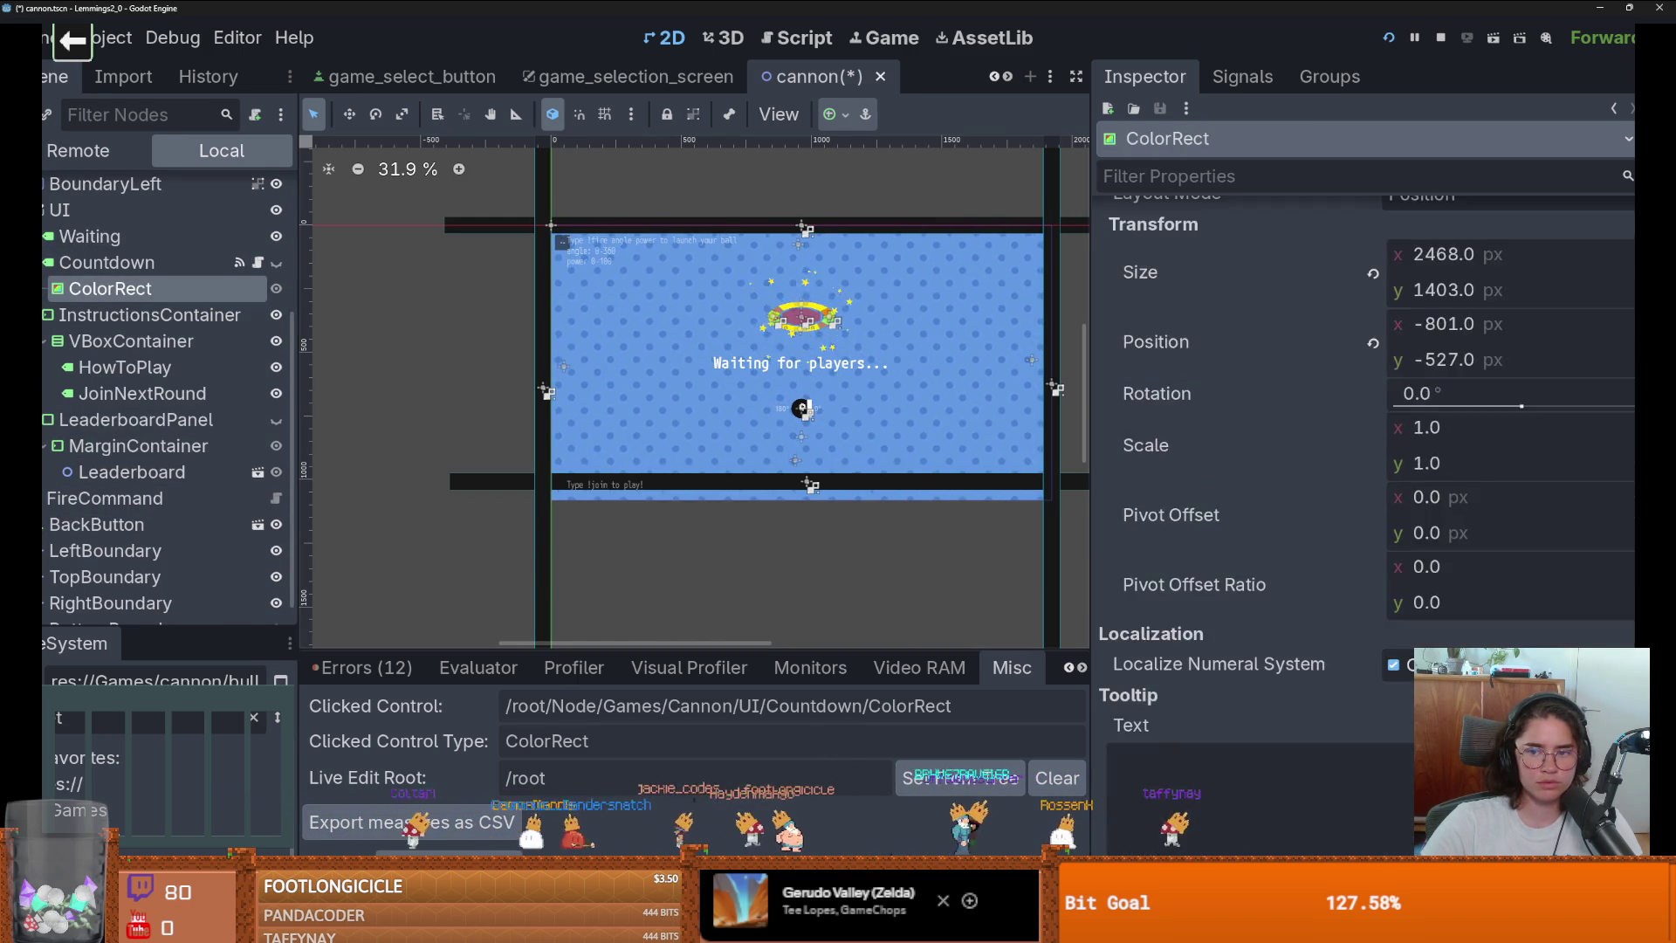
click(1440, 602)
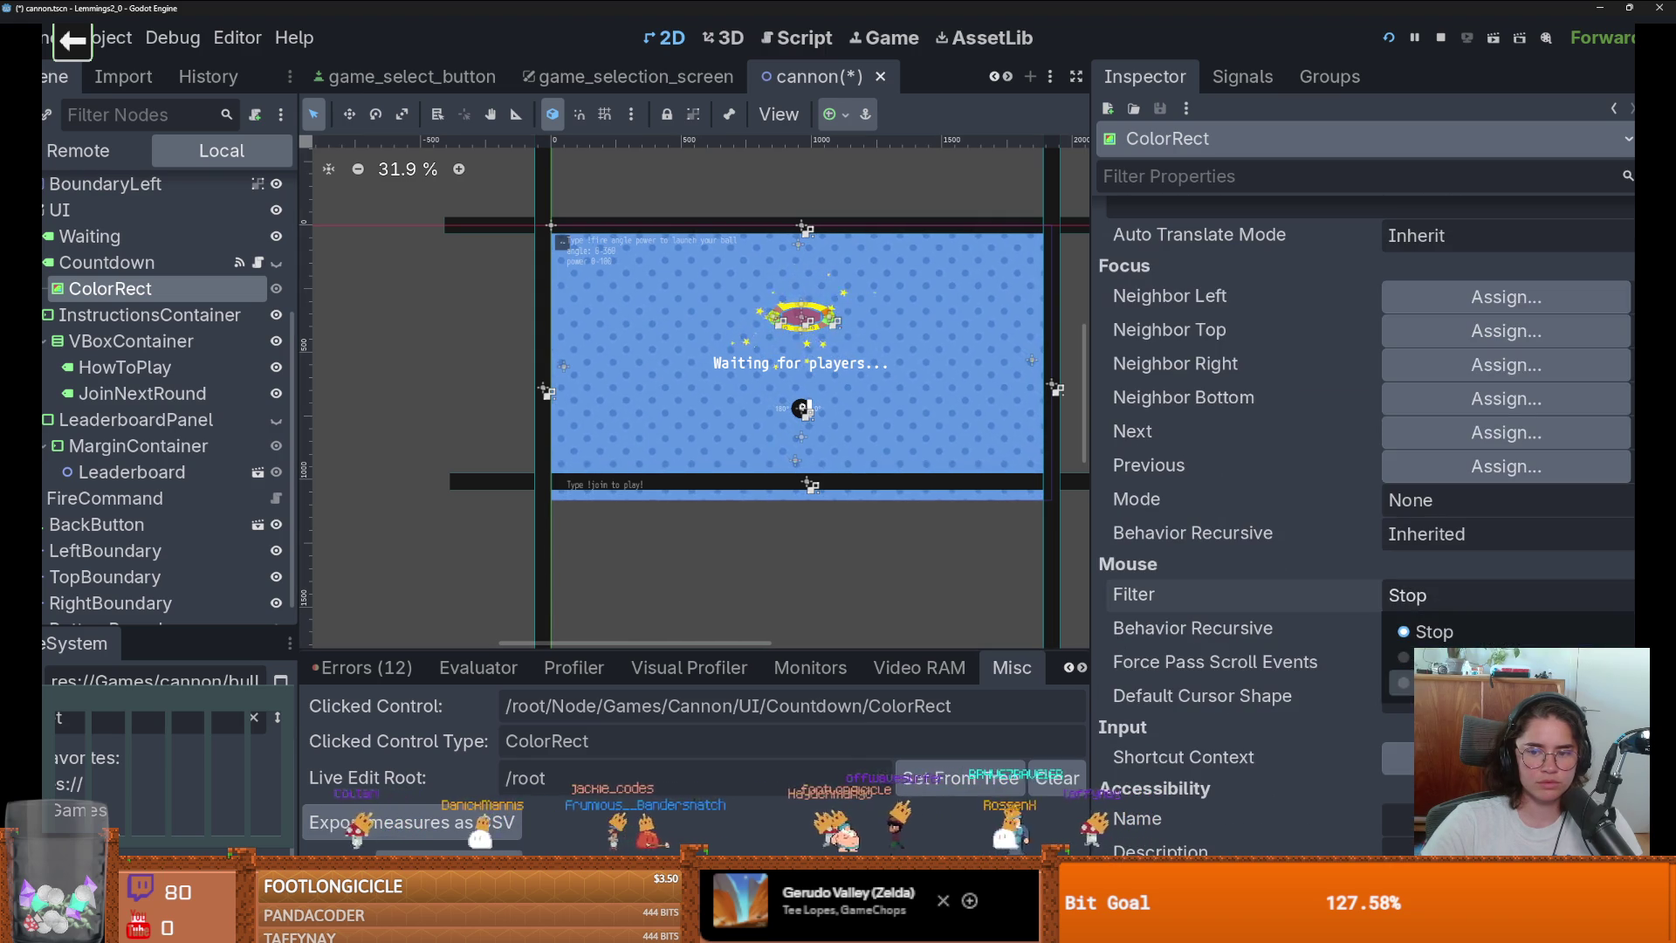
click(1440, 682)
Set Mouse Filter to Ignore on the nine nodes from Waiting through MarginContainer.
click(89, 236)
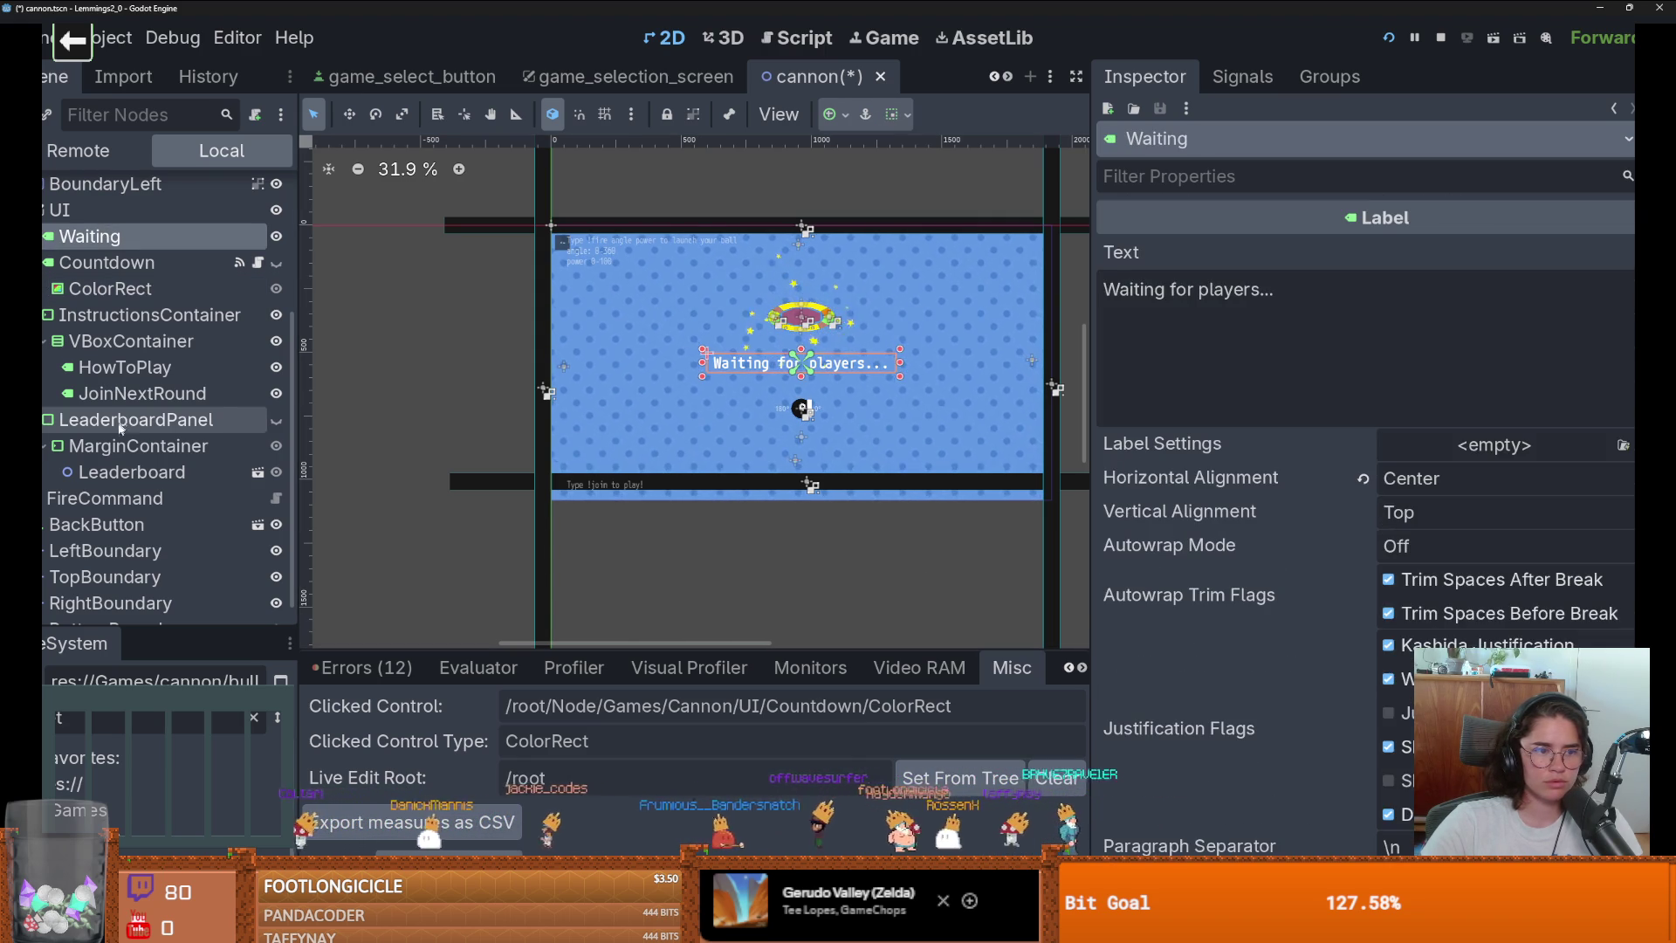
shift+click(137, 445)
scroll(1308, 614, down, 5)
scroll(1308, 614, down, 3)
click(1426, 380)
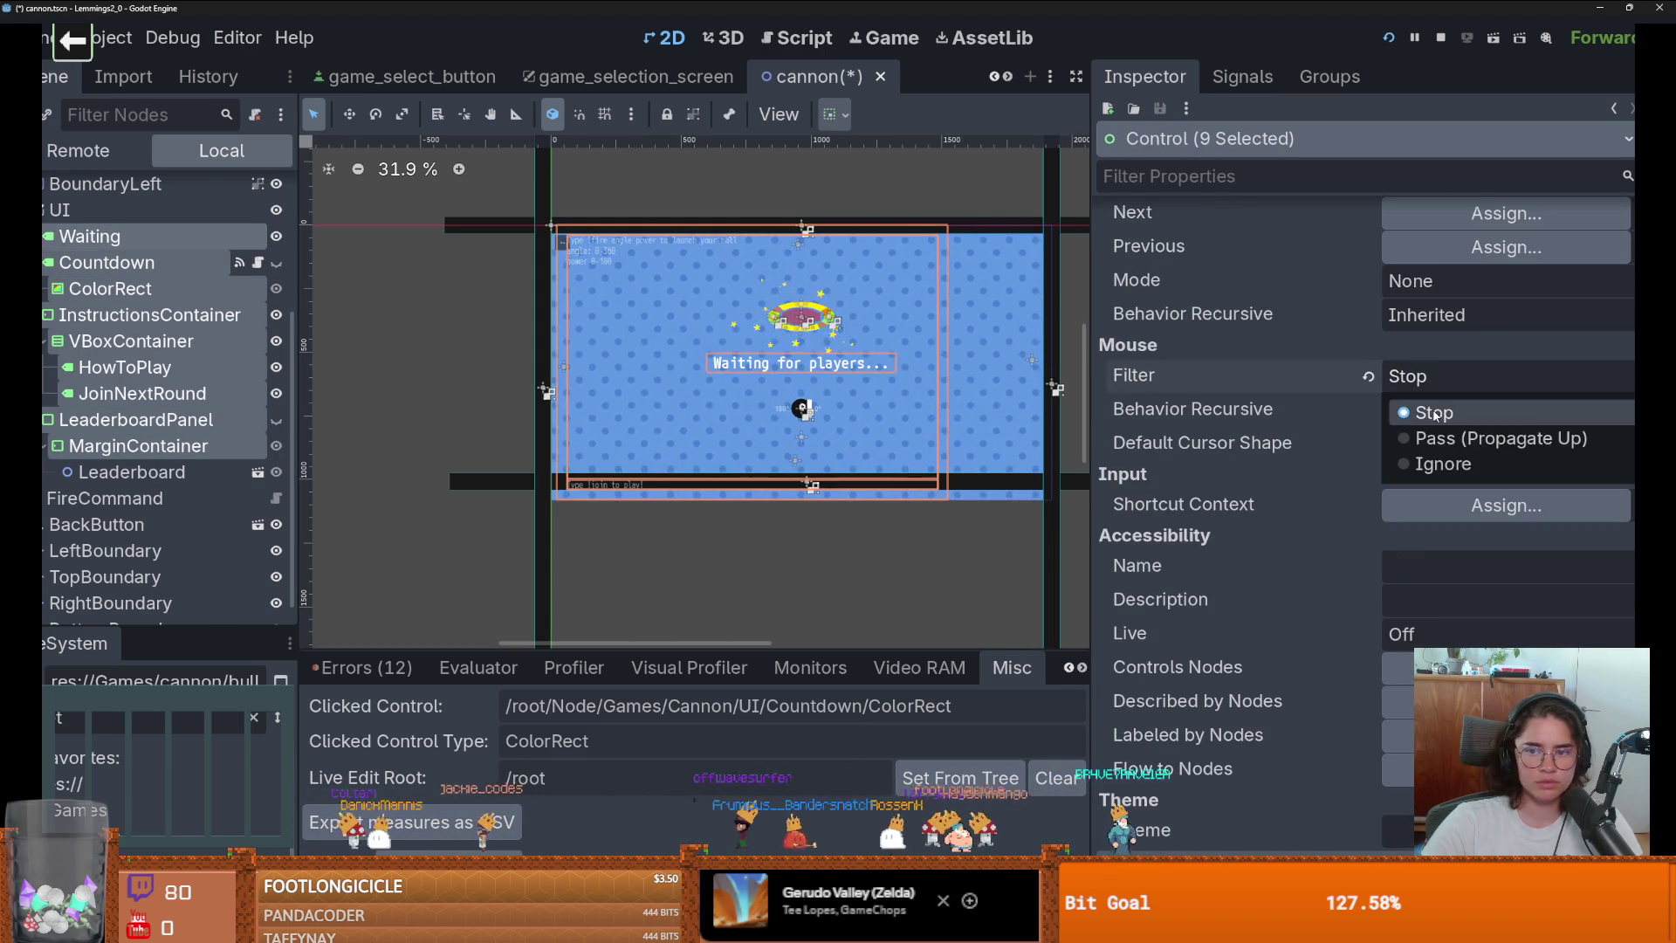
click(1432, 463)
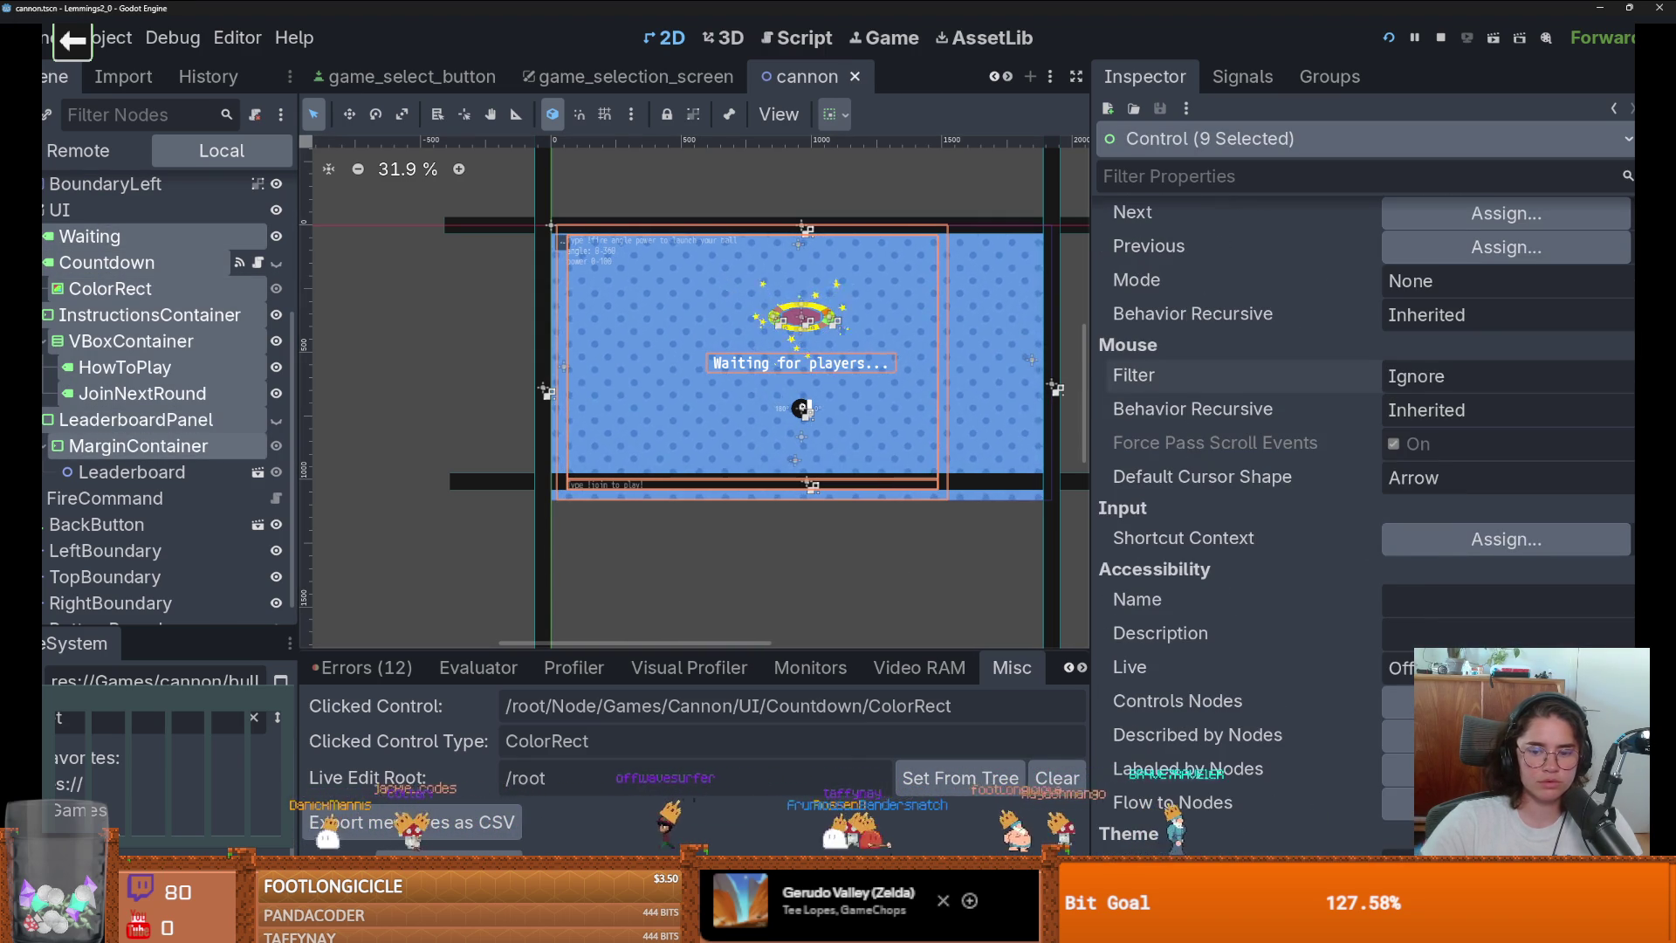
Test-run the game, then save the cannon scene and toggle the Countdown overlay's visibility.
key(F5)
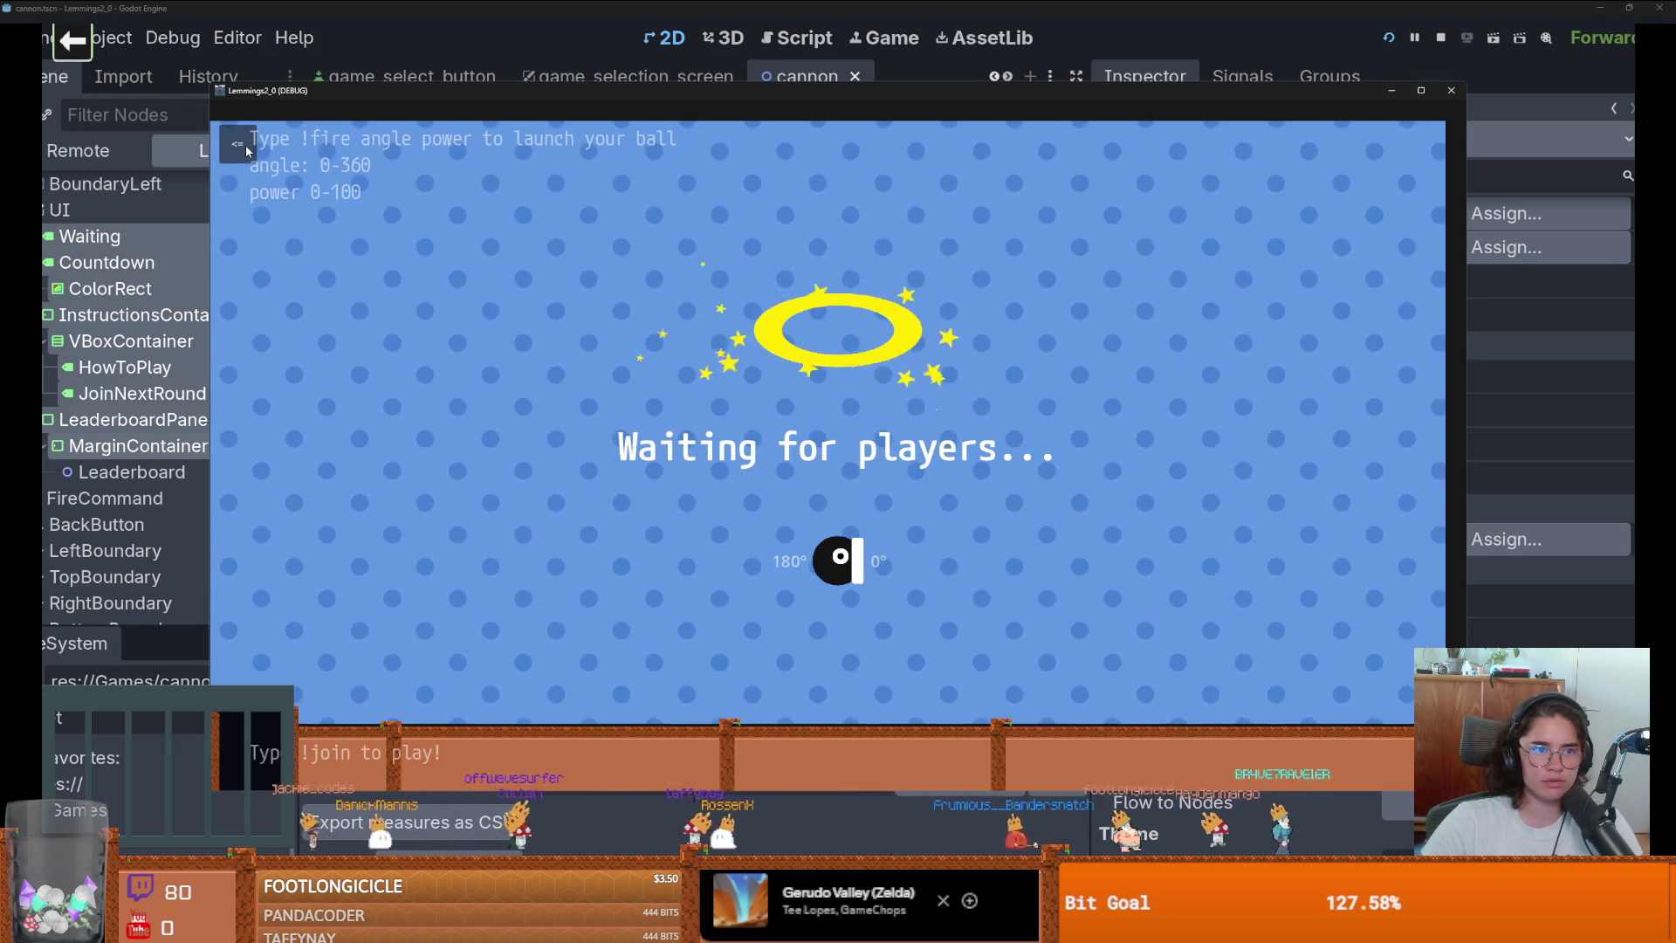
click(1477, 574)
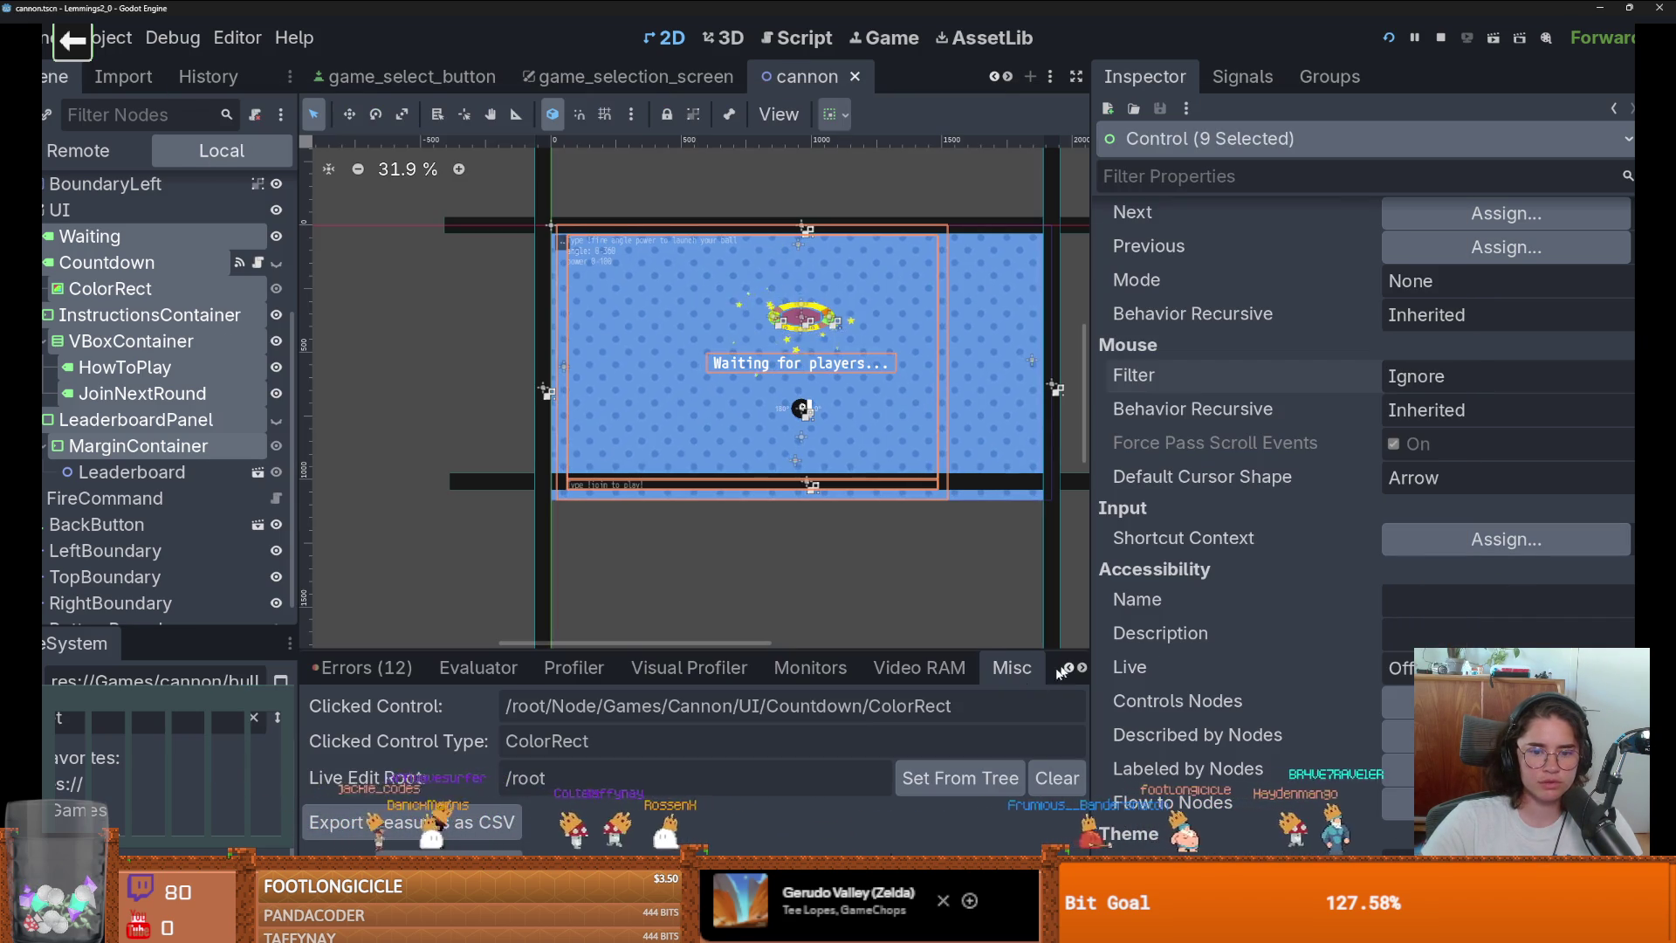
click(140, 290)
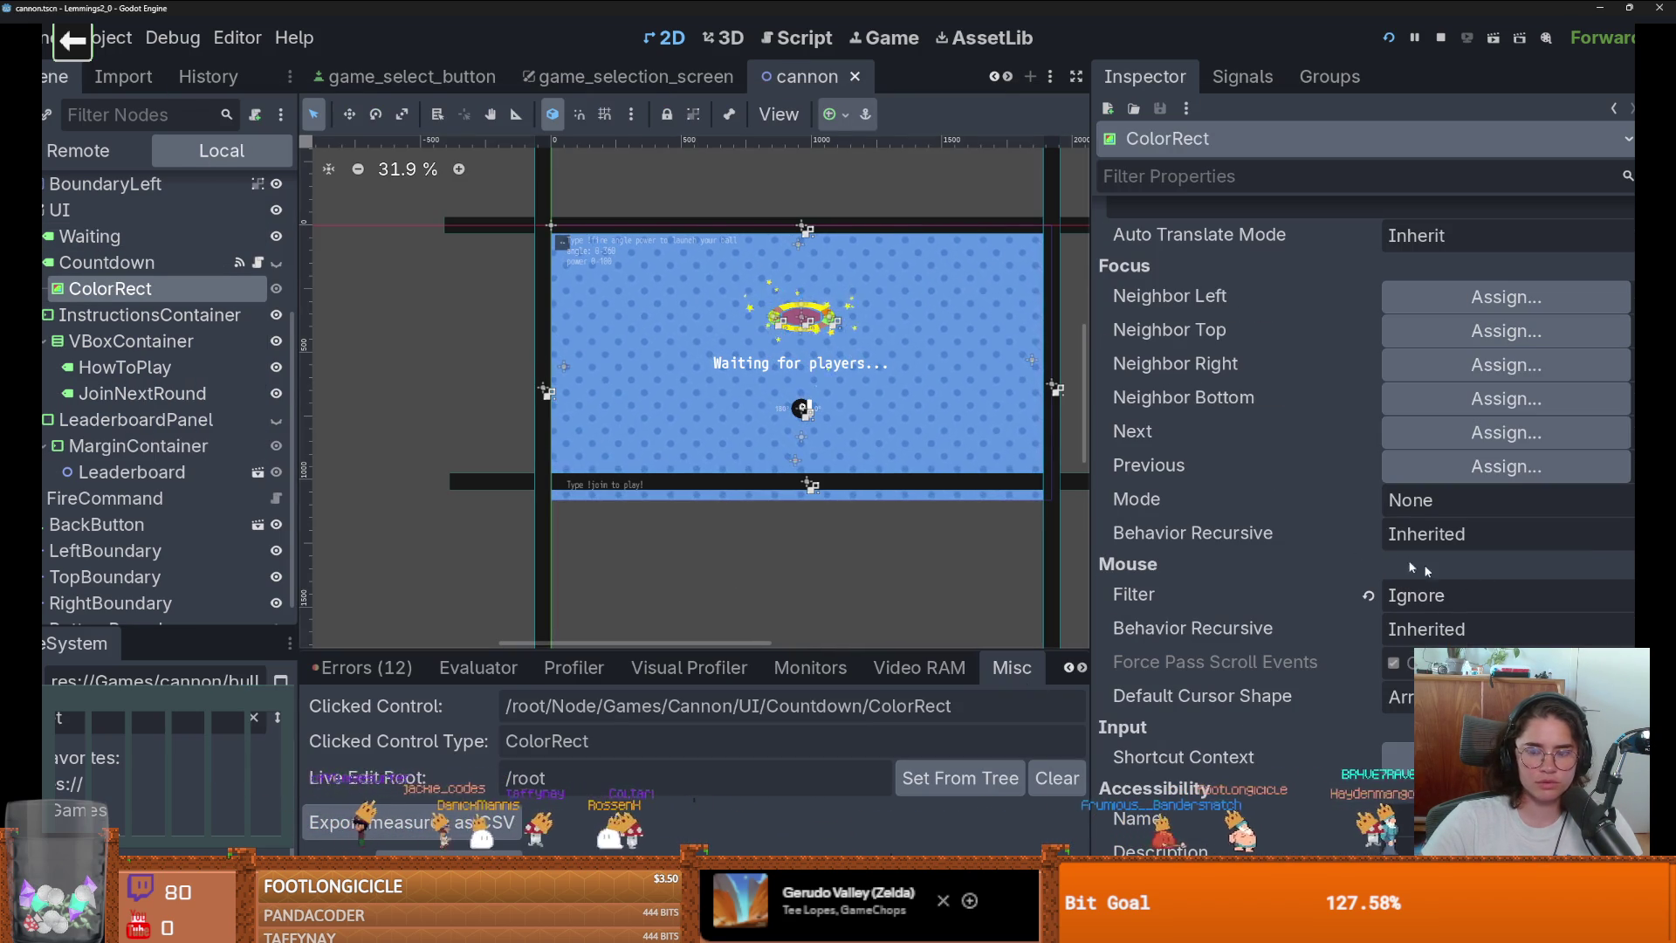
key(ctrl+s)
click(276, 264)
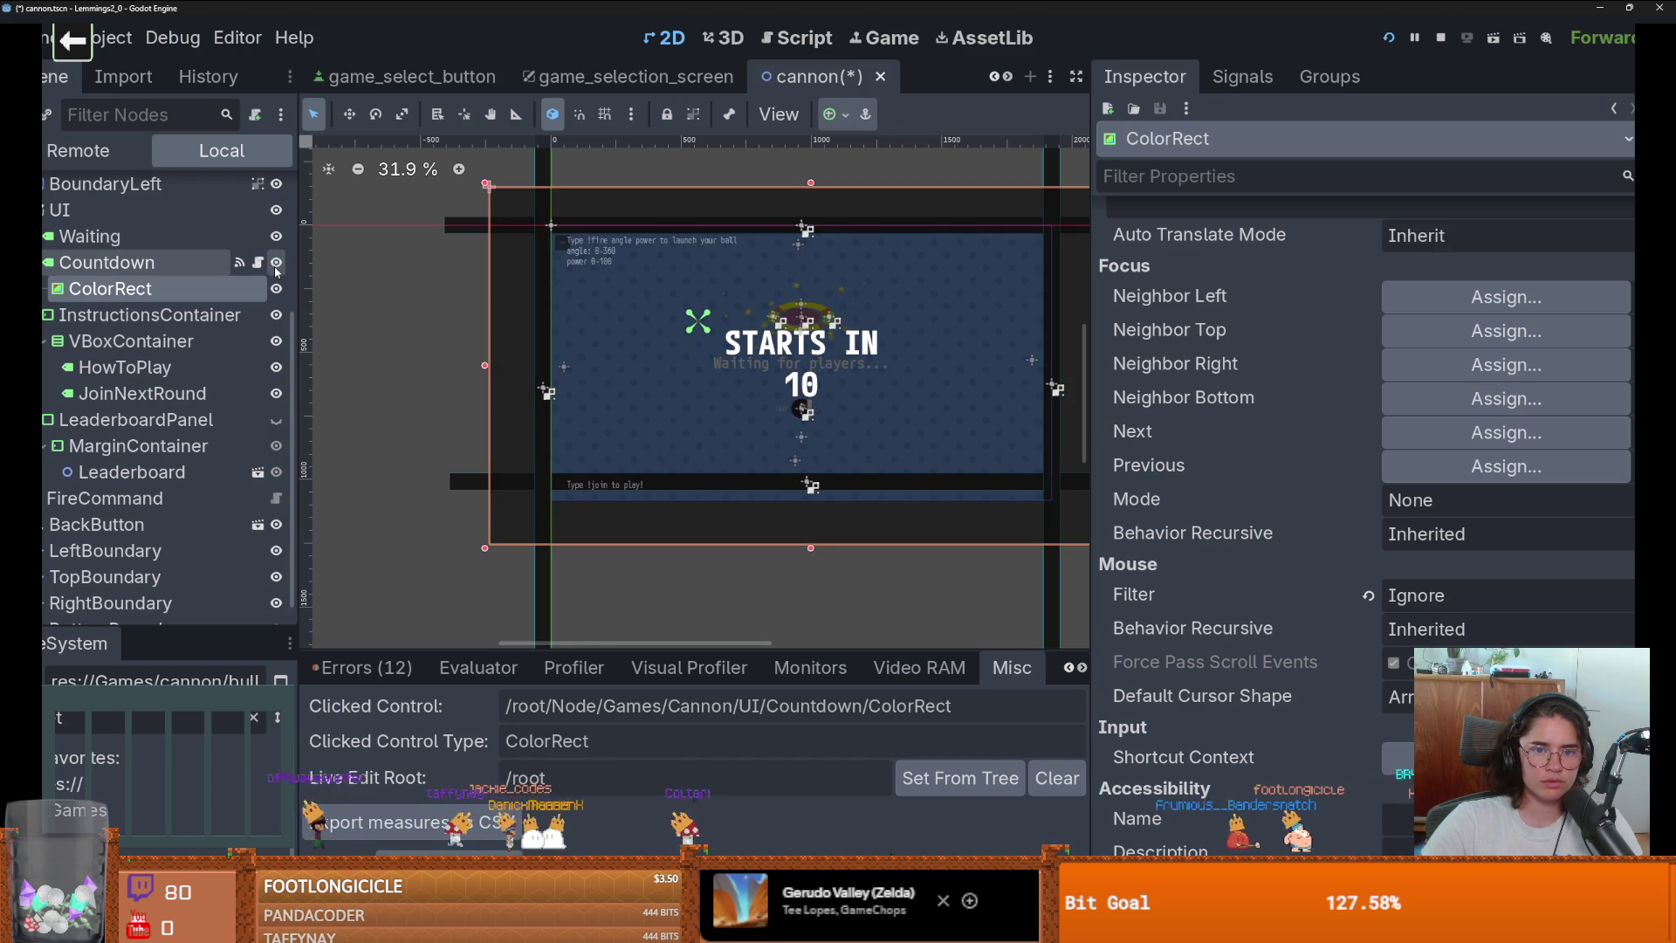
click(275, 263)
Delete the Countdown node and its ColorRect, then run the game.
click(131, 262)
ctrl+click(130, 289)
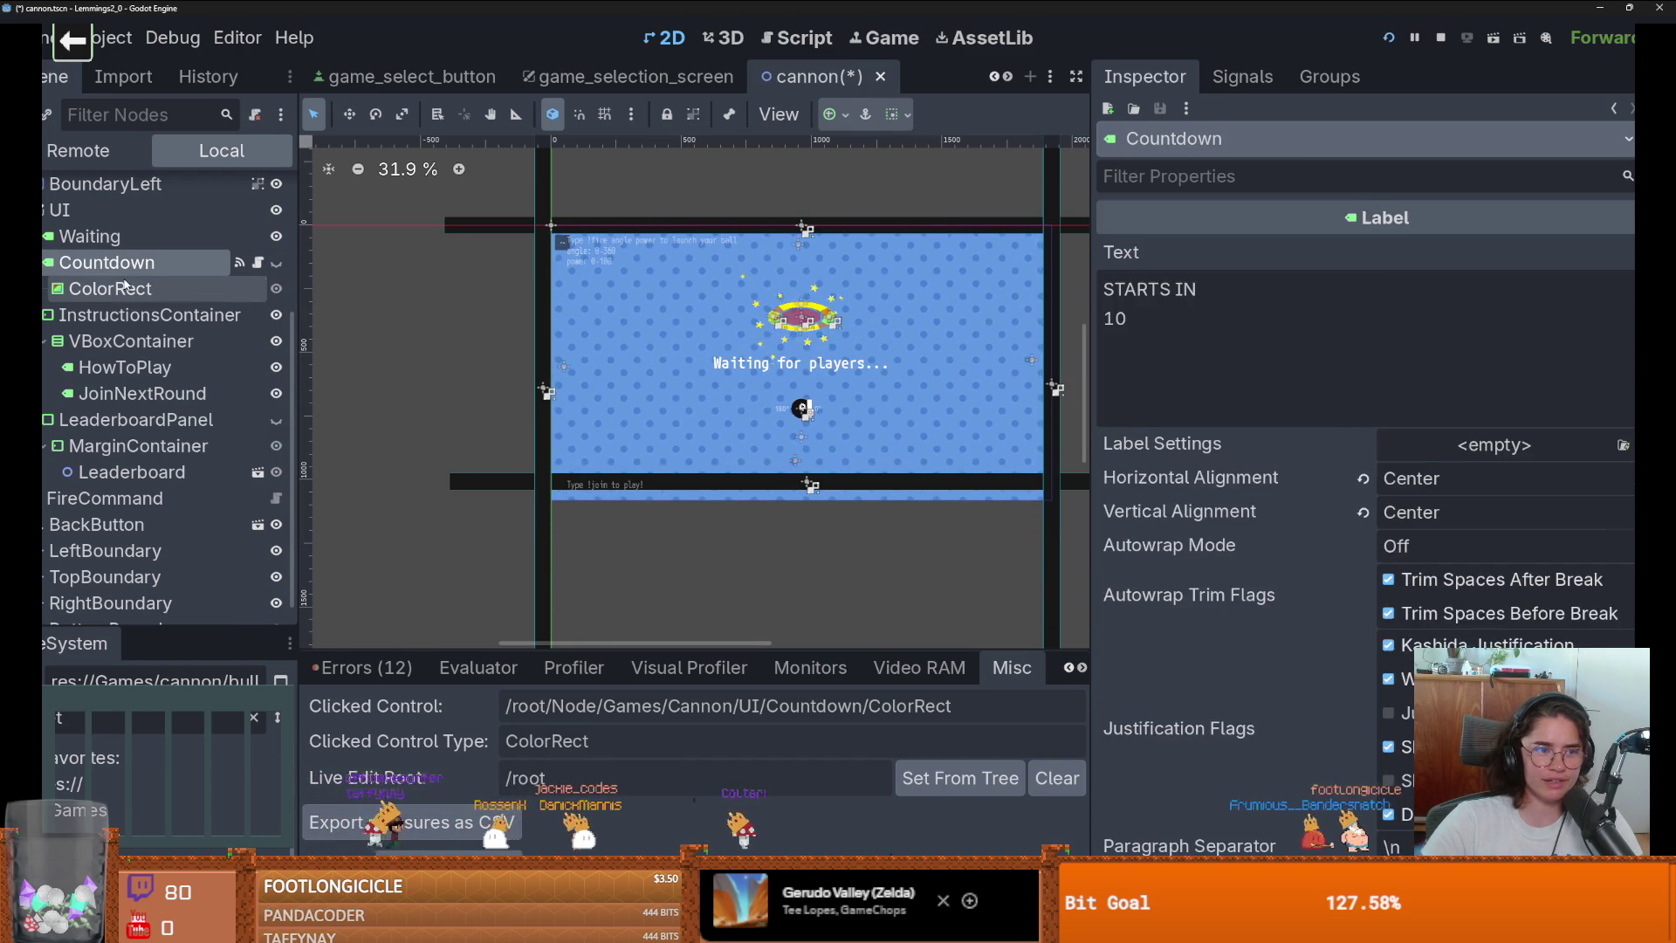
right_click(131, 295)
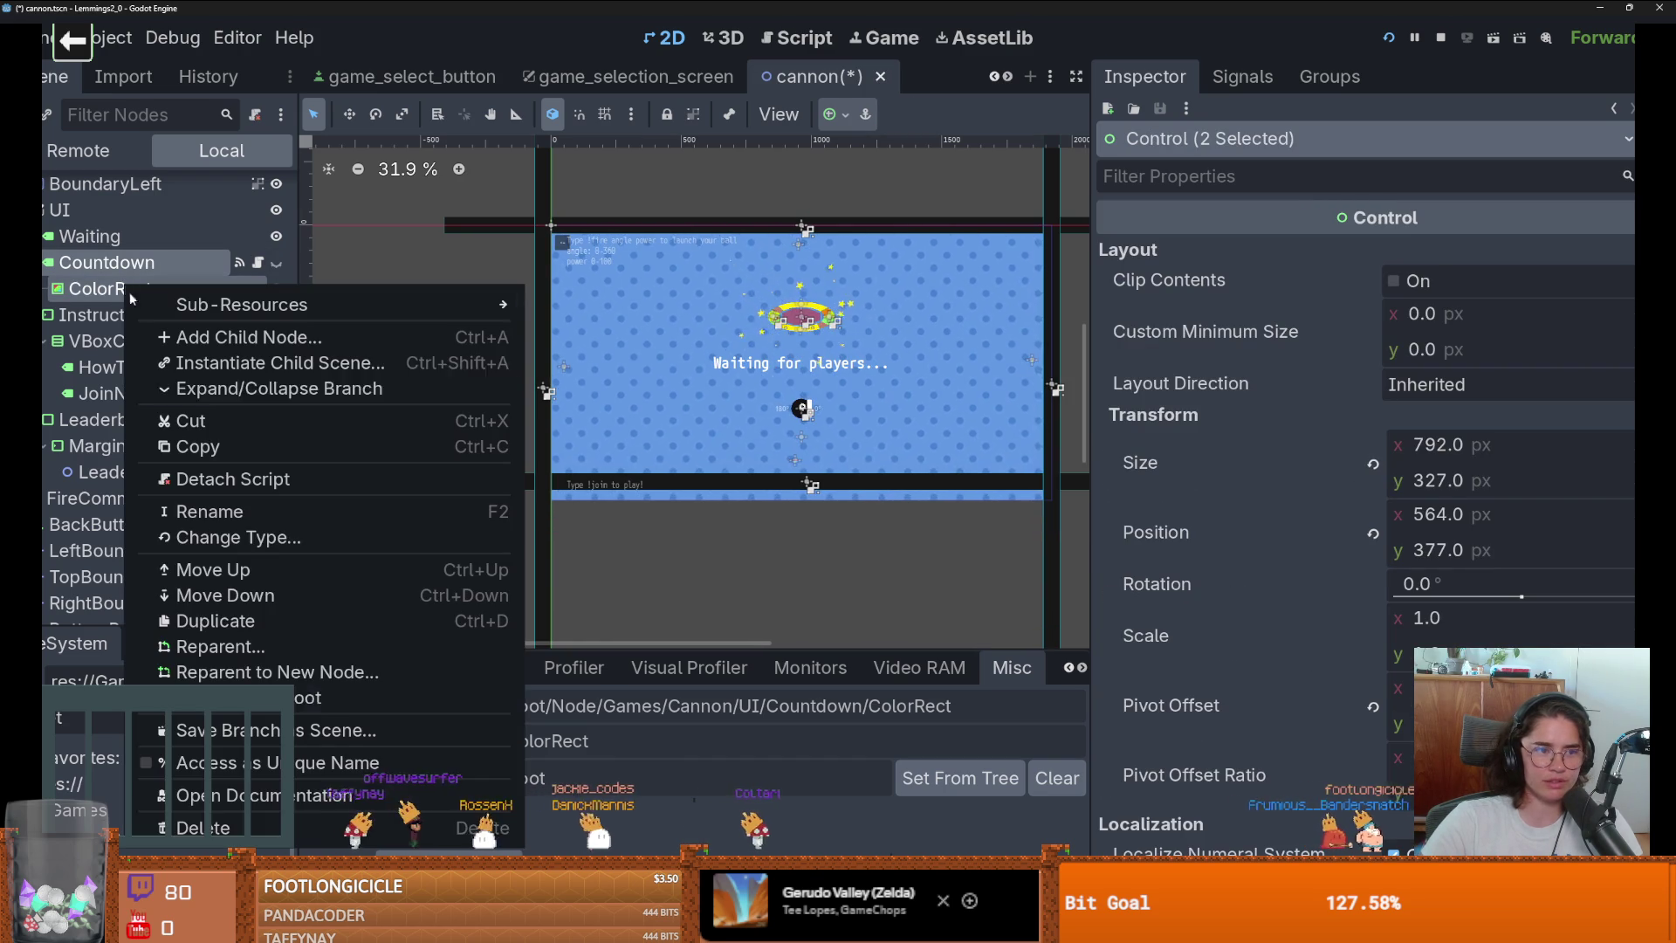
click(418, 834)
click(756, 475)
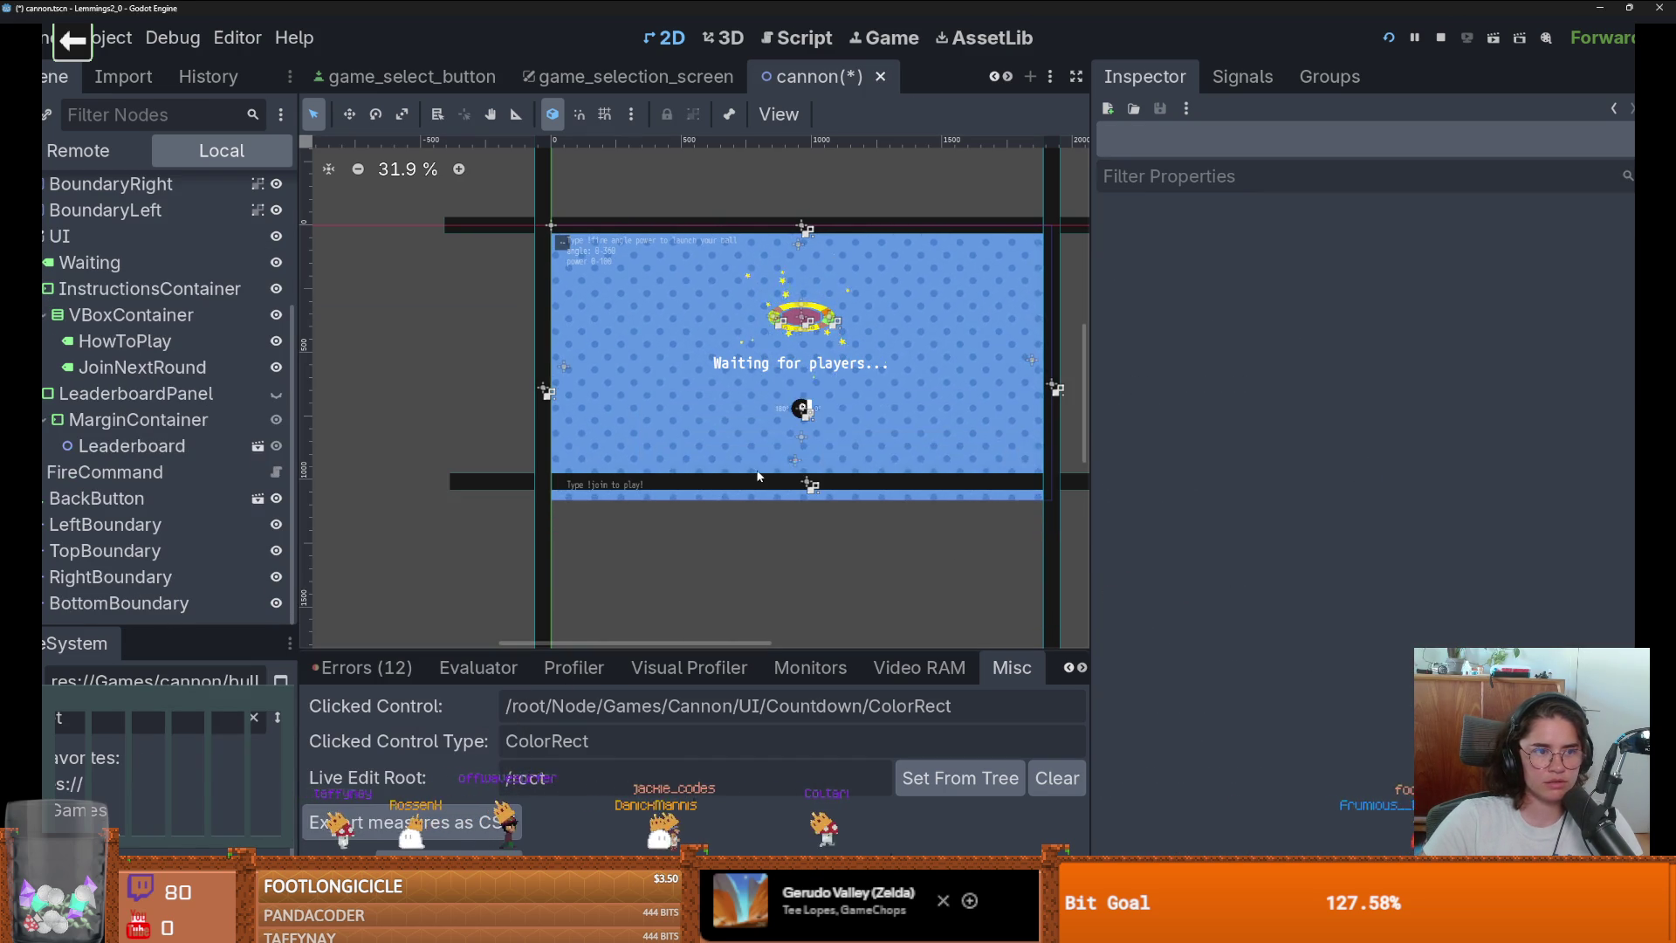
click(1388, 38)
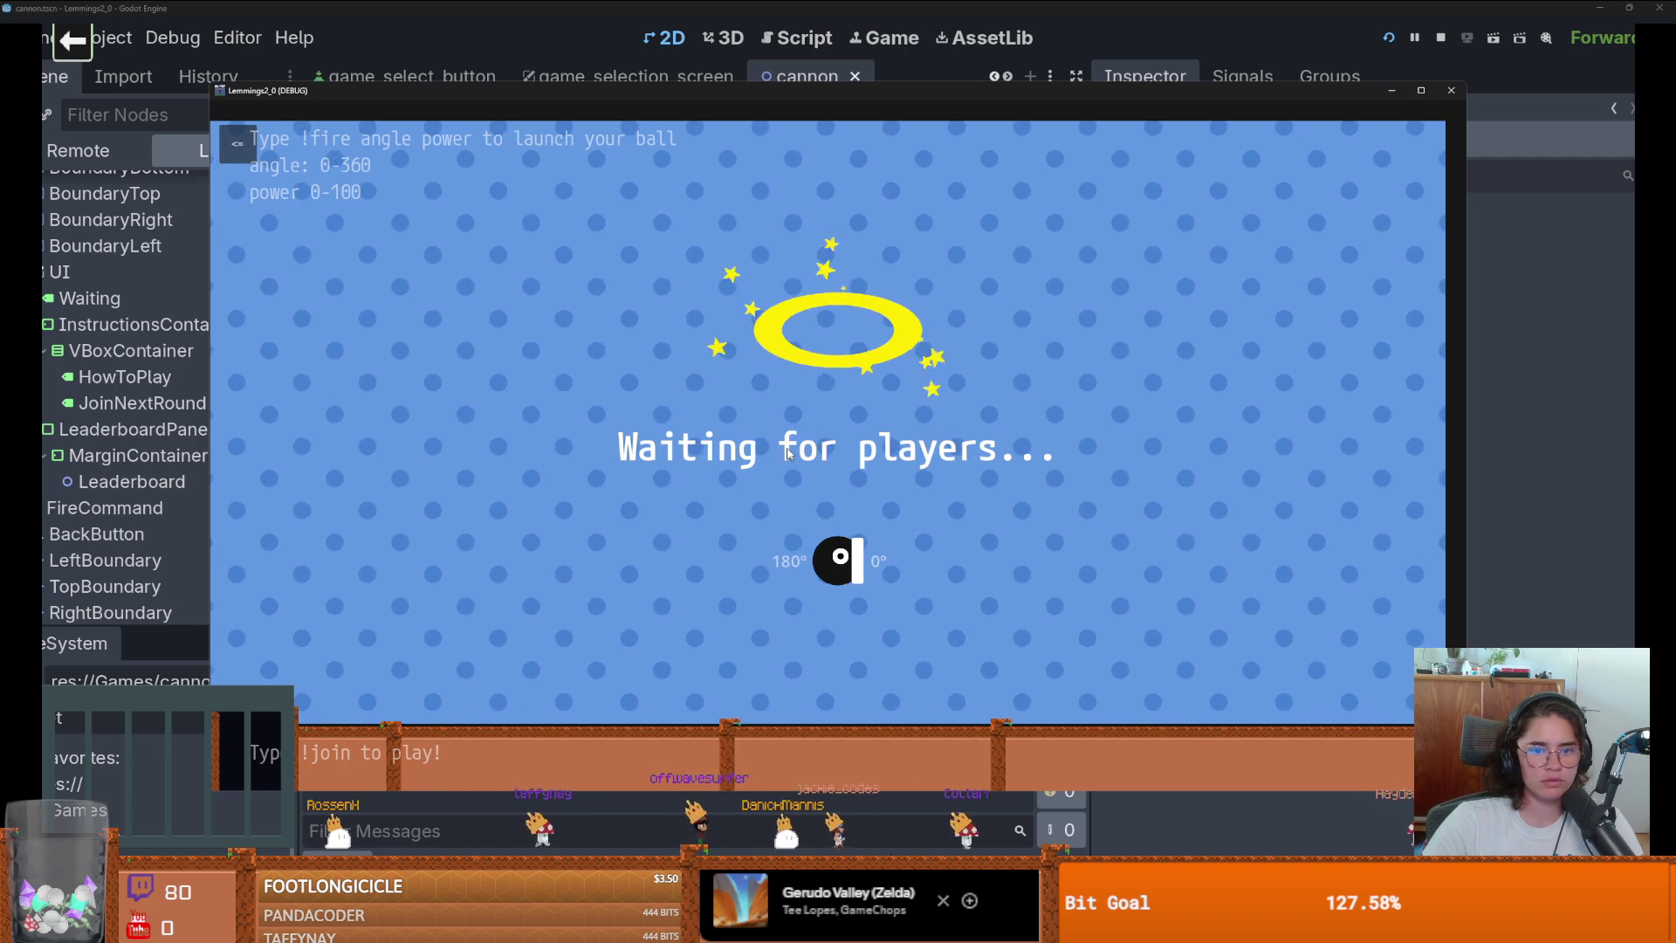
Check the back button returns from the Cannon Game to the selection screen, then close the game.
click(238, 144)
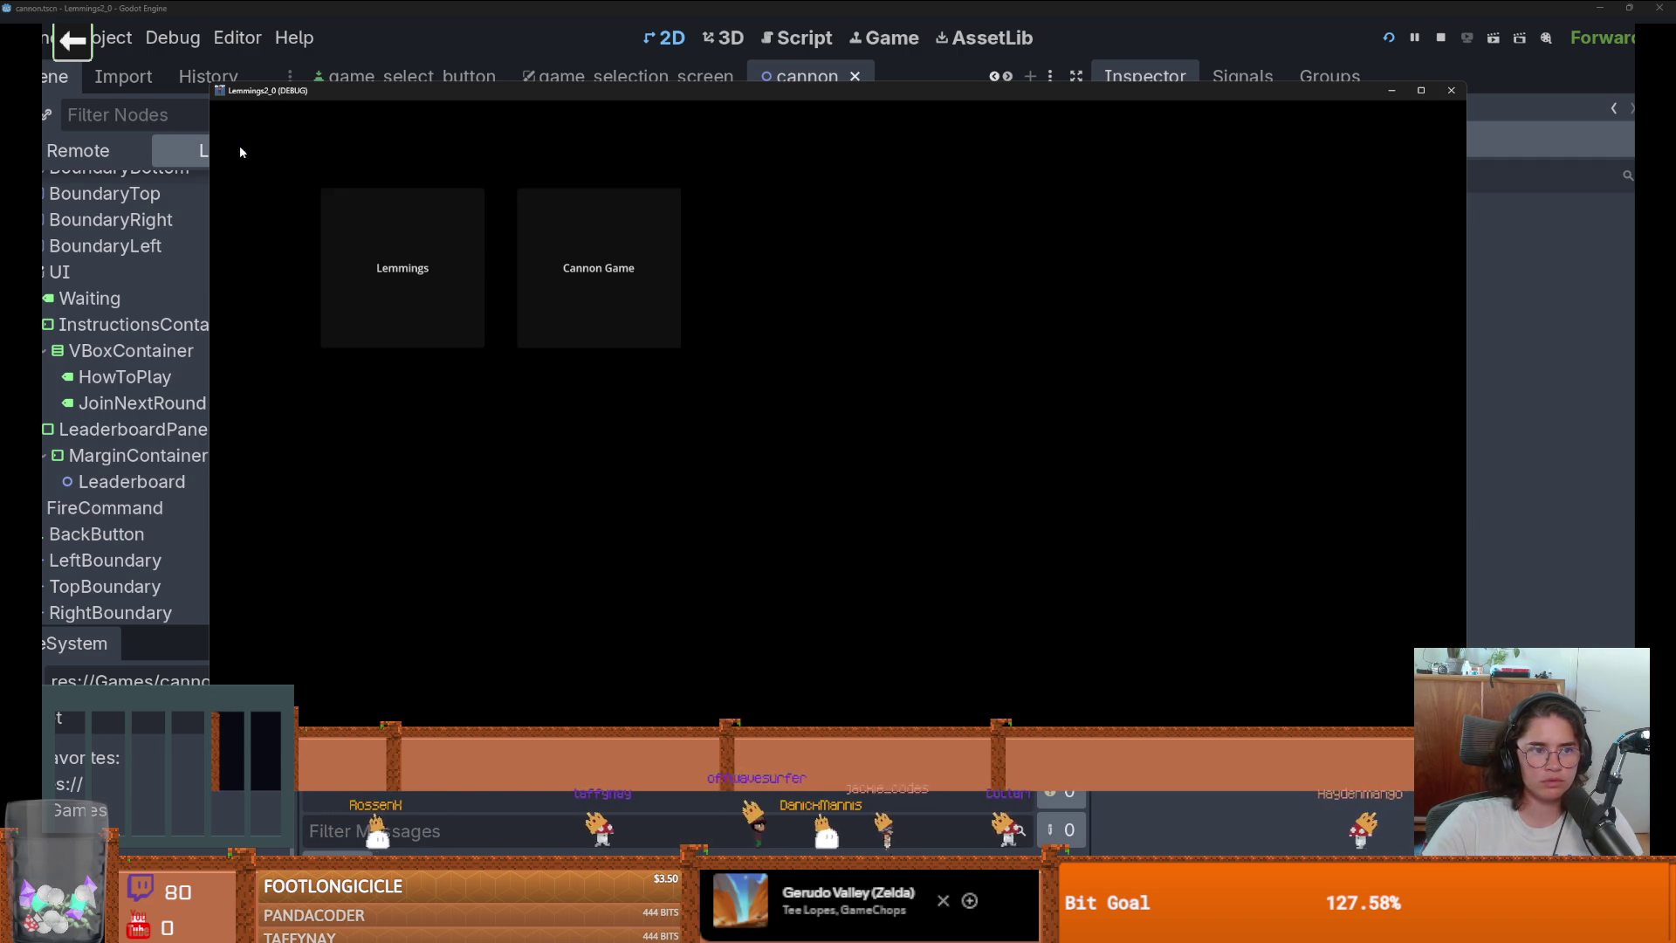
click(609, 234)
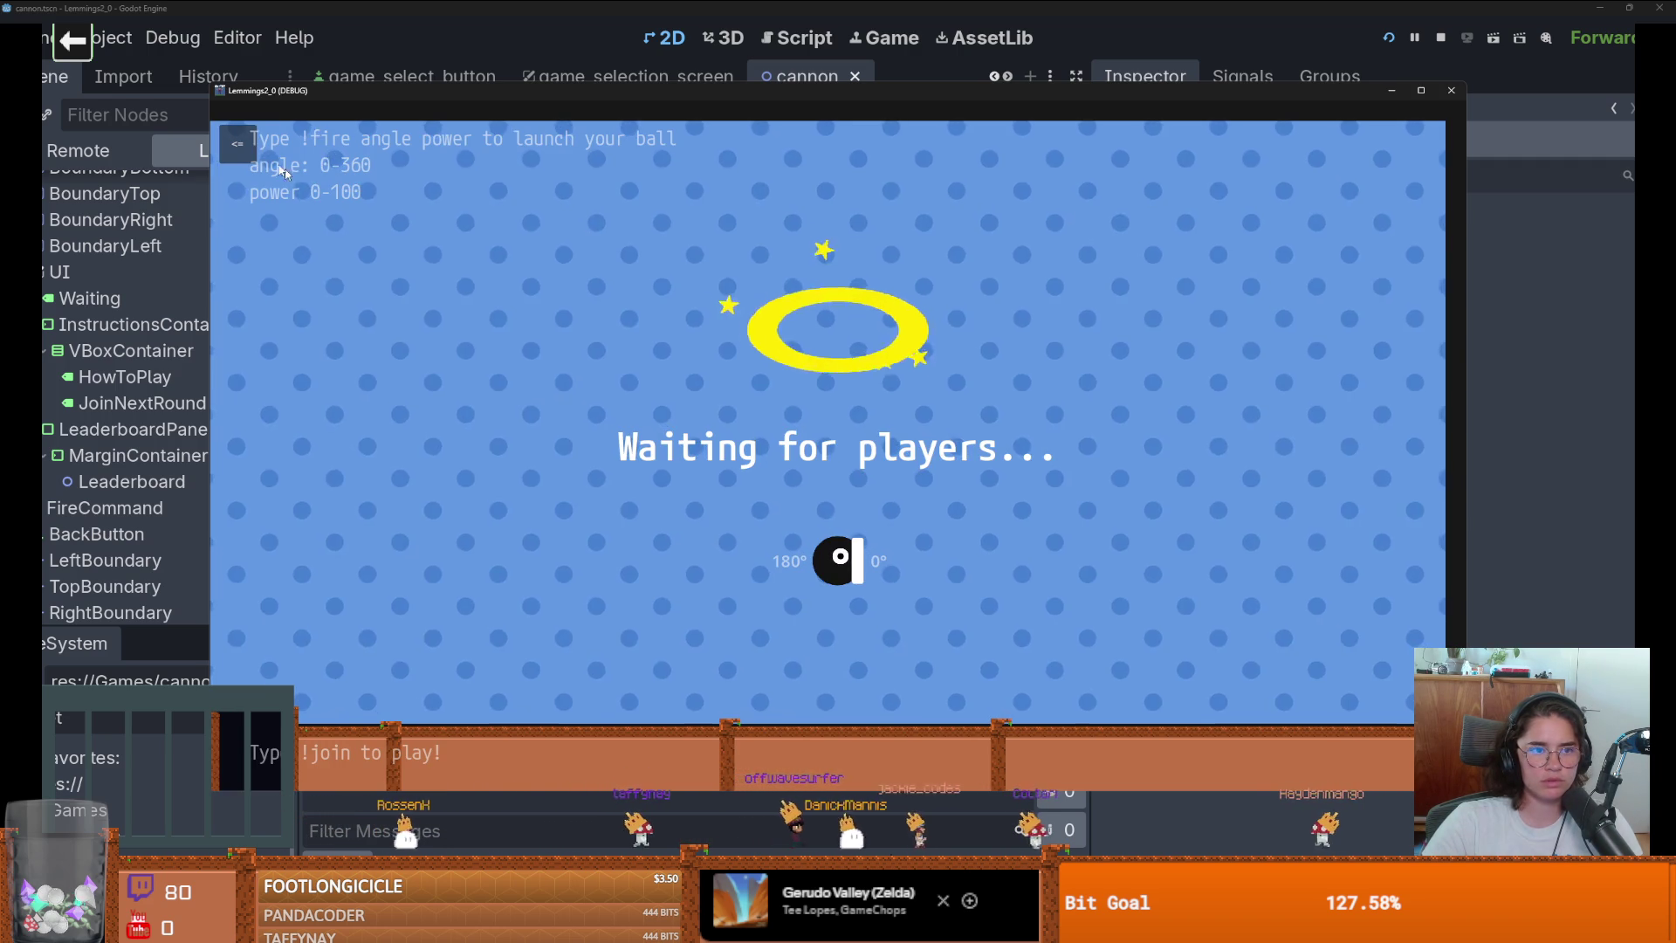
click(245, 146)
click(1450, 90)
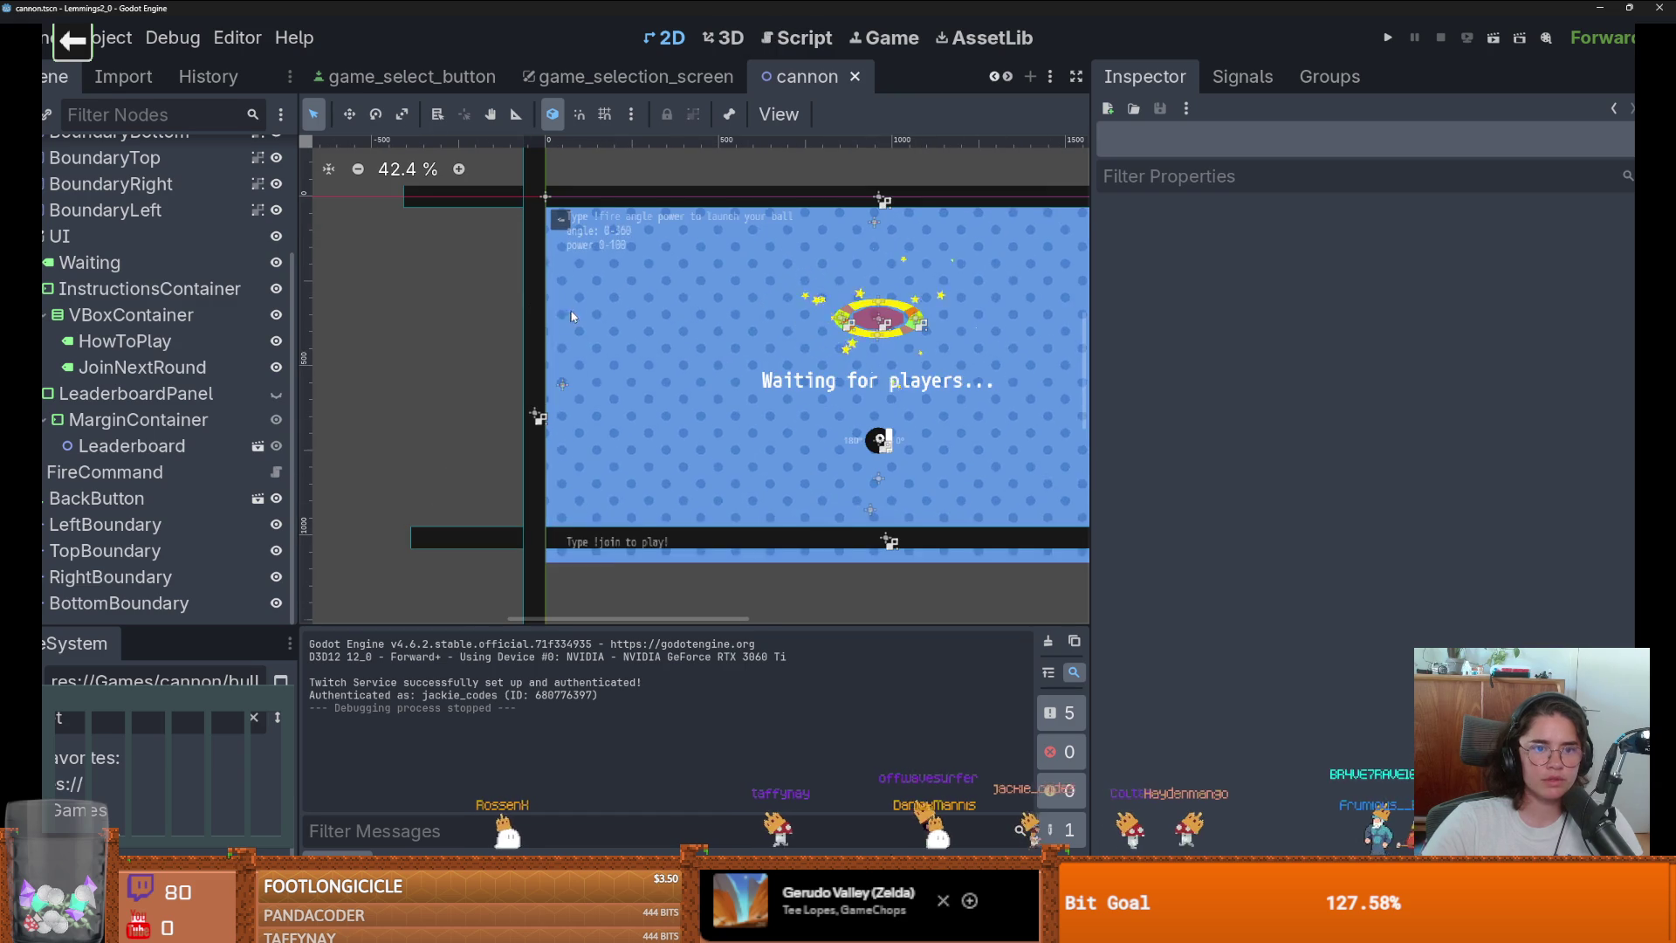
Move InstructionsContainer down-left and shrink it to fit the play area, then save.
click(149, 288)
drag(640, 242, 633, 264)
drag(1066, 598, 1036, 522)
key(ctrl+s)
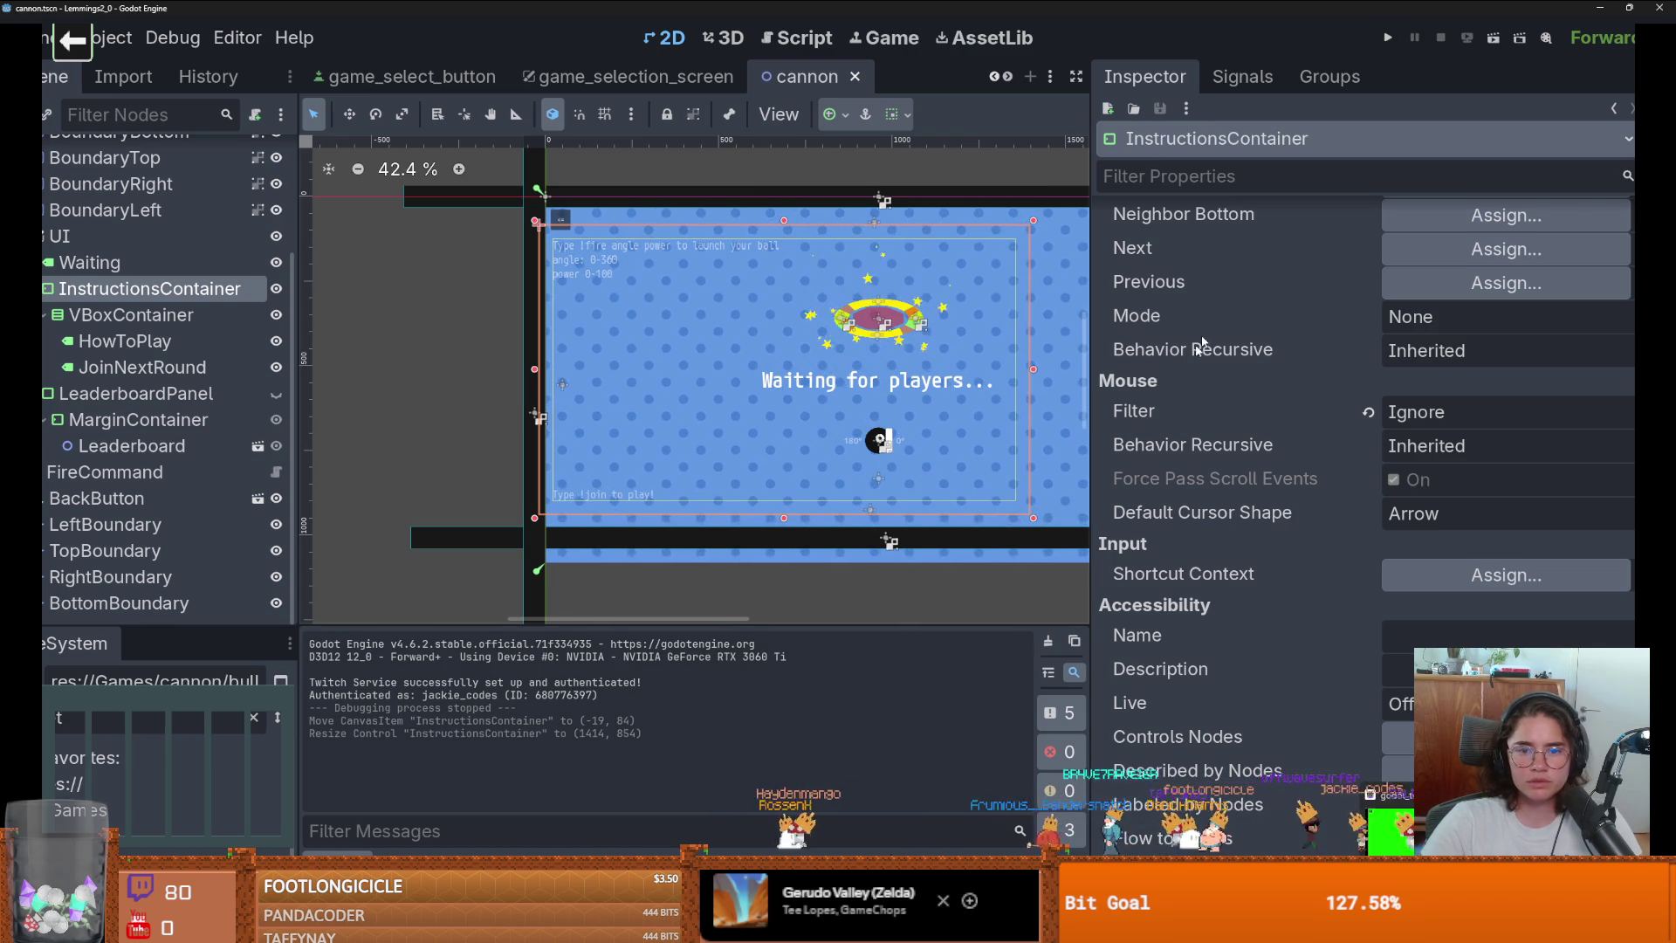
Run the game, open the Cannon Game, and stop the test run.
click(1388, 38)
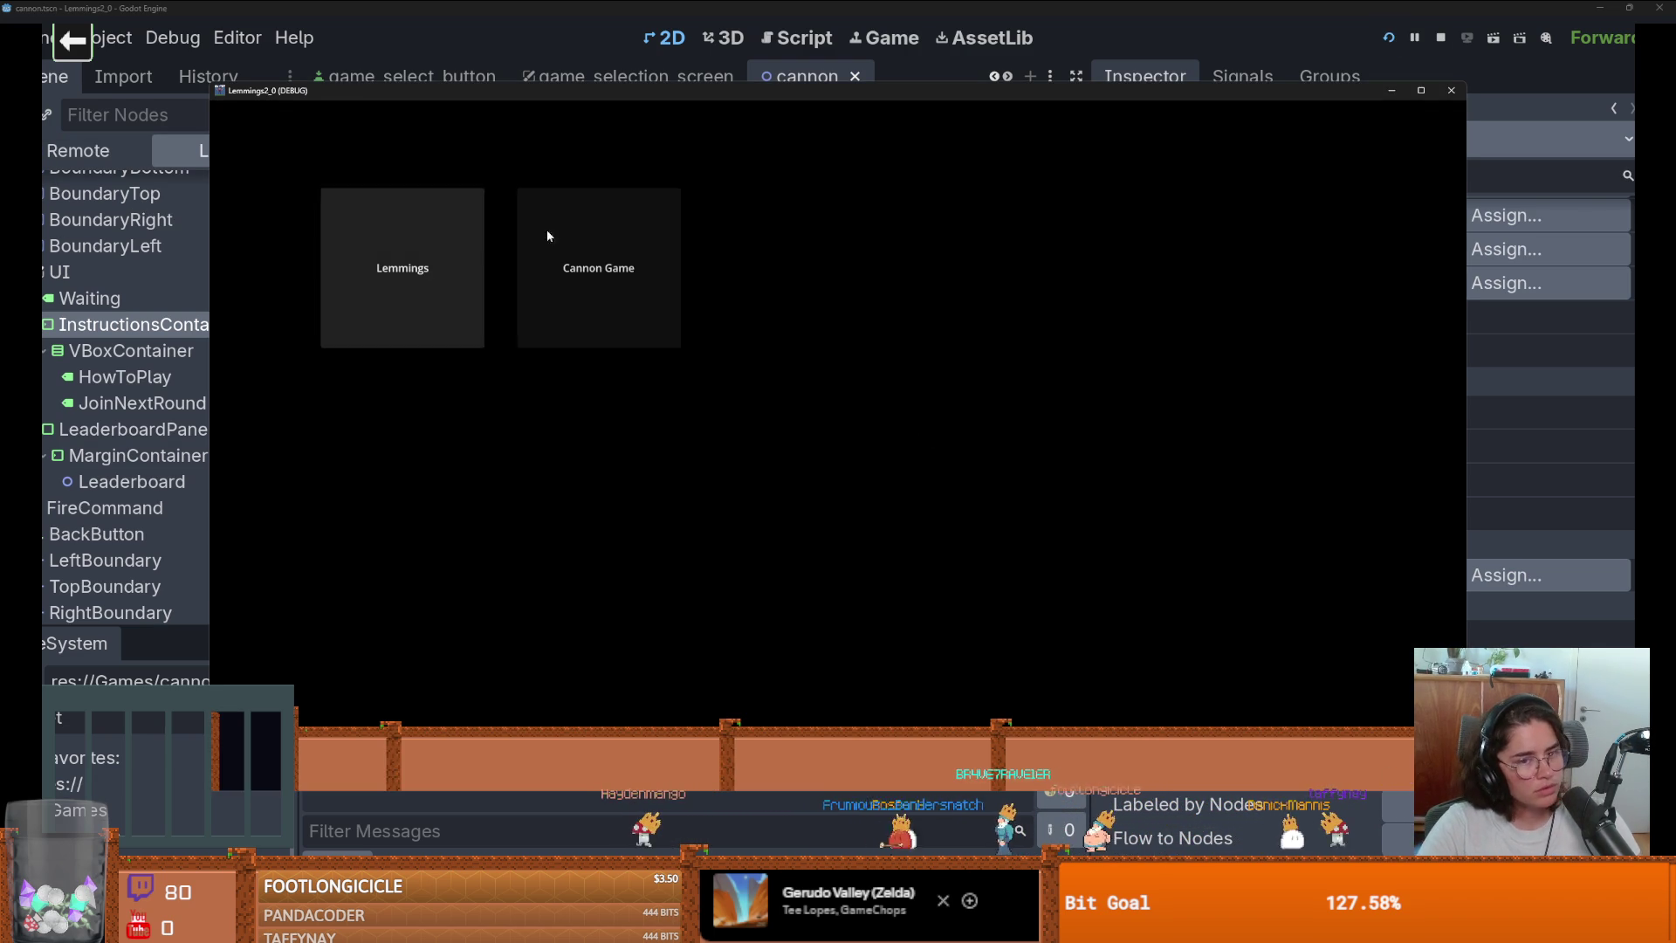
click(546, 229)
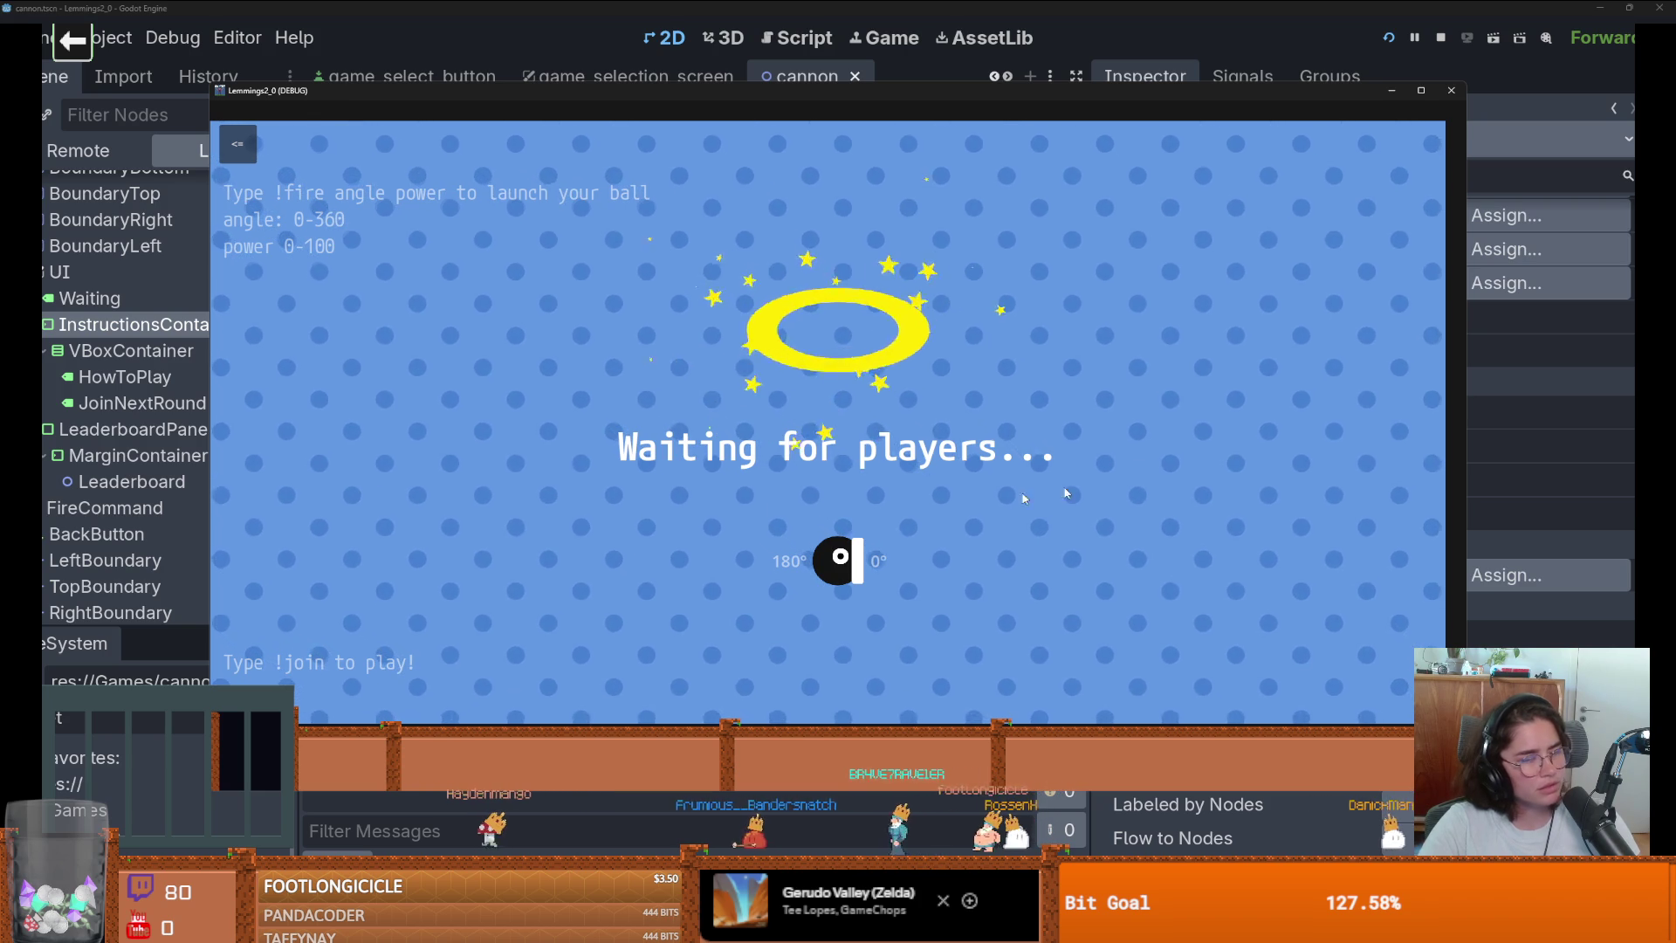
click(1448, 91)
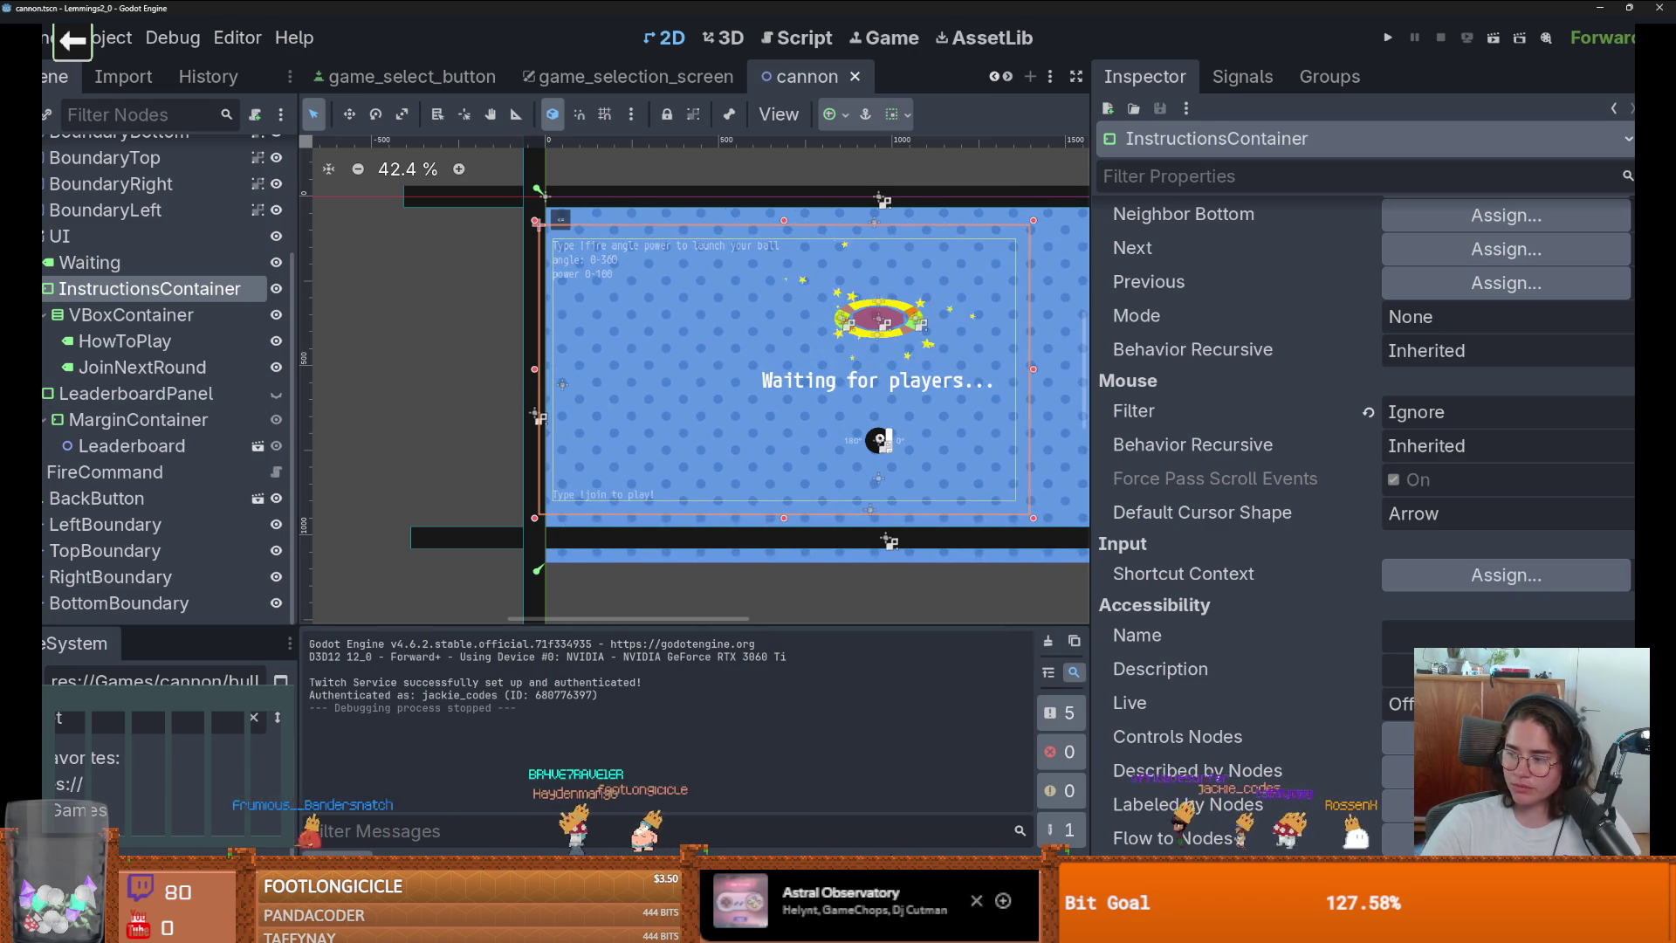
Launch the hub with F5, open the Cannon game, and slightly resize the game window.
key(F5)
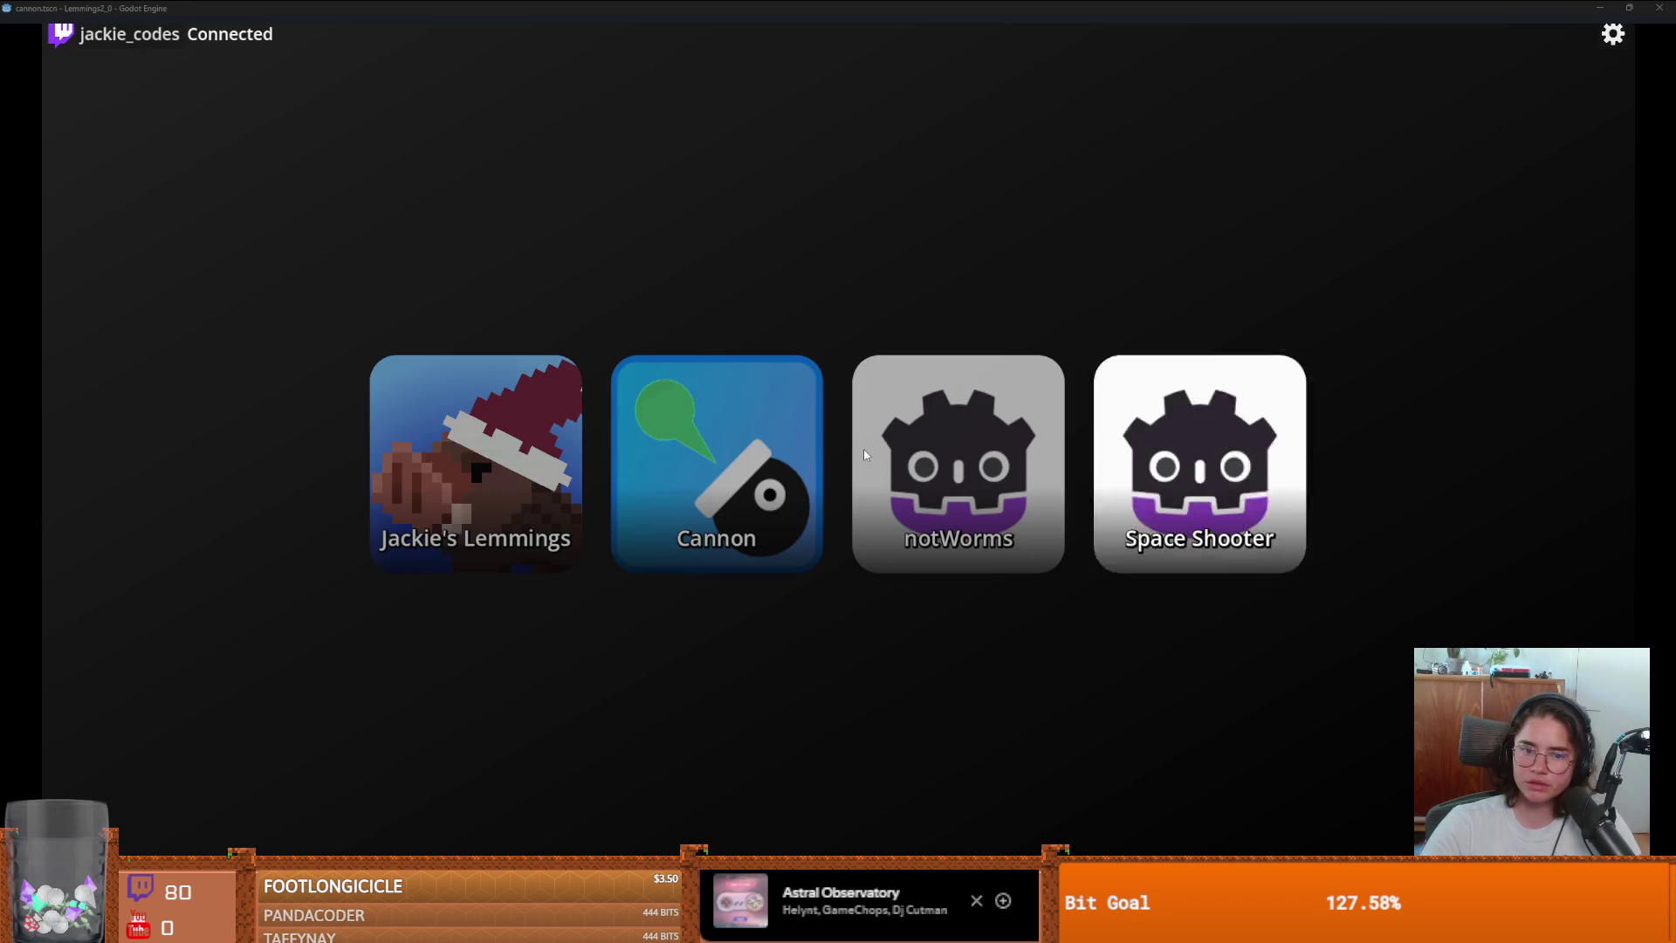
click(714, 401)
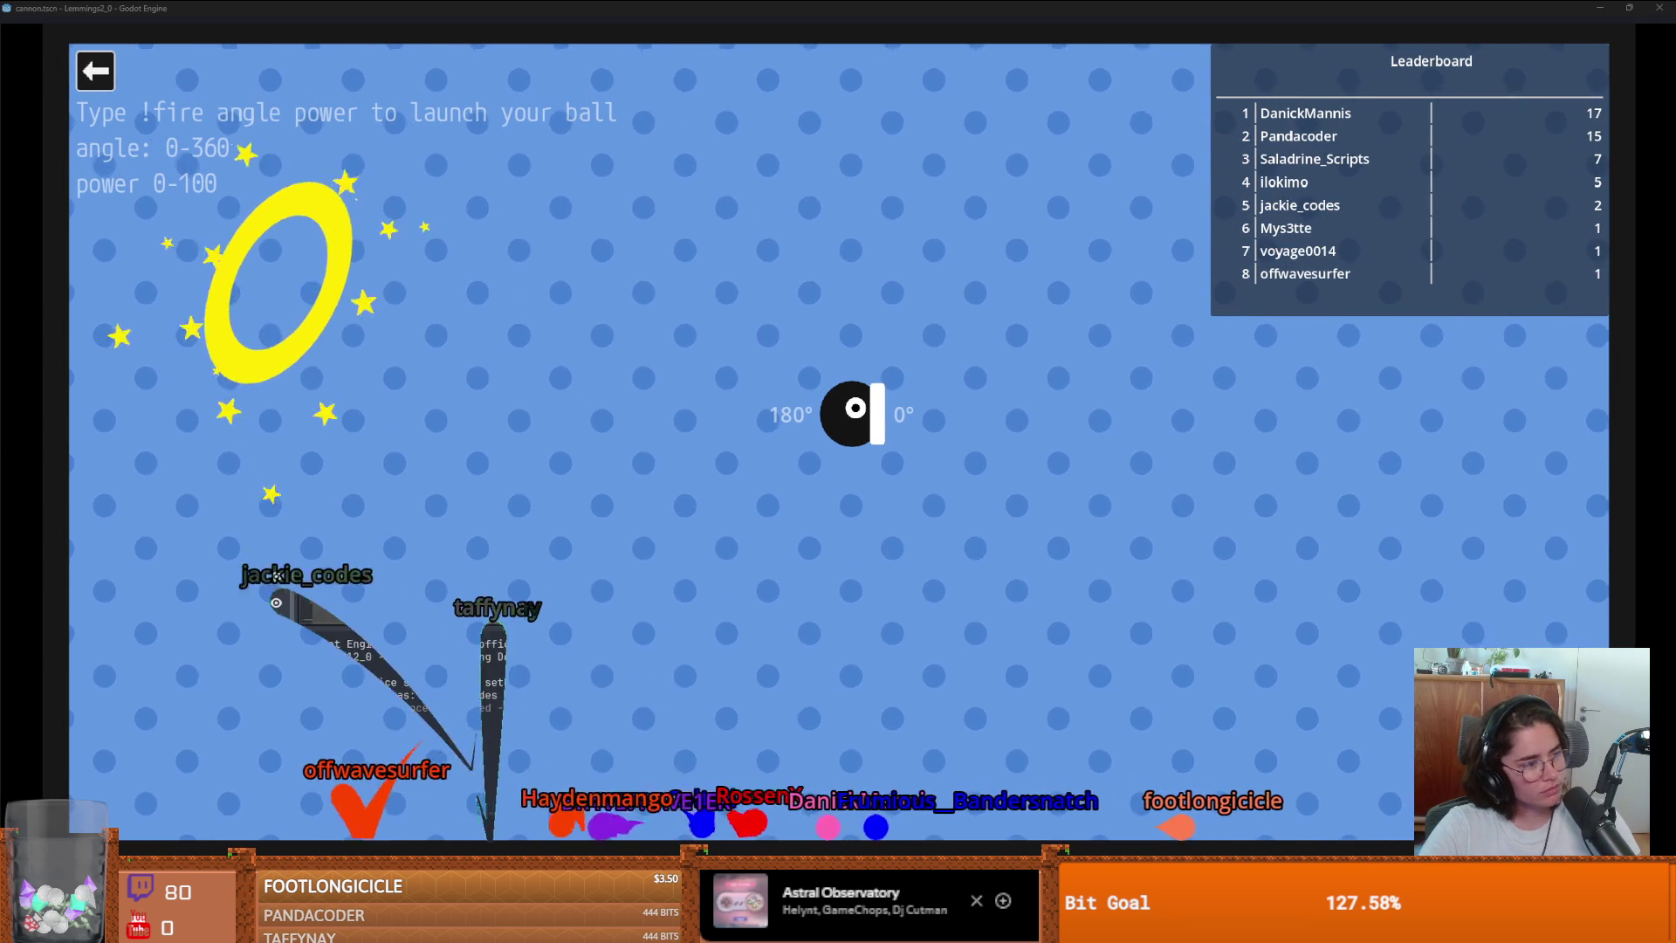
drag(398, 38, 398, 33)
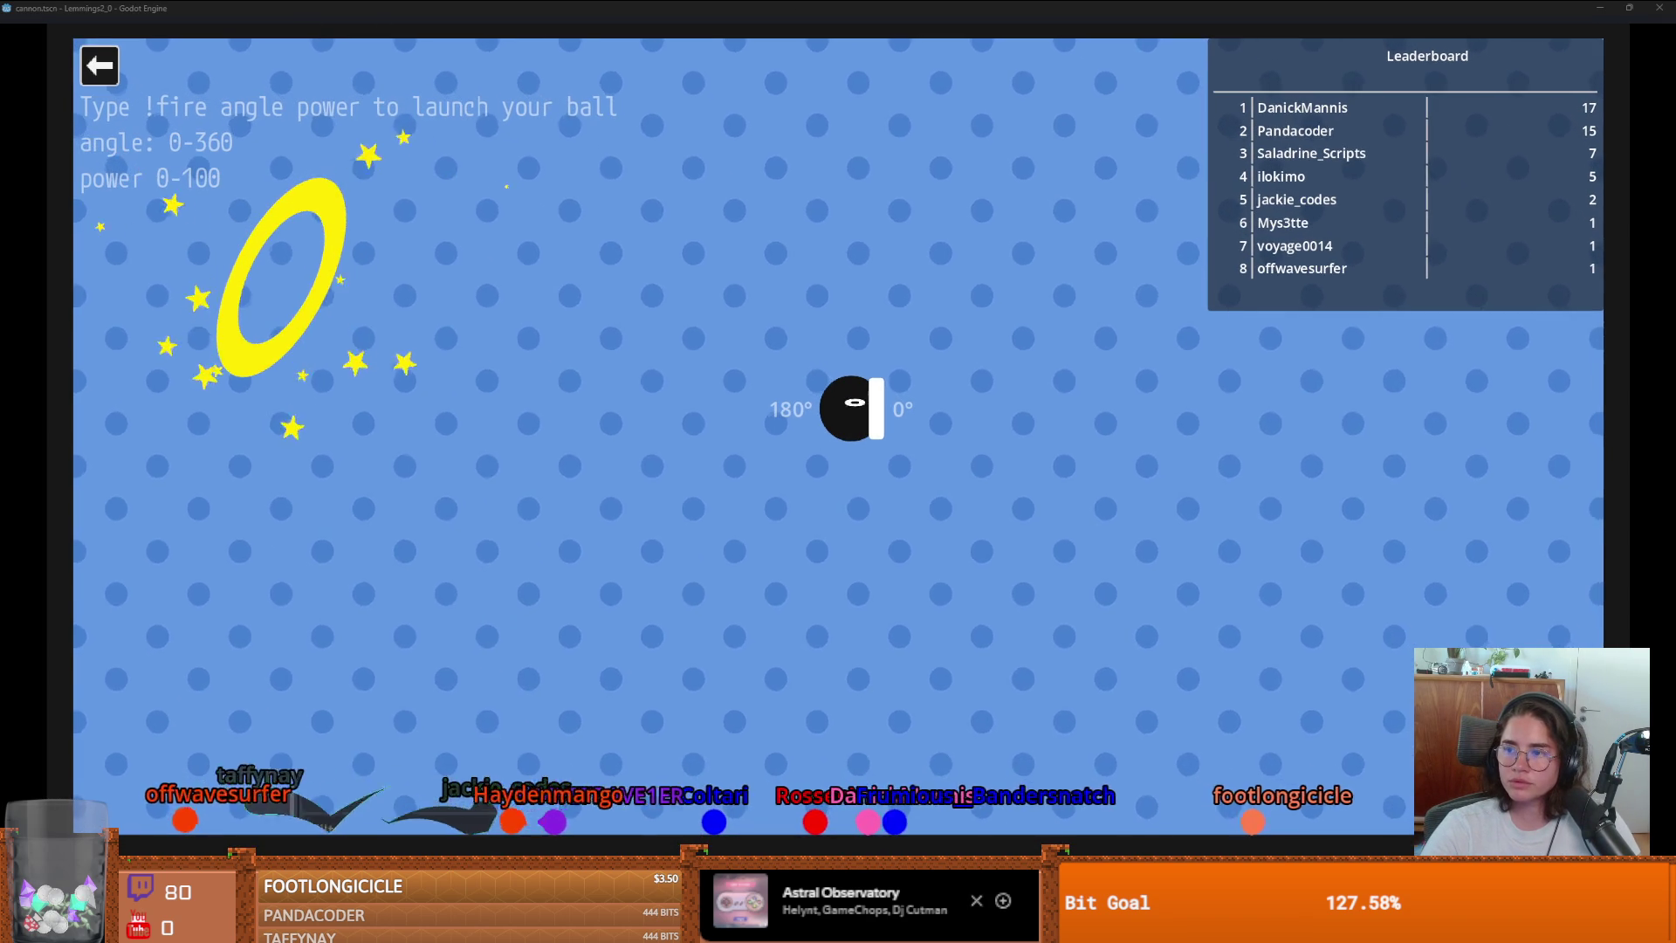
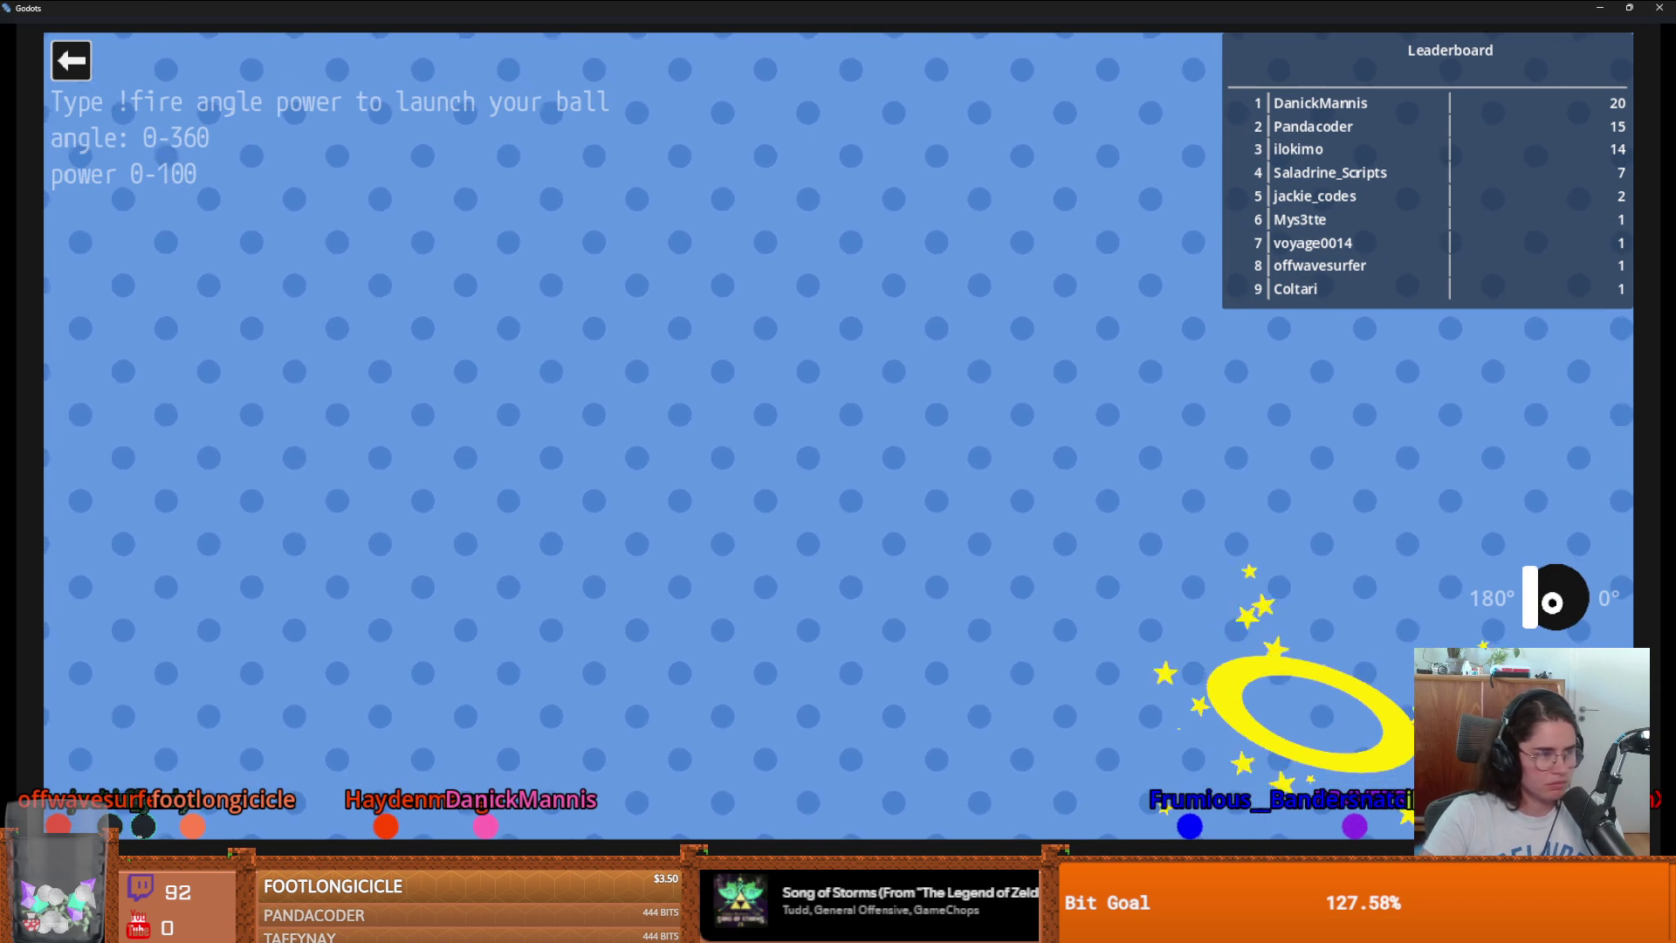
Leave the Cannon game and return to the stream game selection menu.
click(70, 61)
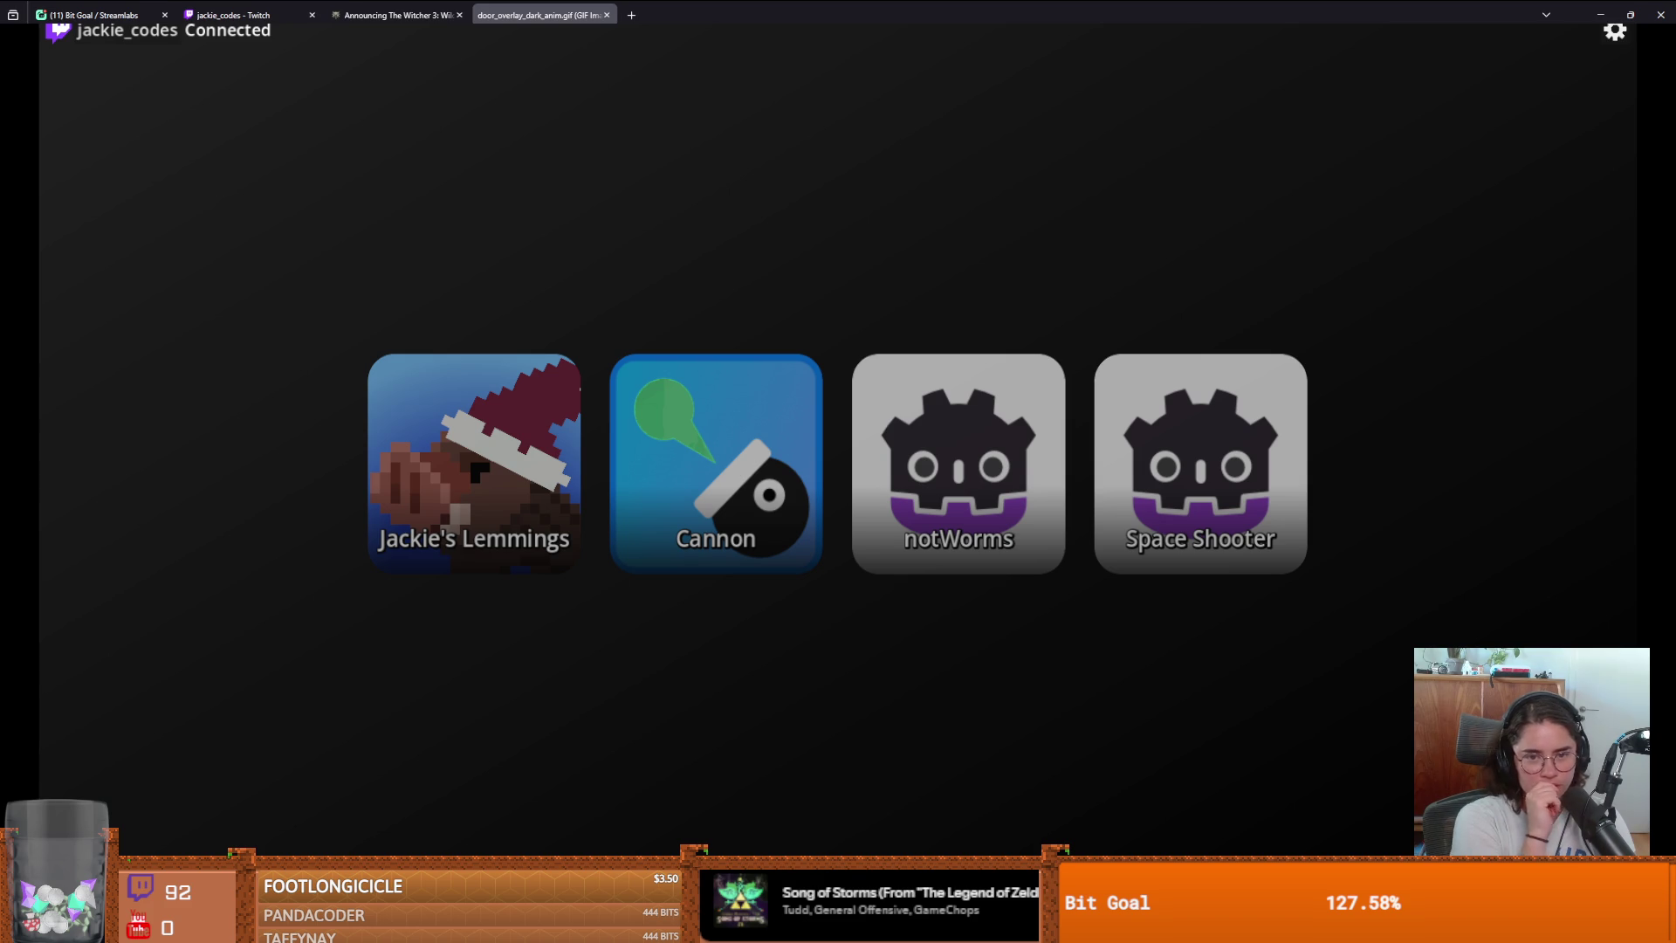
Launch Jackie's Lemmings from the stream game launcher.
click(474, 463)
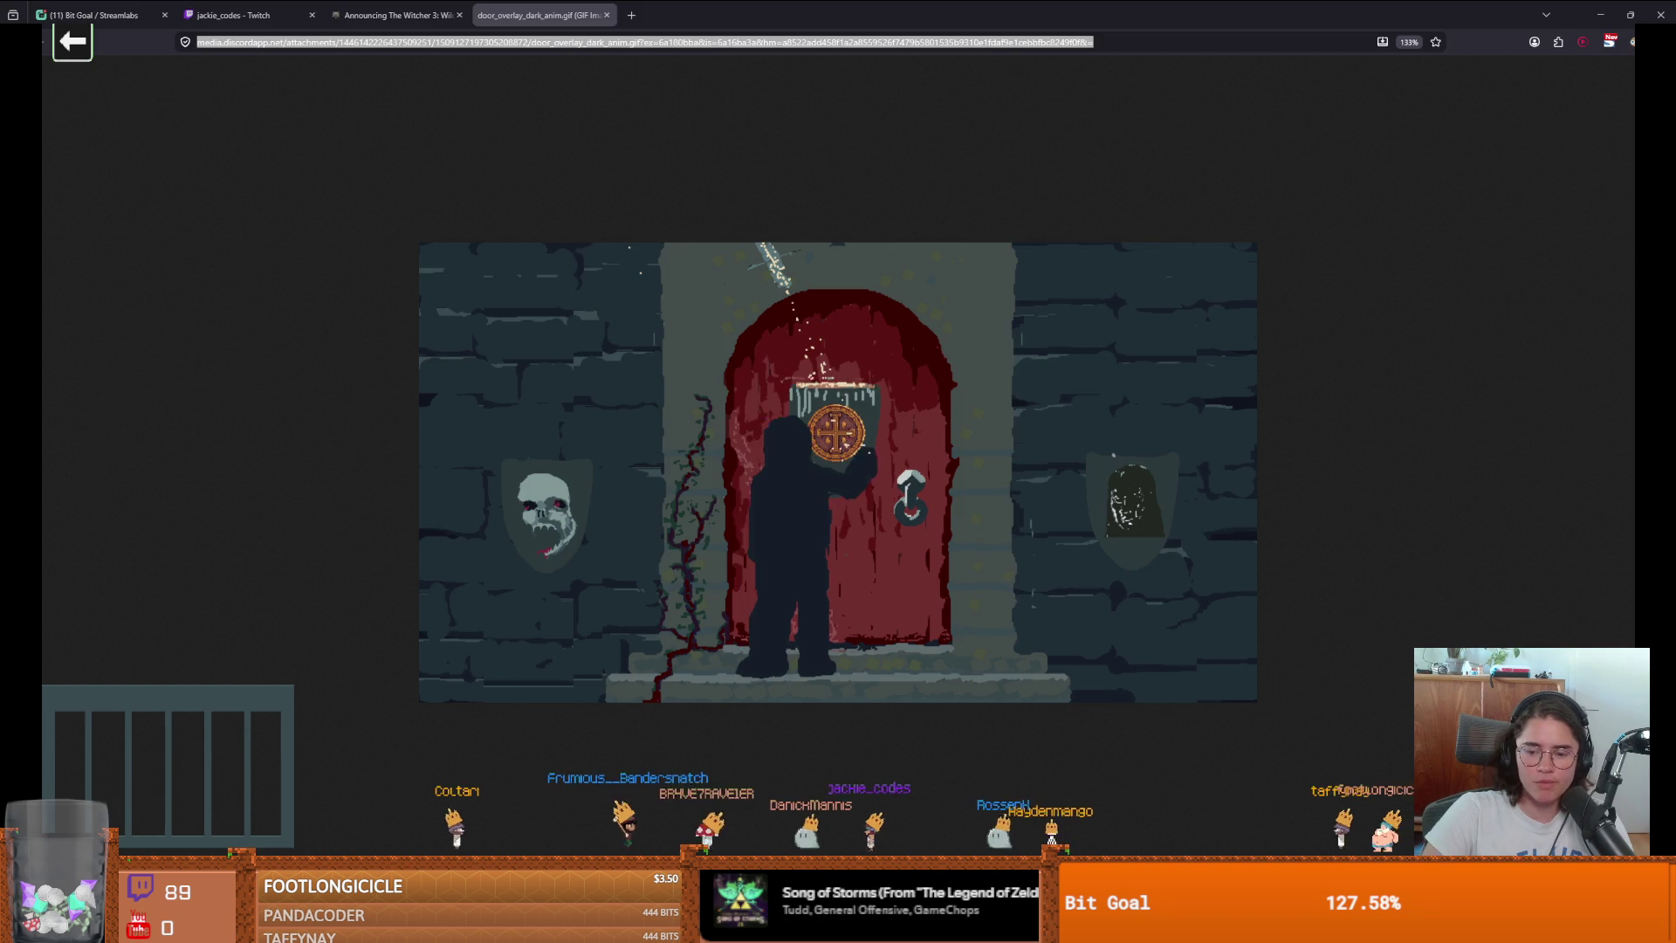
Reopen the Dungeon Roll project for editing from the Godots project manager.
key(alt+Tab)
double_click(564, 262)
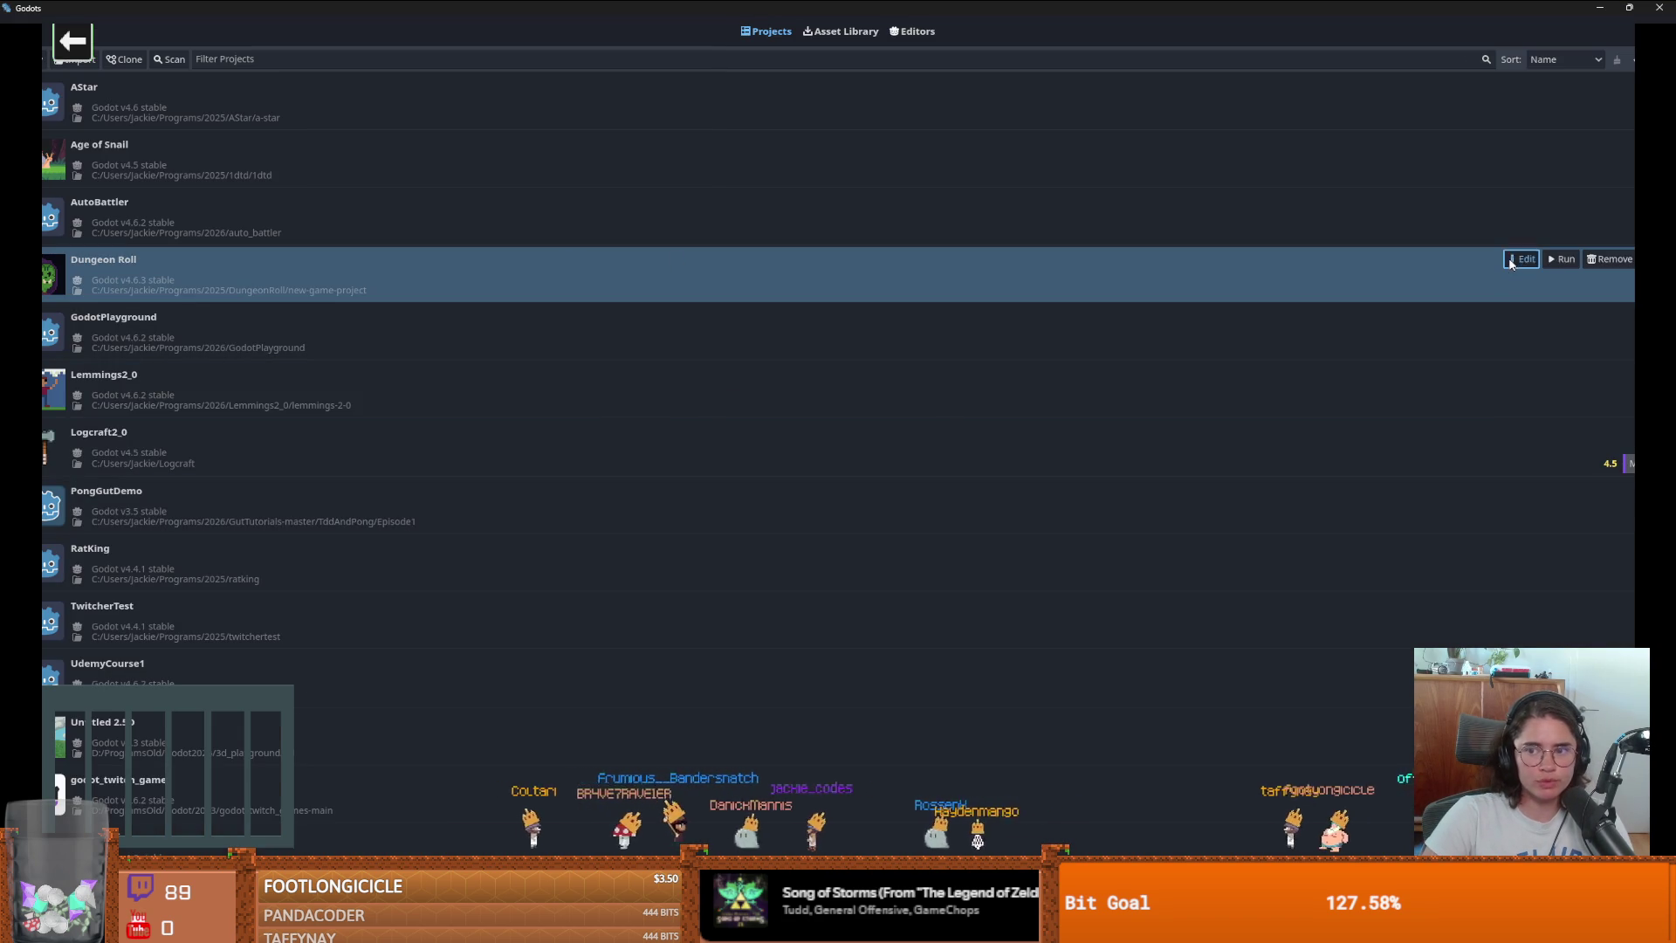
click(789, 494)
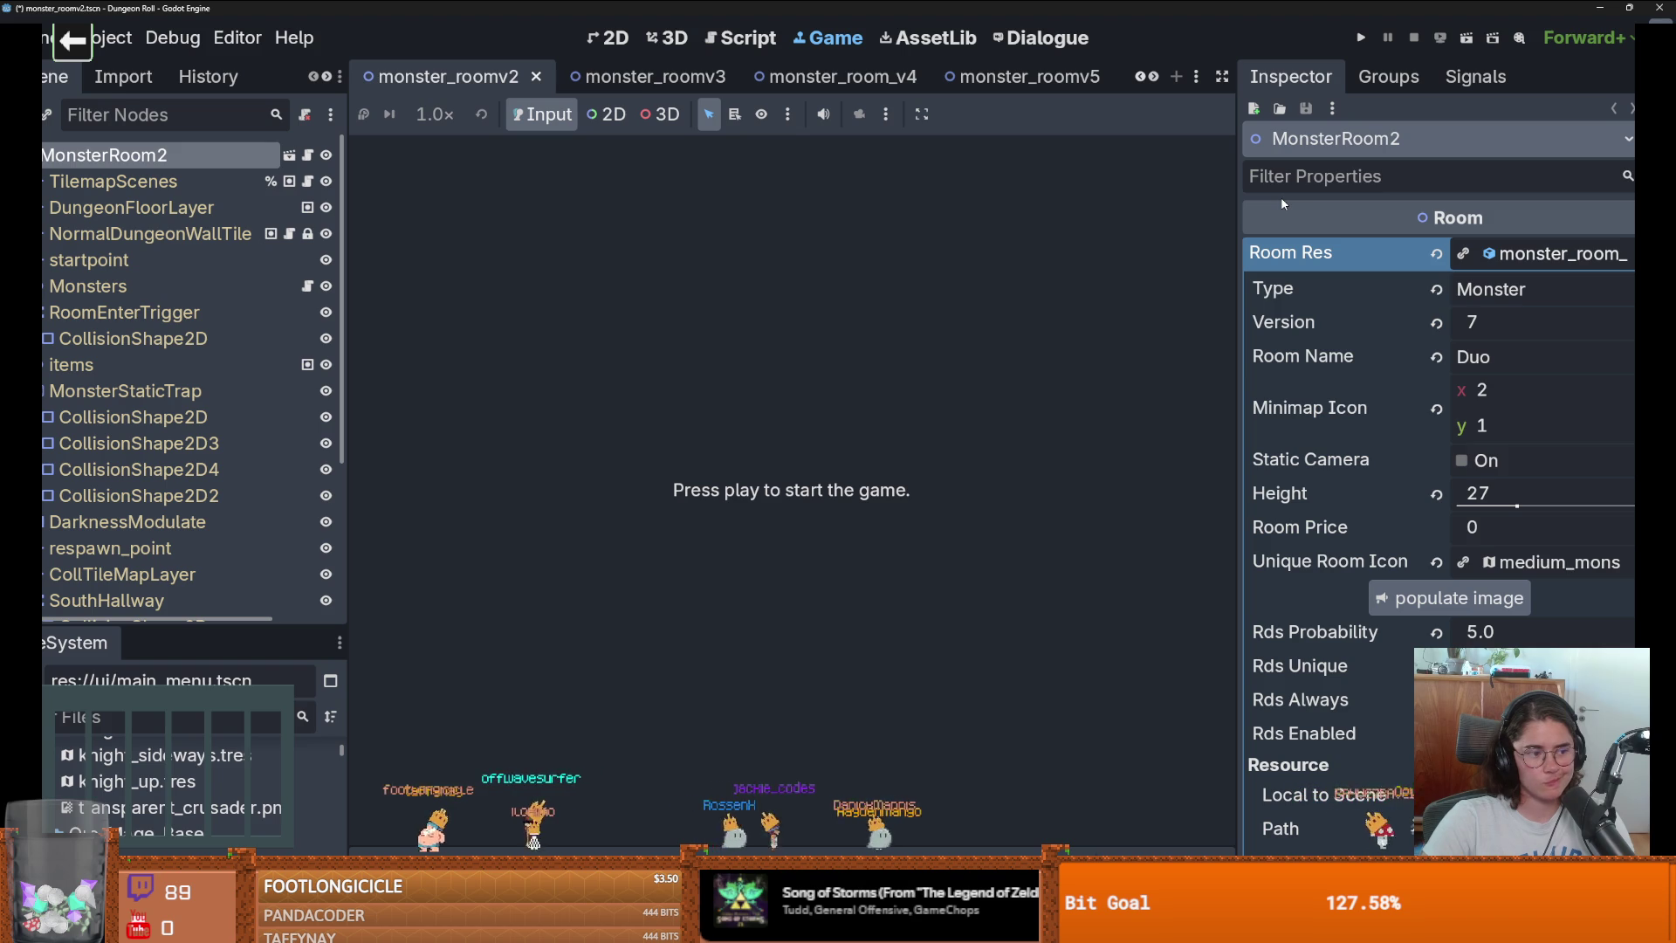
Save and run Dungeon Roll, walk the knight up through several rooms, then stop with F8.
click(1368, 44)
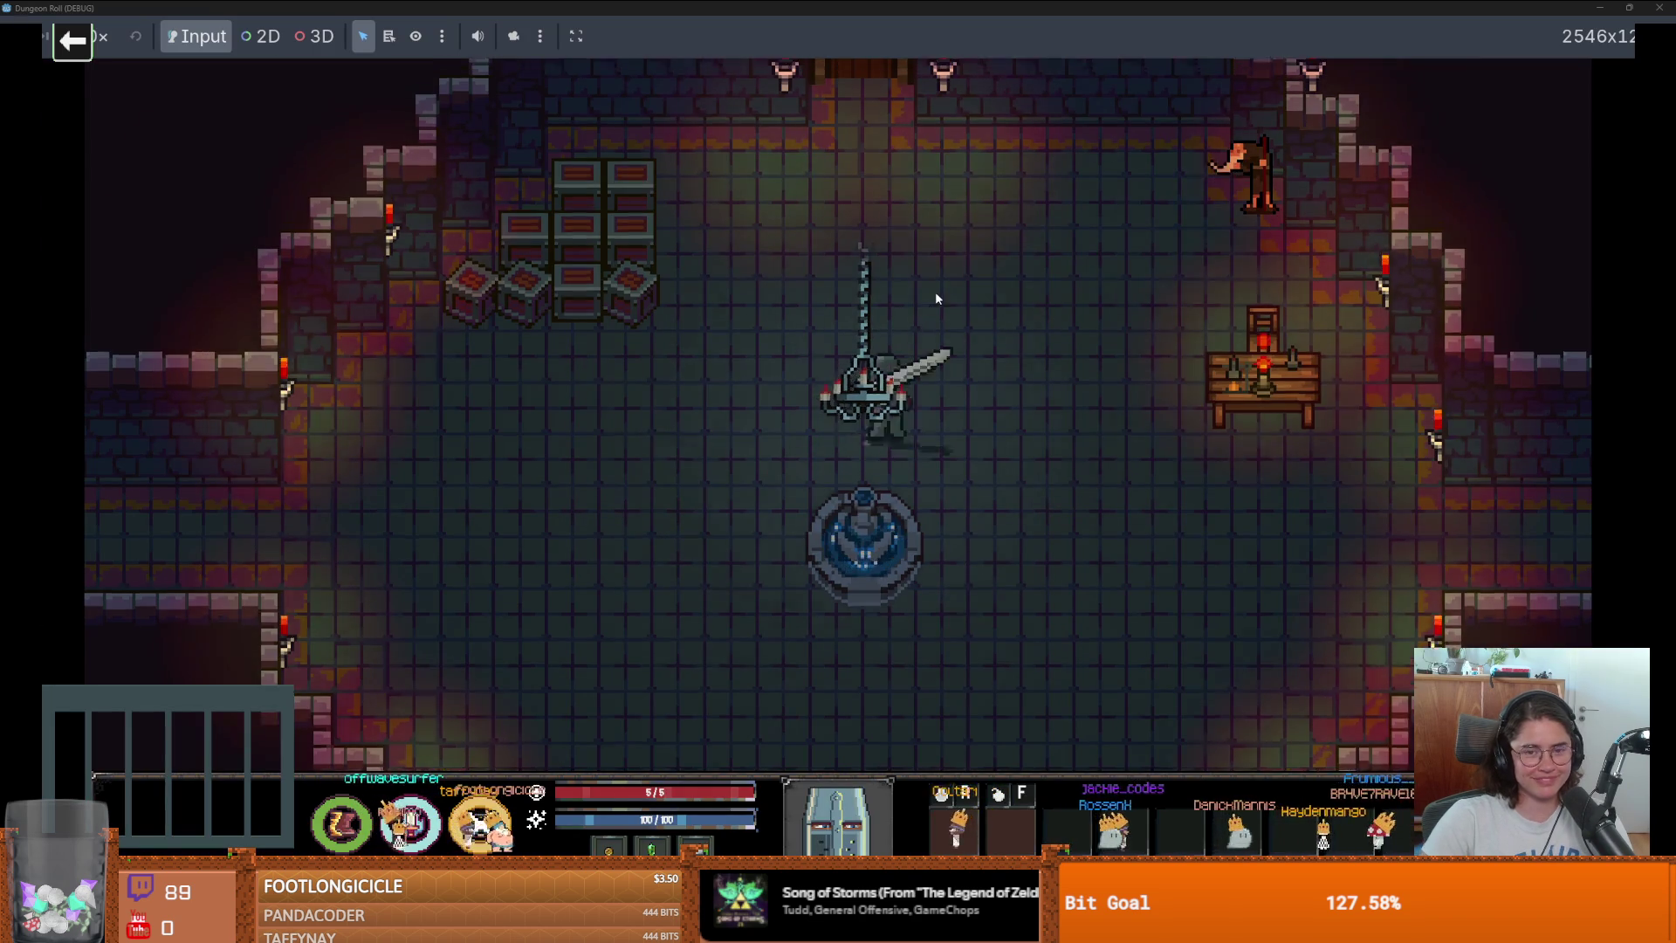
key(w)
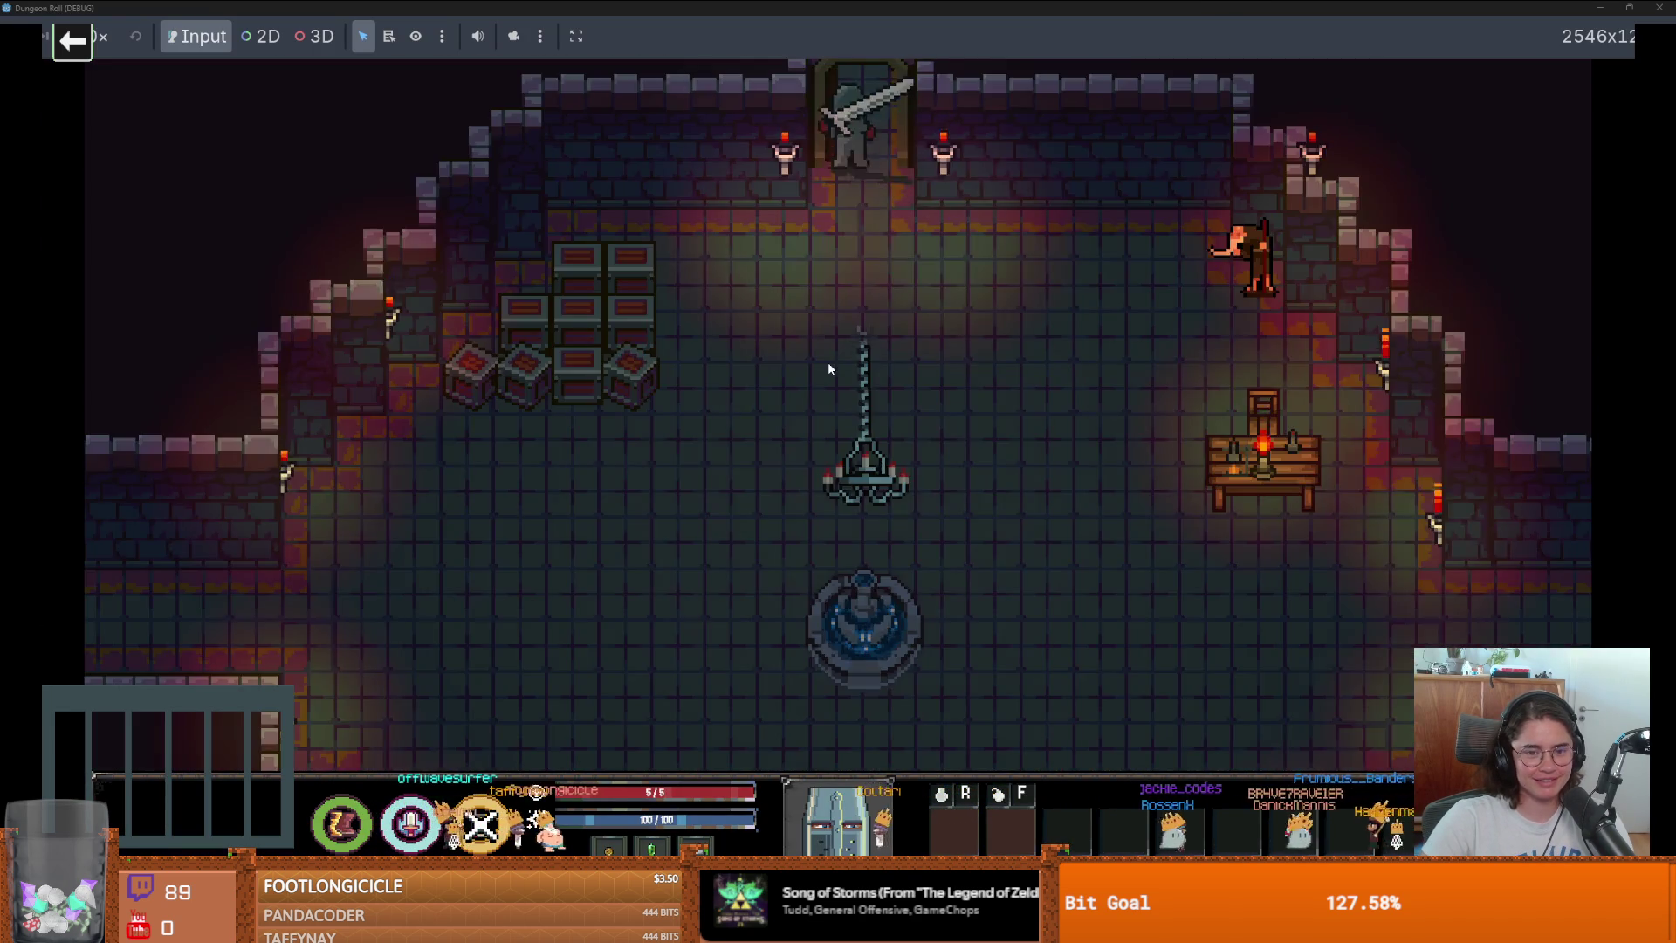
key(w)
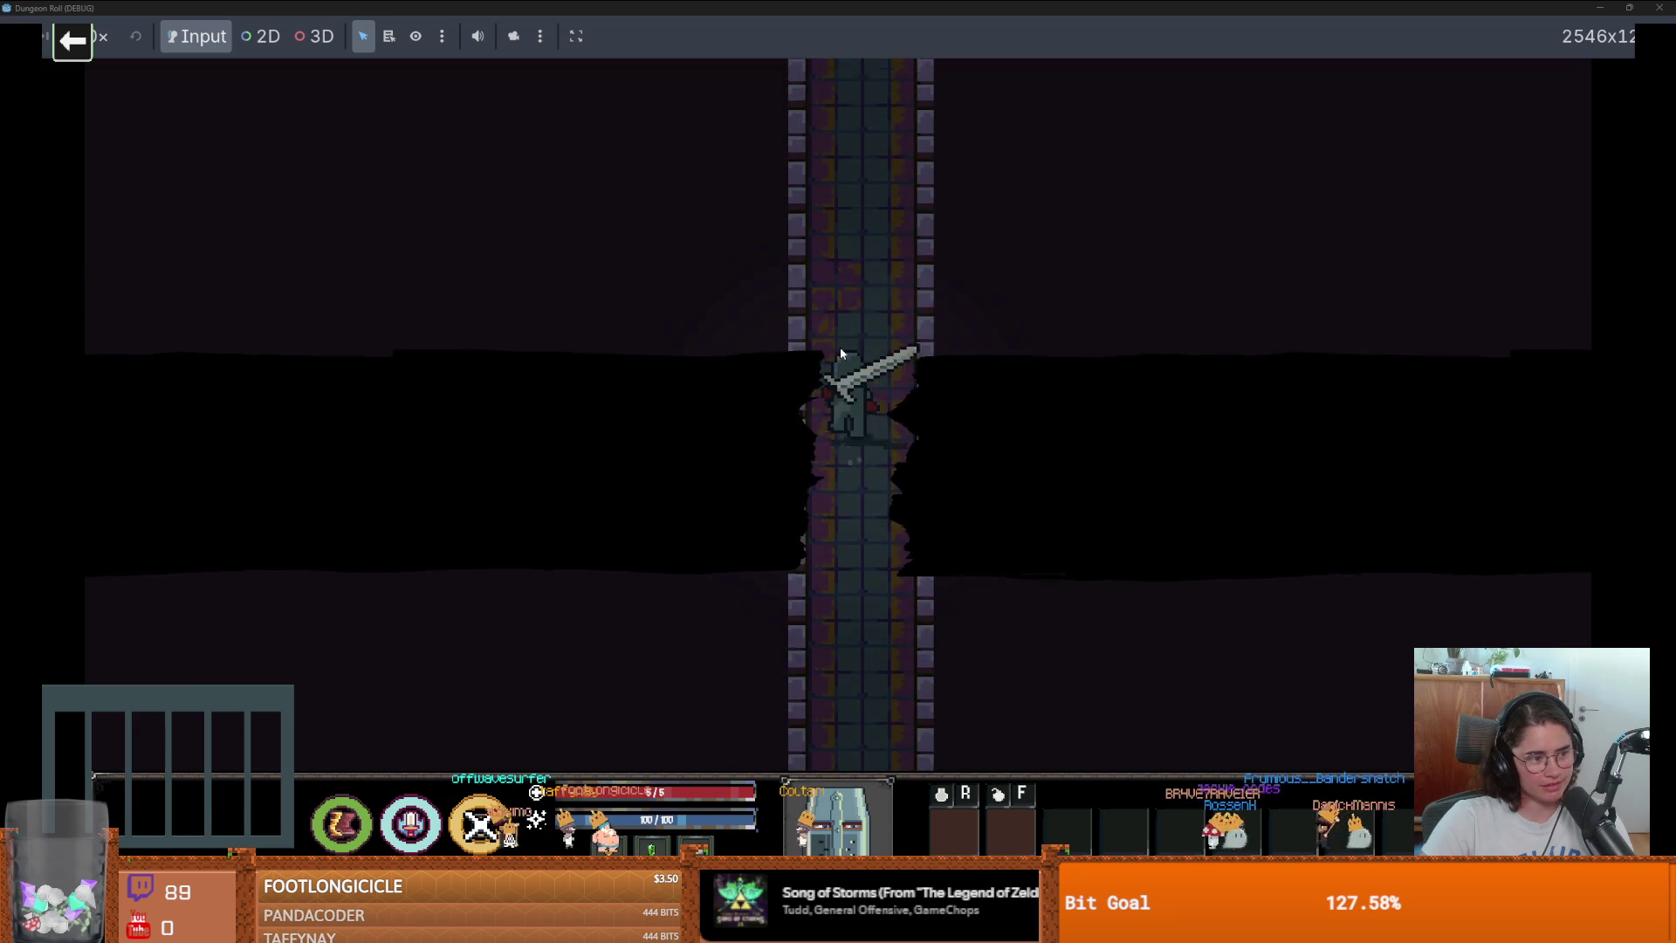
key(w)
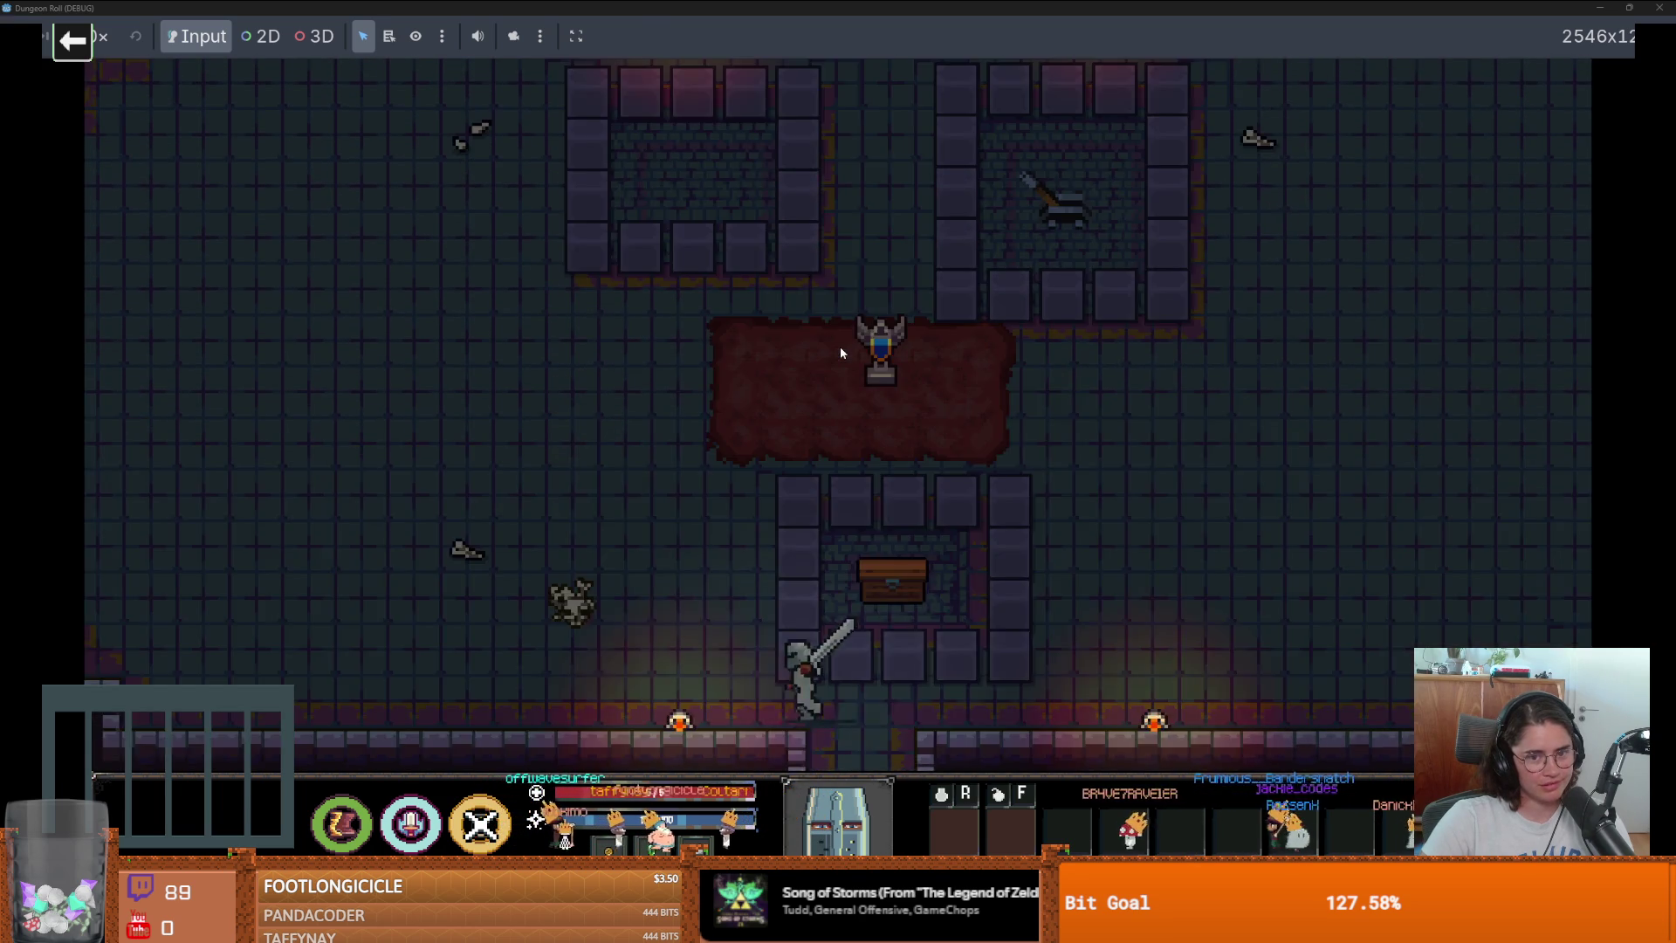
key(a)
key(w)
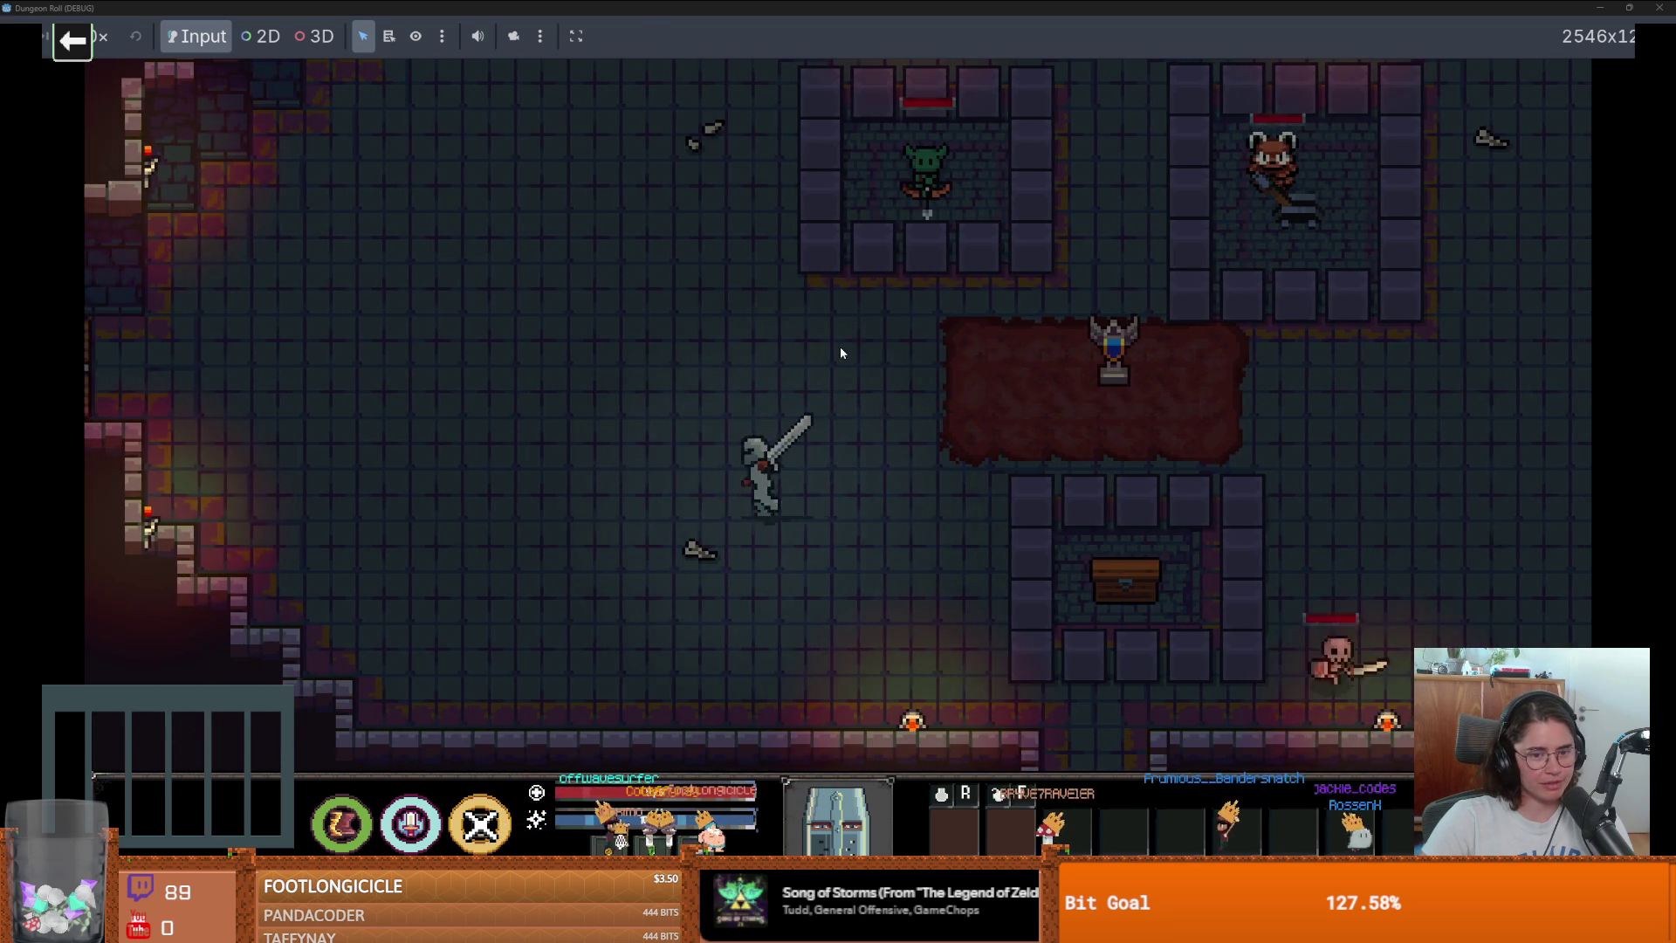
key(a)
key(w)
click(552, 280)
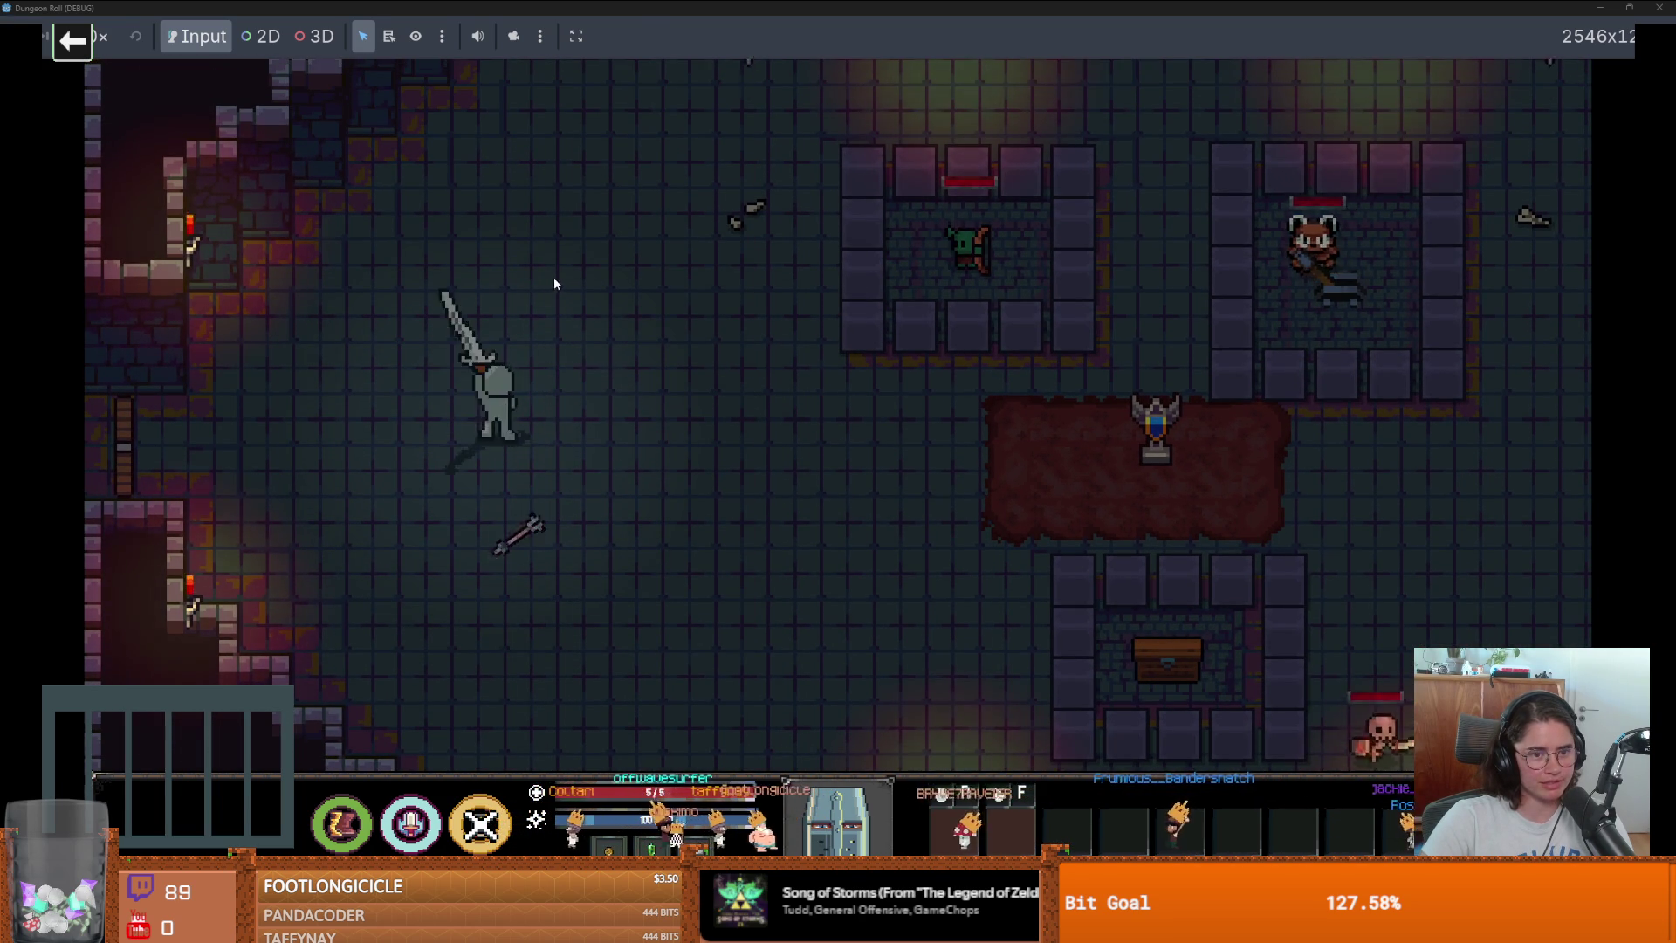
key(F8)
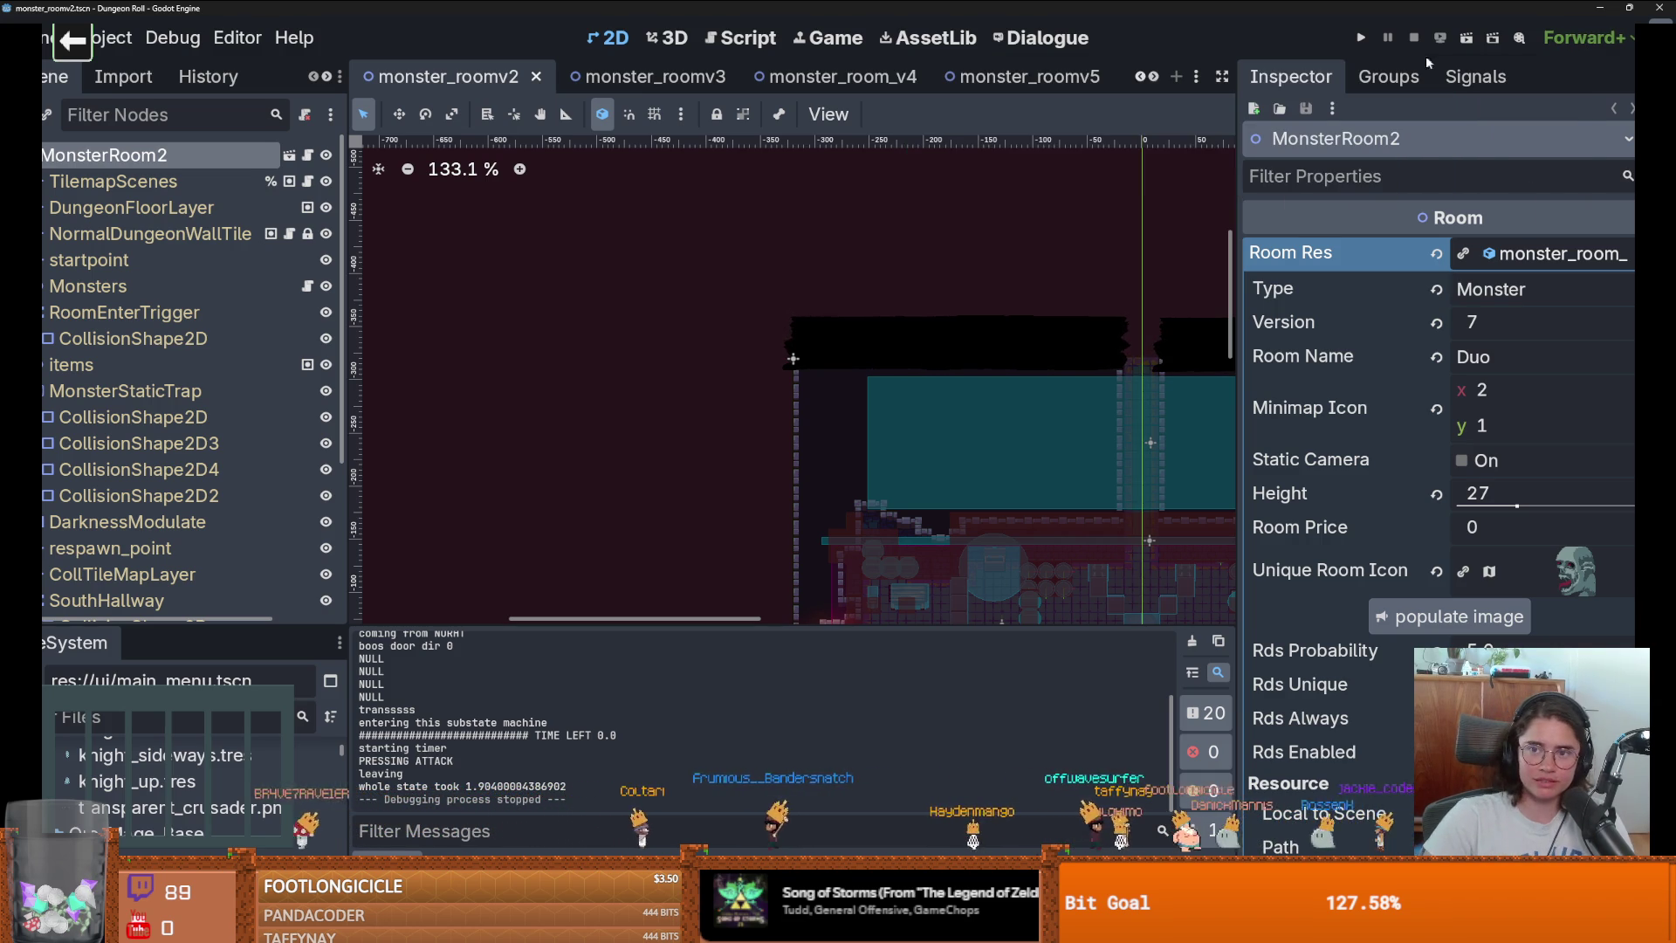
Run Dungeon Roll again up to the Caldaria, Tres and Viginti Septem card choice.
click(1359, 39)
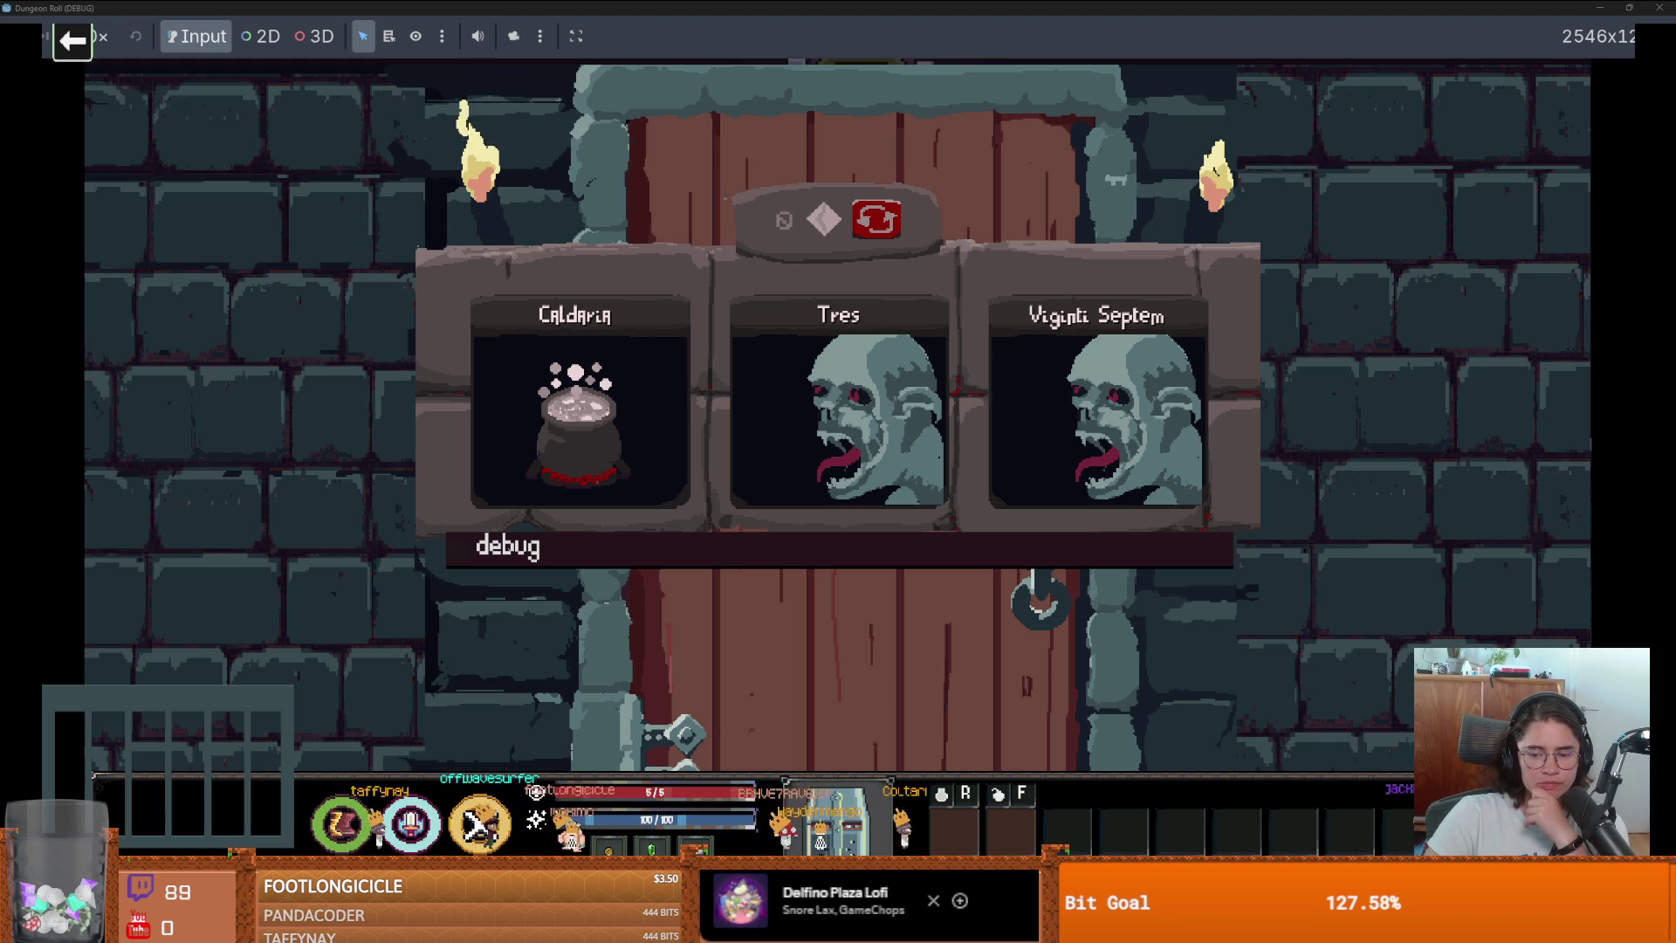
Switch from the debug game to the browser tab playing the door overlay GIF.
key(alt+Tab)
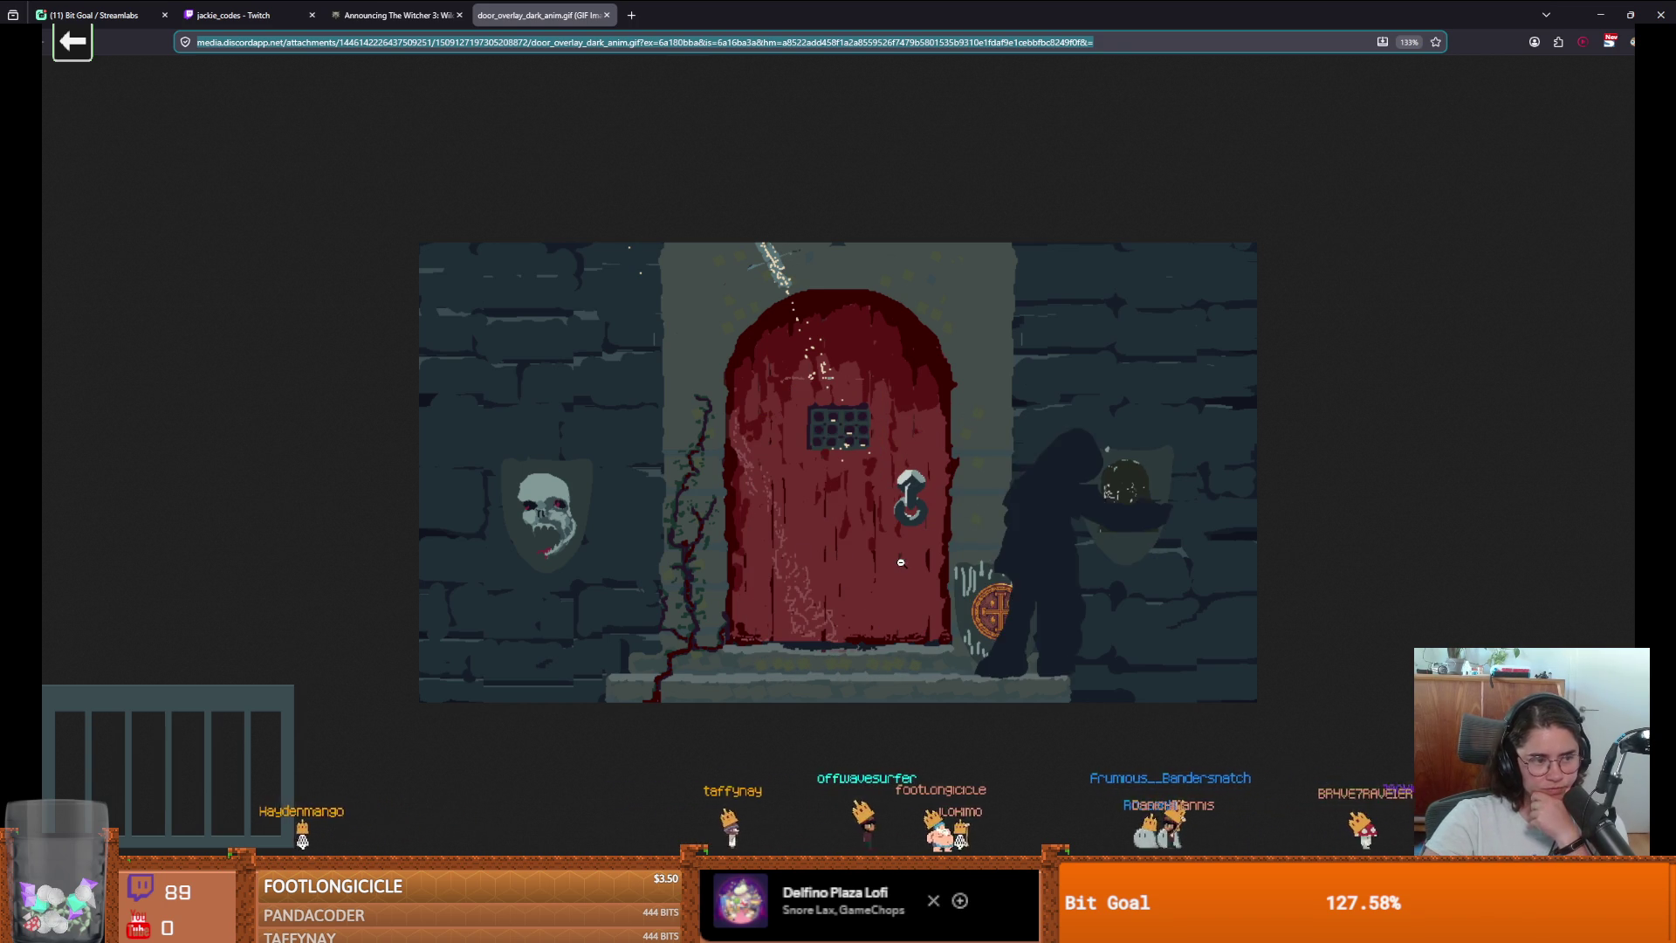
Open the Resident Evil door opening video in a new tab and pause it near the end.
key(ctrl+v)
key(alt+Return)
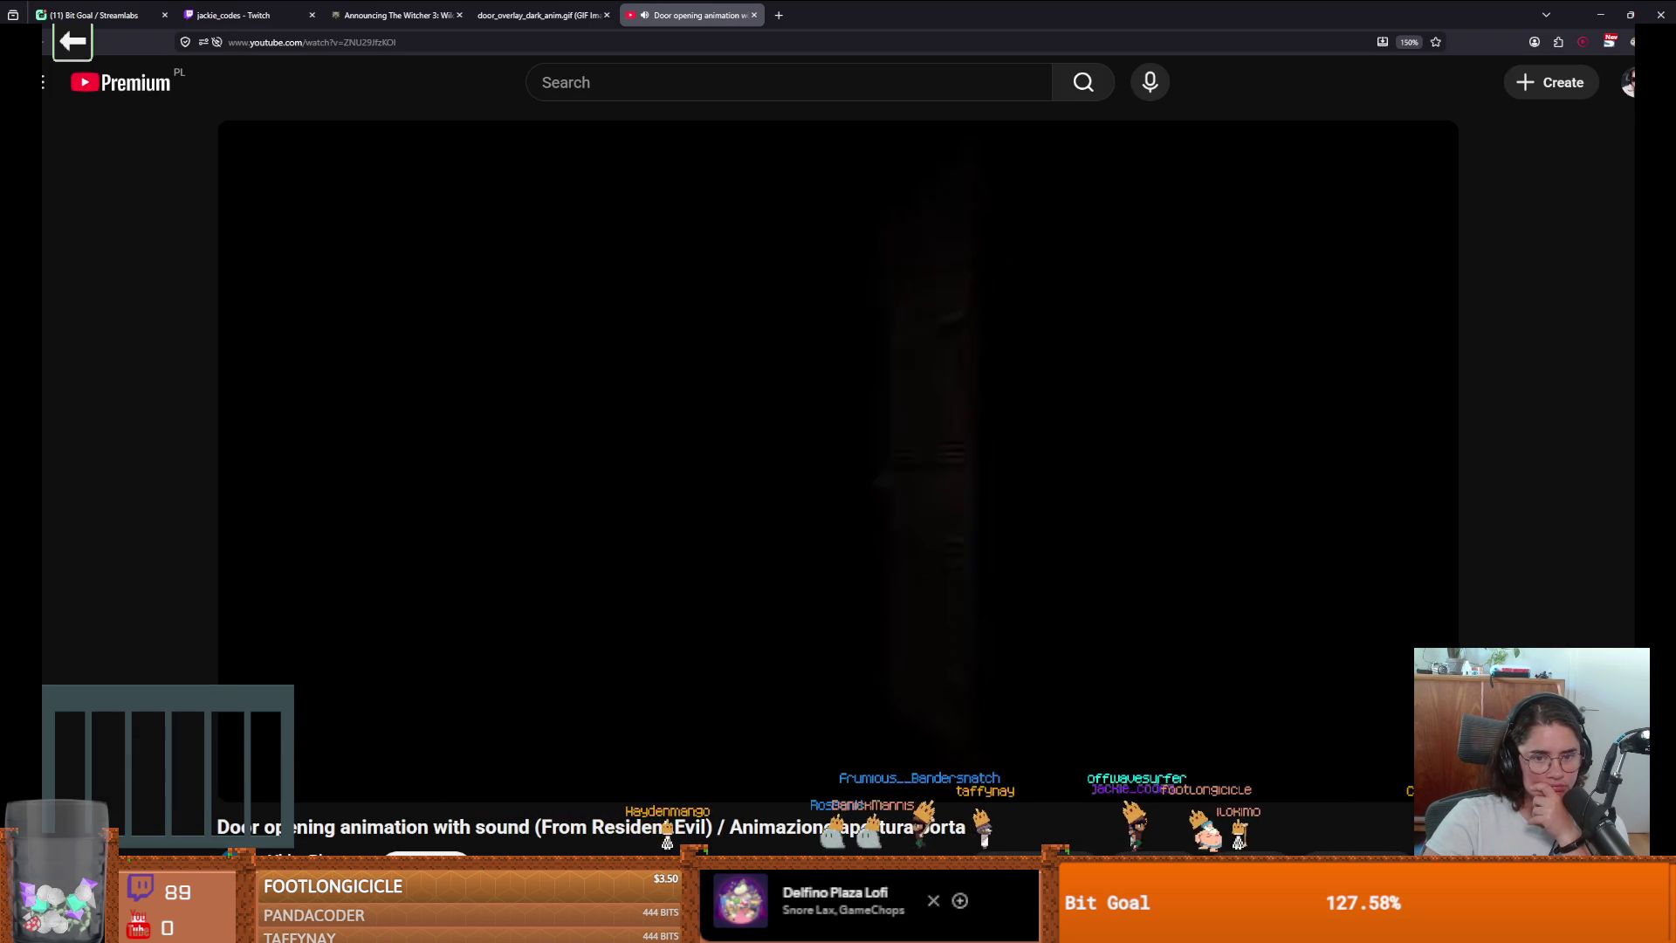
click(783, 479)
click(783, 478)
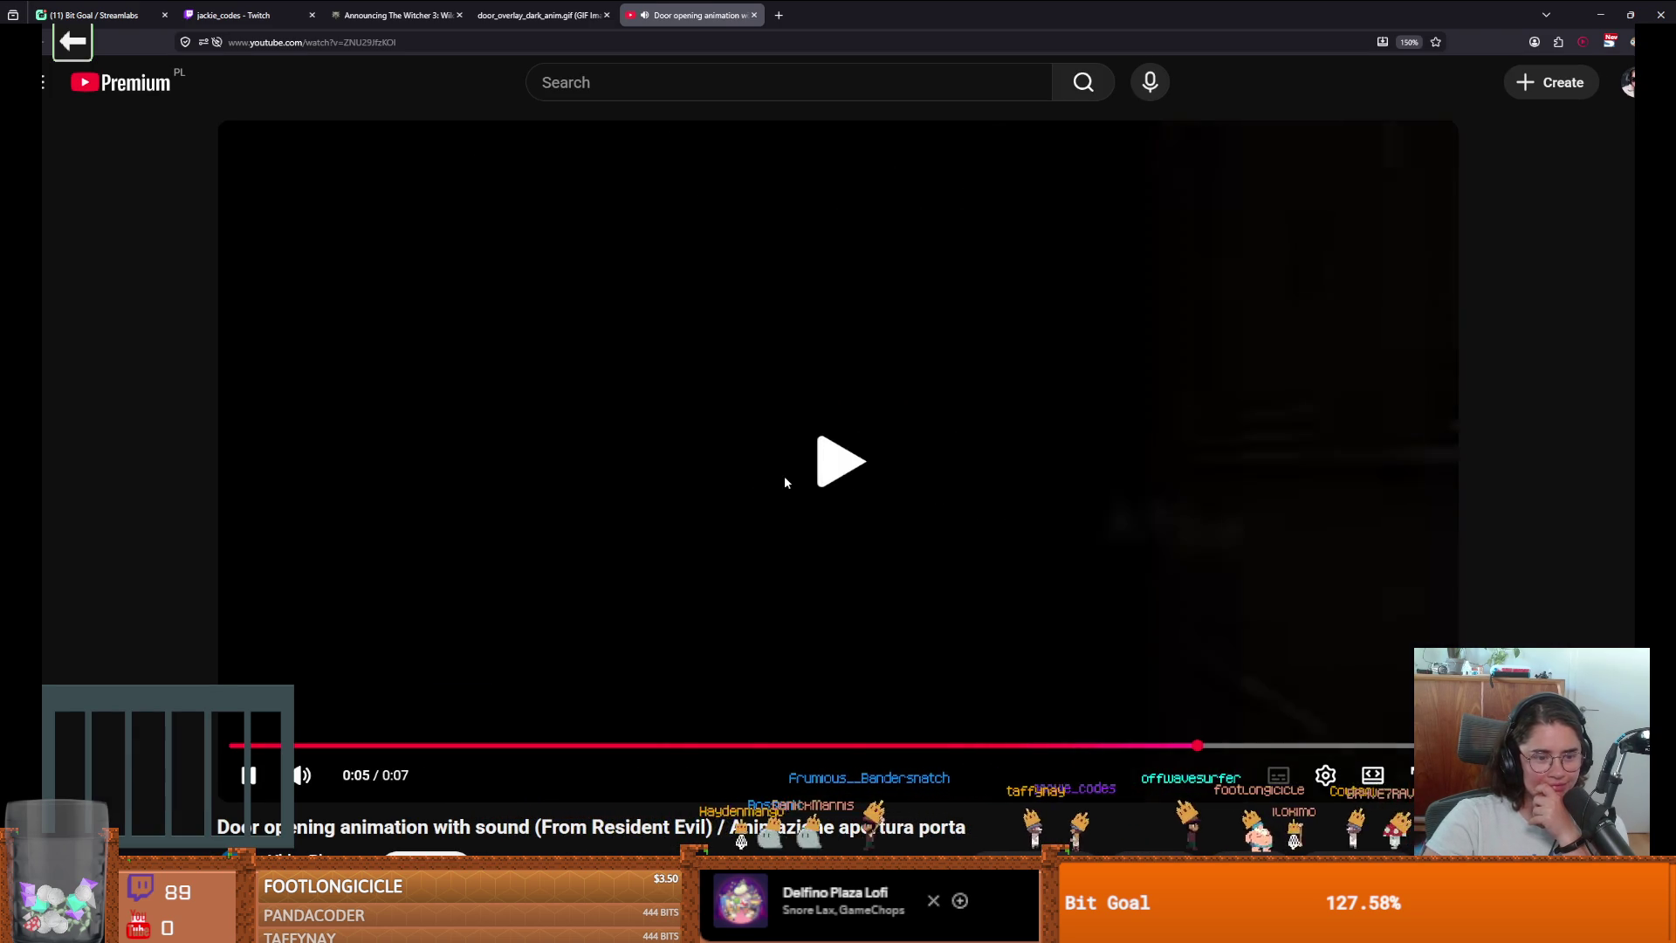
click(783, 478)
Scroll down through the video's 26 comments.
scroll(784, 478, down, 3)
scroll(784, 482, down, 3)
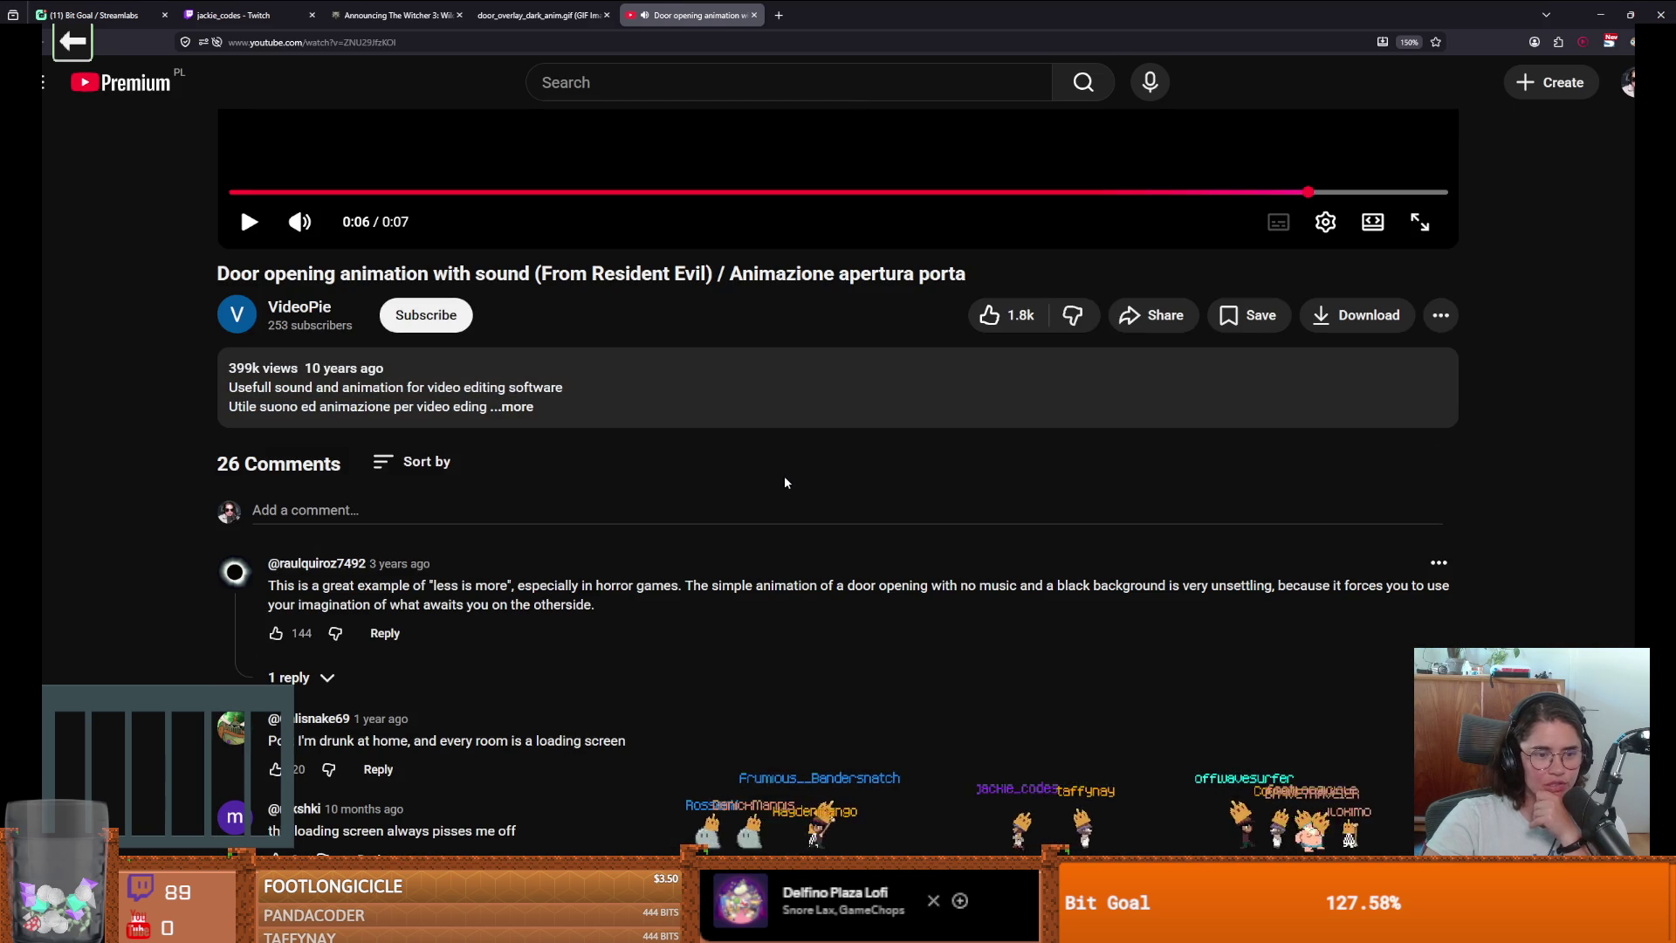
scroll(784, 482, down, 1)
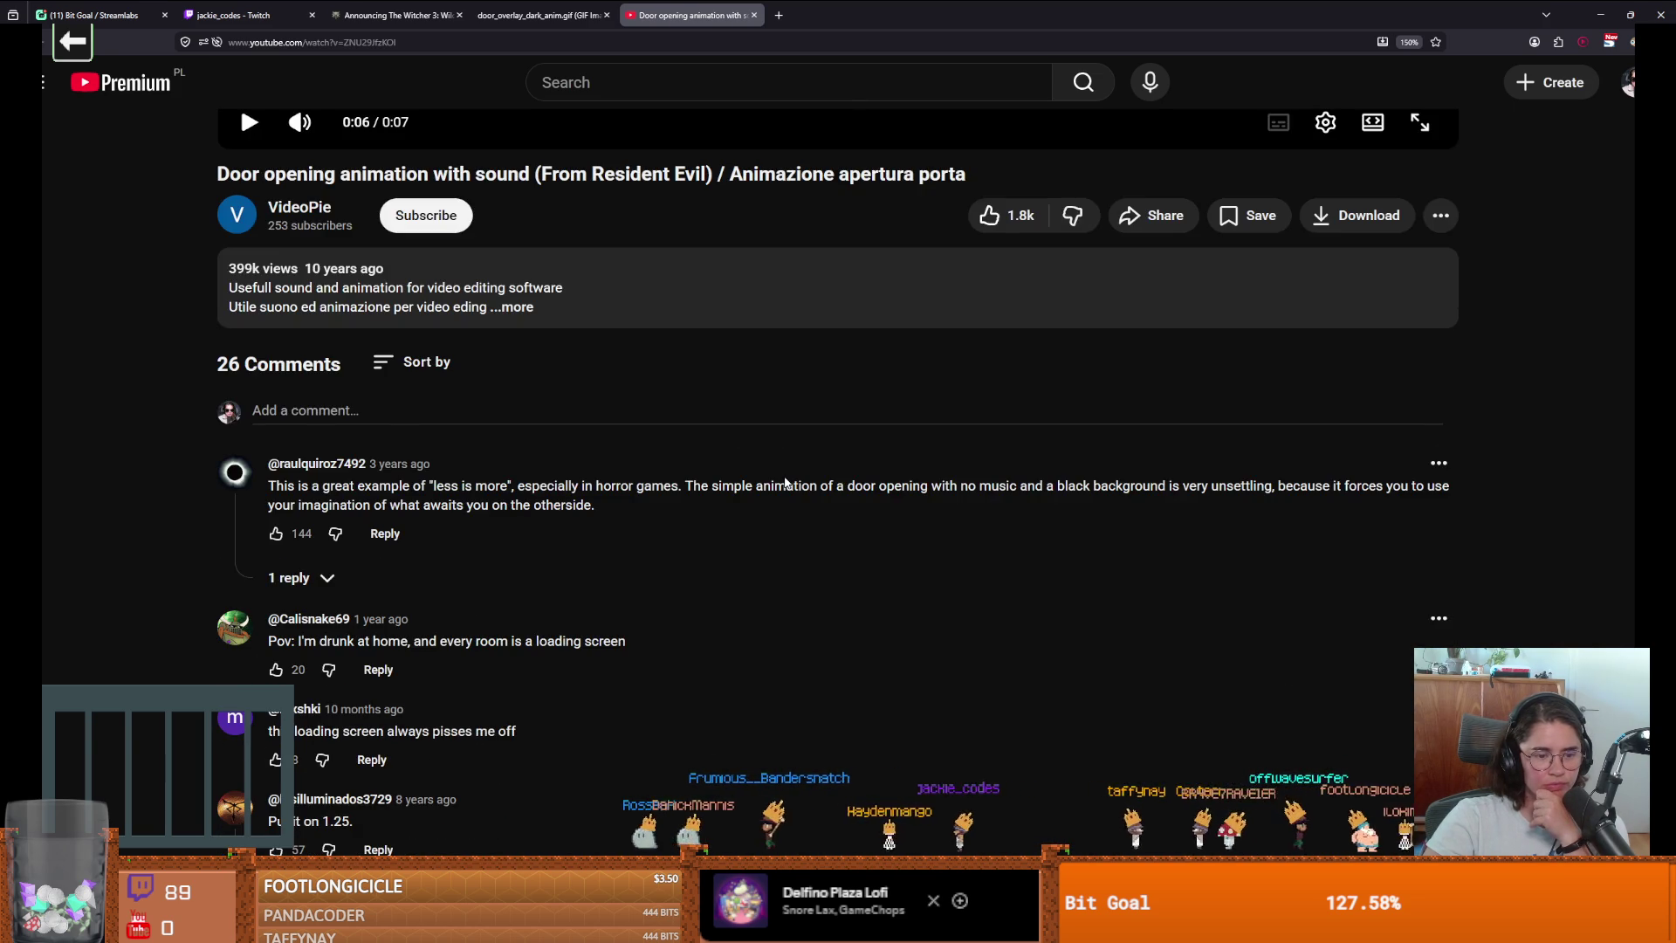
scroll(785, 482, down, 2)
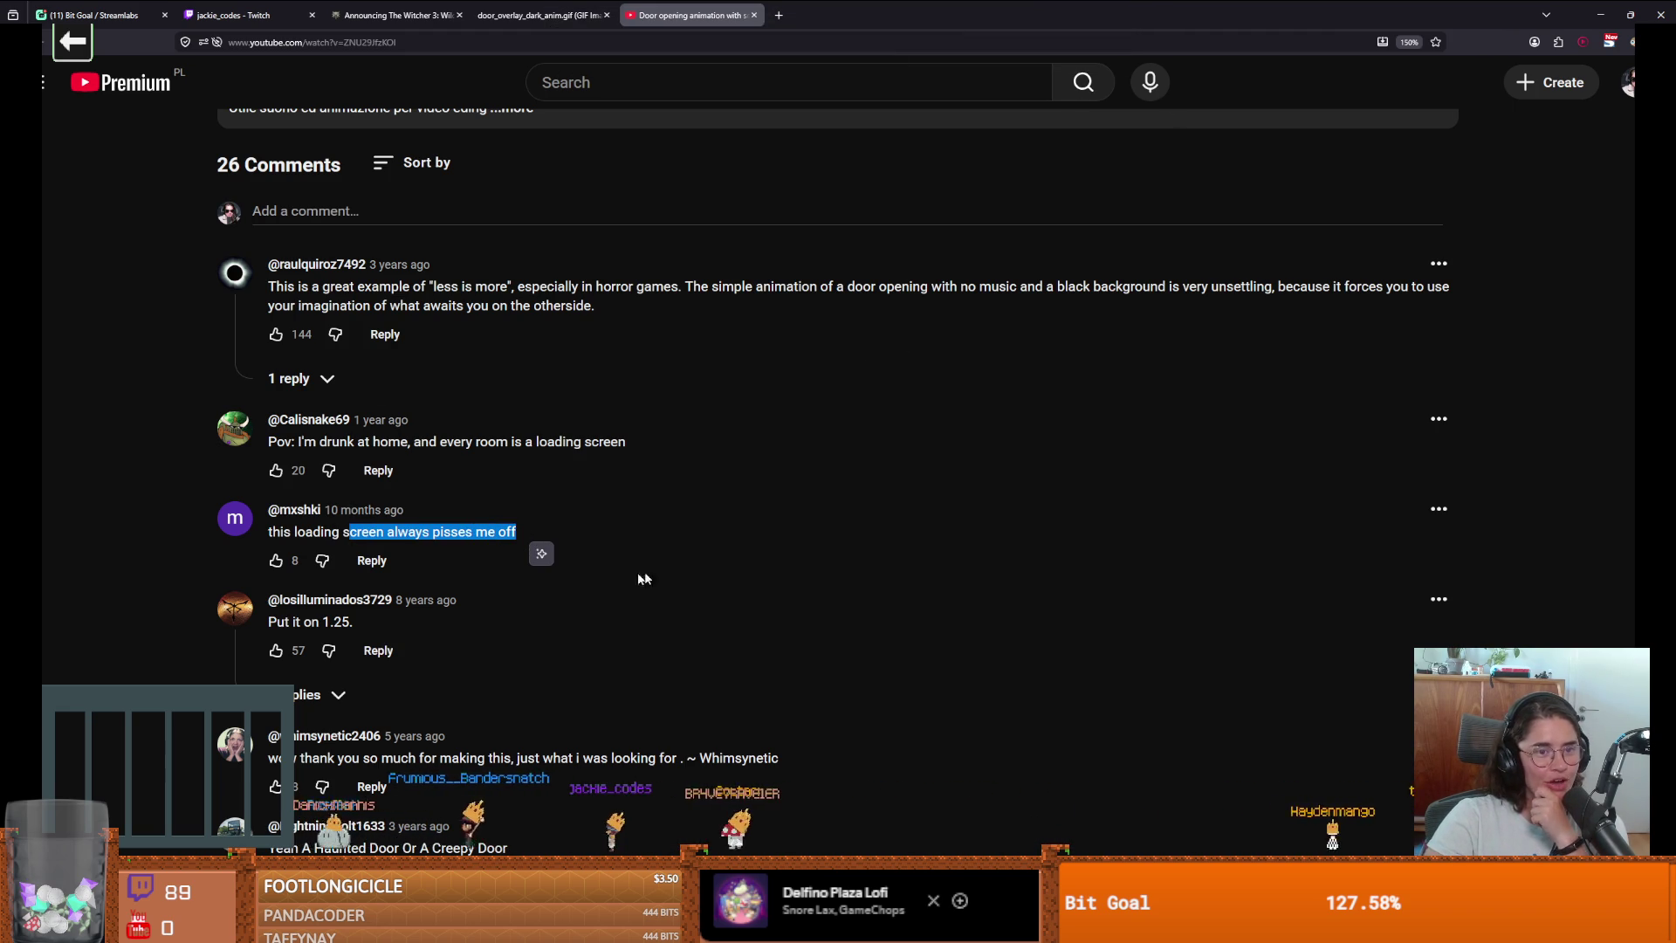
scroll(438, 463, down, 1)
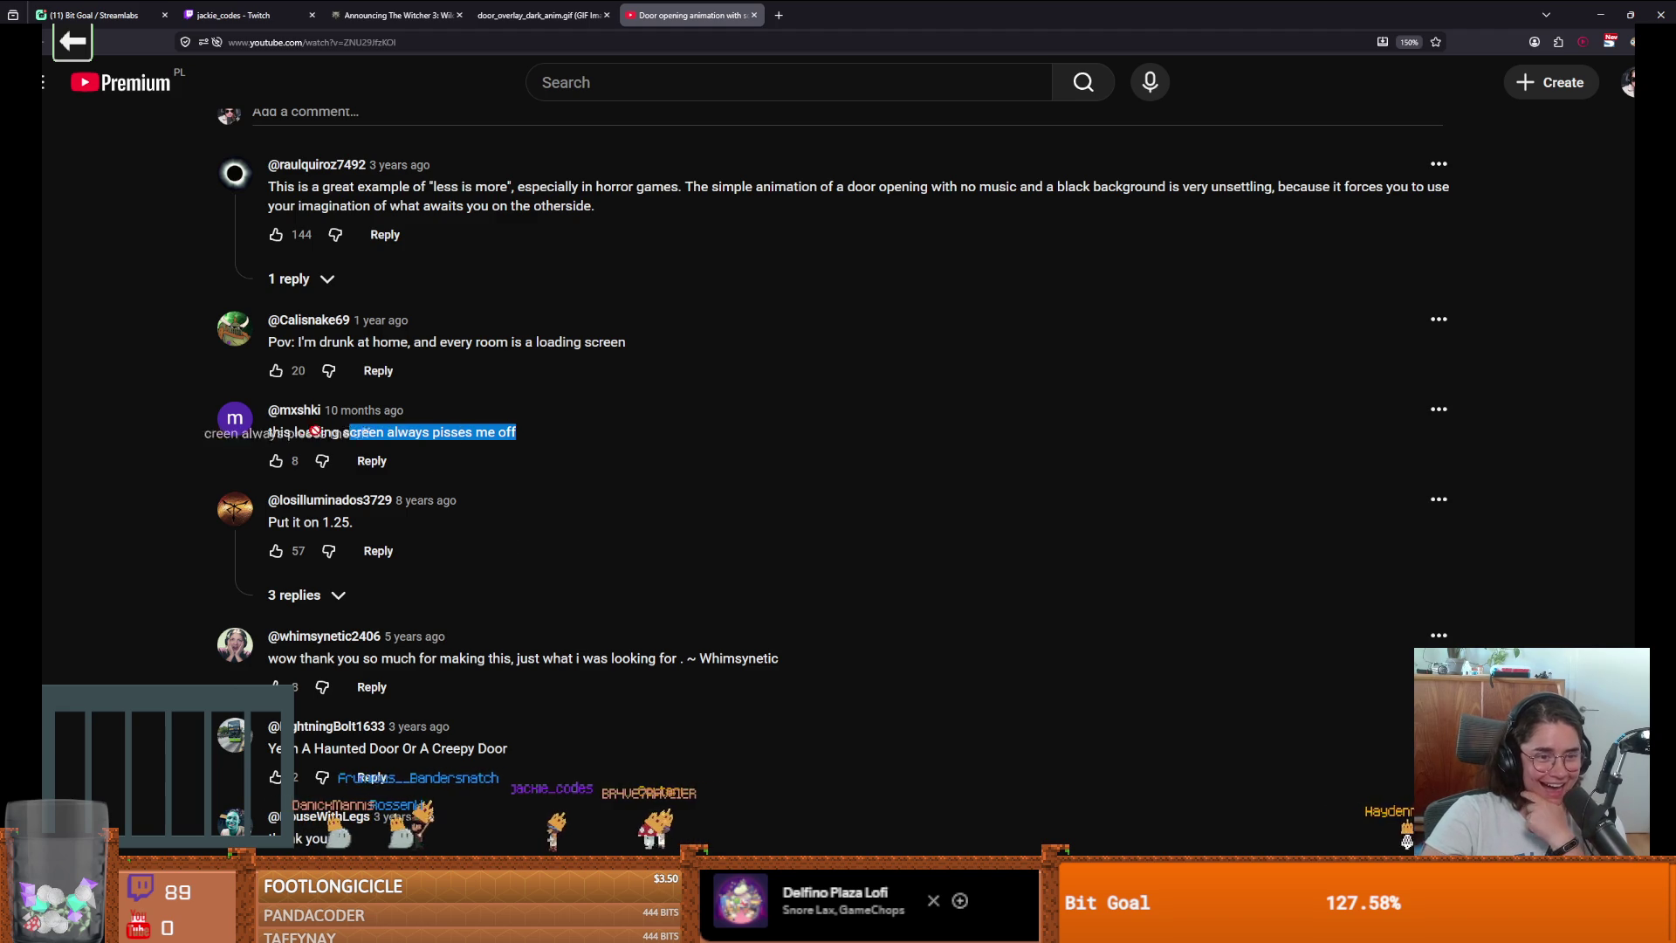
scroll(552, 500, down, 3)
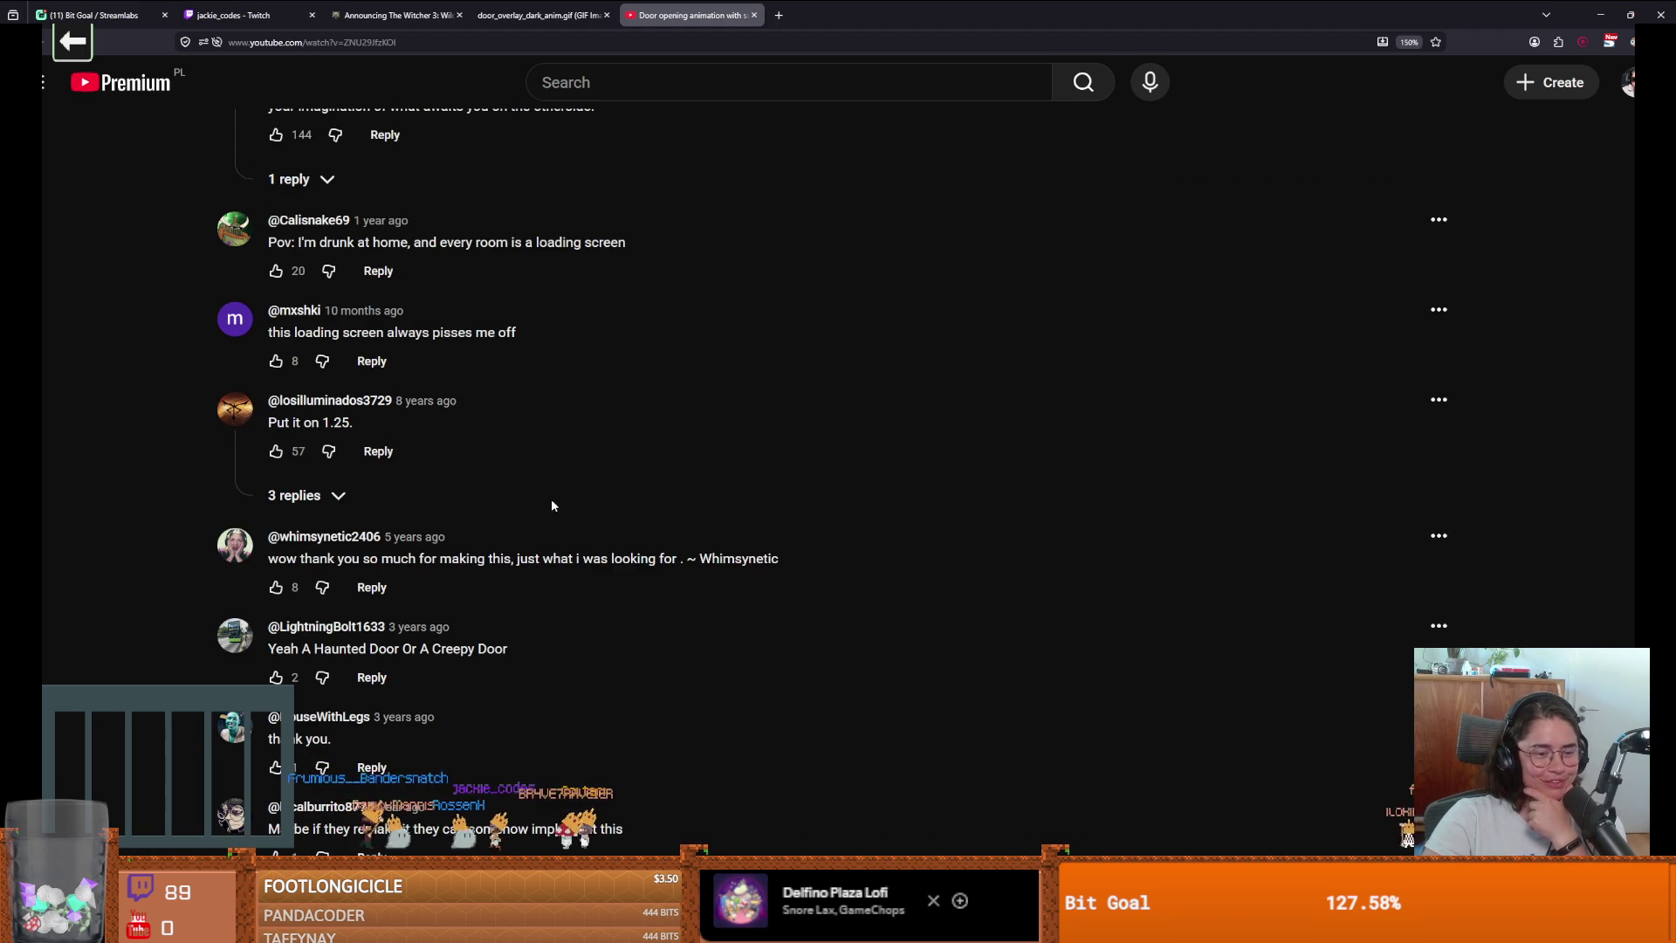
scroll(576, 515, down, 3)
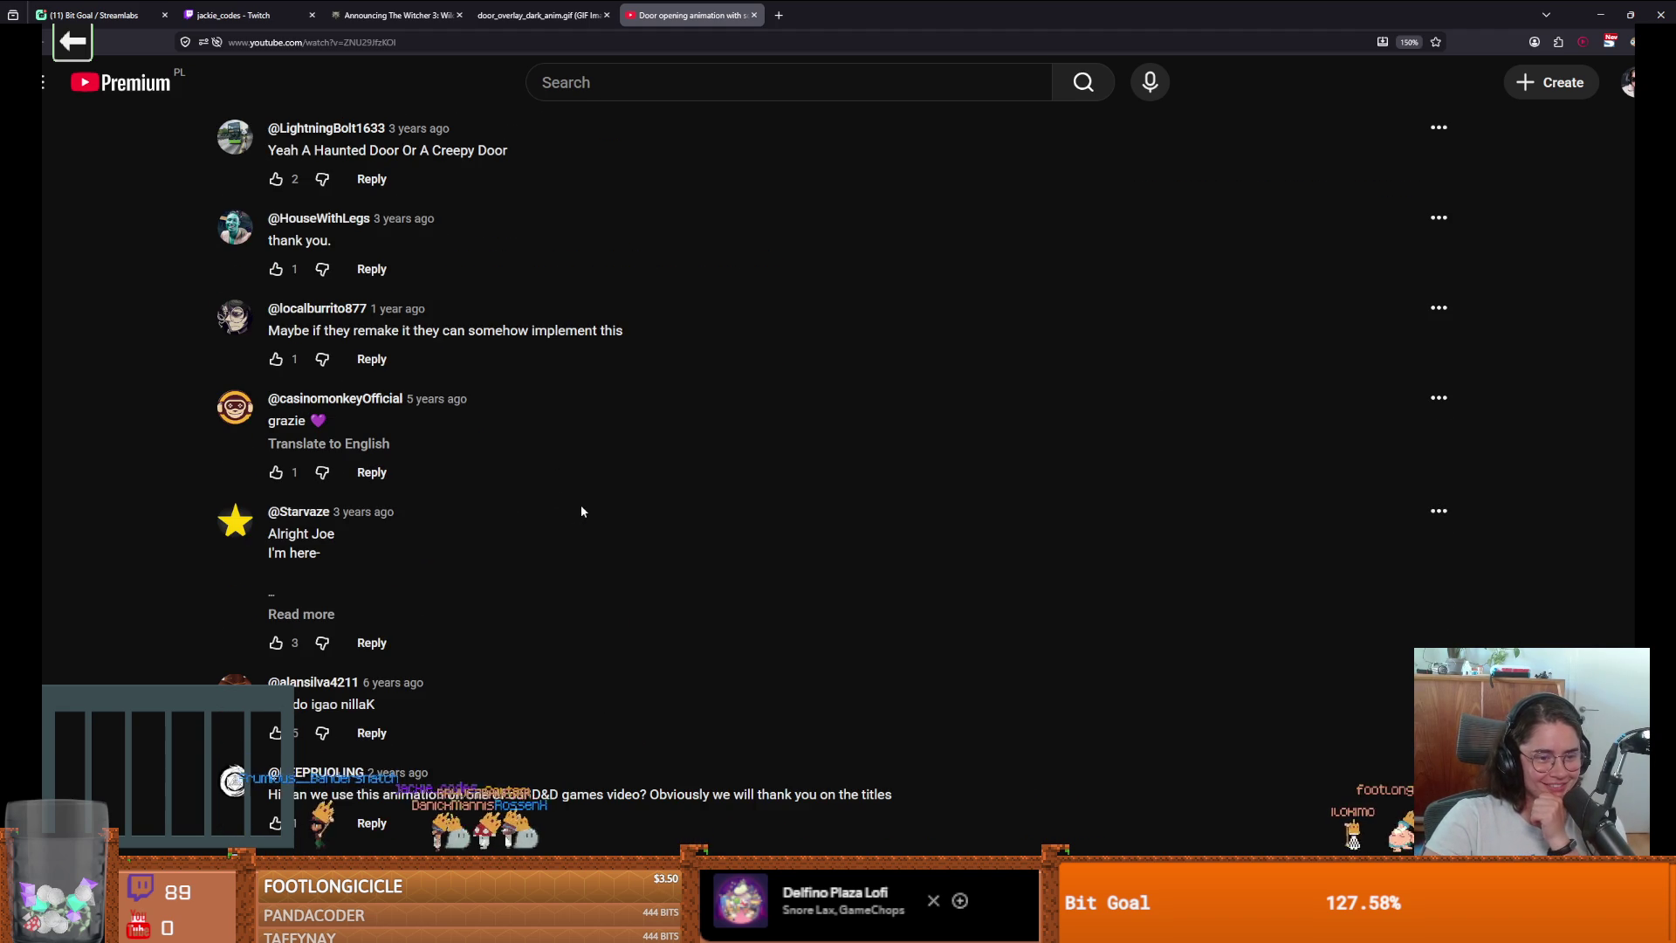
scroll(583, 510, down, 2)
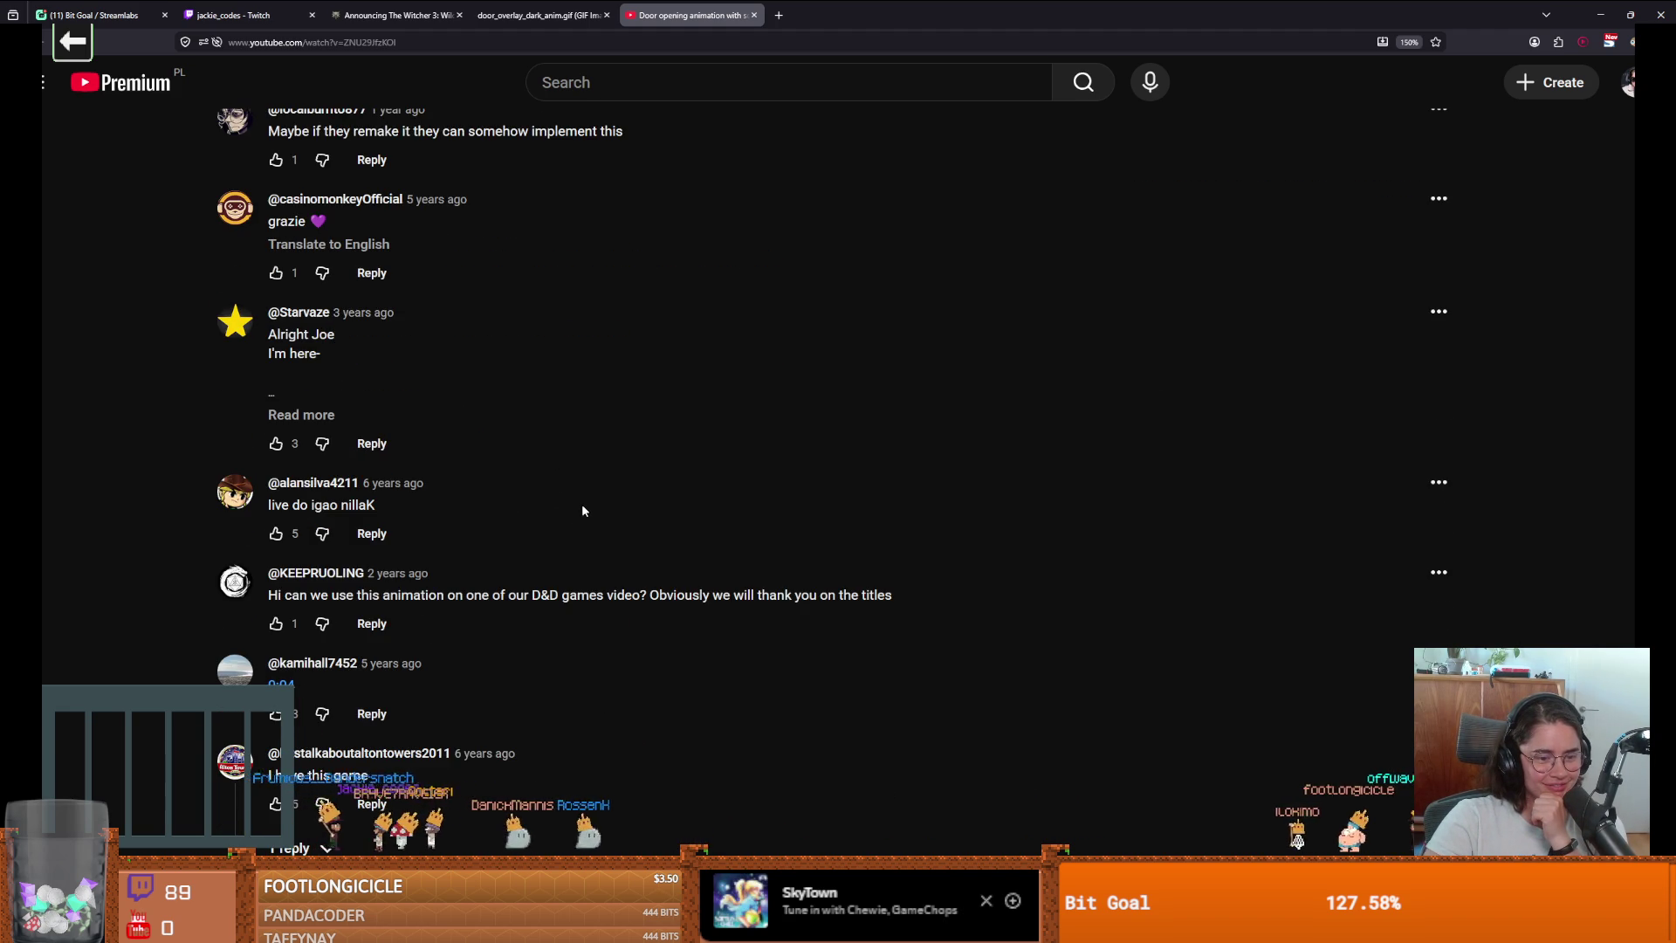
scroll(583, 511, down, 2)
scroll(410, 561, down, 1)
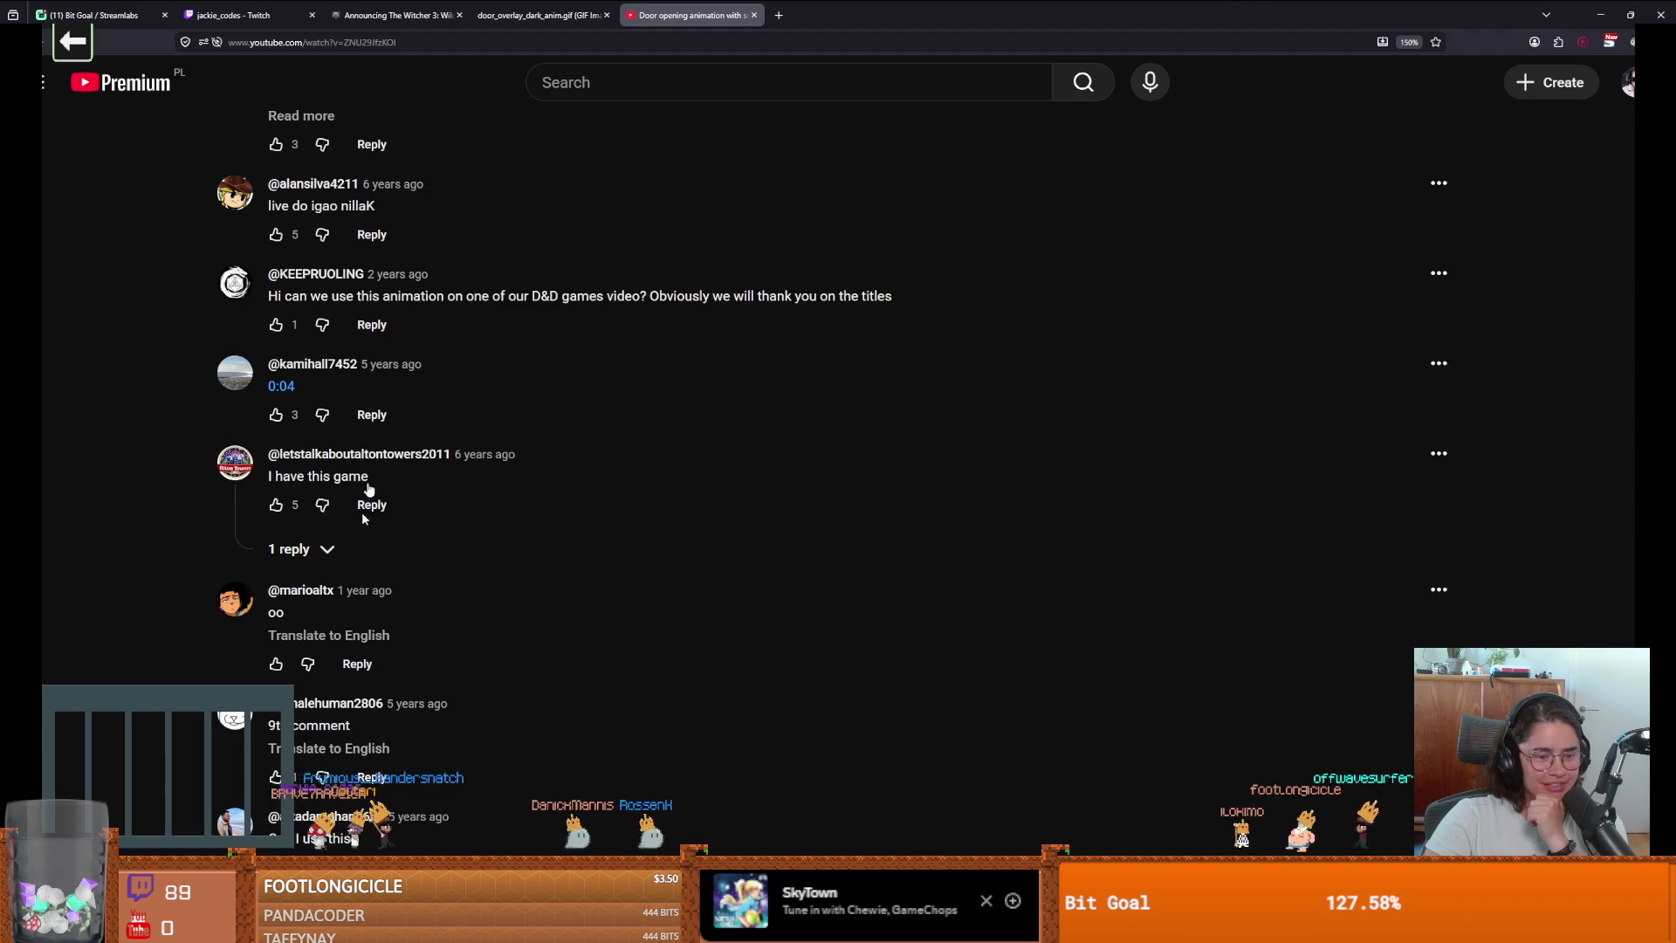
Back in the game, pick a card, walk down the left corridor and pick another card.
key(alt+Tab)
click(829, 353)
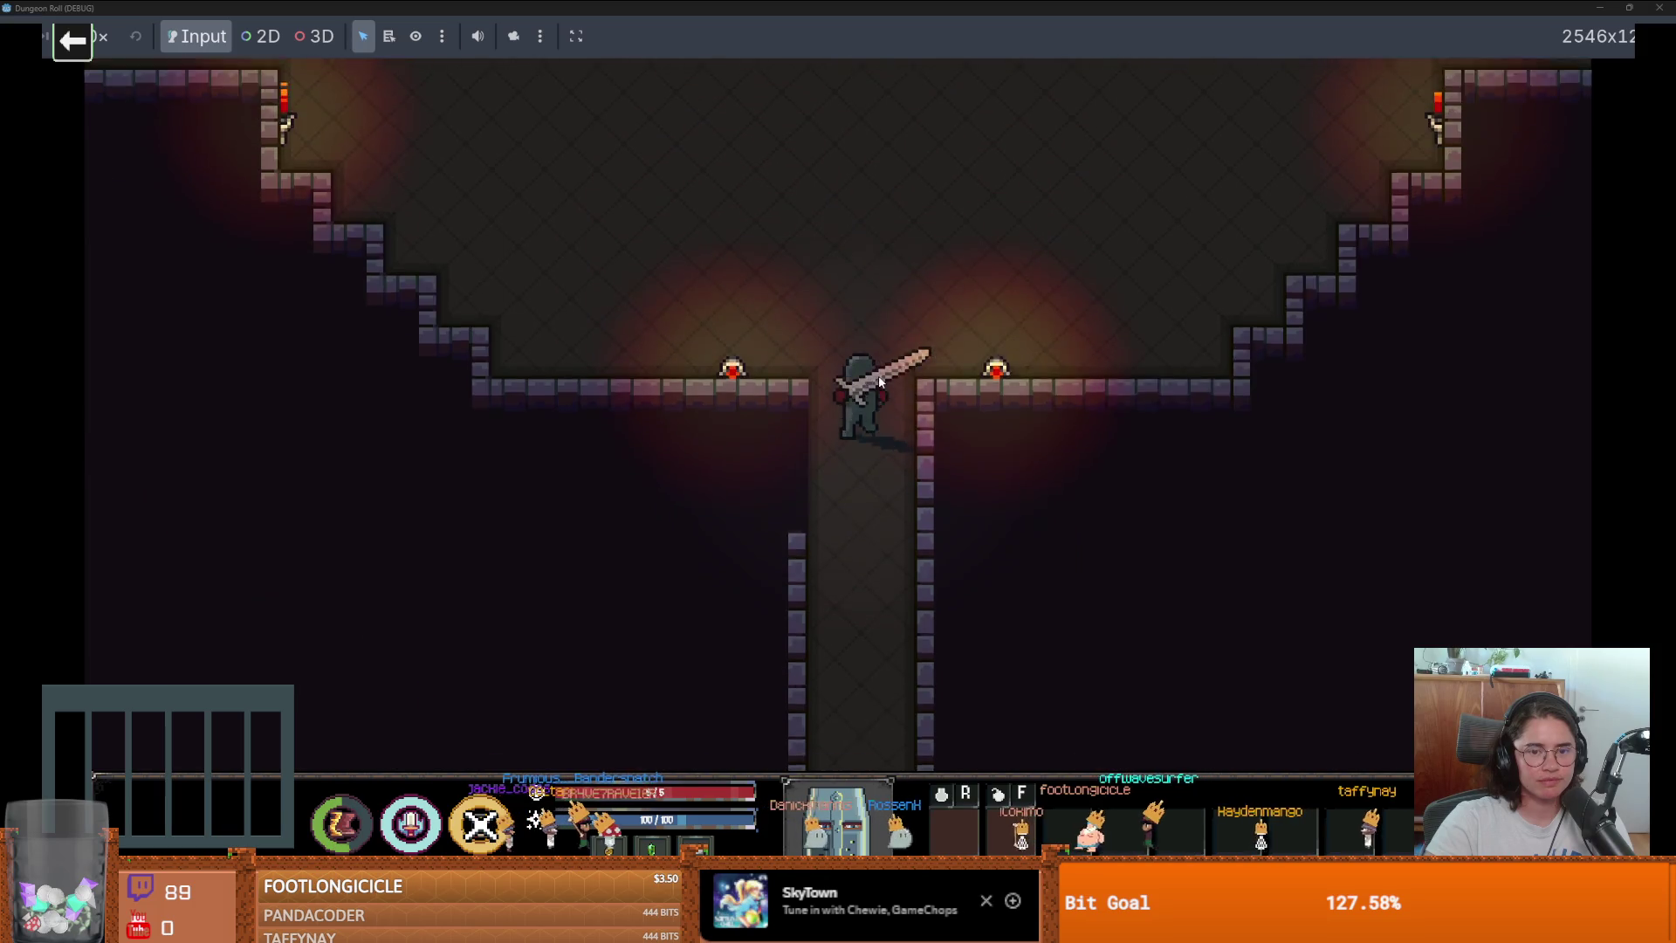
key(w)
key(a)
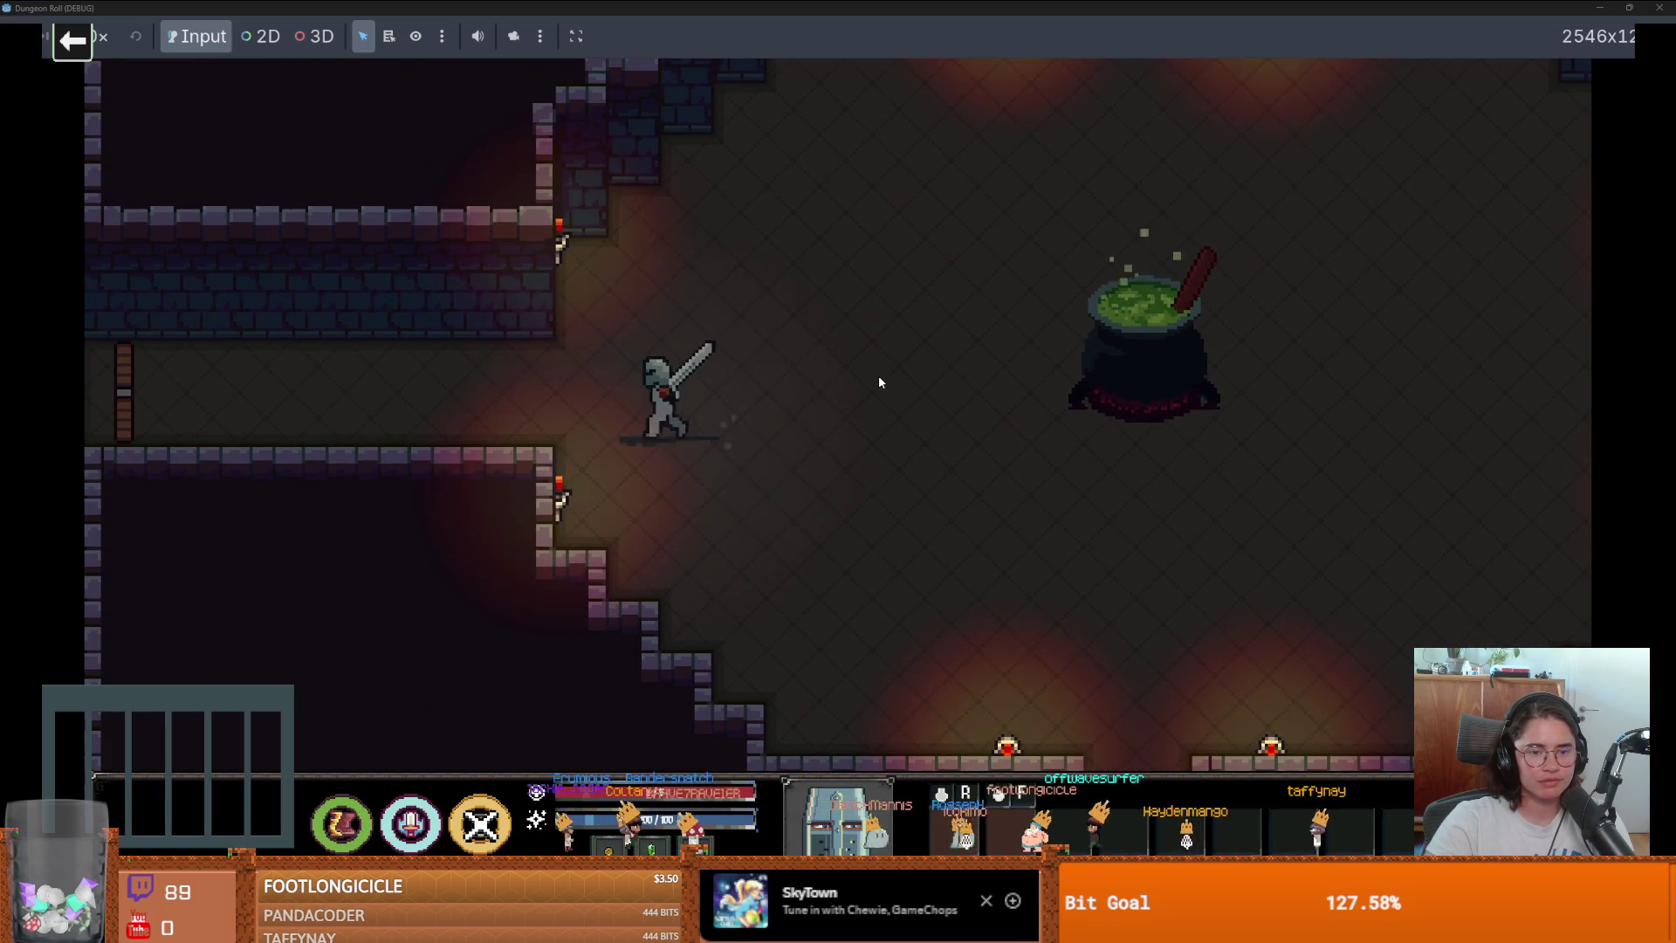
key(a)
key(e)
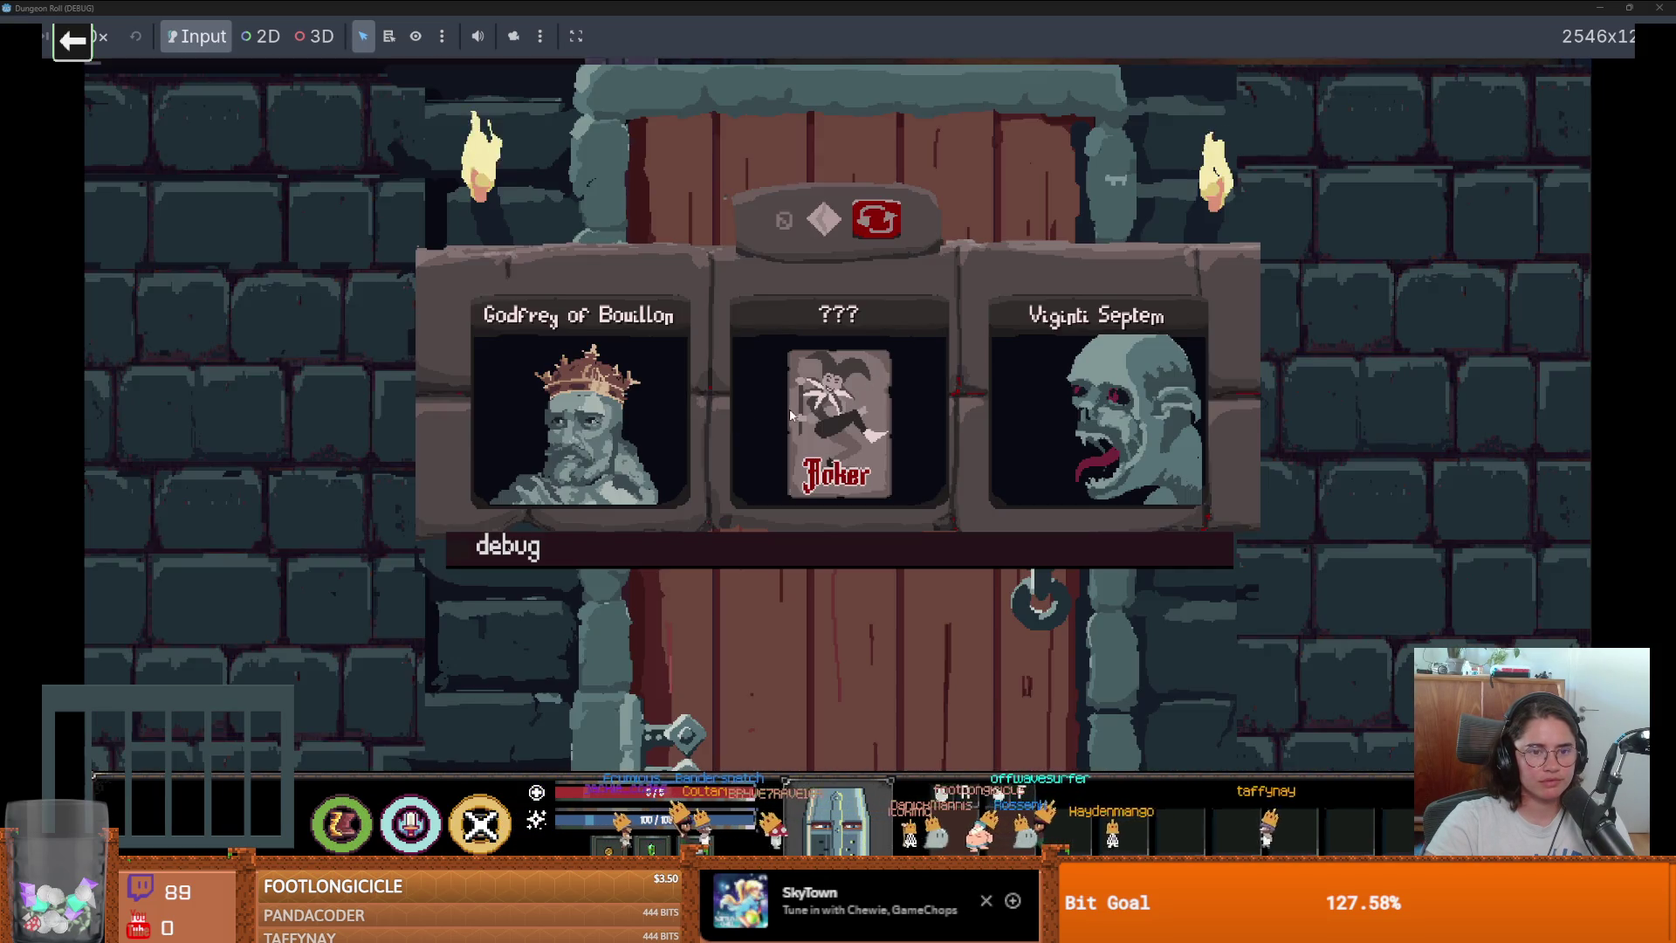
click(634, 418)
Walk the knight to the wooden door and gate, dismissing both unlock prompts.
key(a)
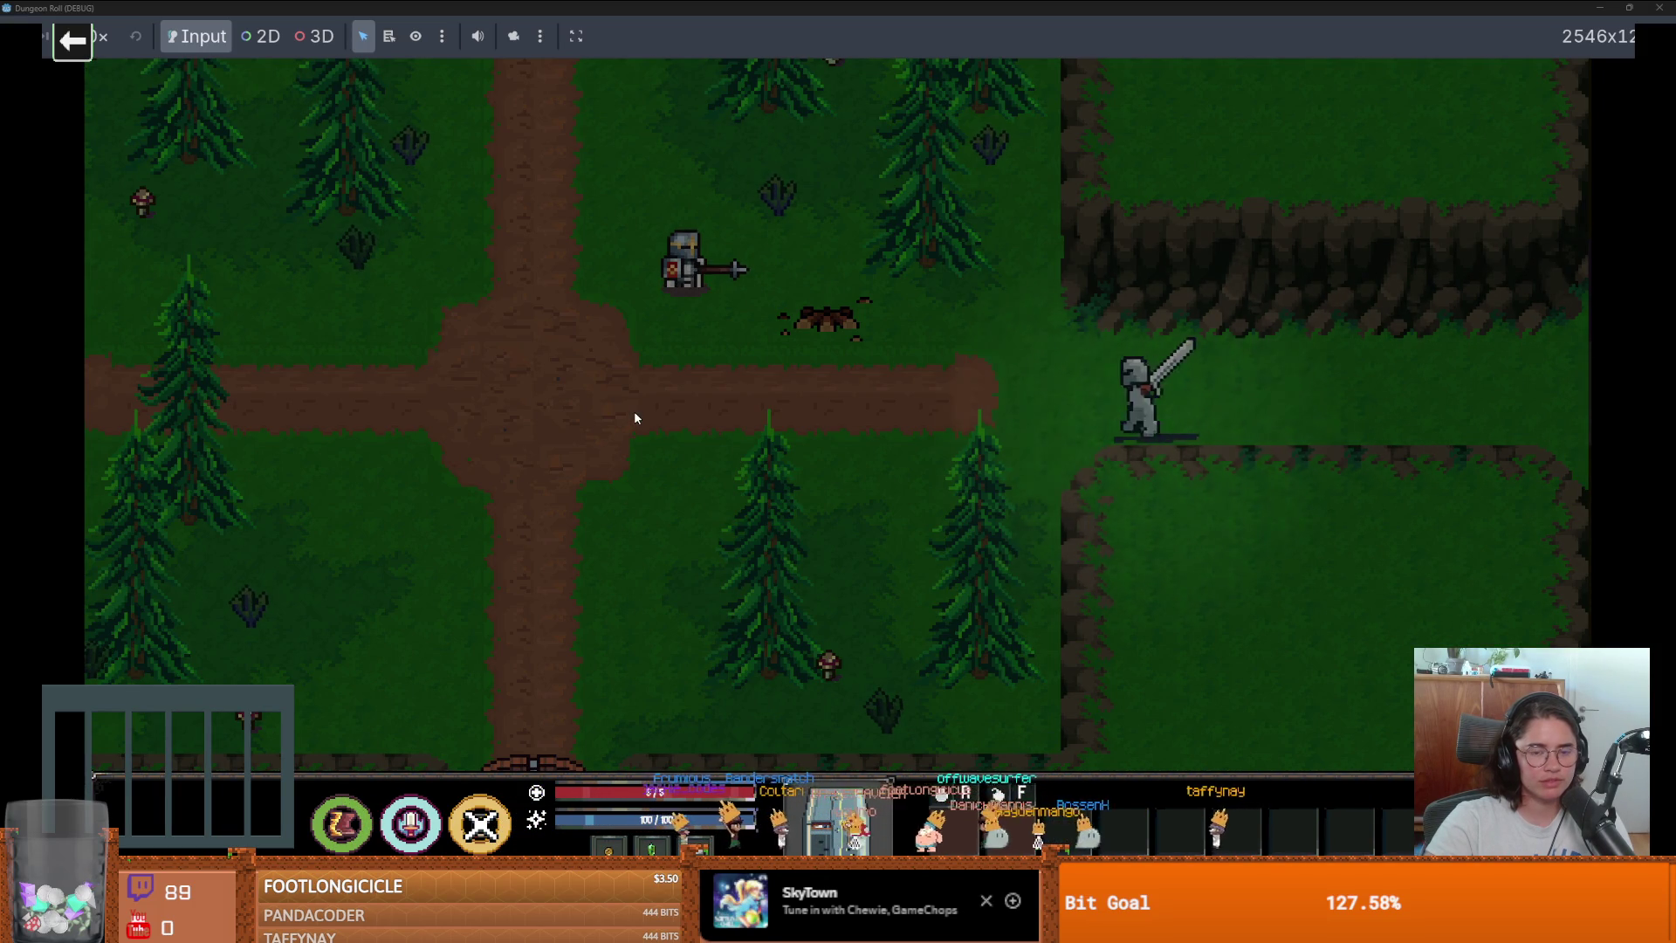
key(w)
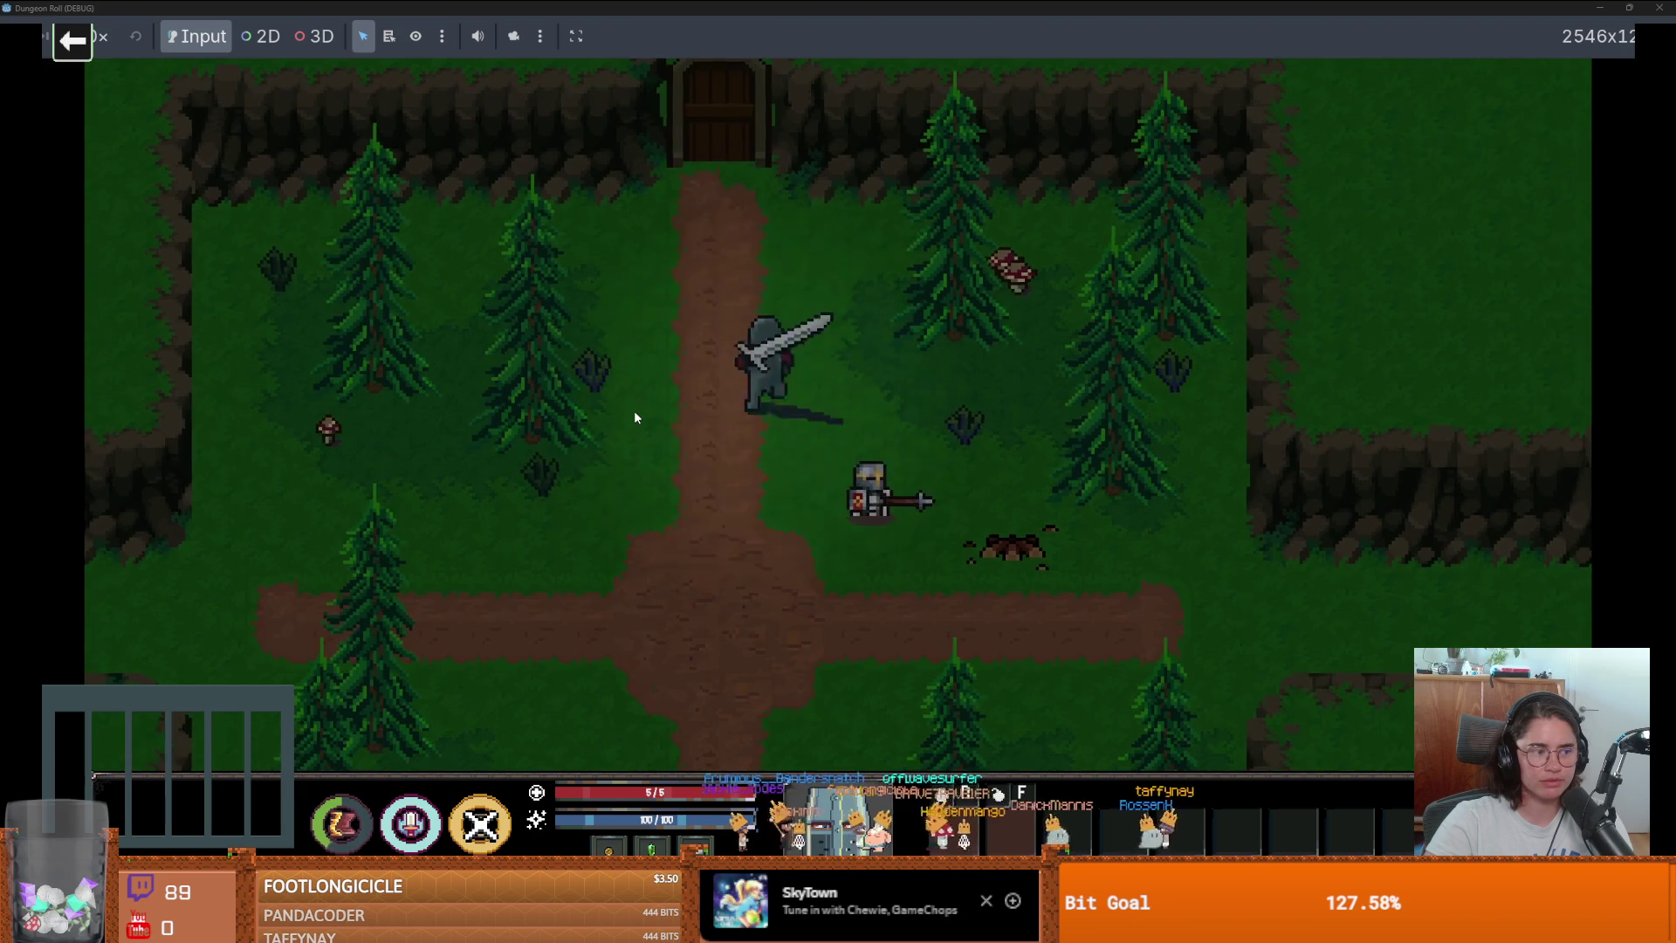
key(w)
key(e)
click(923, 503)
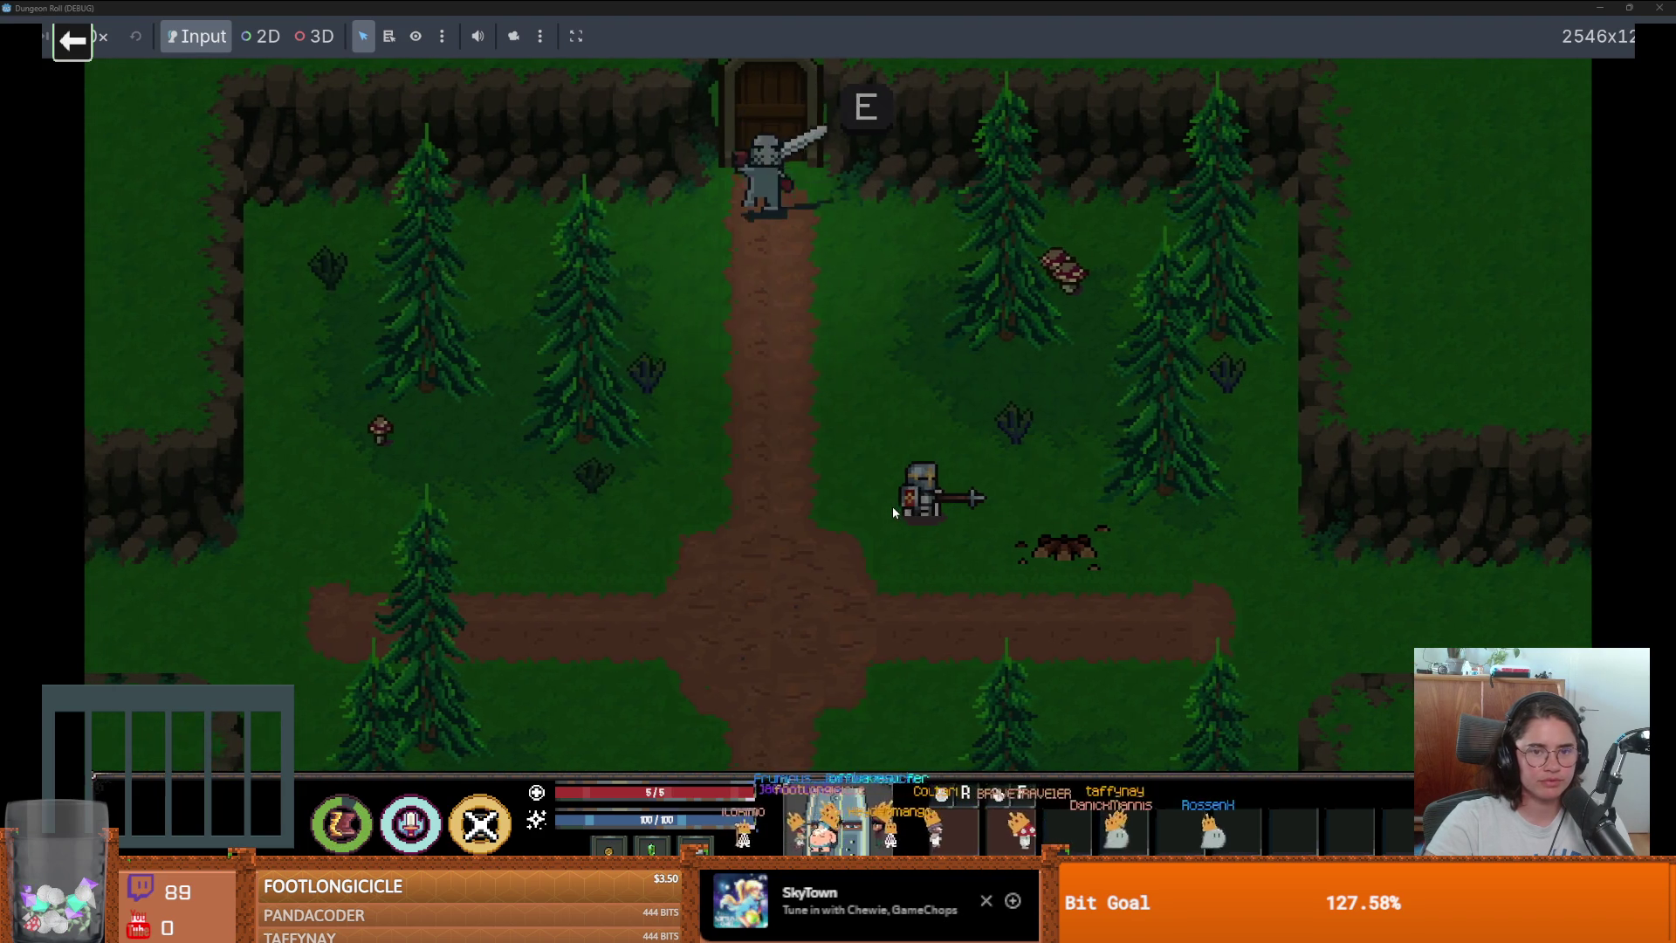
key(s)
key(a)
key(a)
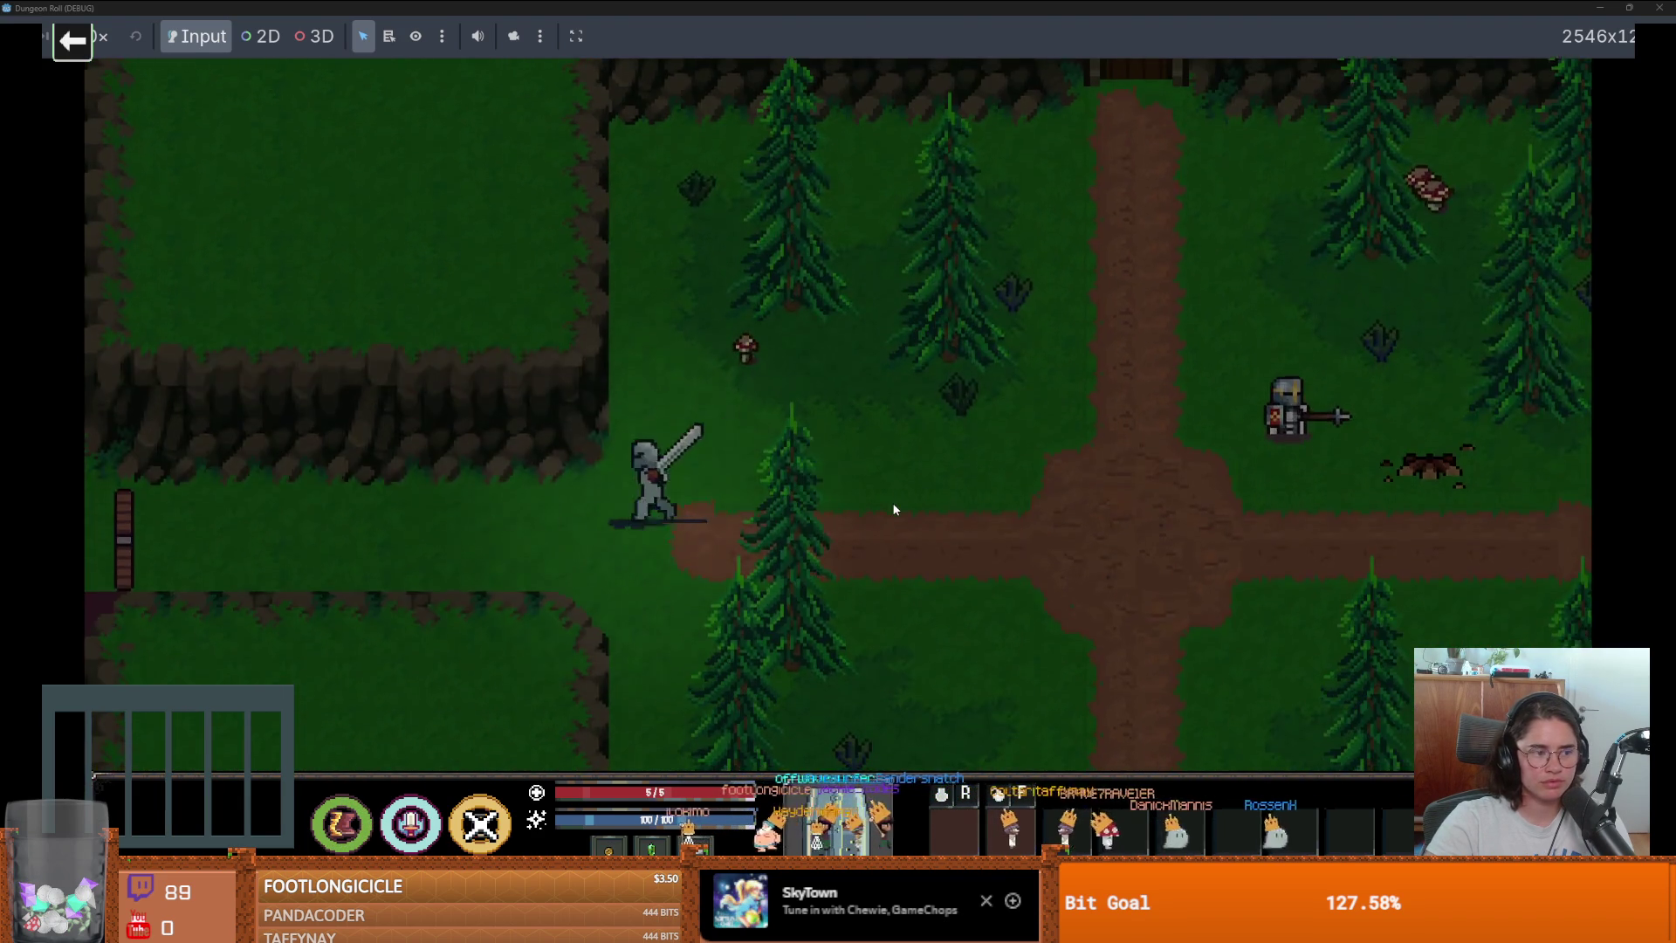
key(e)
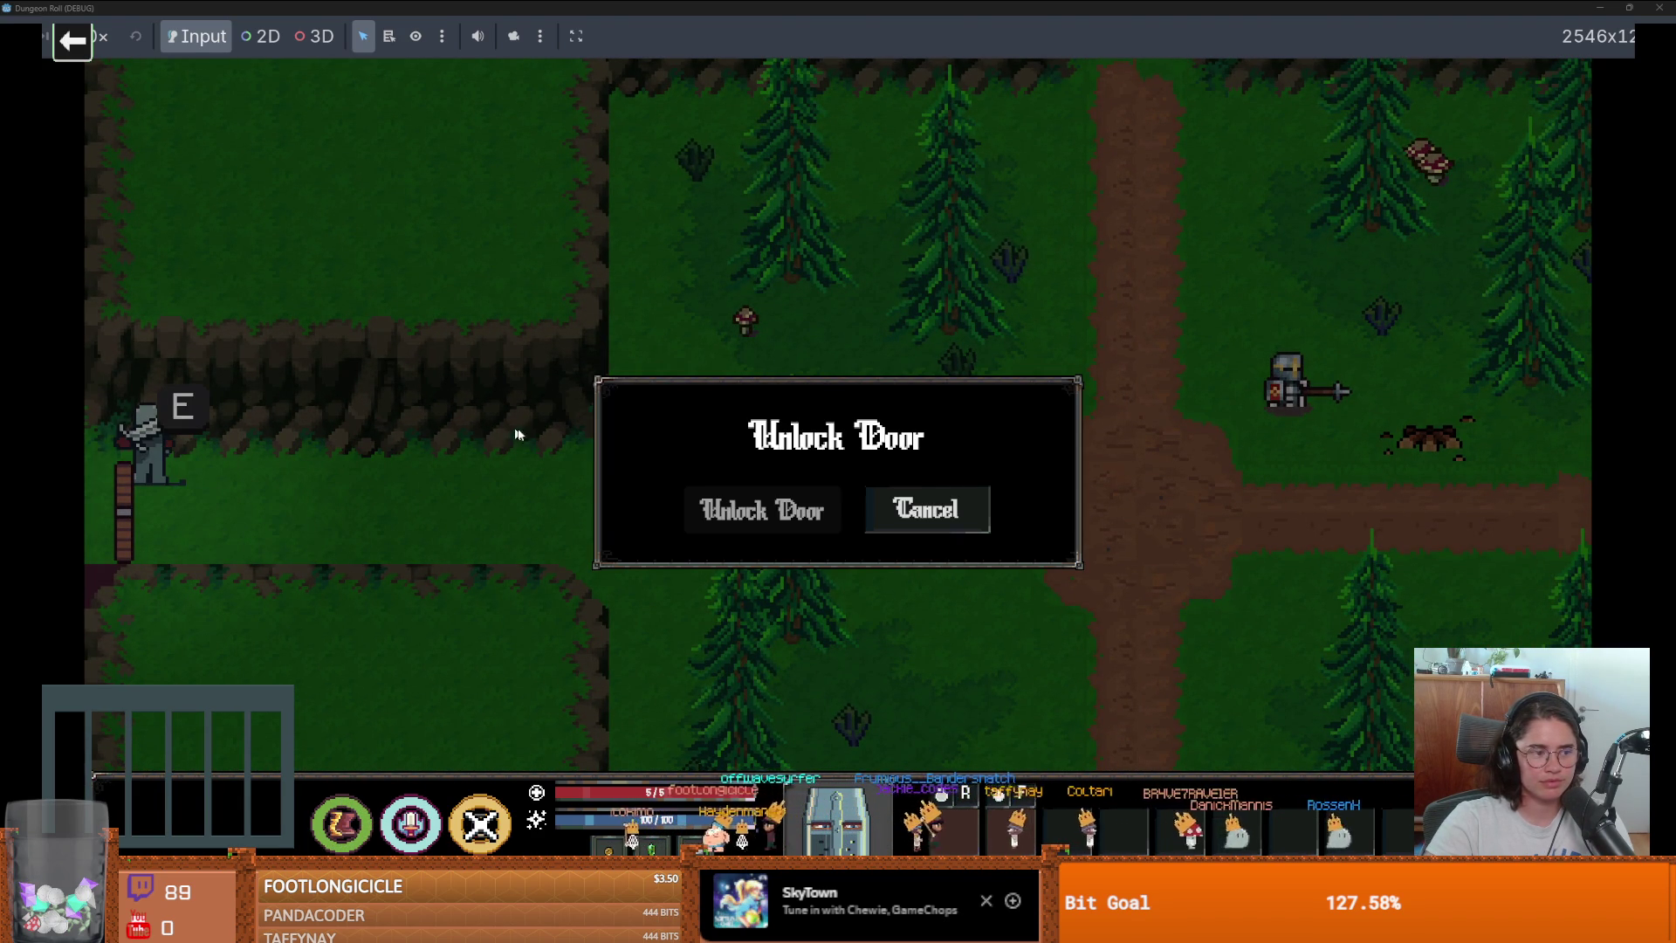
click(908, 496)
Take the forest's bottom door and walk down the stone corridor into the coloured-tile room.
key(d)
key(s)
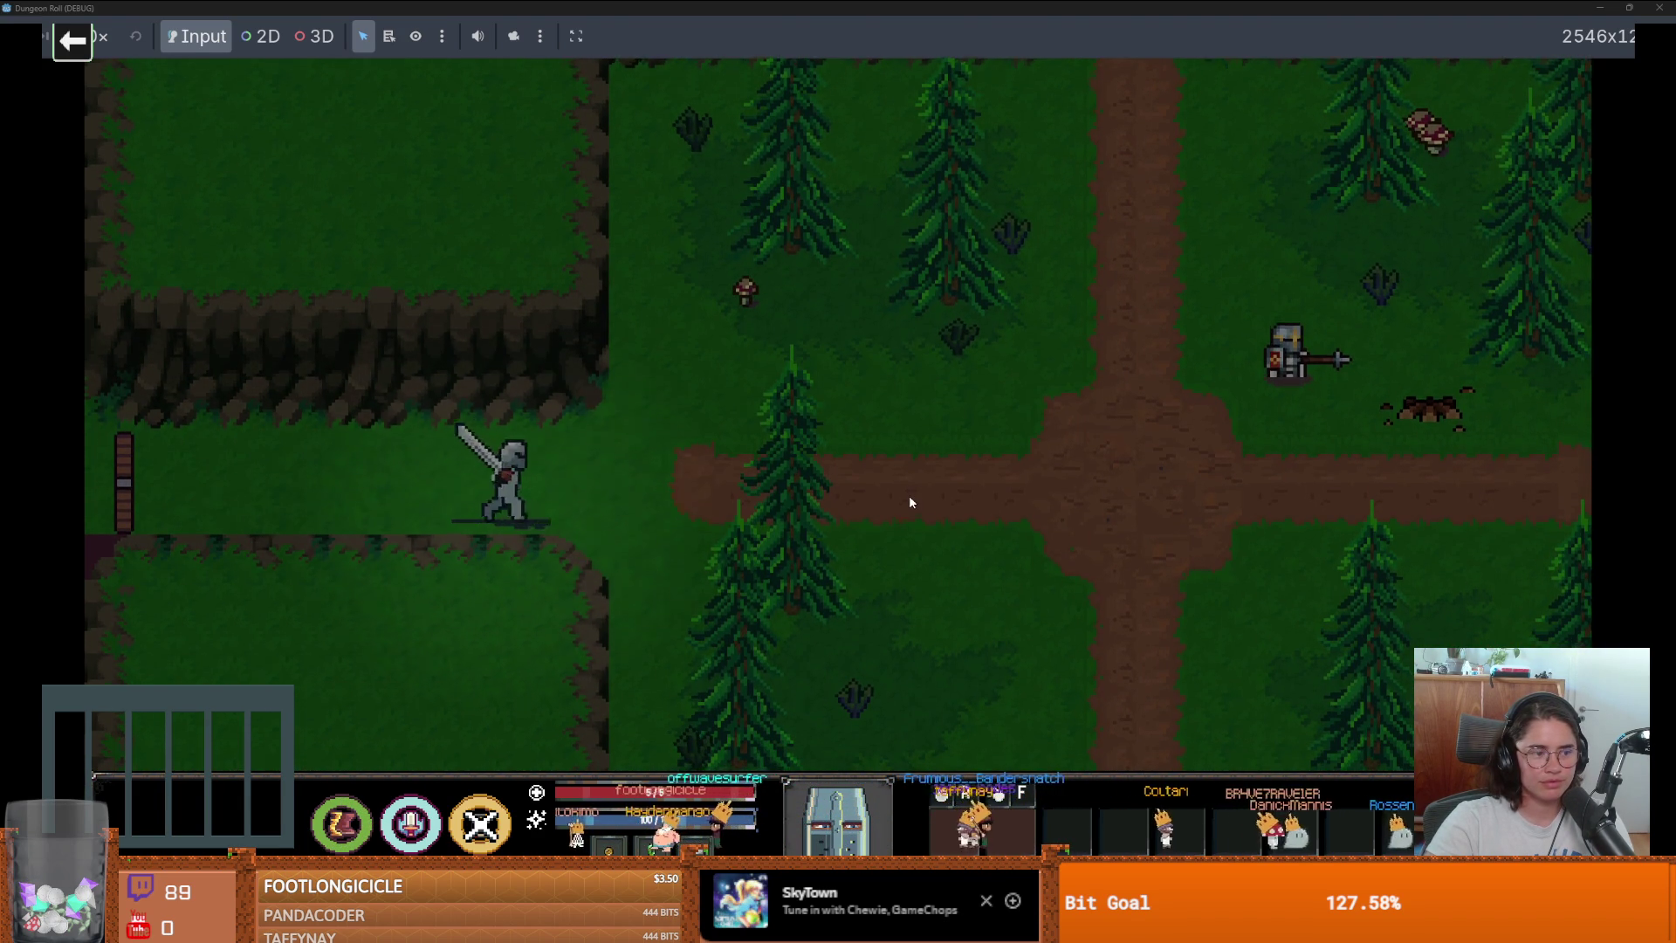
key(d)
key(s)
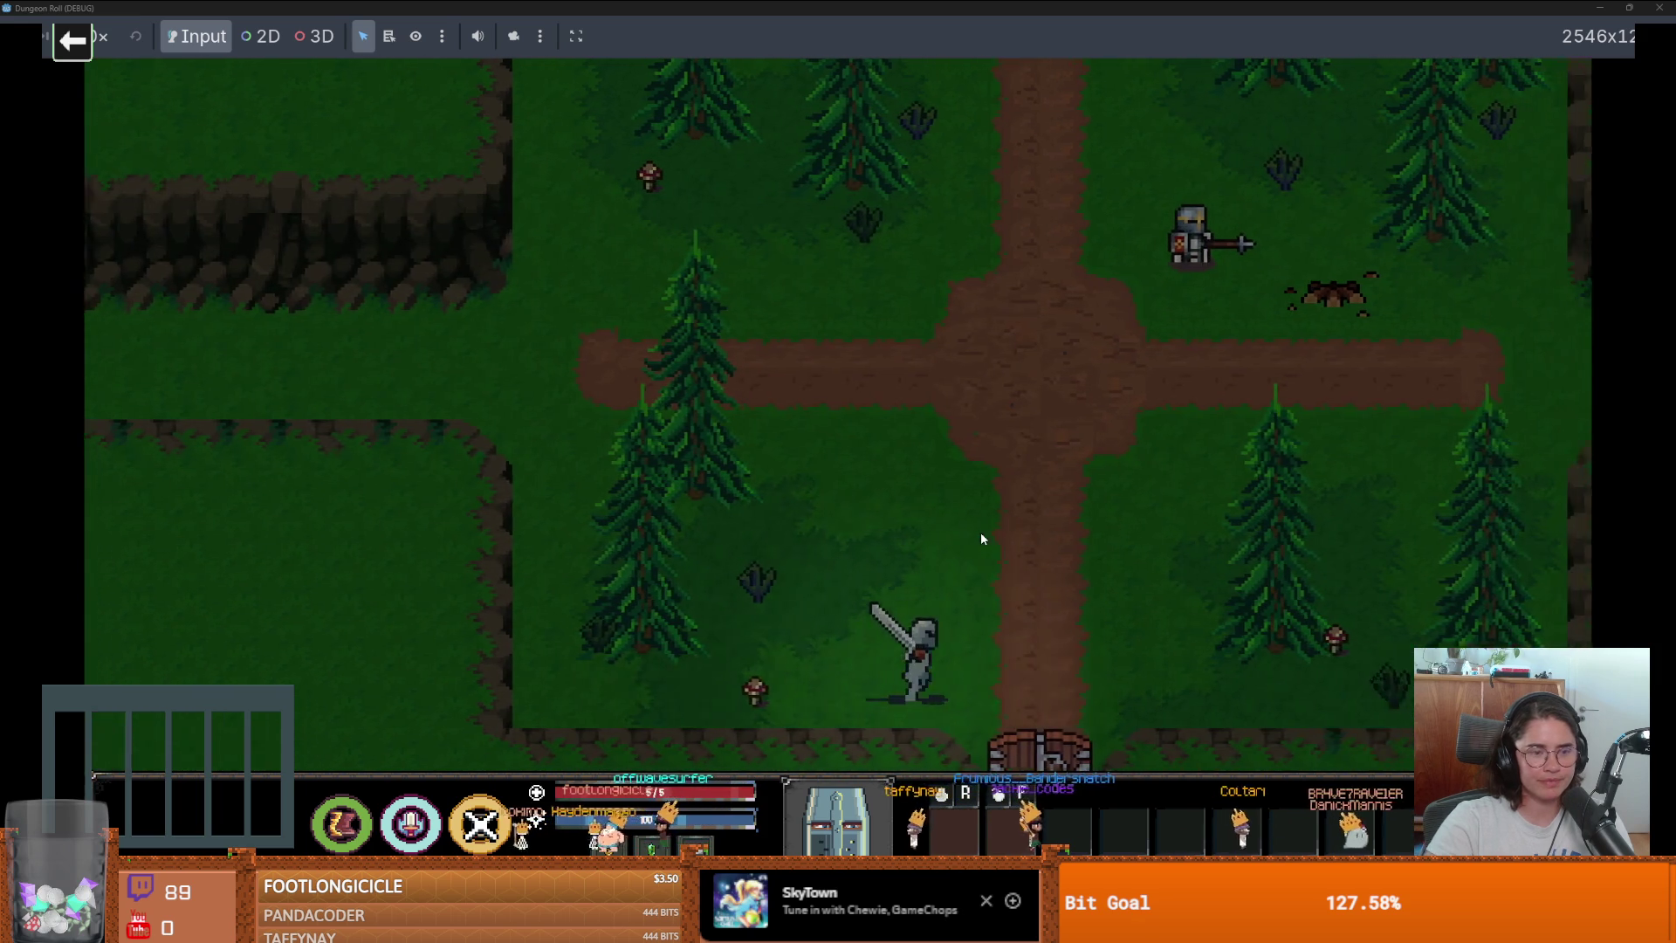
key(e)
key(s)
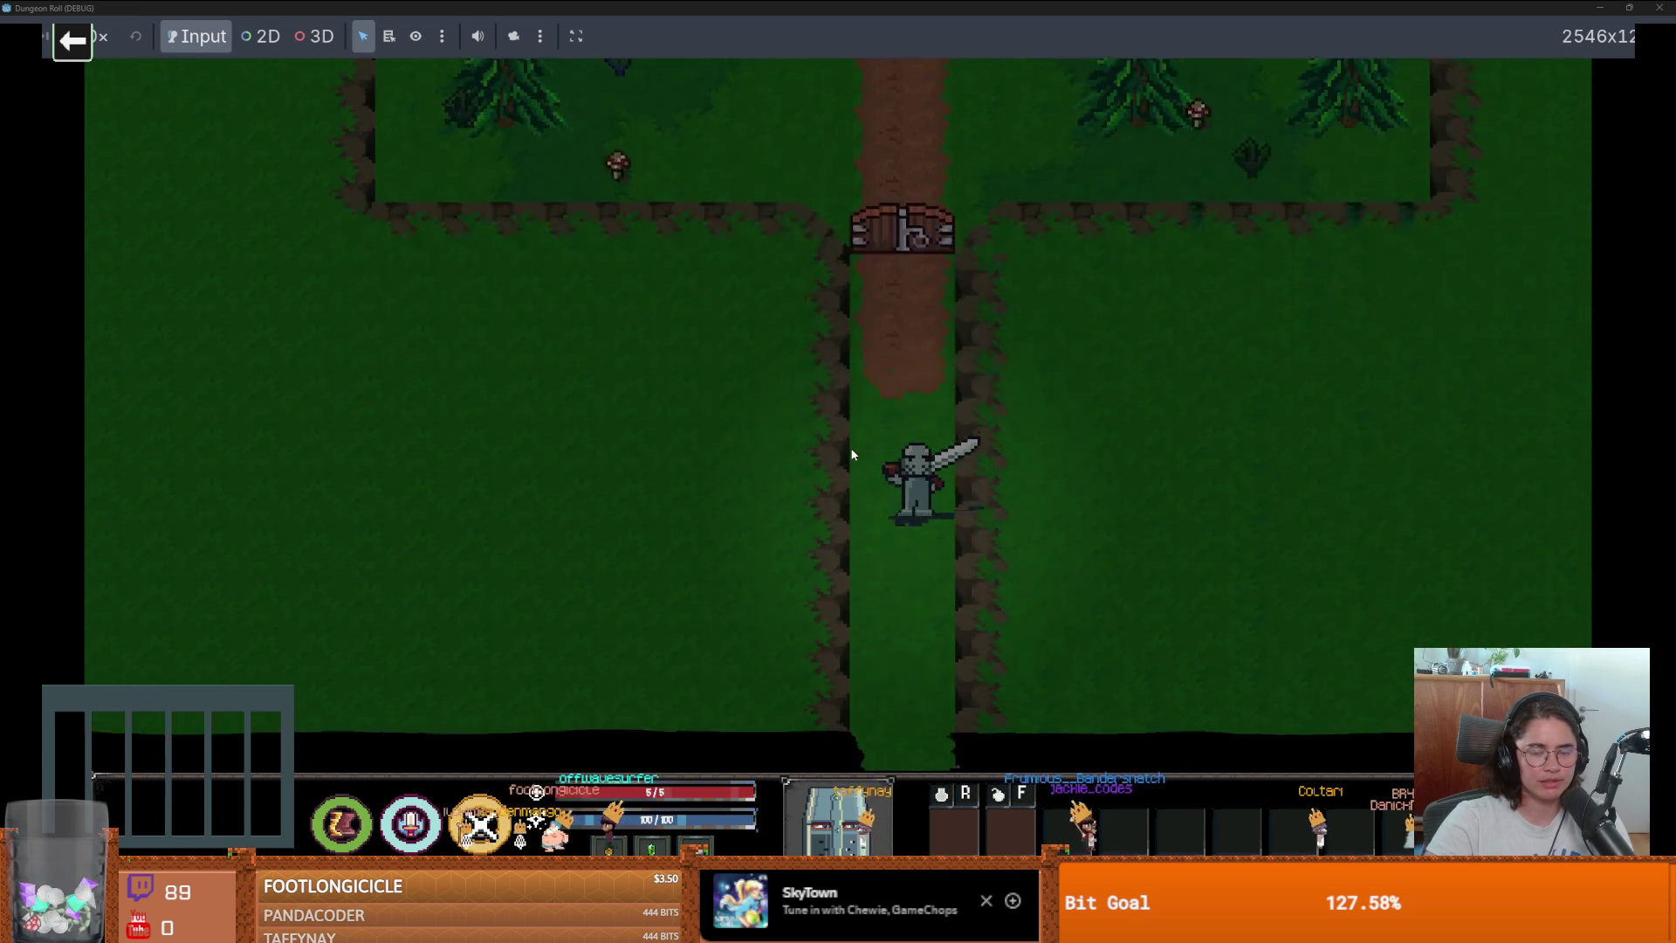
key(s)
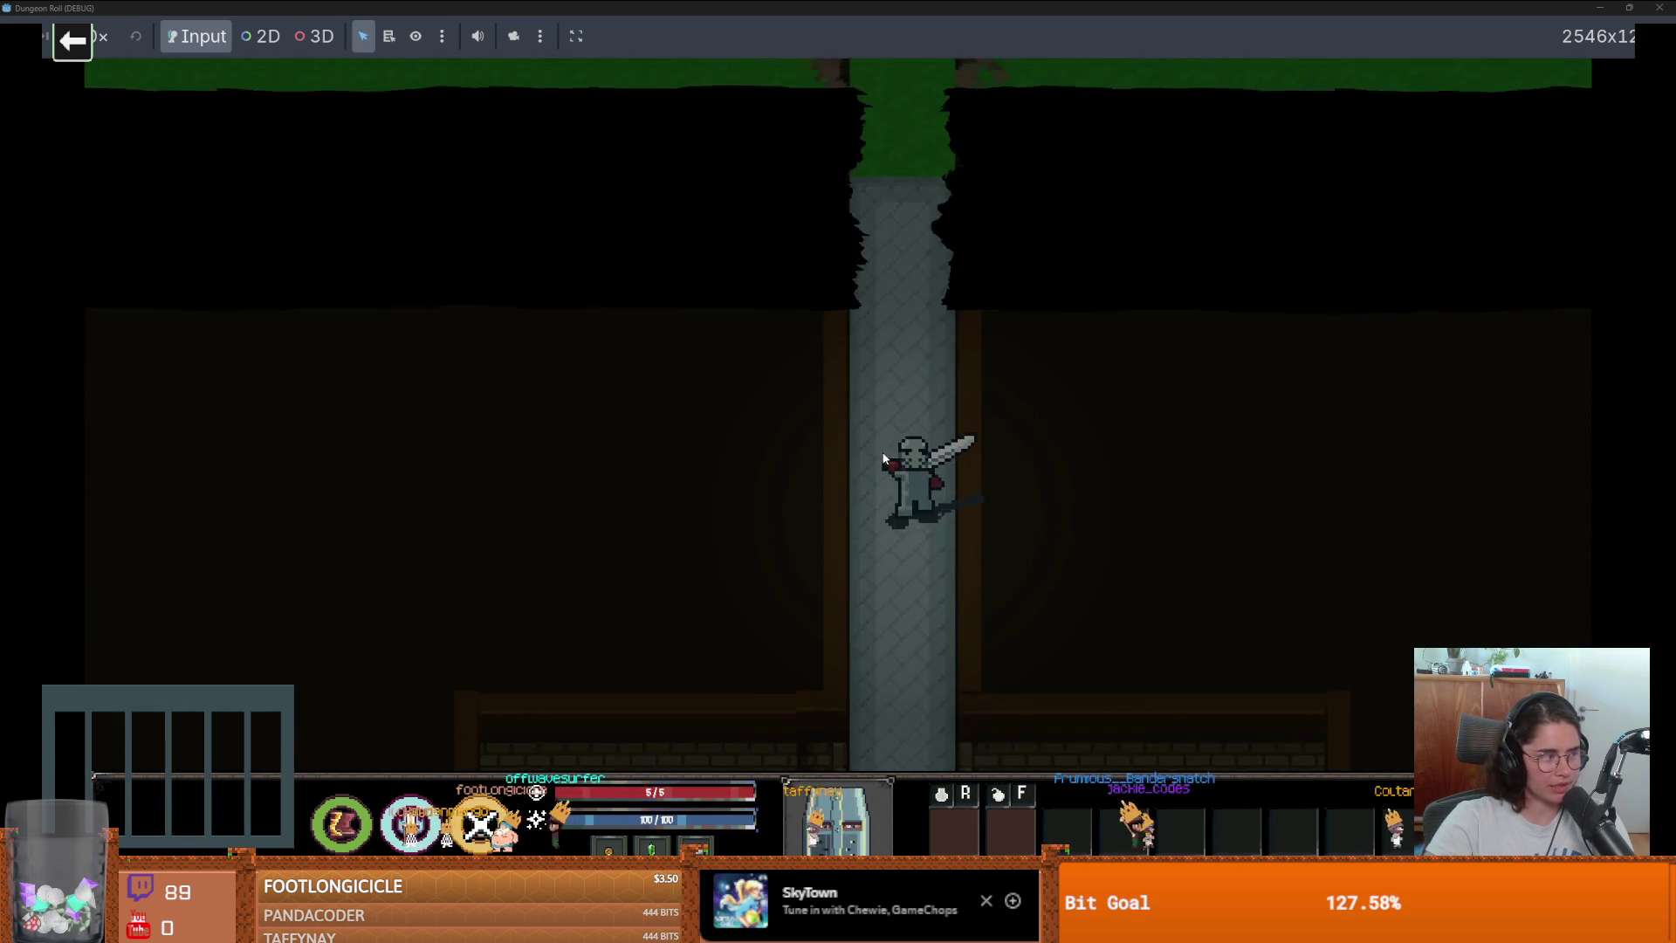
key(s)
Walk right through the fountain room and down into the wood-walled room.
key(d)
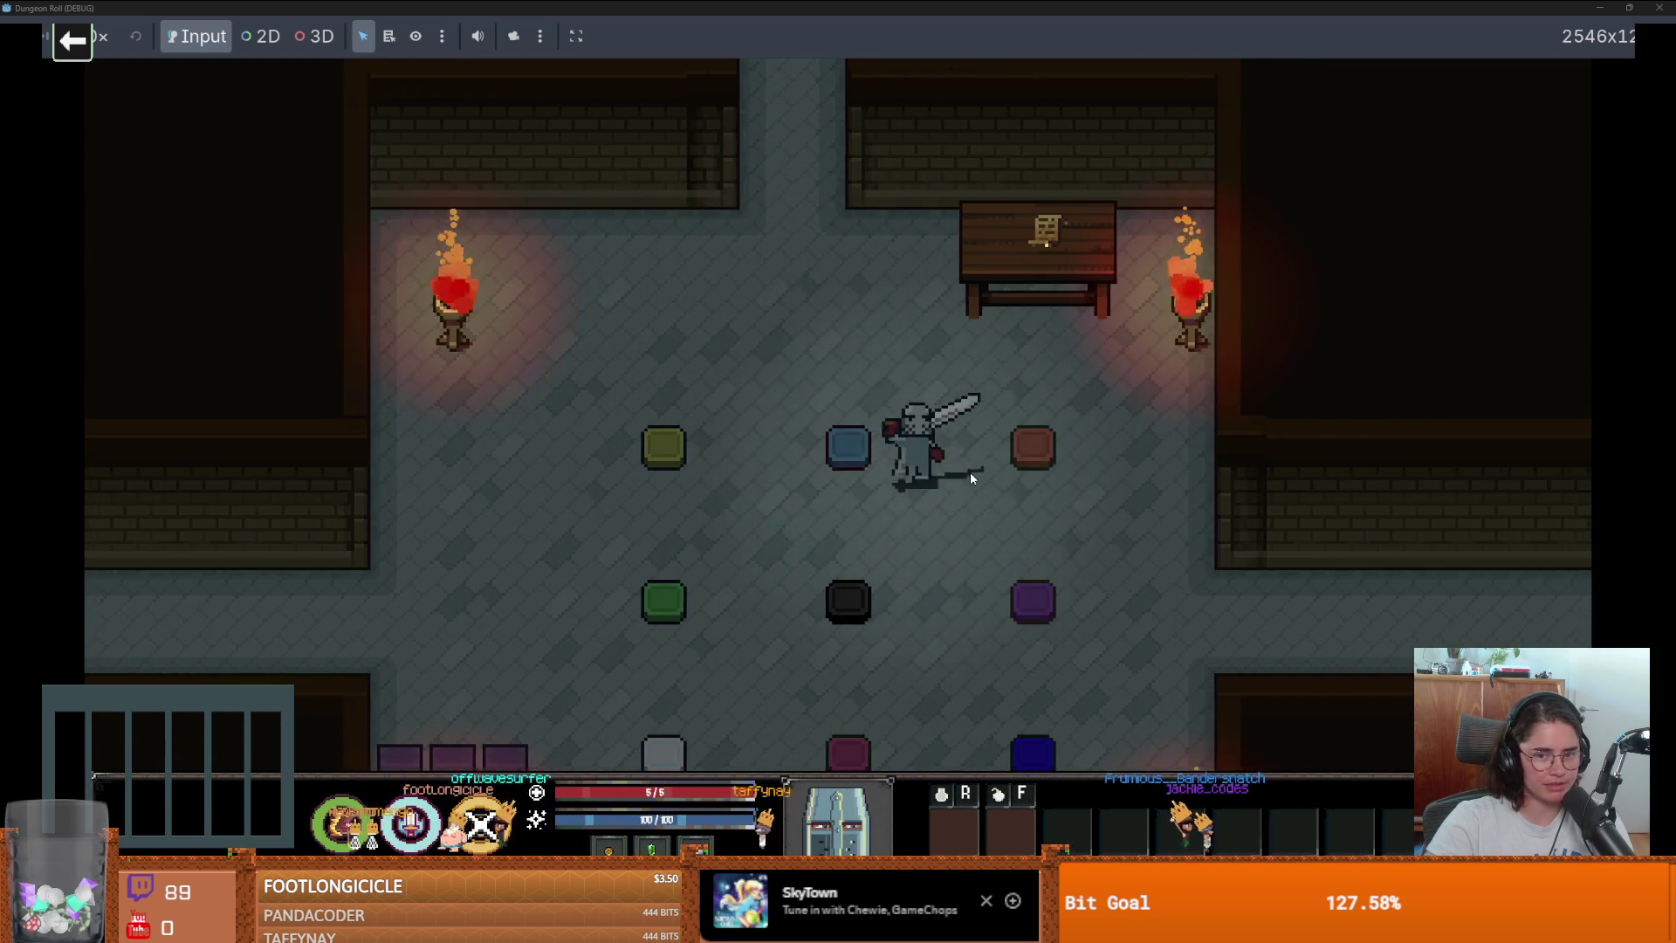
key(d)
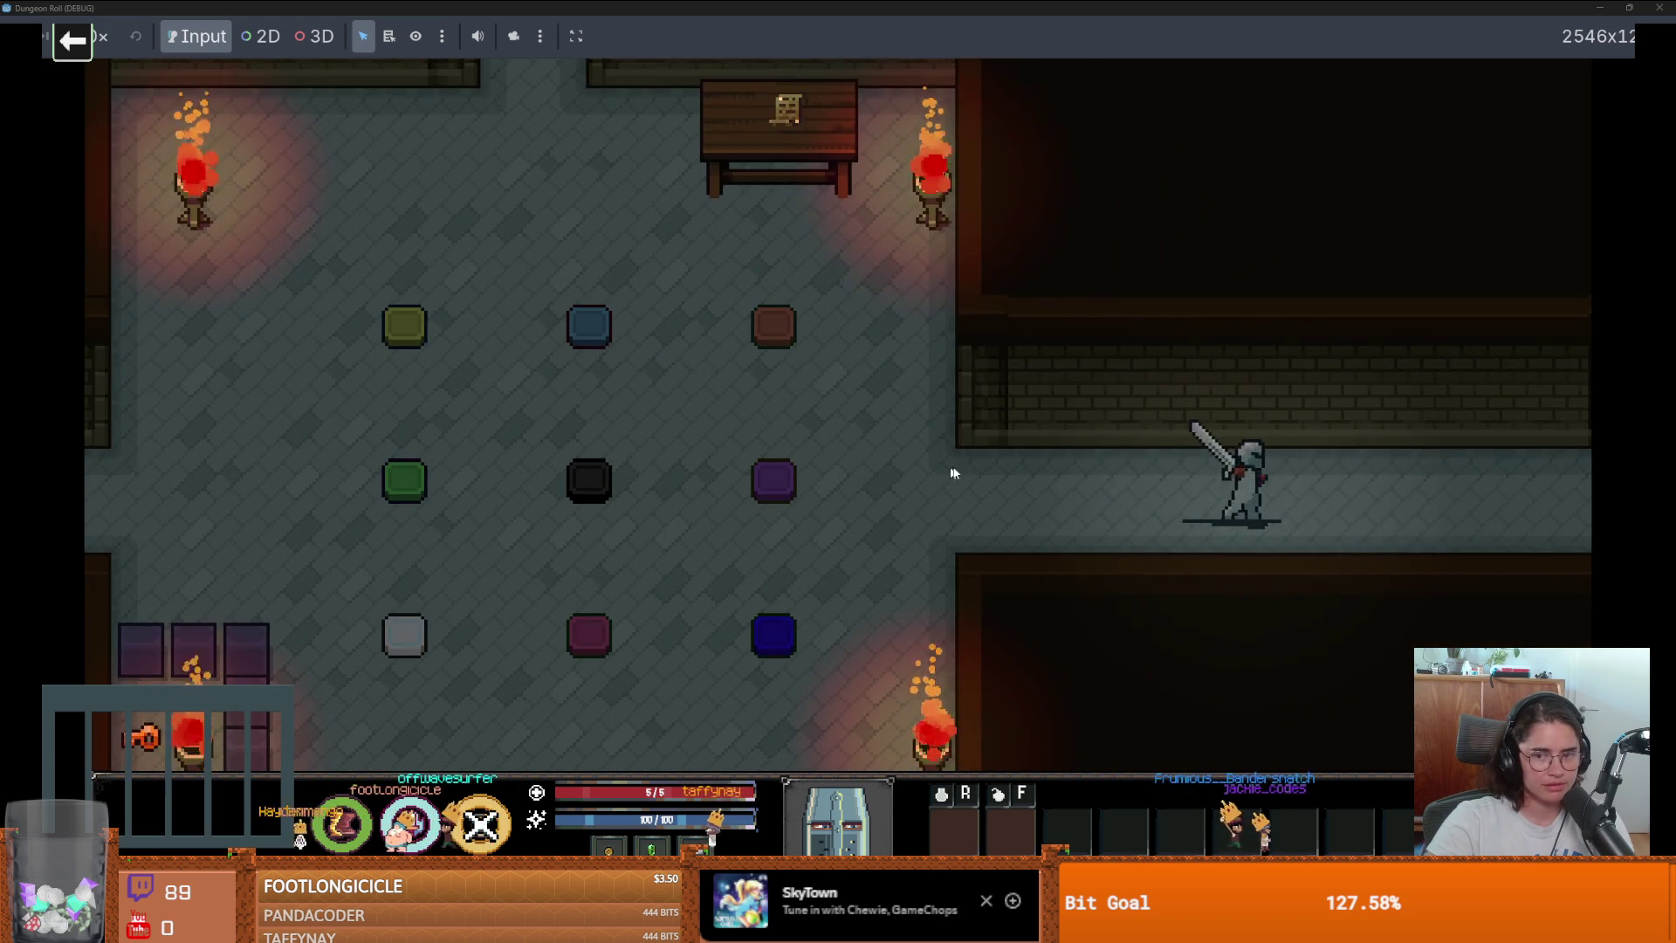
key(d)
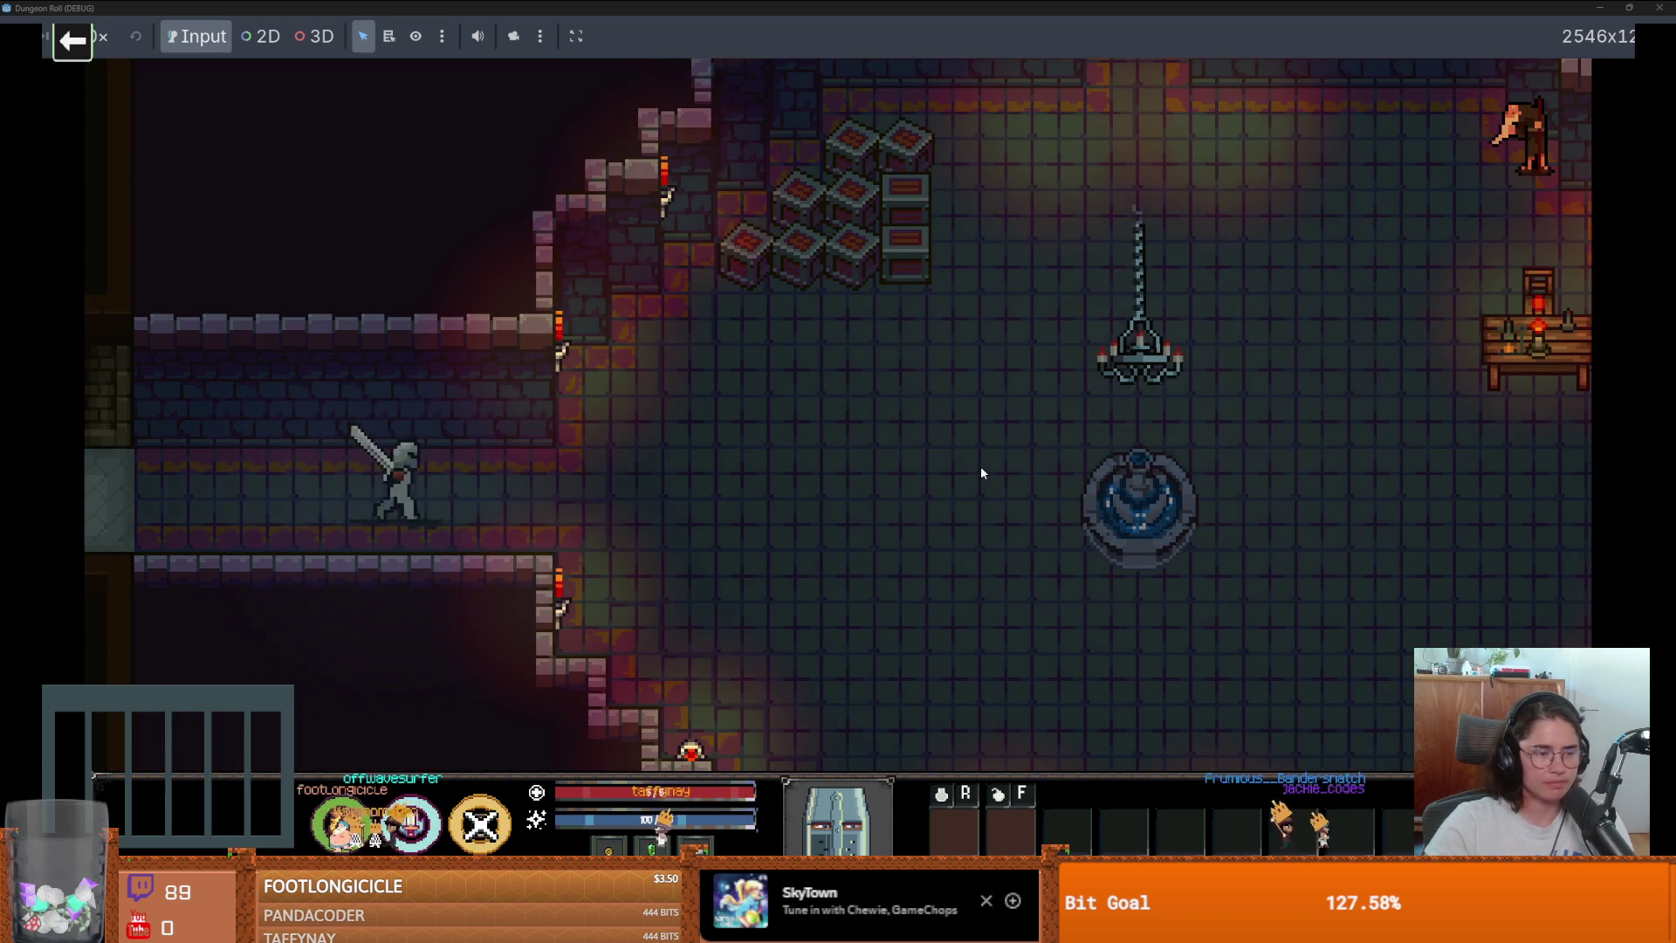
key(d)
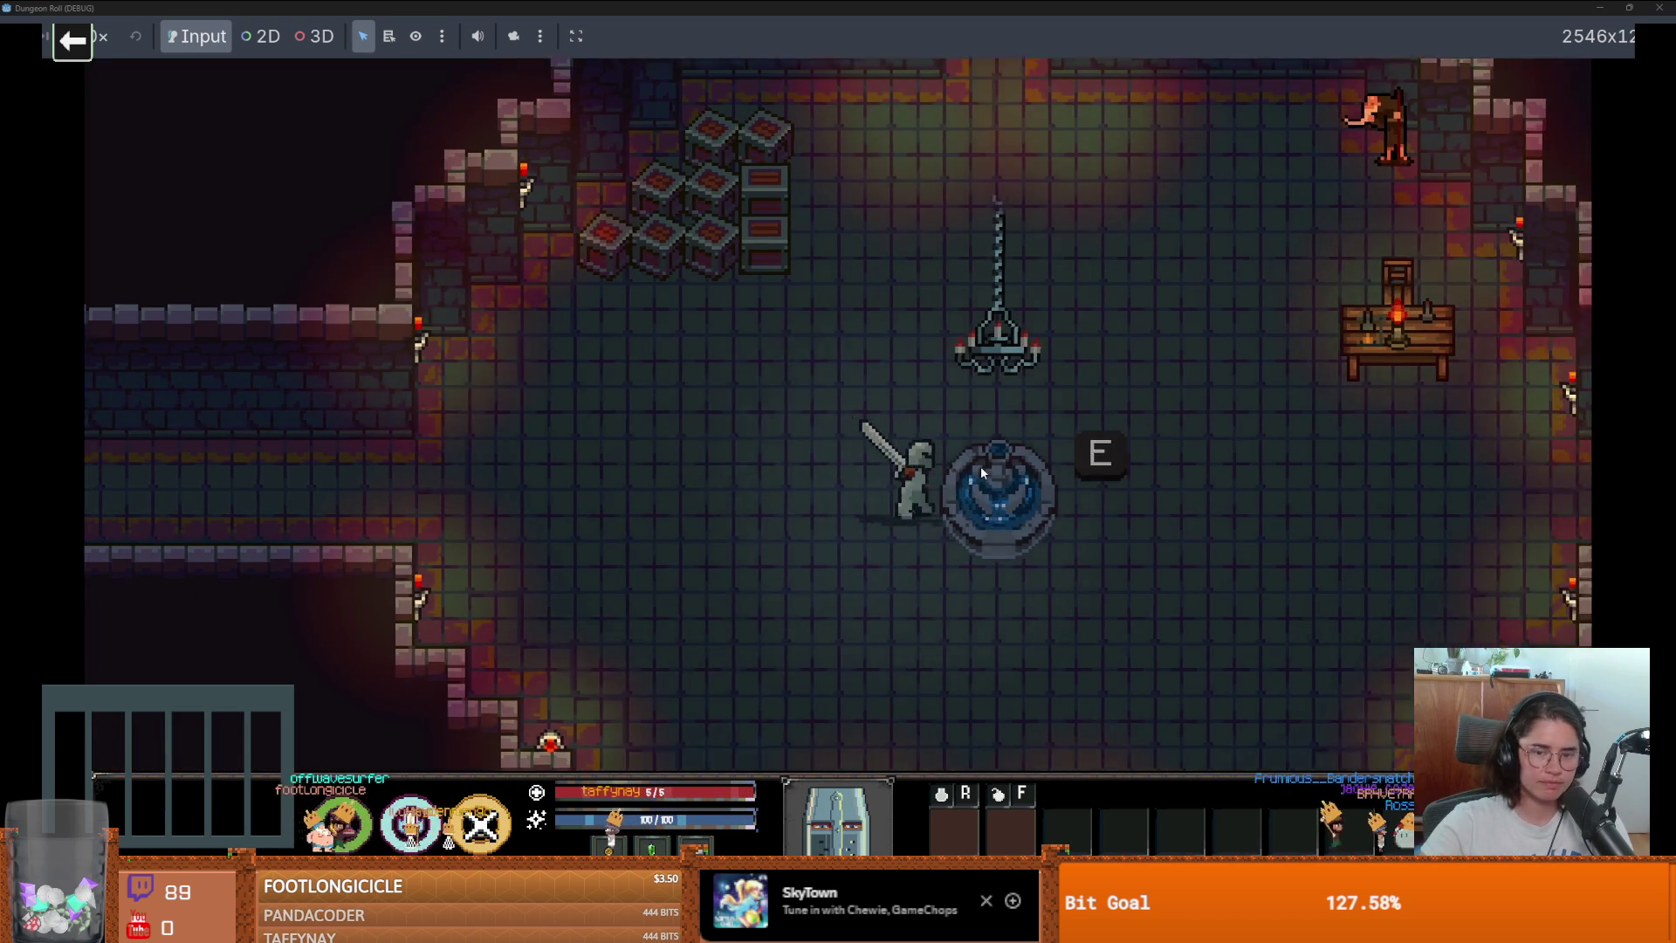
key(s)
key(s)
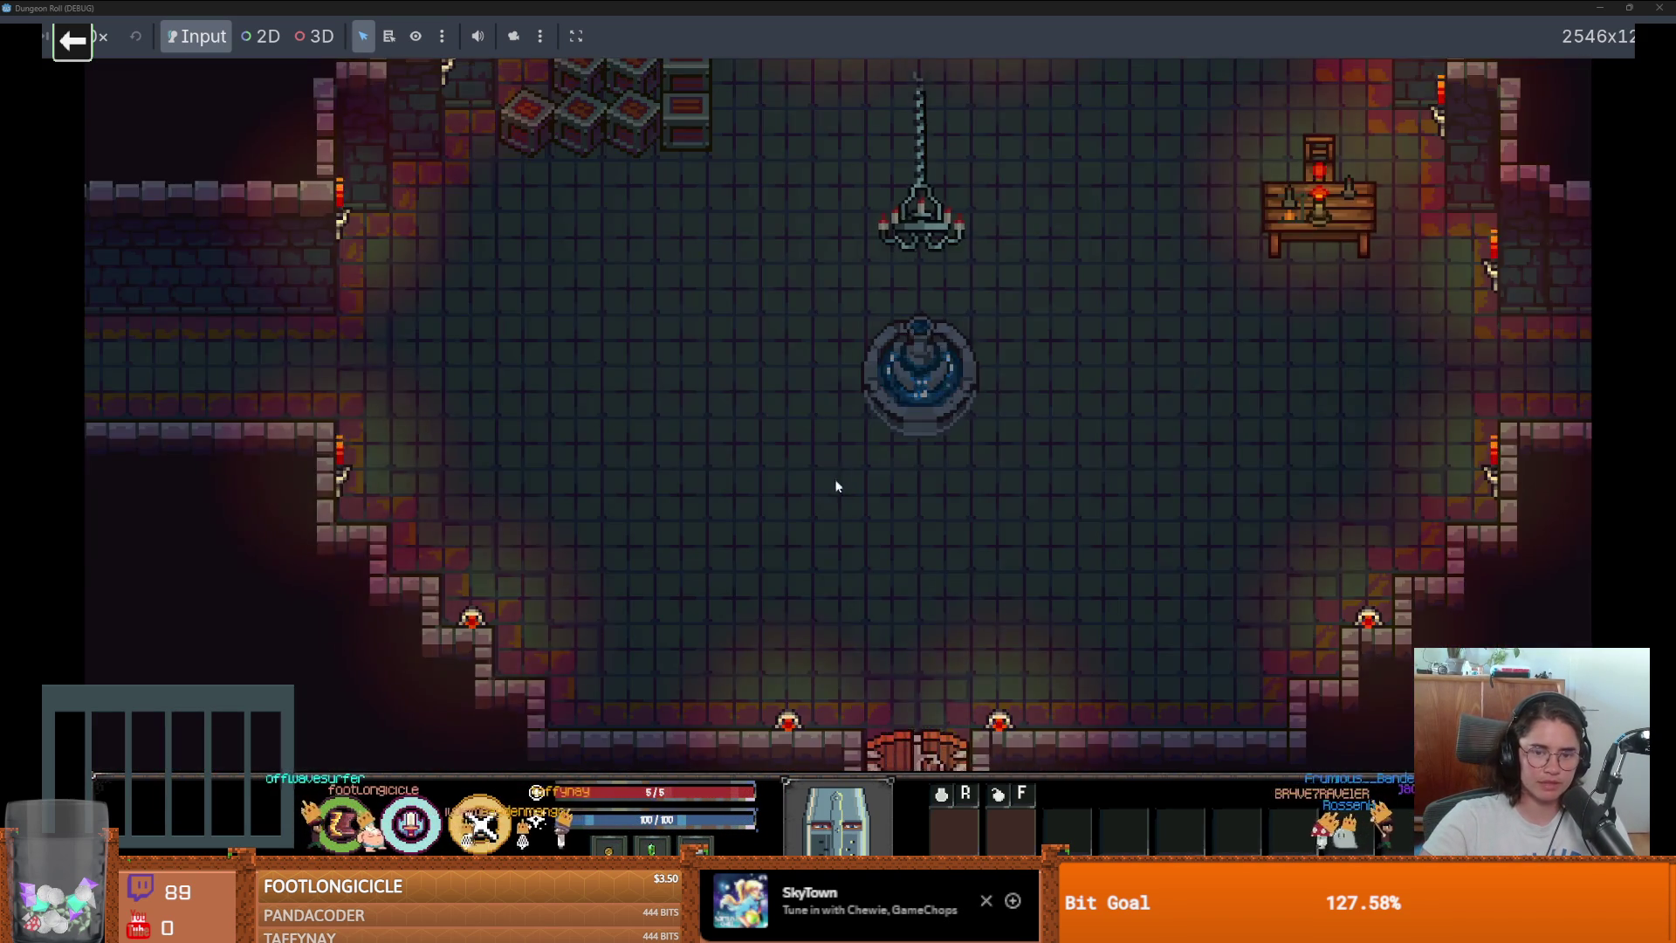
key(s)
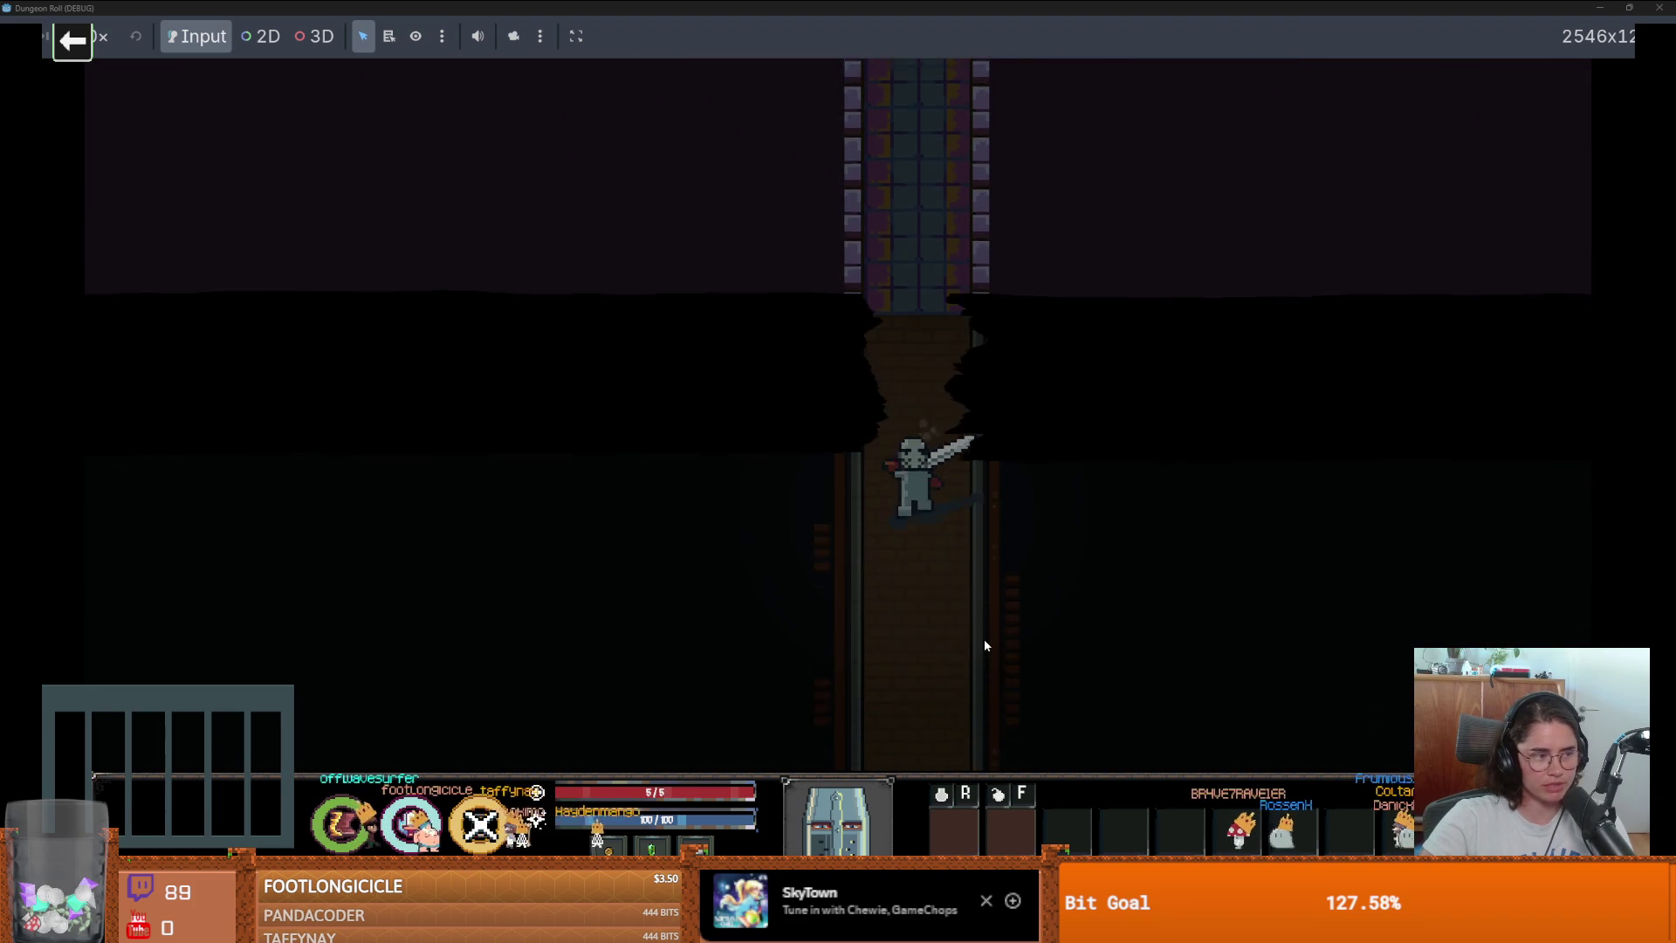
key(s)
key(s)
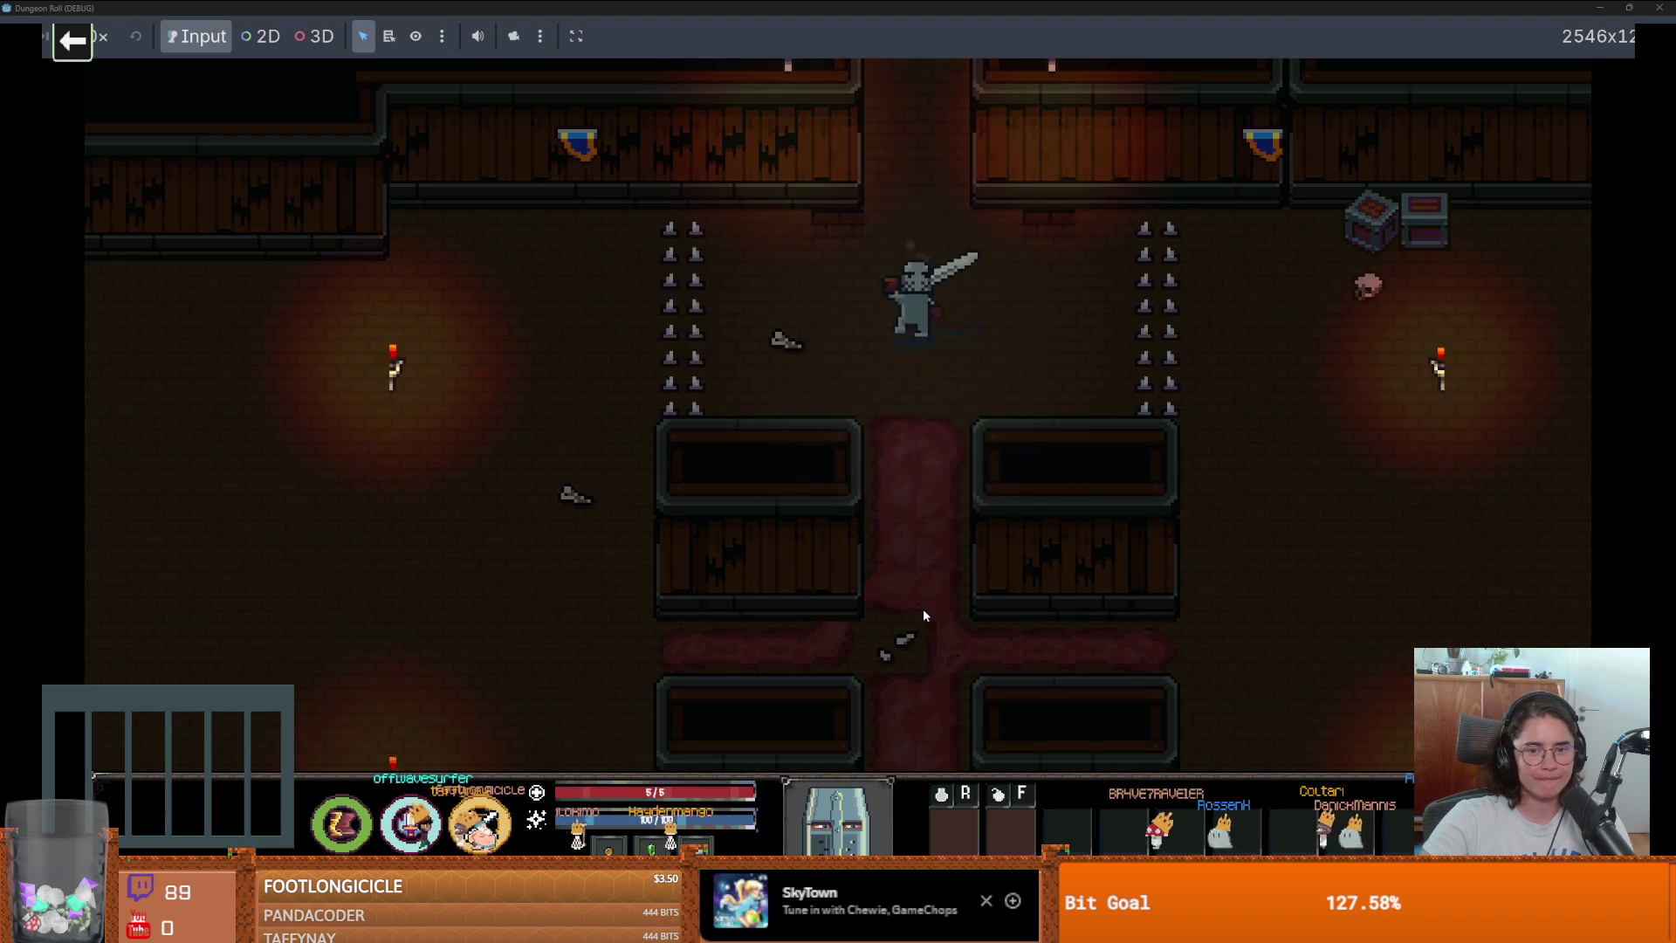
key(a)
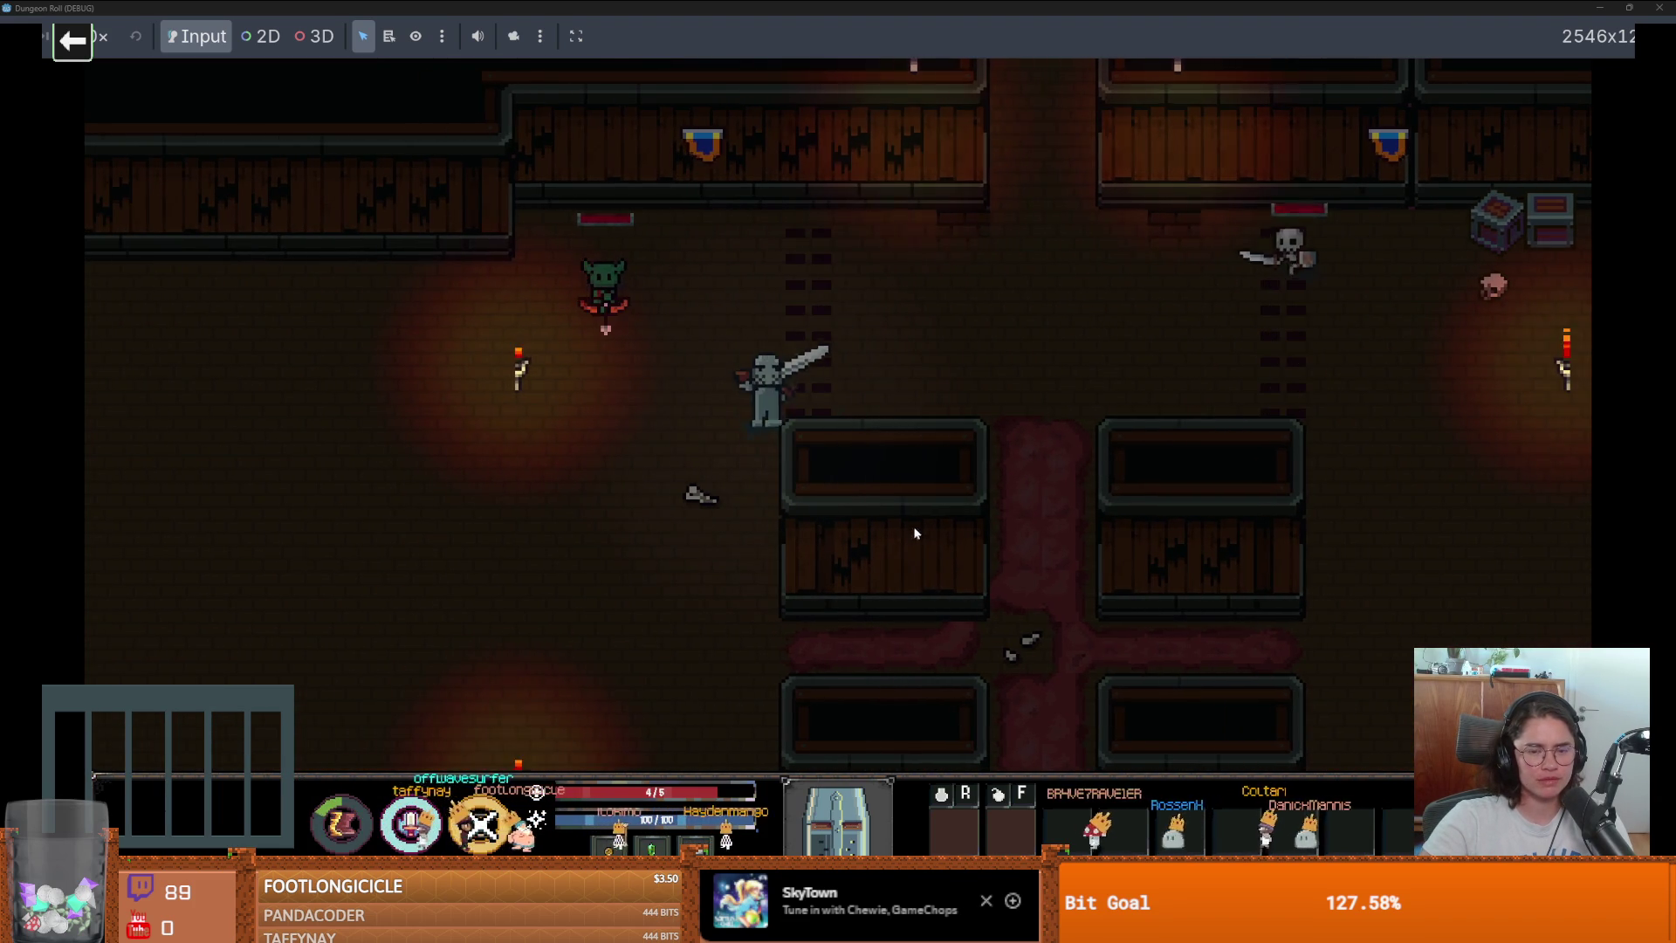
Fight the skeletons in the wood-walled room, then stop the playtest with F8.
key(w)
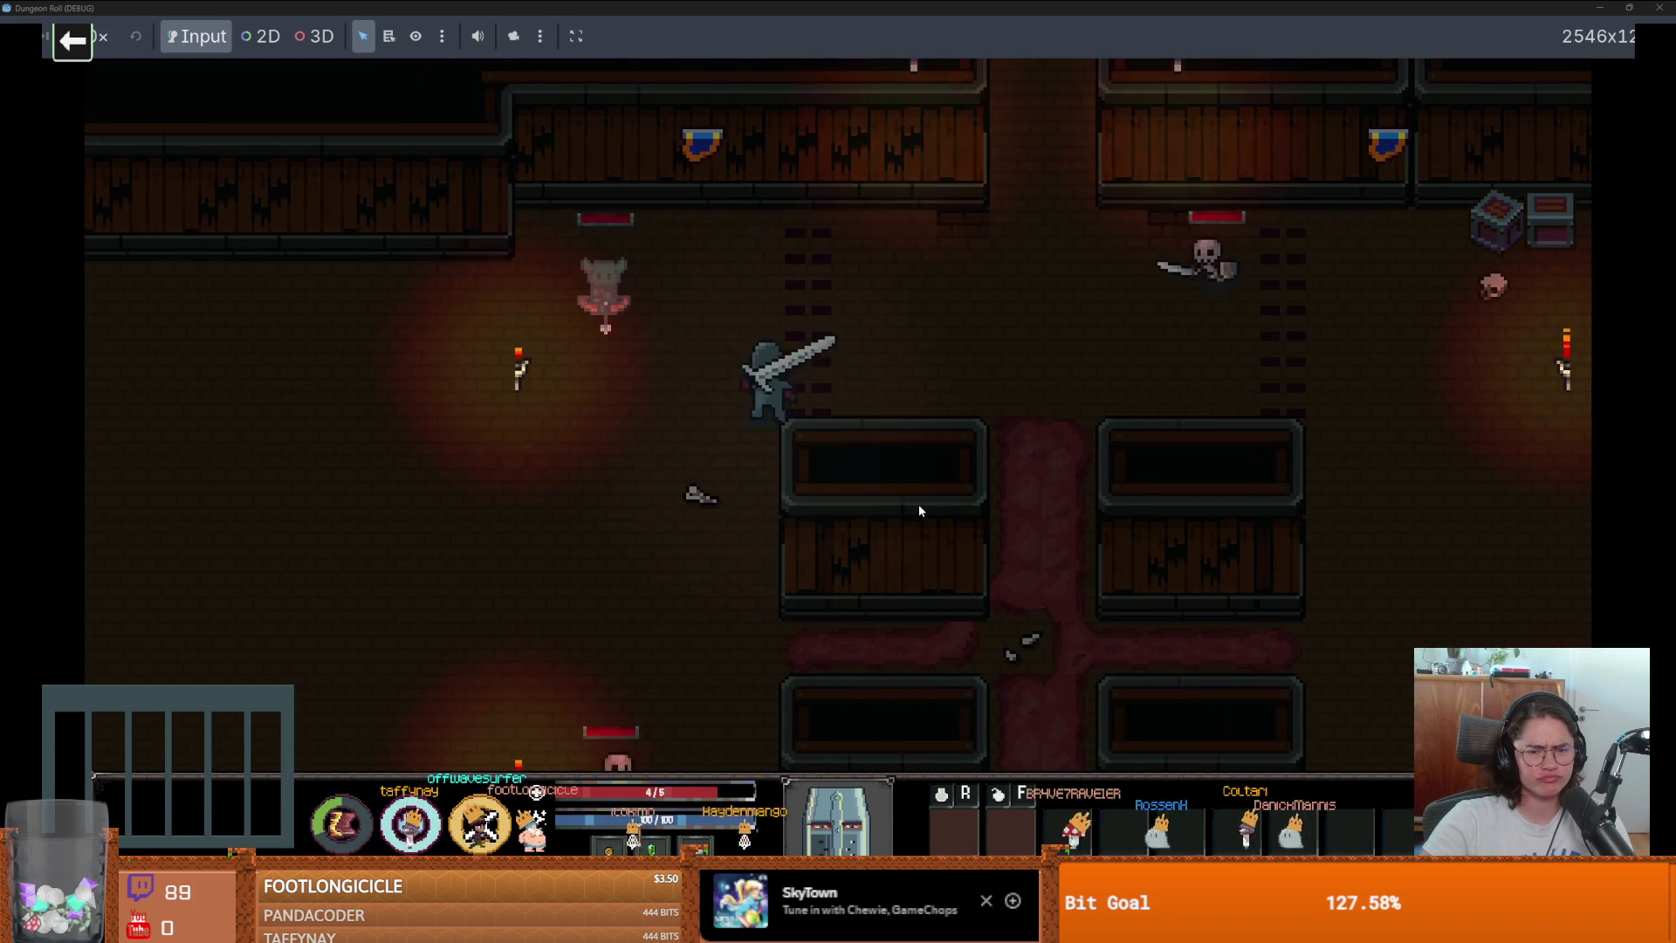
key(d)
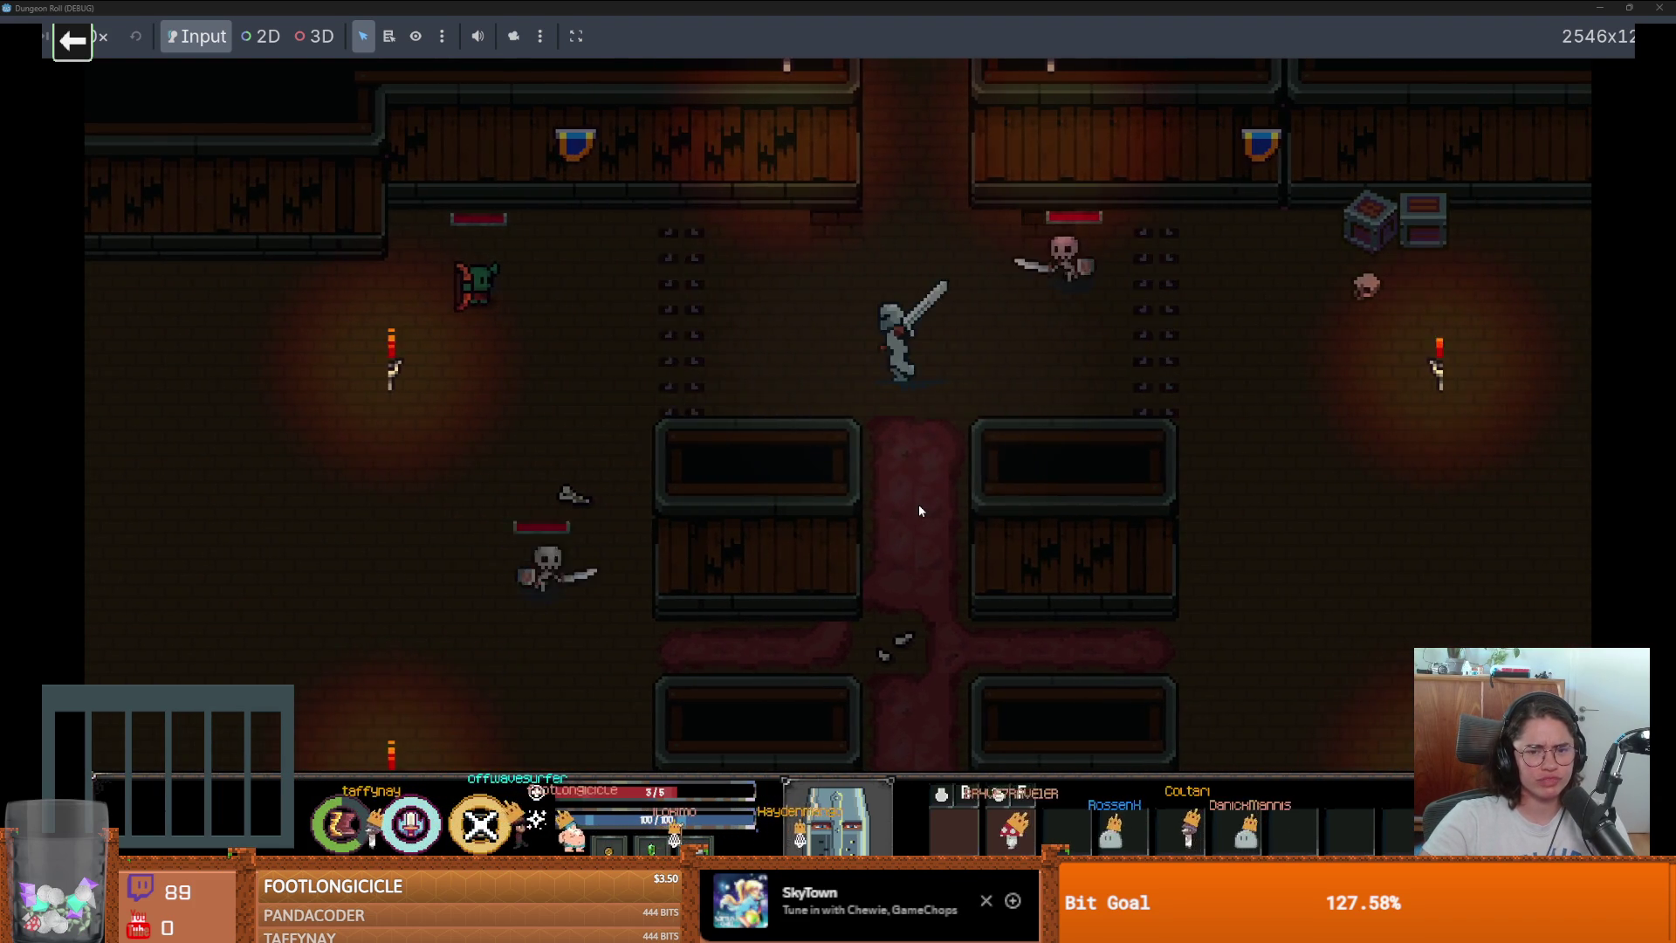
key(a)
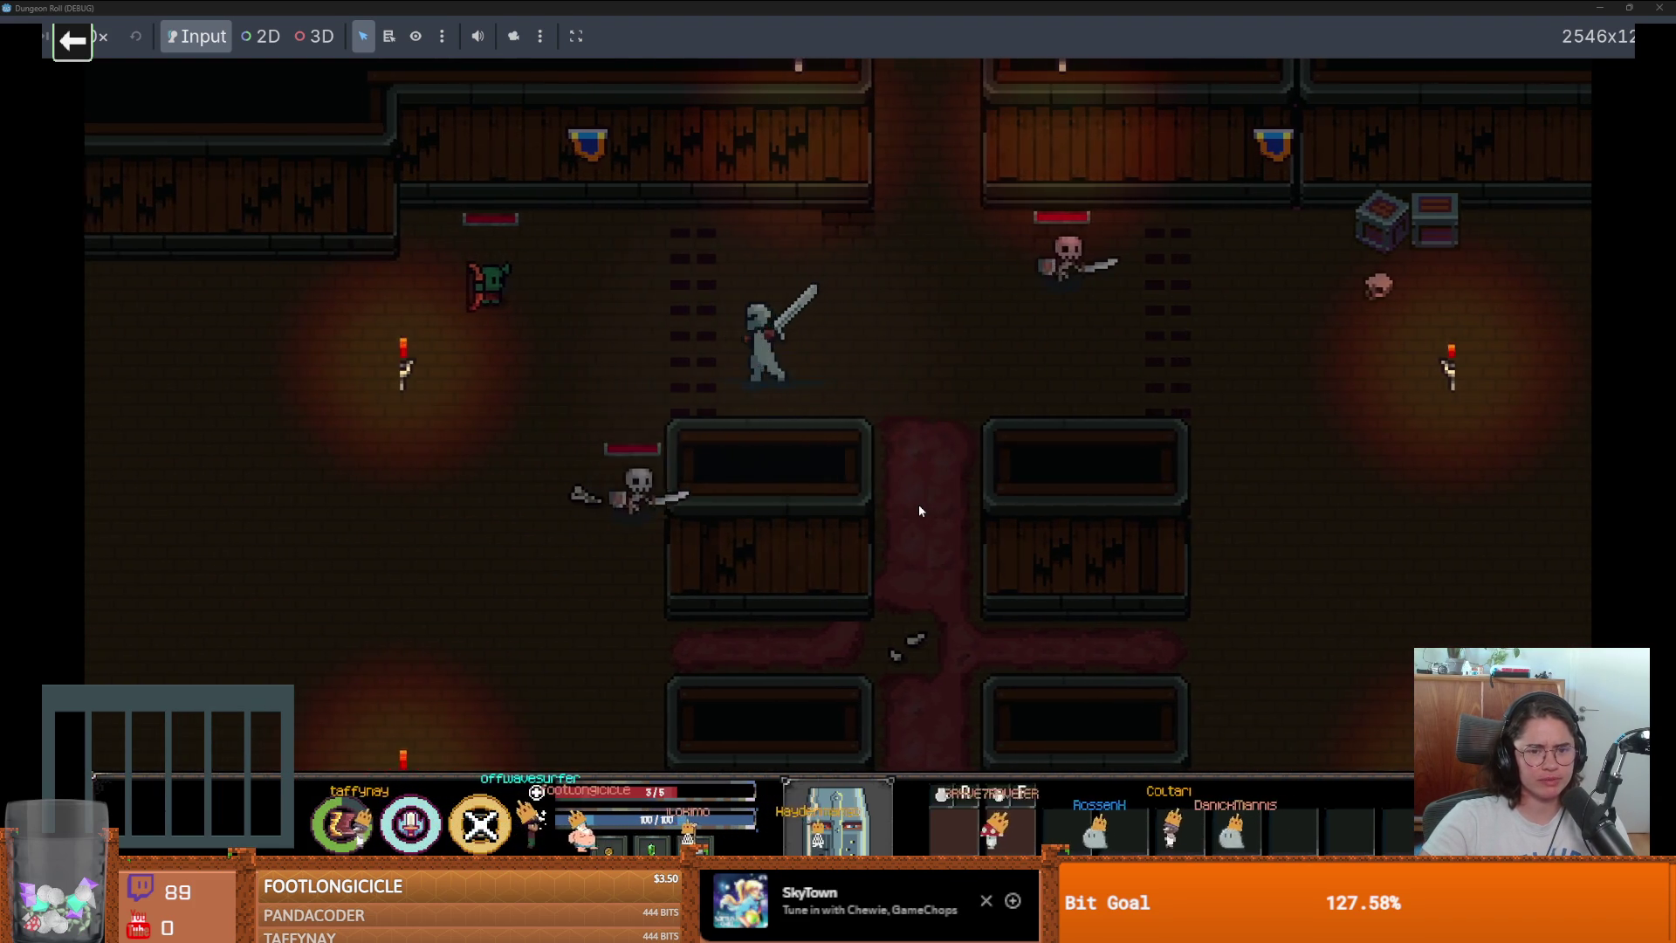
click(839, 484)
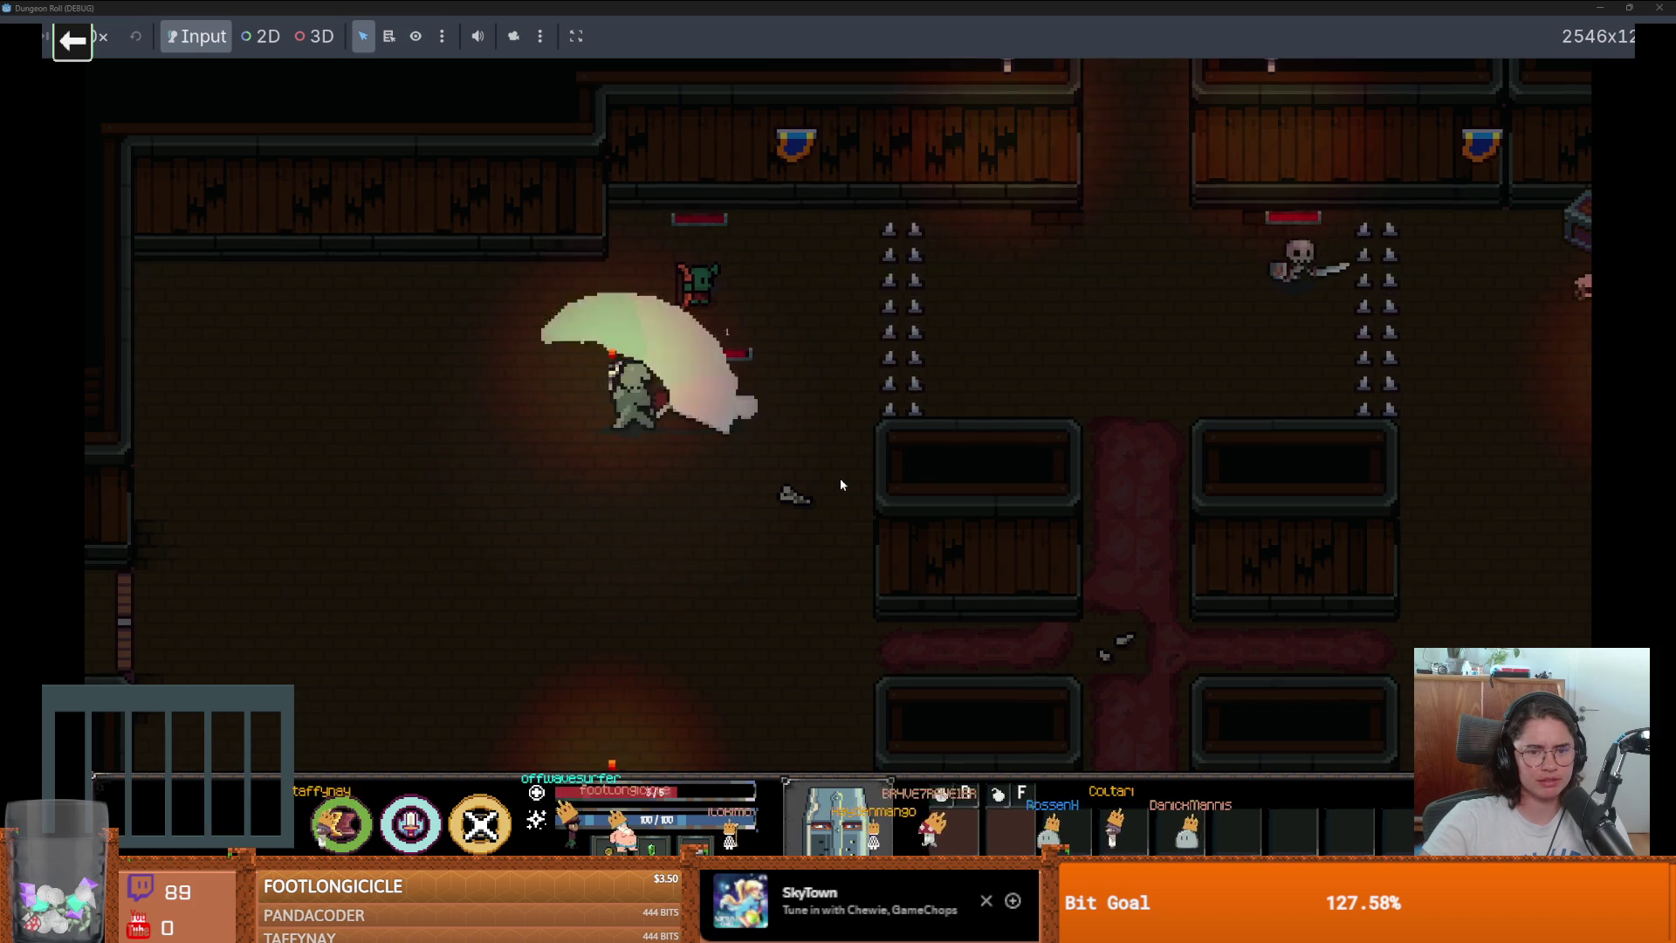
key(d)
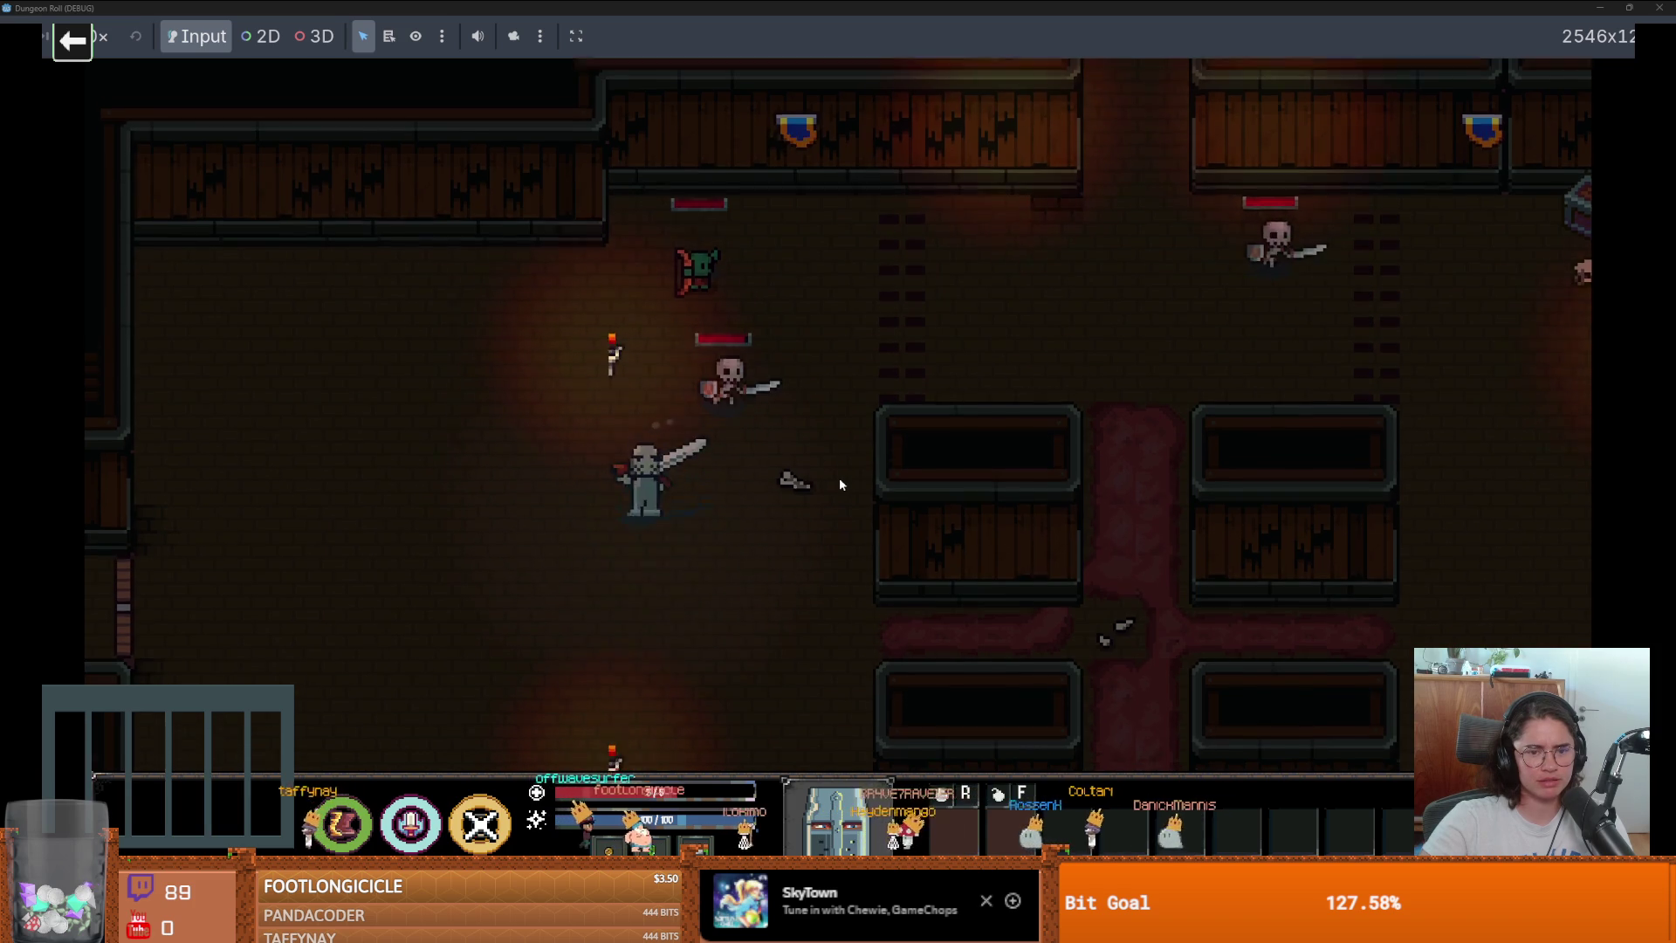
click(841, 475)
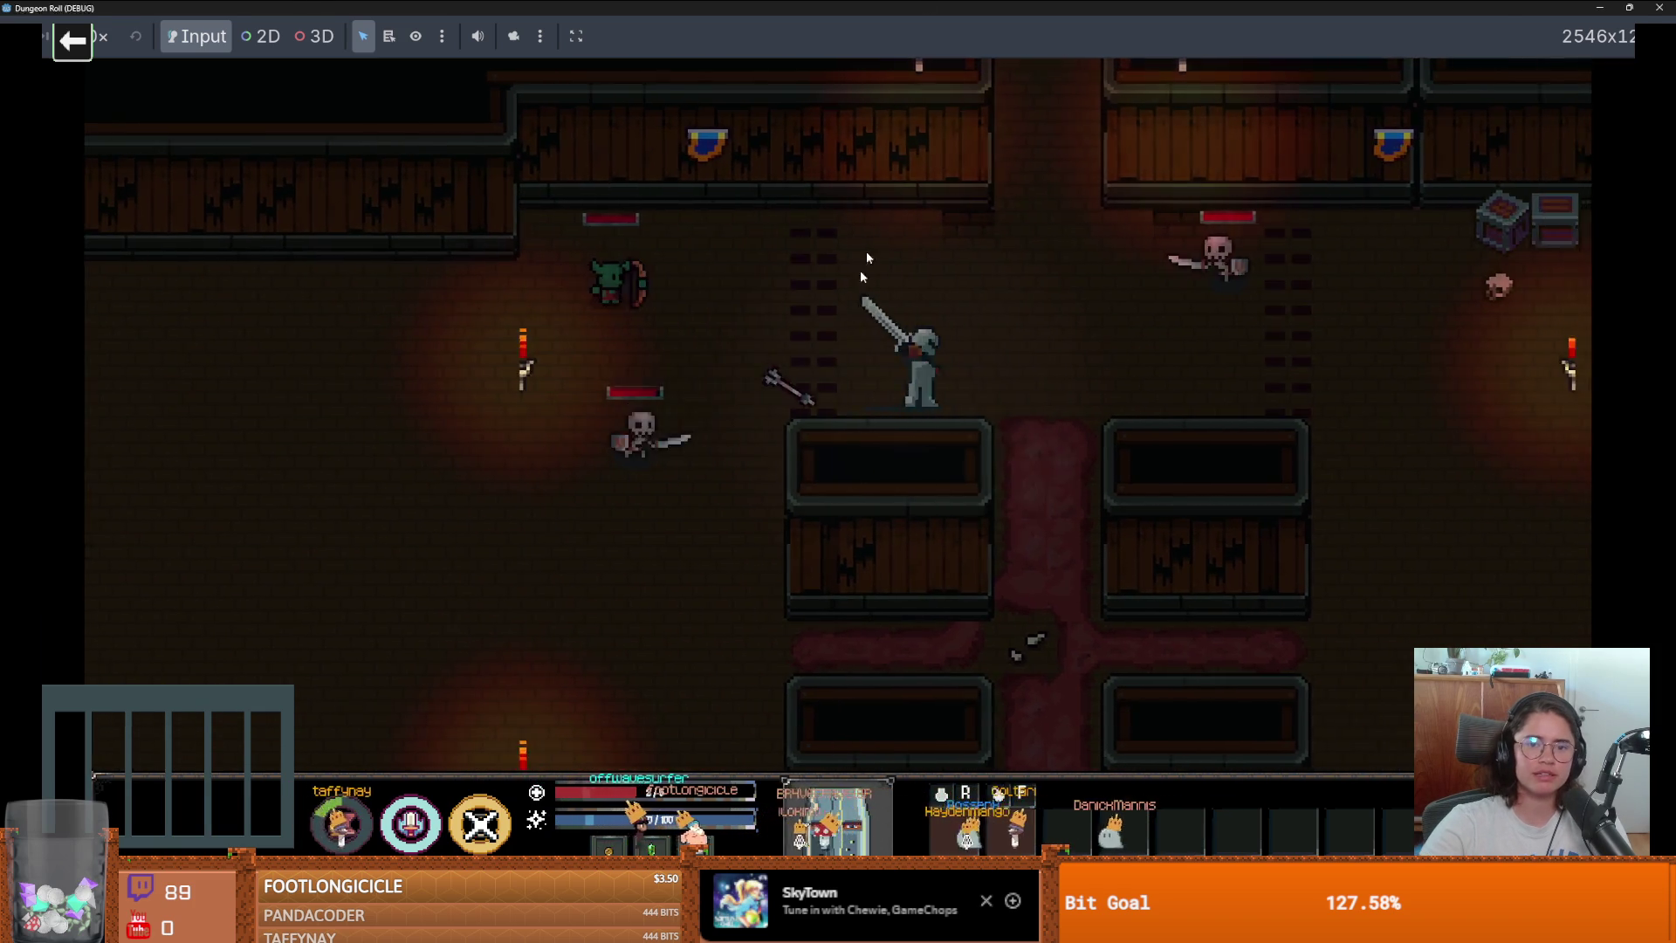
key(F8)
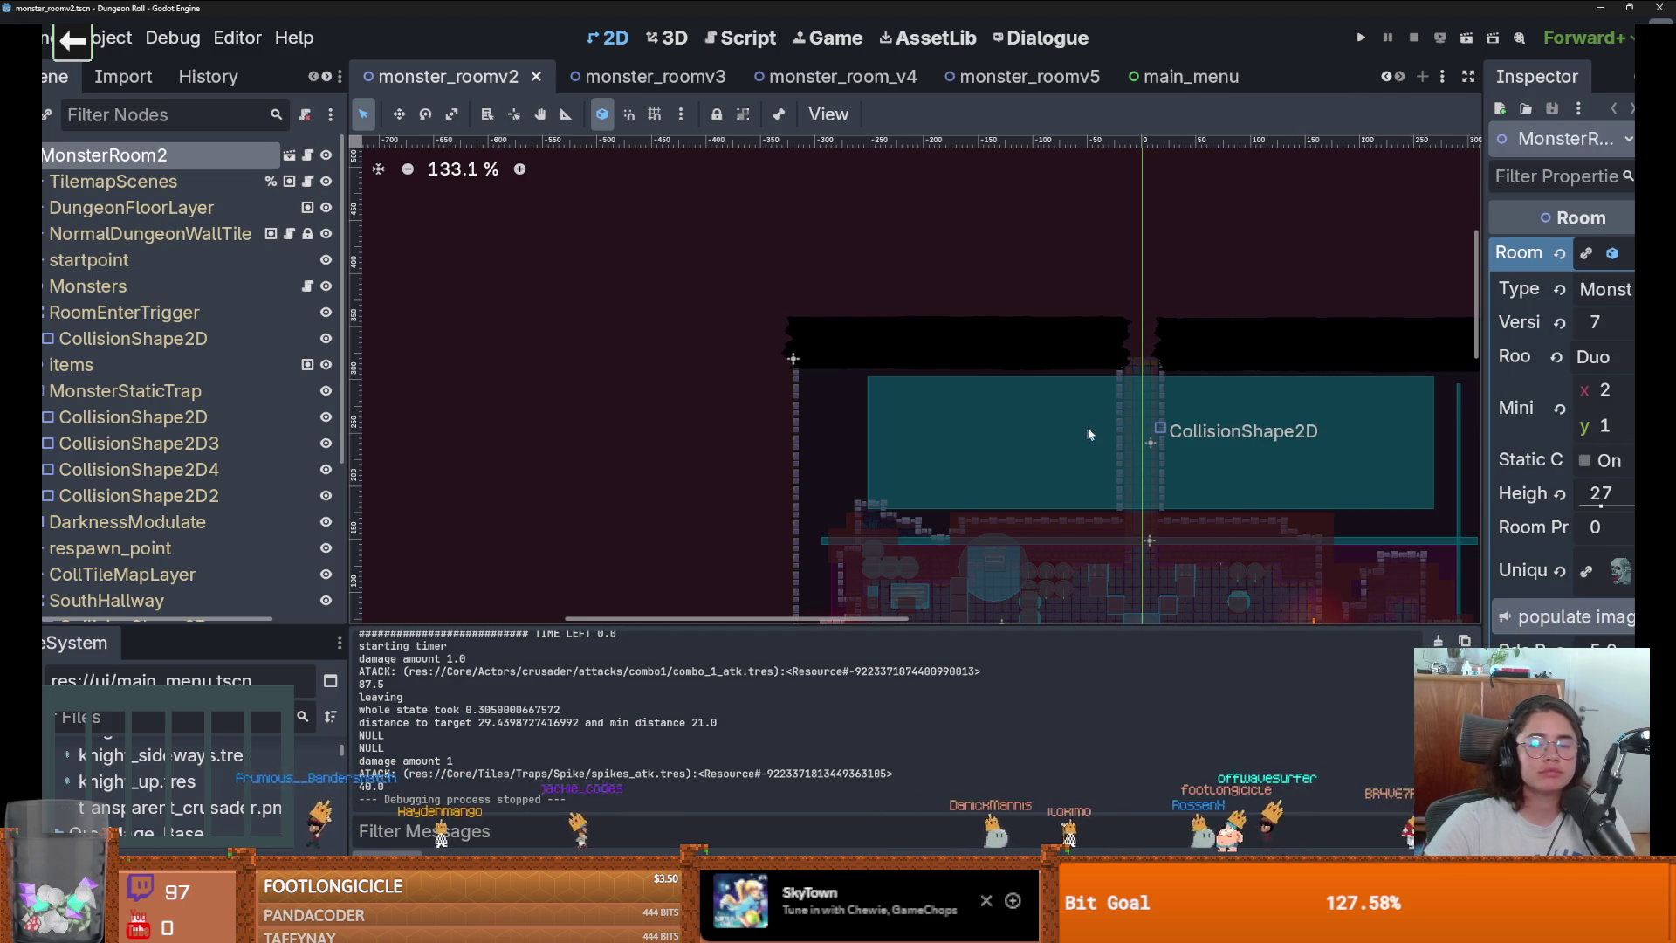
Start a fresh debug run of Dungeon Roll.
scroll(1088, 434, down, 5)
scroll(1088, 434, up, 4)
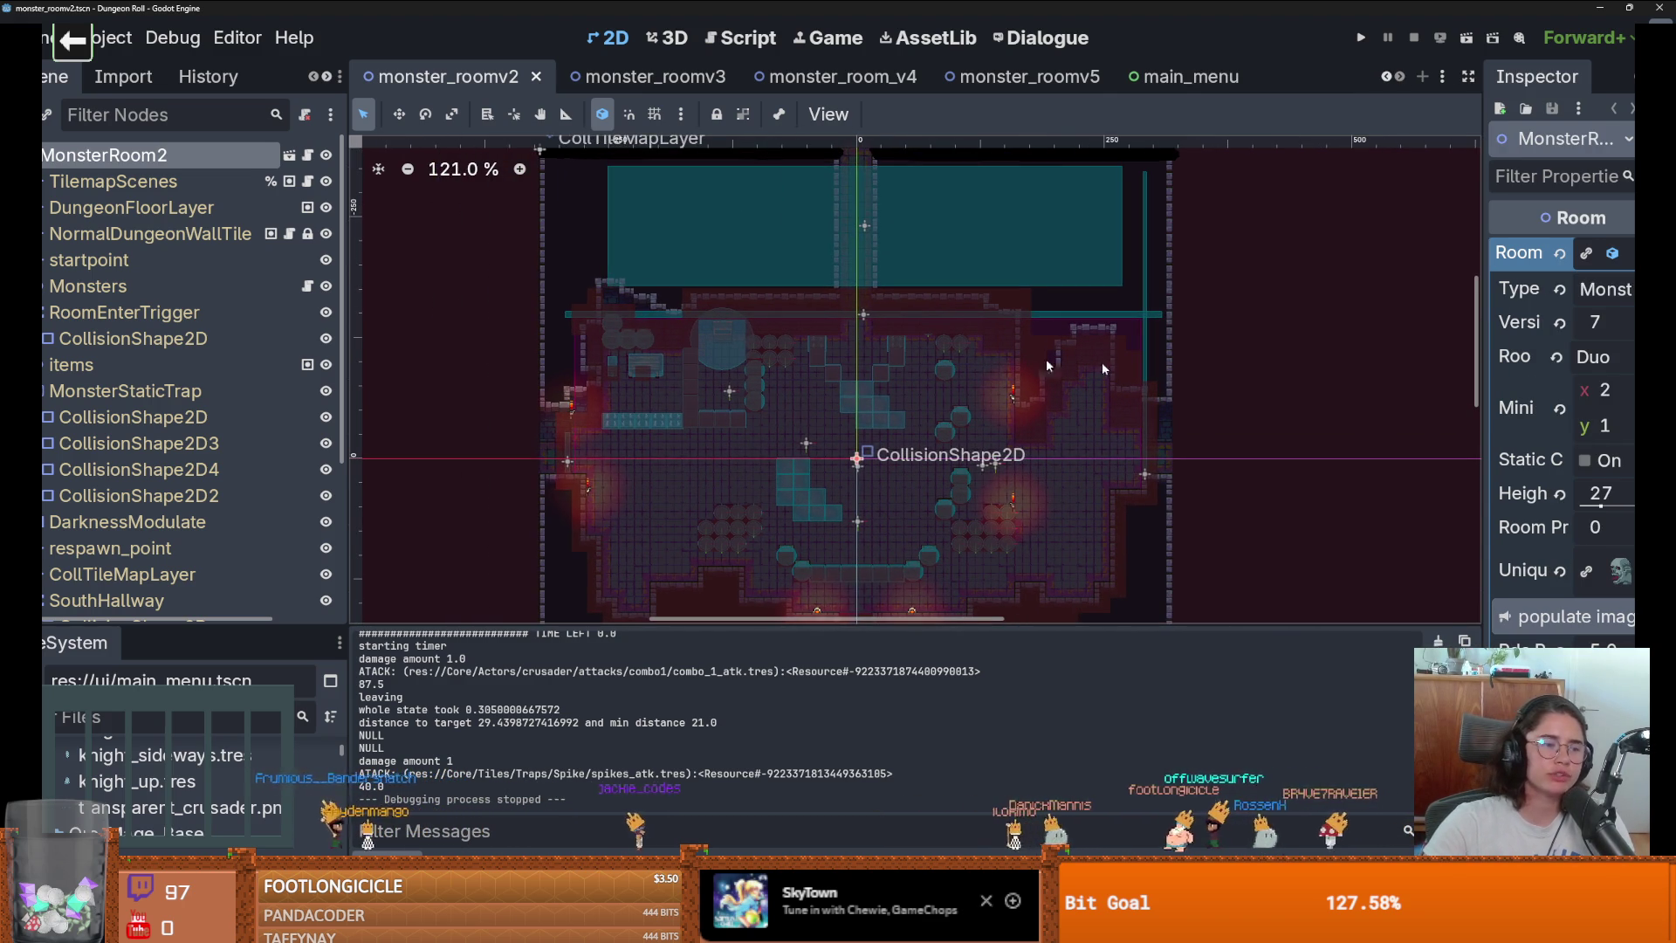
click(1359, 38)
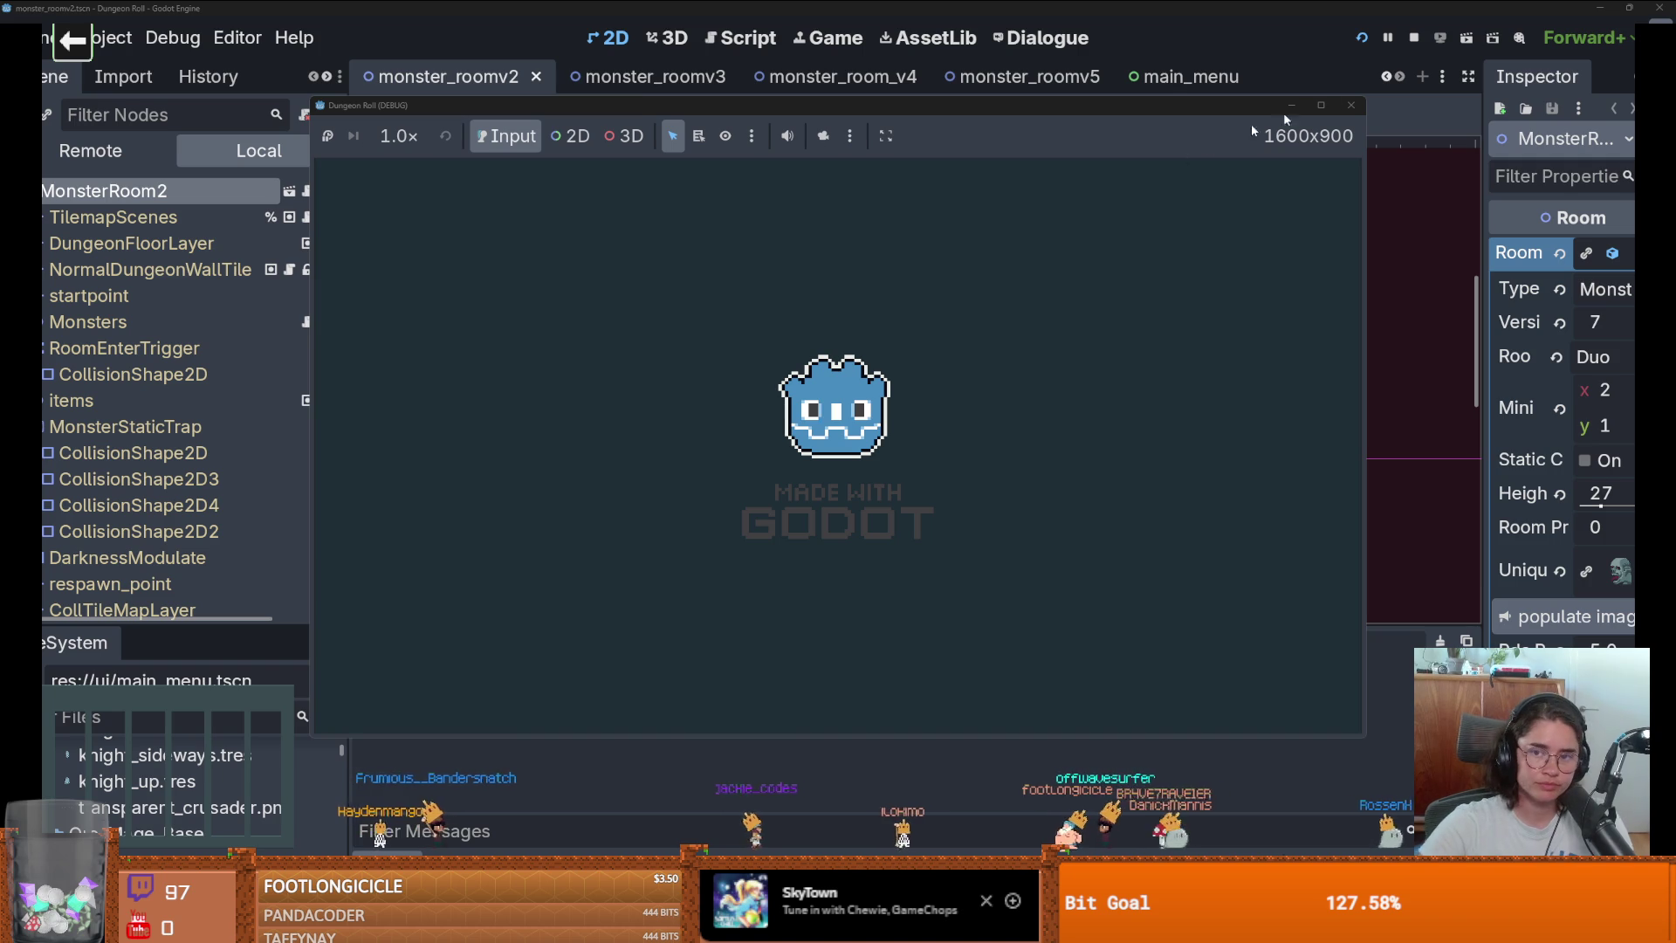
Maximize the Dungeon Roll debug window, restore it to 1600x900, then close it.
mouse_move(1321, 112)
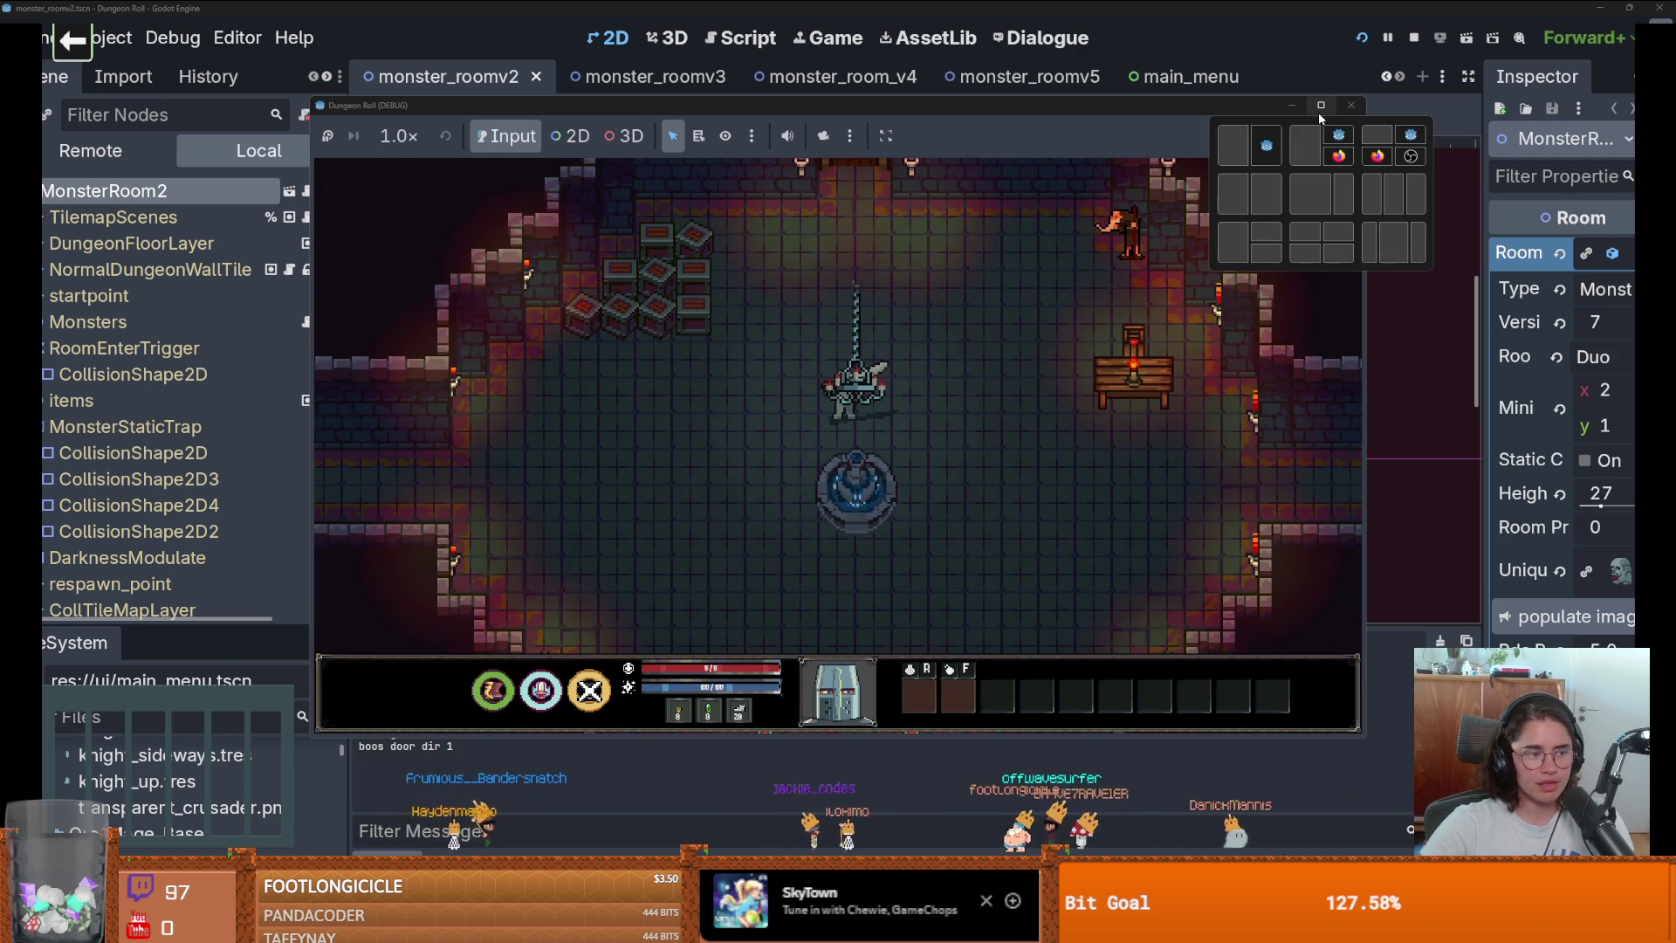
click(1321, 105)
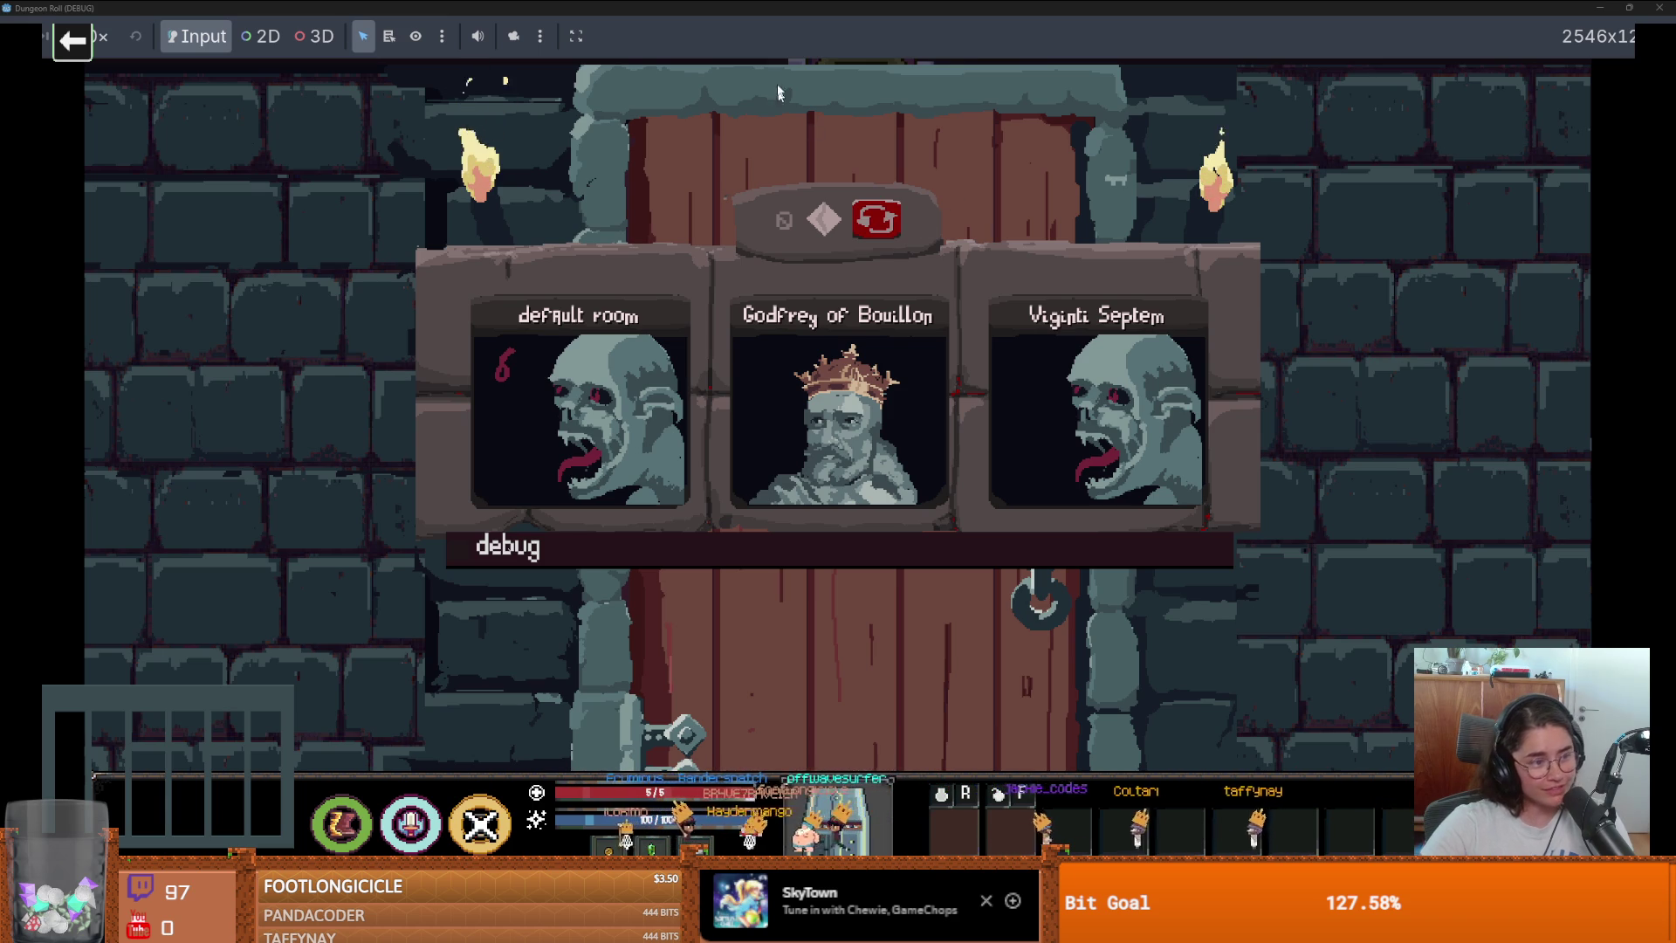
click(1628, 8)
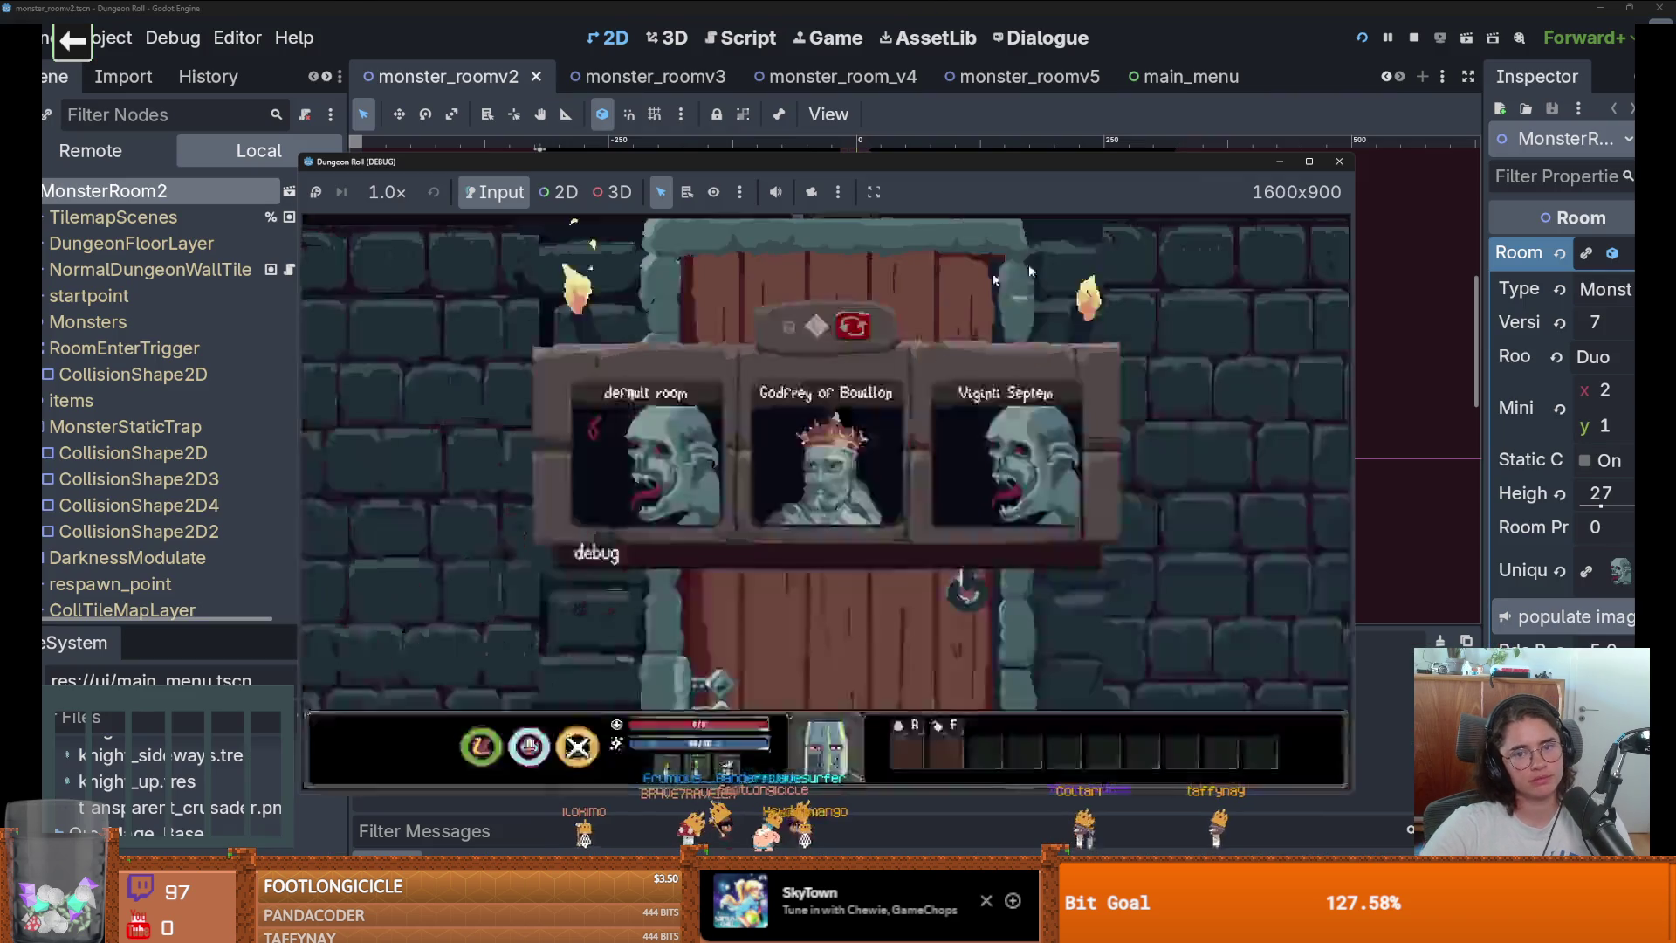
click(1339, 161)
Save the monster_roomv2 scene with Ctrl+S.
scroll(993, 397, down, 3)
key(ctrl+s)
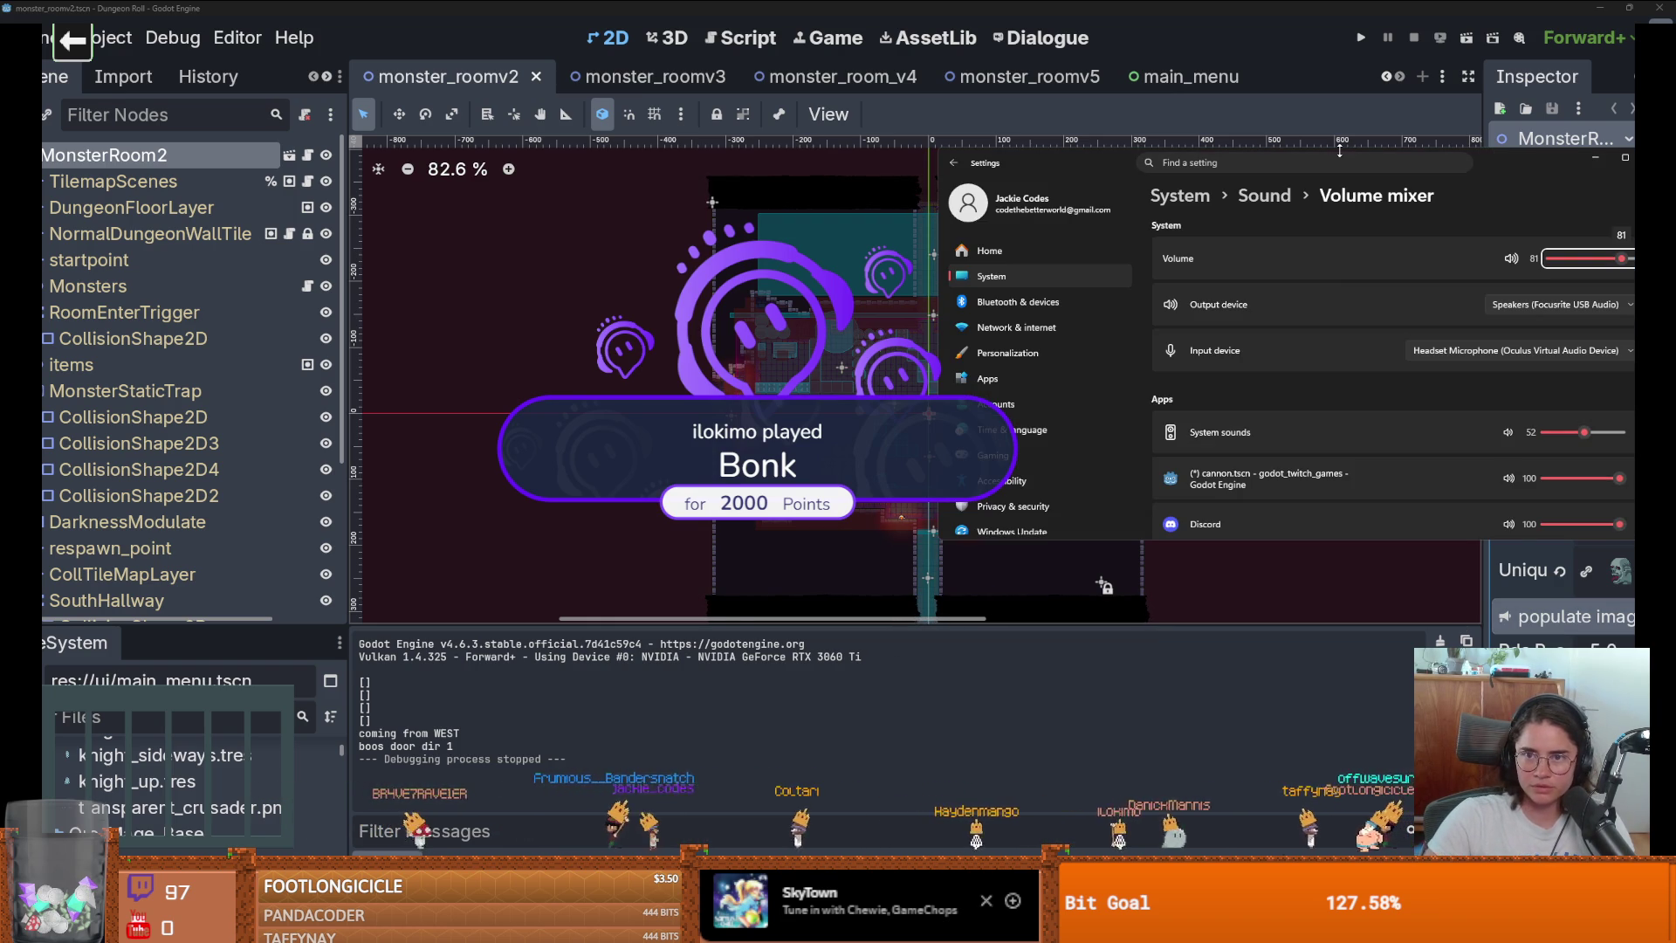
Close the Windows Settings volume mixer so the Godot editor shows the monster_roomv2 scene.
click(1632, 157)
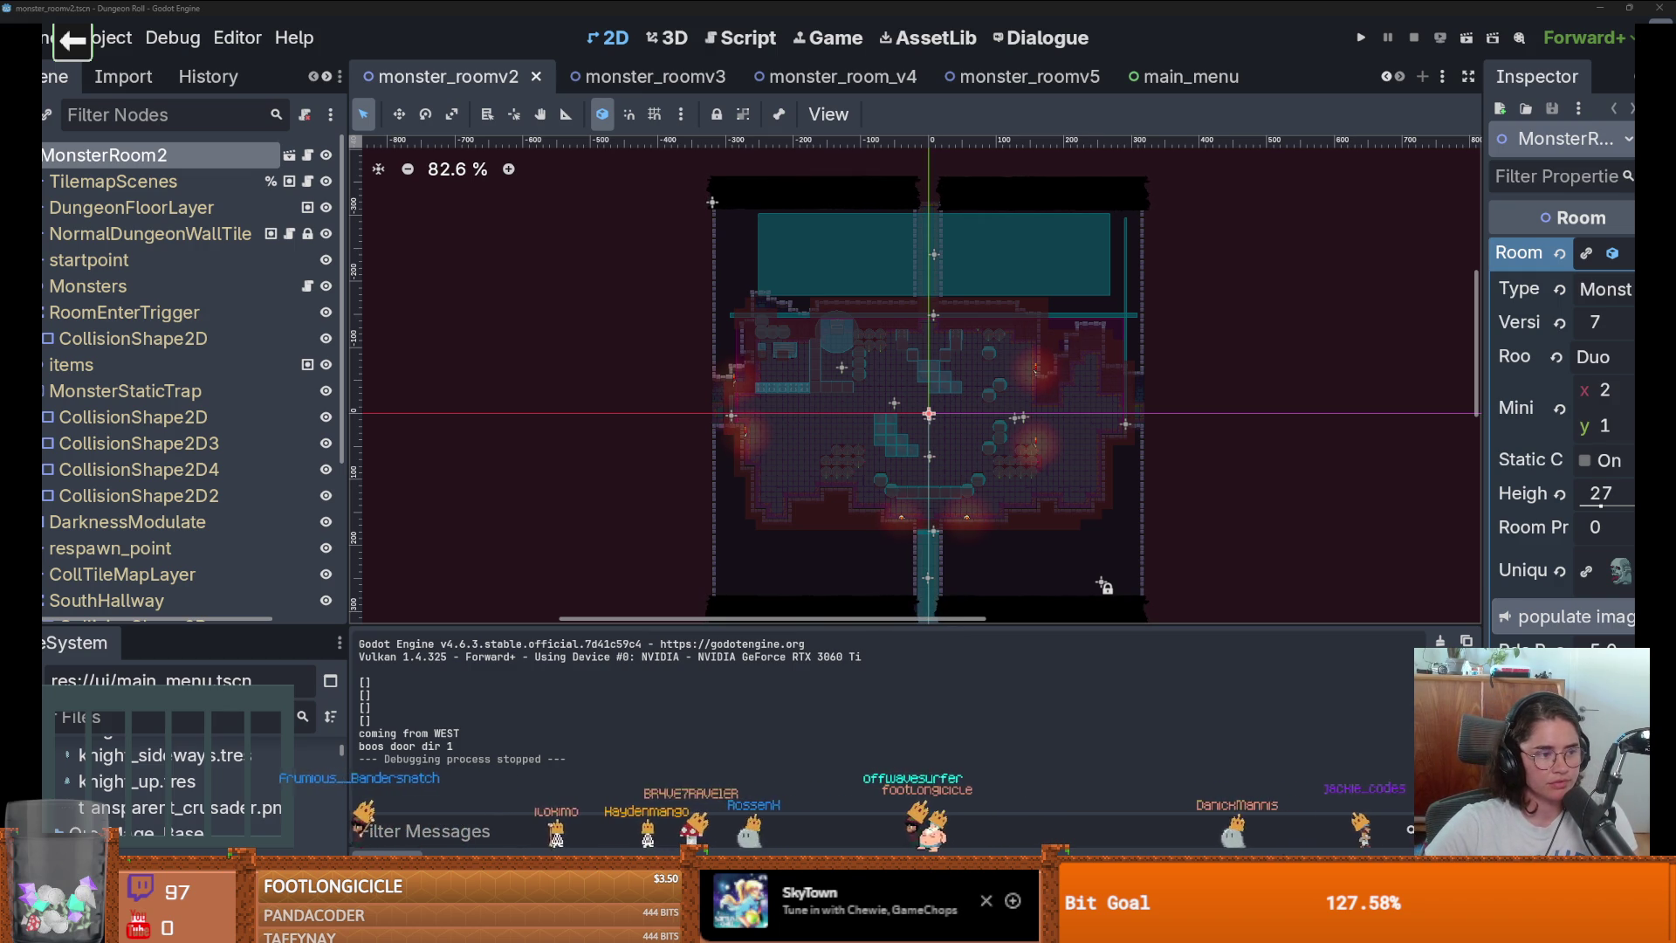
Reset the canvas zoom to 100% and save the monster_roomv2 scene.
key(1)
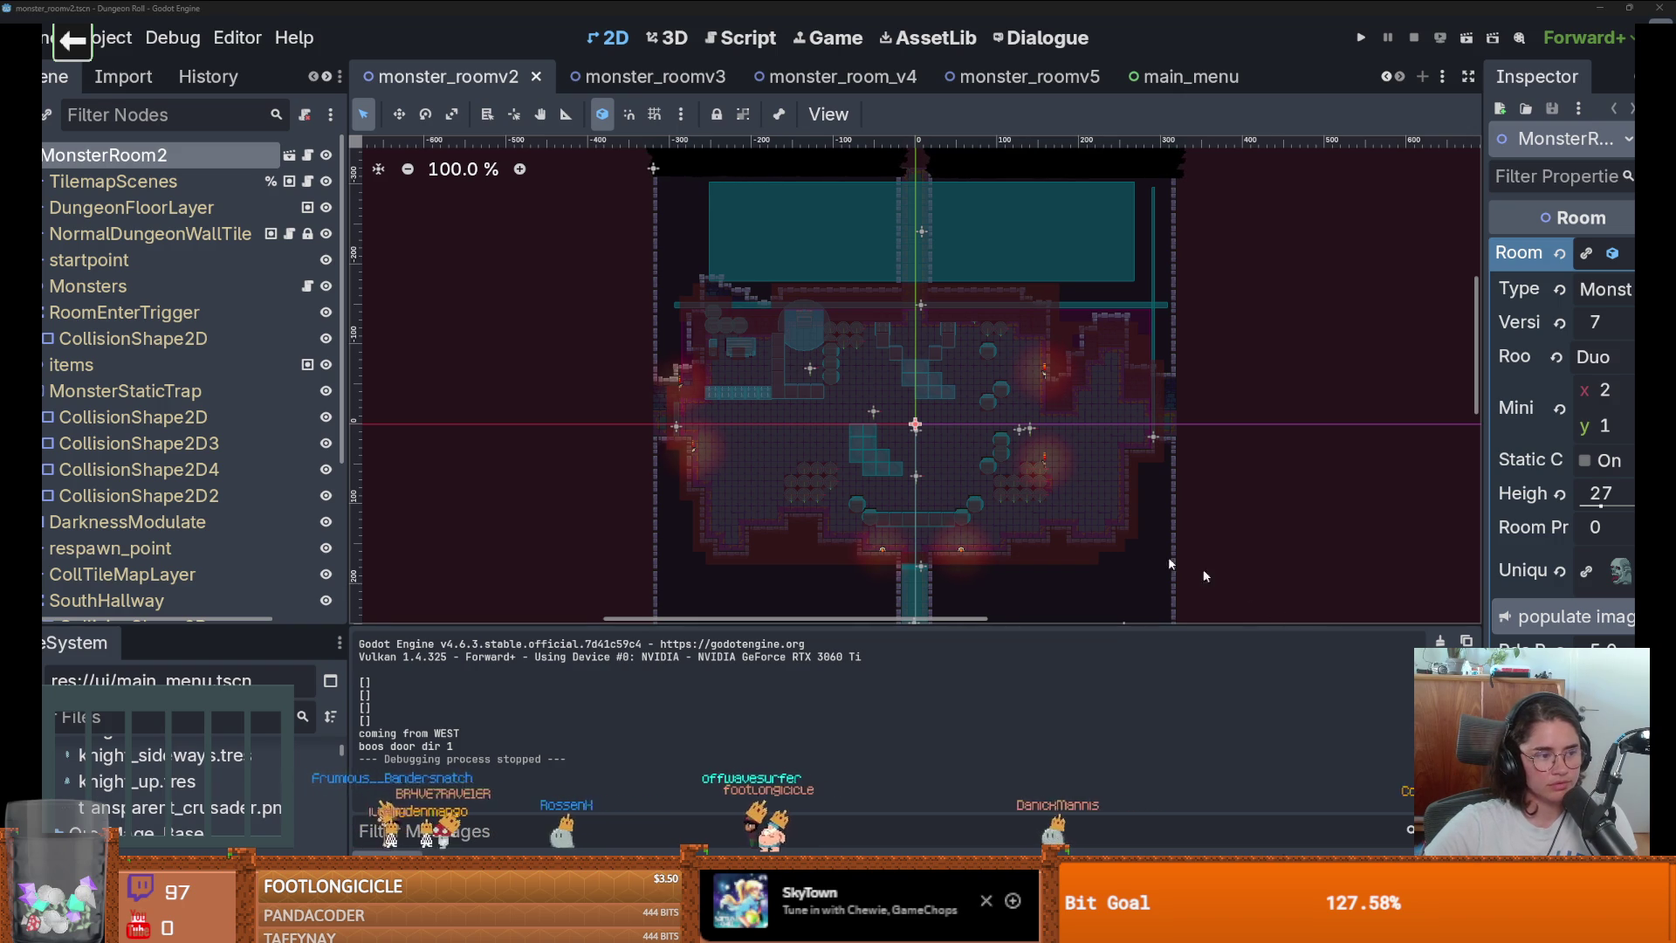
scroll(814, 406, down, 1)
scroll(630, 408, up, 2)
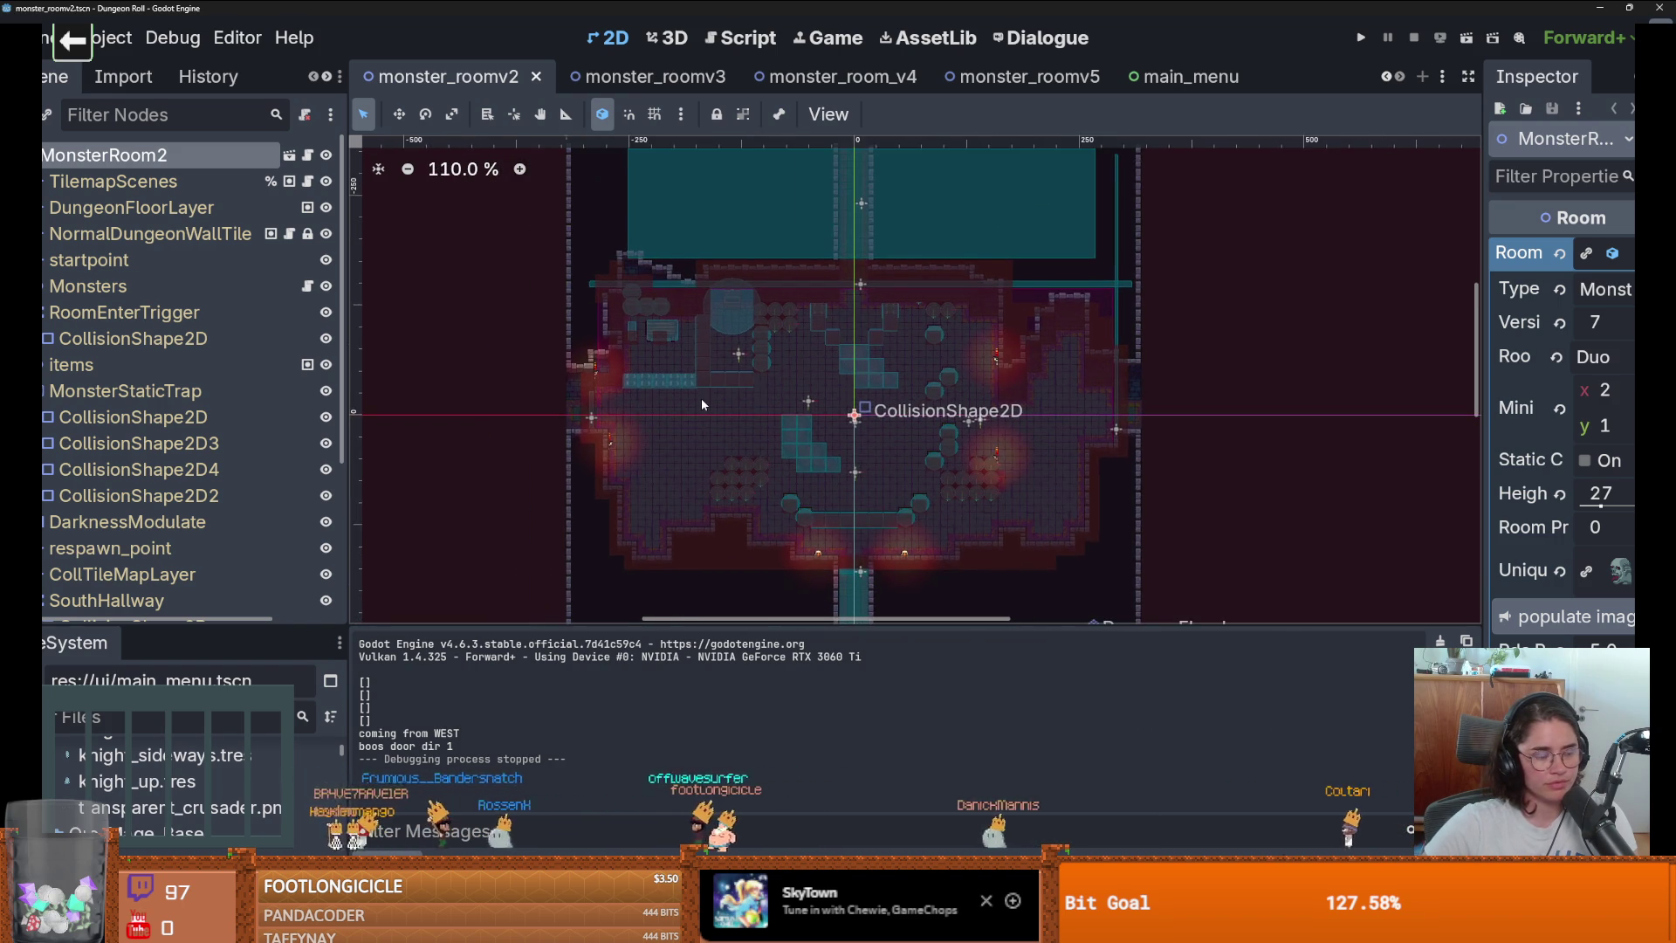
scroll(701, 399, down, 1)
key(ctrl+s)
Pan the room view up to review the layout, then save monster_roomv2 again.
scroll(683, 426, up, 4)
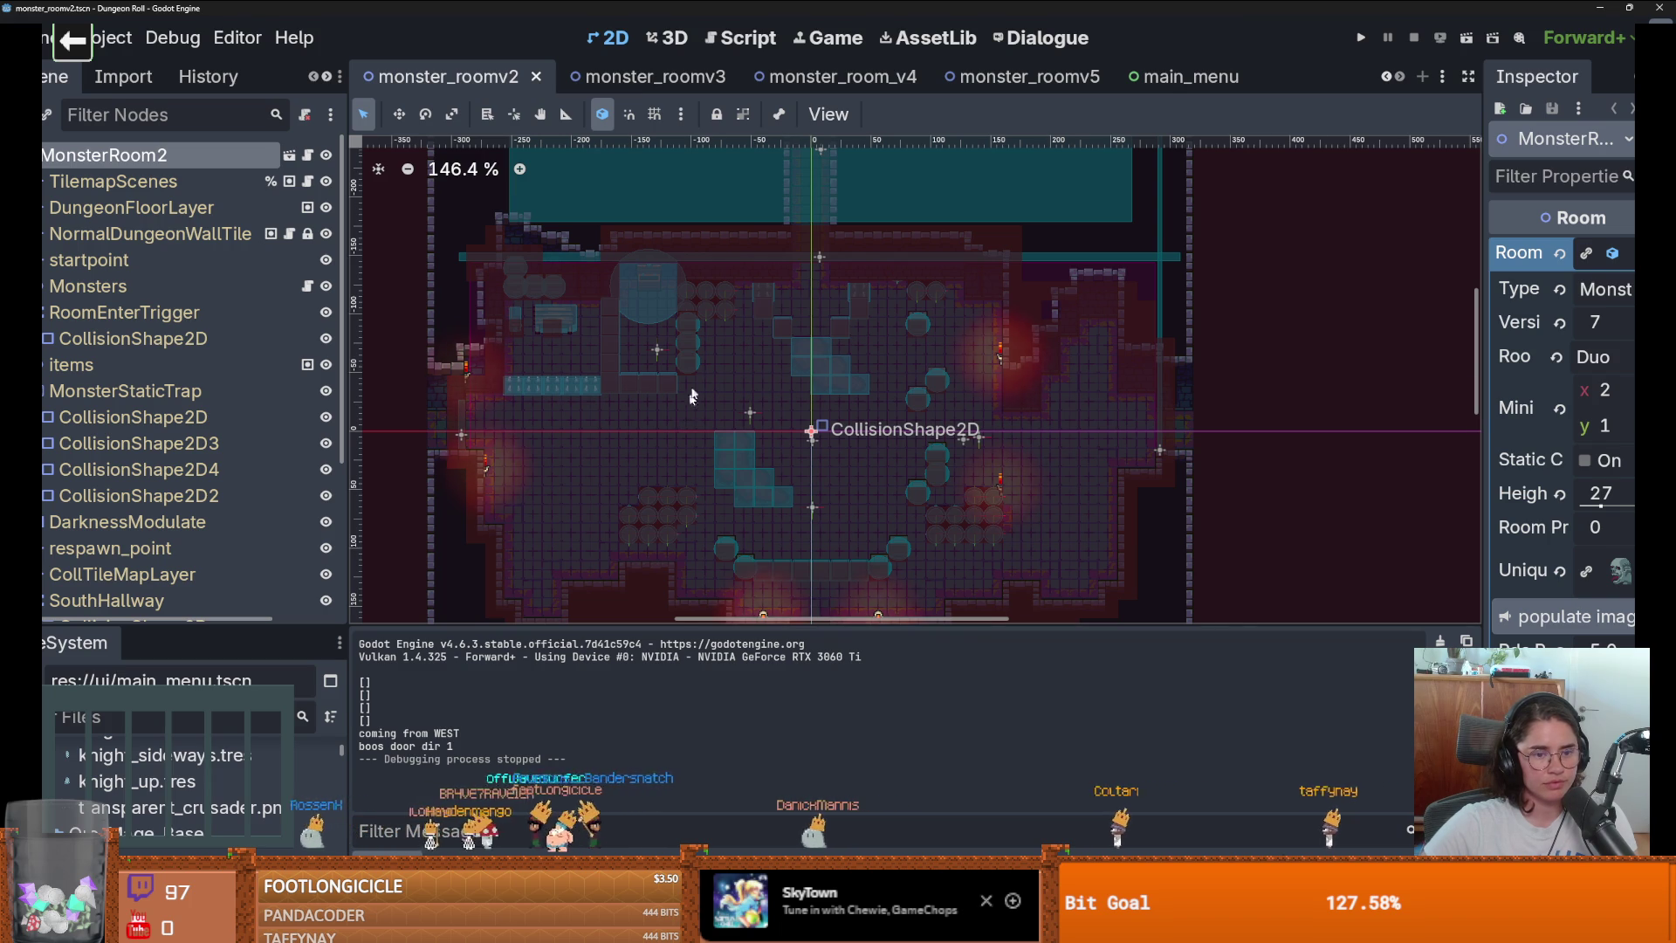
mouse_move(692, 398)
mouse_down()
mouse_move(736, 255)
mouse_move(721, 285)
mouse_up()
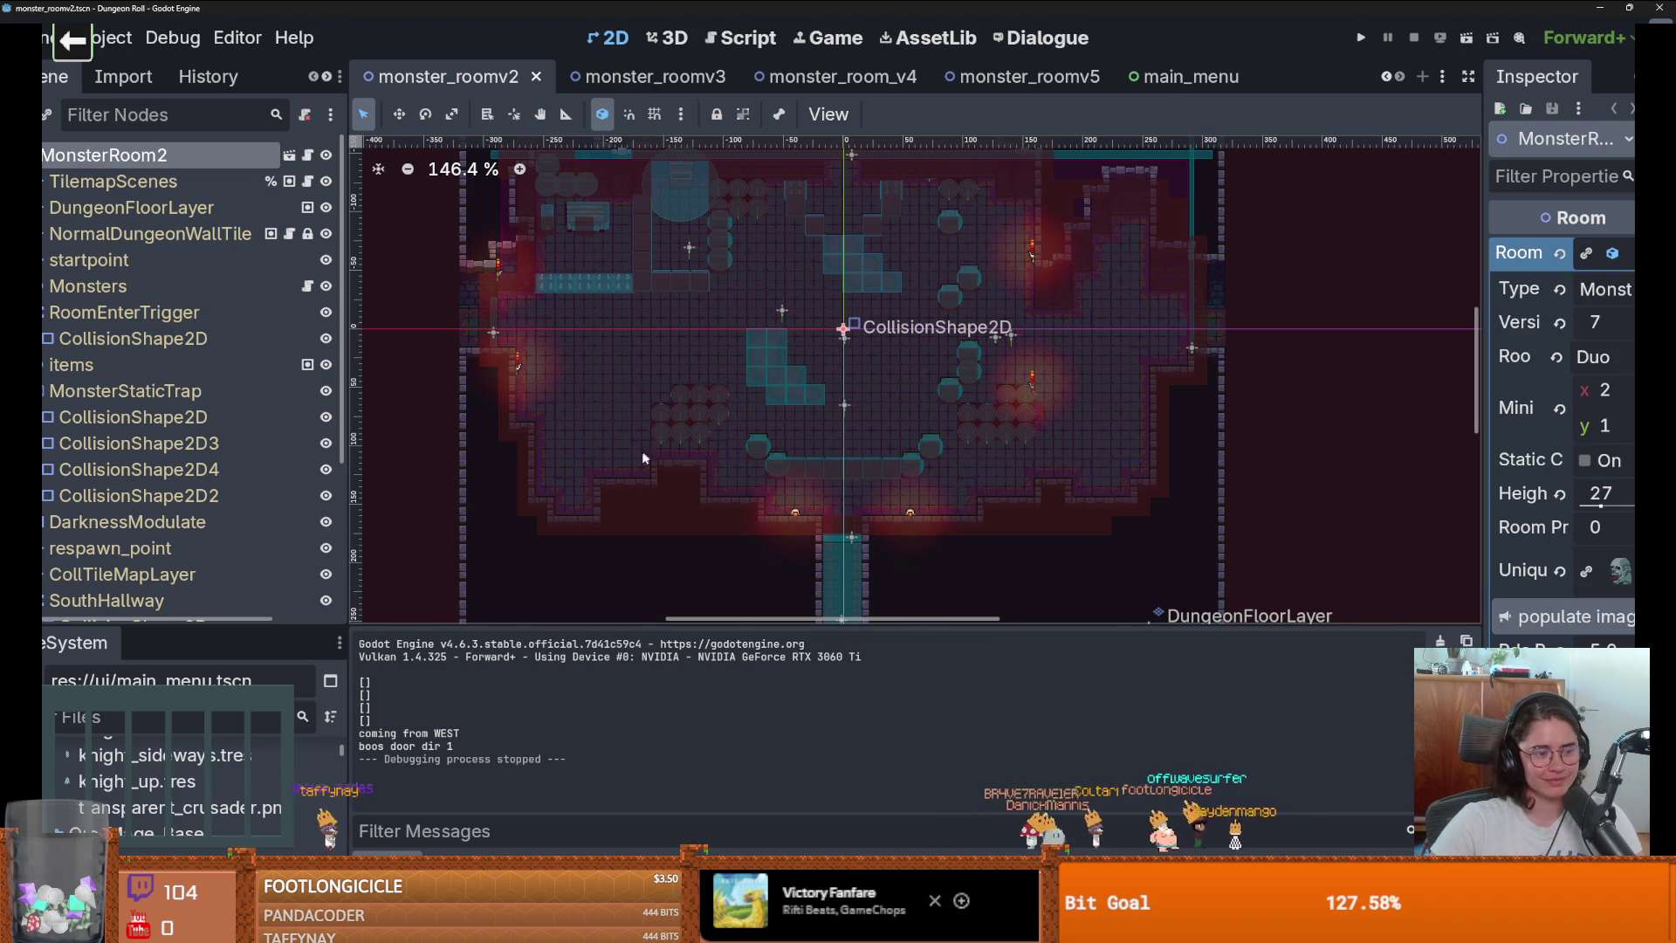
scroll(641, 452, down, 1)
scroll(641, 452, up, 1)
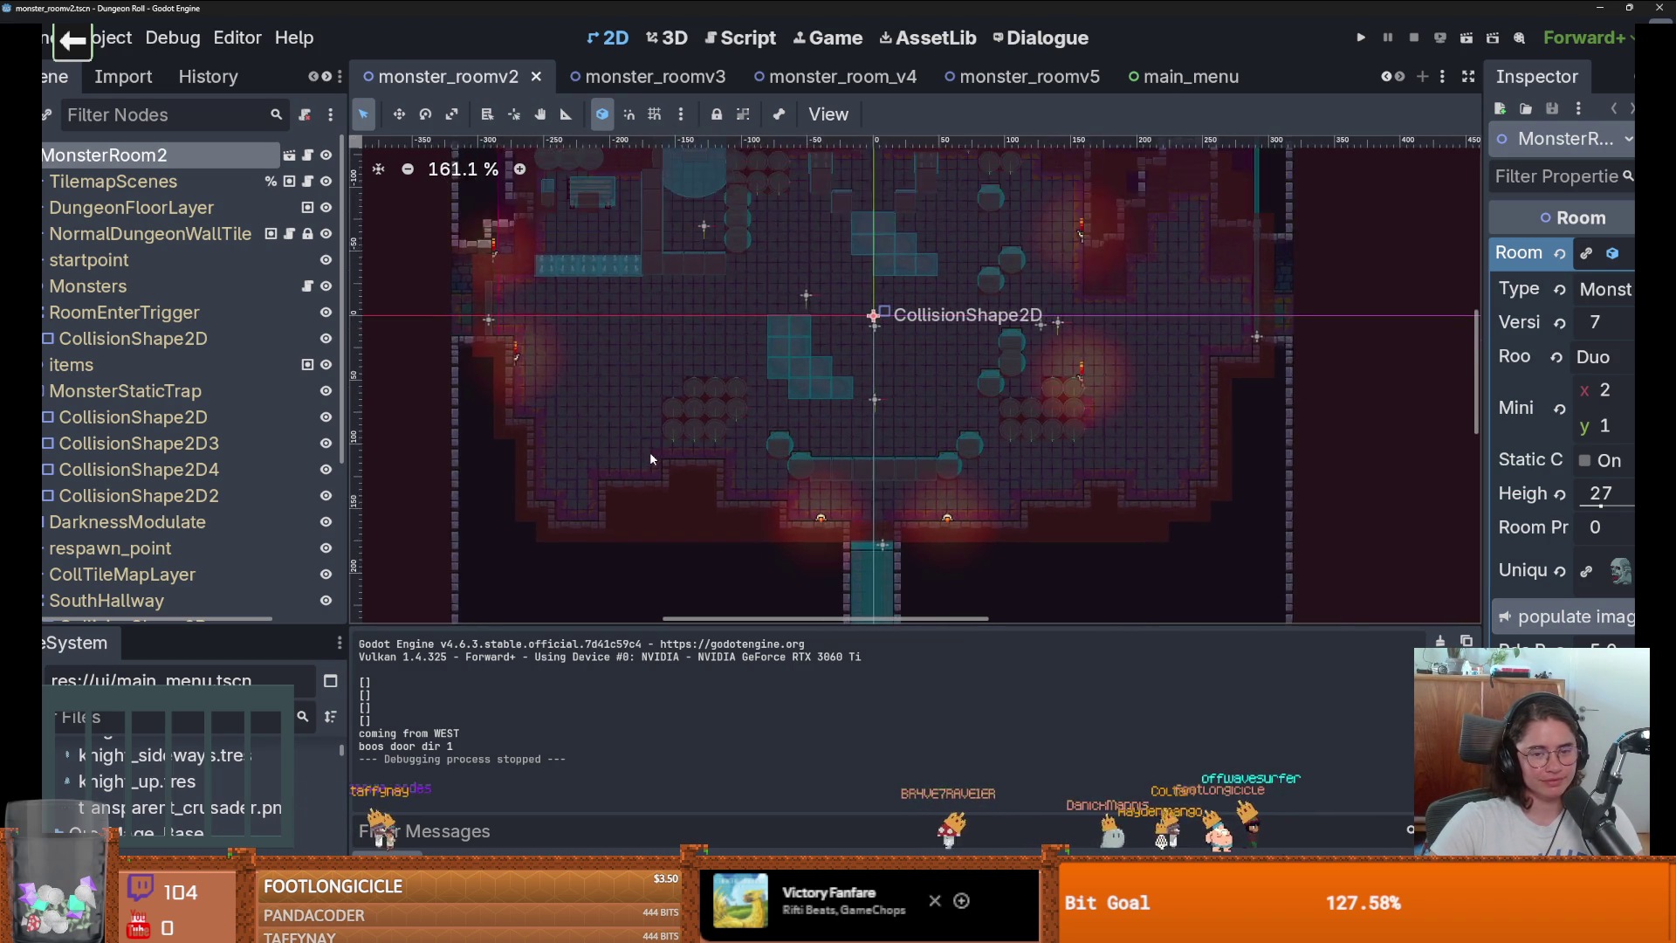
scroll(649, 452, up, 1)
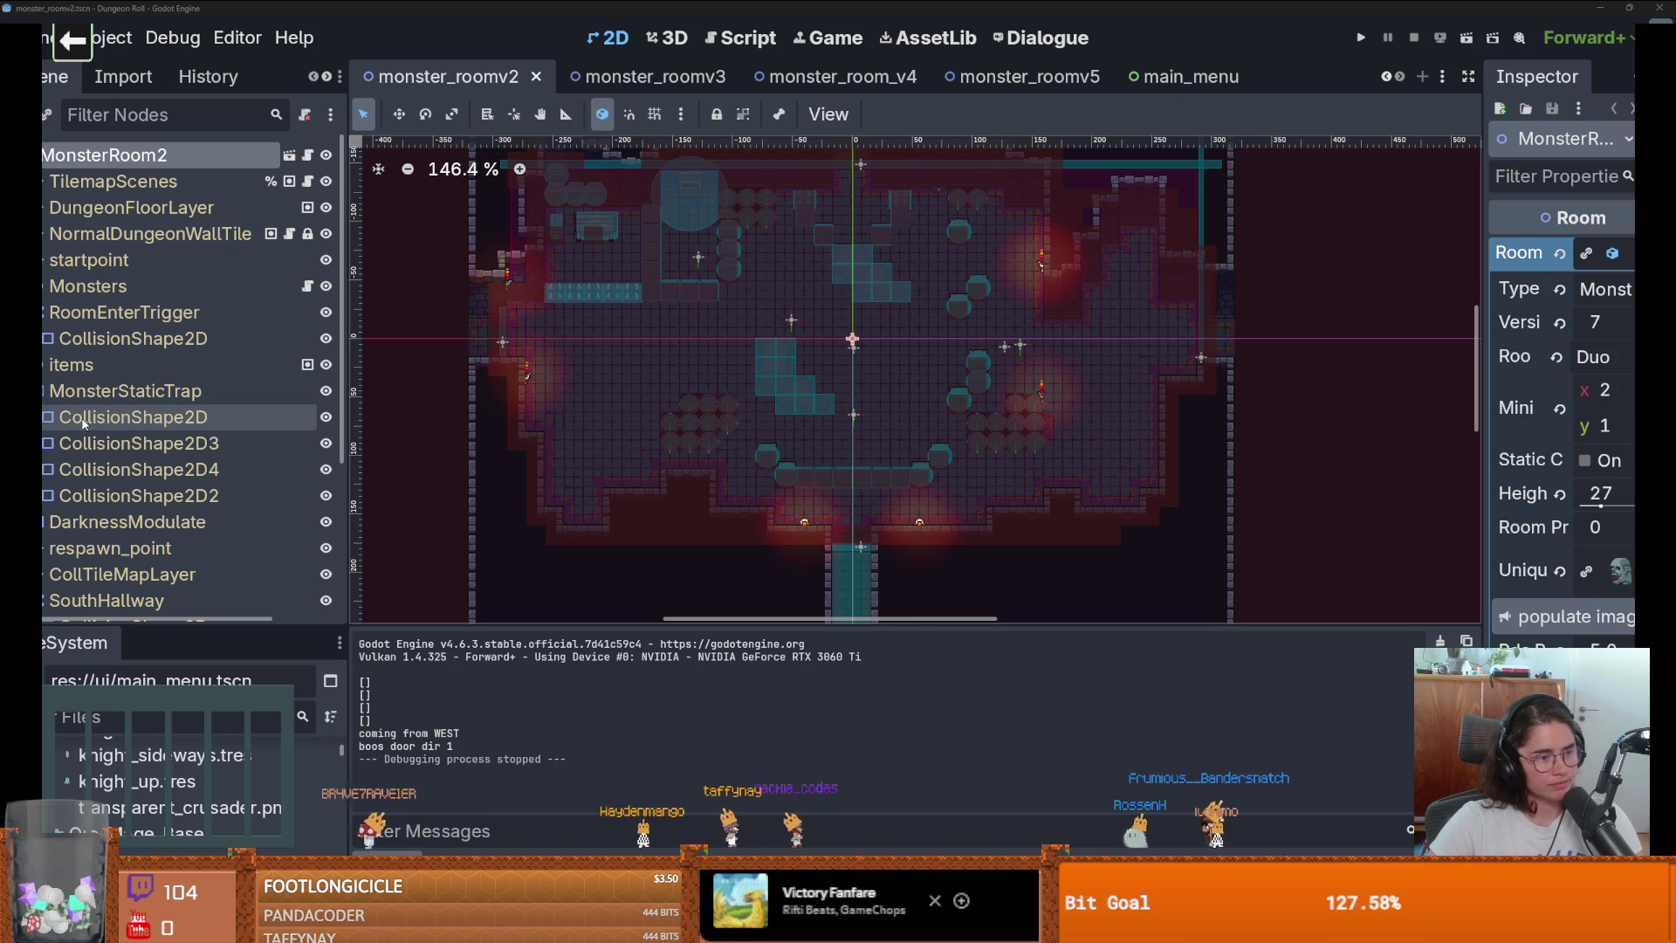
scroll(924, 405, up, 2)
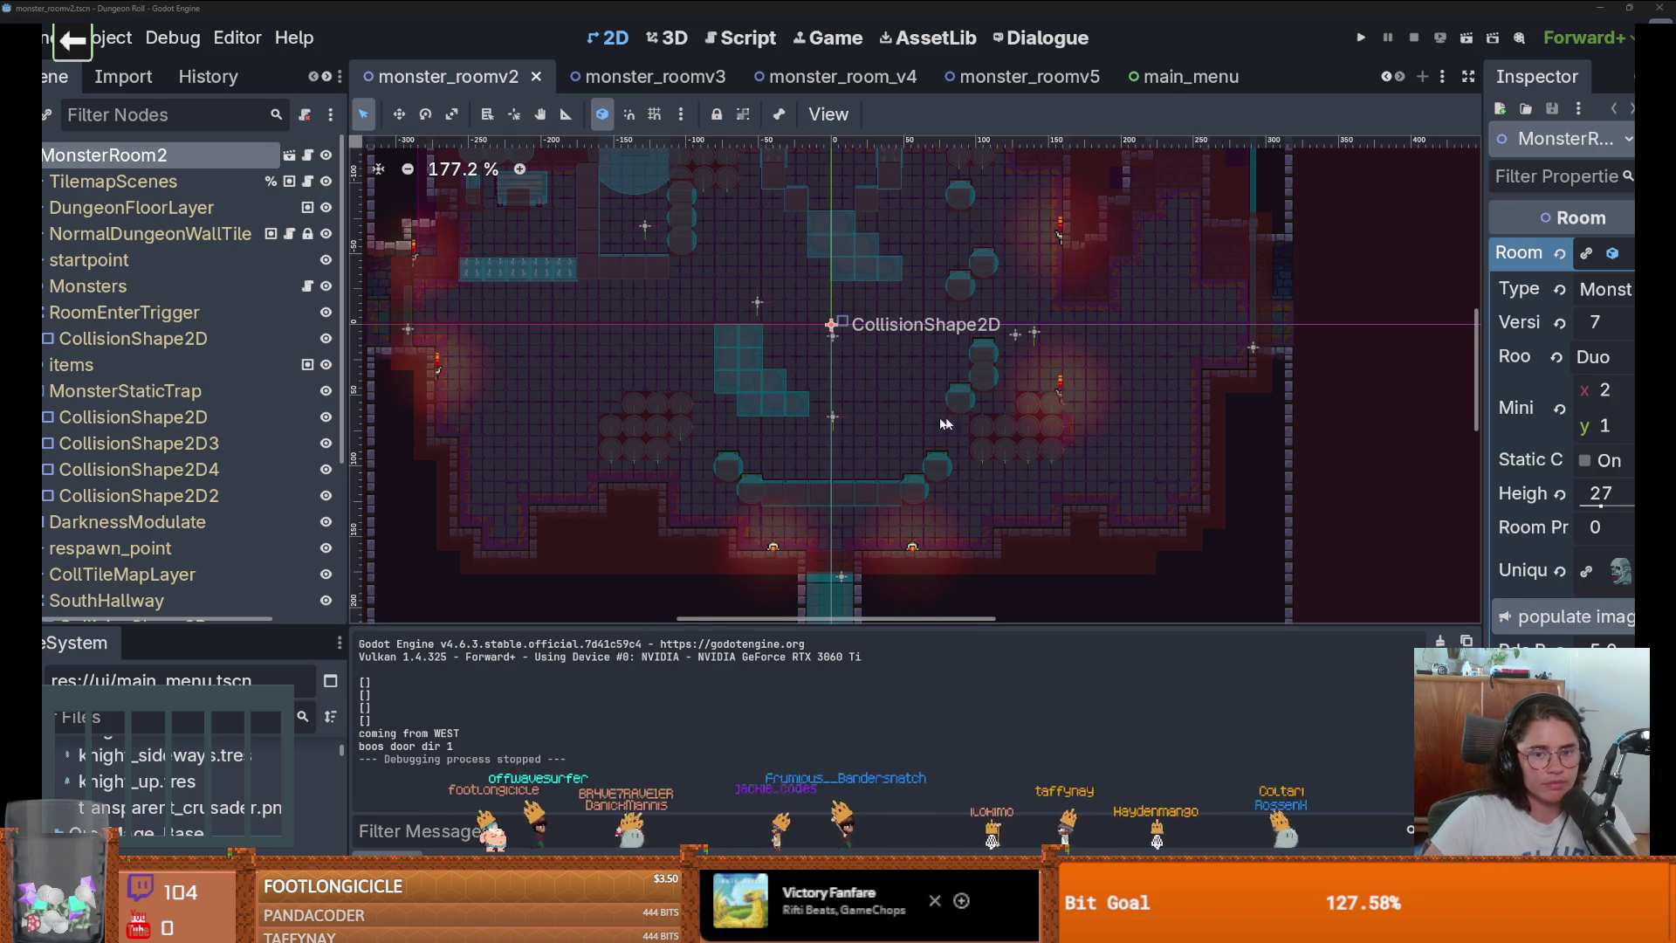
scroll(925, 419, down, 1)
key(ctrl+s)
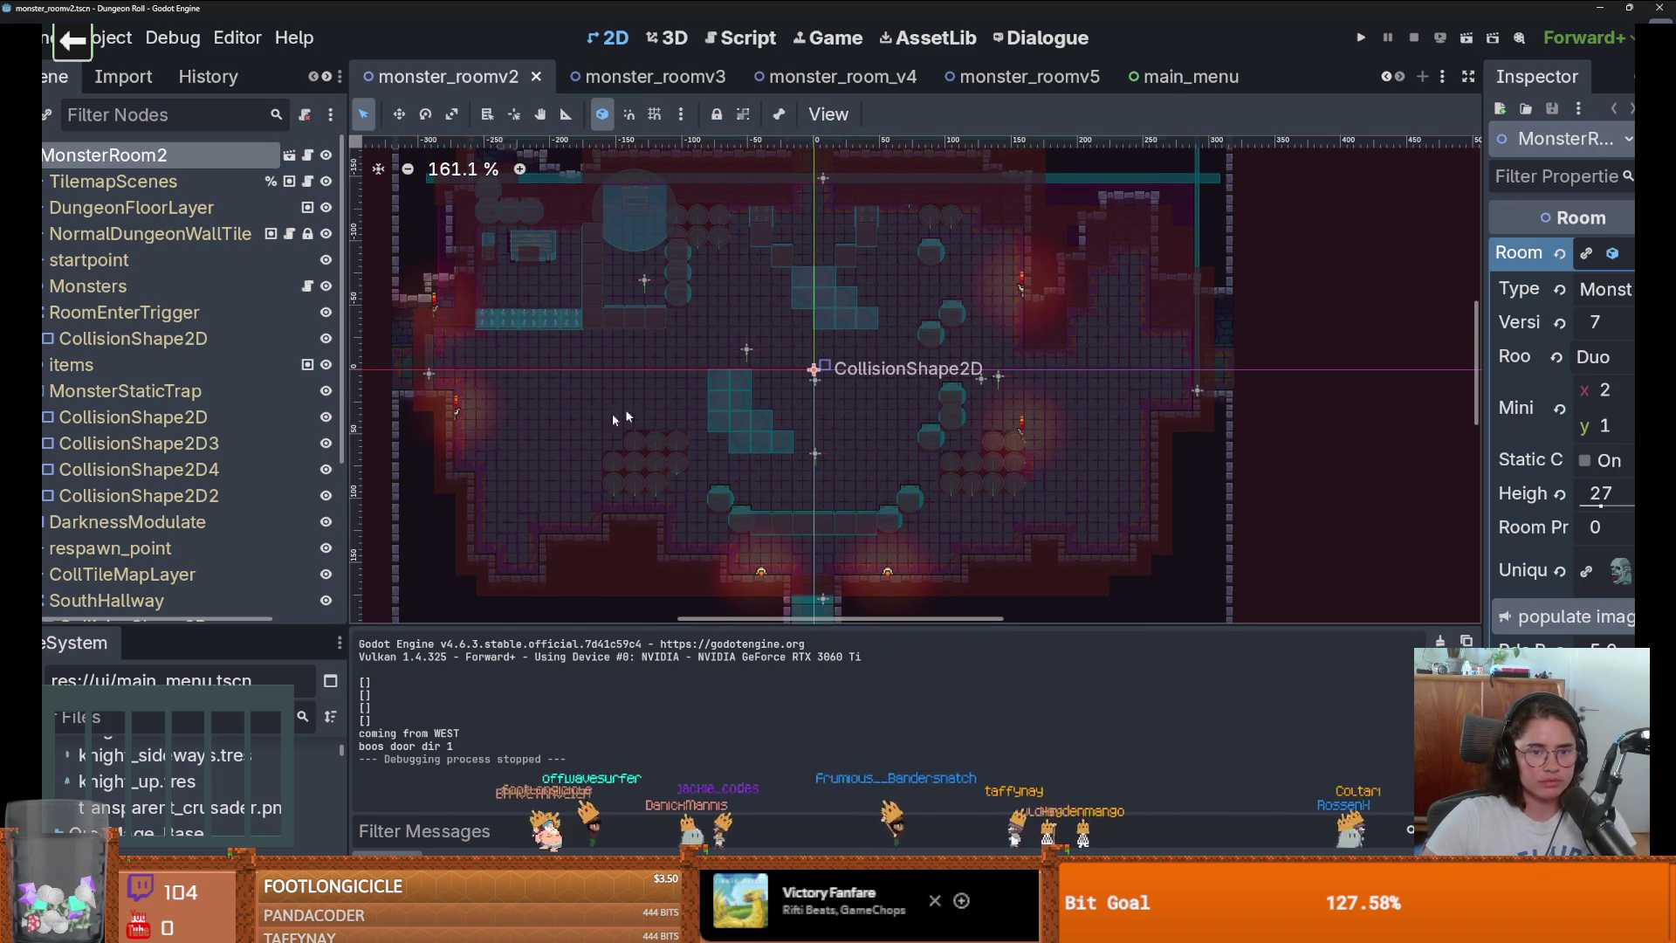
scroll(611, 412, down, 3)
scroll(635, 260, up, 1)
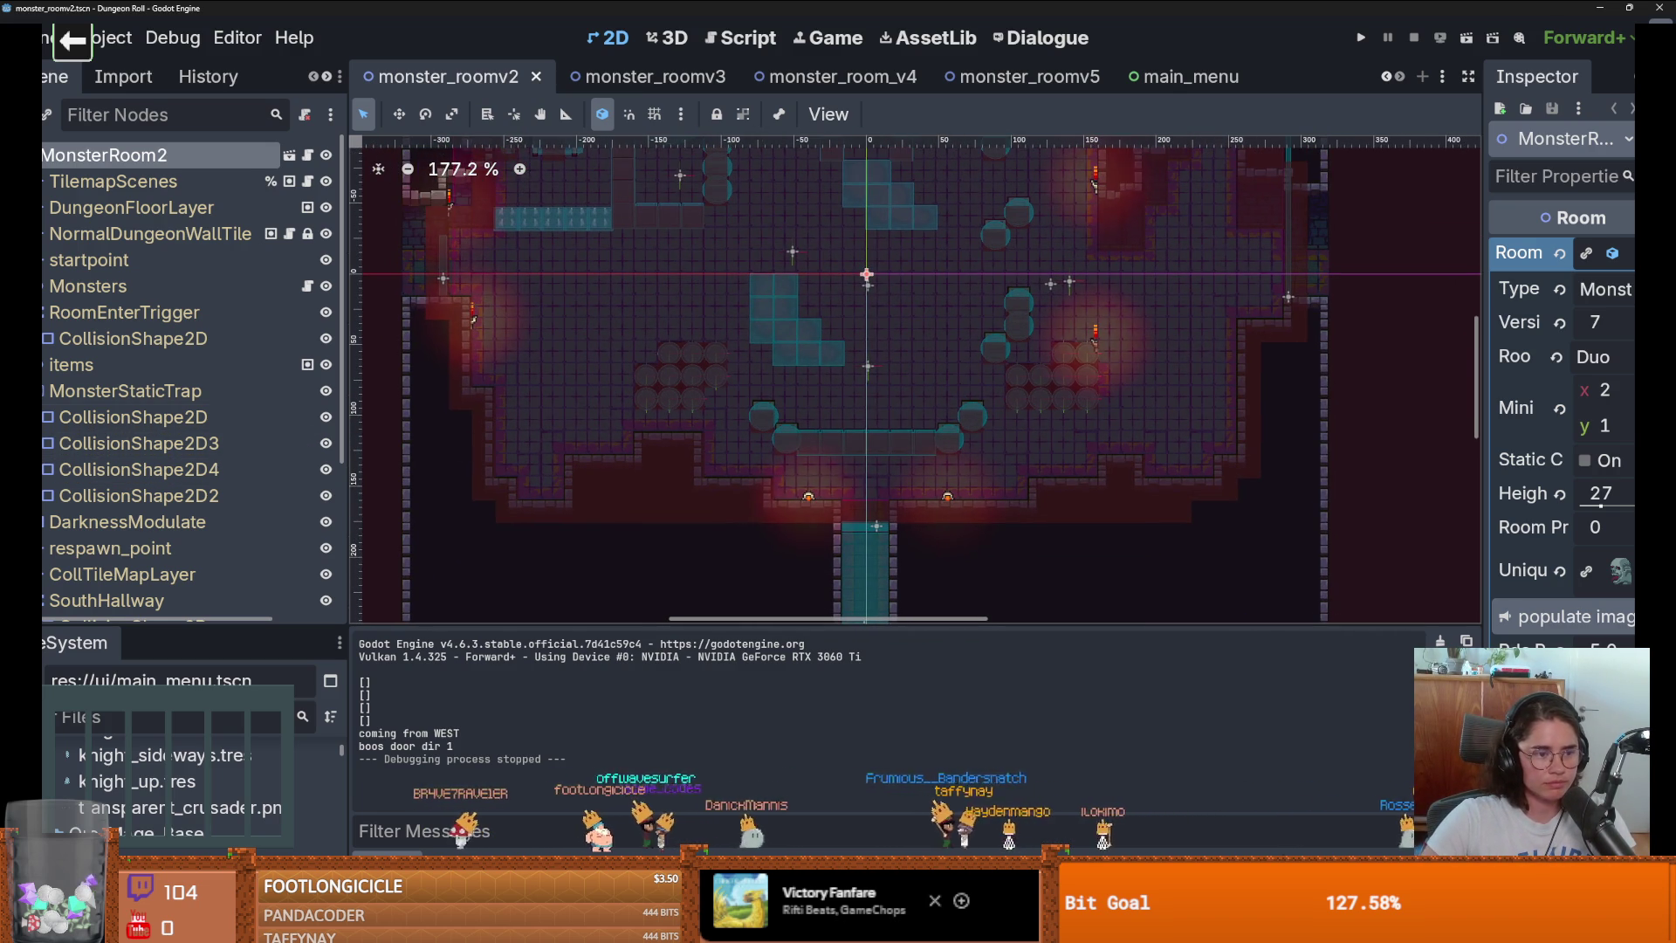
Collapse the MonsterStaticTrap, RoomEnterTrigger, respawn_point, SouthHallway, NorthHallway and Node2D branches.
click(30, 390)
click(30, 312)
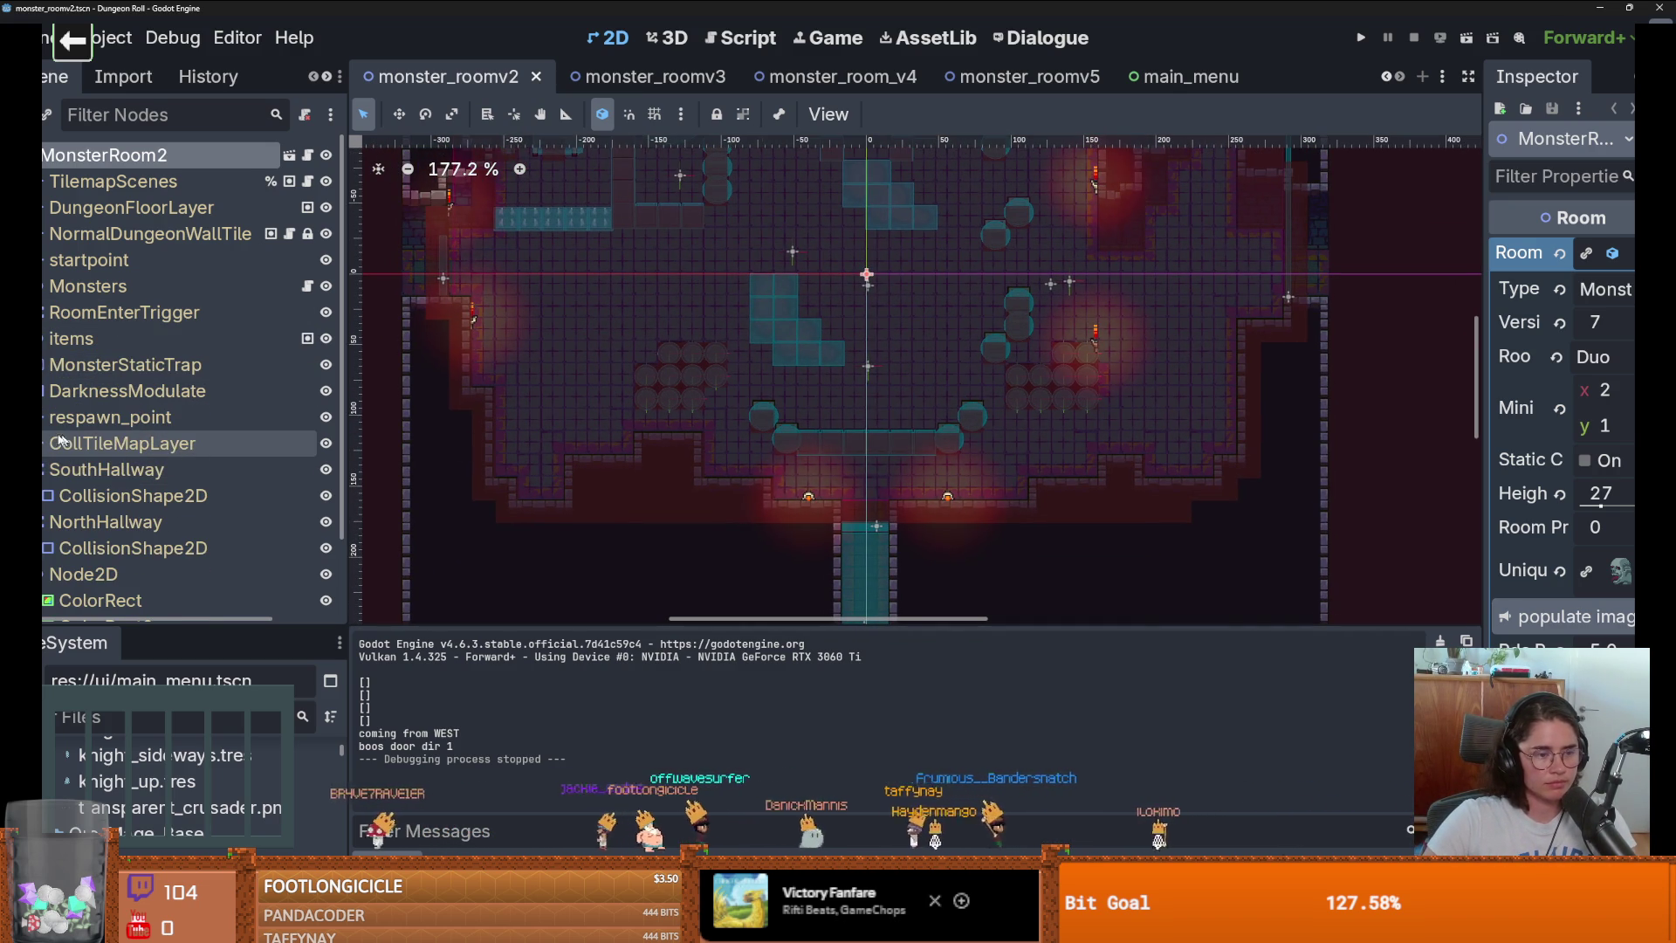
click(30, 416)
click(31, 417)
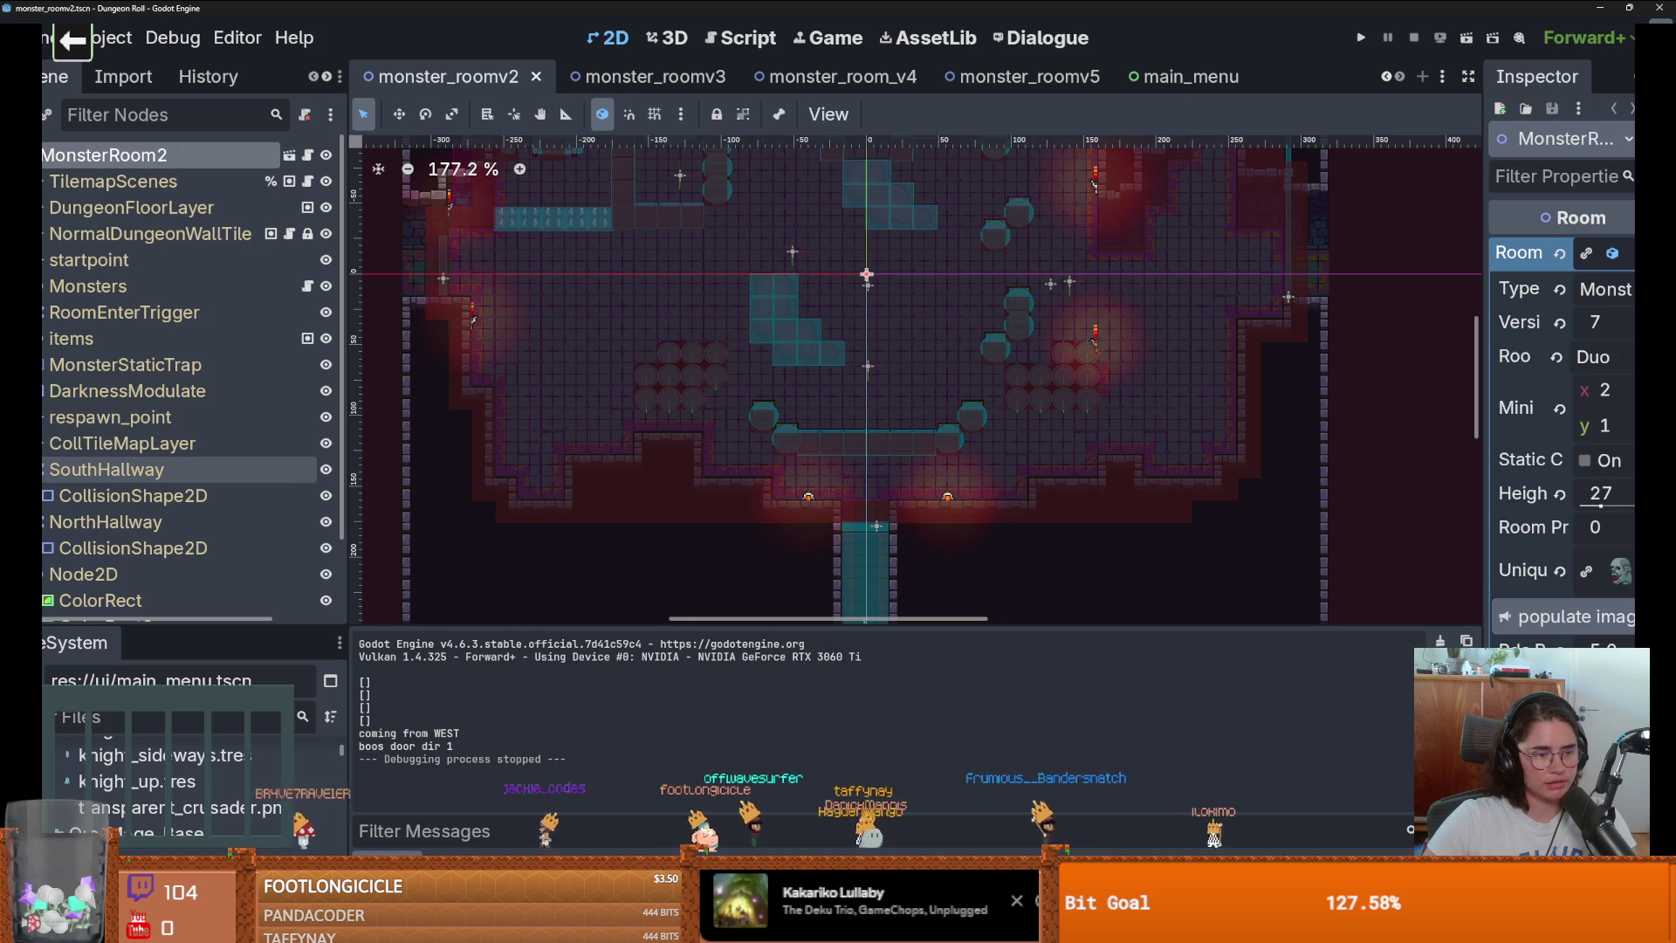
click(31, 469)
click(30, 495)
click(31, 521)
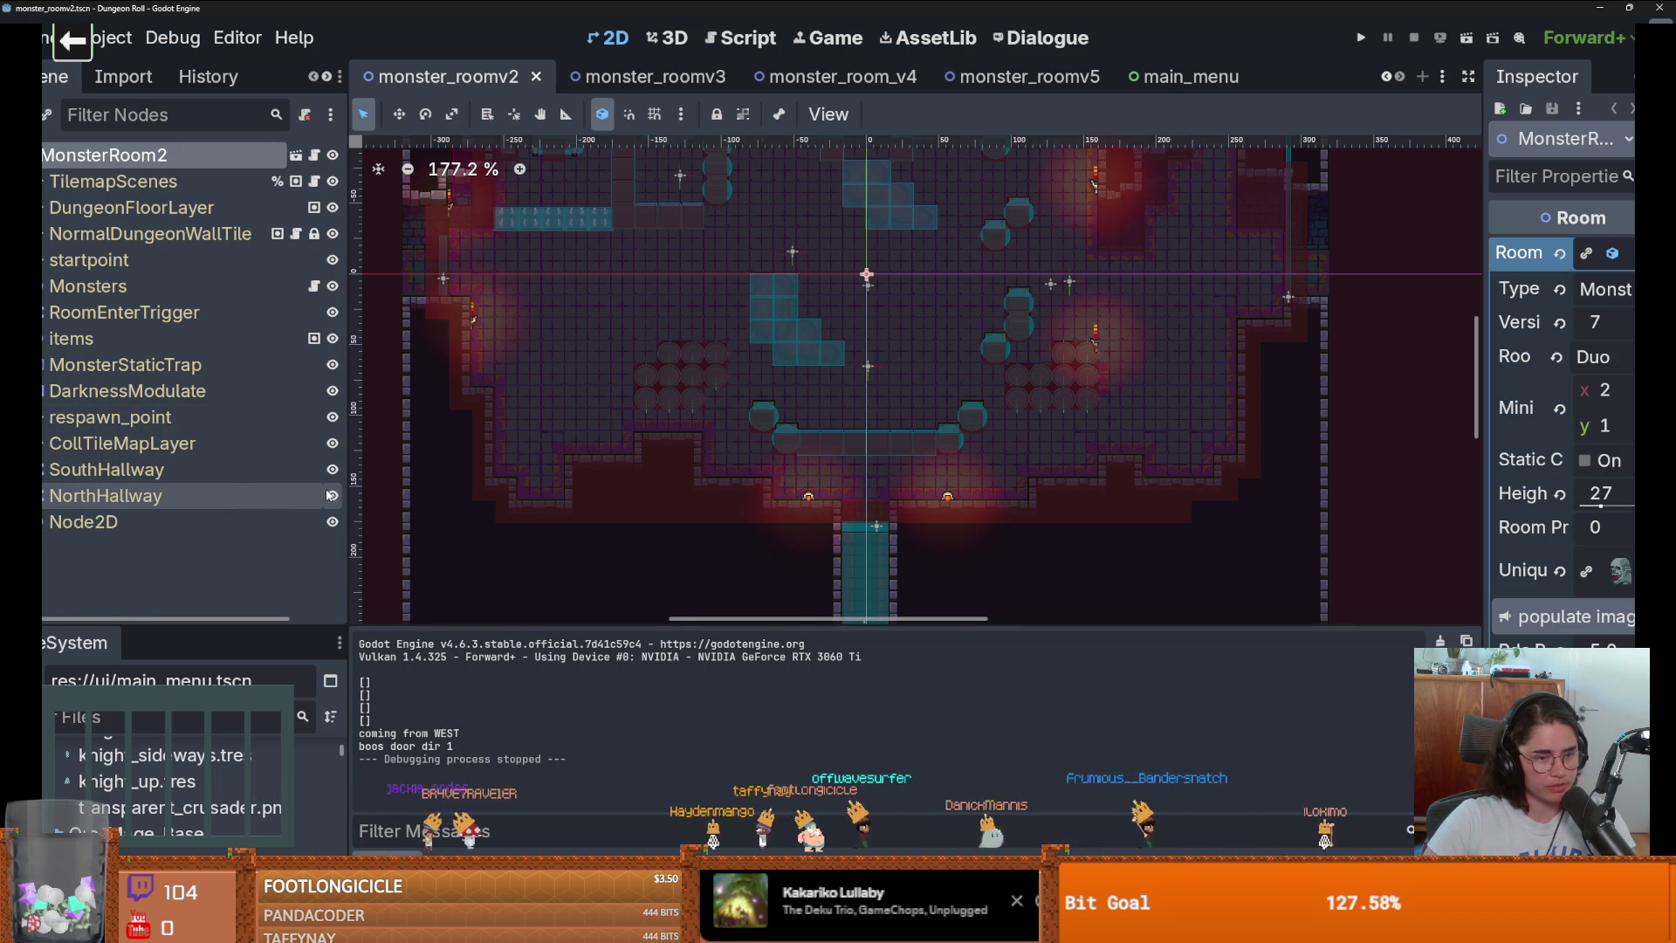
Narrow the Scene dock to widen the canvas and save the scene.
drag(347, 479, 293, 478)
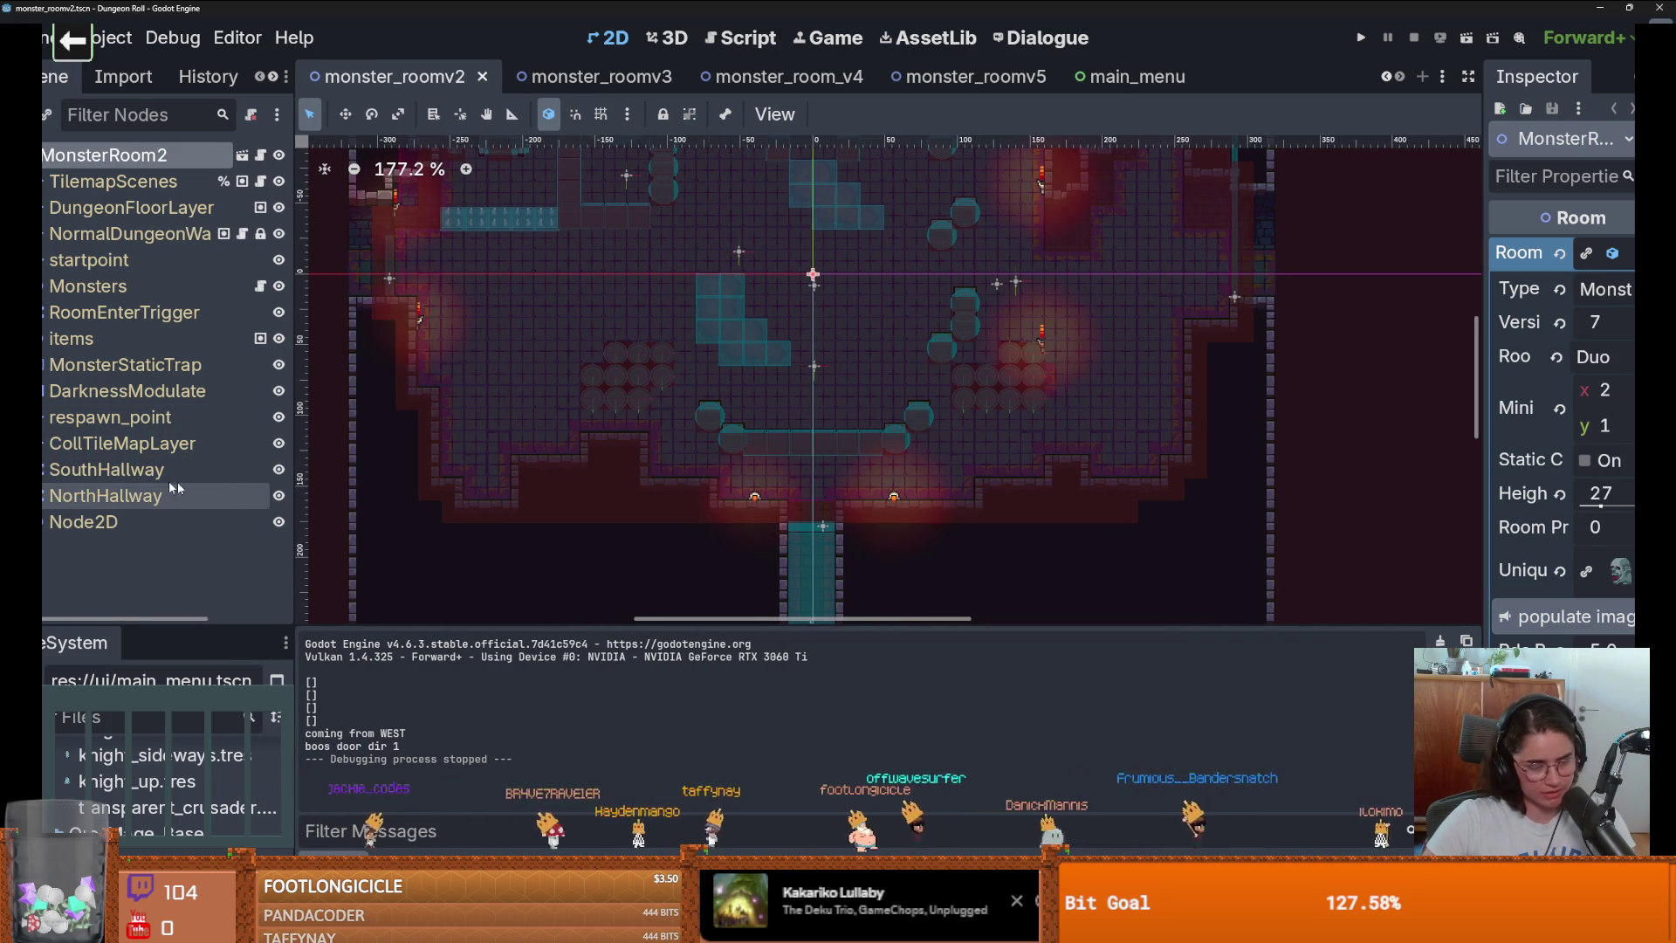
scroll(814, 361, up, 1)
scroll(798, 441, down, 2)
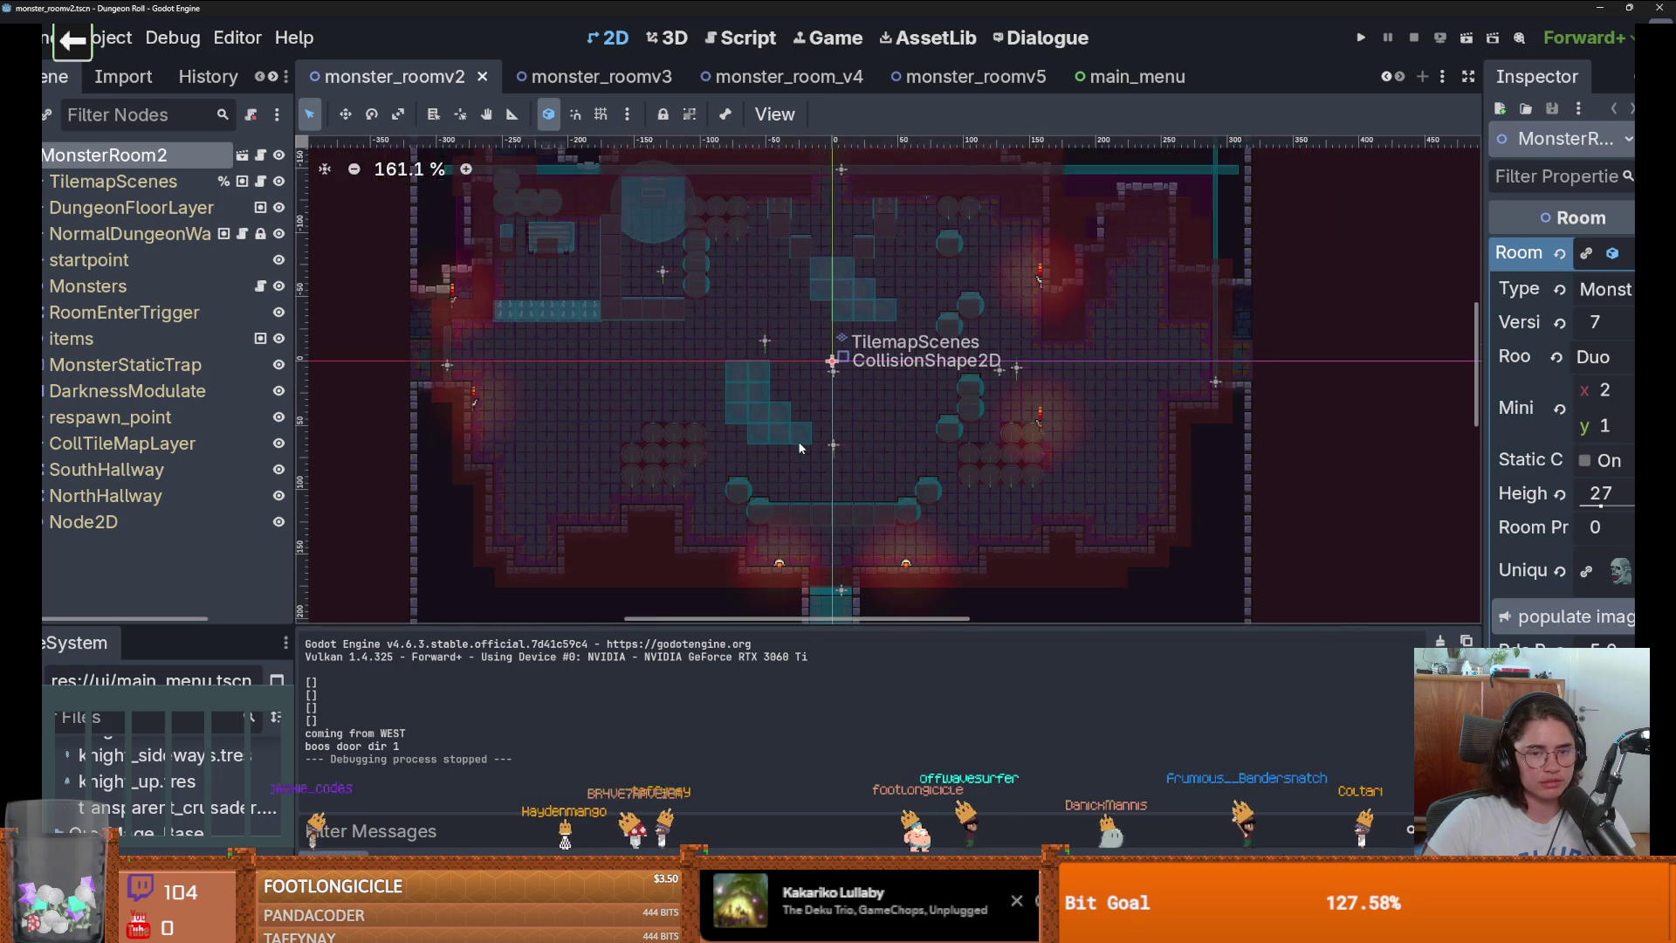
scroll(803, 432, up, 1)
scroll(808, 419, down, 1)
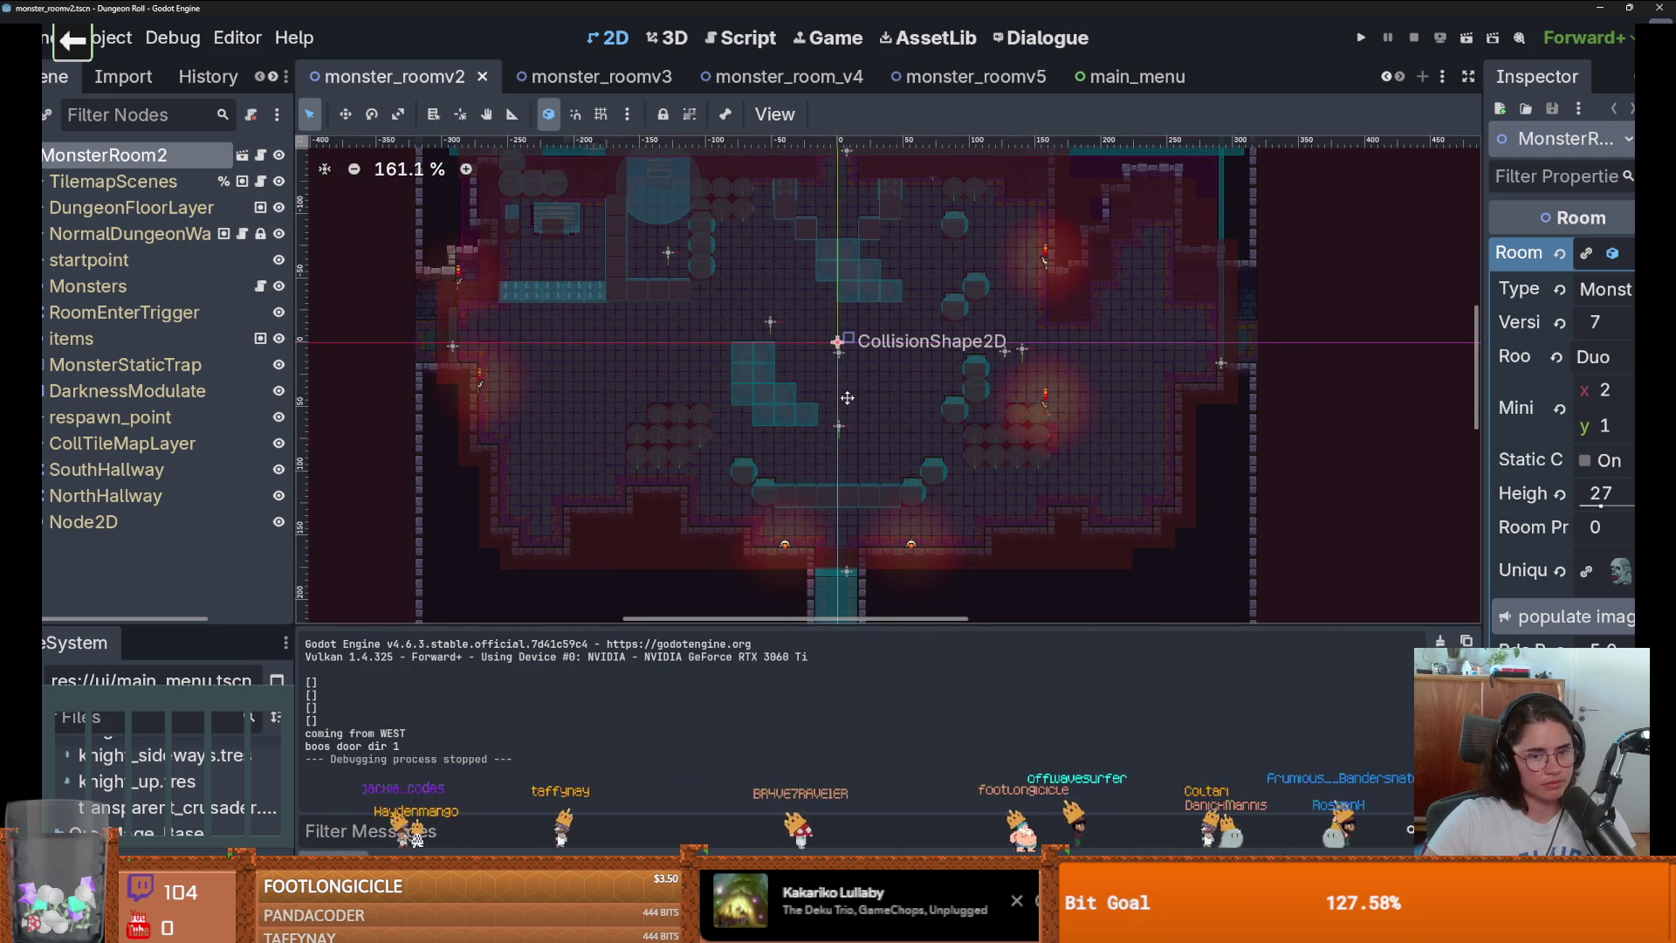
scroll(847, 396, down, 1)
key(ctrl+s)
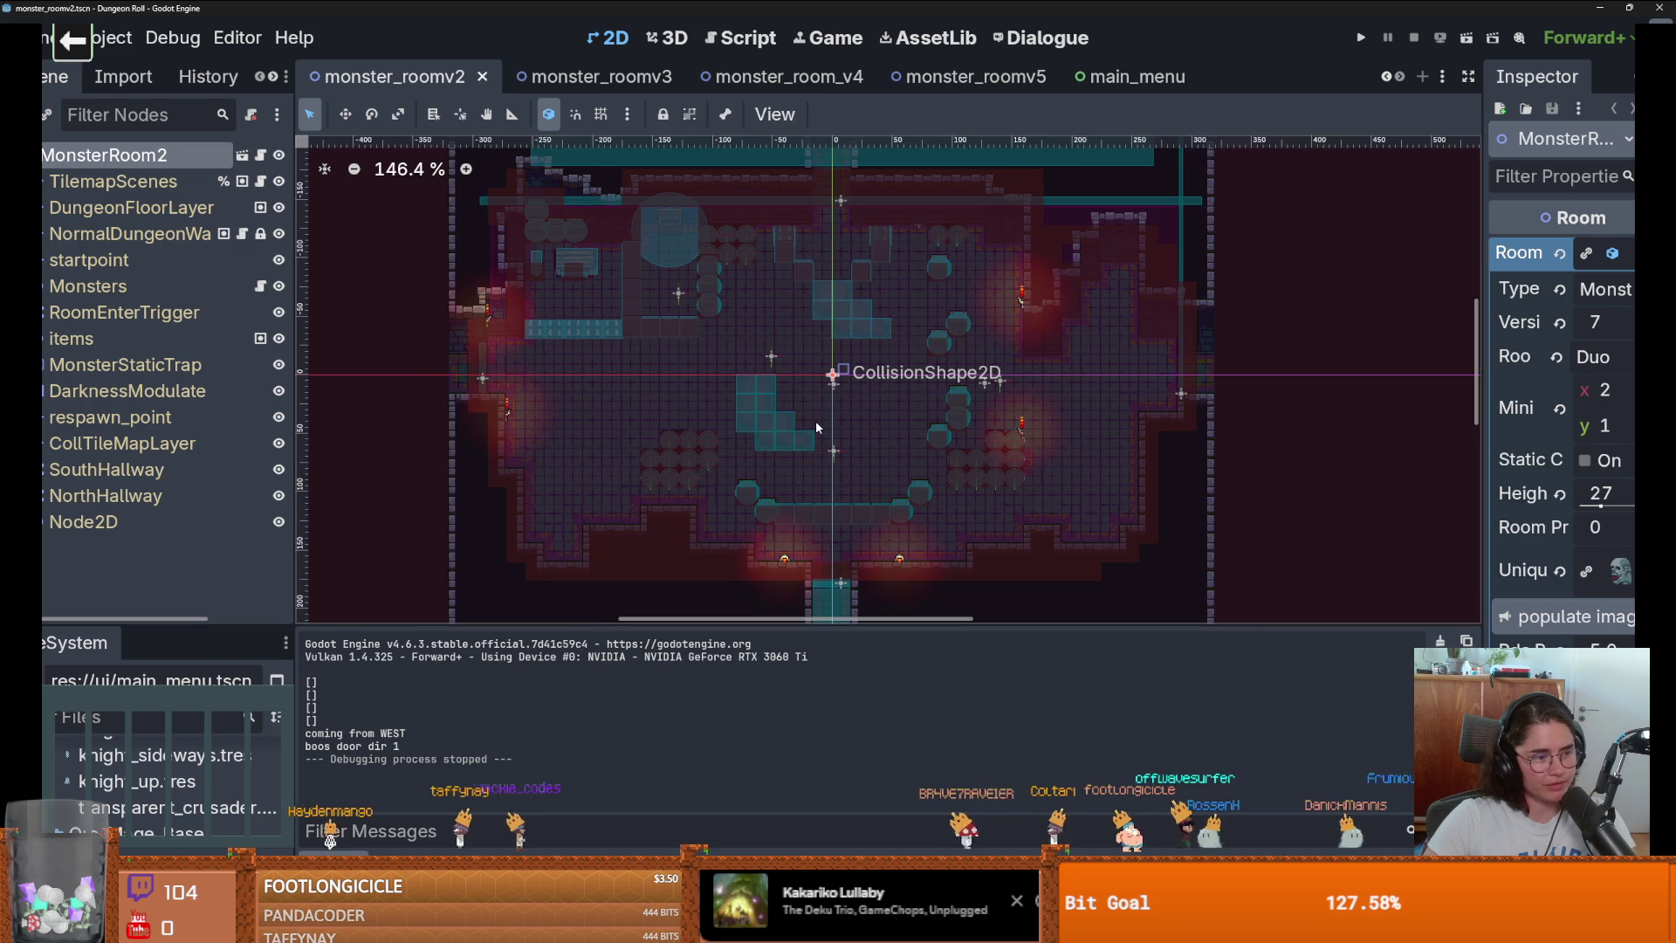
scroll(817, 427, up, 1)
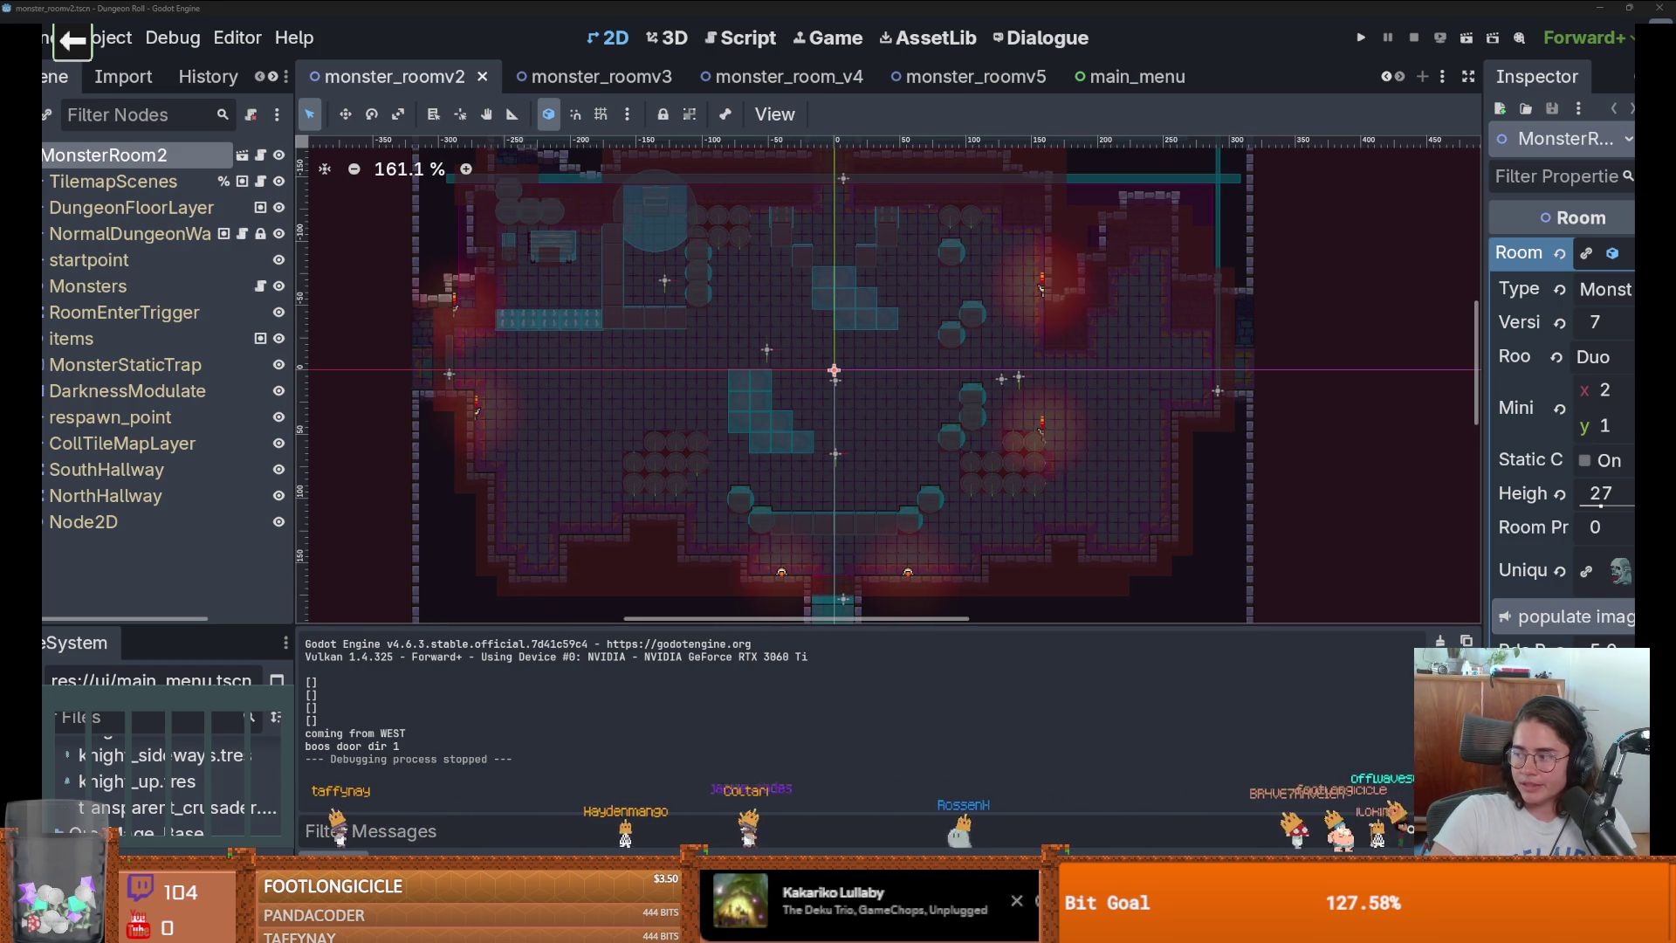
Select CollTileMapLayer, save monster_roomv2, and centre the view on the respawn_point marker.
click(768, 358)
key(ctrl+s)
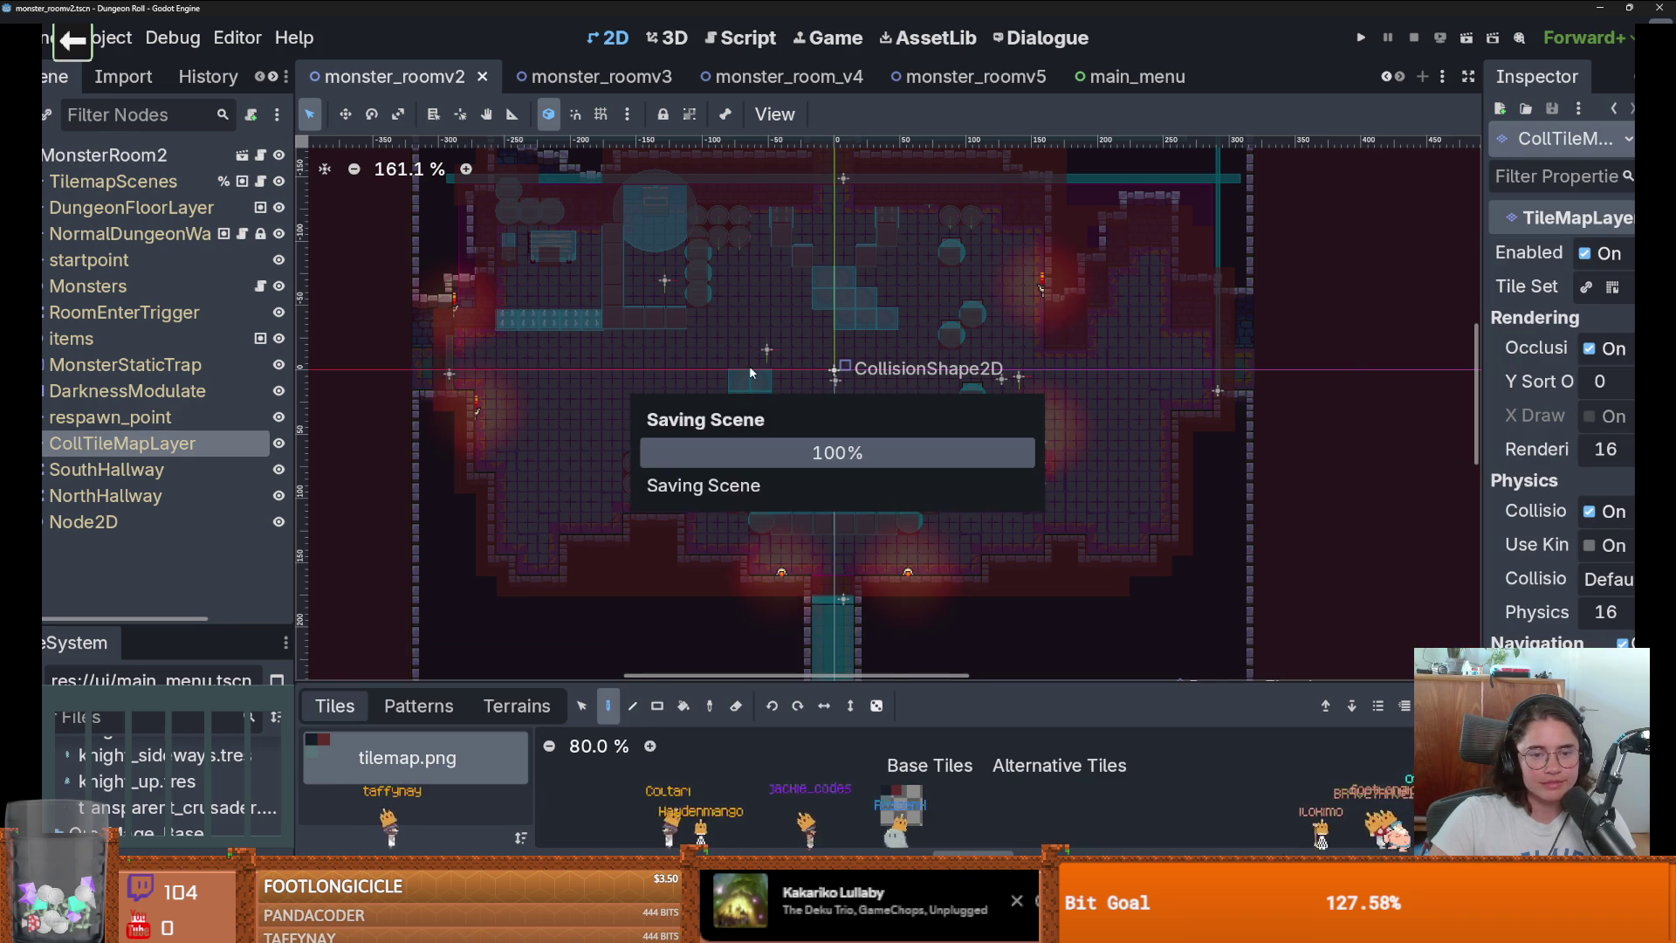
scroll(750, 367, up, 3)
double_click(110, 417)
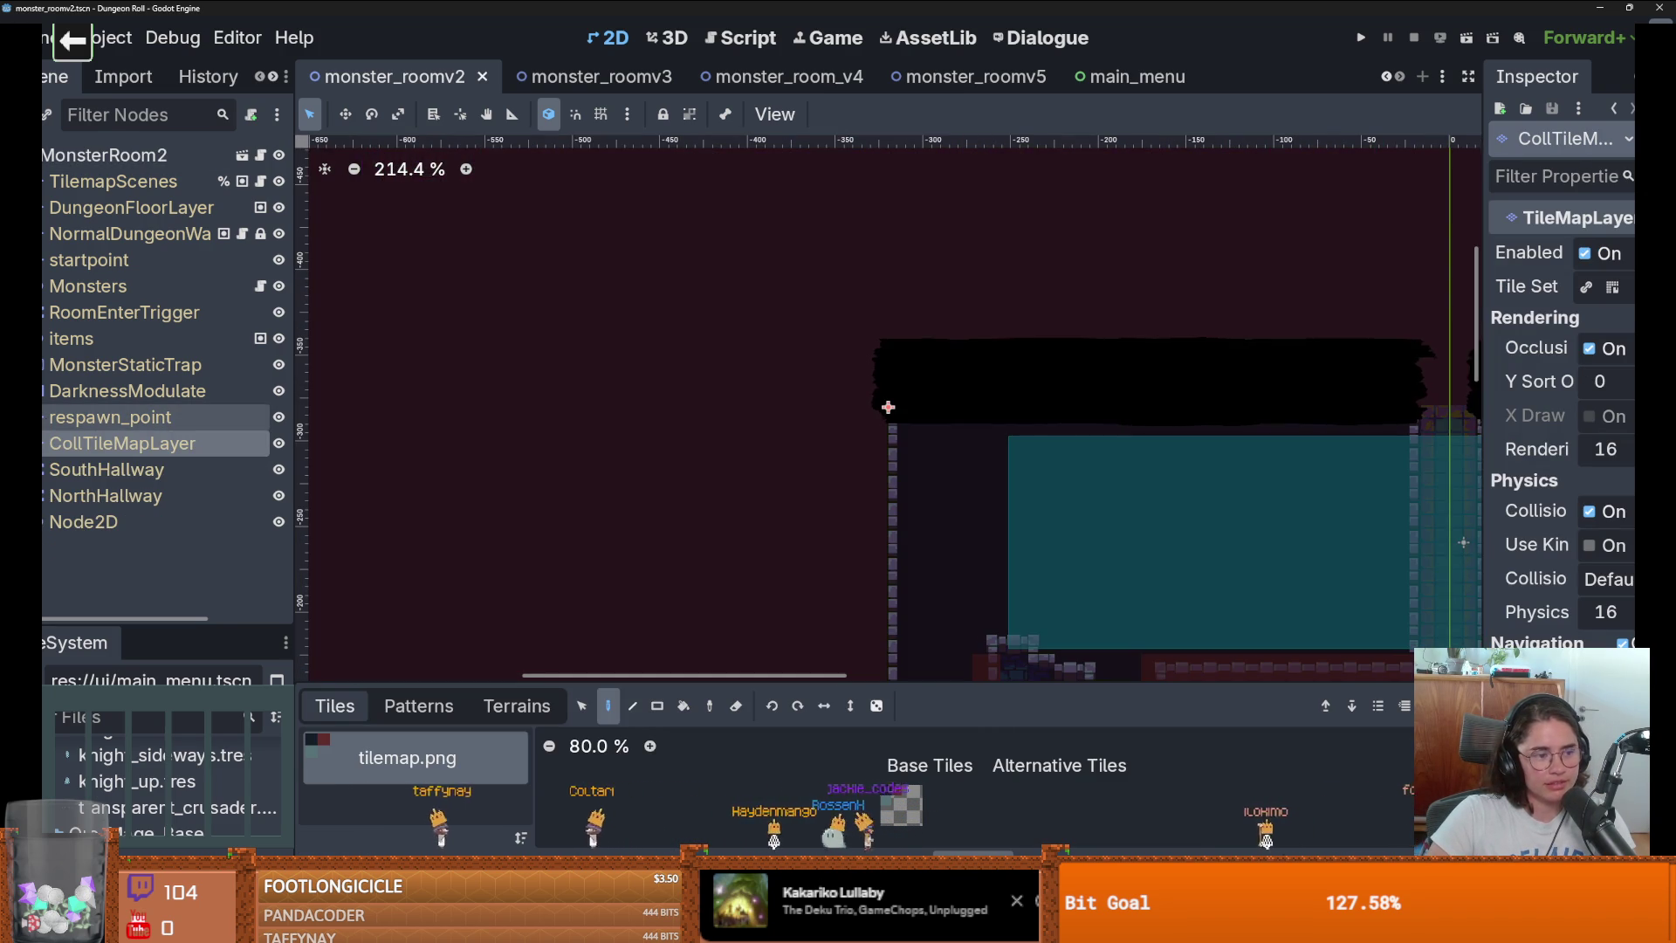
scroll(897, 515, down, 8)
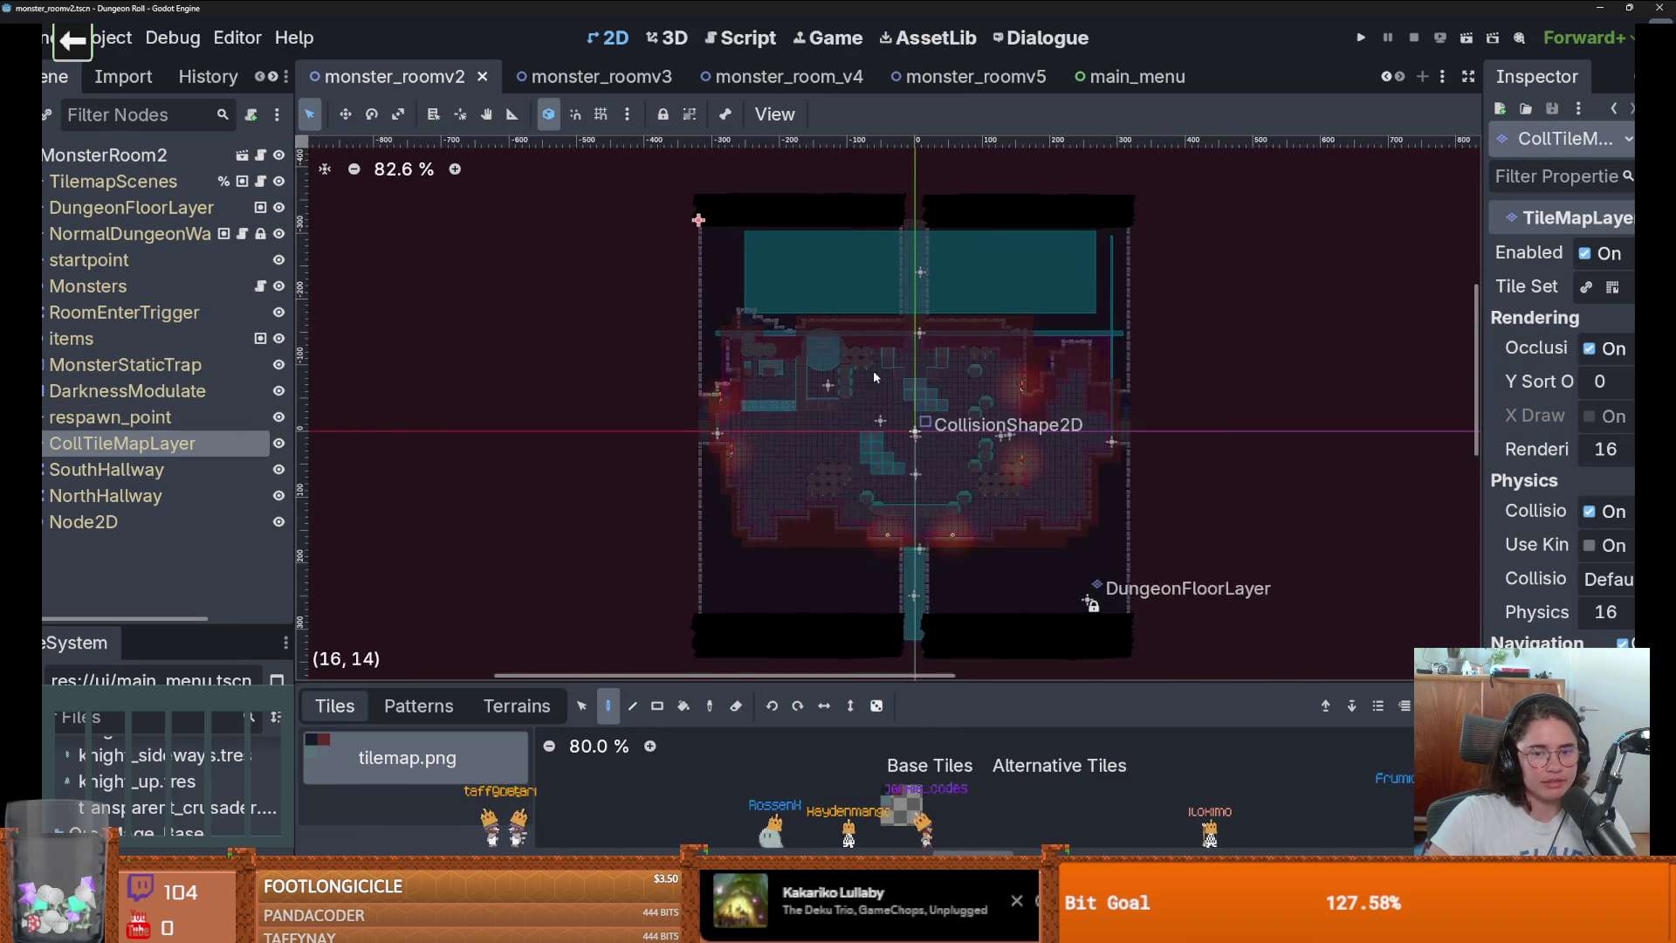
scroll(894, 395, up, 3)
scroll(893, 395, down, 1)
Switch to the monster_roomv3 scene and save it.
click(578, 77)
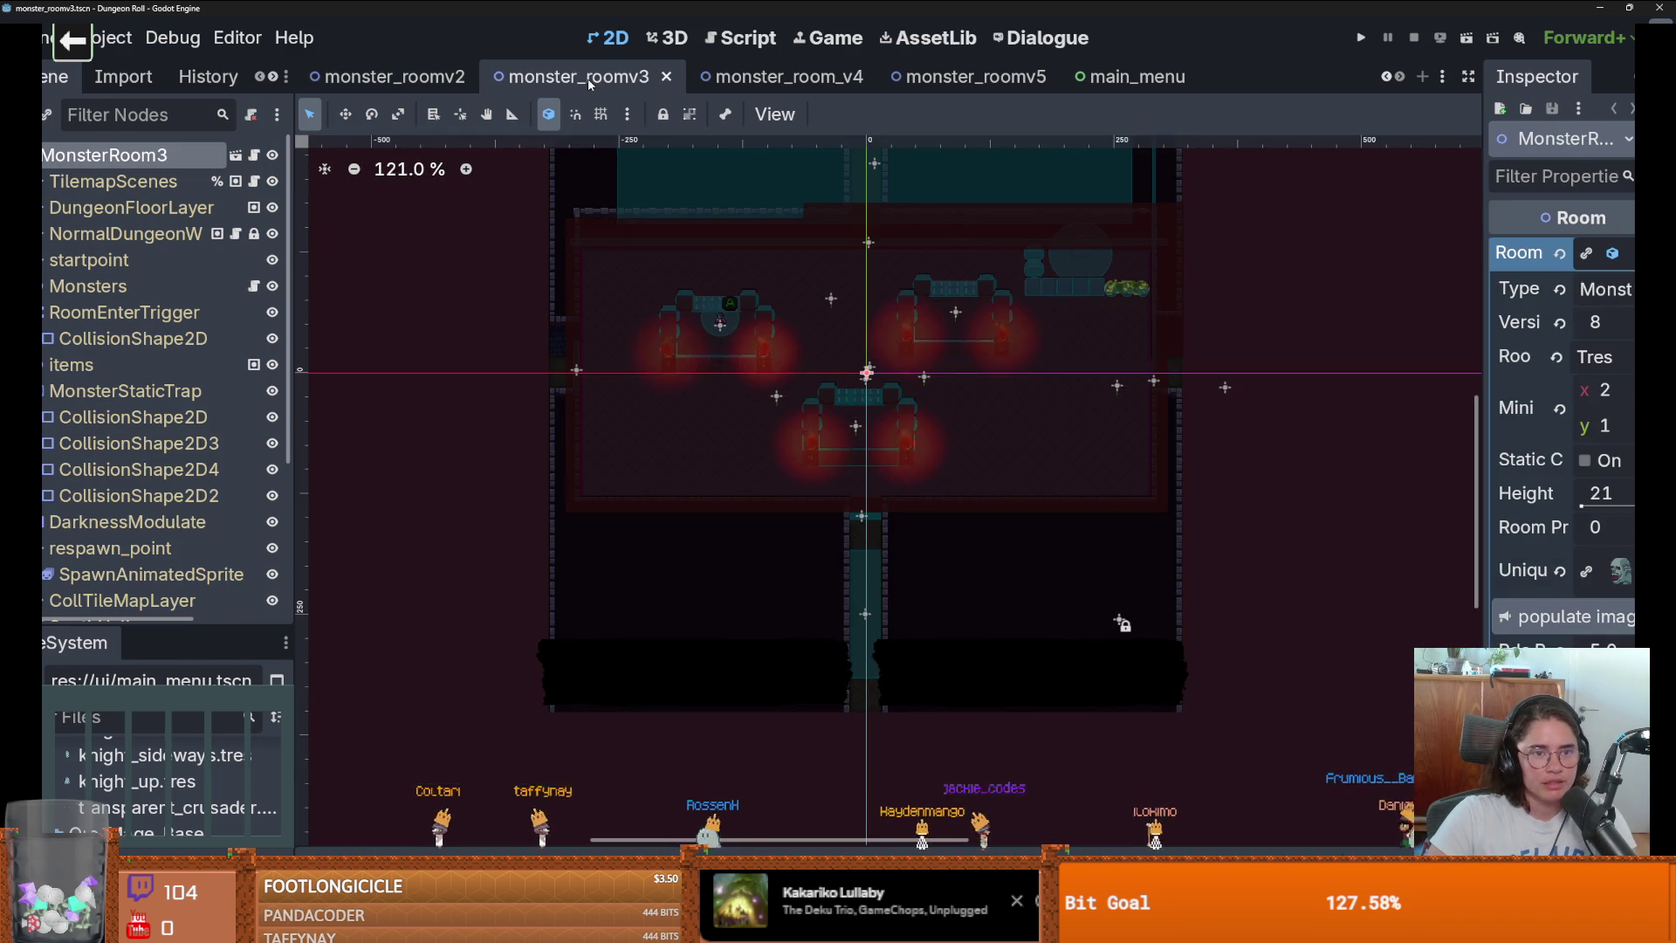
scroll(932, 365, up, 3)
key(ctrl+s)
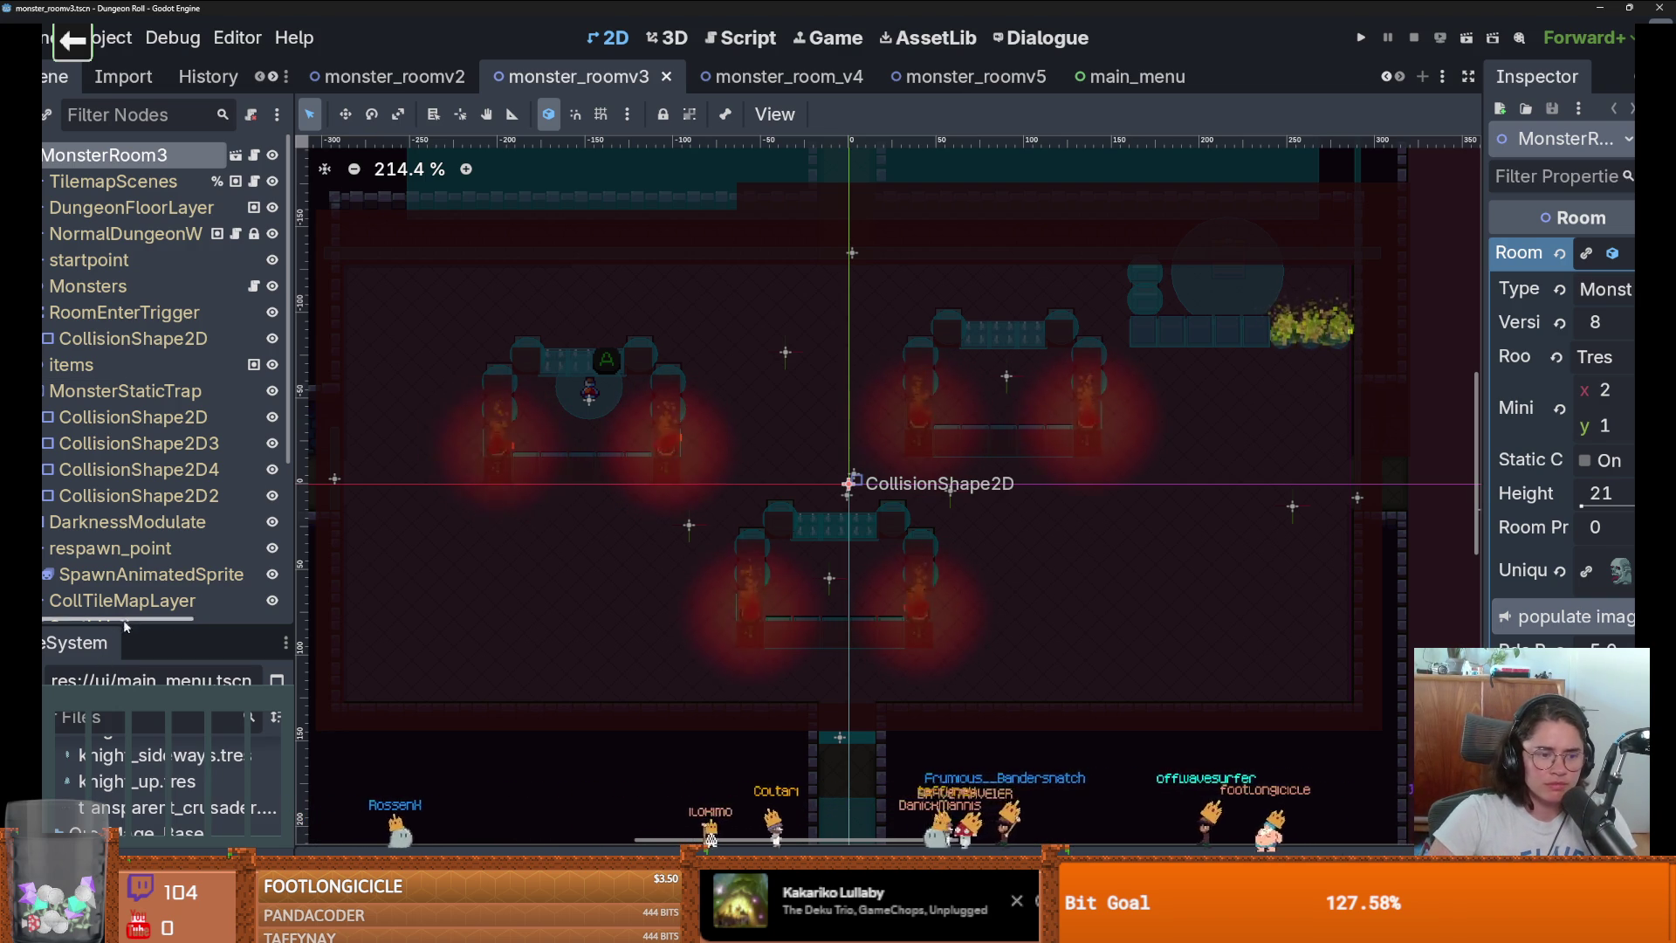
Filter the FileSystem for 'crusader' and open crusader.tscn.
drag(118, 626, 122, 269)
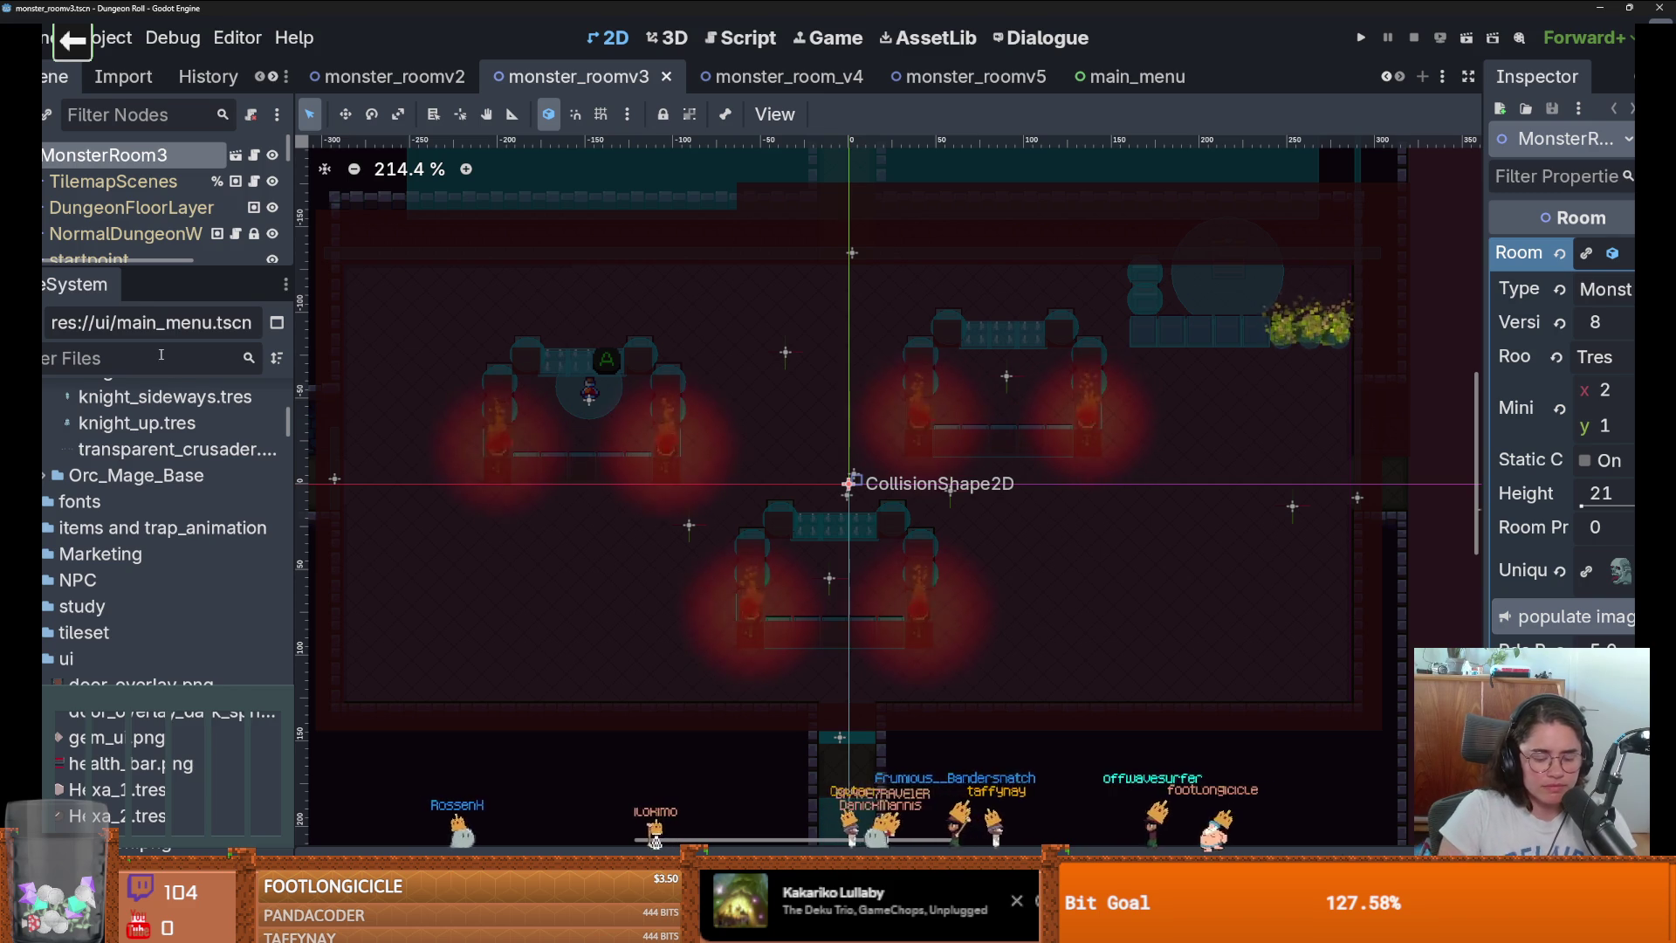
text(crusader)
scroll(192, 657, down, 5)
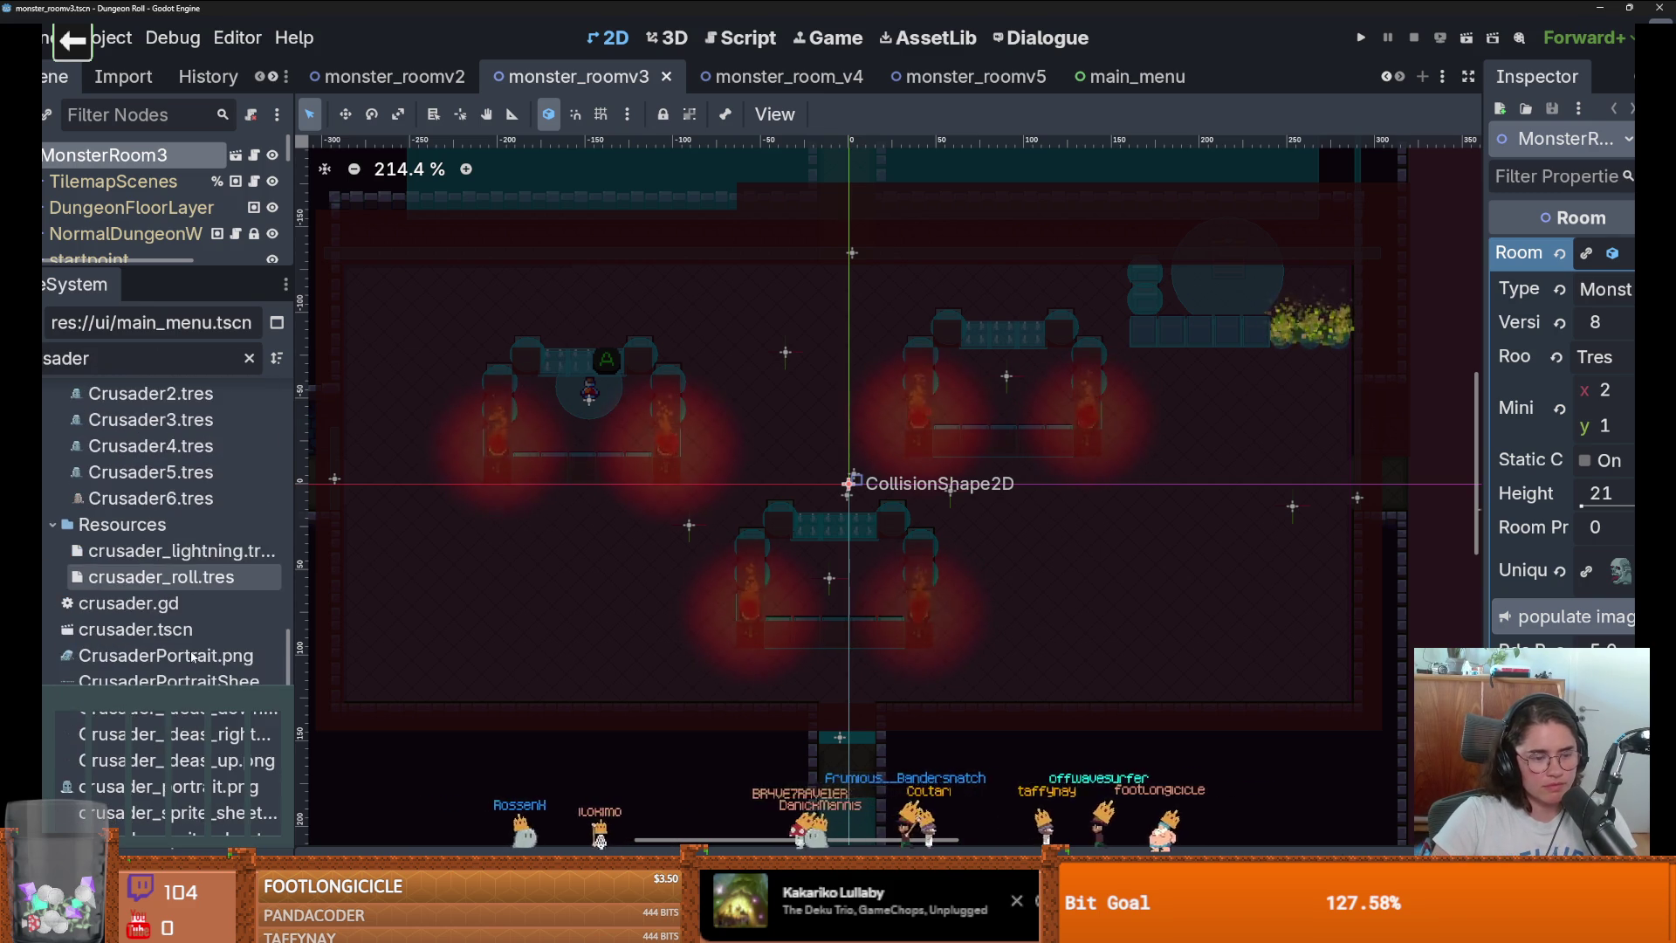
scroll(192, 657, down, 4)
scroll(192, 611, up, 3)
double_click(199, 568)
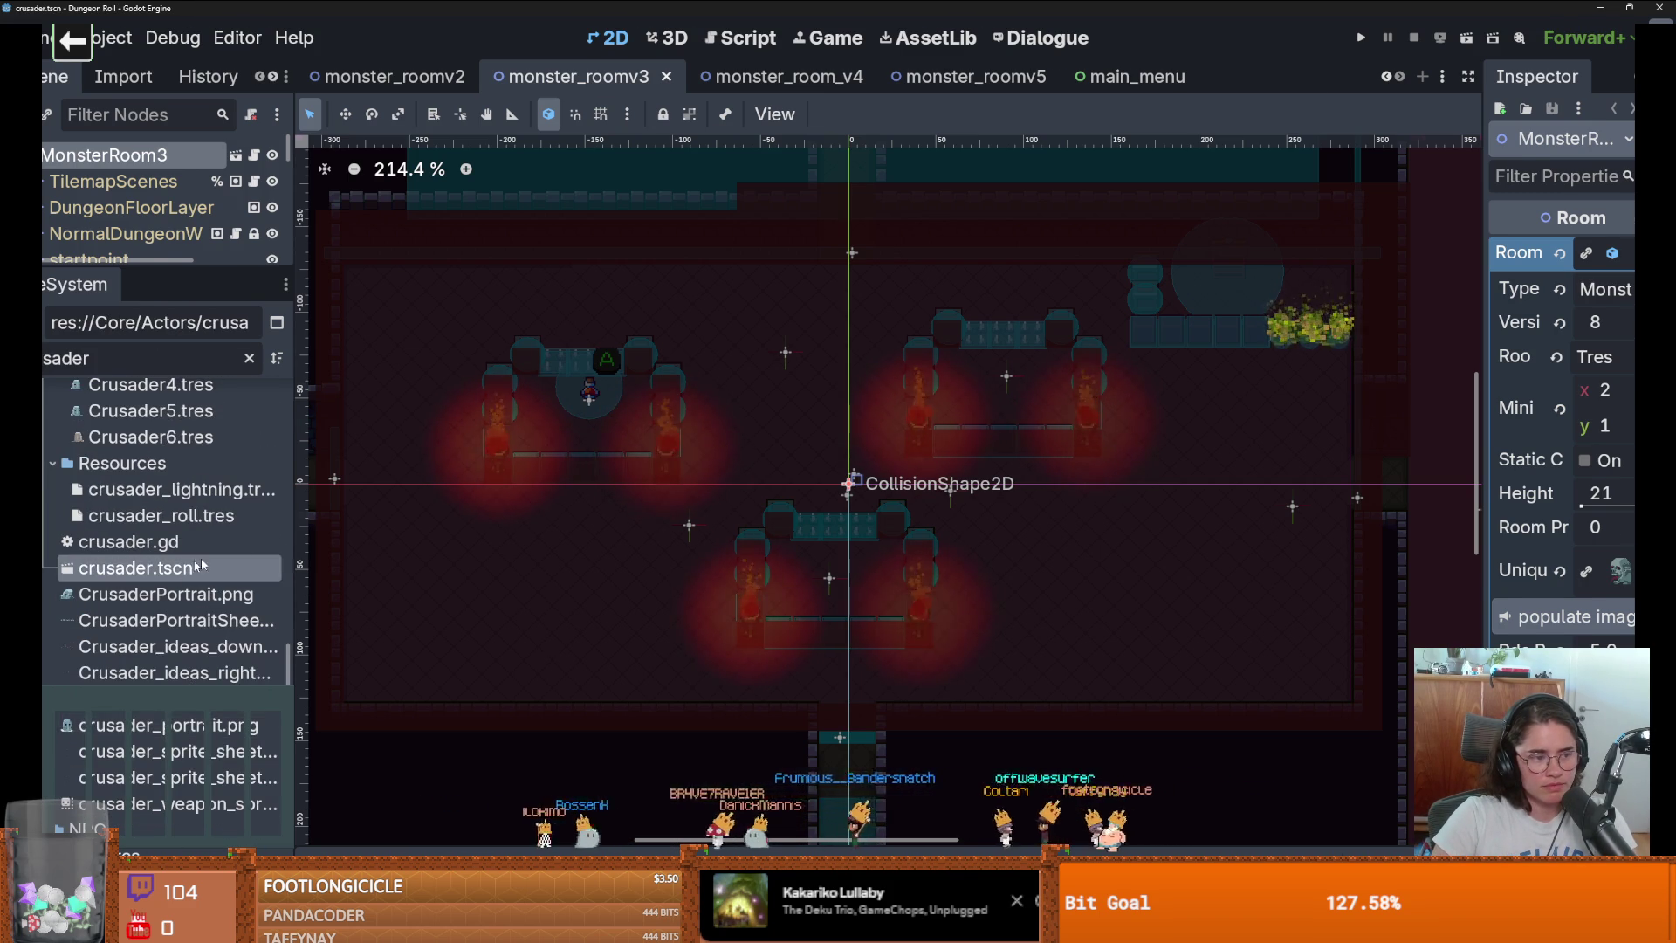
Enlarge the Scene tree, save the crusader scene, and collapse the StateMachine states.
scroll(628, 541, down, 3)
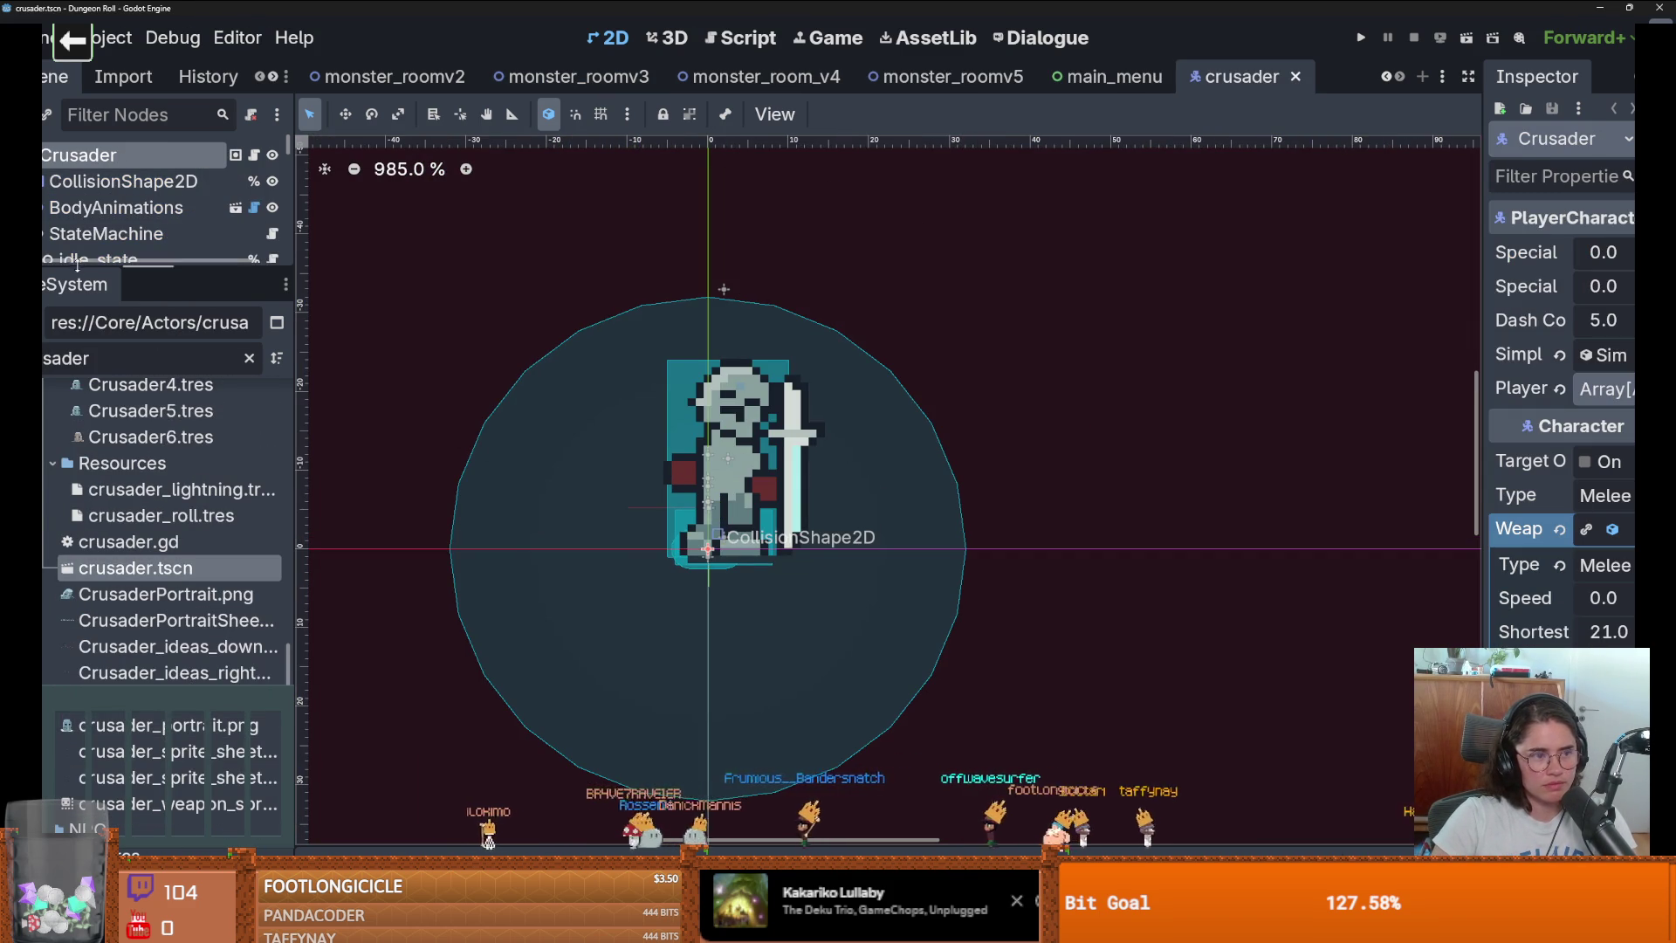
drag(77, 266, 77, 444)
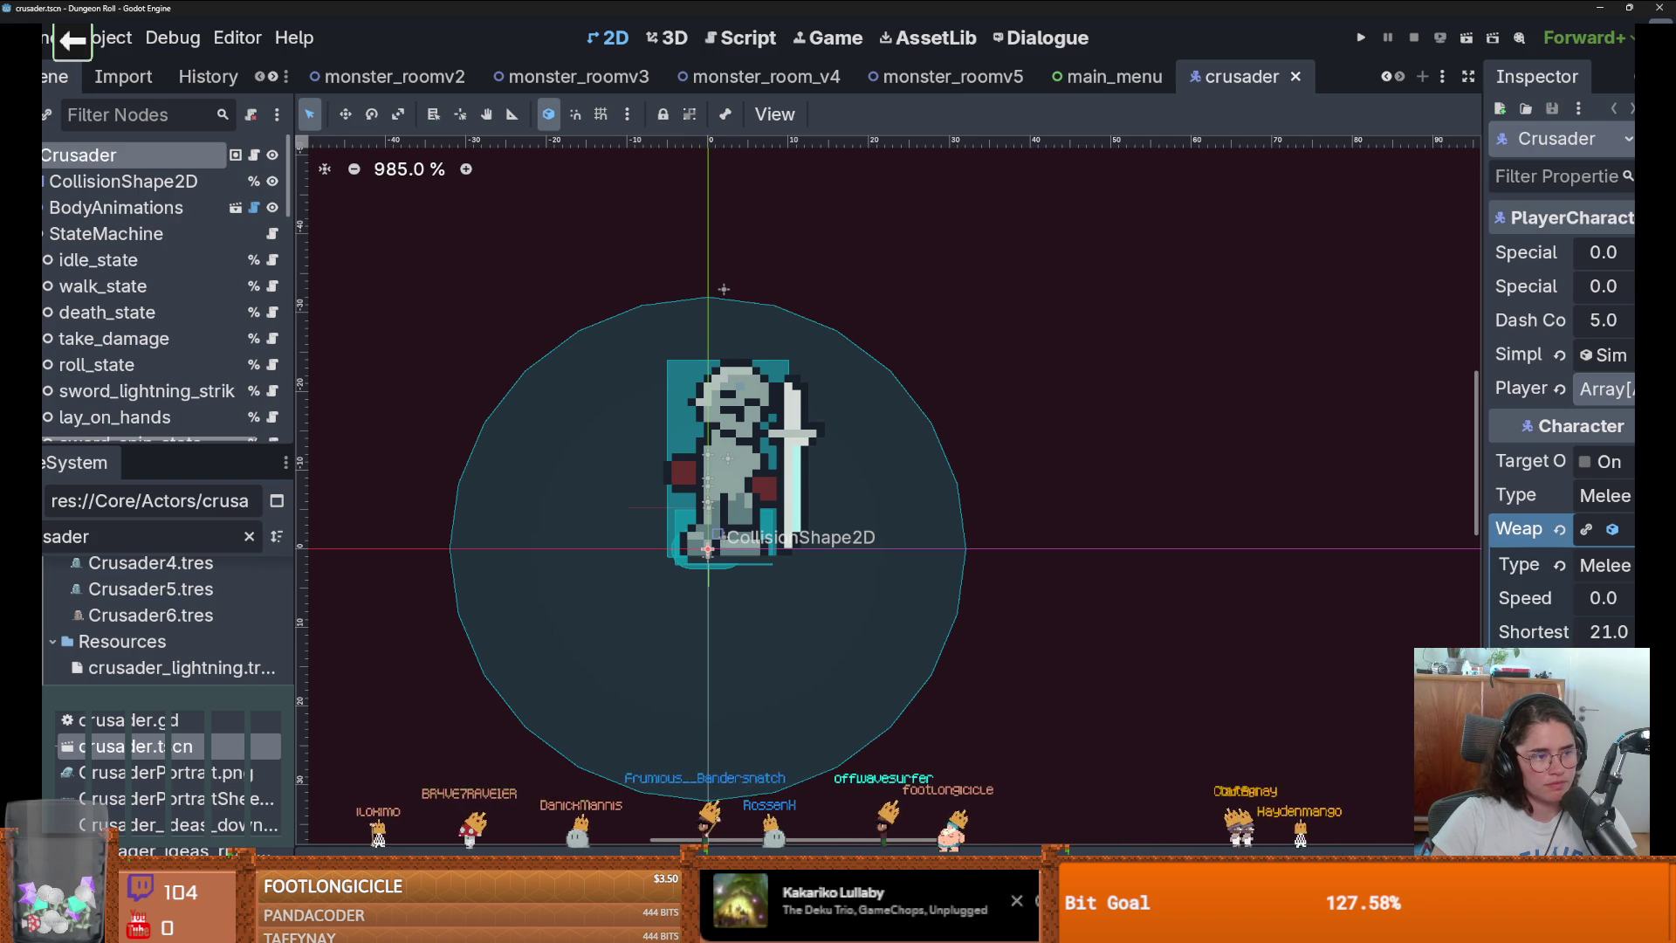
drag(149, 443, 148, 696)
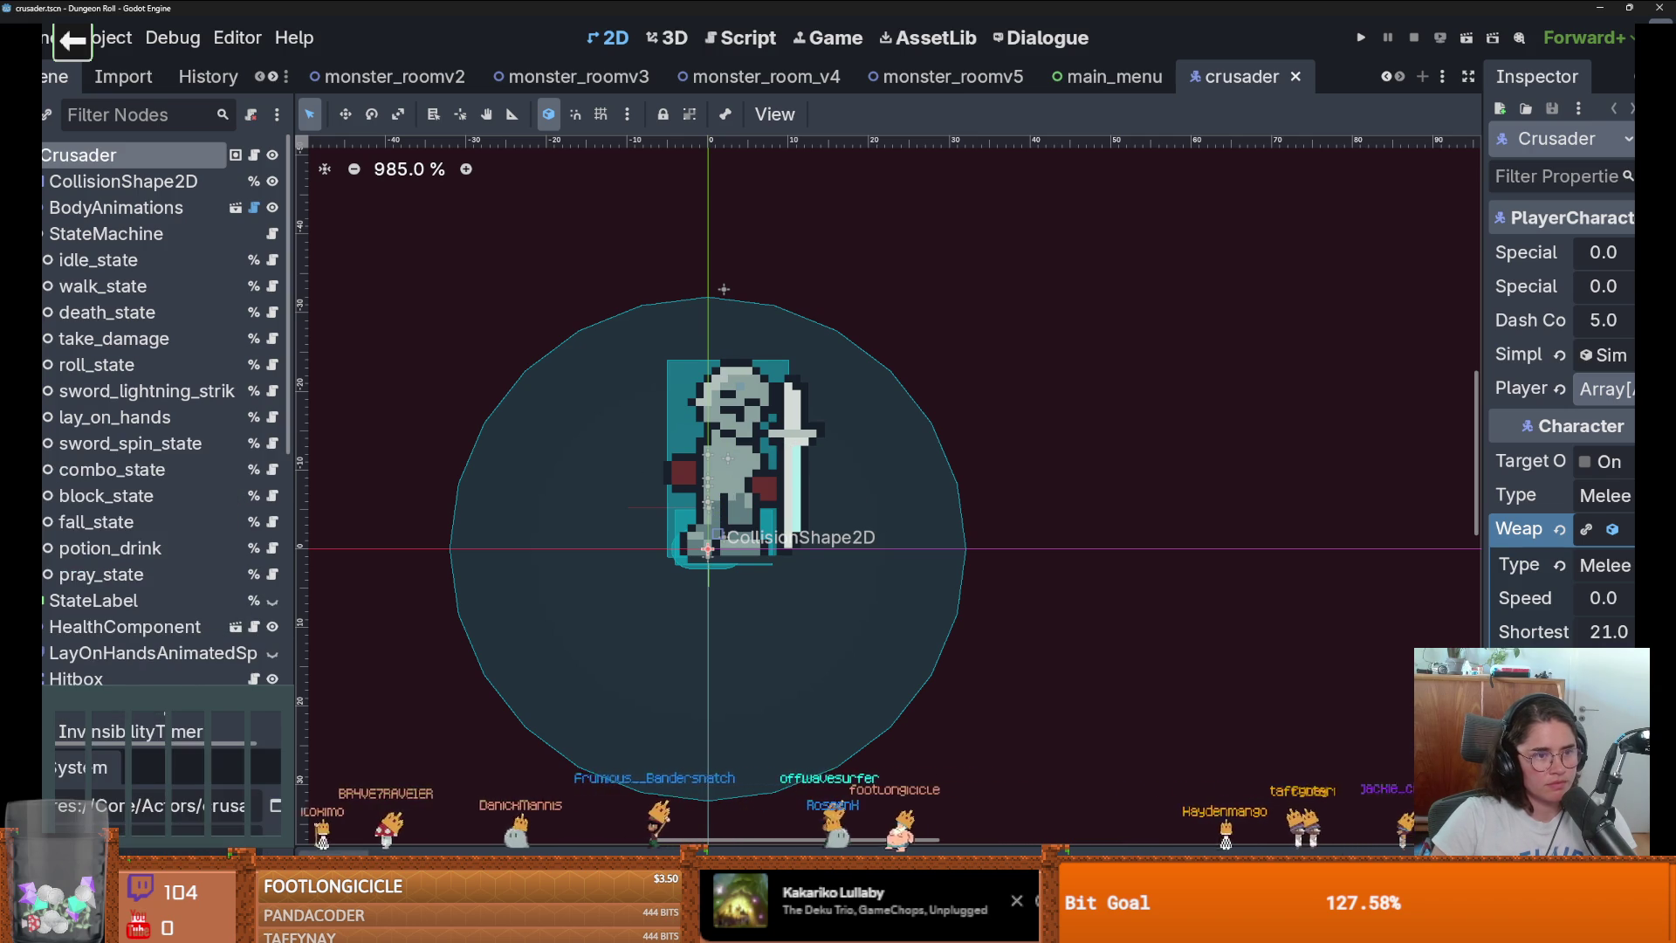
key(ctrl+s)
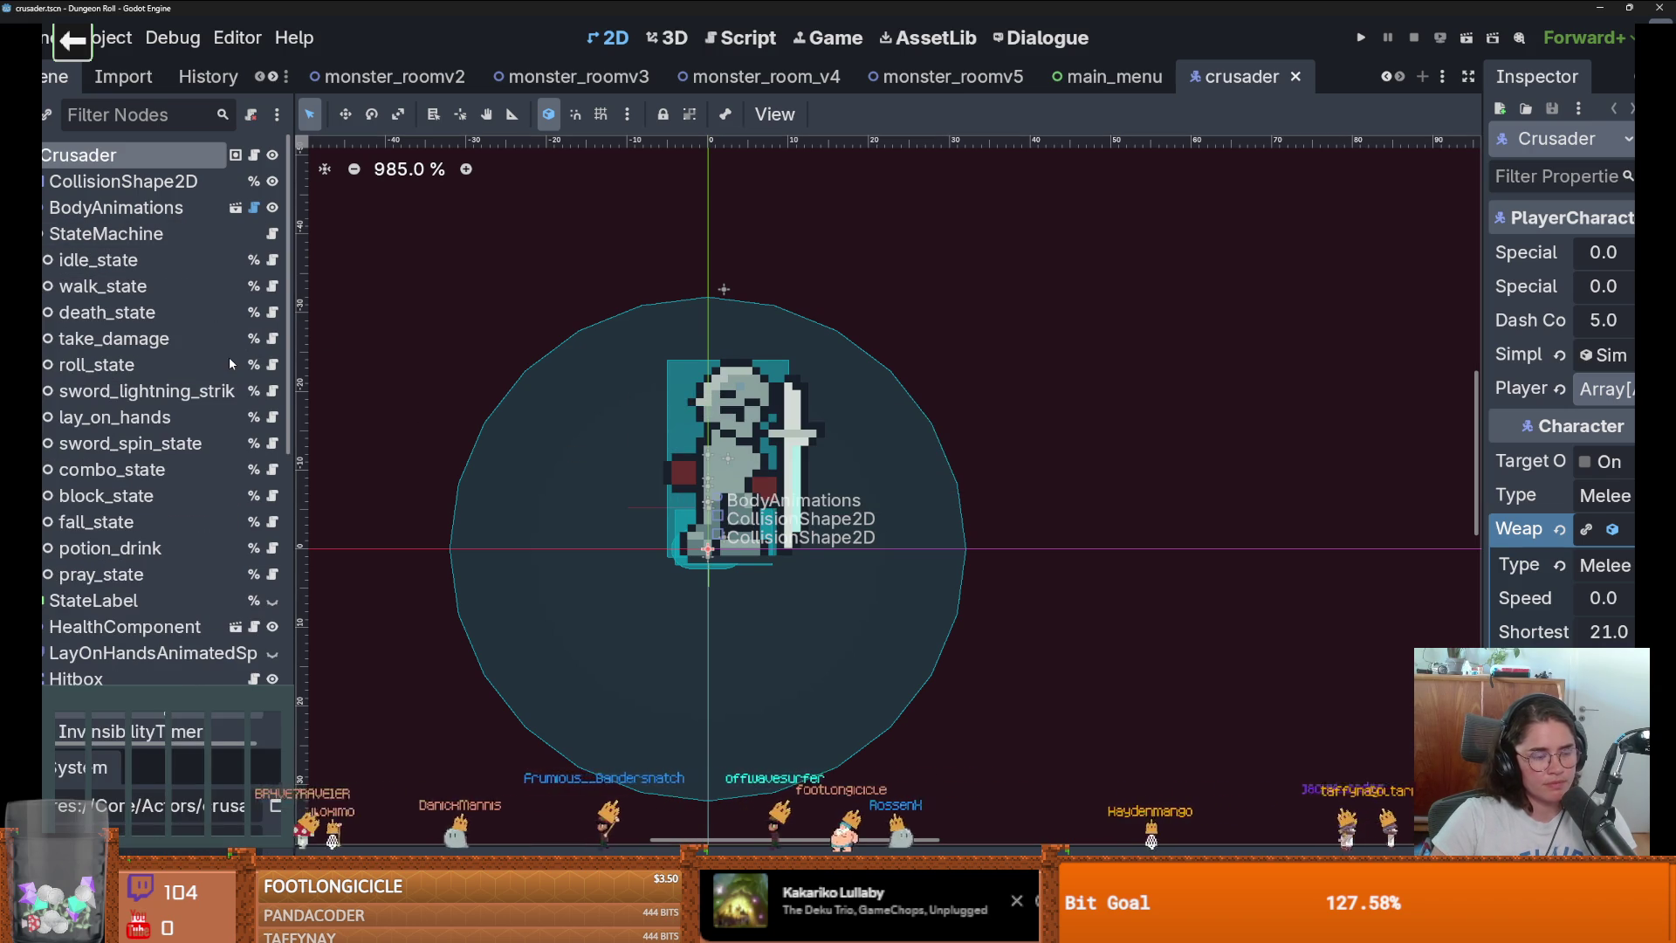
click(44, 233)
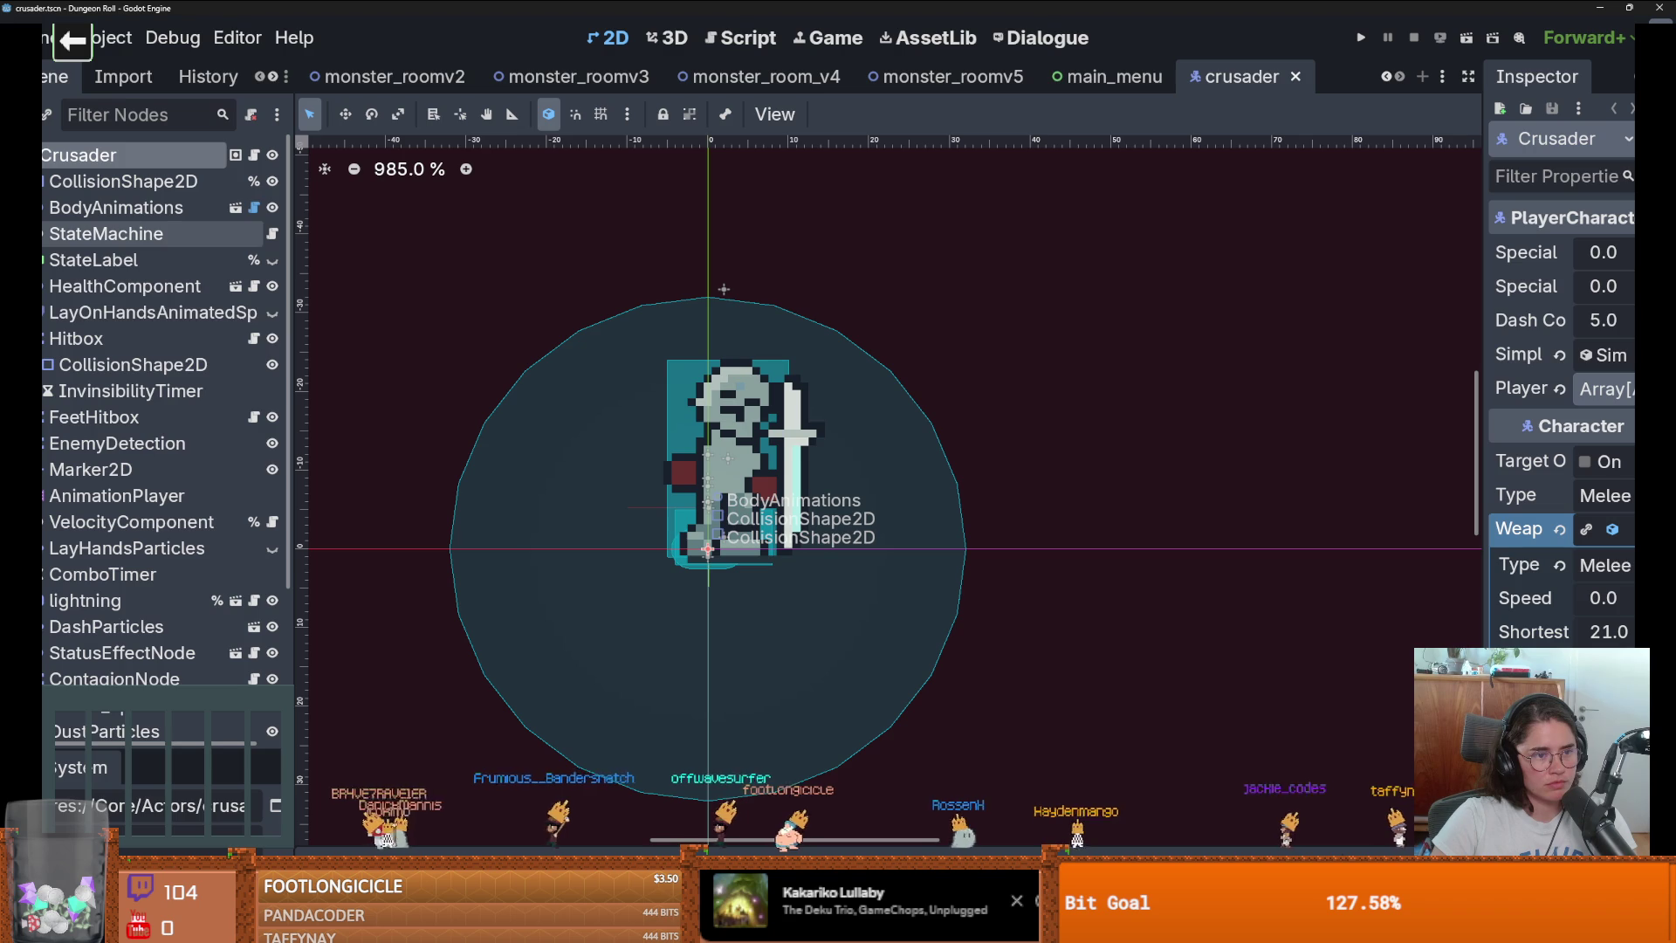
Open the Hitbox node's script, launch the game, and pick the Viginti Septem relic.
click(254, 338)
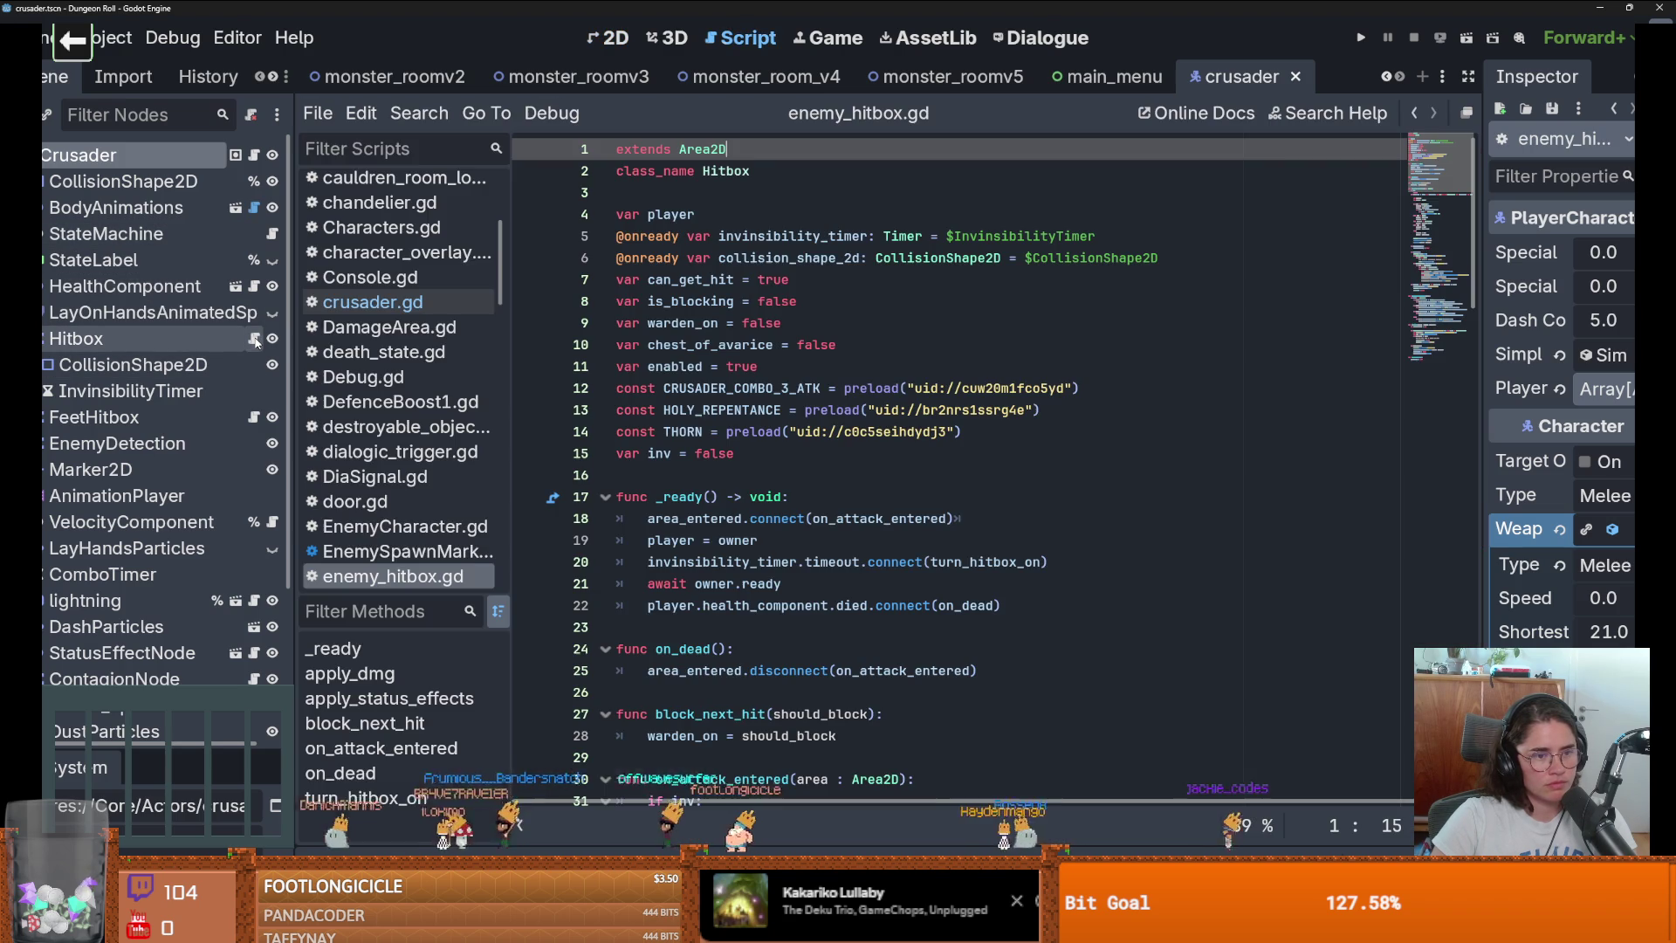
click(1361, 37)
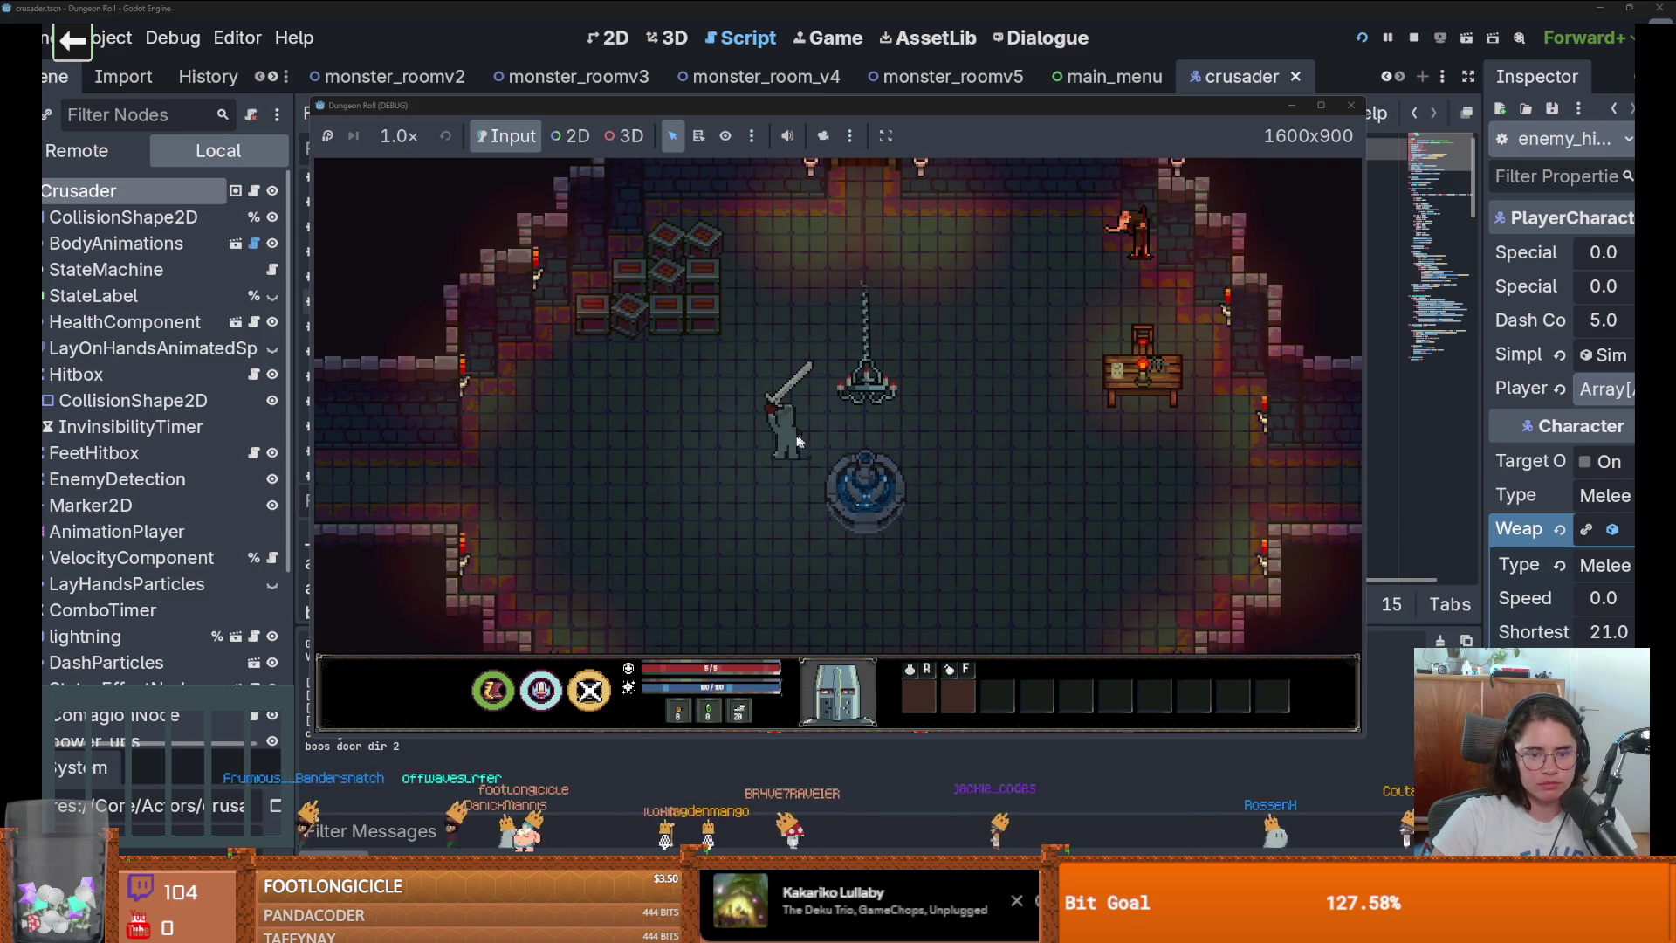
key(w)
key(w)
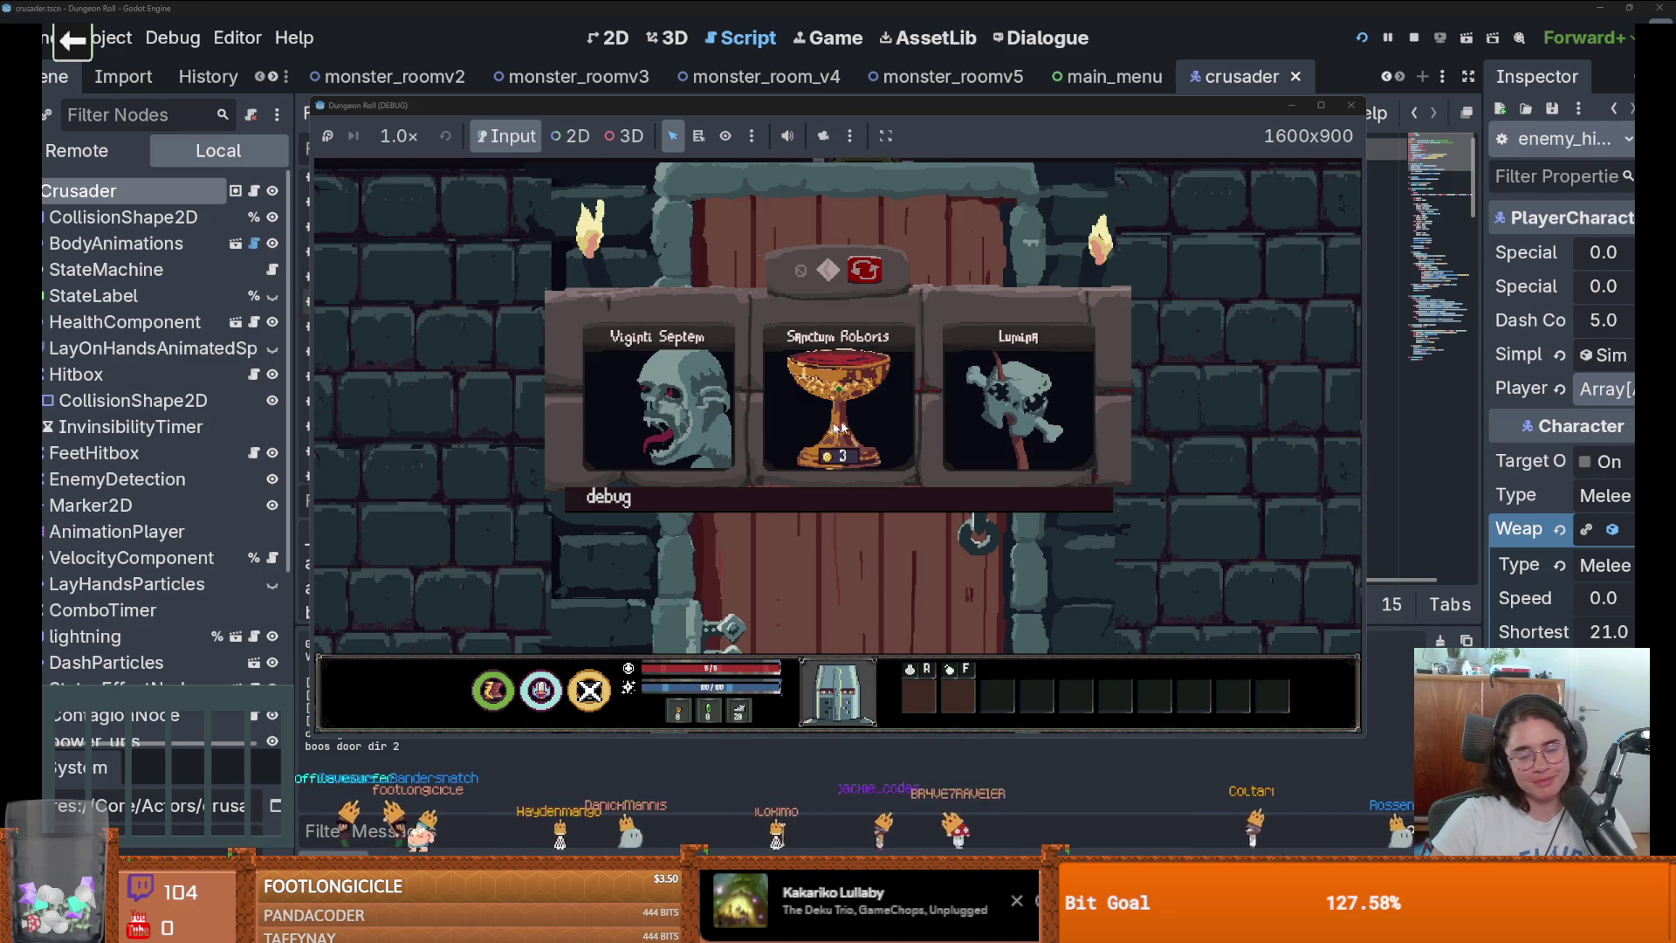
click(703, 405)
Walk the knight through the top door into monster_room_27 and attack the skeletons.
key(w)
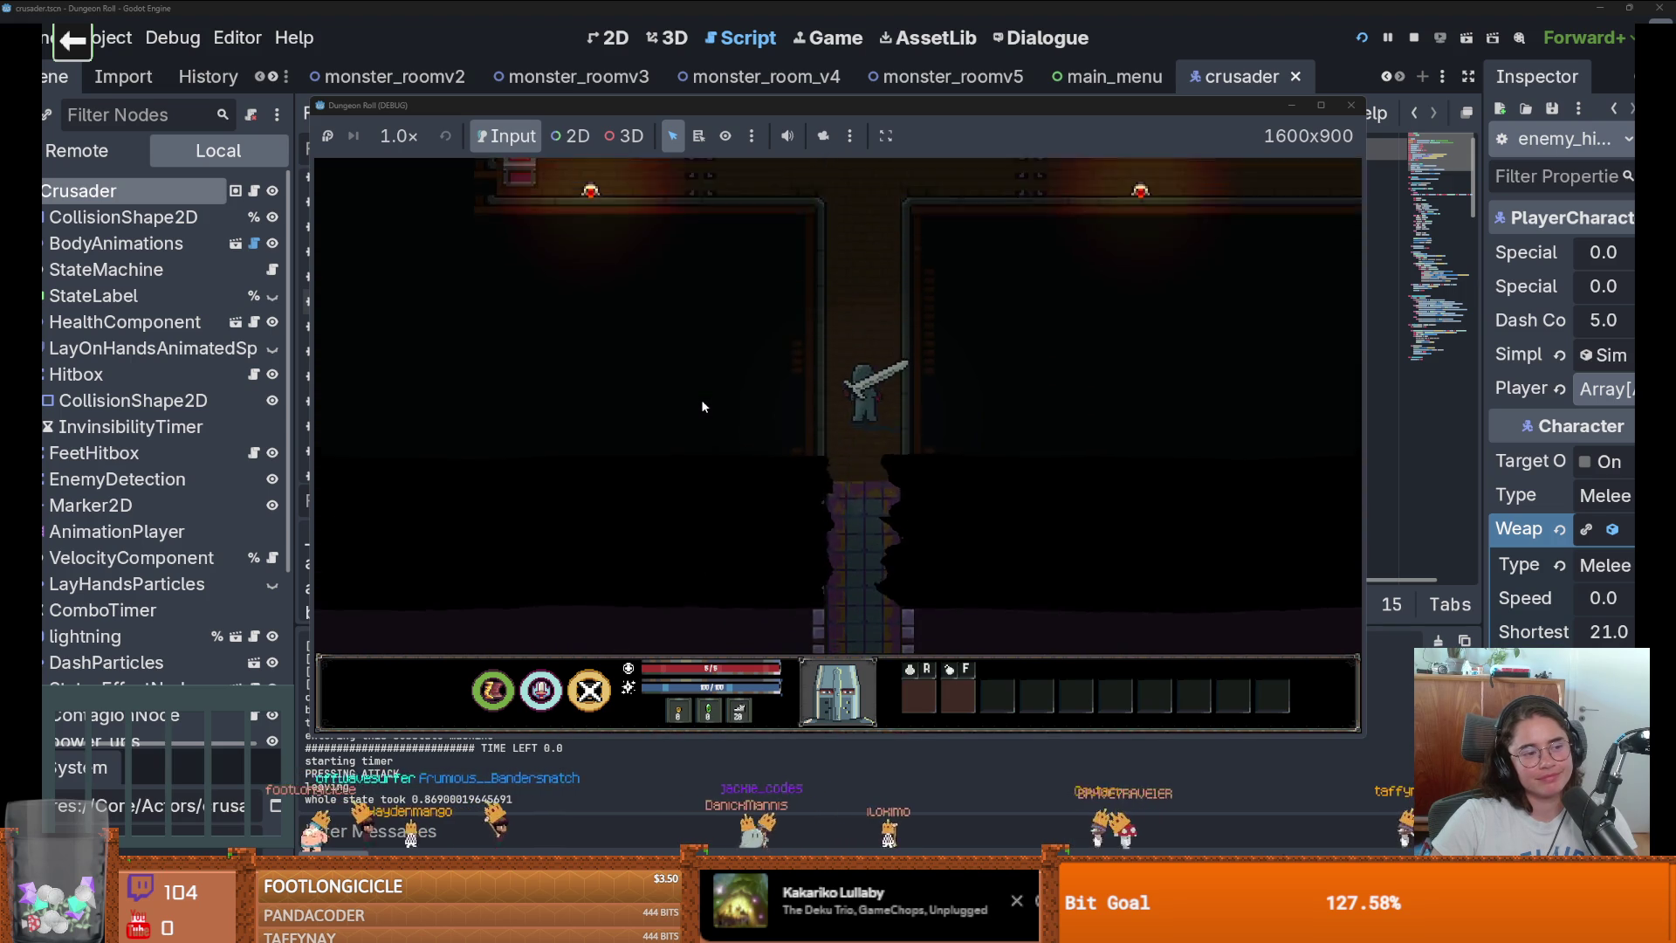
key(w)
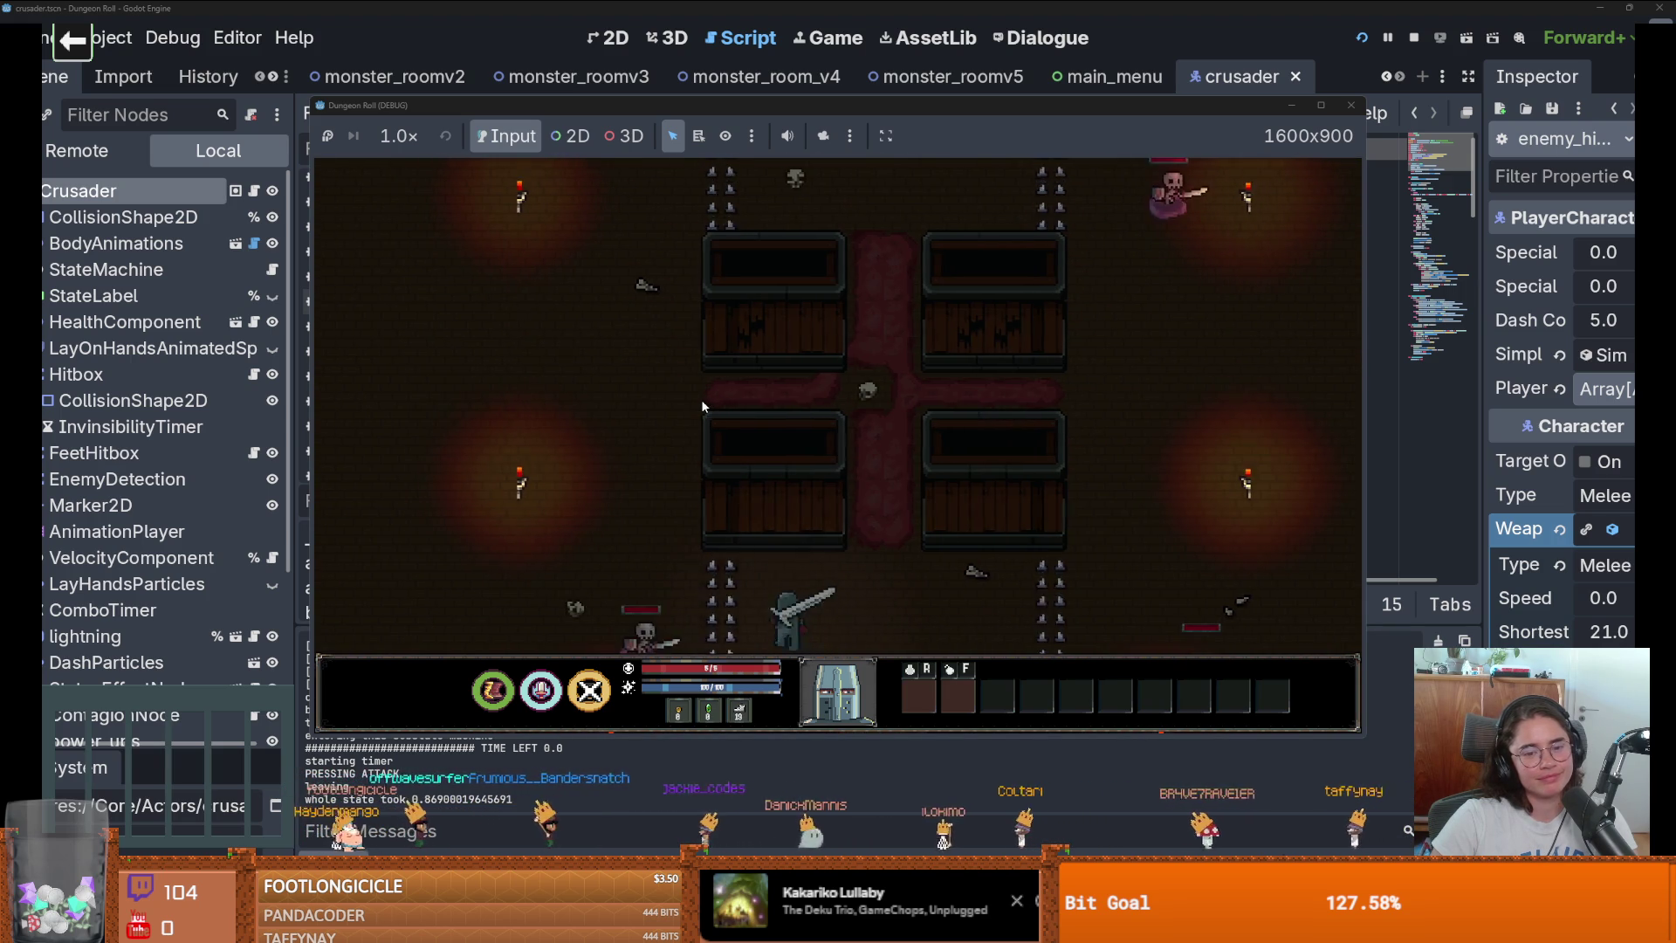
key(a)
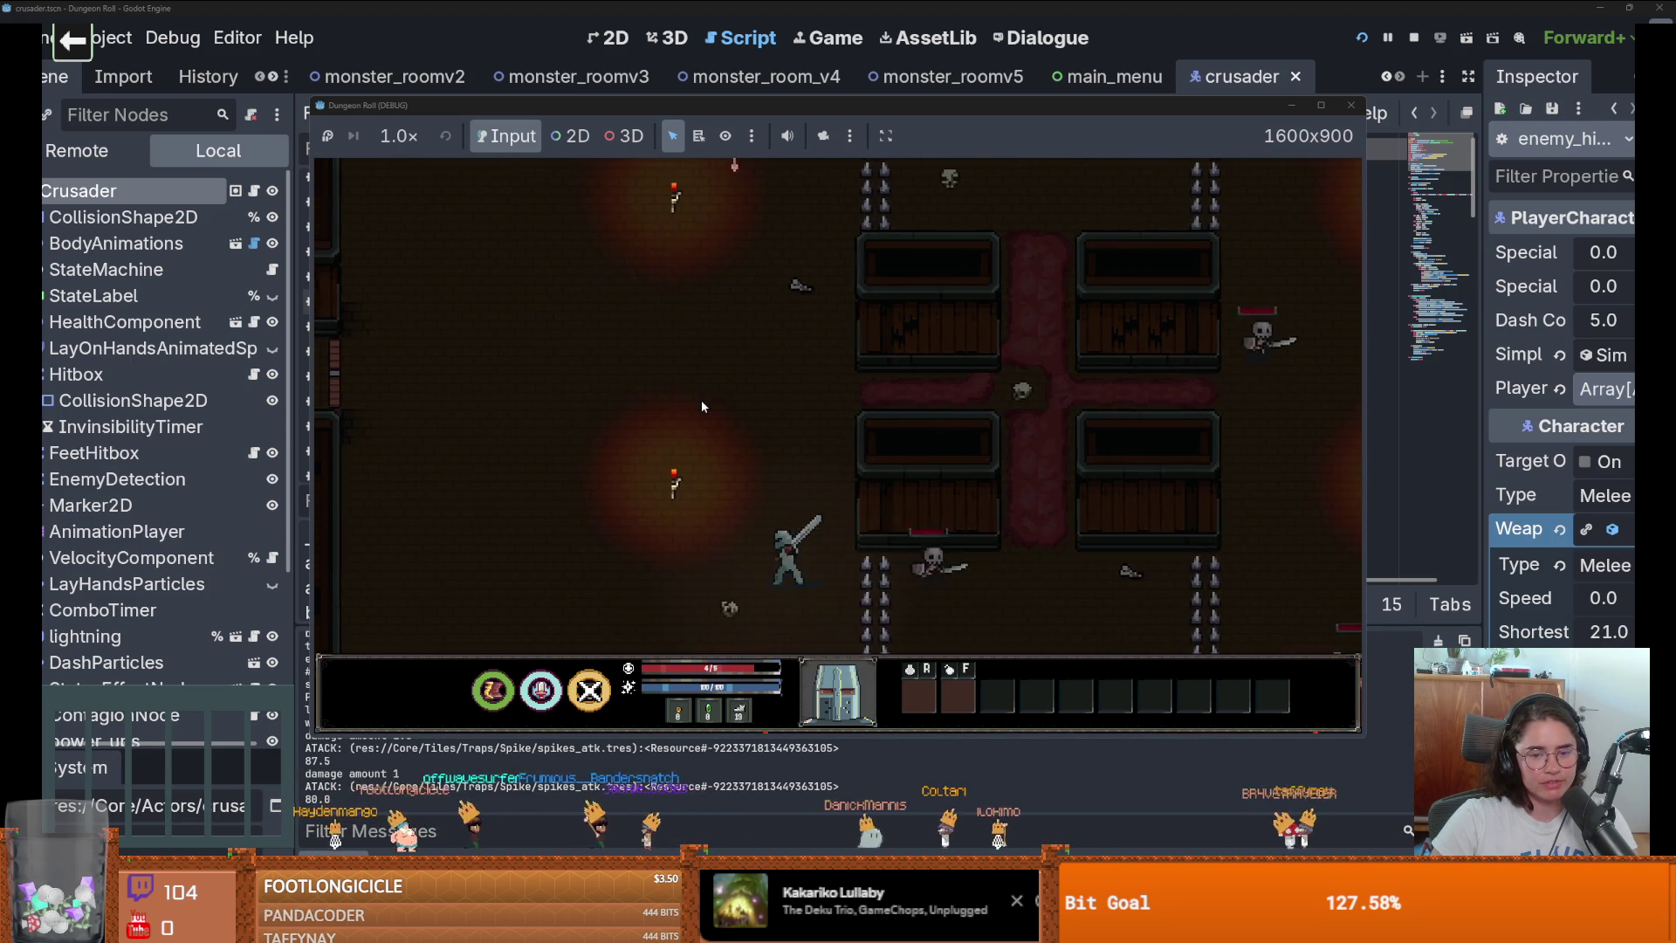
key(w)
key(d)
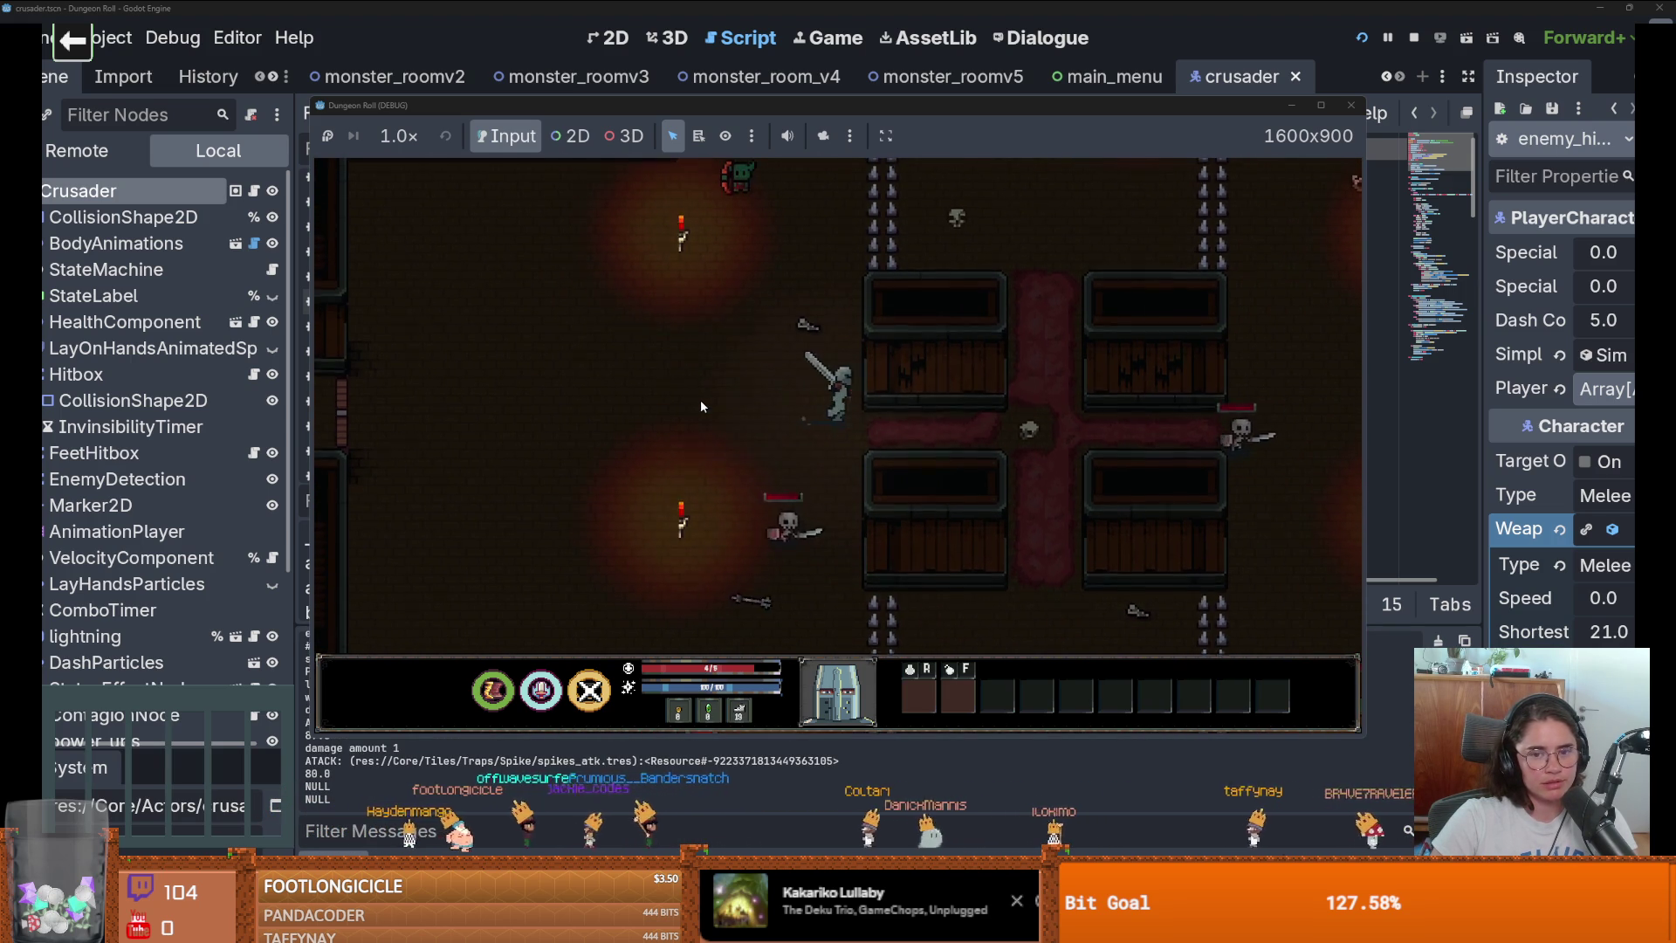
key(w)
key(d)
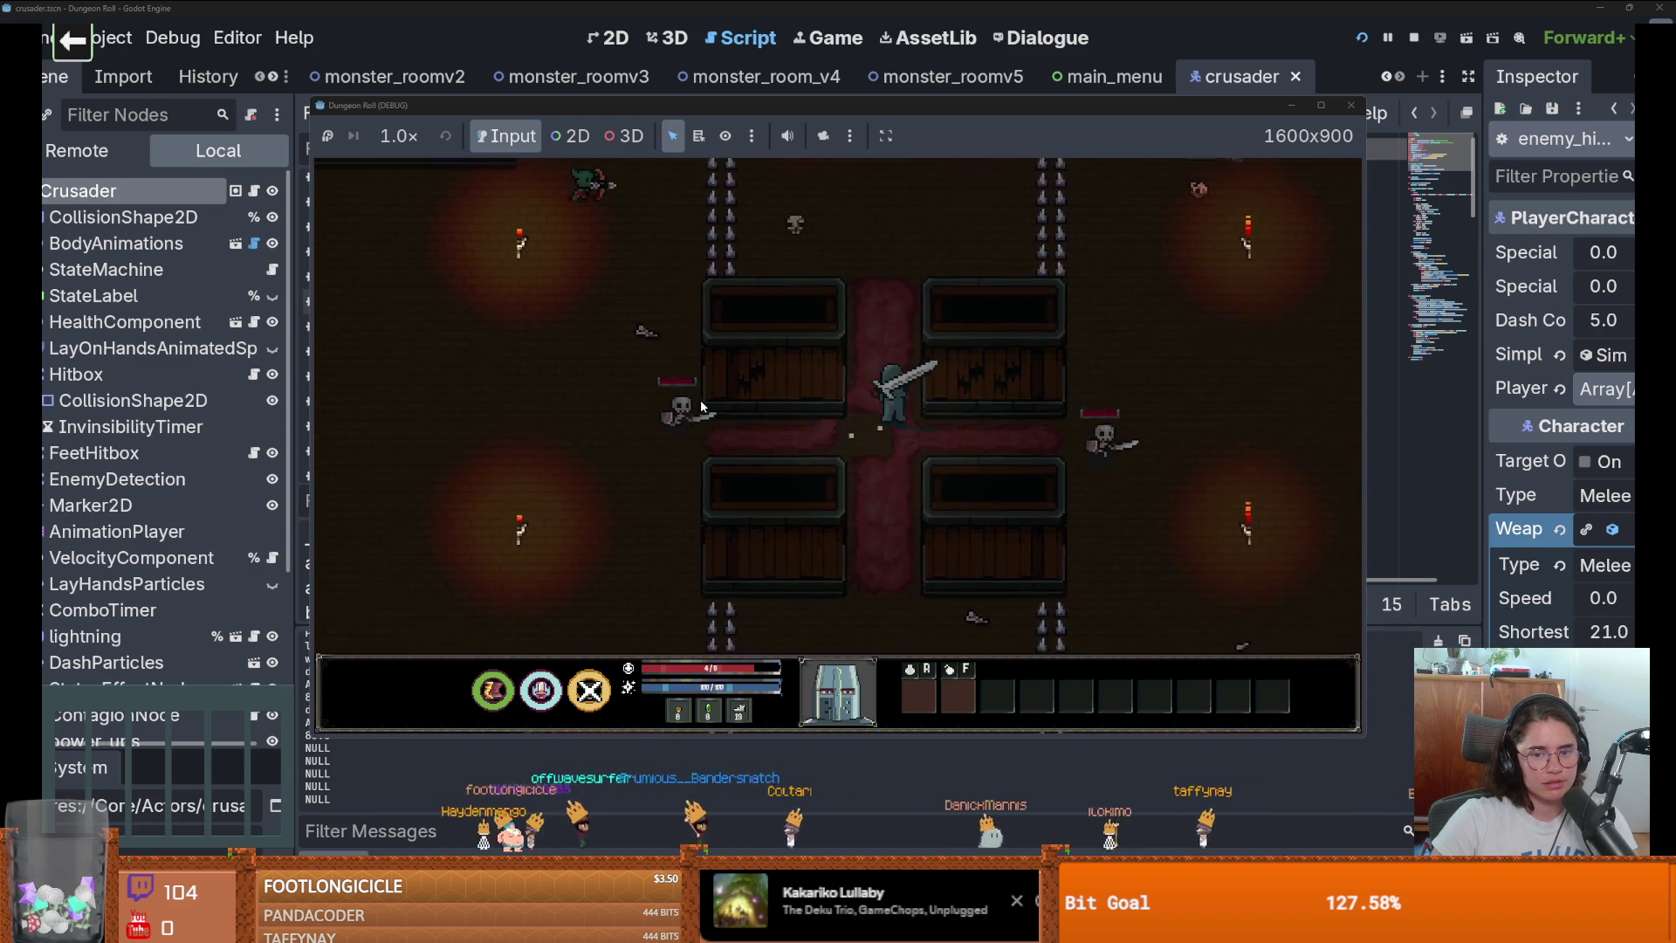
key(w)
key(d)
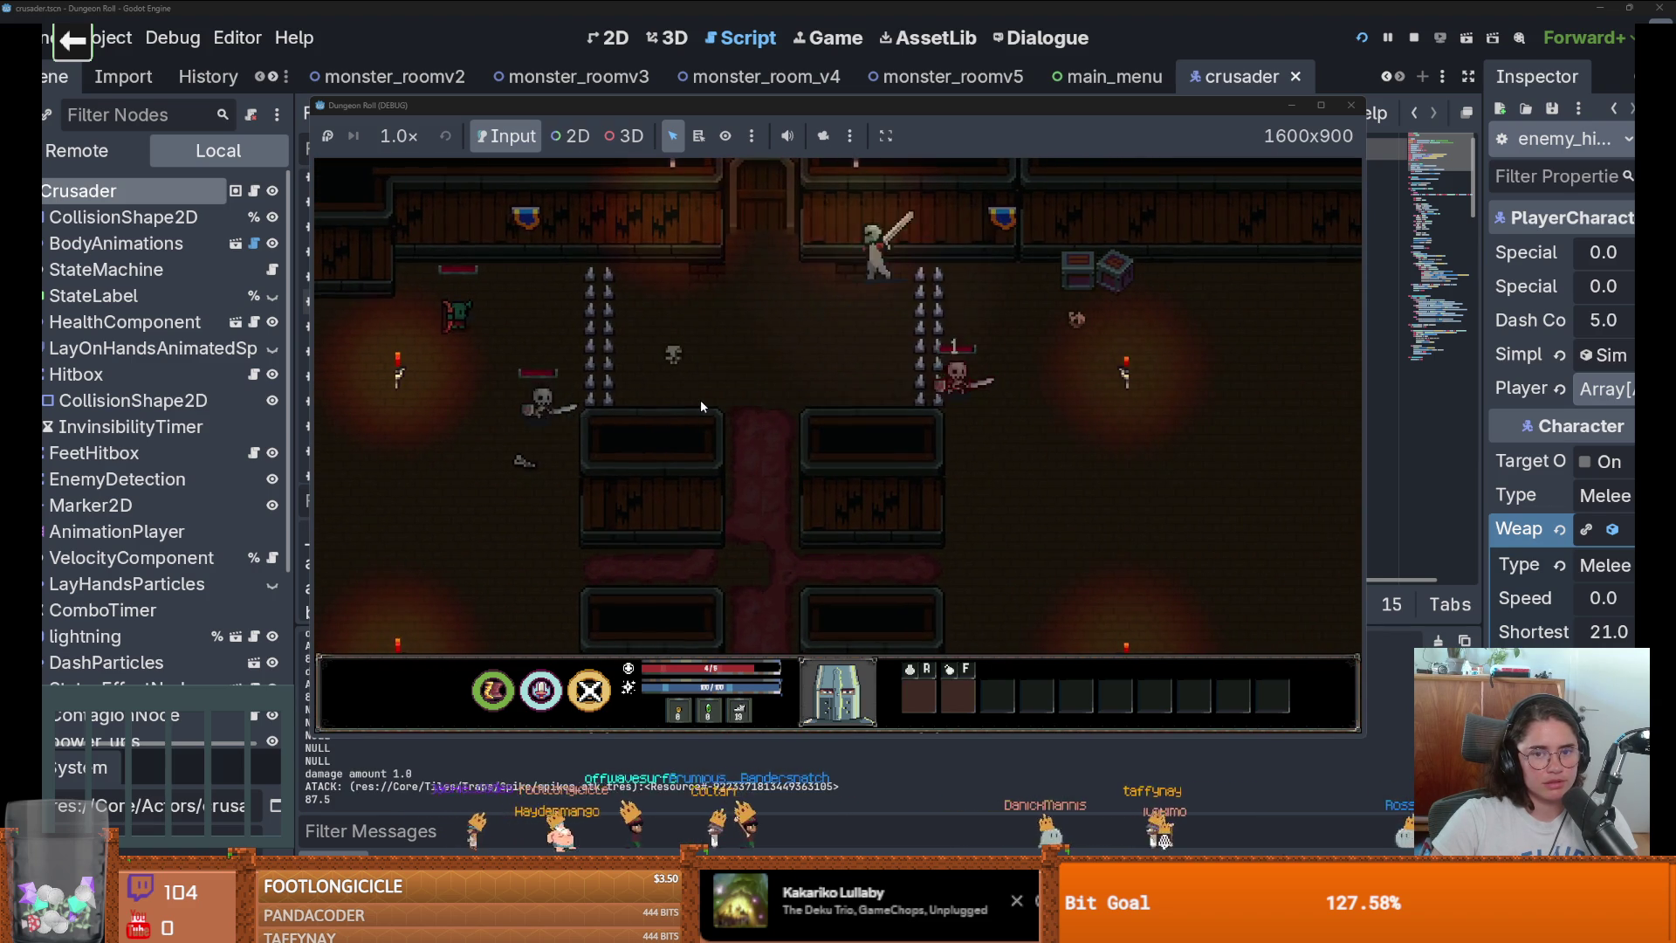
key(s)
key(d)
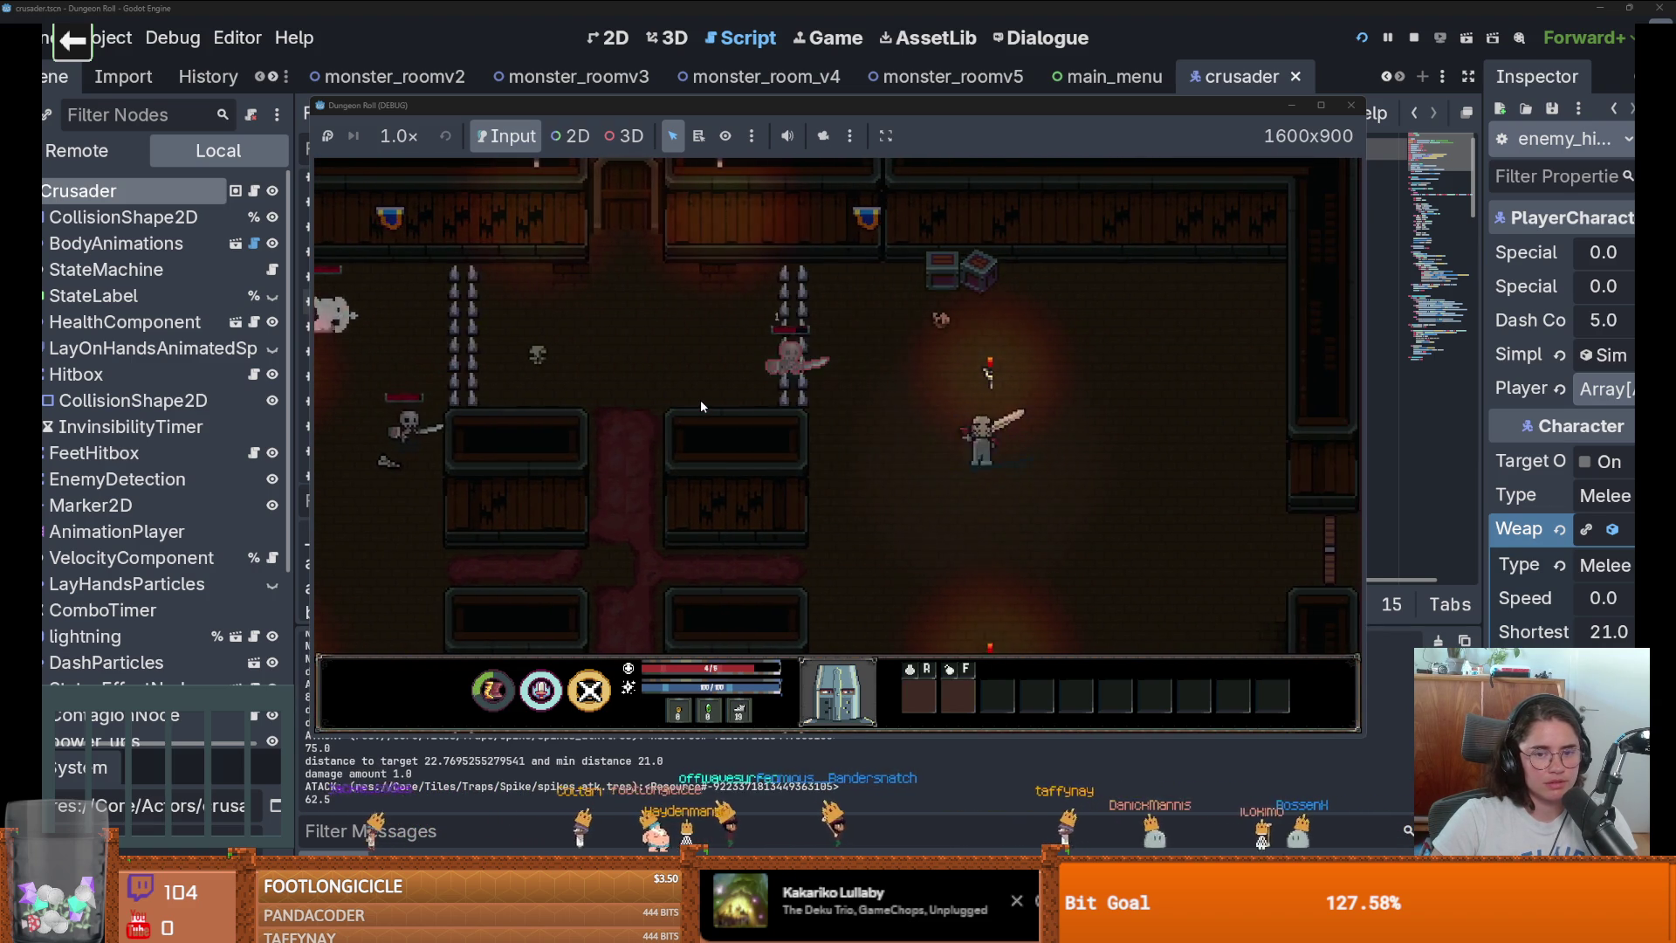
Keep fighting the skeletons across the room with movement and sword attacks.
key(a)
key(w)
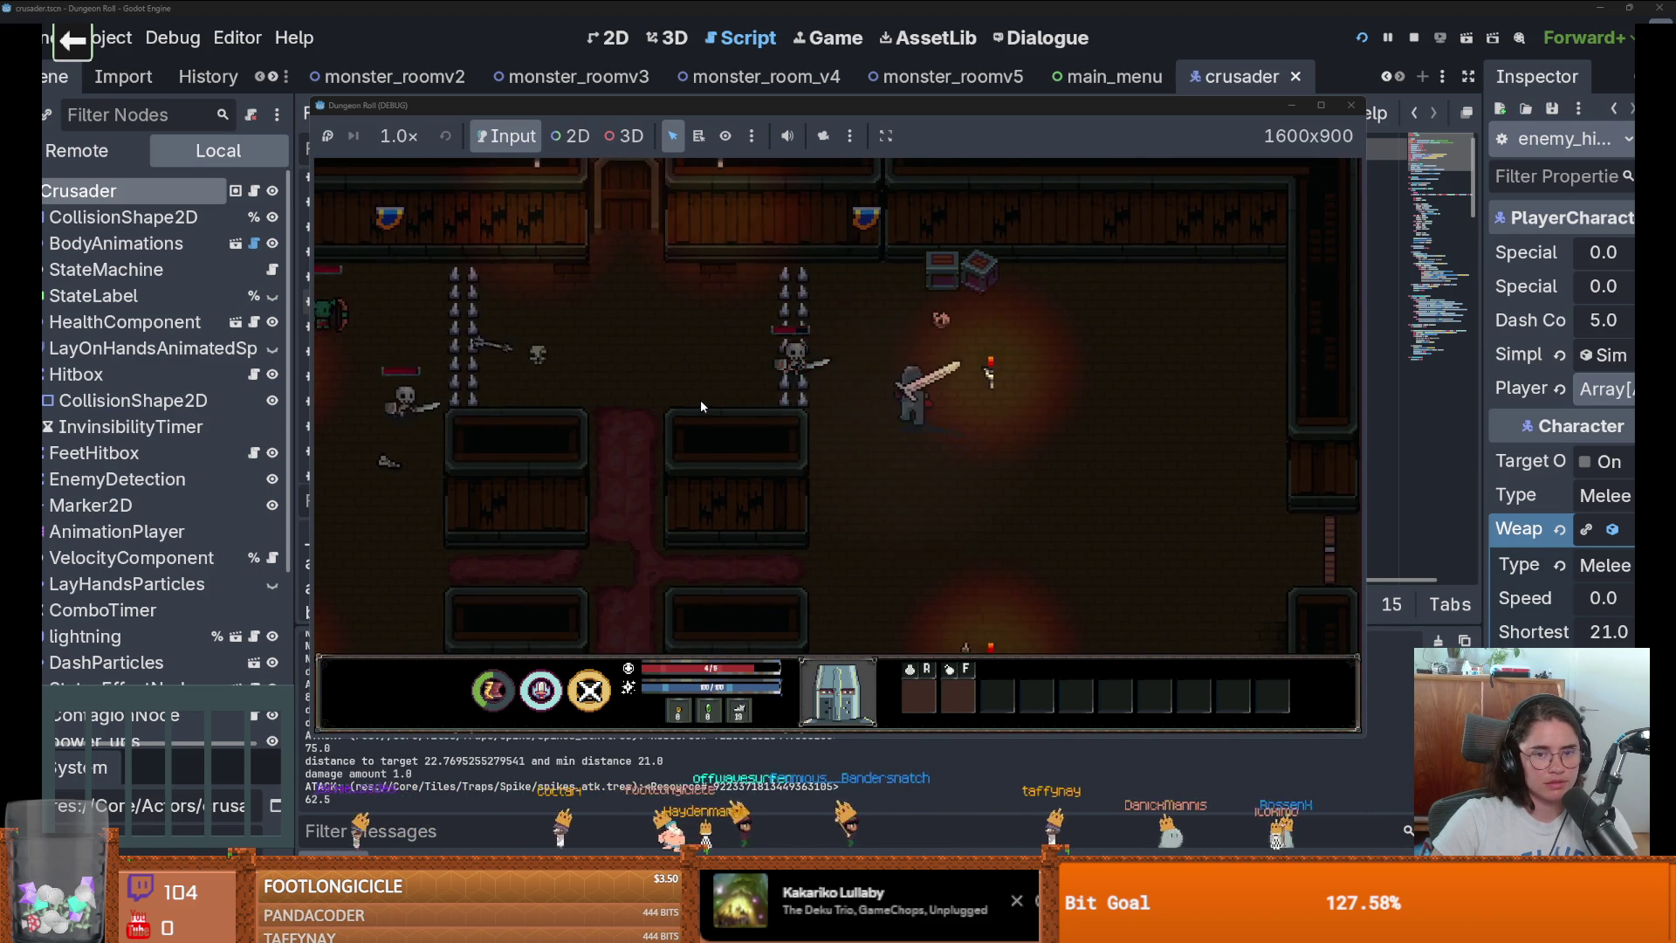
key(a)
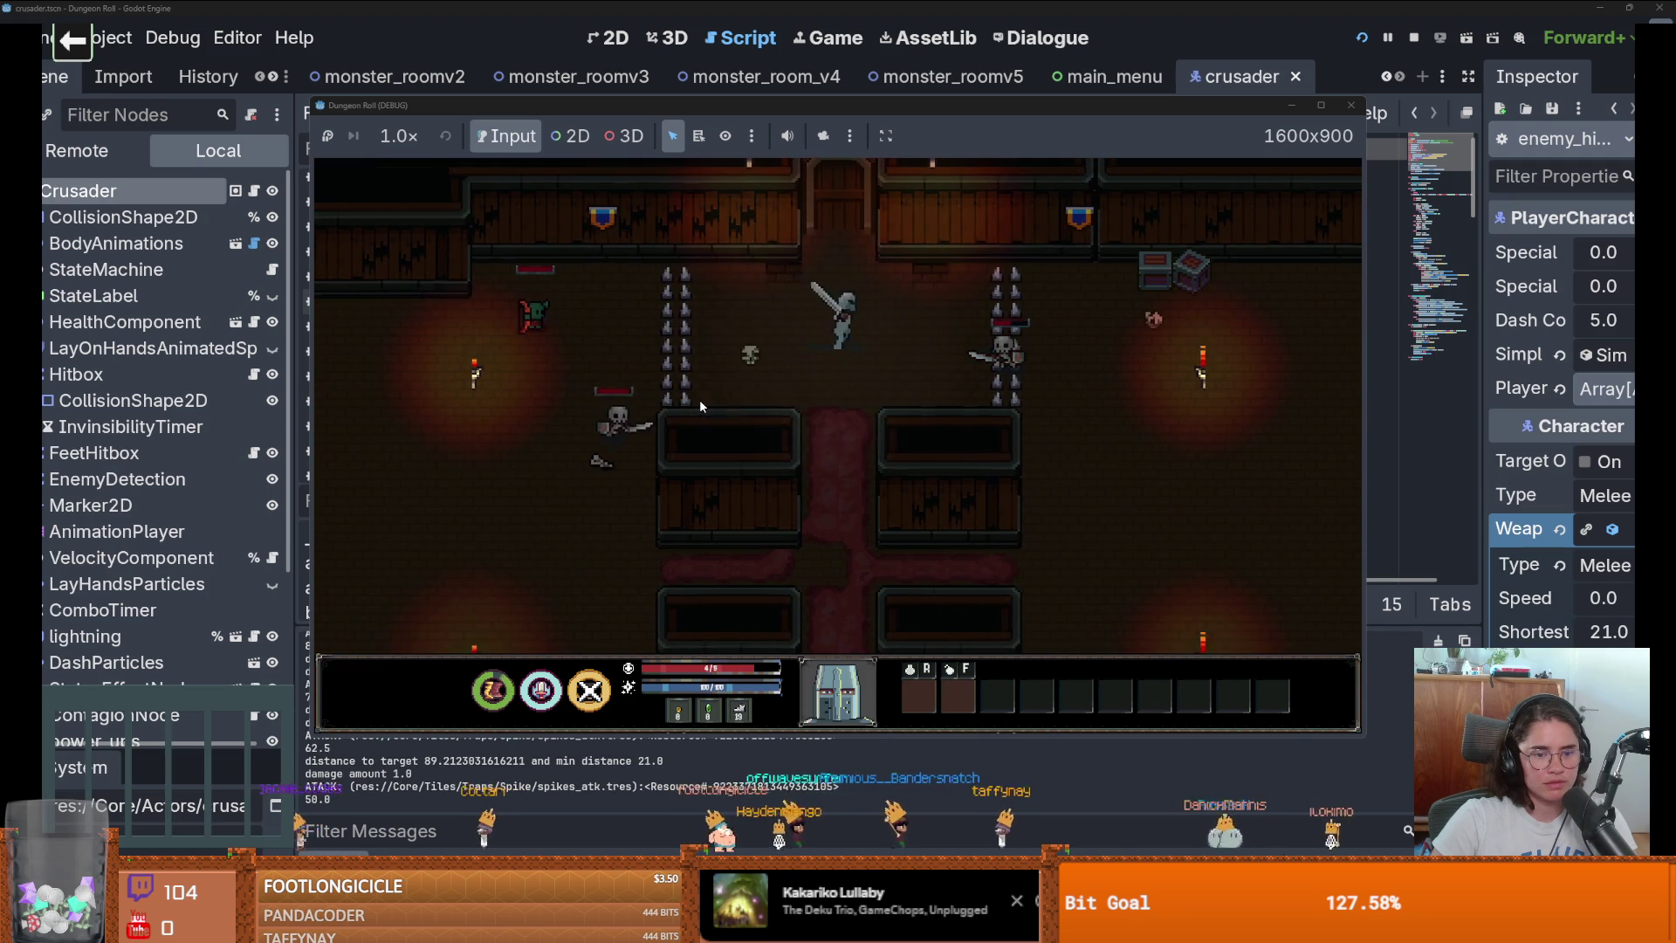
key(w)
key(d)
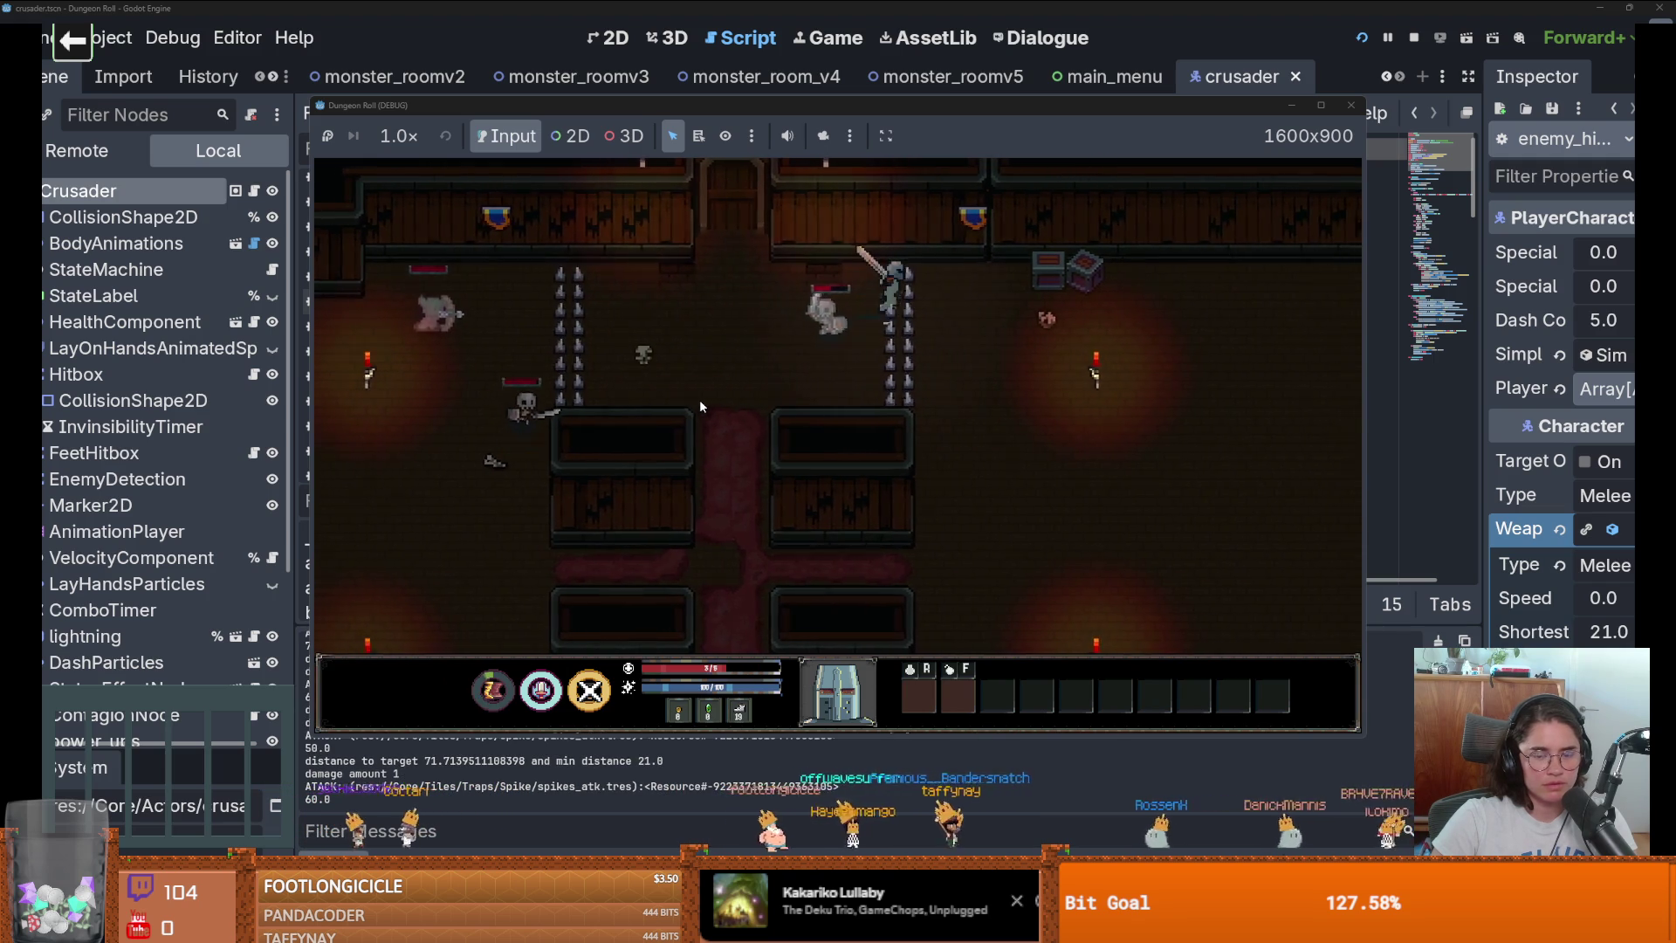
key(s)
key(s)
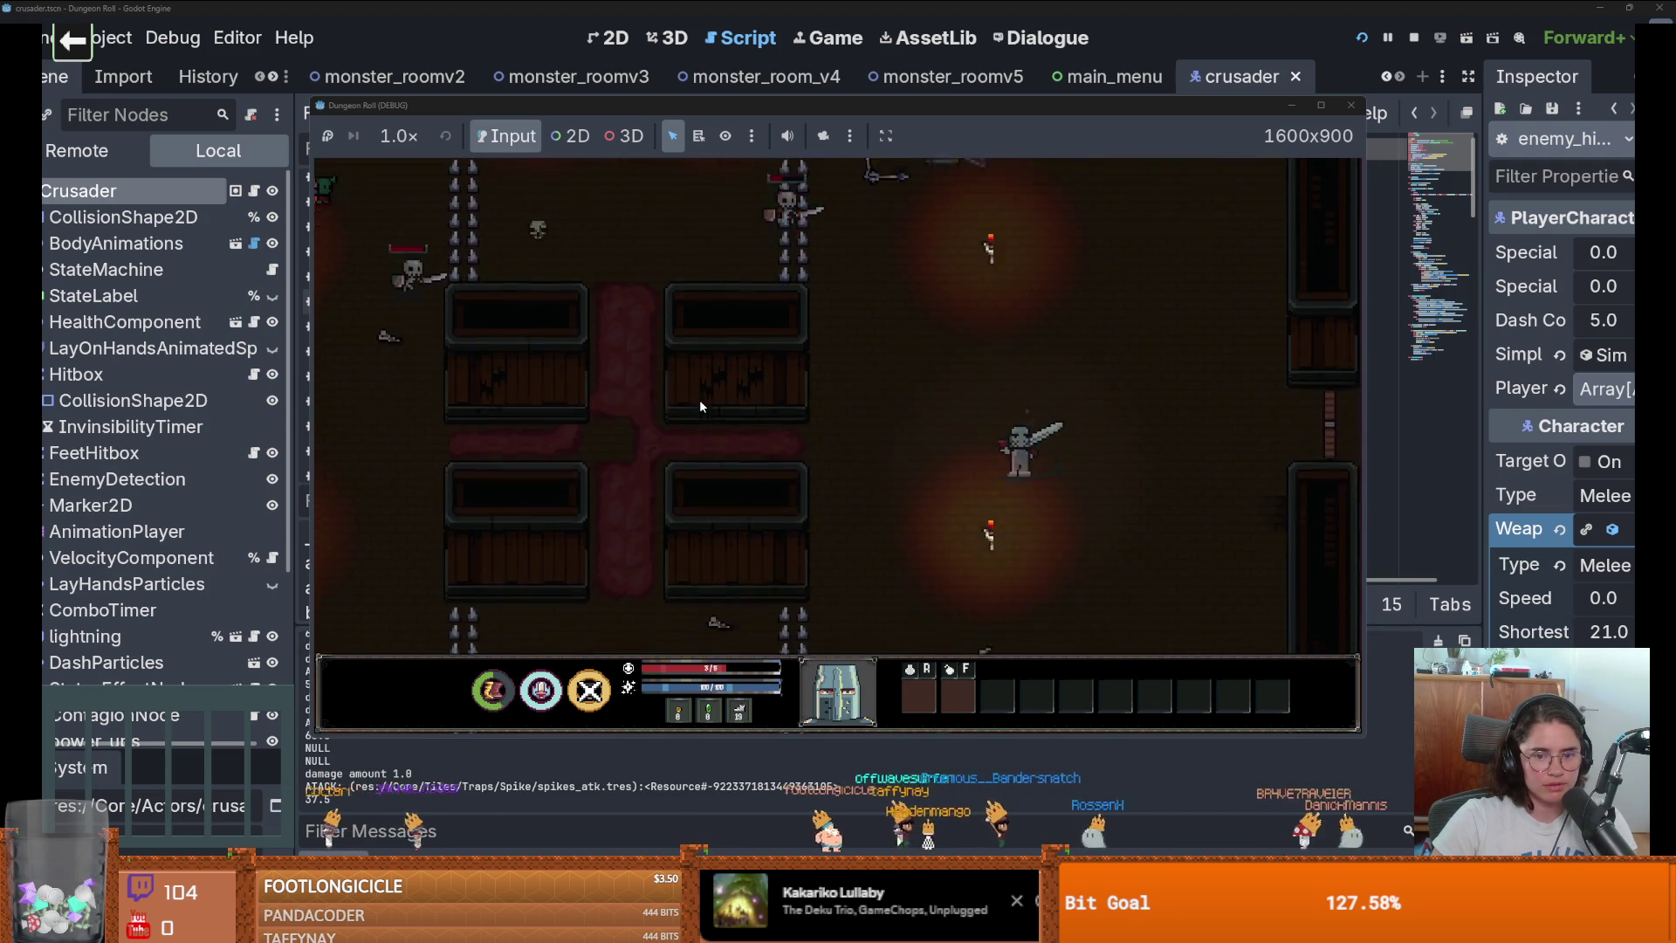
key(w)
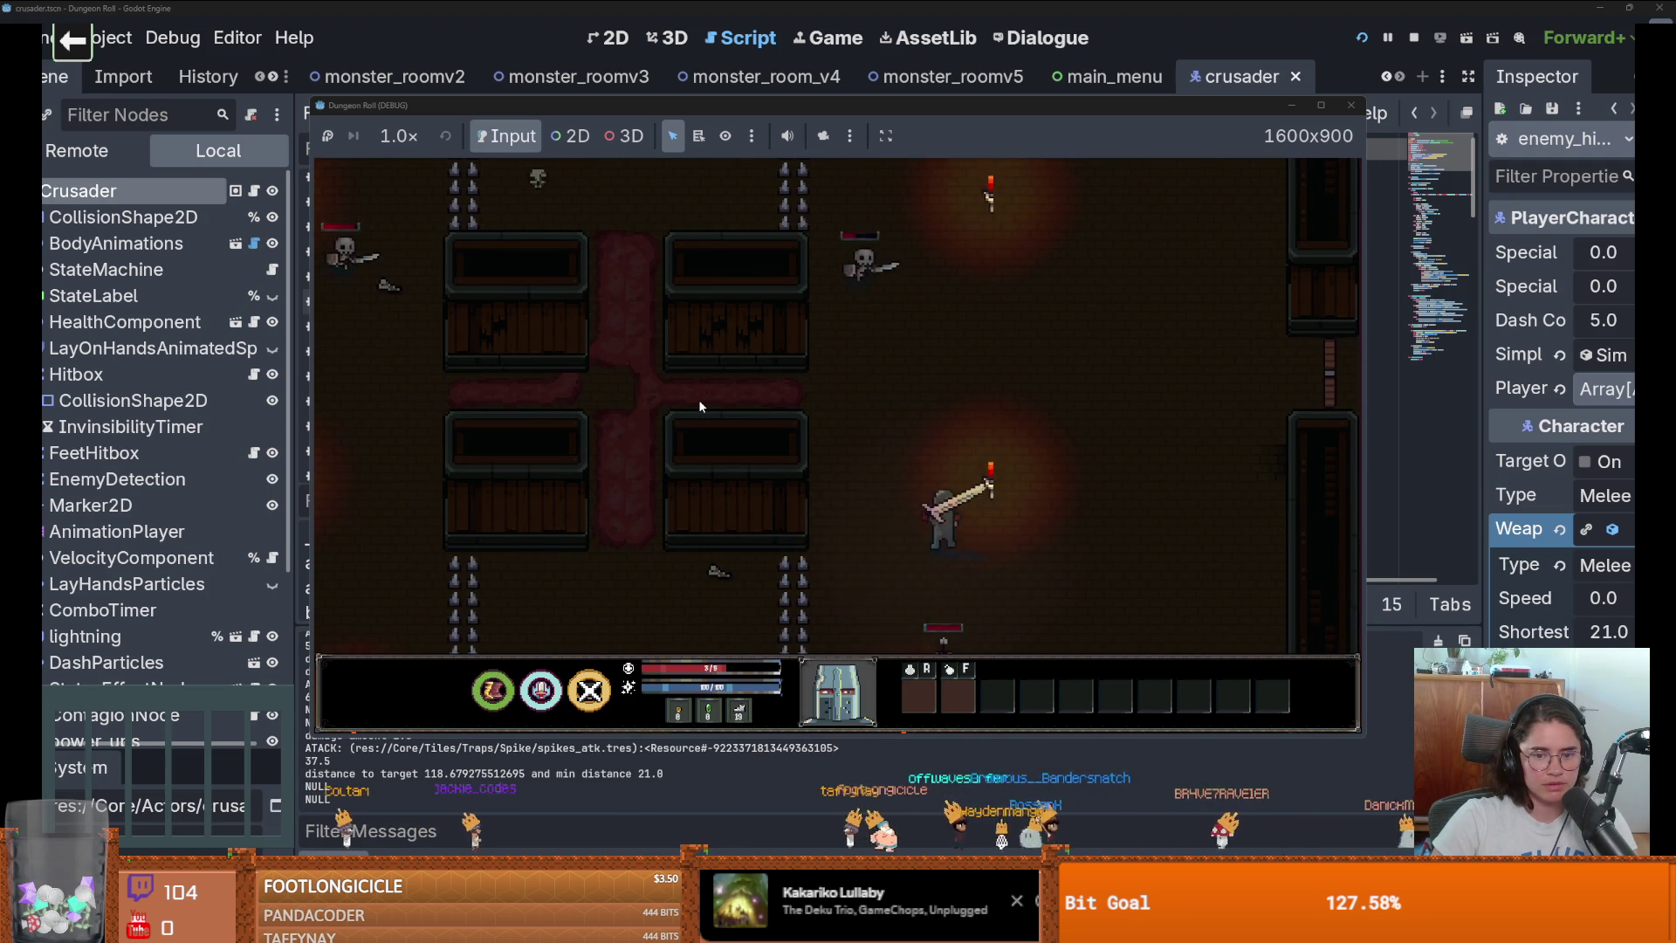
key(d)
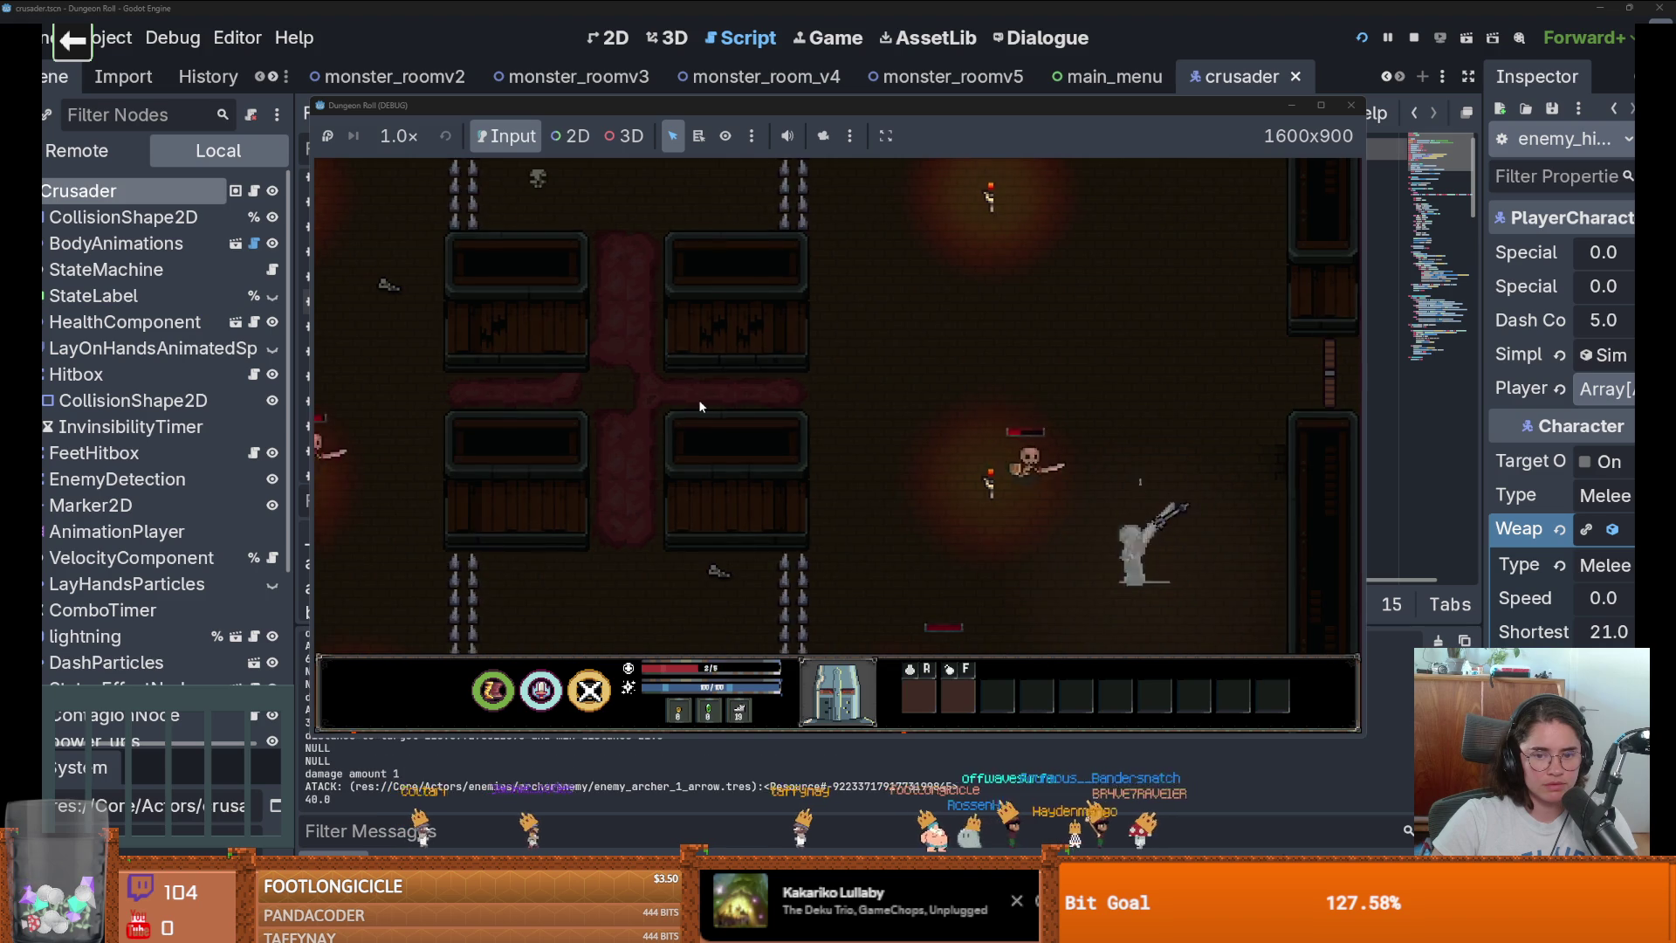
key(a)
key(d)
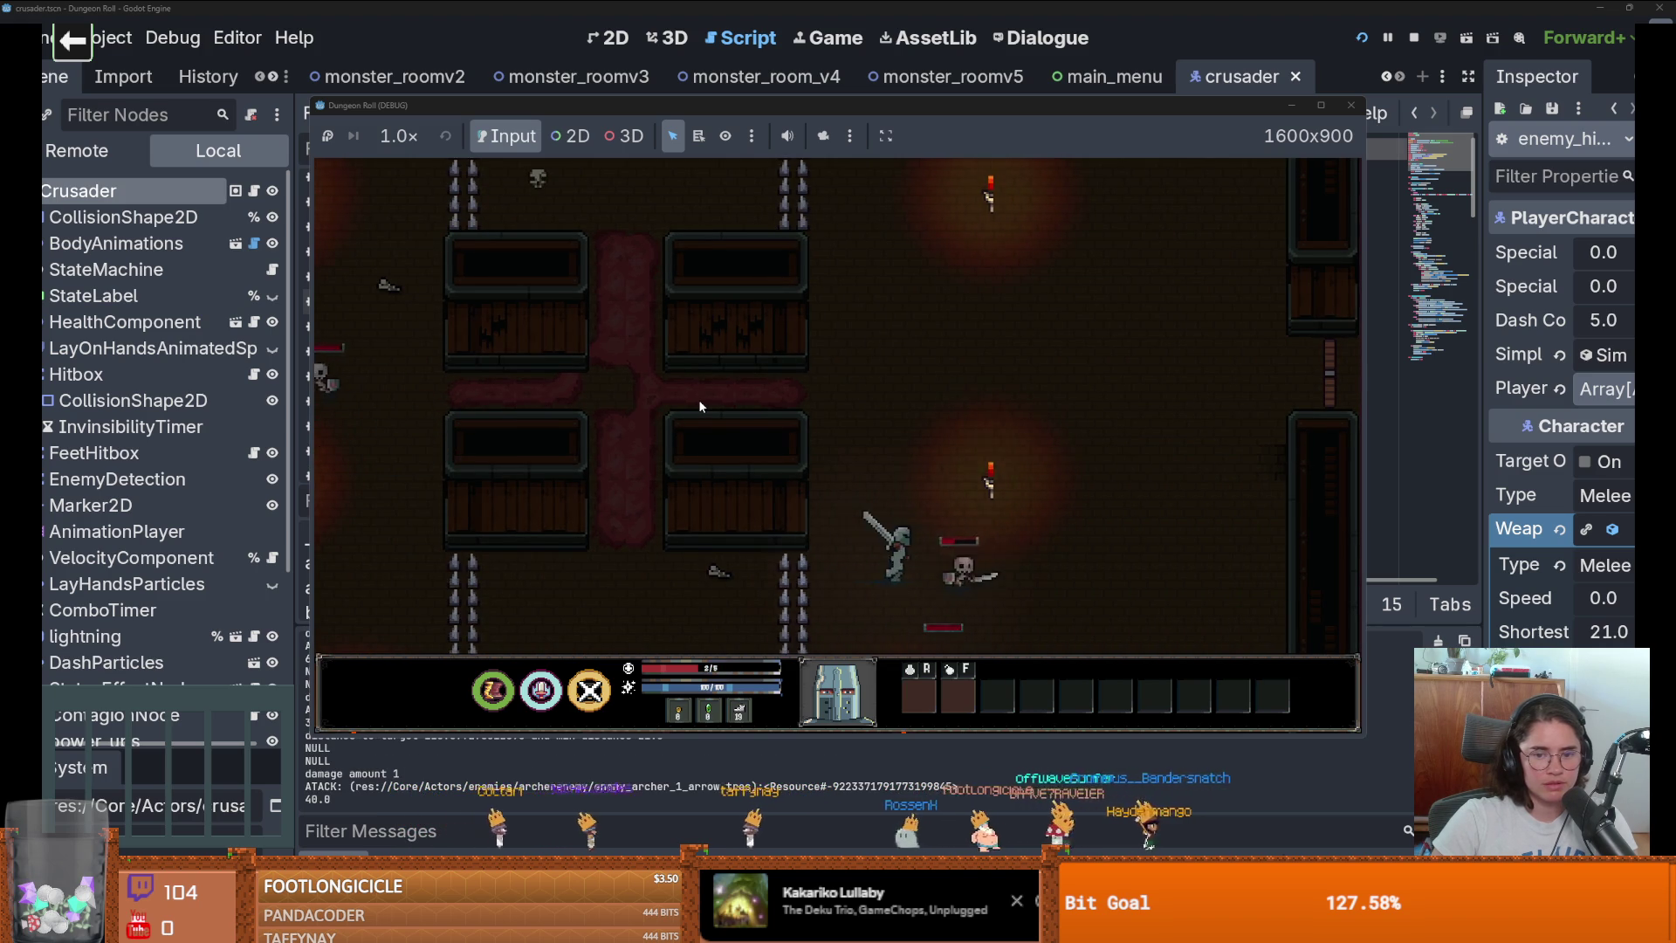
key(s)
key(a)
key(w)
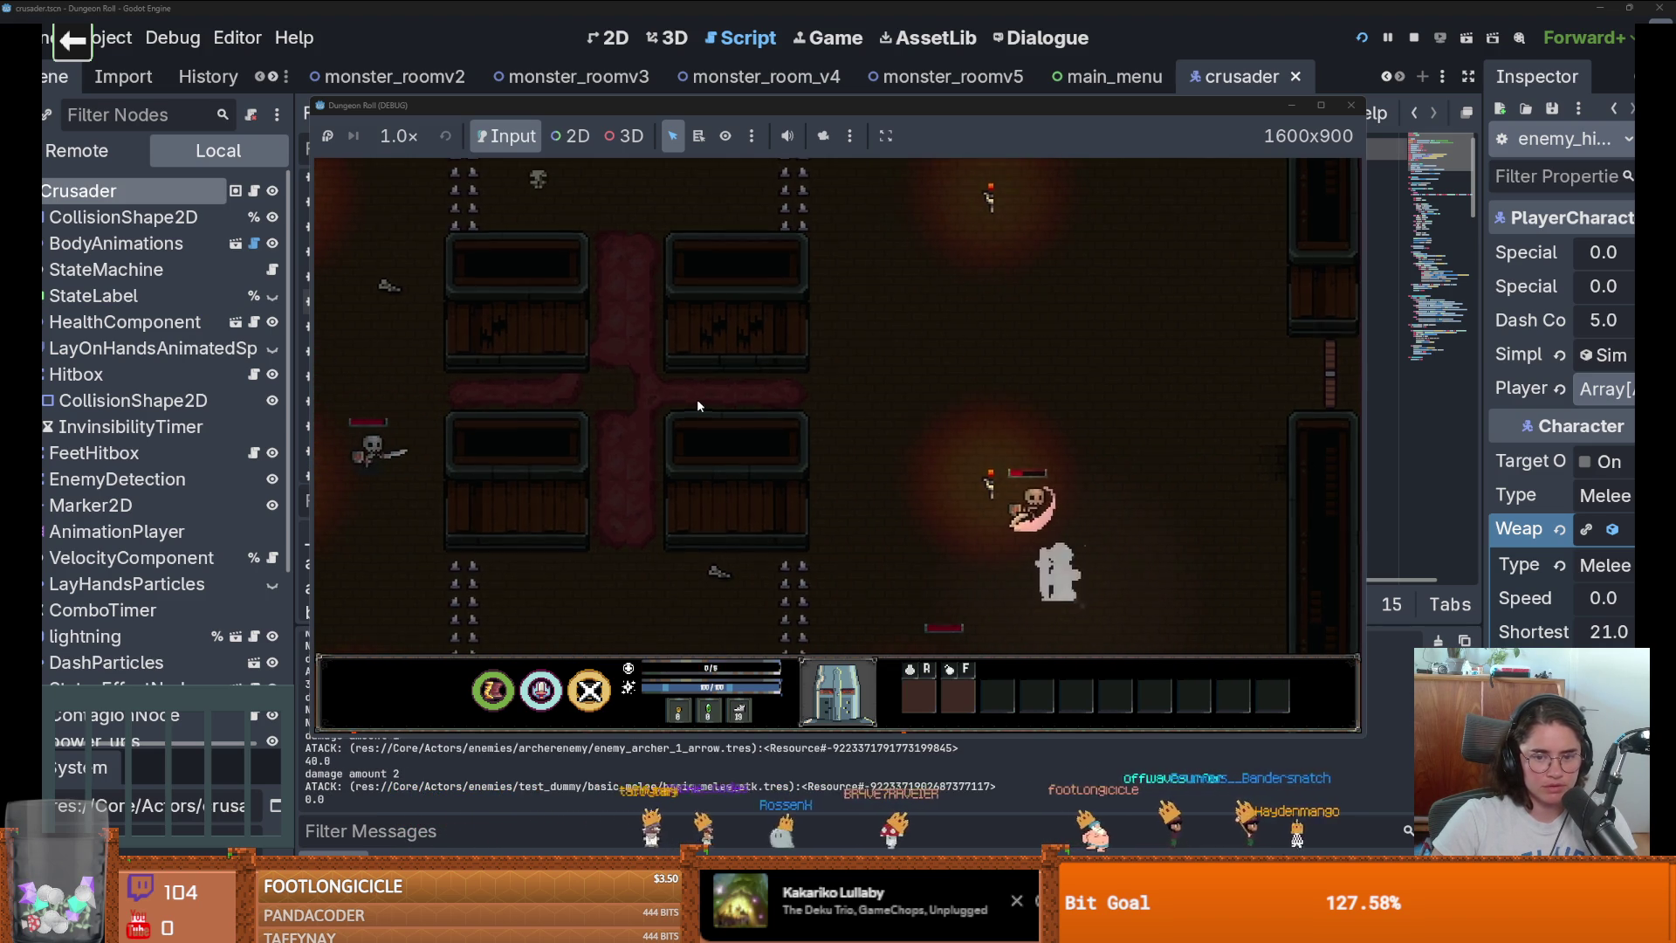
Stop the running Dungeon Roll debug game.
click(1351, 104)
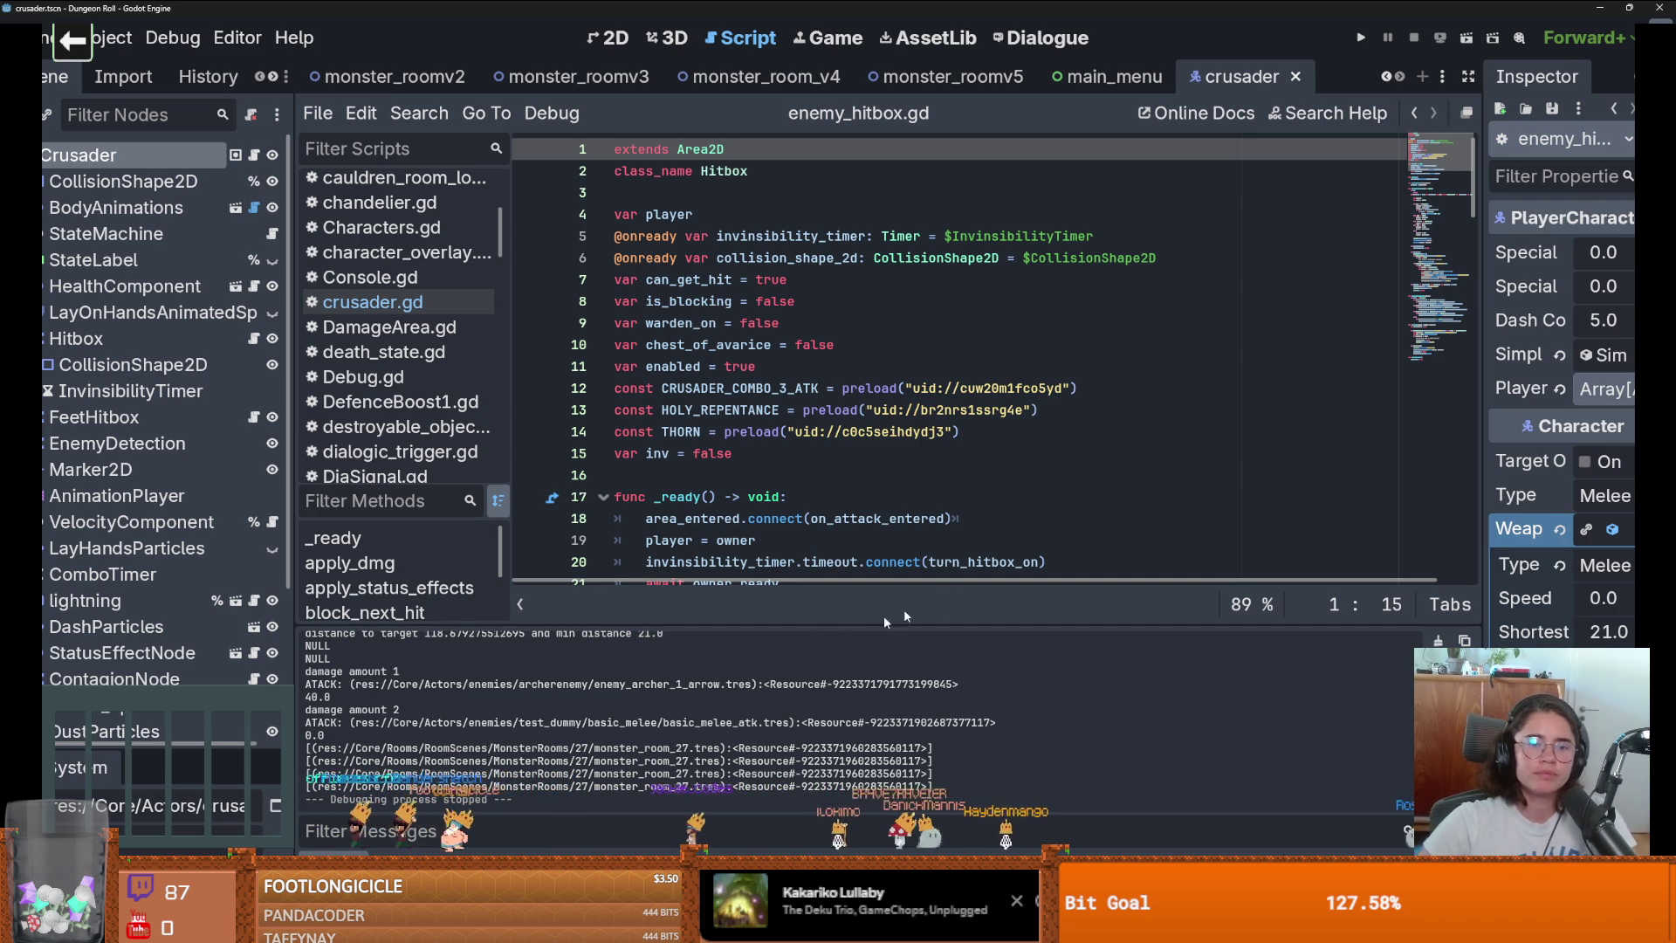
Review enemy_hitbox.gd around the inv variable and _ready(), then collapse Hitbox and expand FeetHitbox.
click(1046, 455)
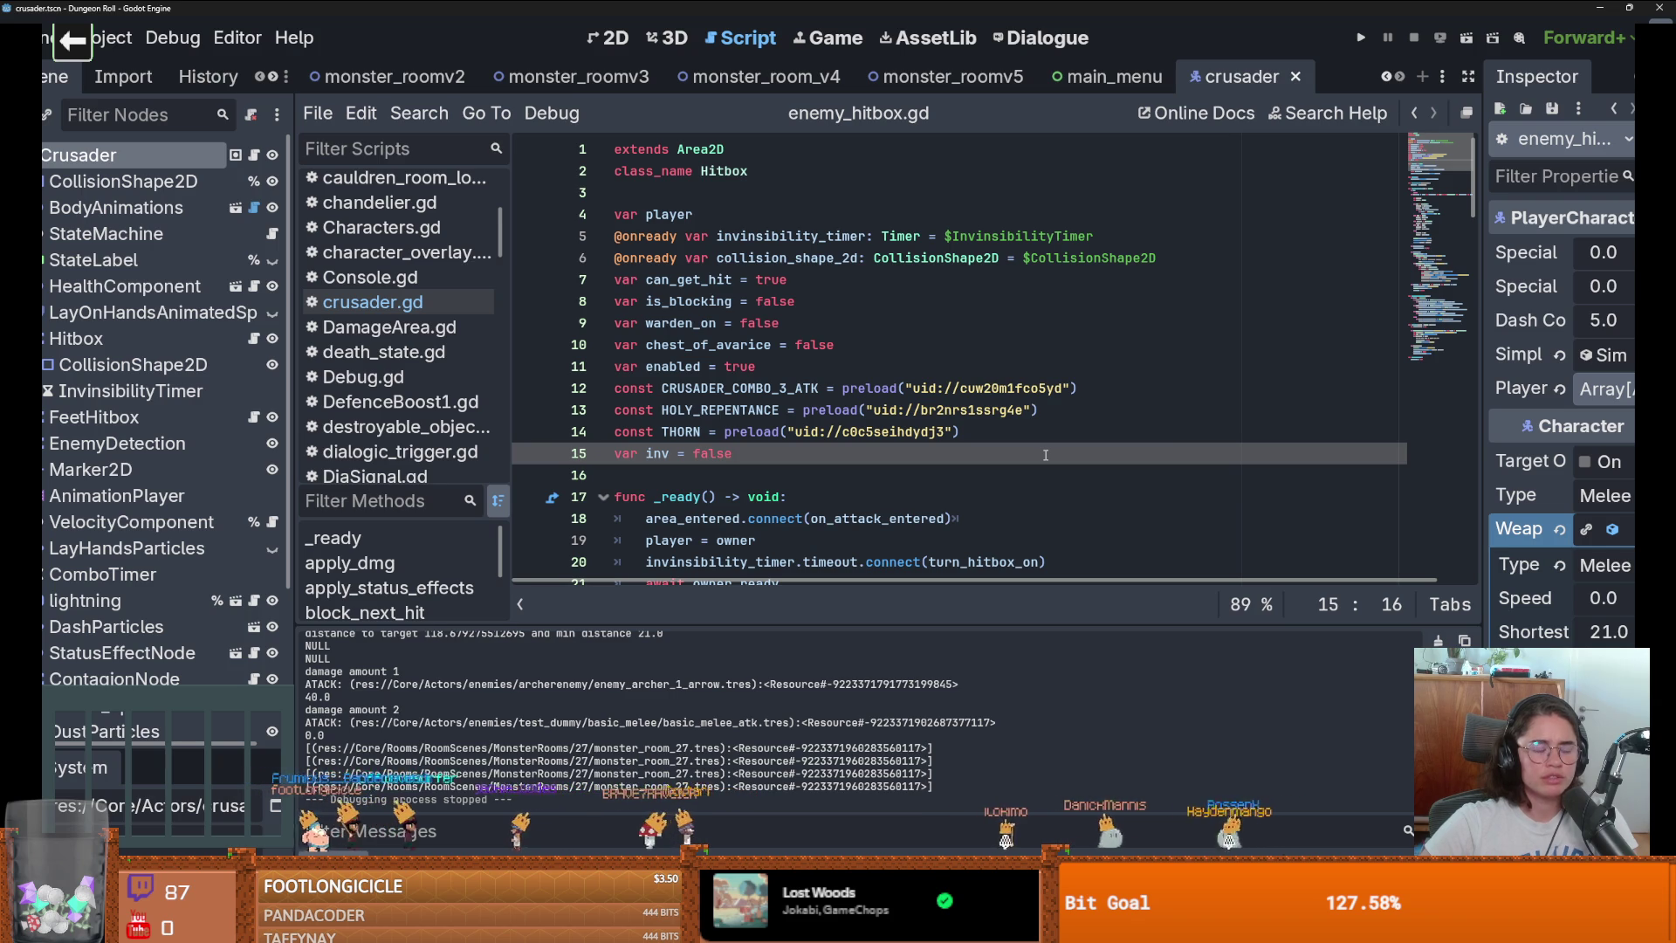
scroll(1031, 413, down, 2)
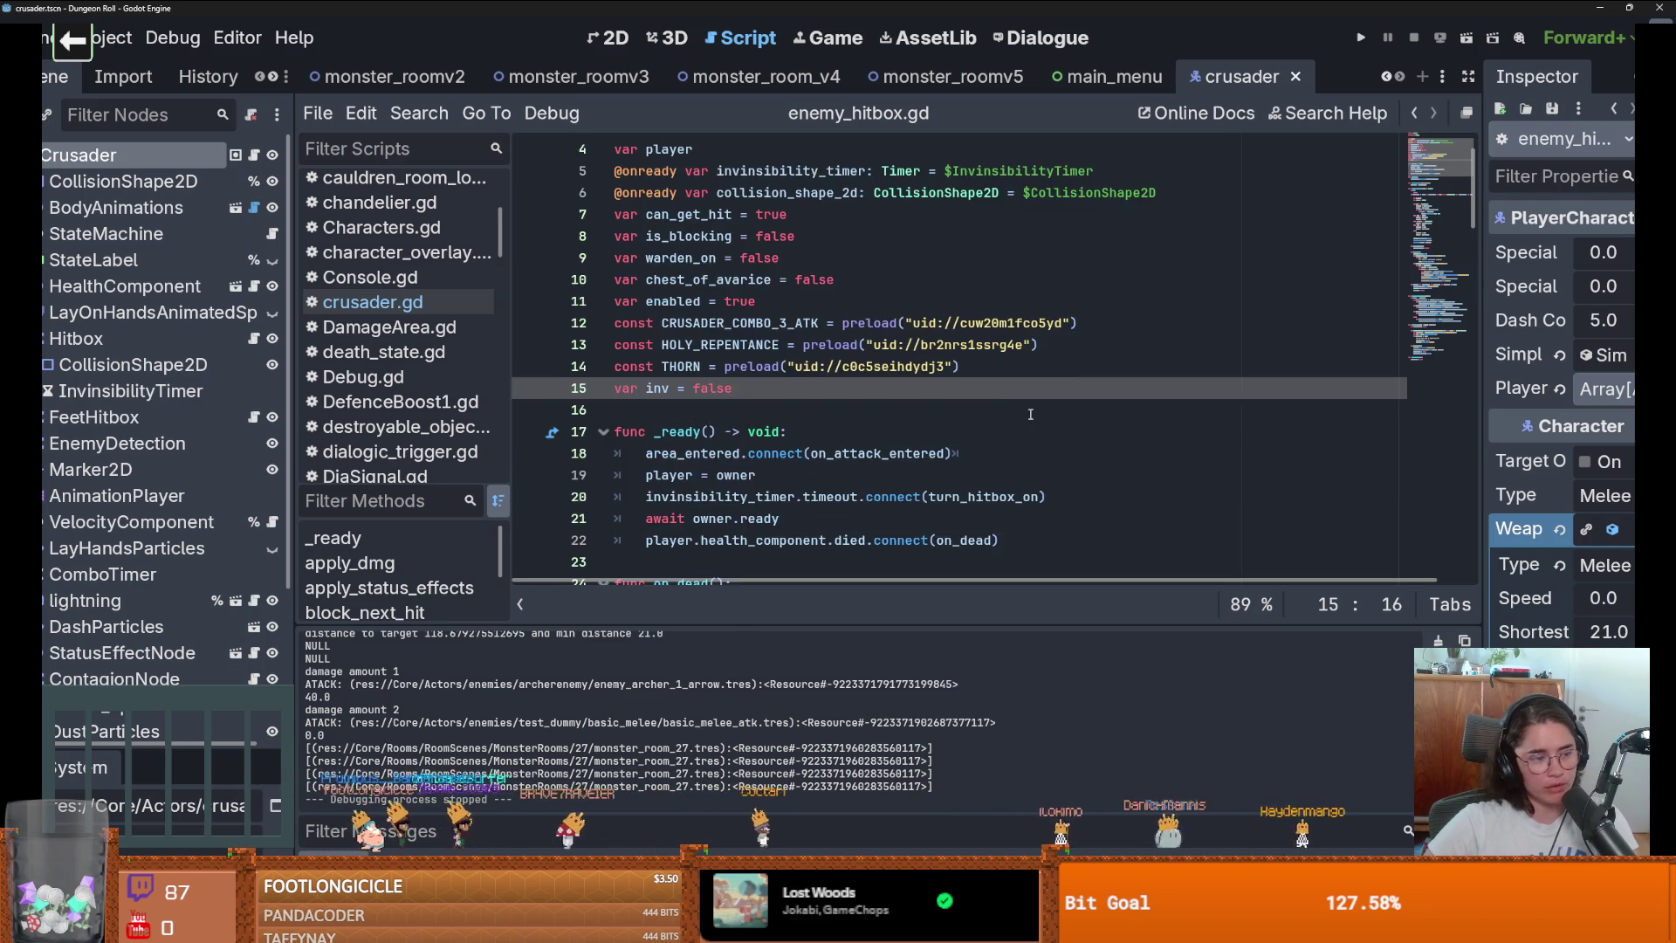
scroll(1030, 414, down, 3)
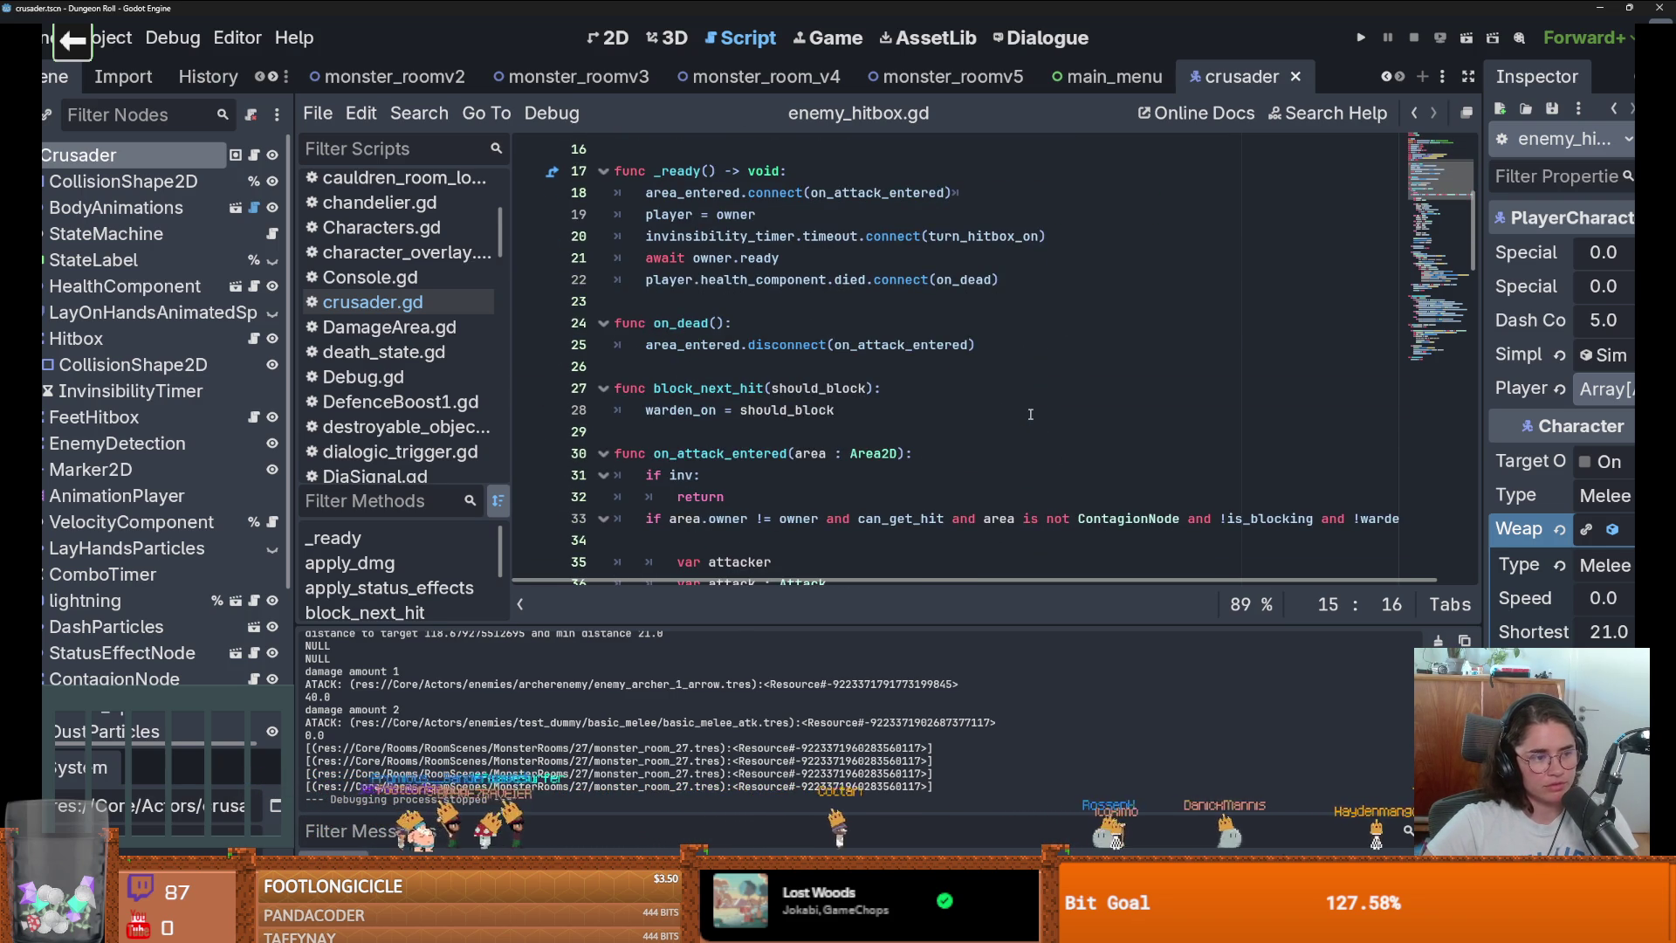
scroll(1031, 416, up, 2)
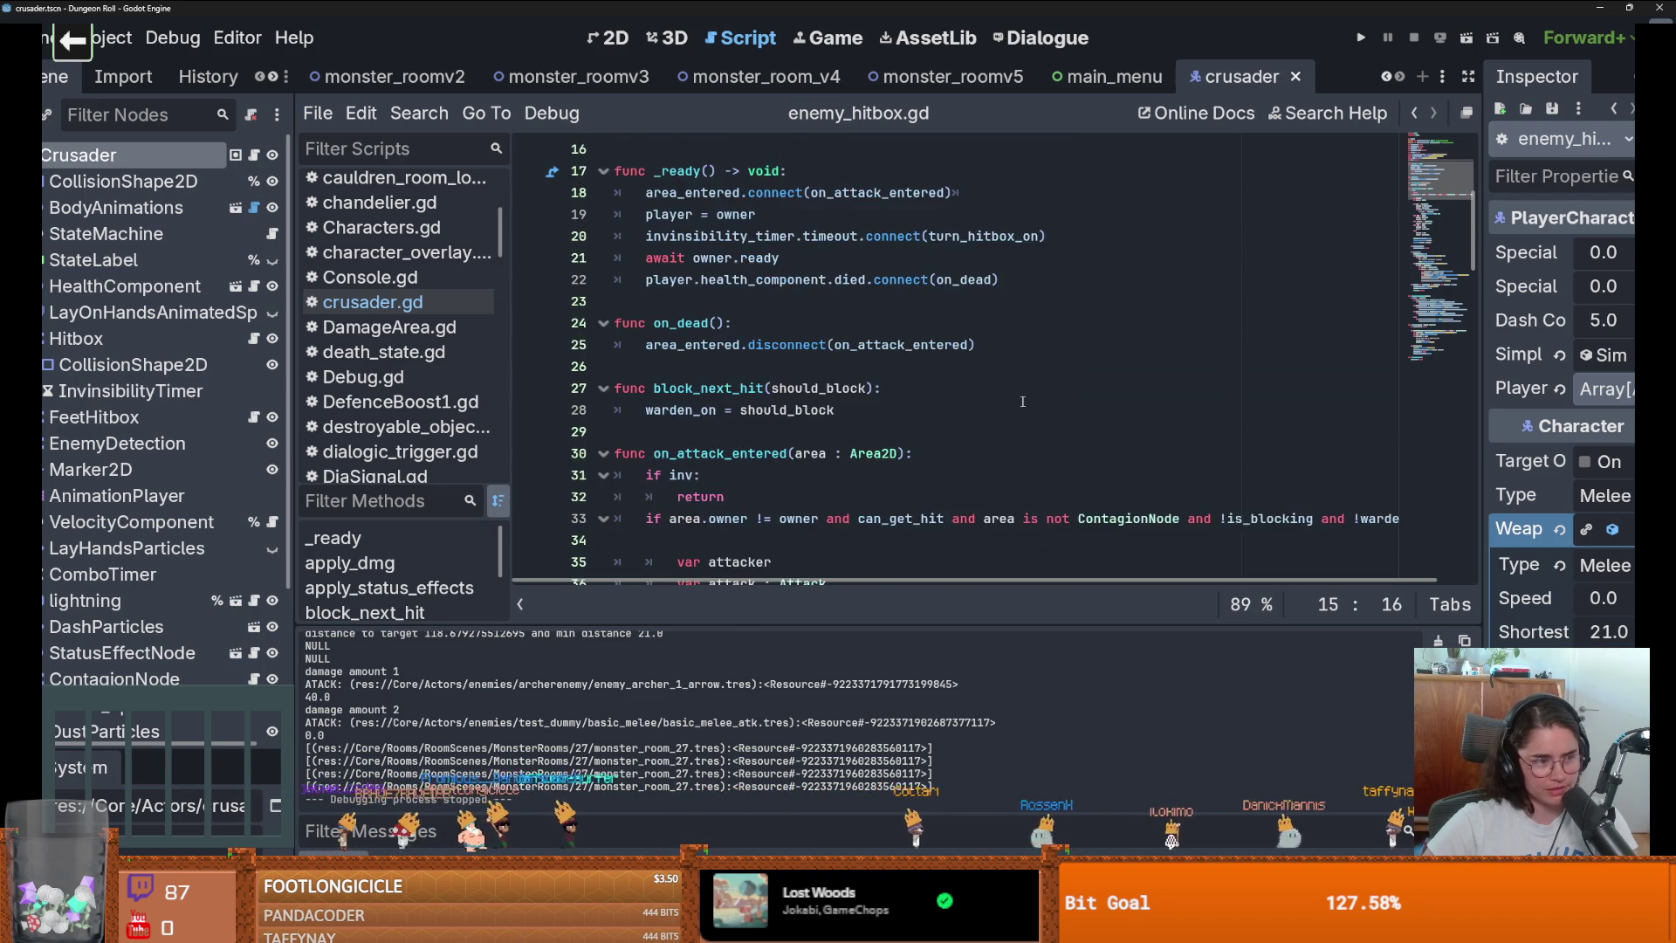
scroll(1018, 401, up, 3)
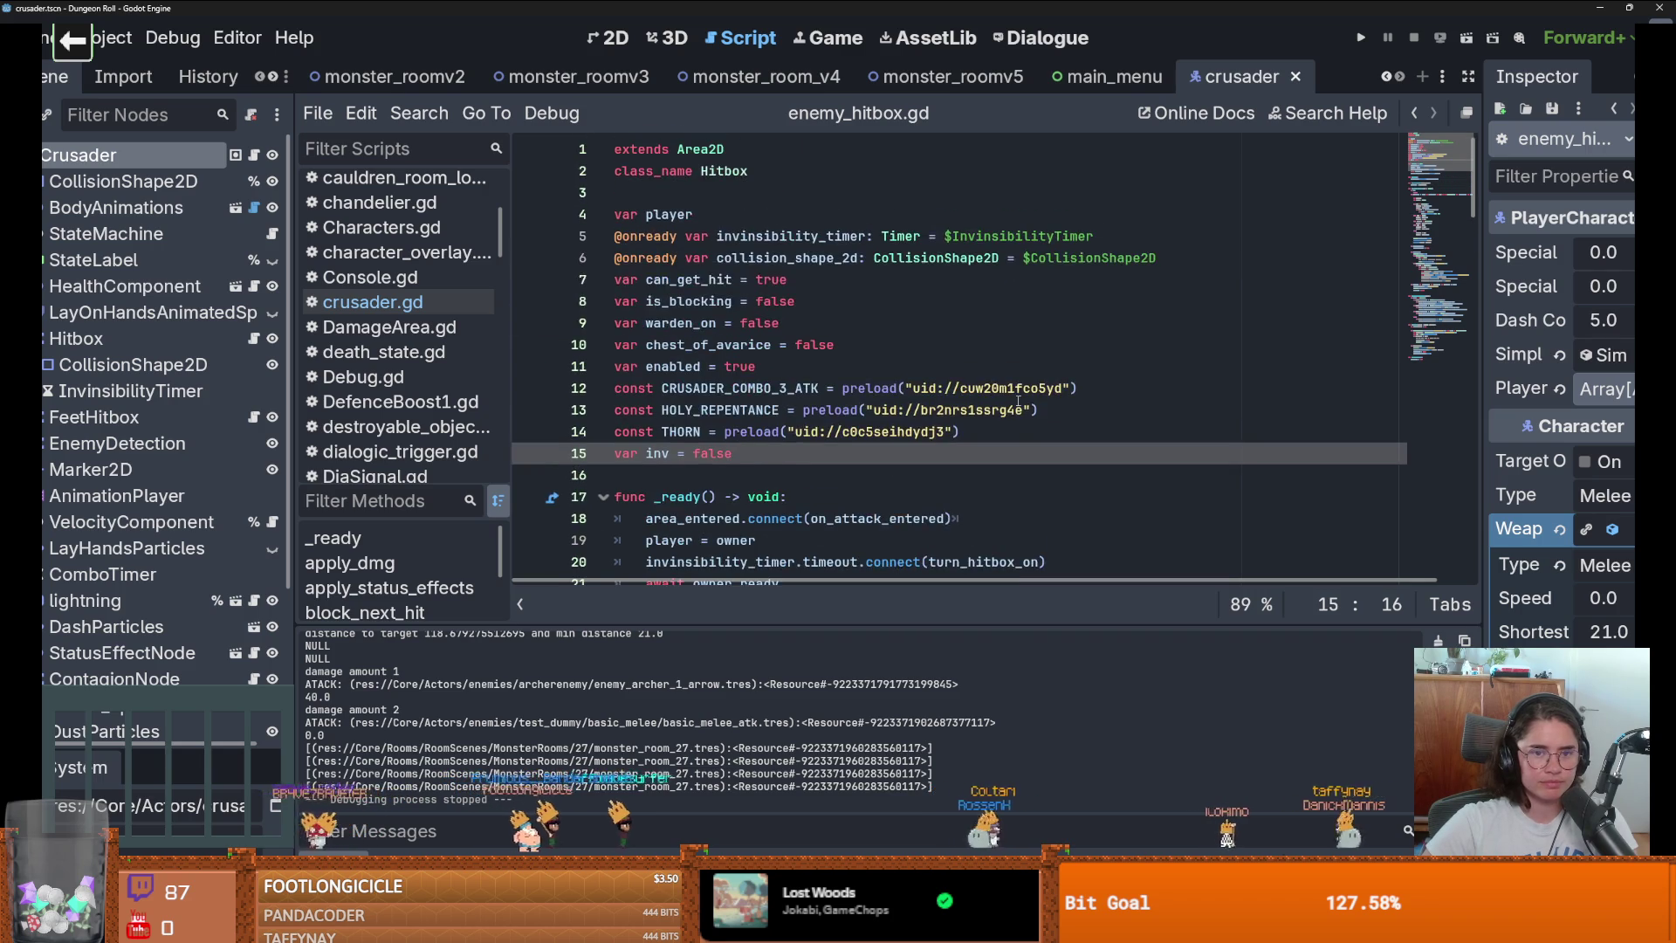
scroll(872, 384, down, 2)
click(708, 365)
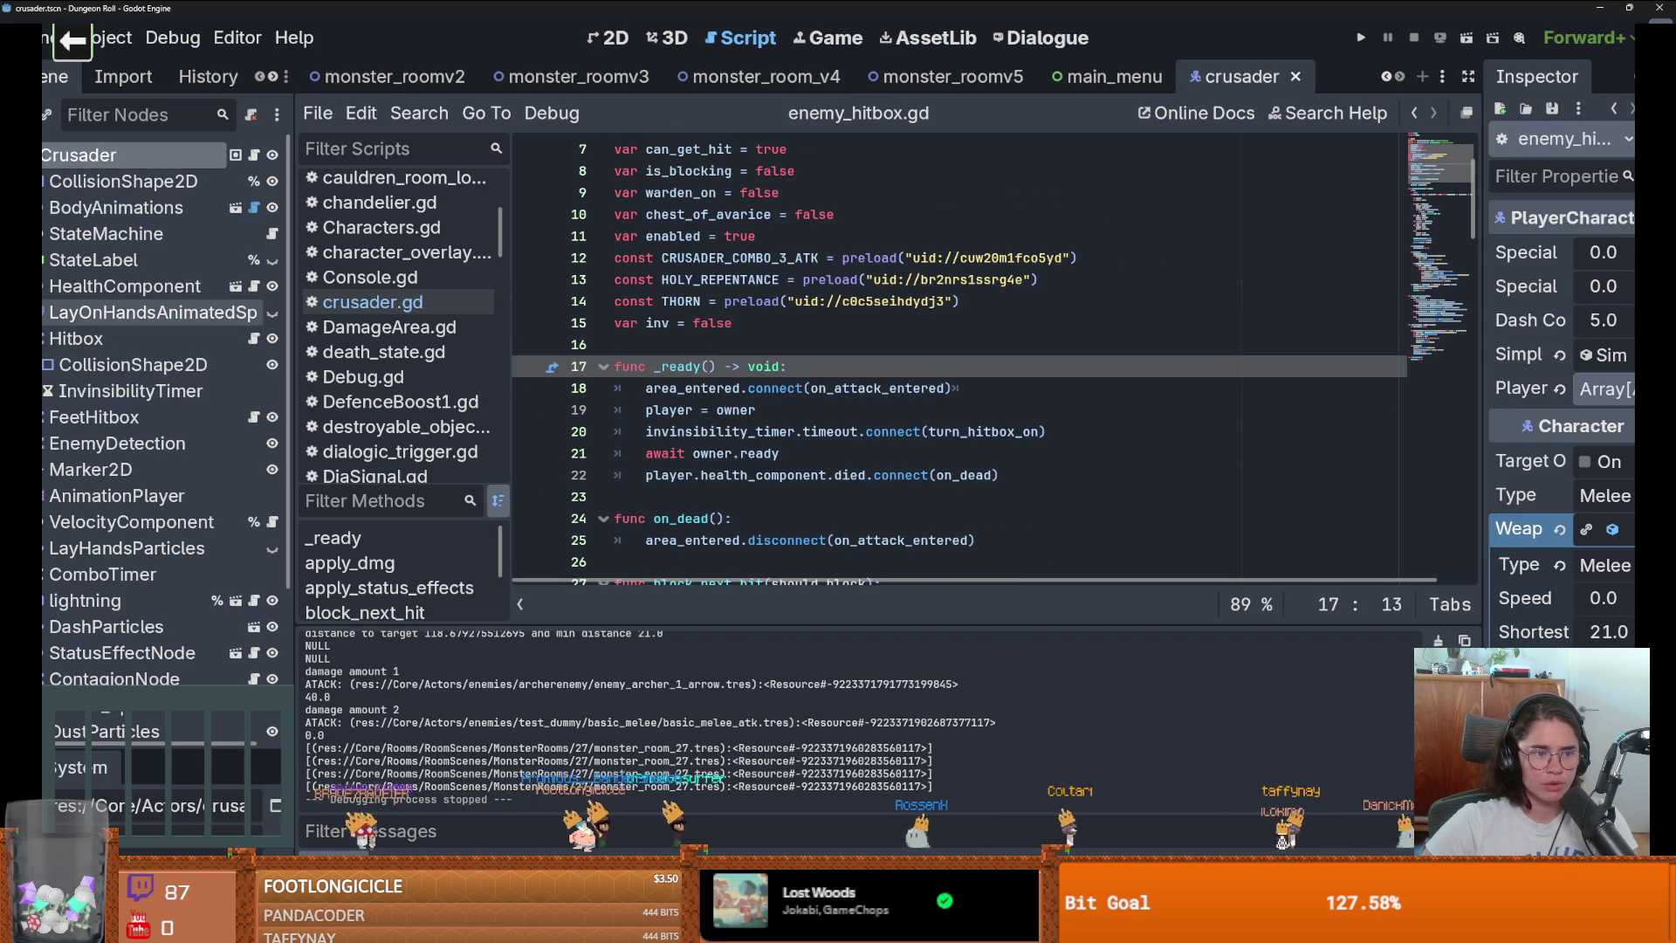
click(45, 337)
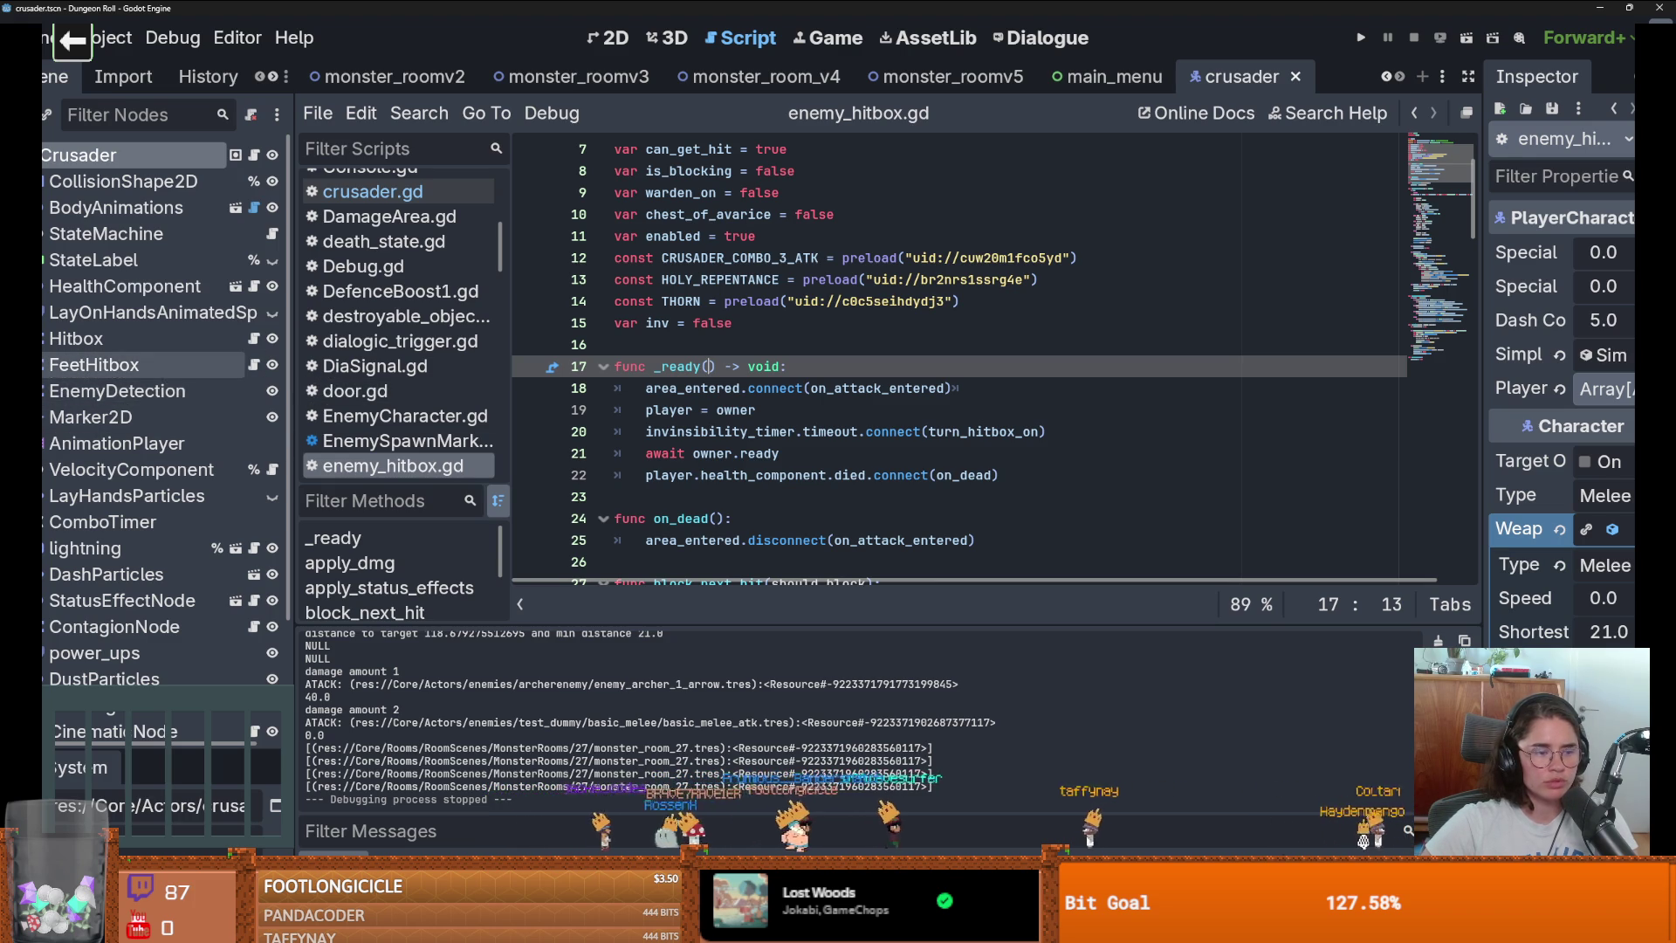
click(44, 364)
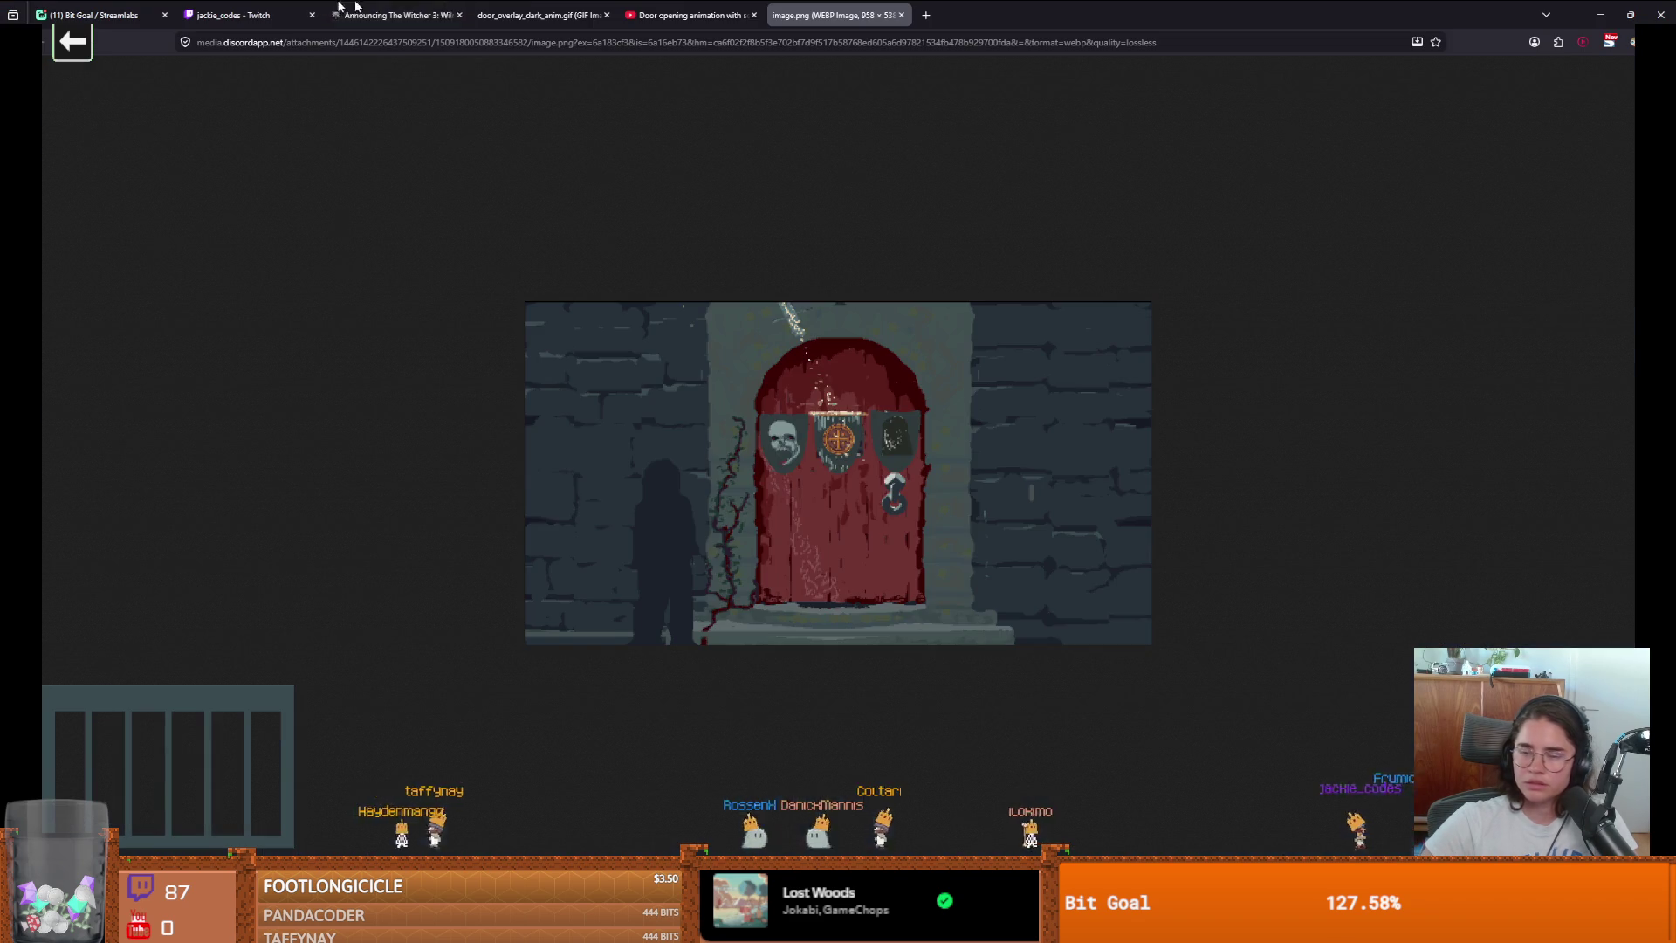
Zoom in on the red door image in Firefox, reset it to 100%, and return to Godot.
key(alt+Tab)
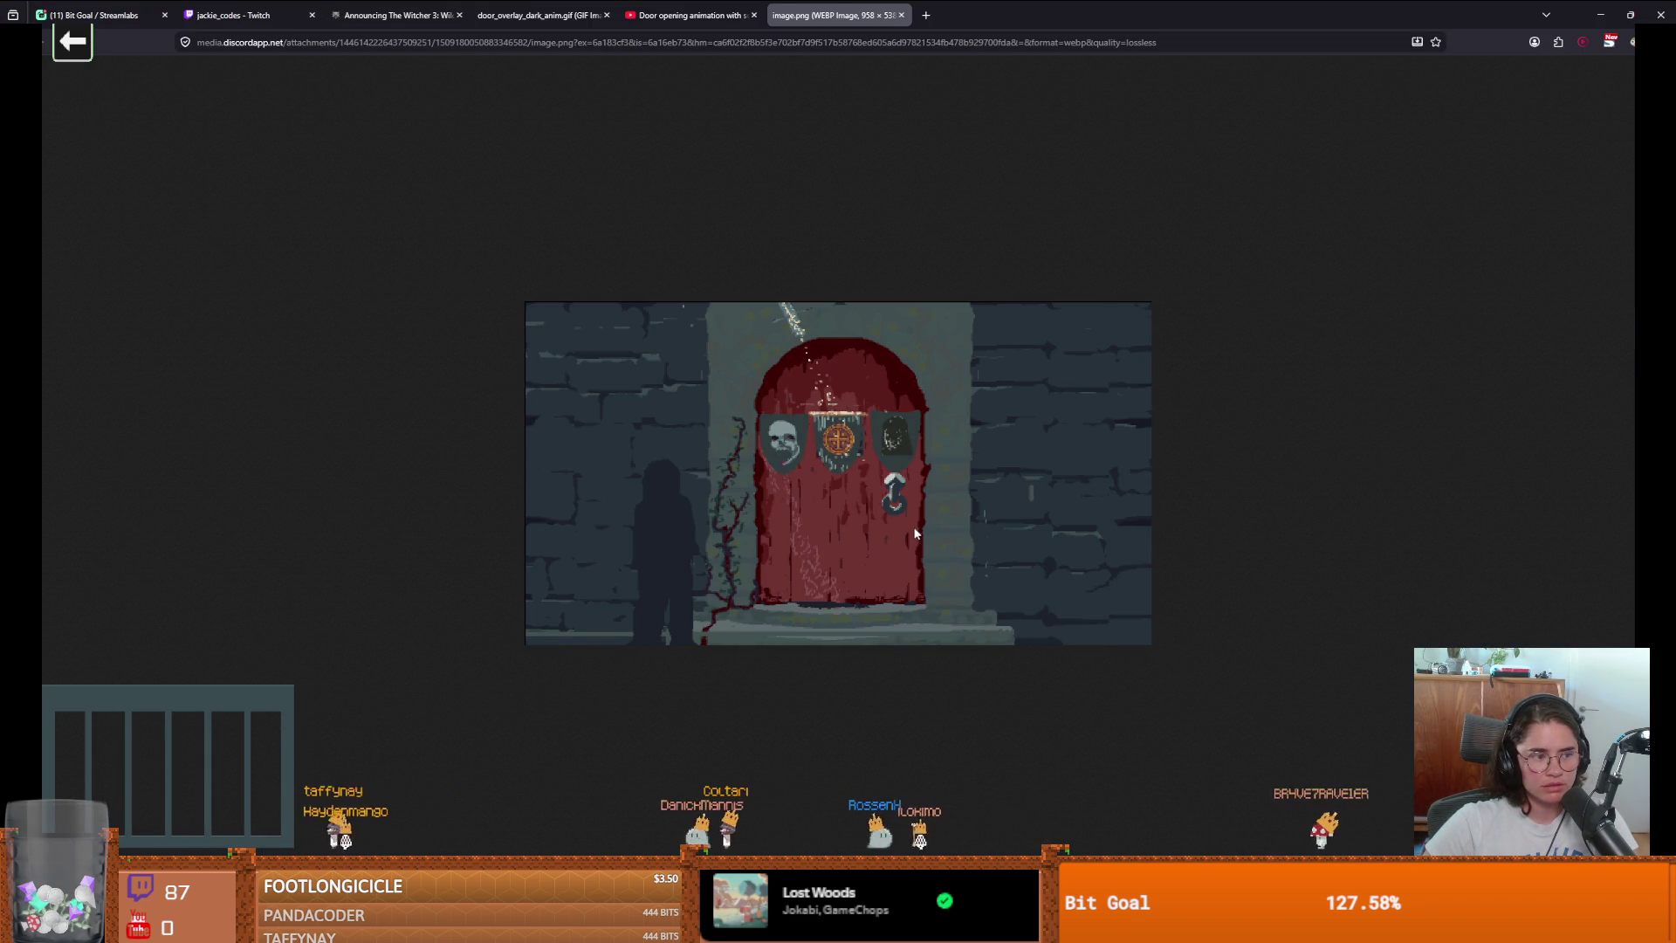
ctrl+scroll(876, 540, up, 6)
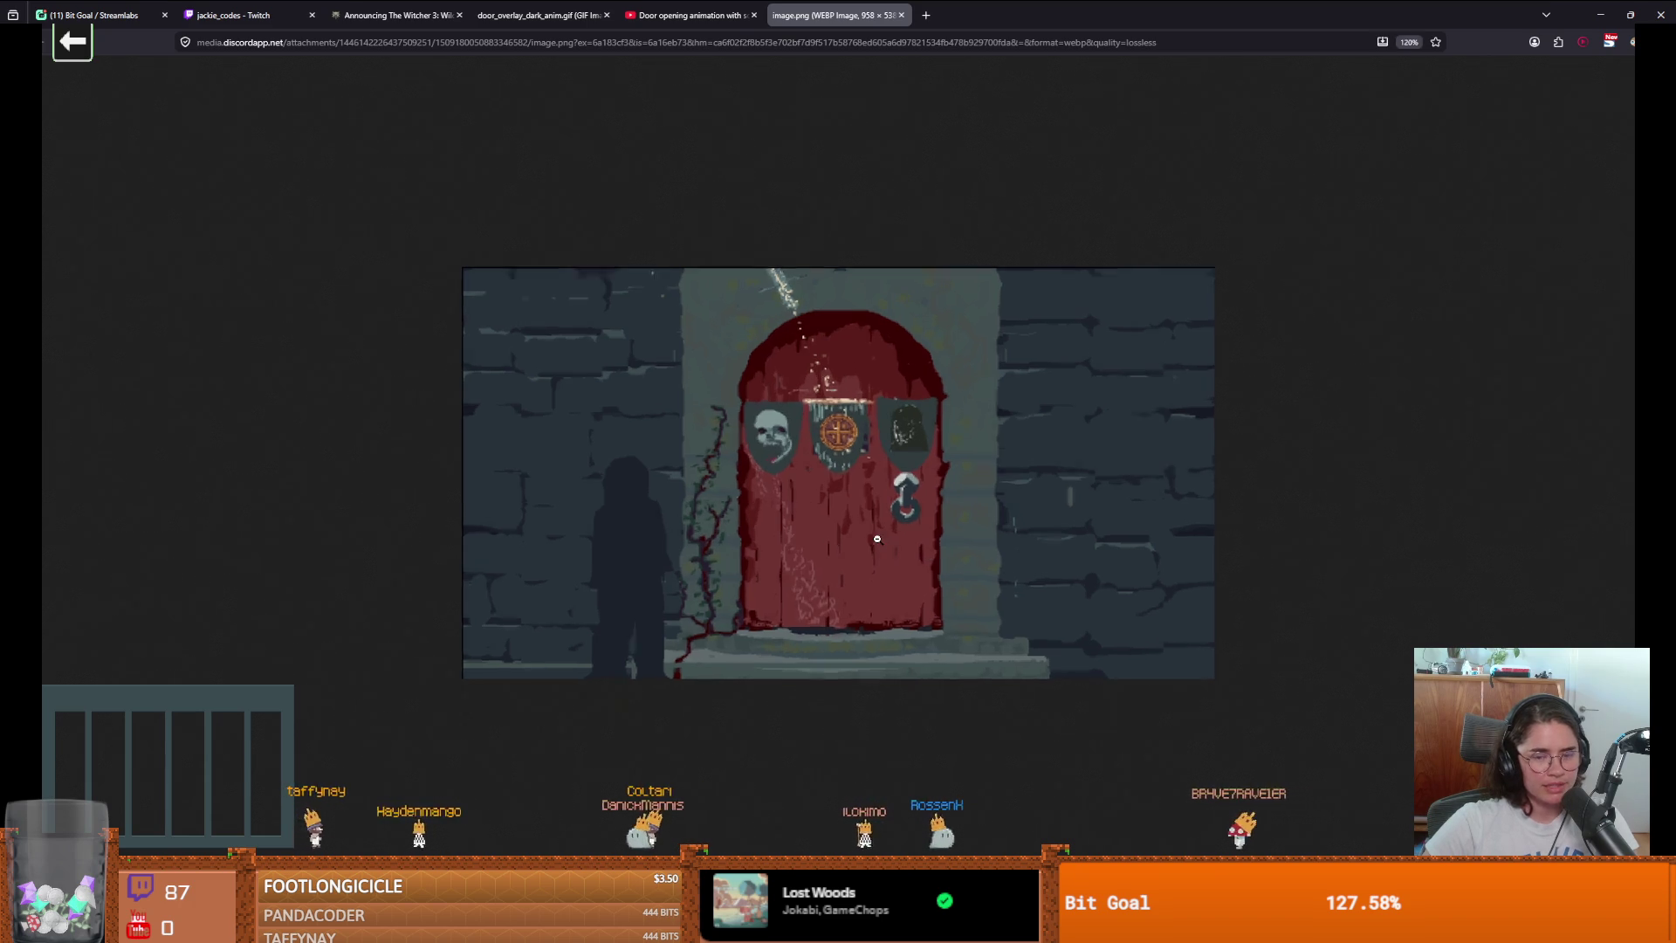
ctrl+scroll(876, 539, down, 3)
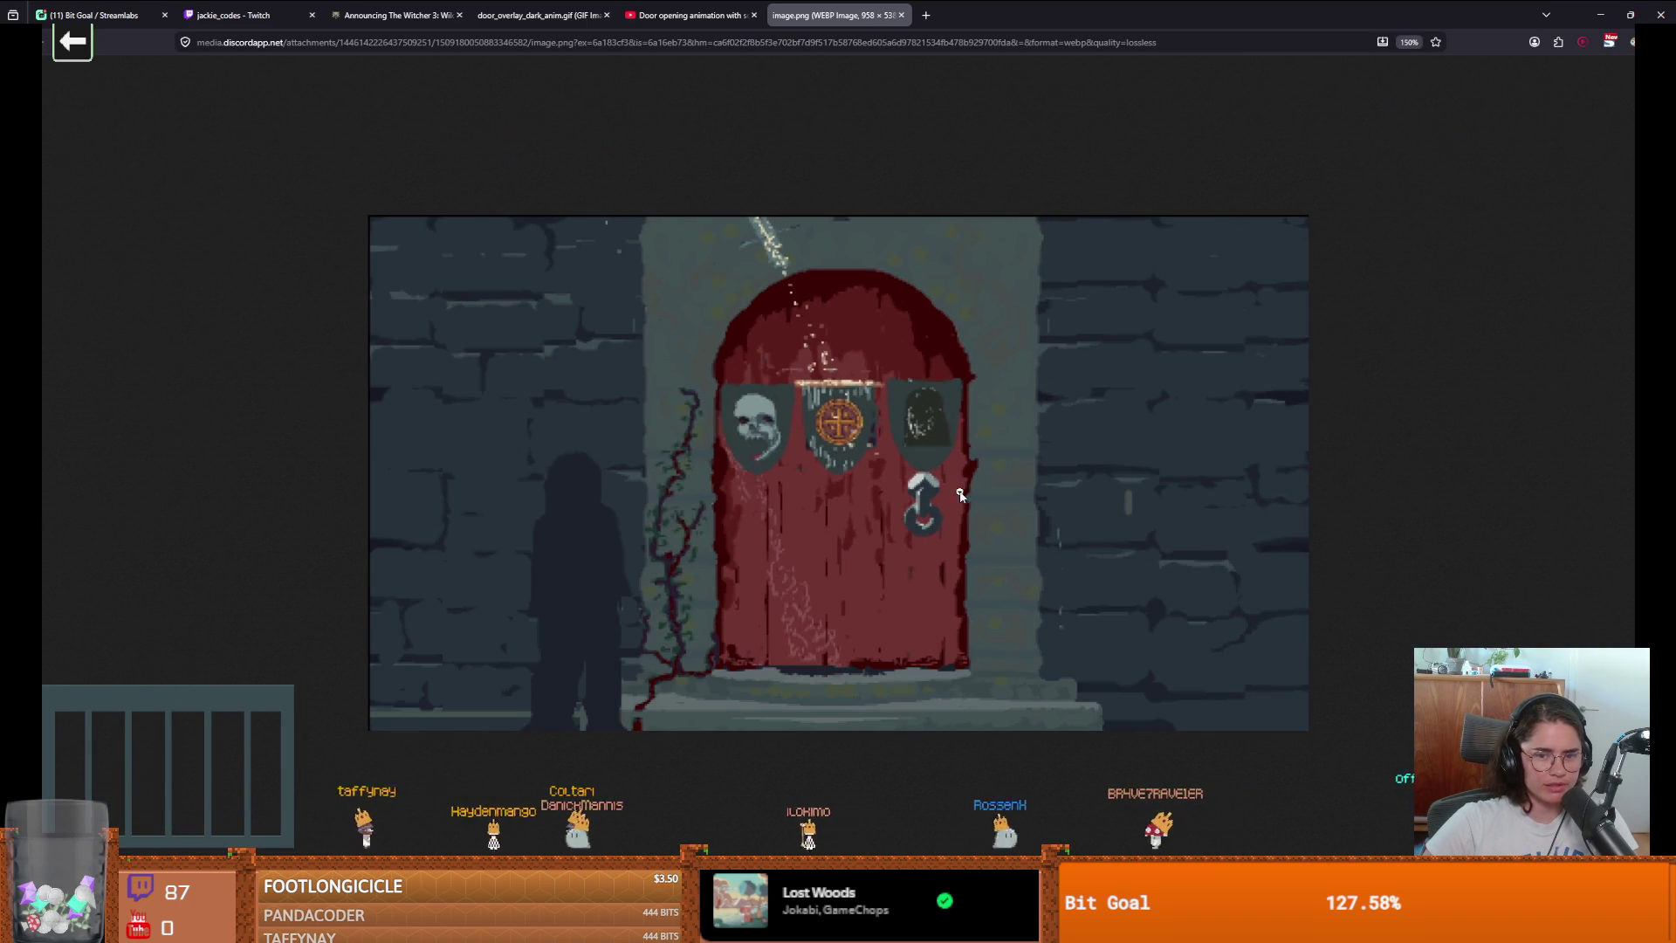
ctrl+scroll(960, 494, down, 4)
ctrl+scroll(883, 516, up, 7)
ctrl+scroll(883, 516, down, 5)
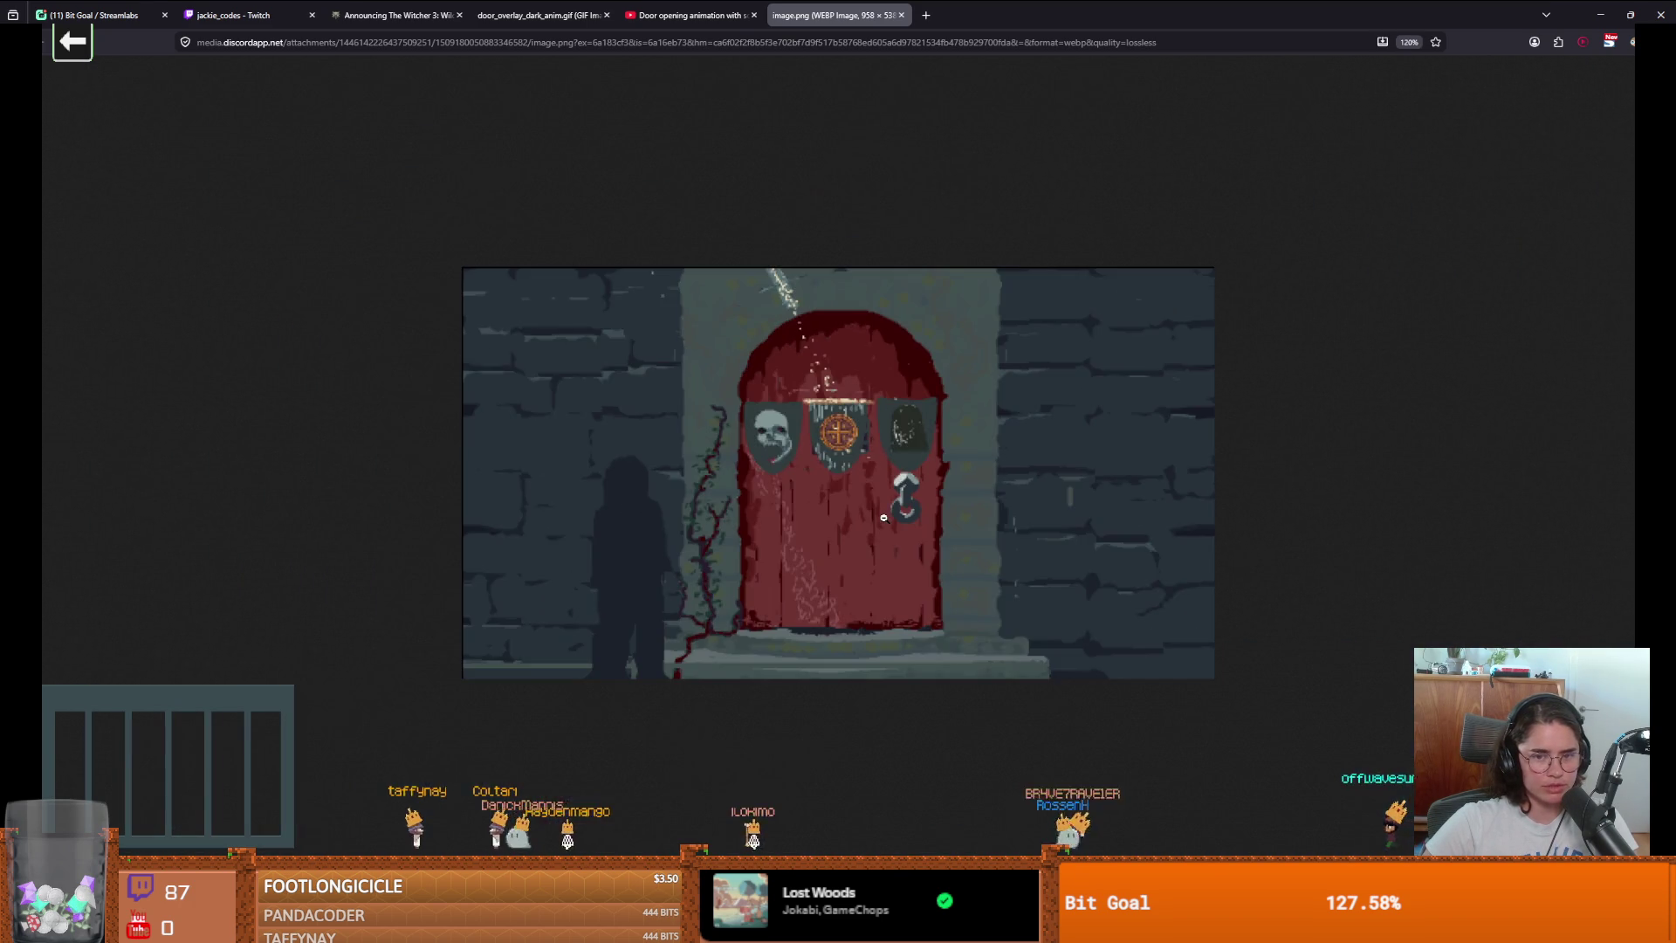
ctrl+scroll(883, 517, up, 5)
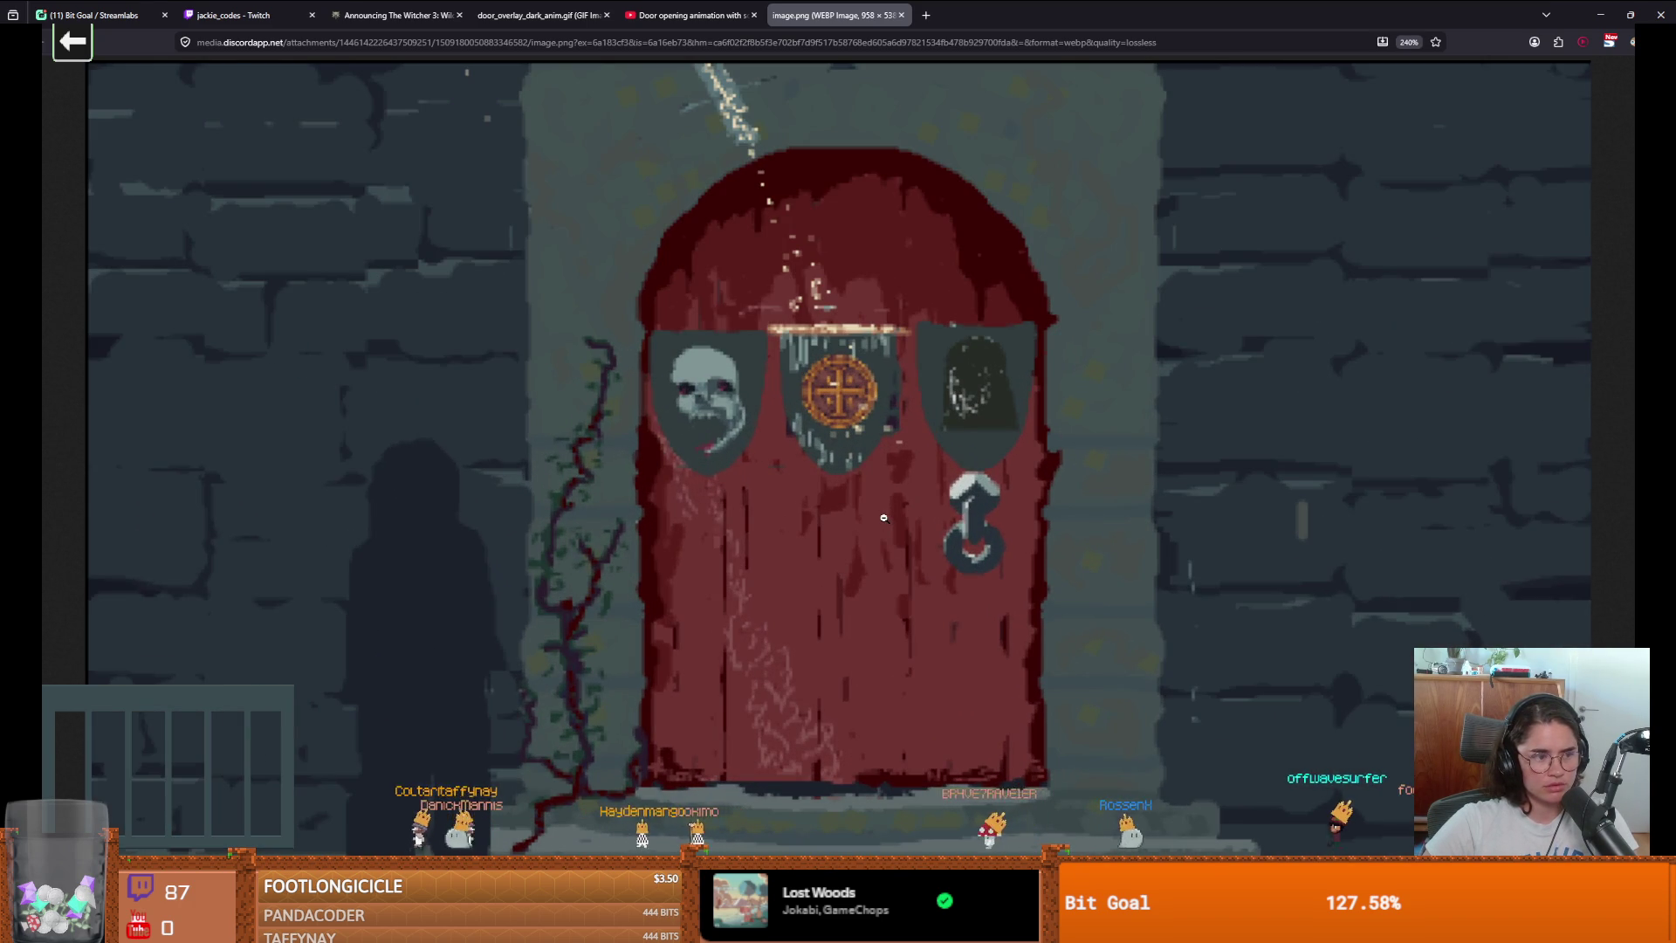
ctrl+scroll(883, 518, down, 2)
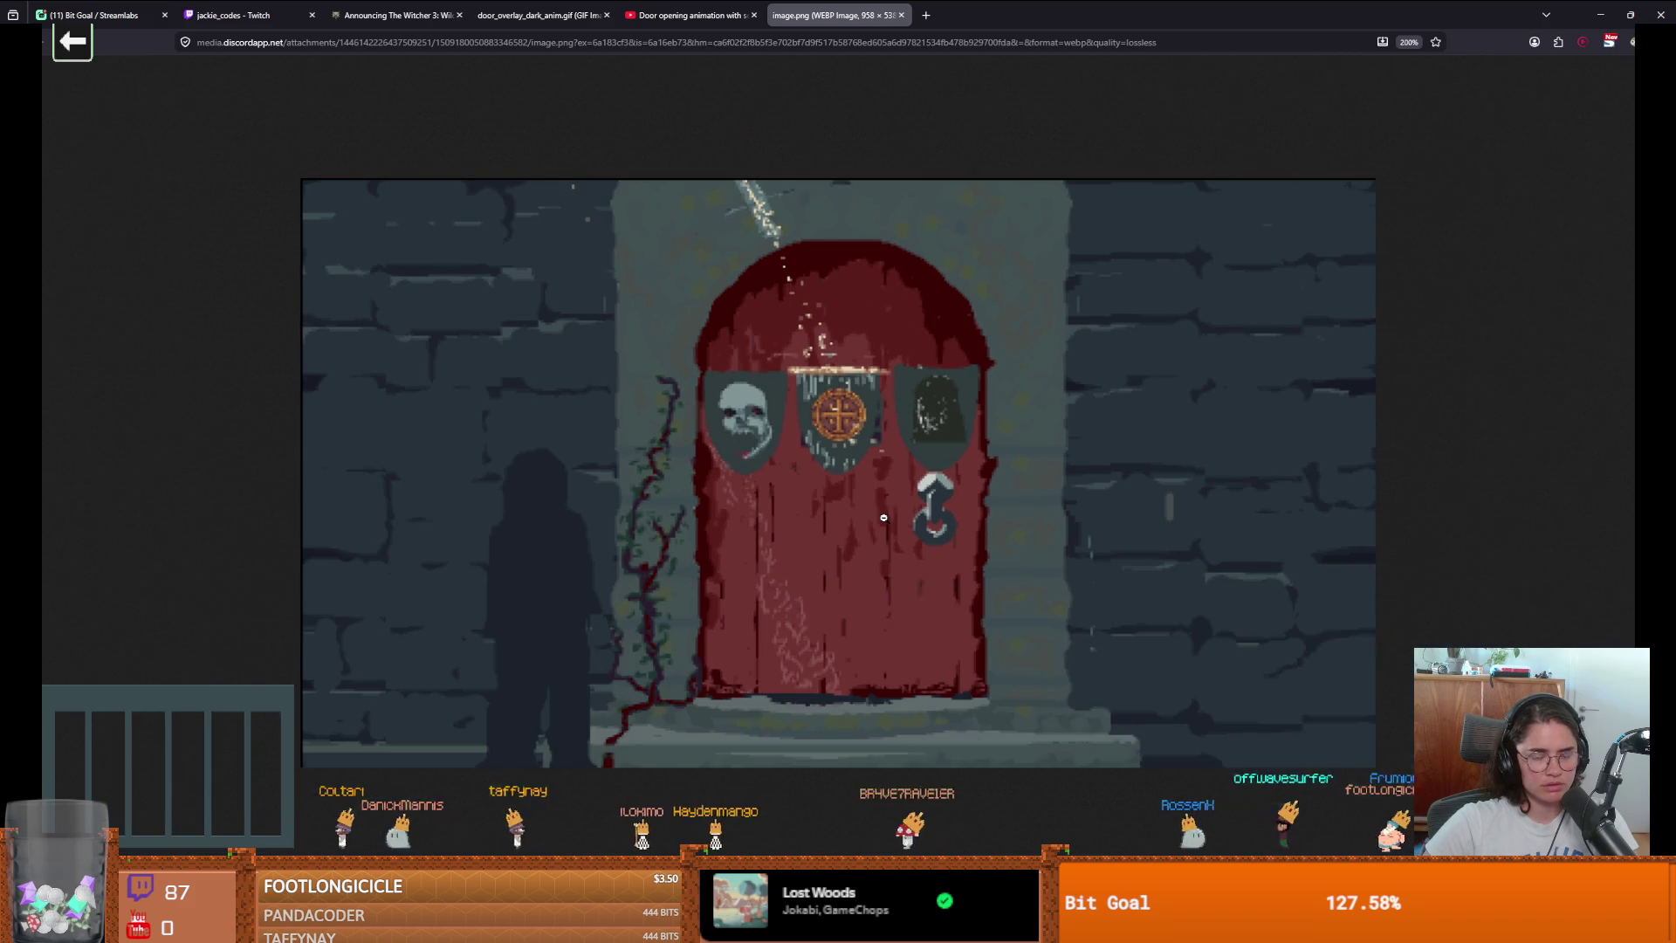
ctrl+scroll(883, 517, up, 1)
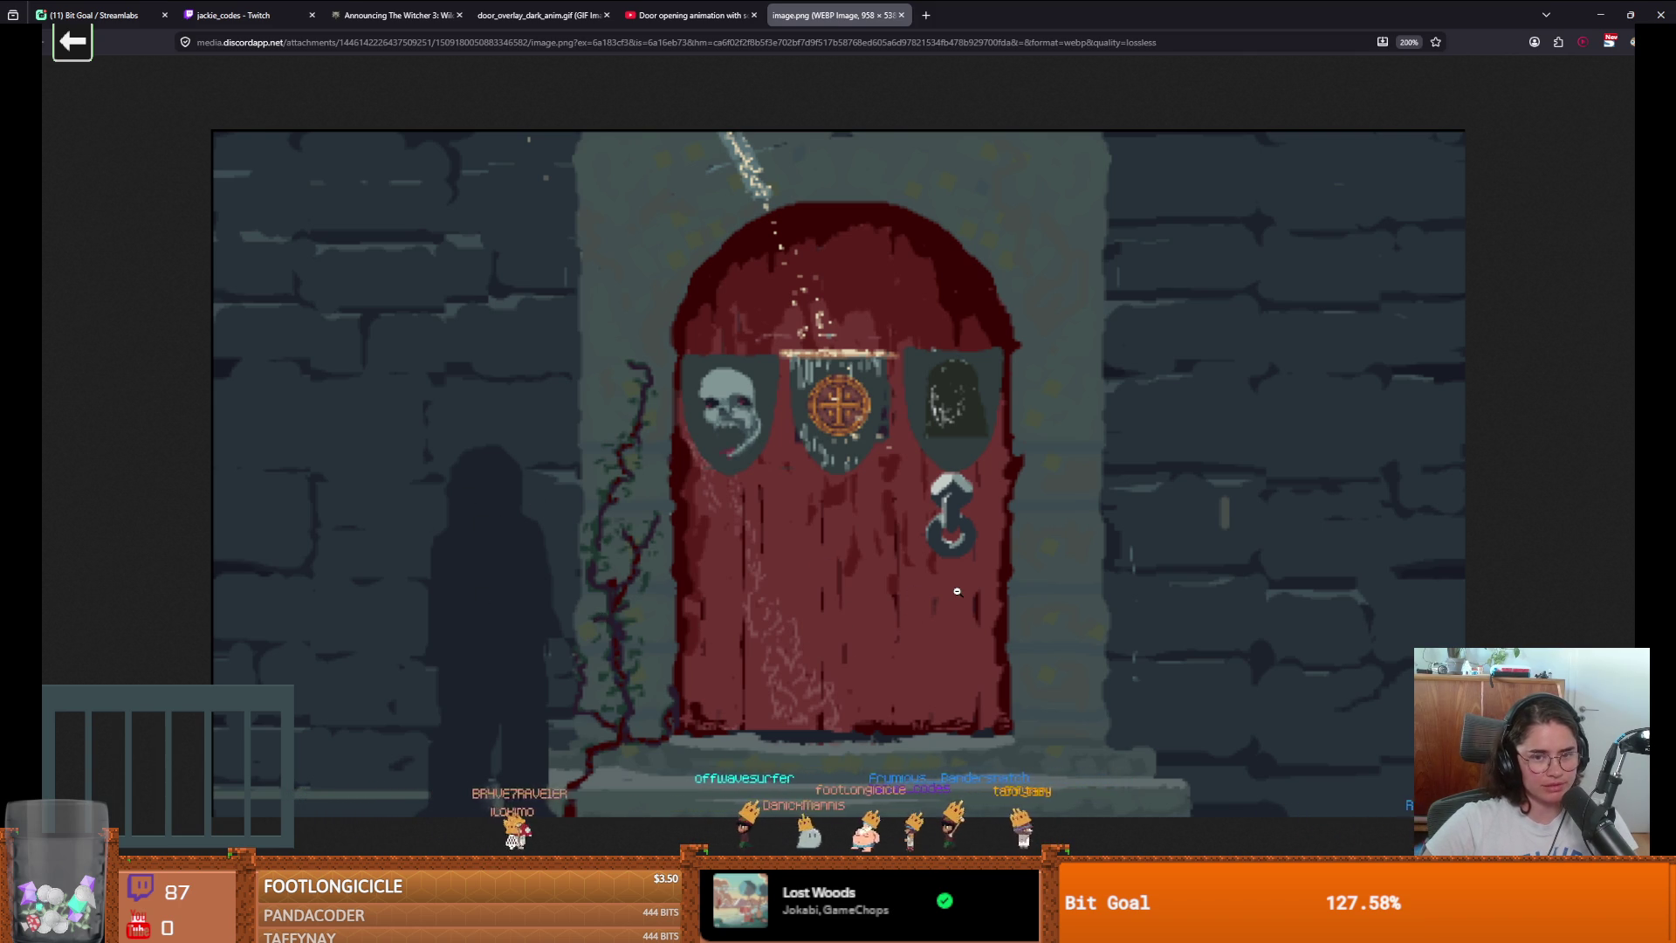
key(ctrl+0)
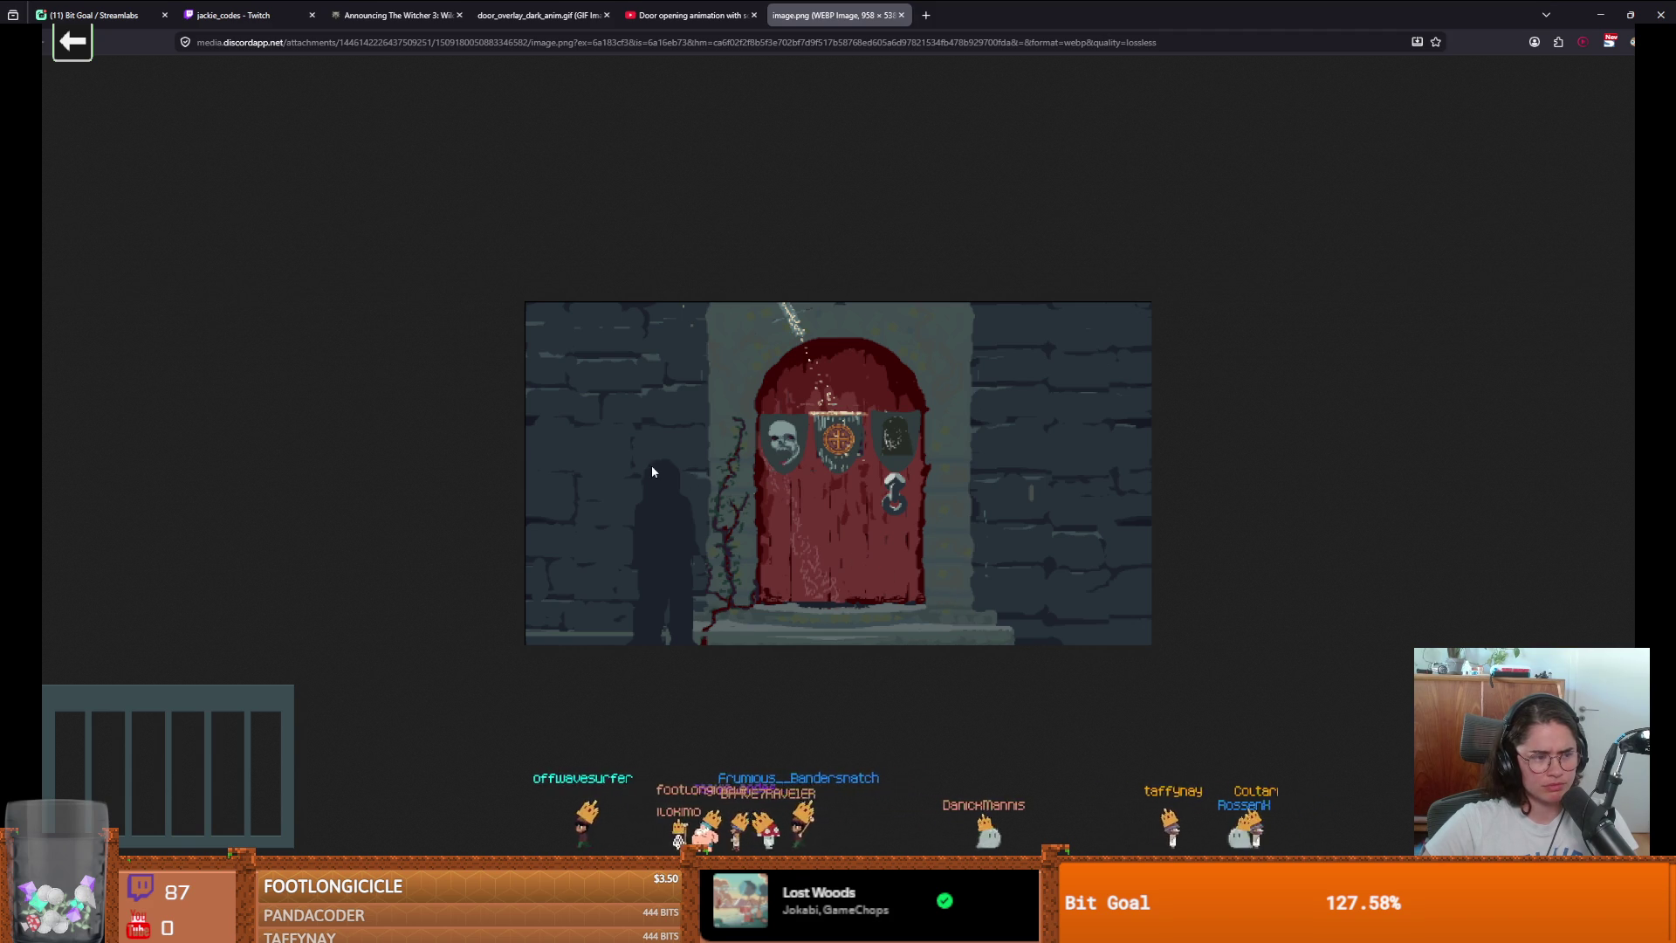
key(alt+Tab)
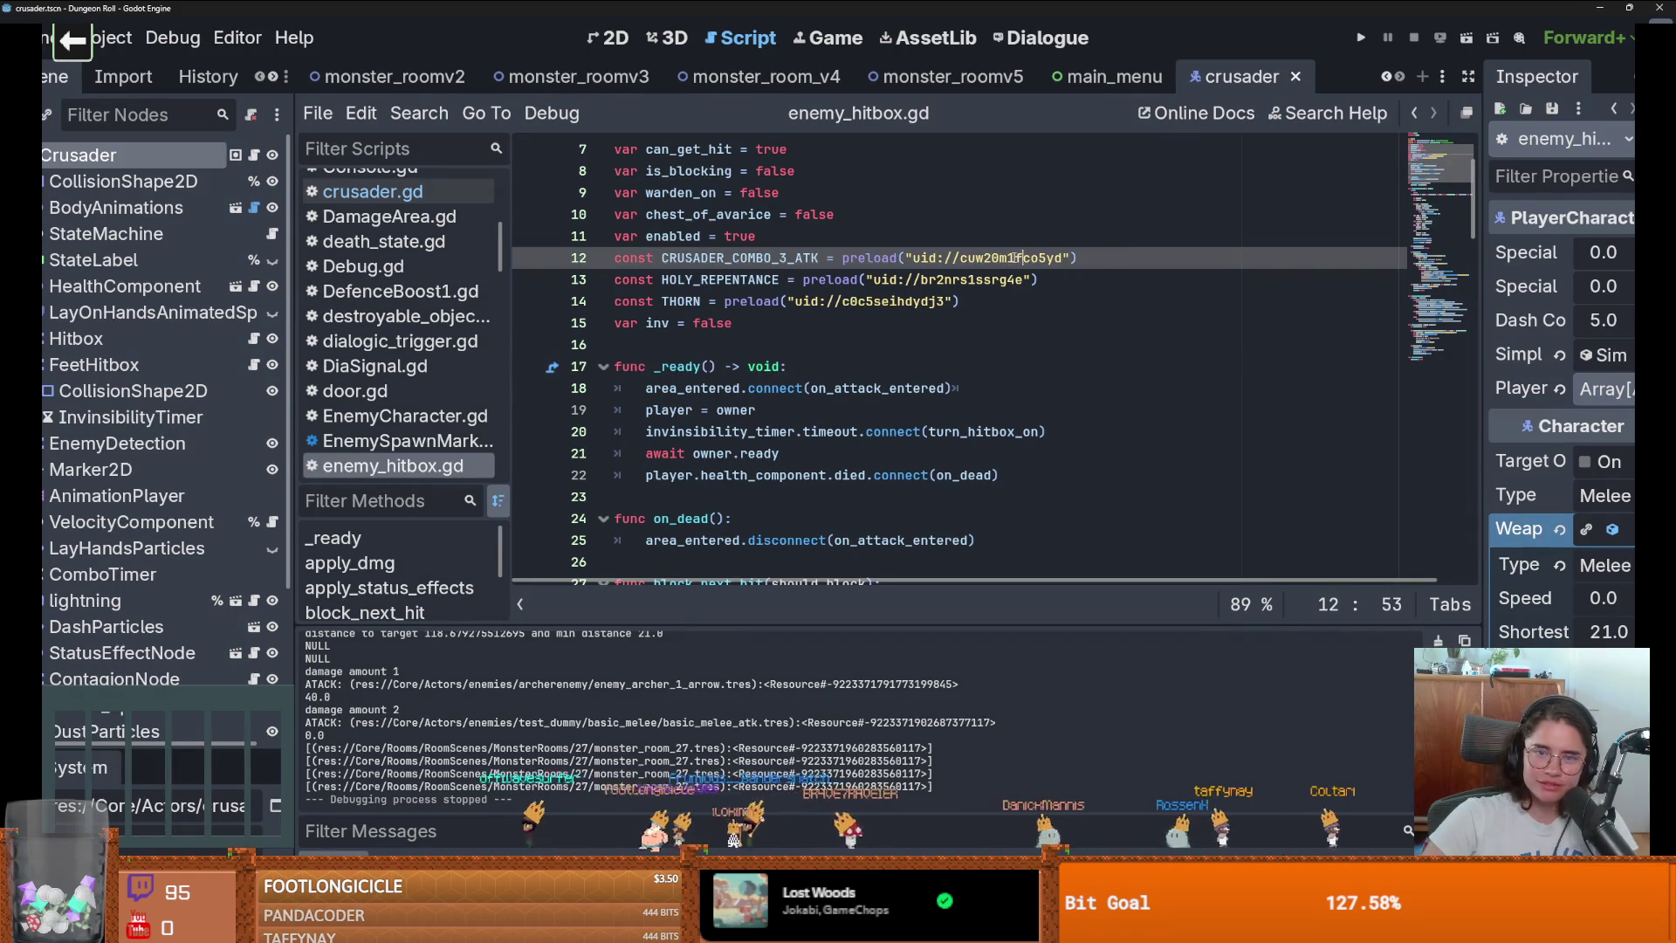
Save, review the HOLY_REPENTANCE and invincibility timer lines in enemy_hitbox.gd, then save again.
key(ctrl+s)
click(792, 279)
scroll(789, 298, up, 2)
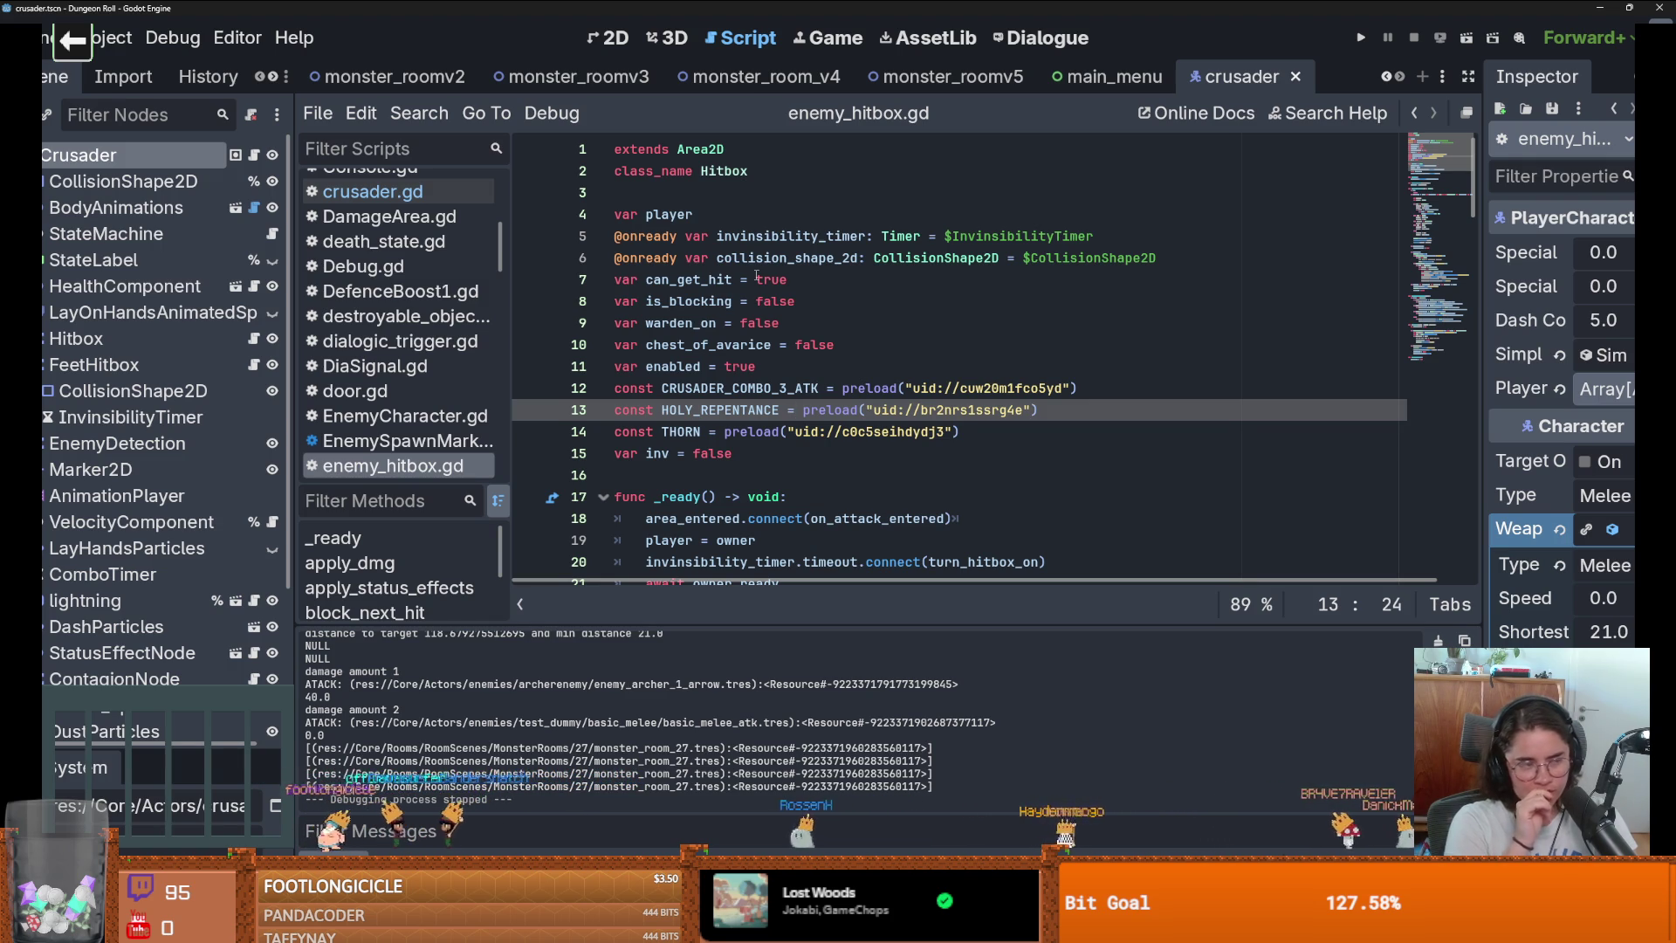
click(756, 235)
key(ctrl+s)
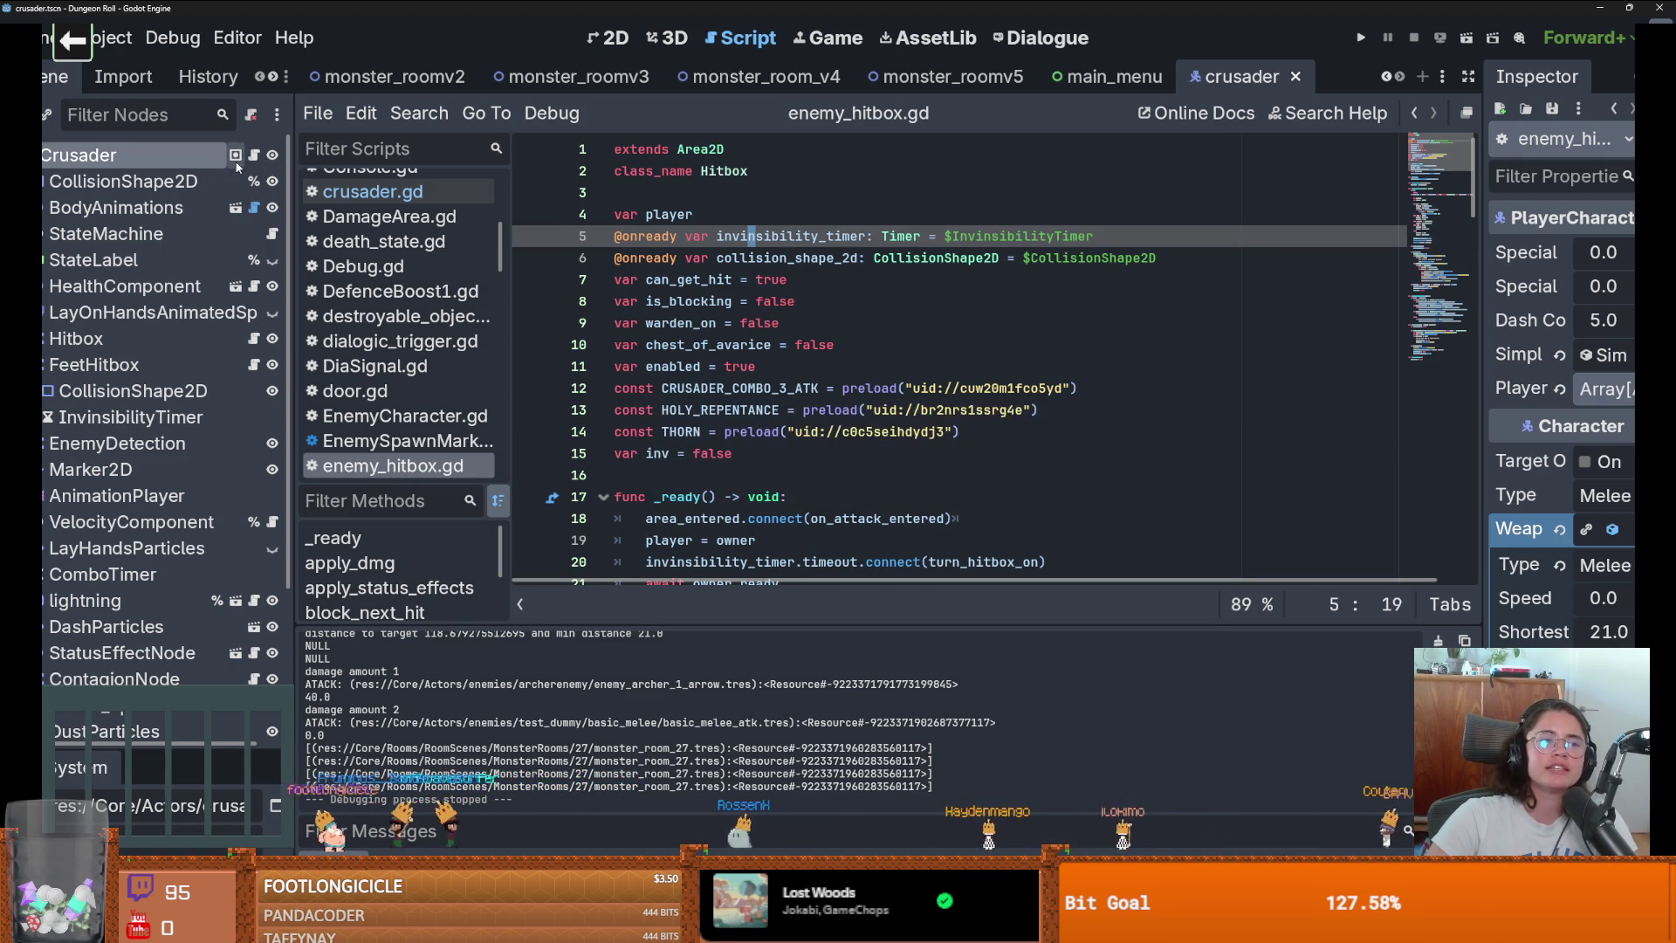
Open the Crusader script, return to the 2D view, and toggle FeetHitbox's visibility off and on.
click(254, 156)
click(608, 37)
scroll(815, 254, down, 5)
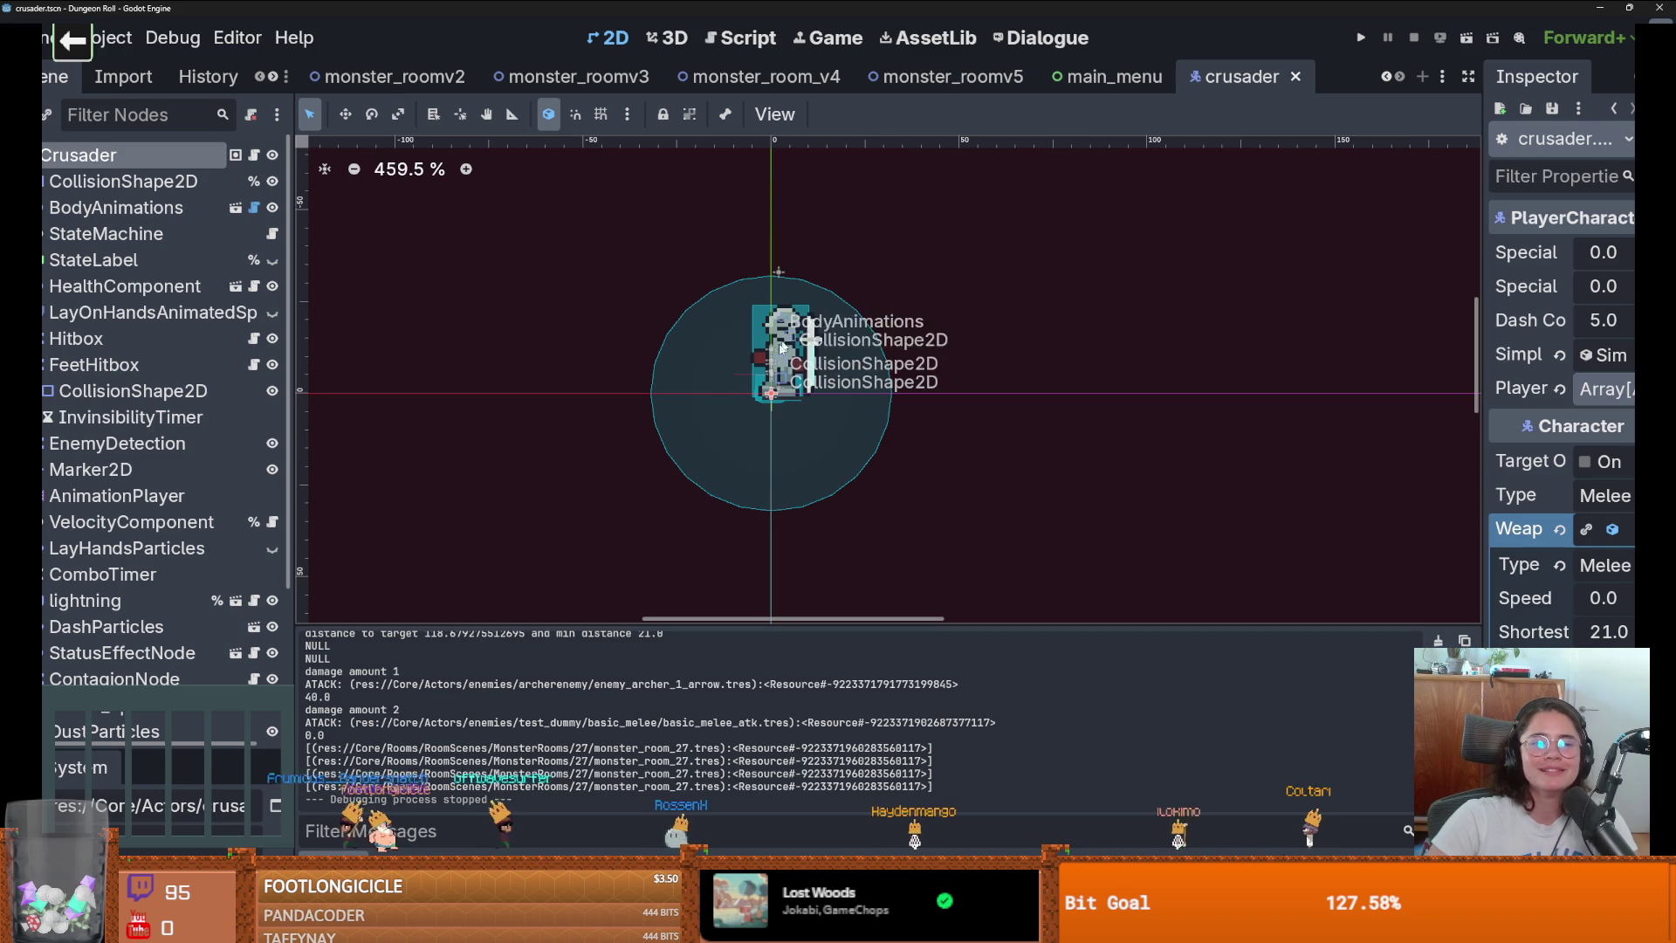
click(272, 365)
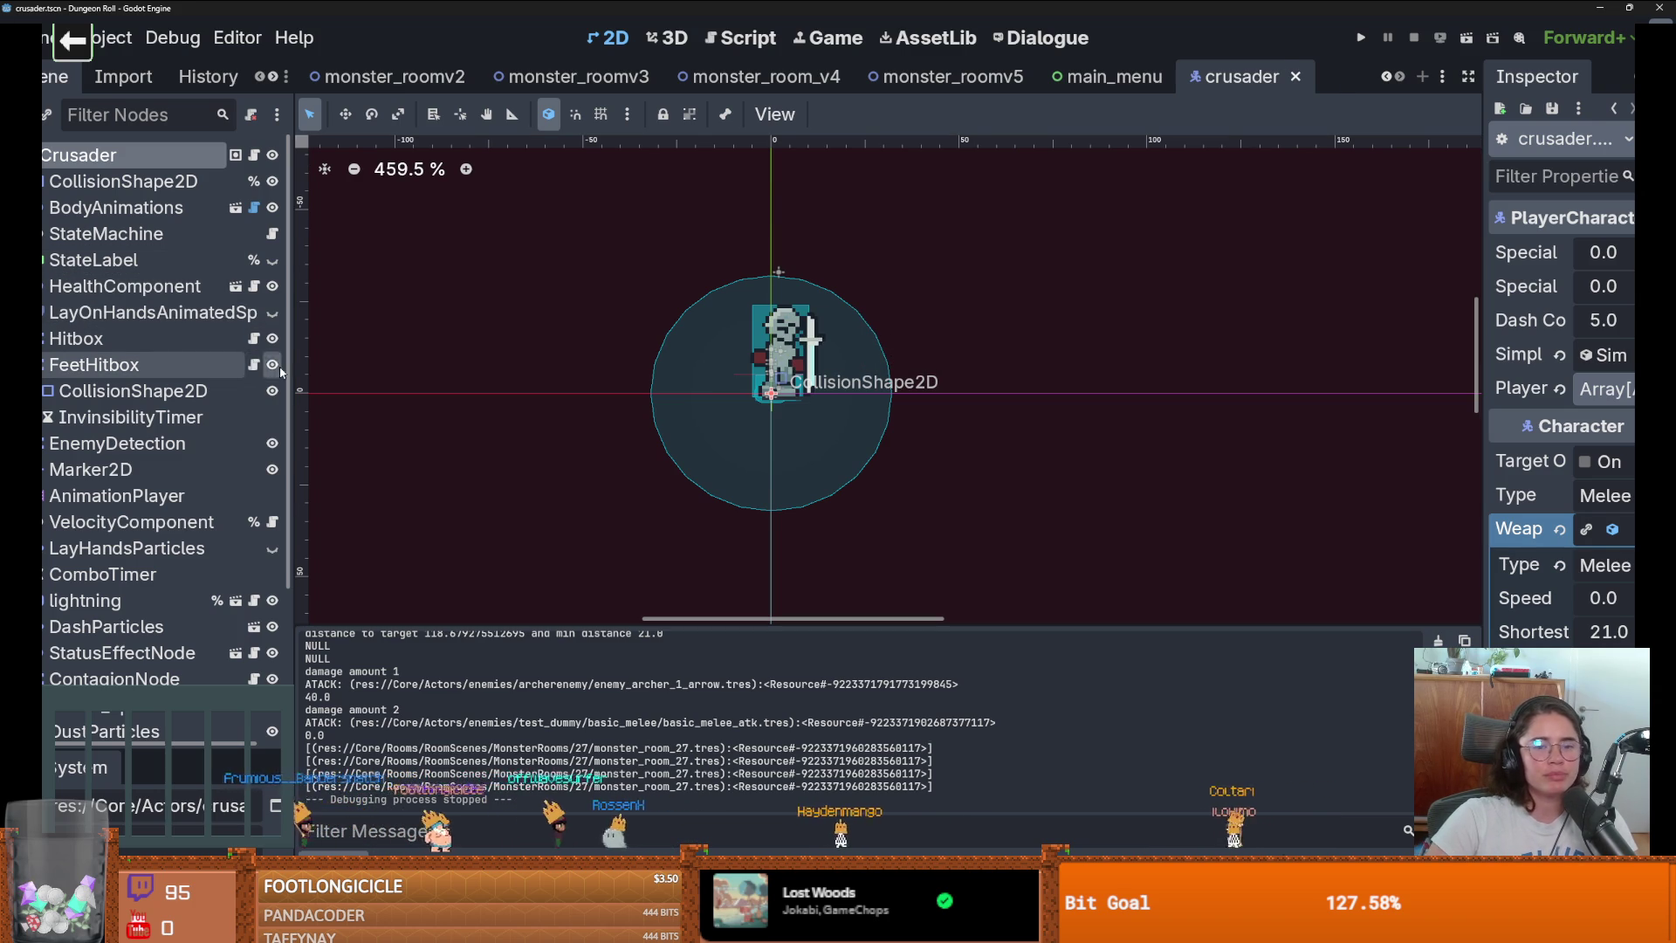
click(272, 364)
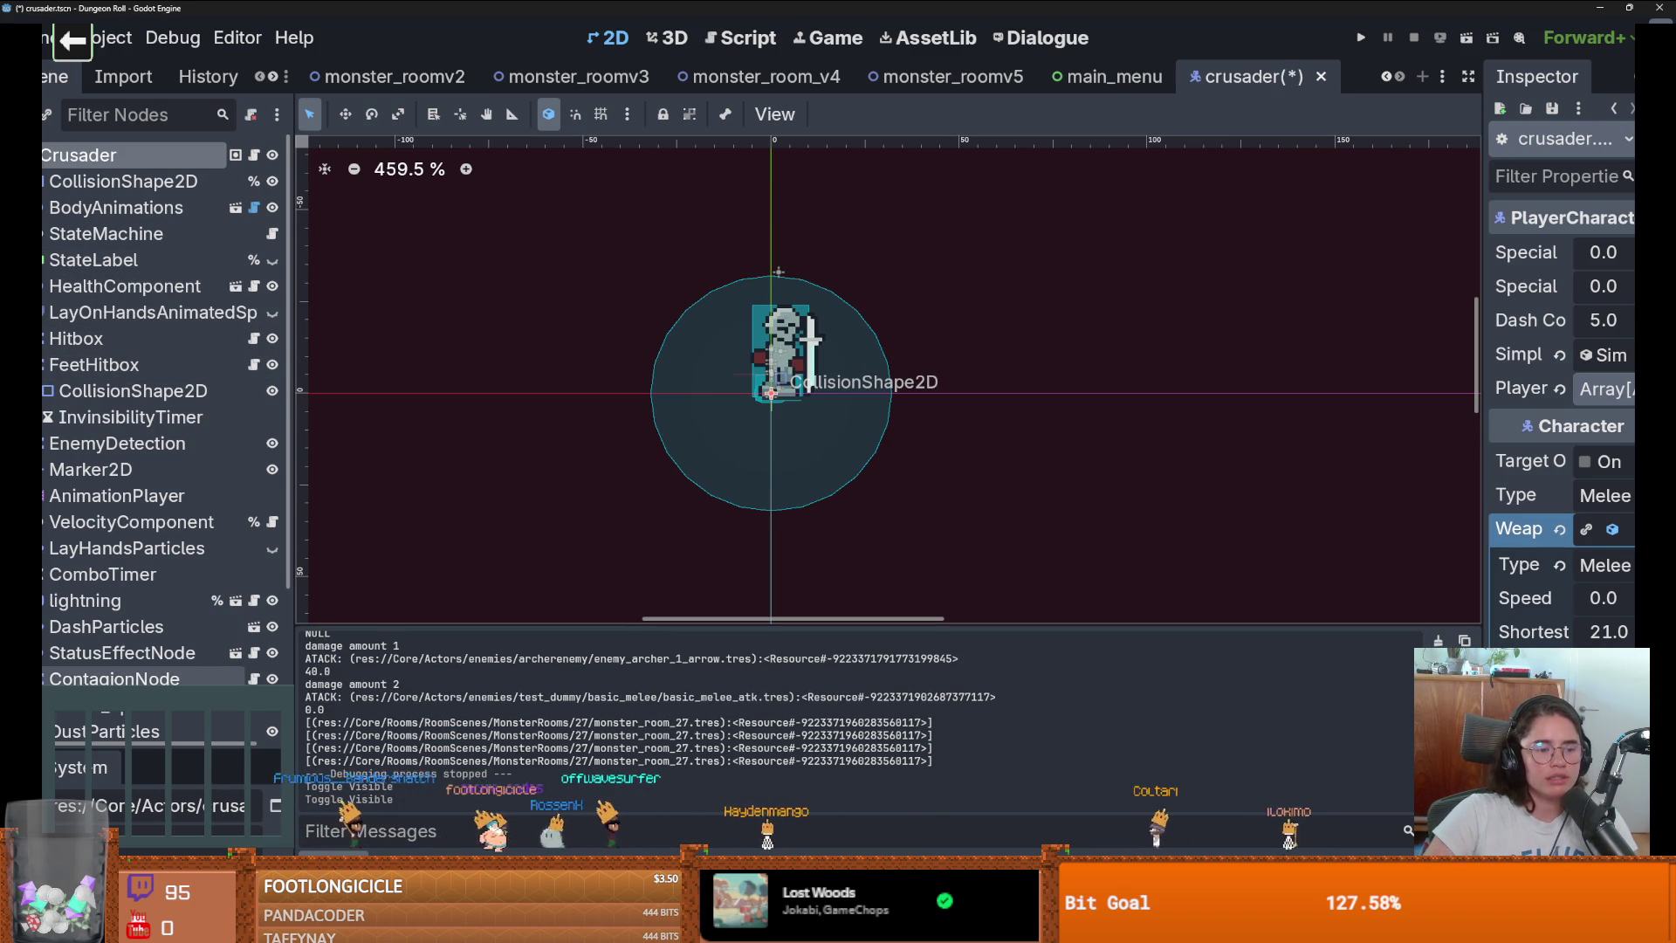
Replace the FileSystem filter with 'root' and open root_room.tscn.
drag(100, 695, 100, 475)
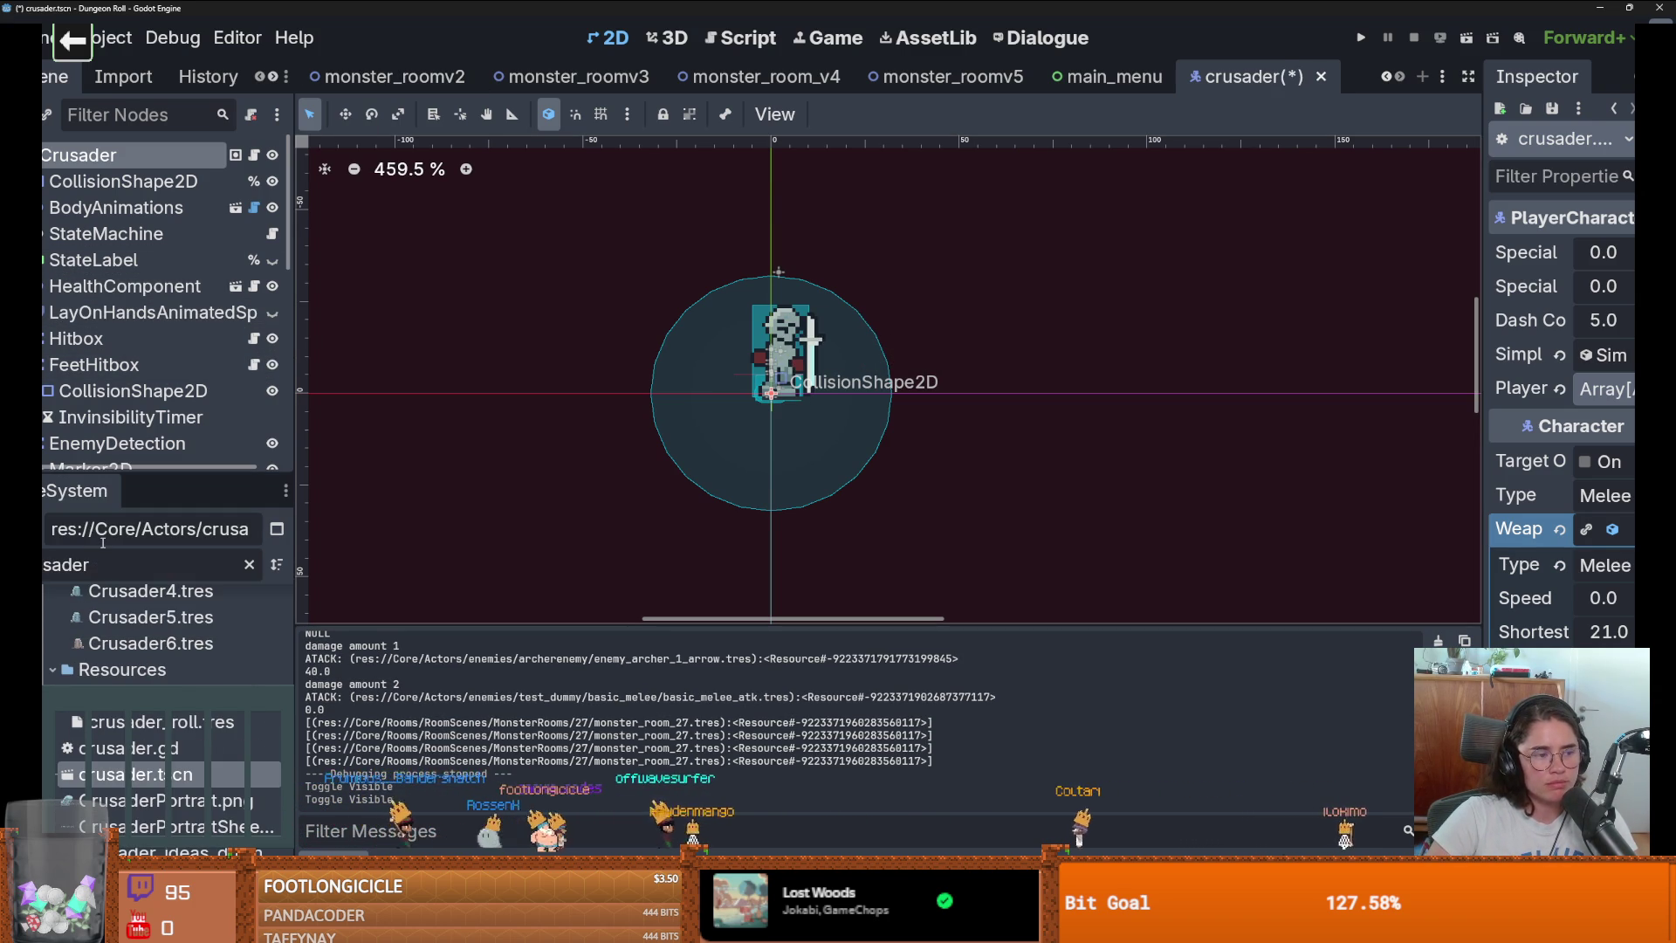
double_click(114, 562)
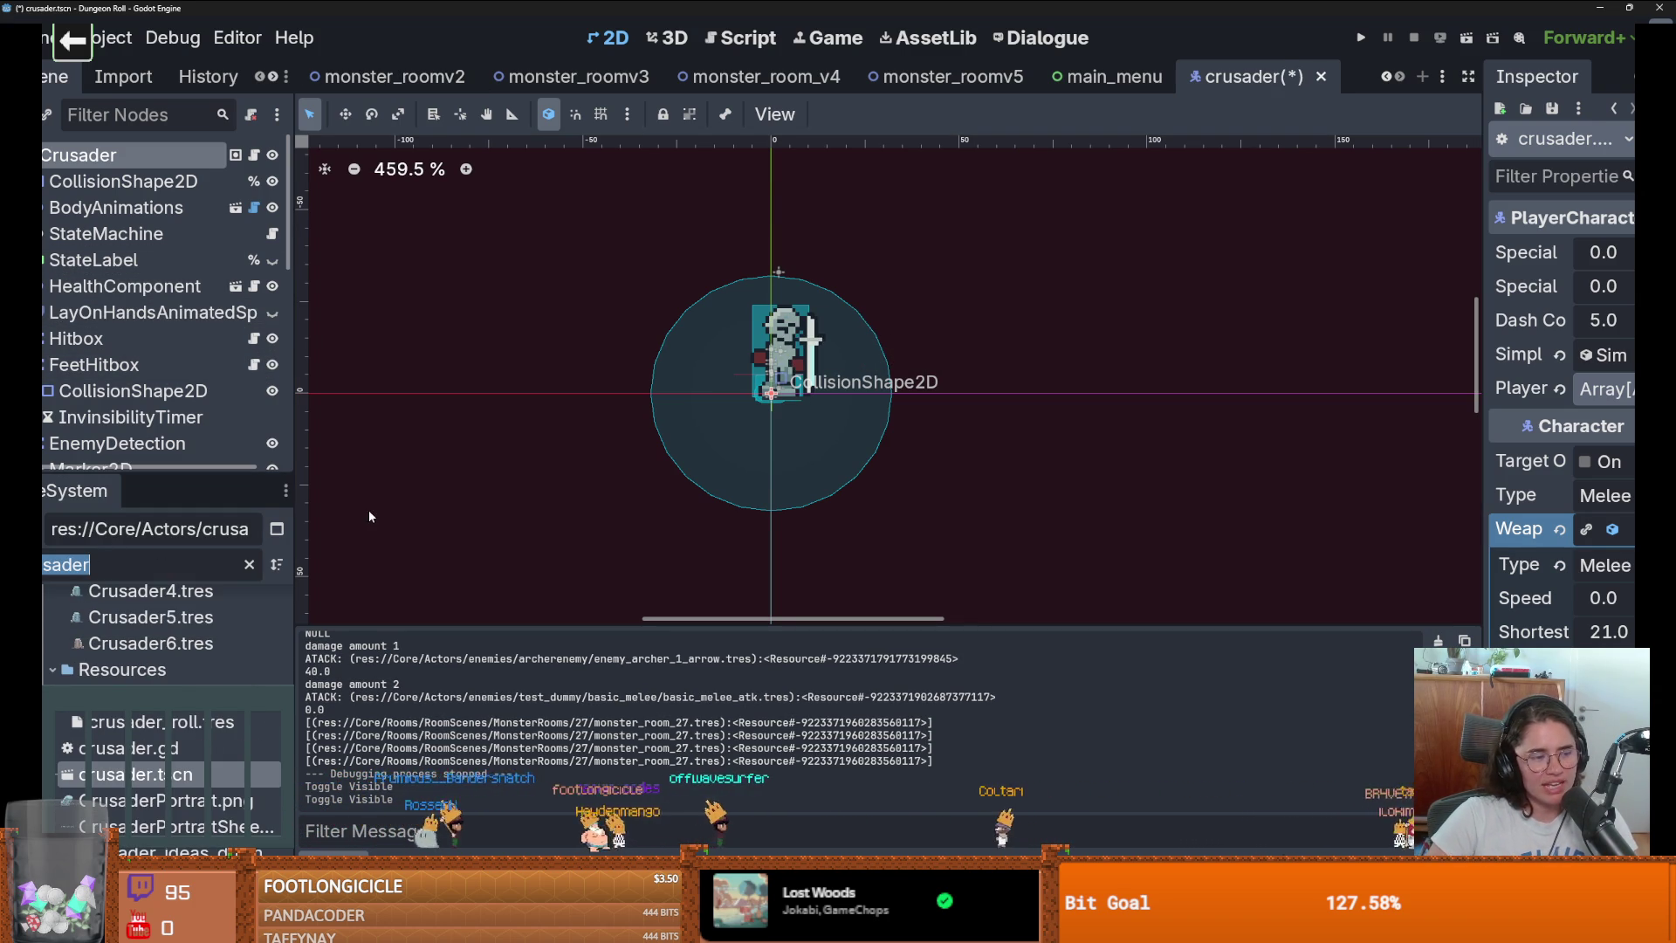
key(BackSpace)
text(root)
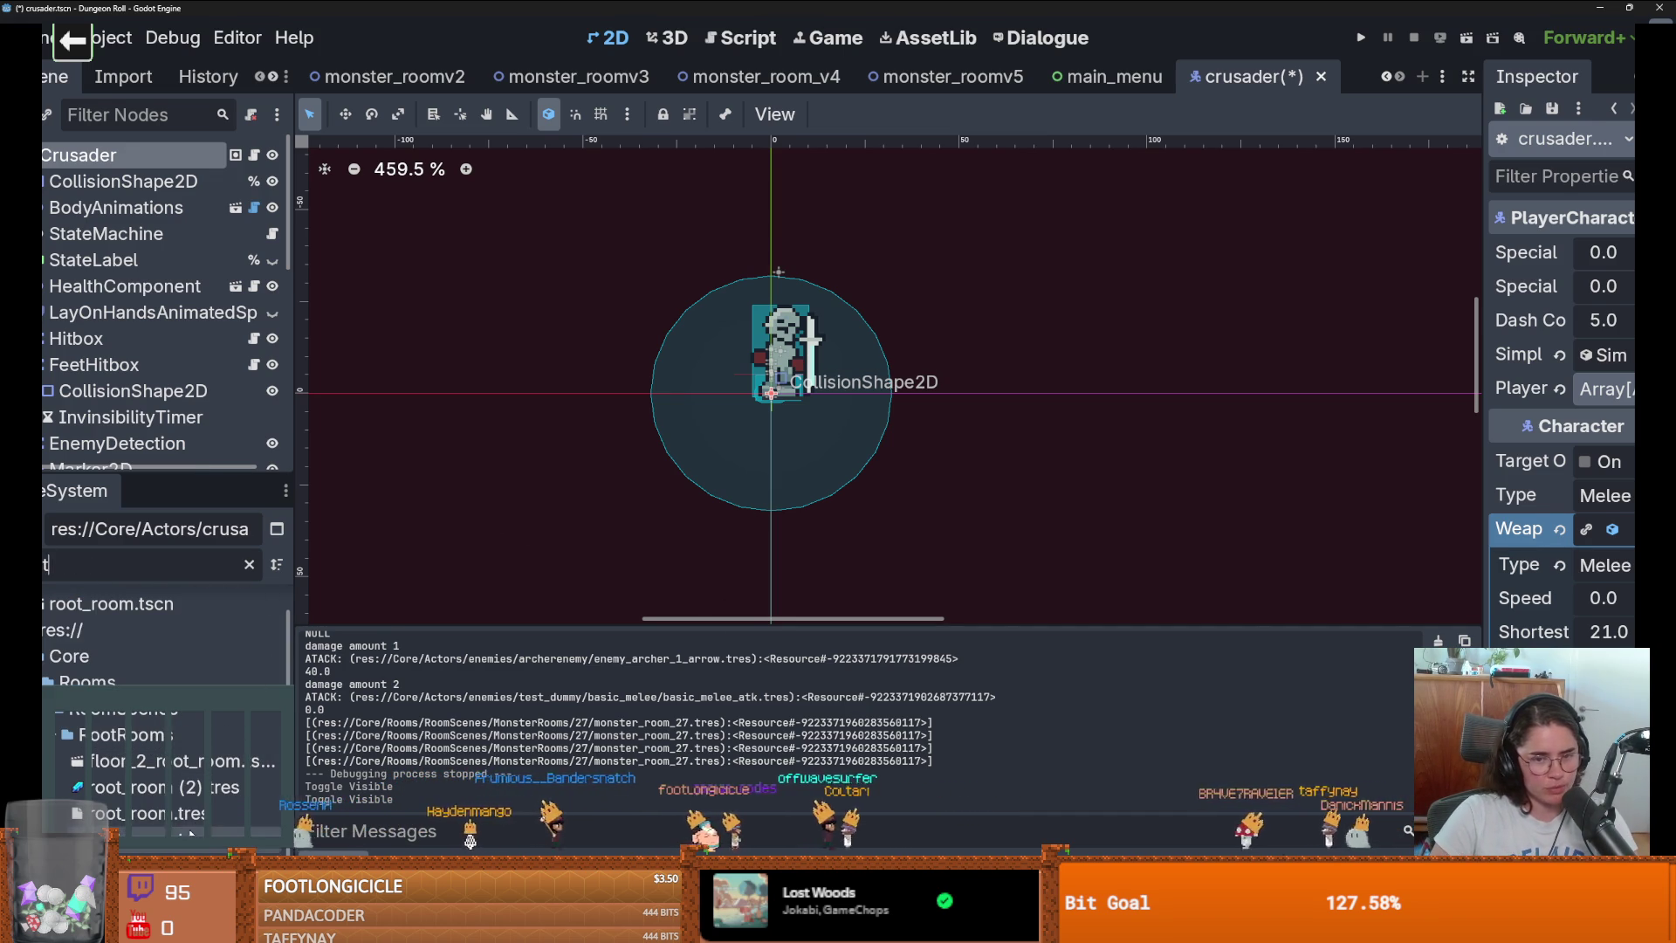
double_click(111, 603)
scroll(774, 255, up, 4)
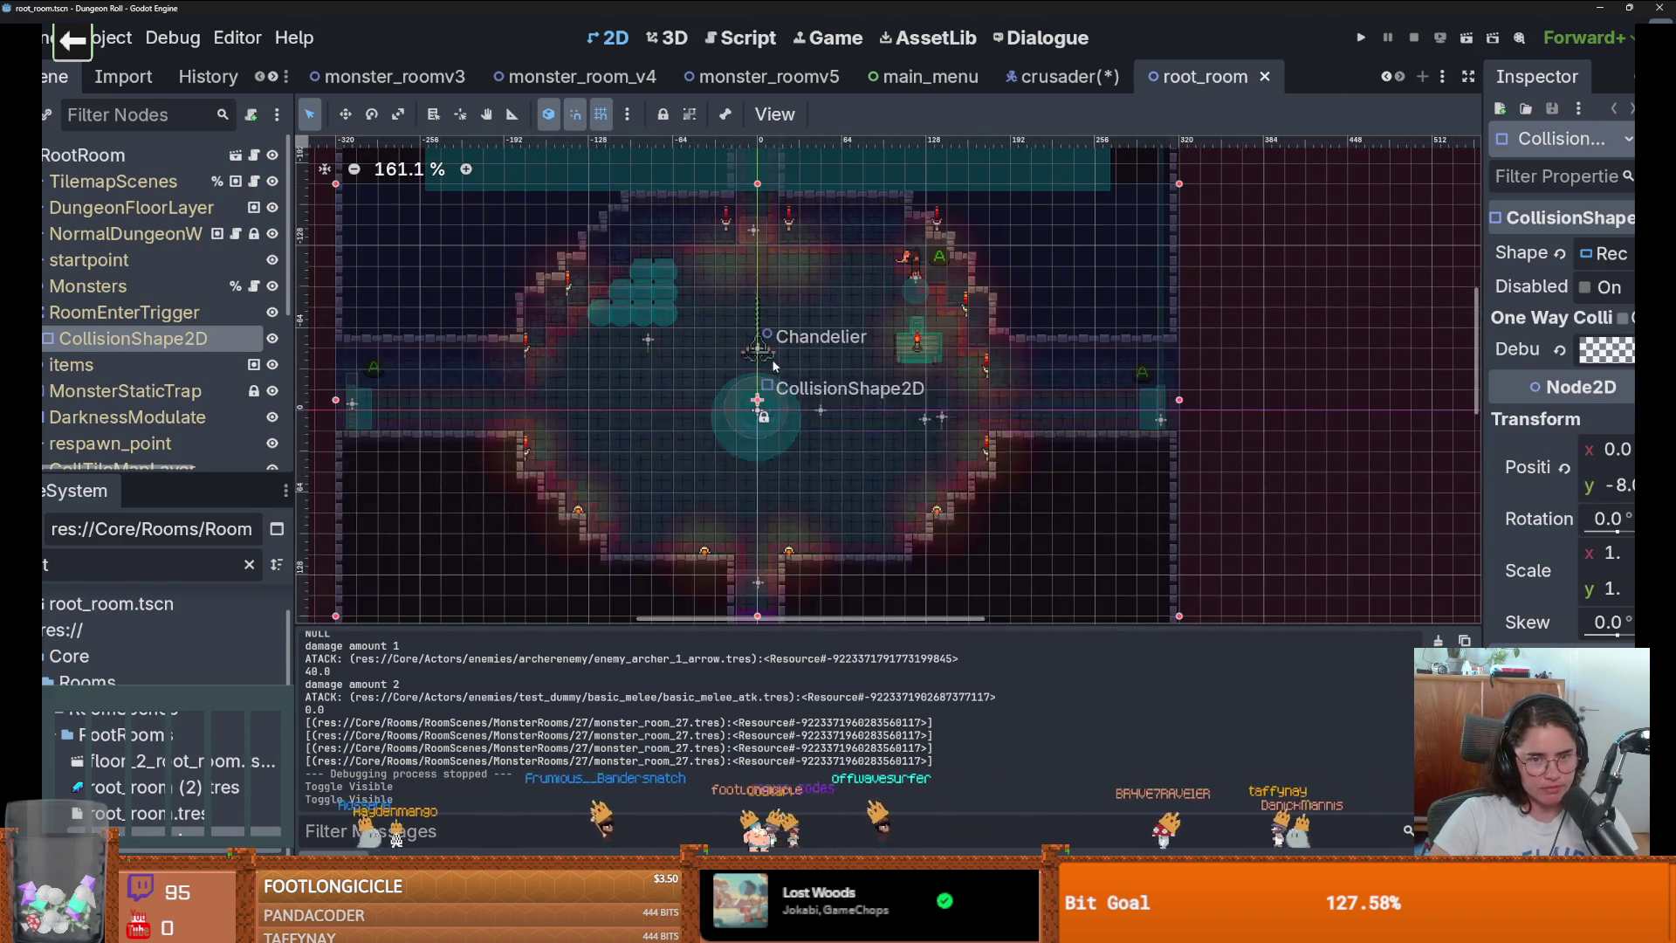
Save the open scenes, select the TilemapScenes layer, and enlarge the tile palette.
key(ctrl+s)
drag(175, 478, 183, 618)
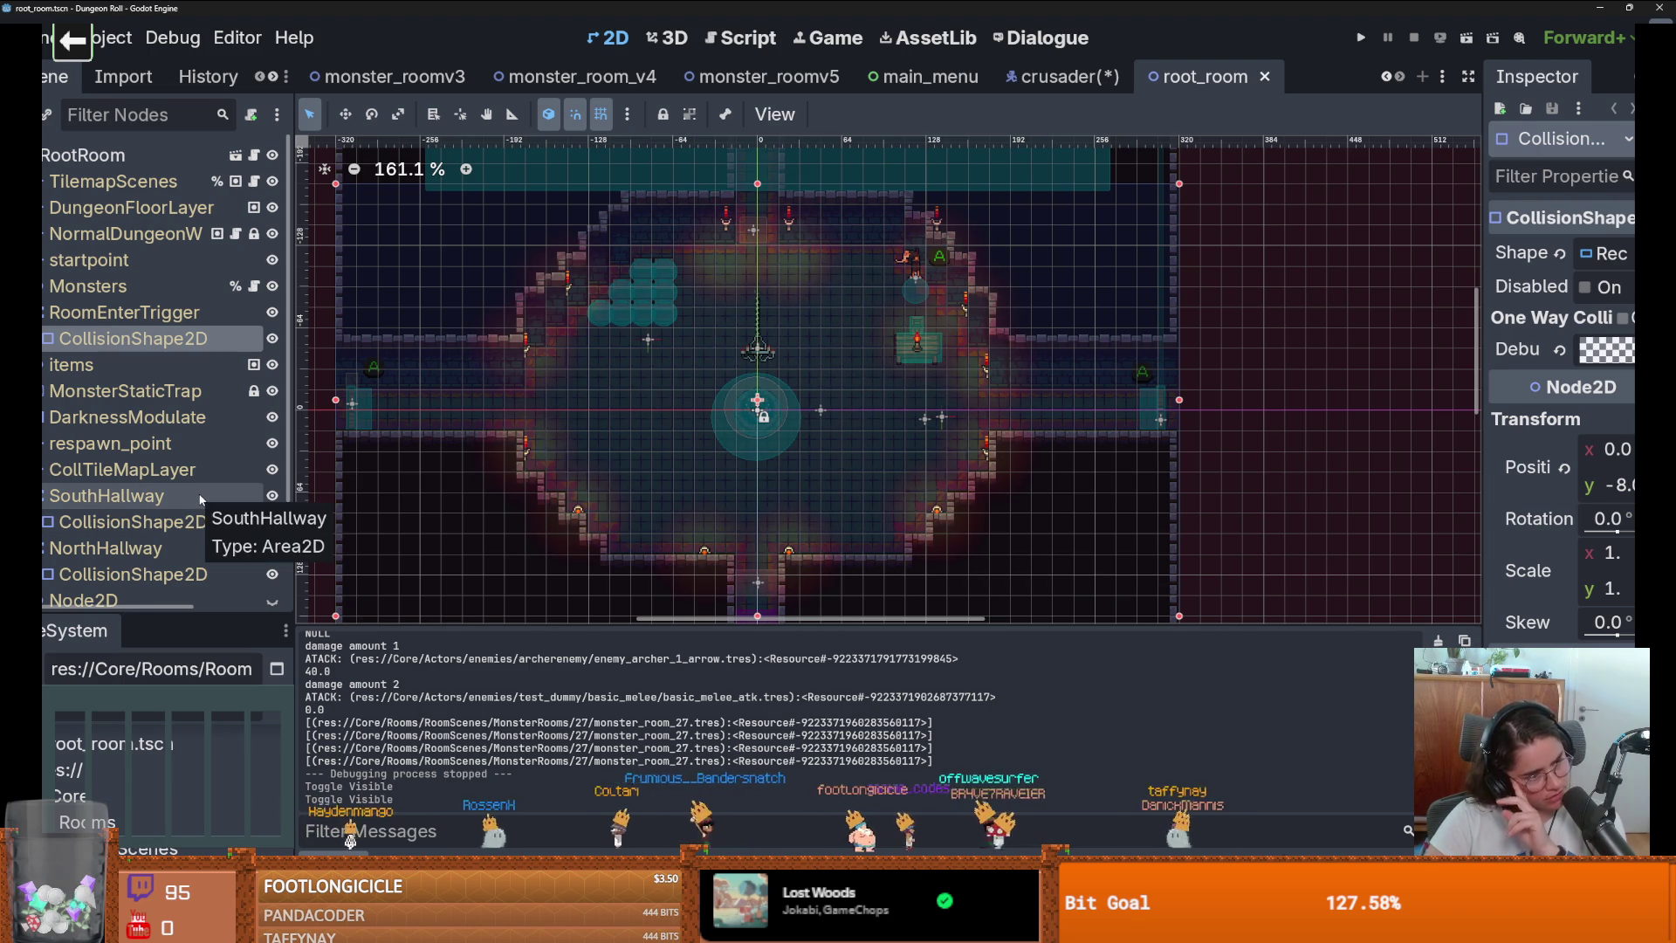
click(44, 311)
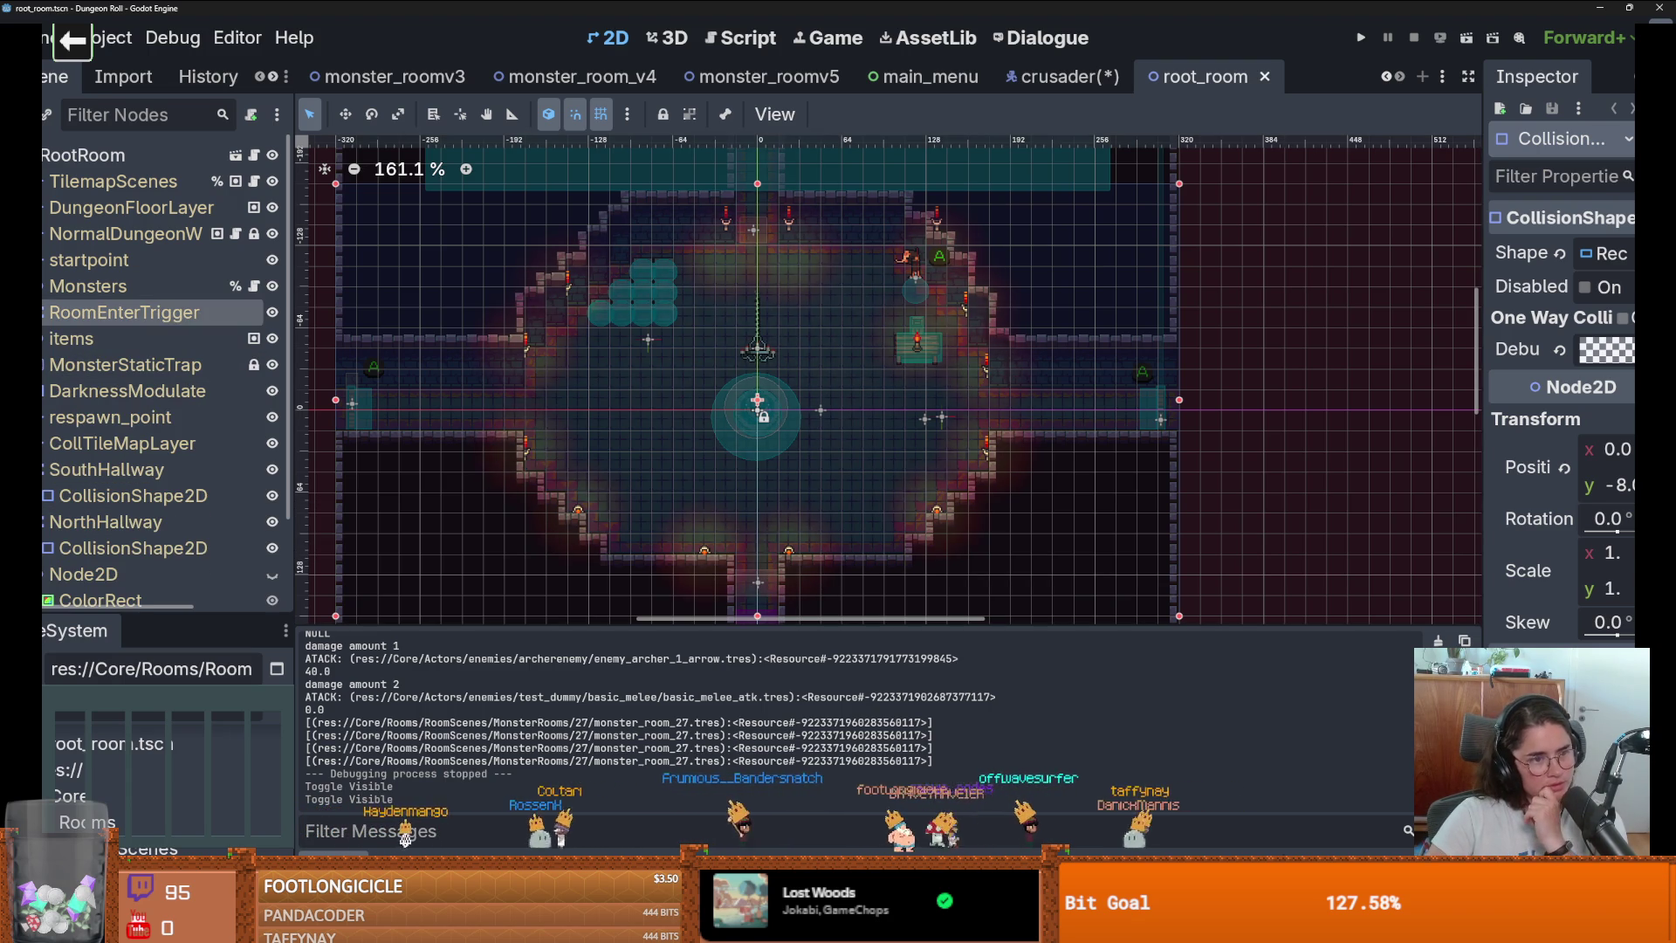
click(114, 181)
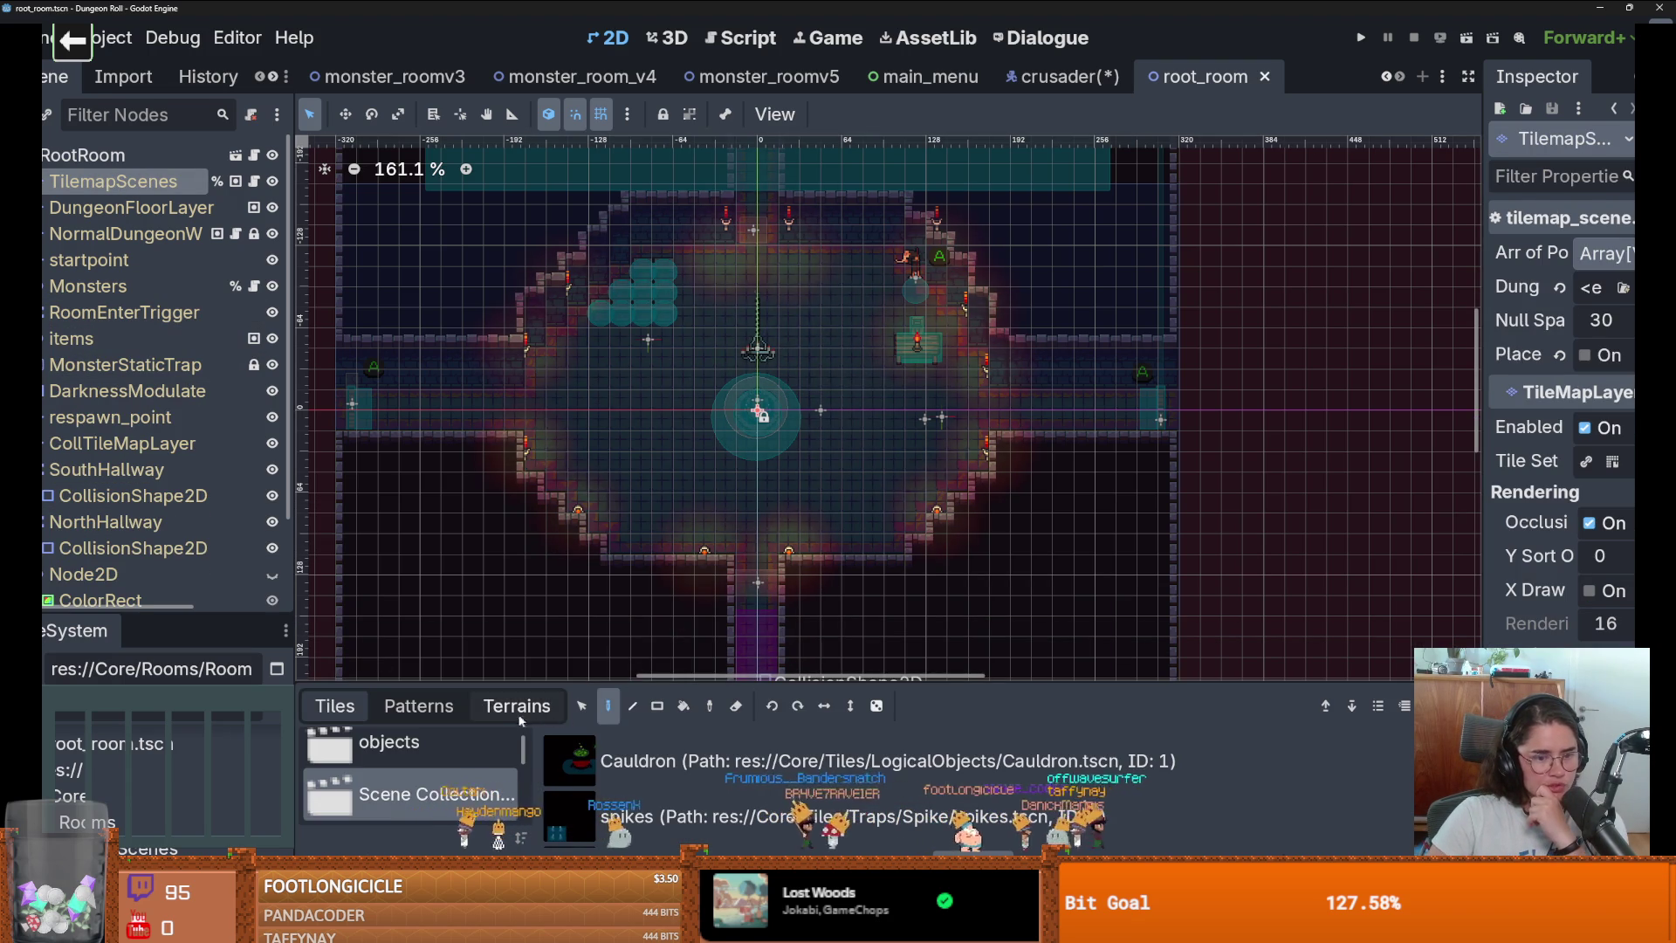
drag(550, 684, 550, 415)
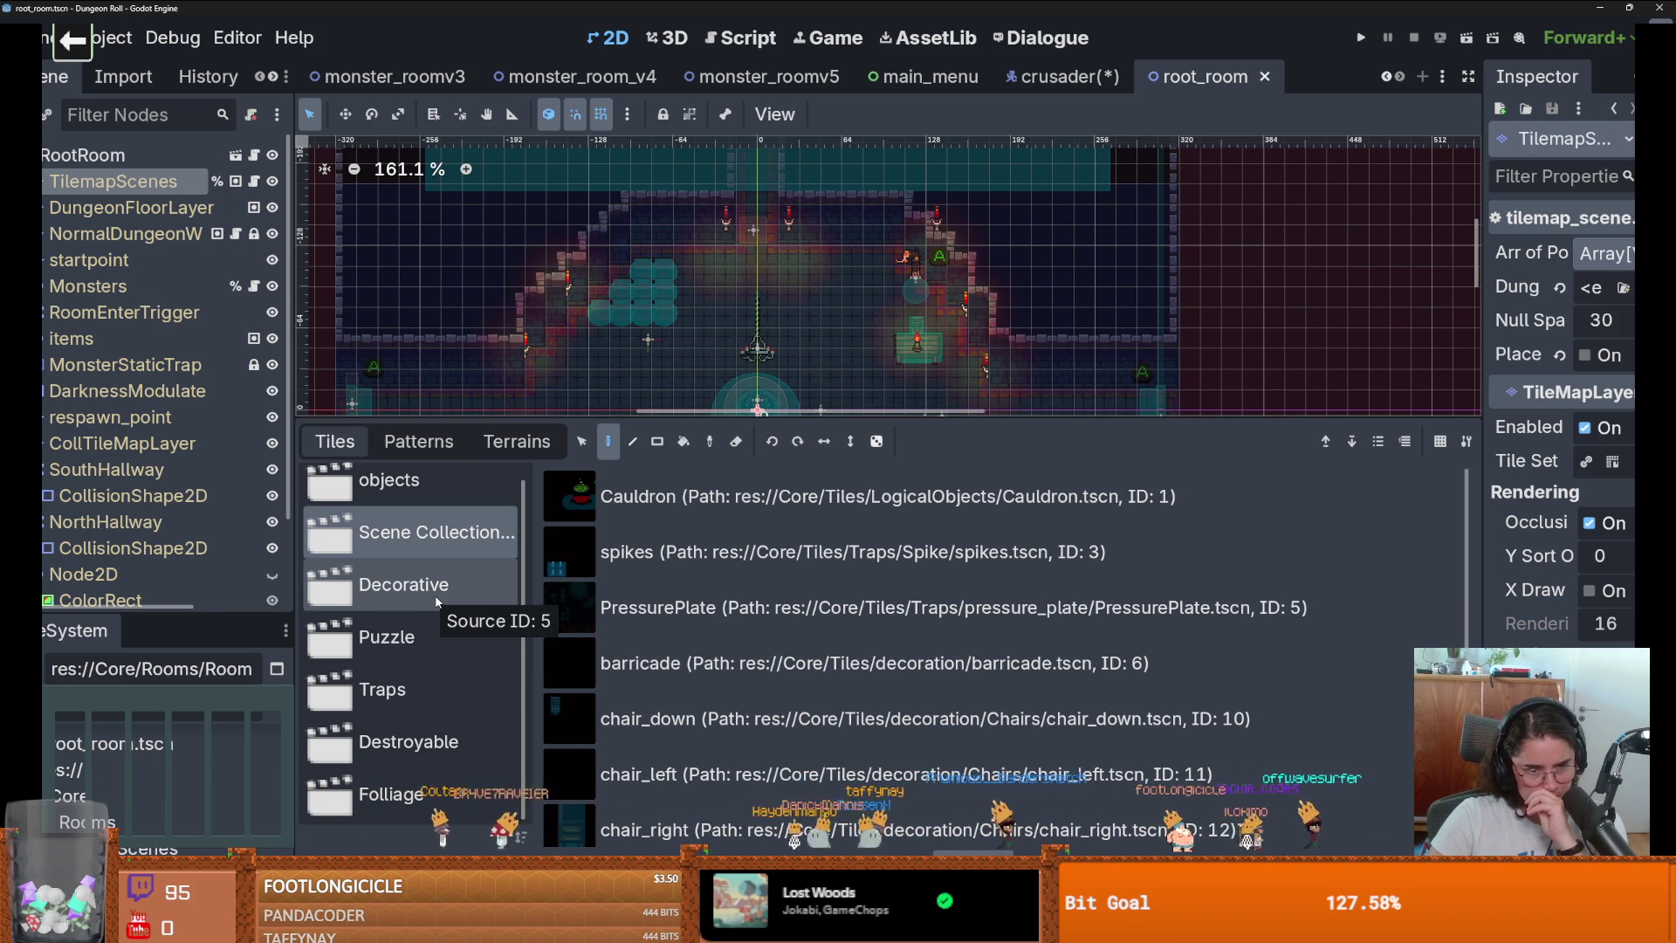
Browse the Traps, Puzzle, Destroyable, Decorative and Scene Collection tile sources.
click(454, 703)
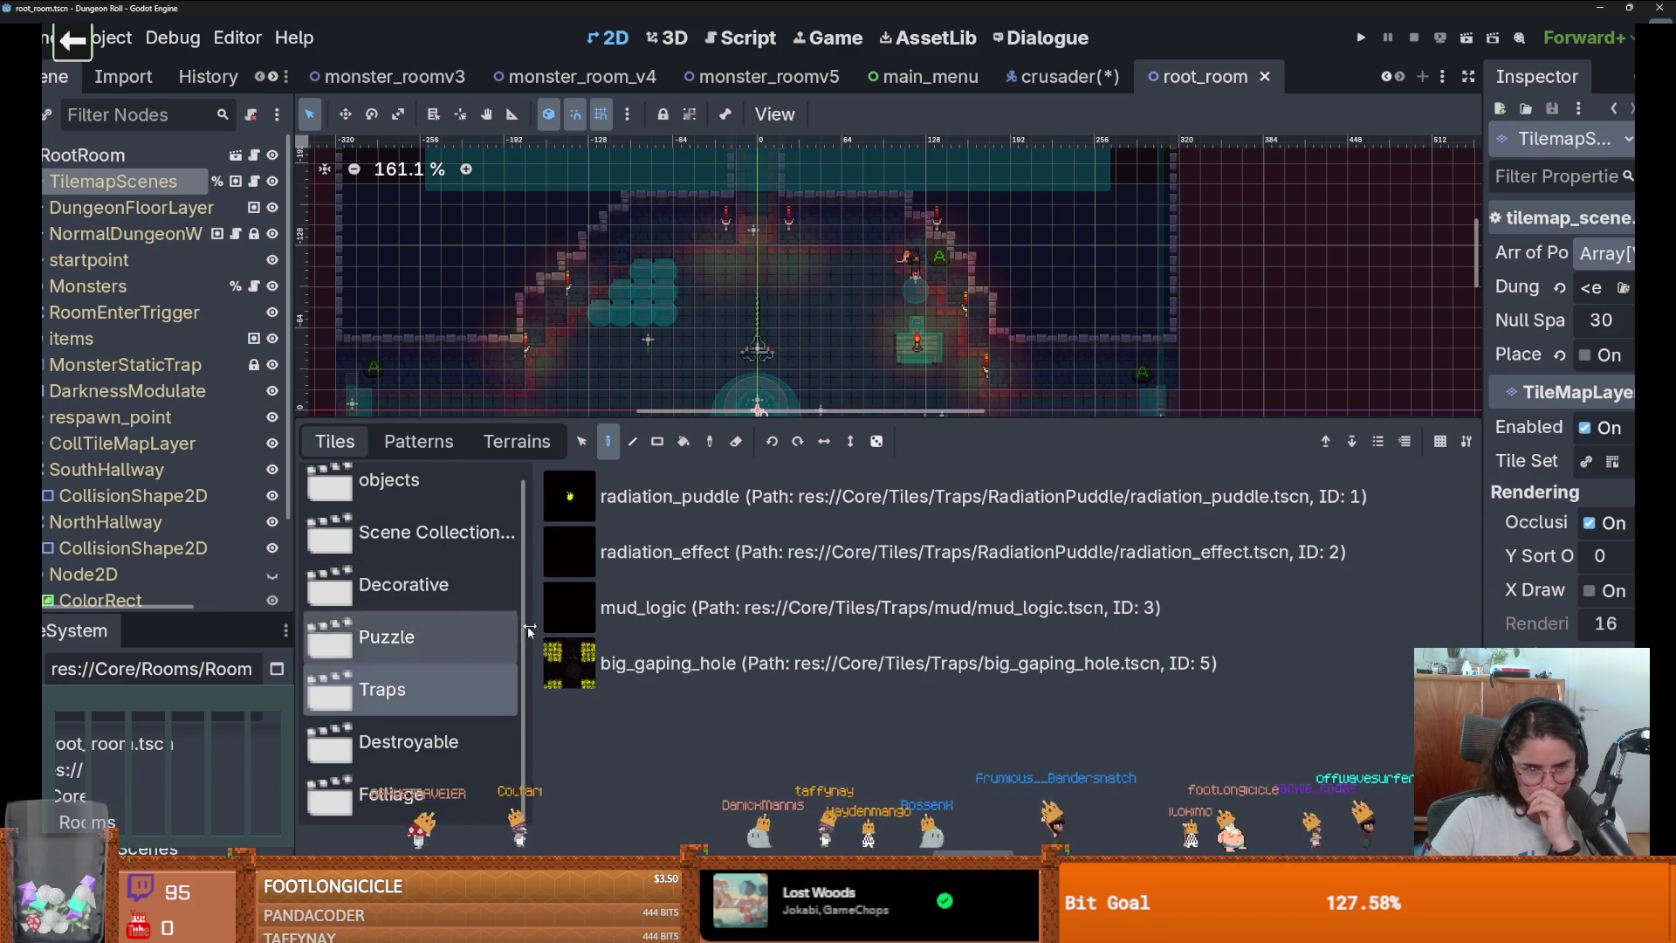
click(504, 637)
click(462, 741)
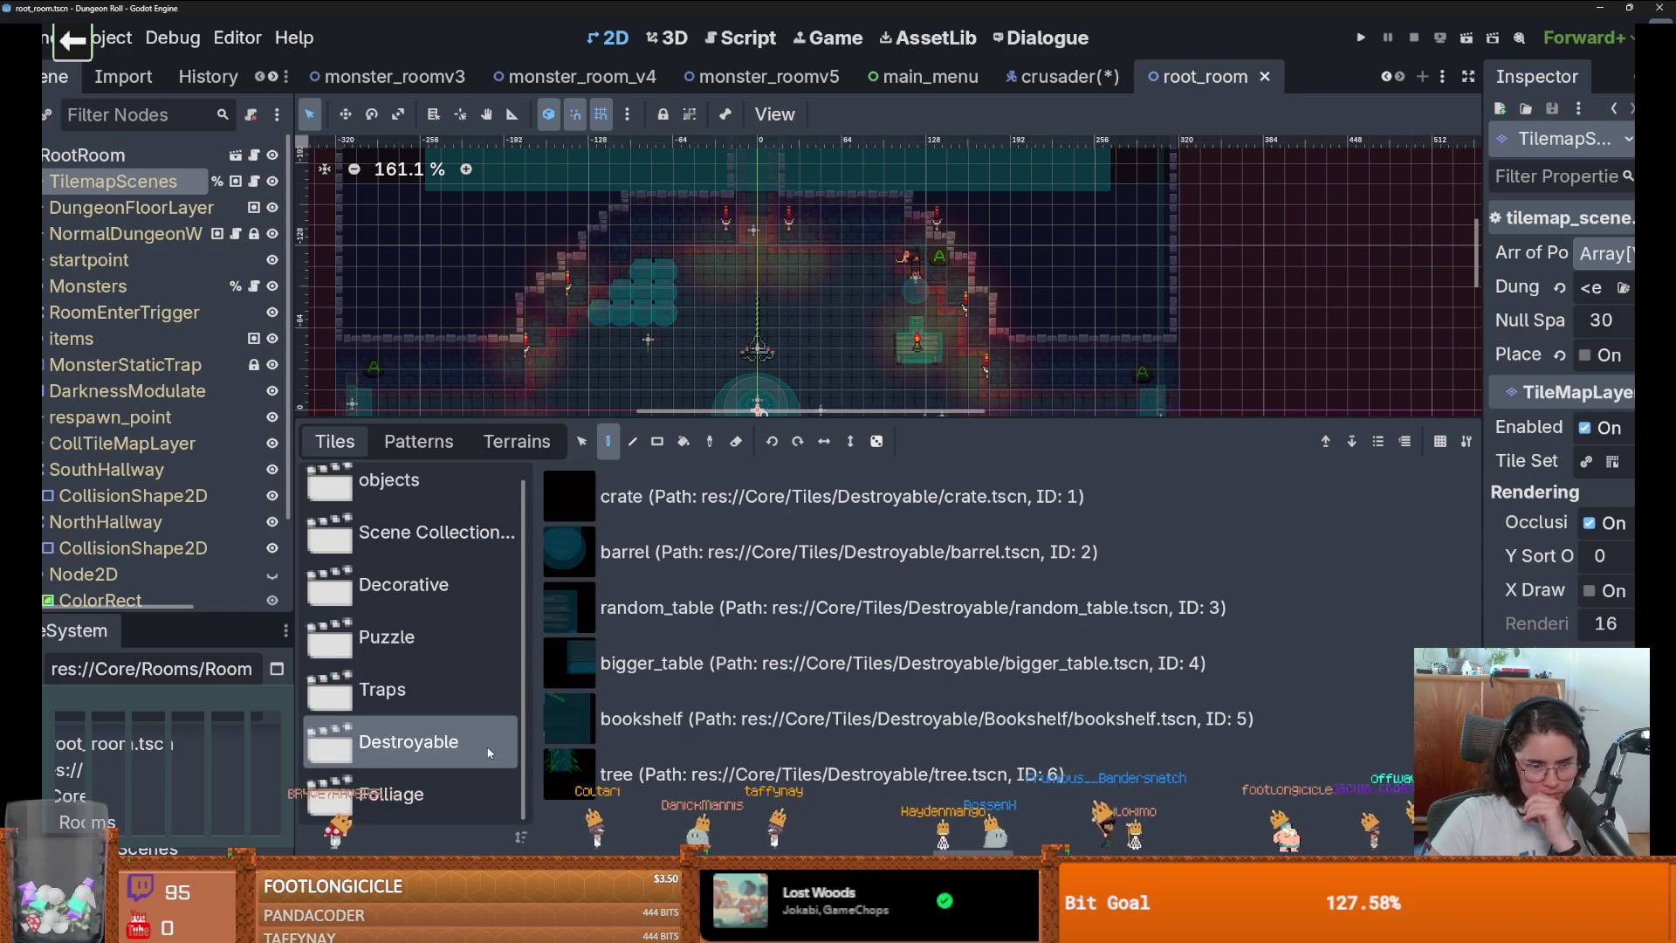
click(450, 678)
click(428, 741)
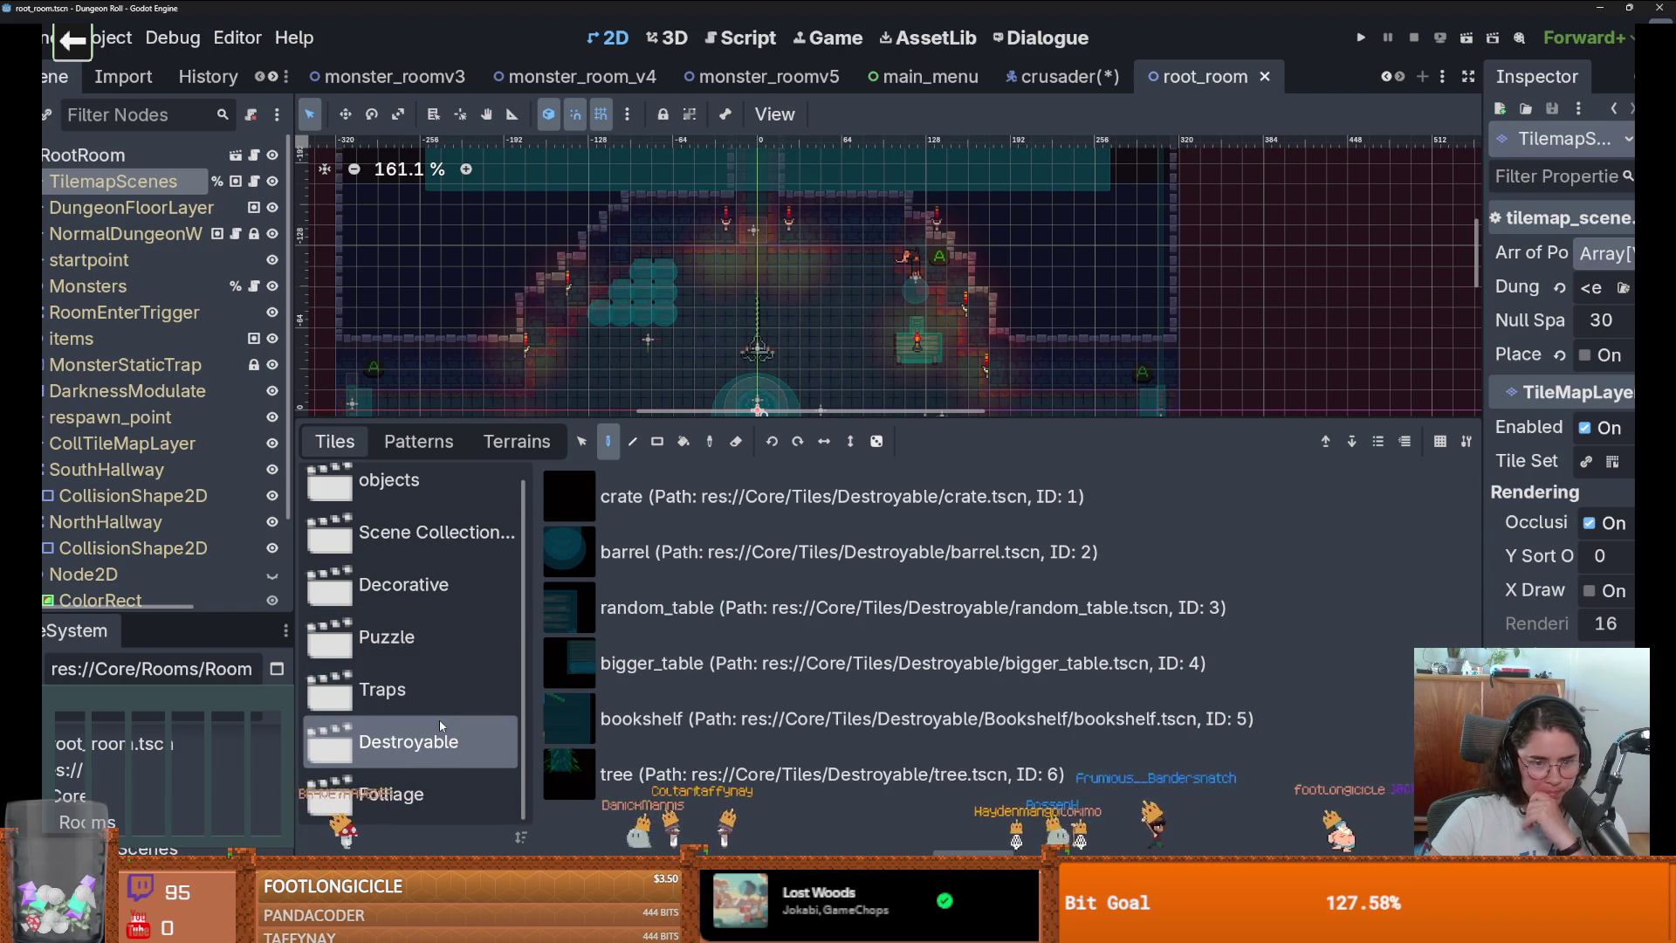
click(415, 607)
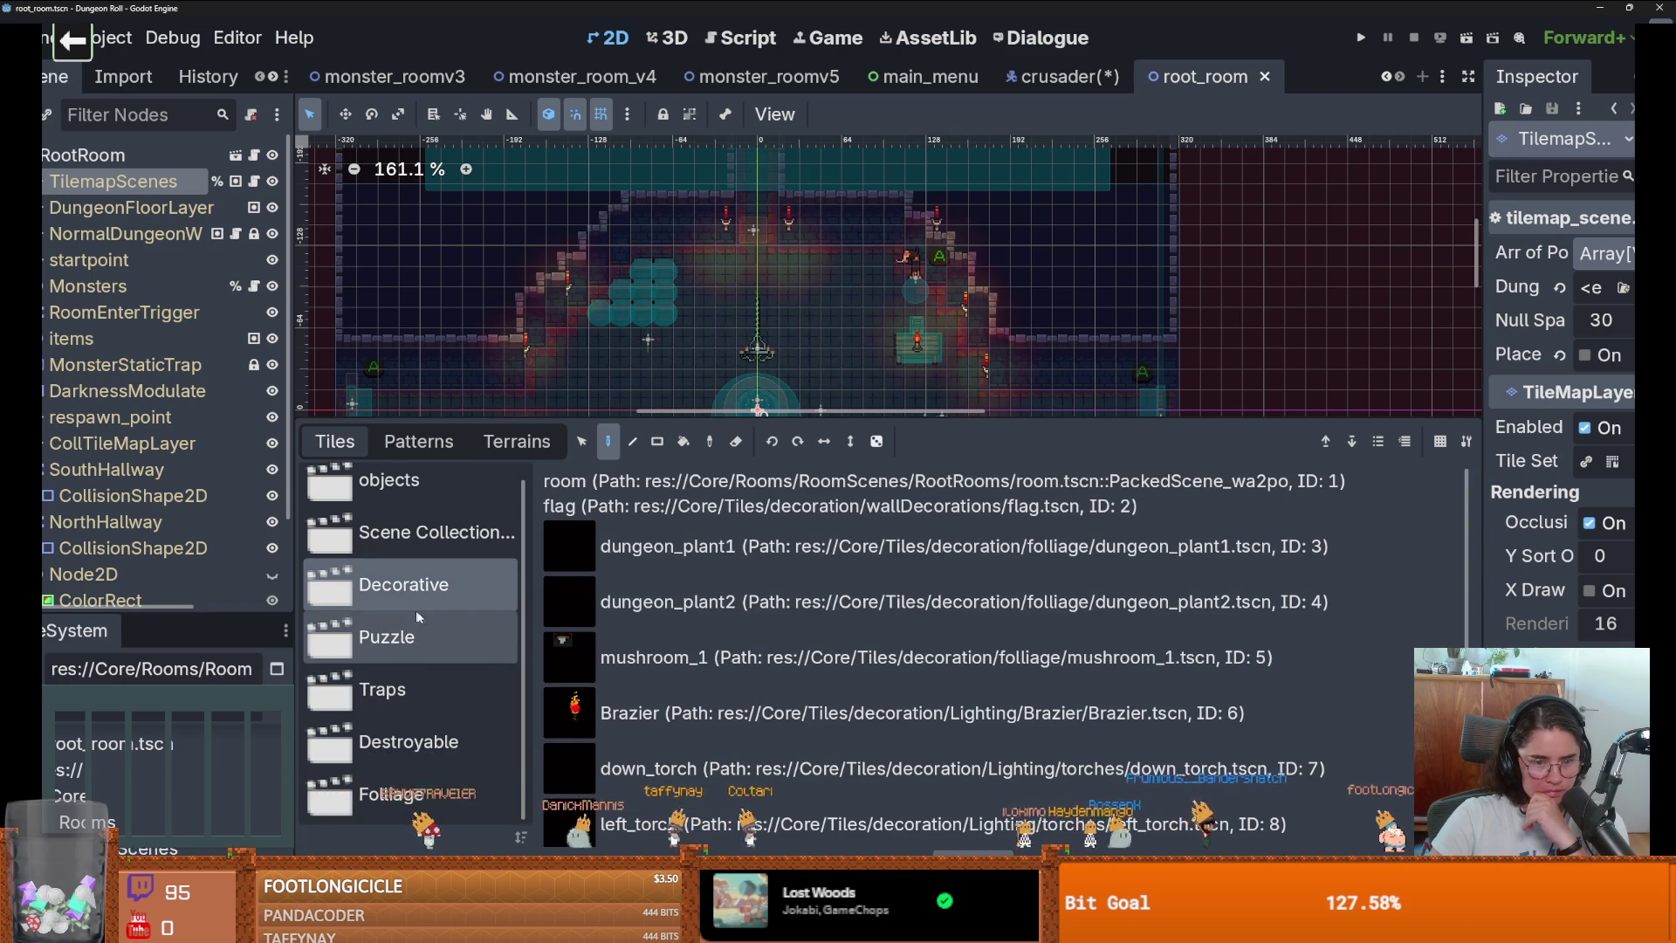
scroll(786, 611, down, 3)
click(421, 532)
scroll(570, 658, down, 2)
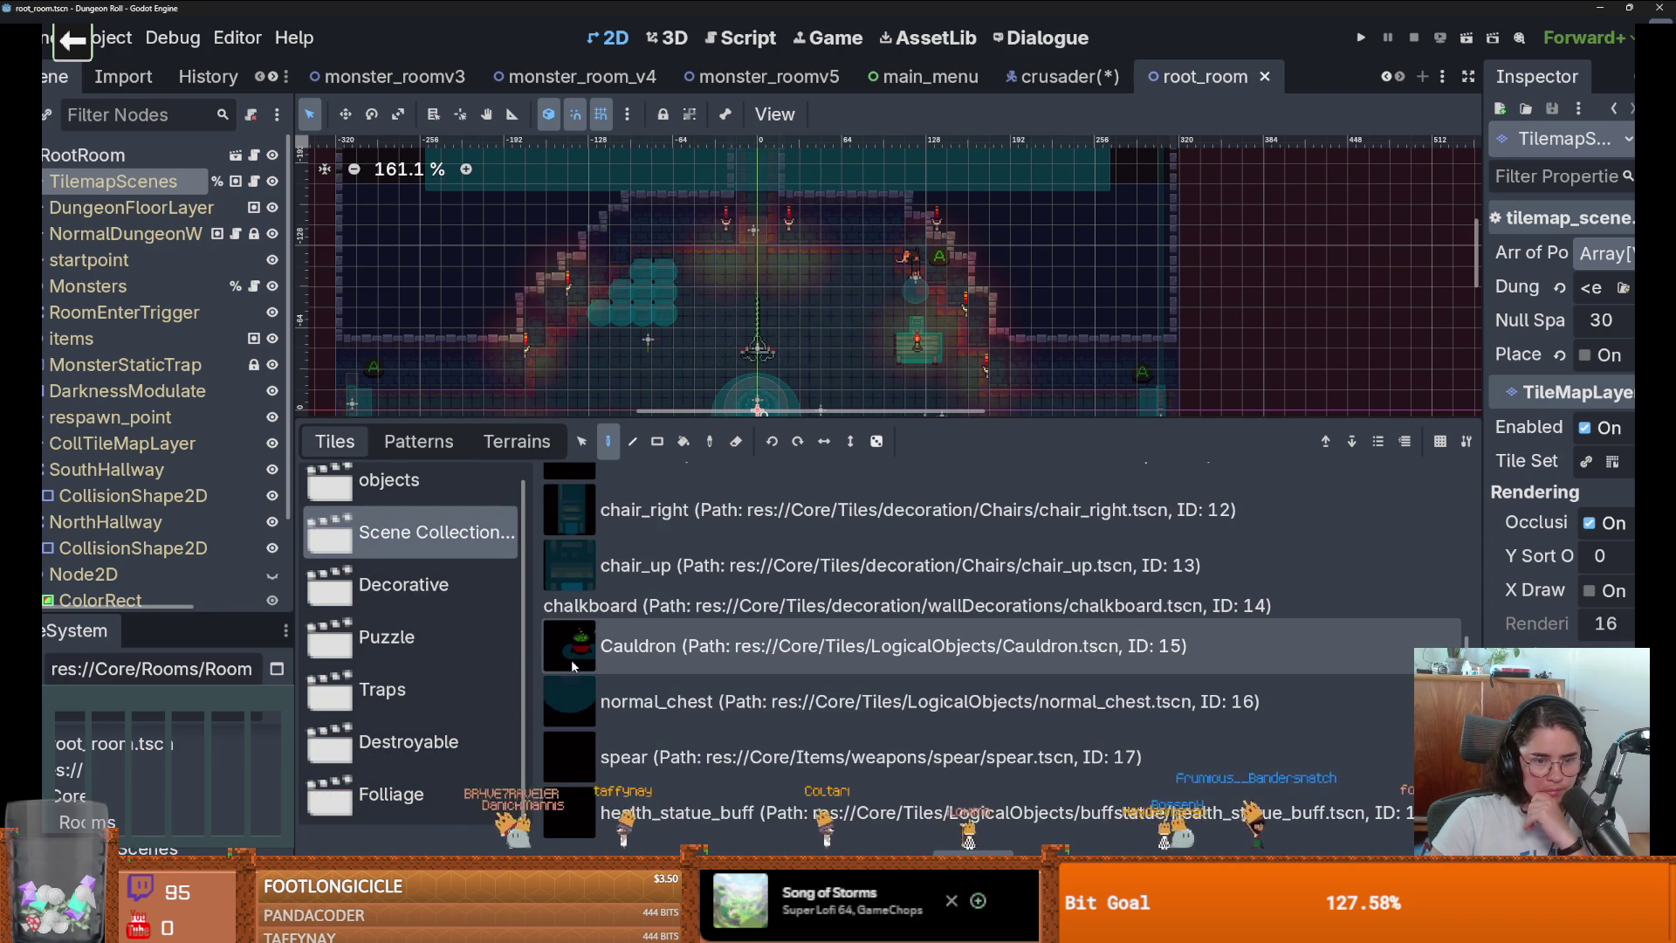
scroll(432, 599, up, 1)
Pick the spikes tile from Scene Collection and paint it just right of the room centre.
click(392, 494)
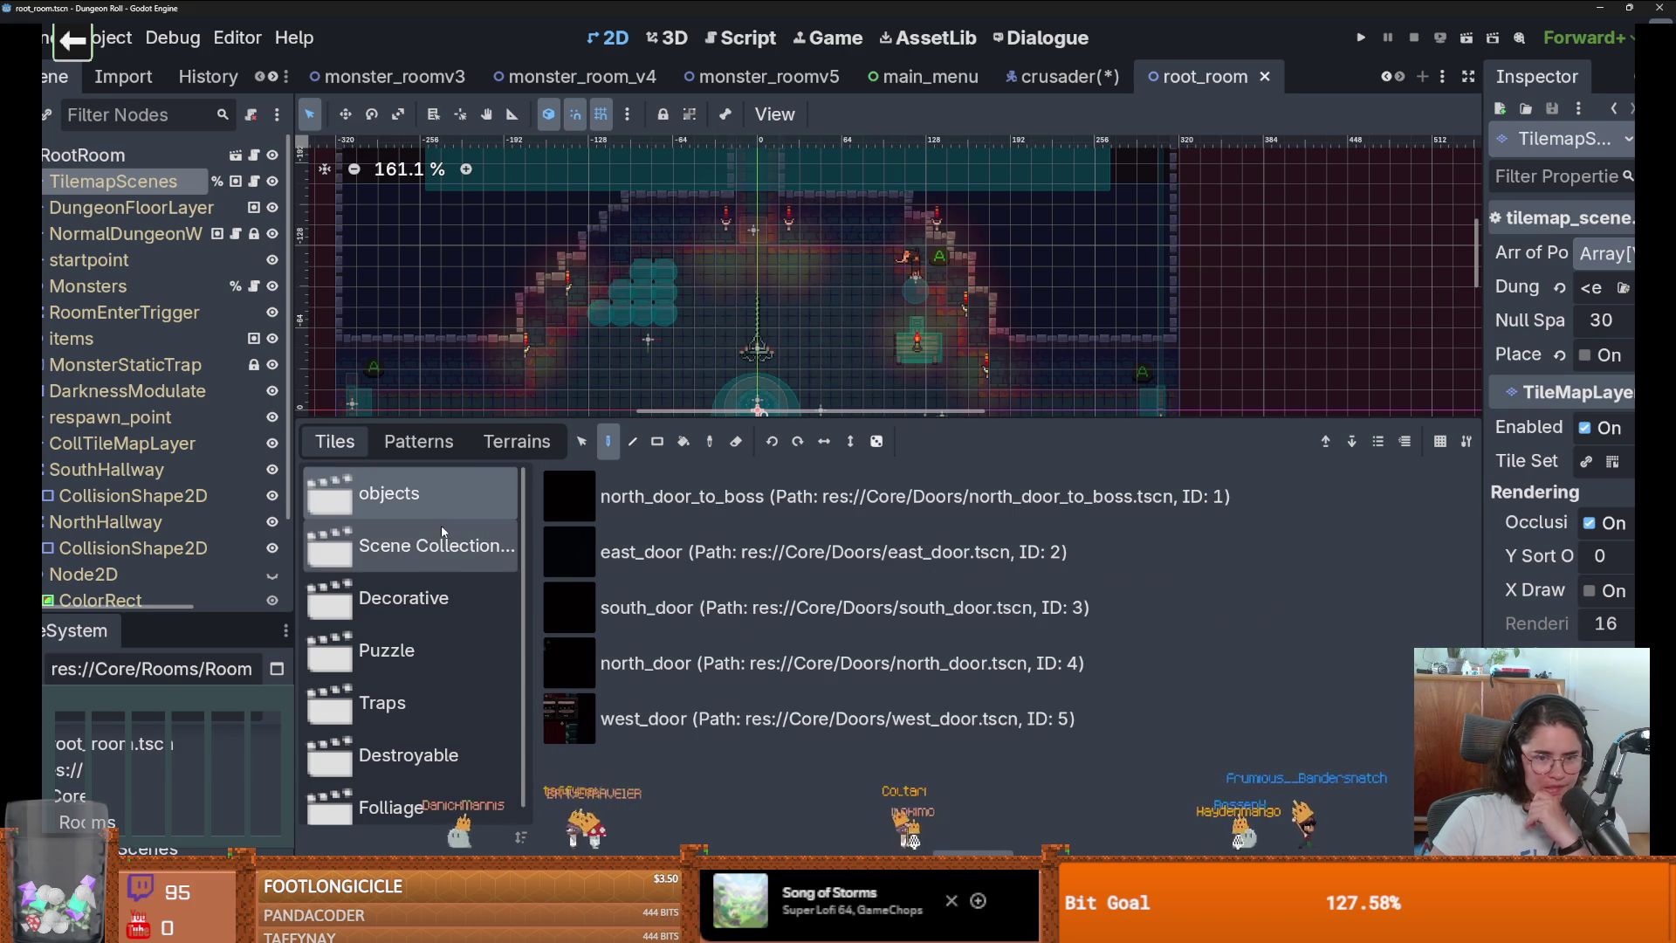
click(410, 599)
scroll(783, 646, down, 4)
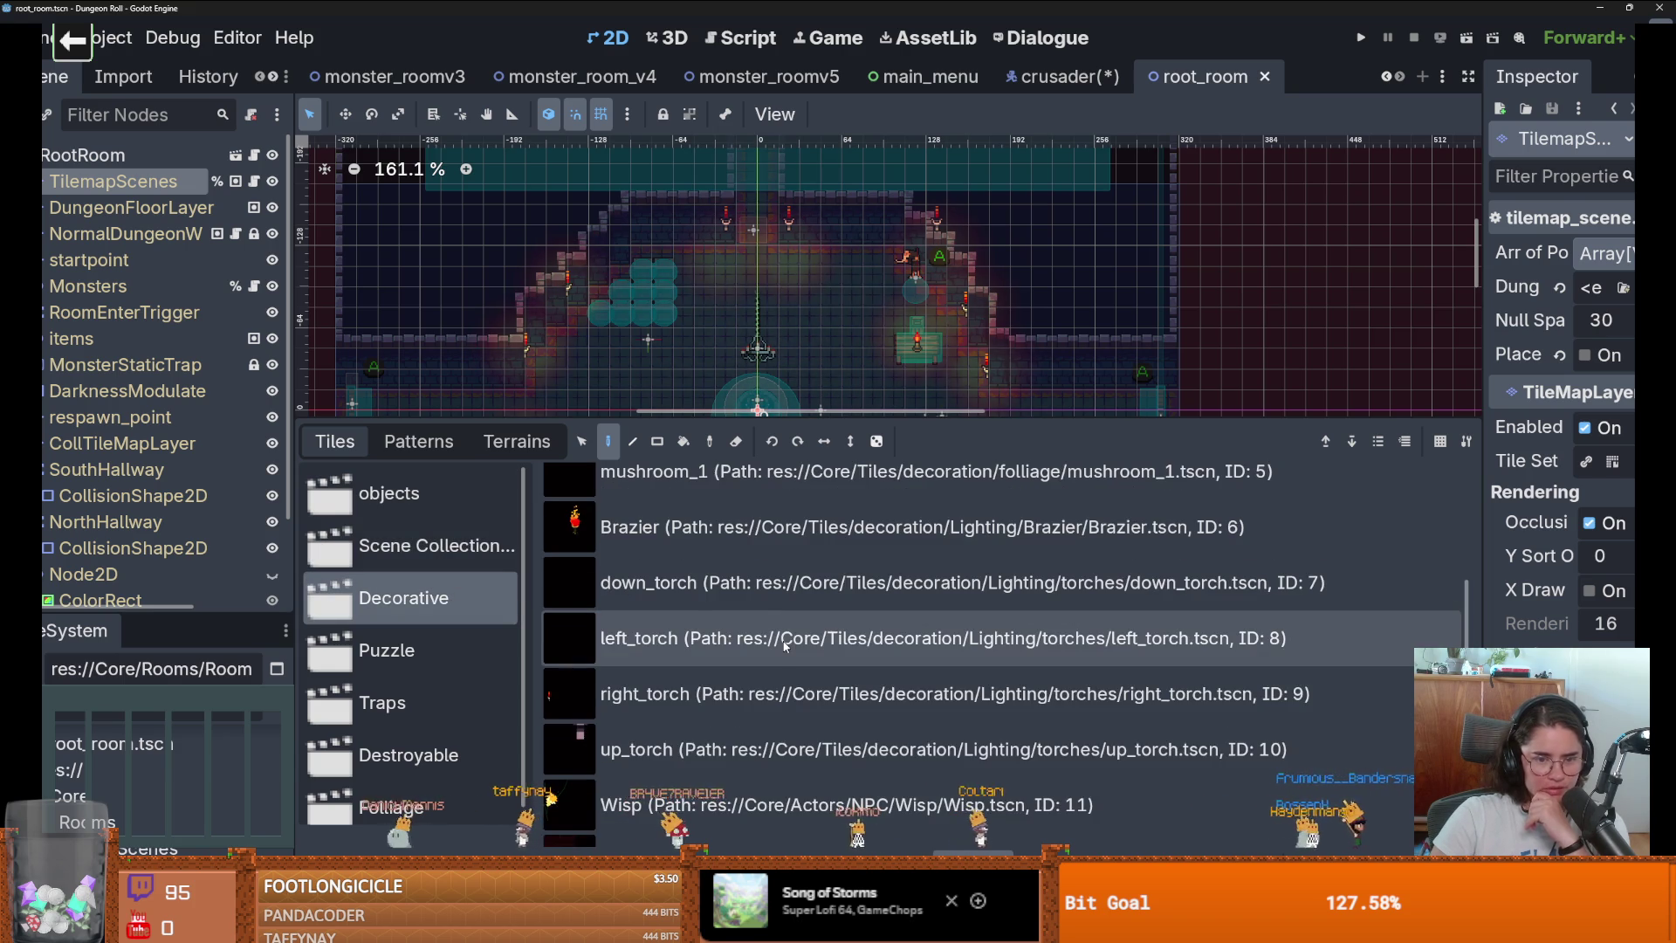
scroll(784, 647, up, 2)
scroll(784, 646, up, 2)
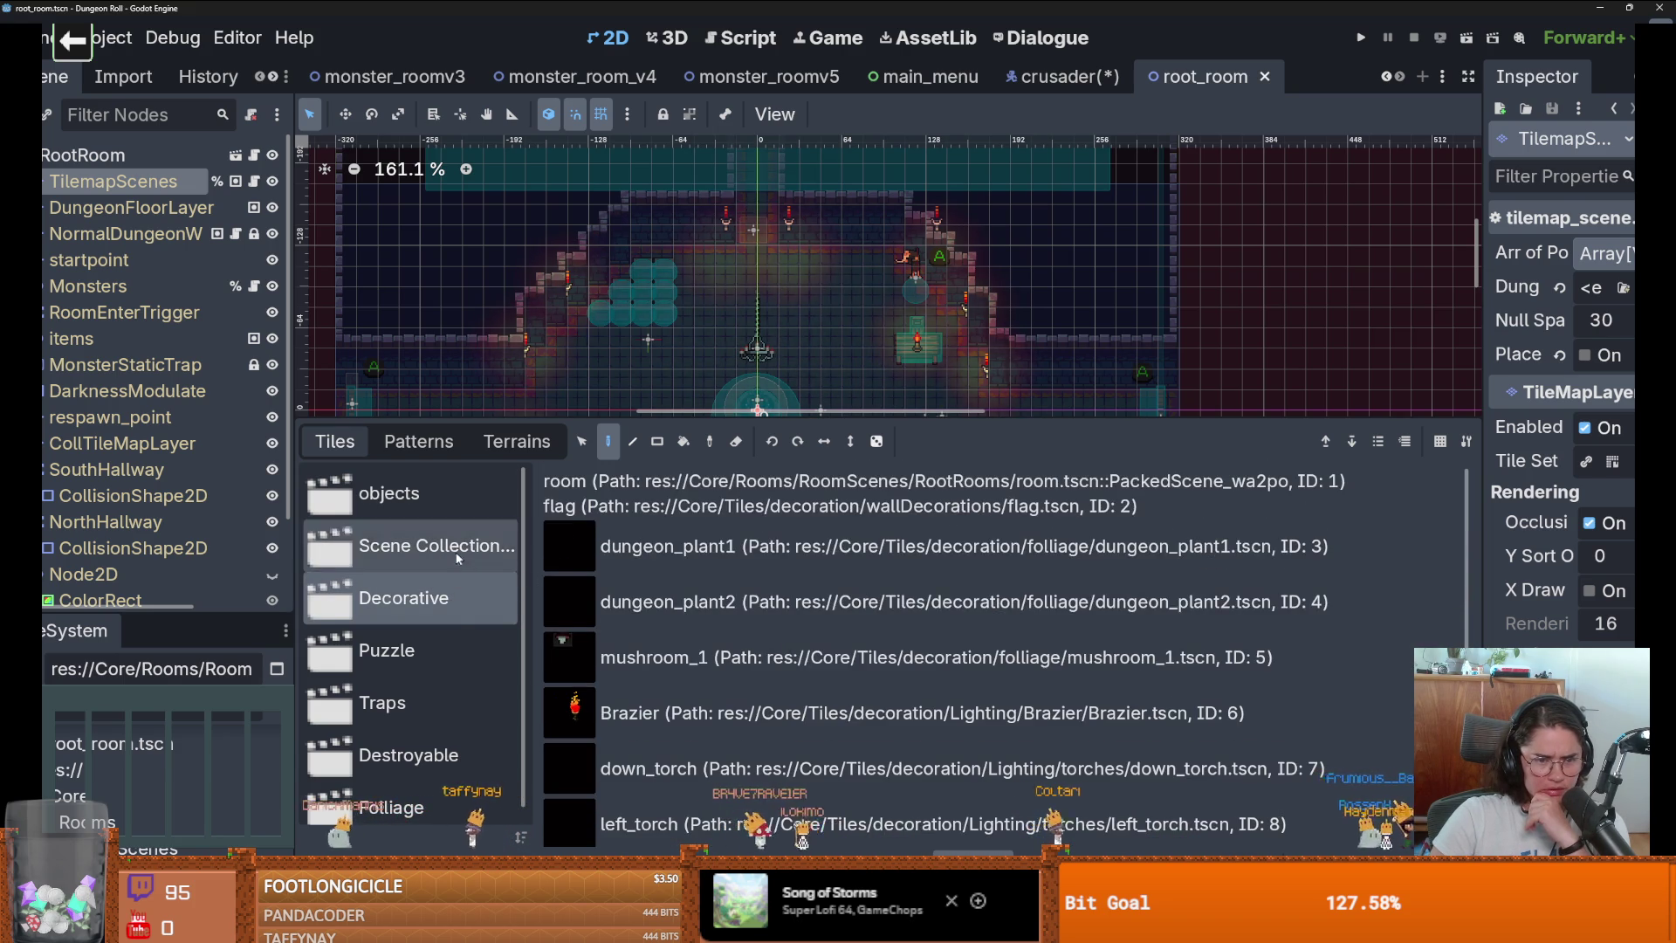
click(410, 545)
click(709, 551)
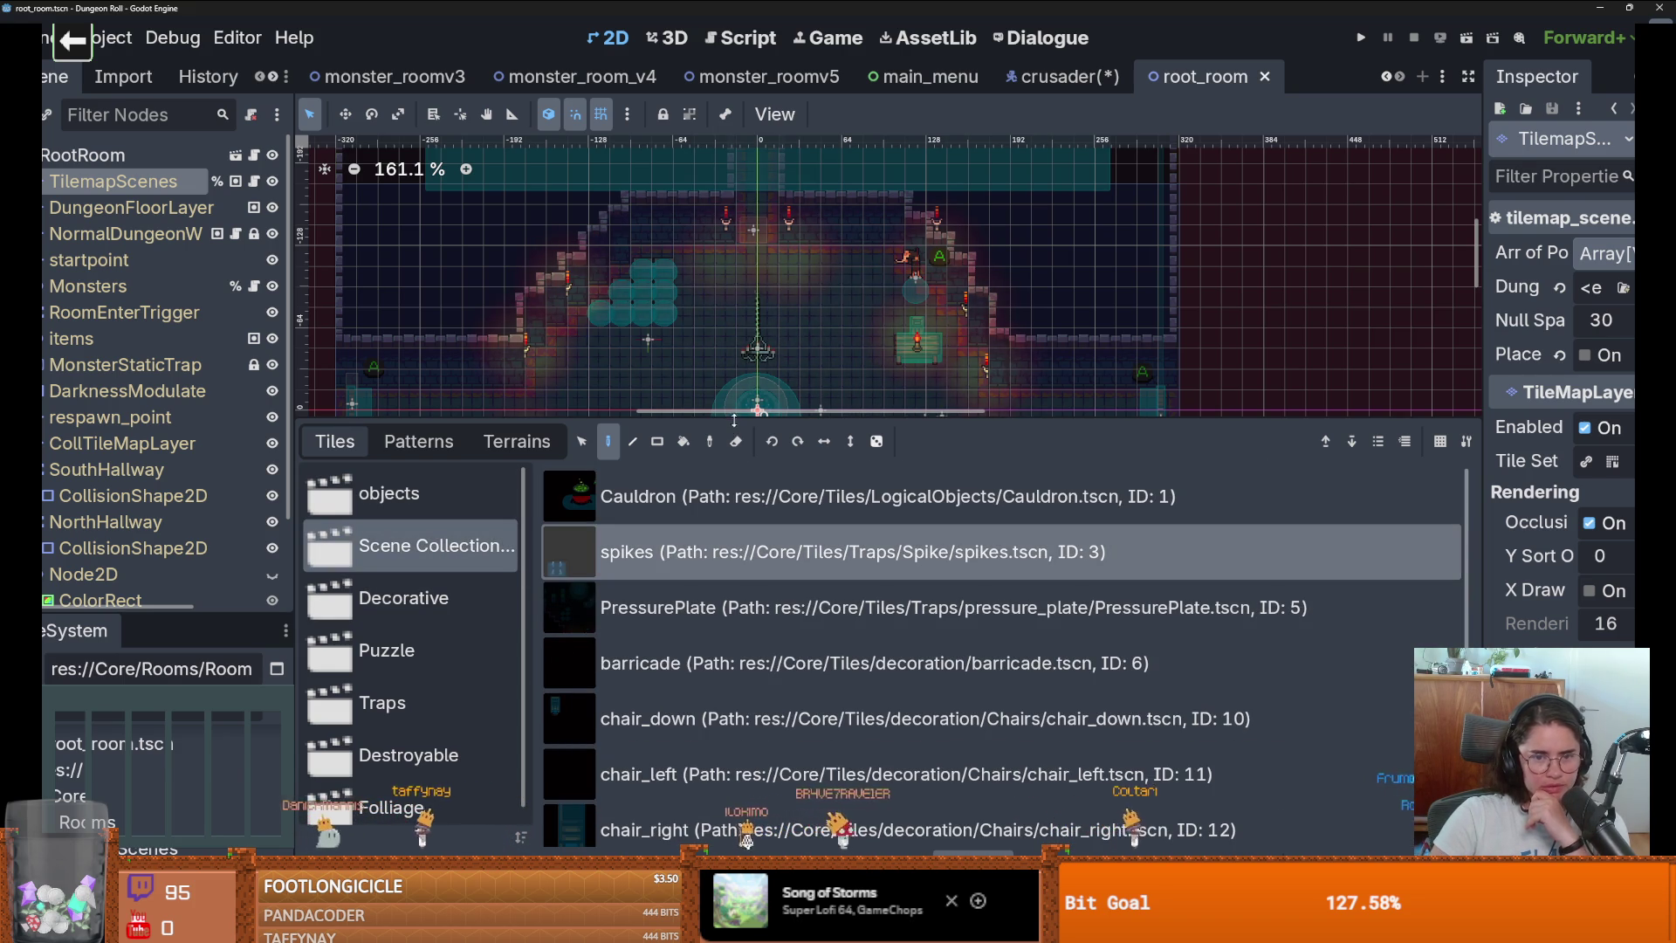
drag(737, 421, 737, 616)
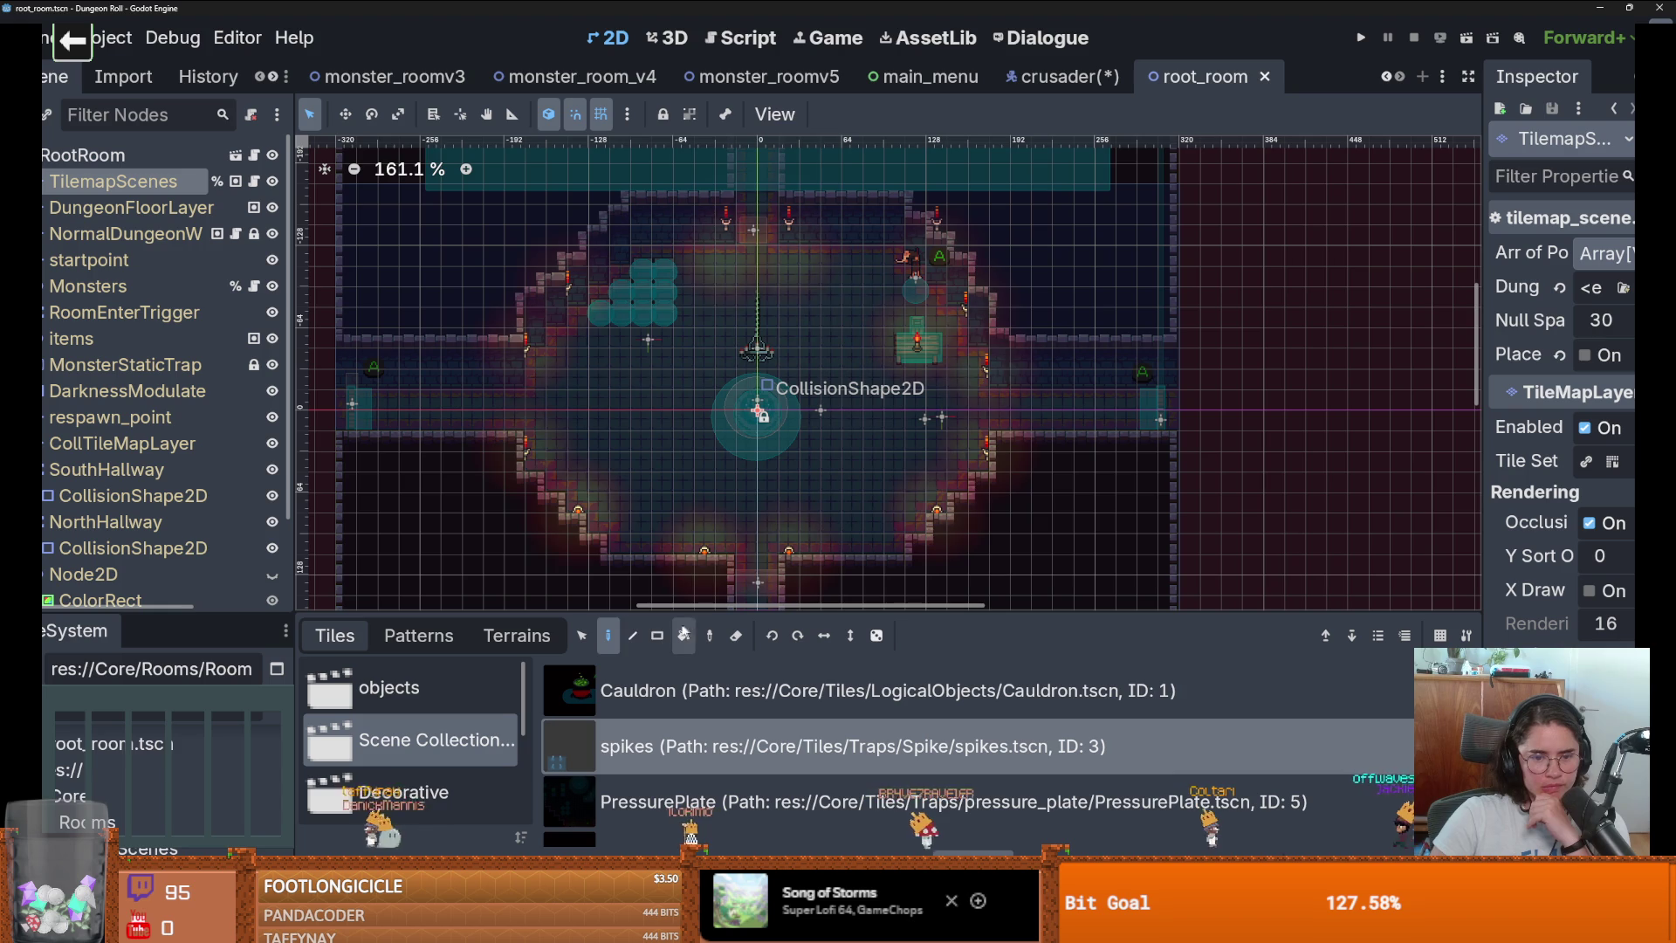
click(853, 384)
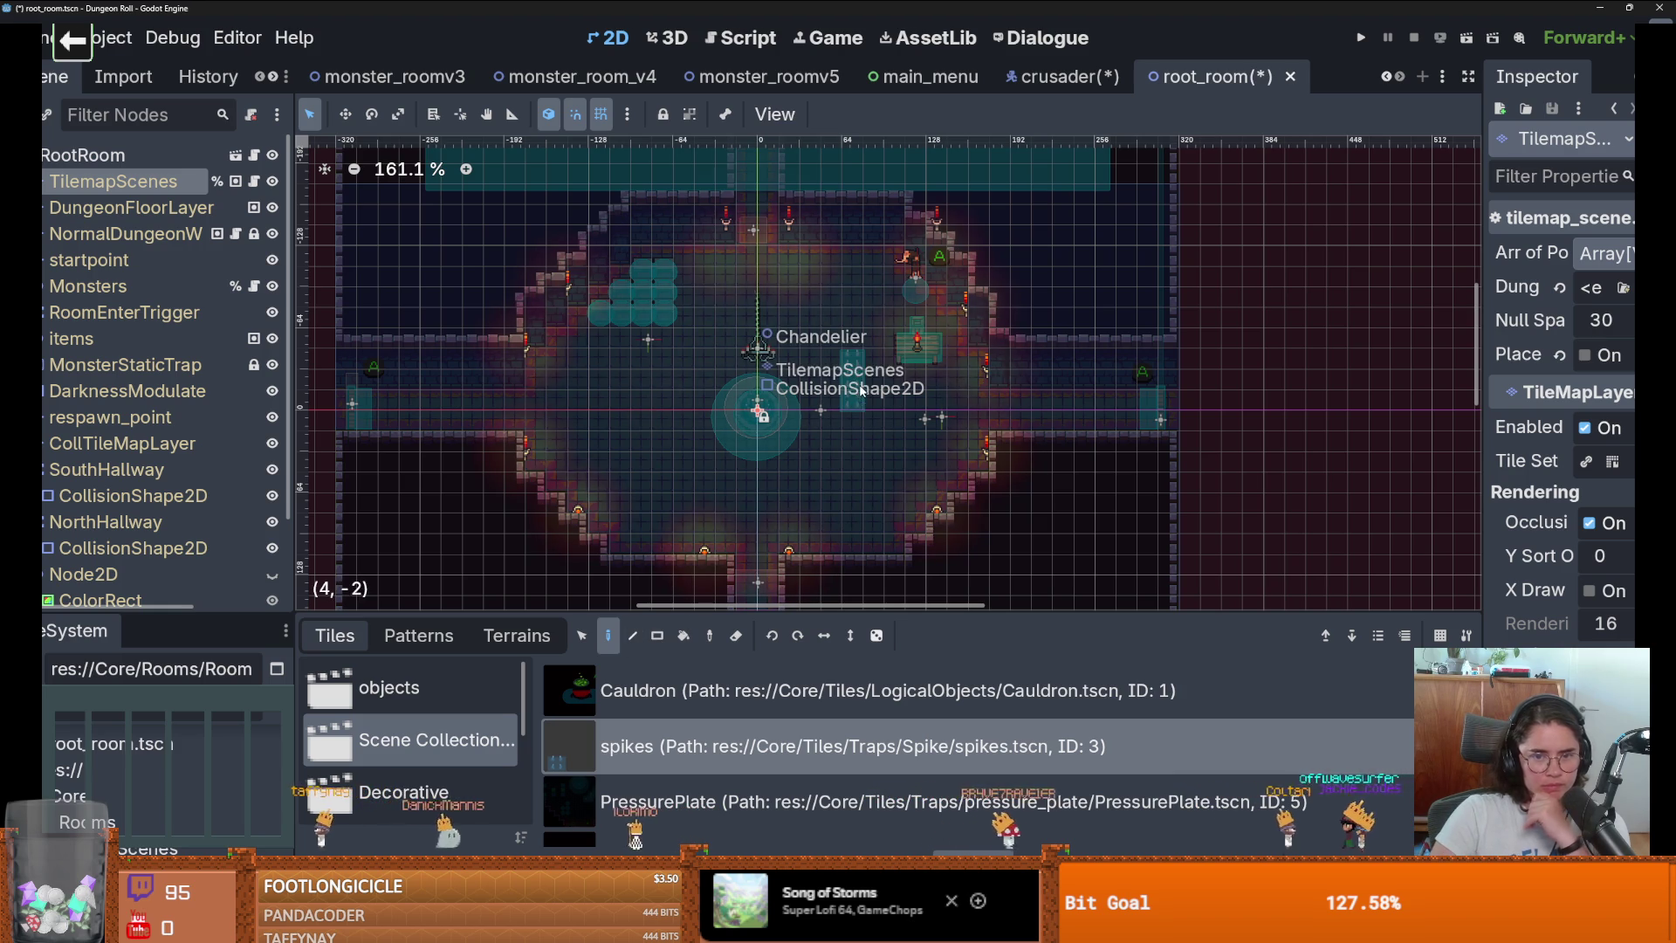
Save and run the game, maximize its window, walk the knight with D, then stop with F8.
click(1358, 39)
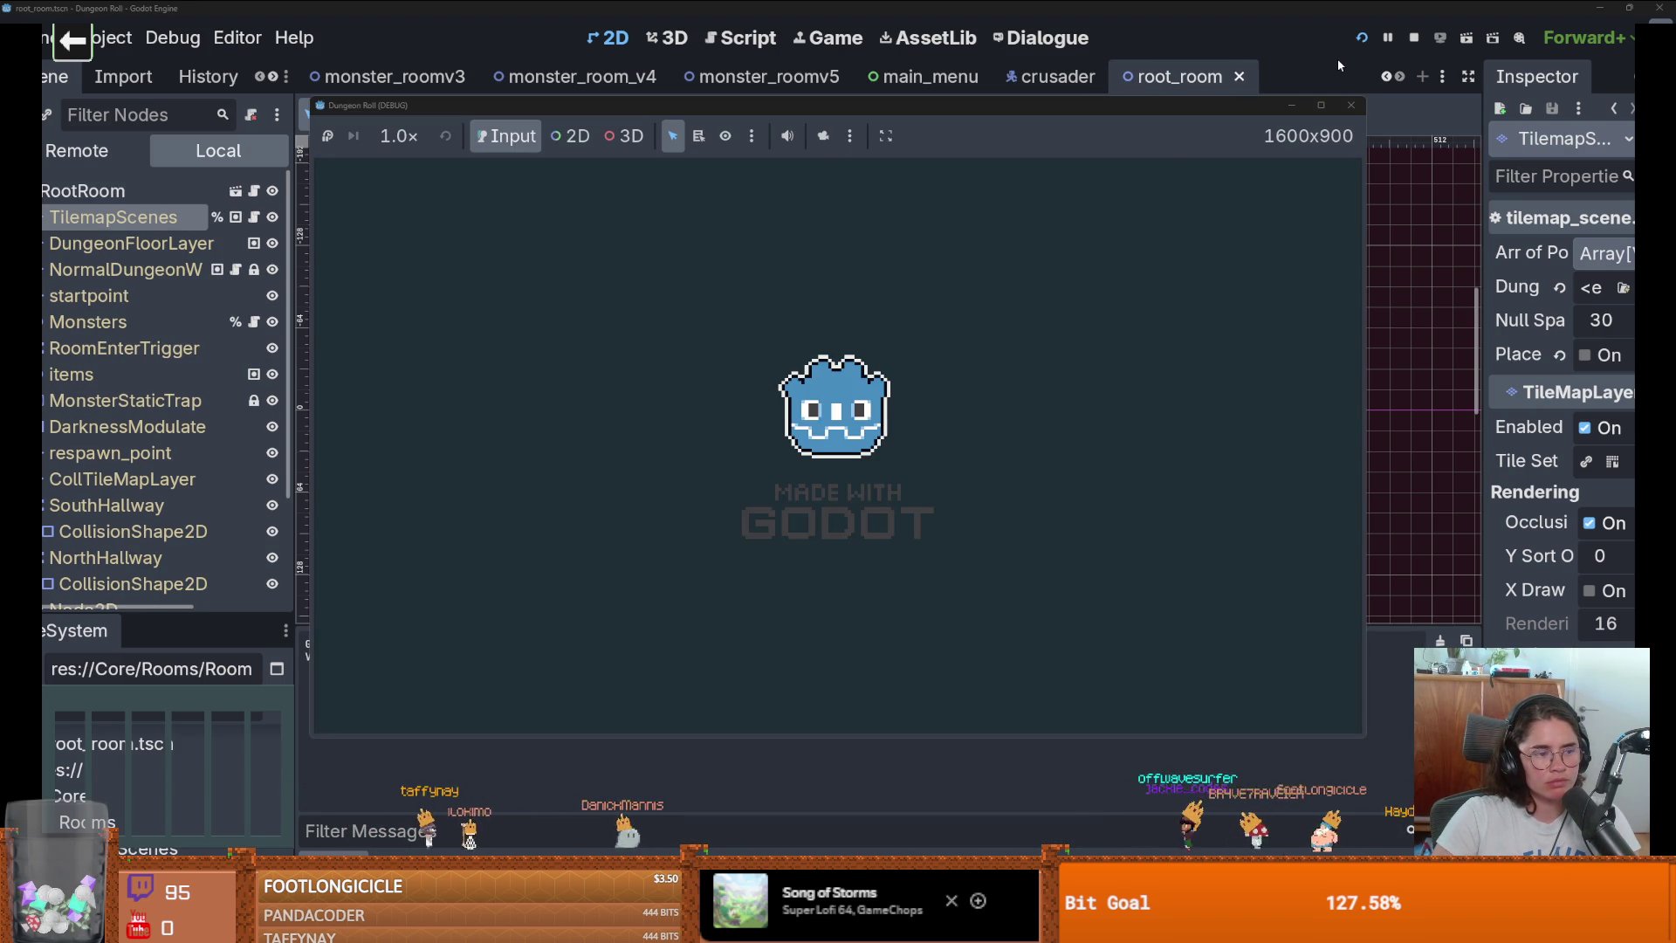
click(1320, 106)
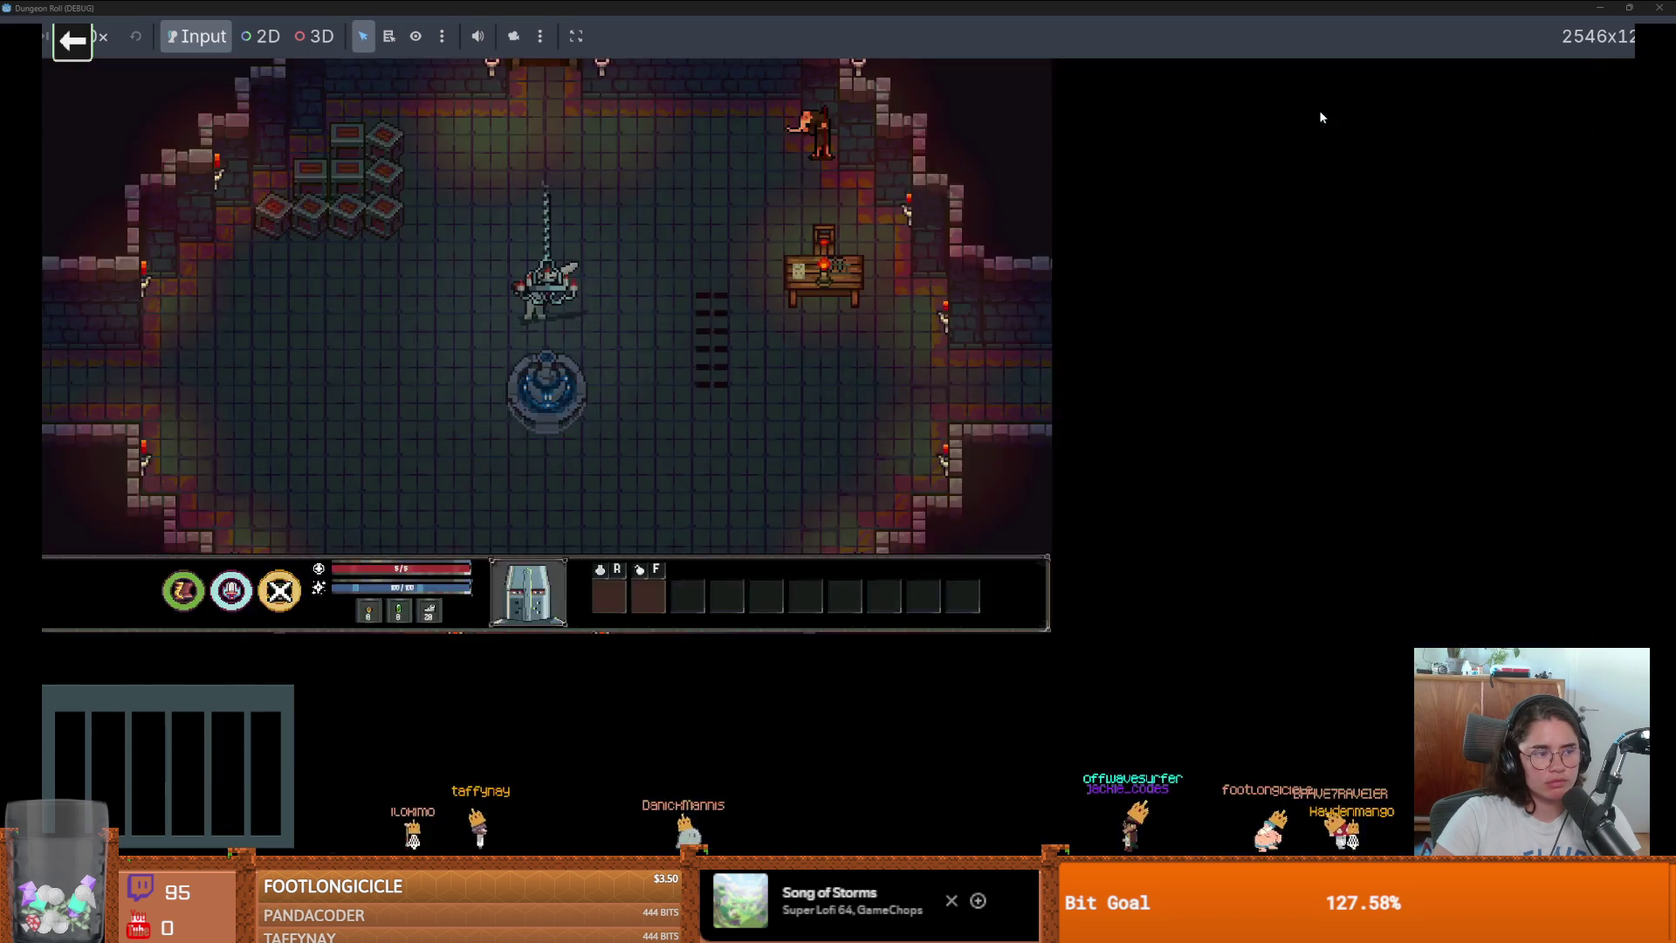
key(d)
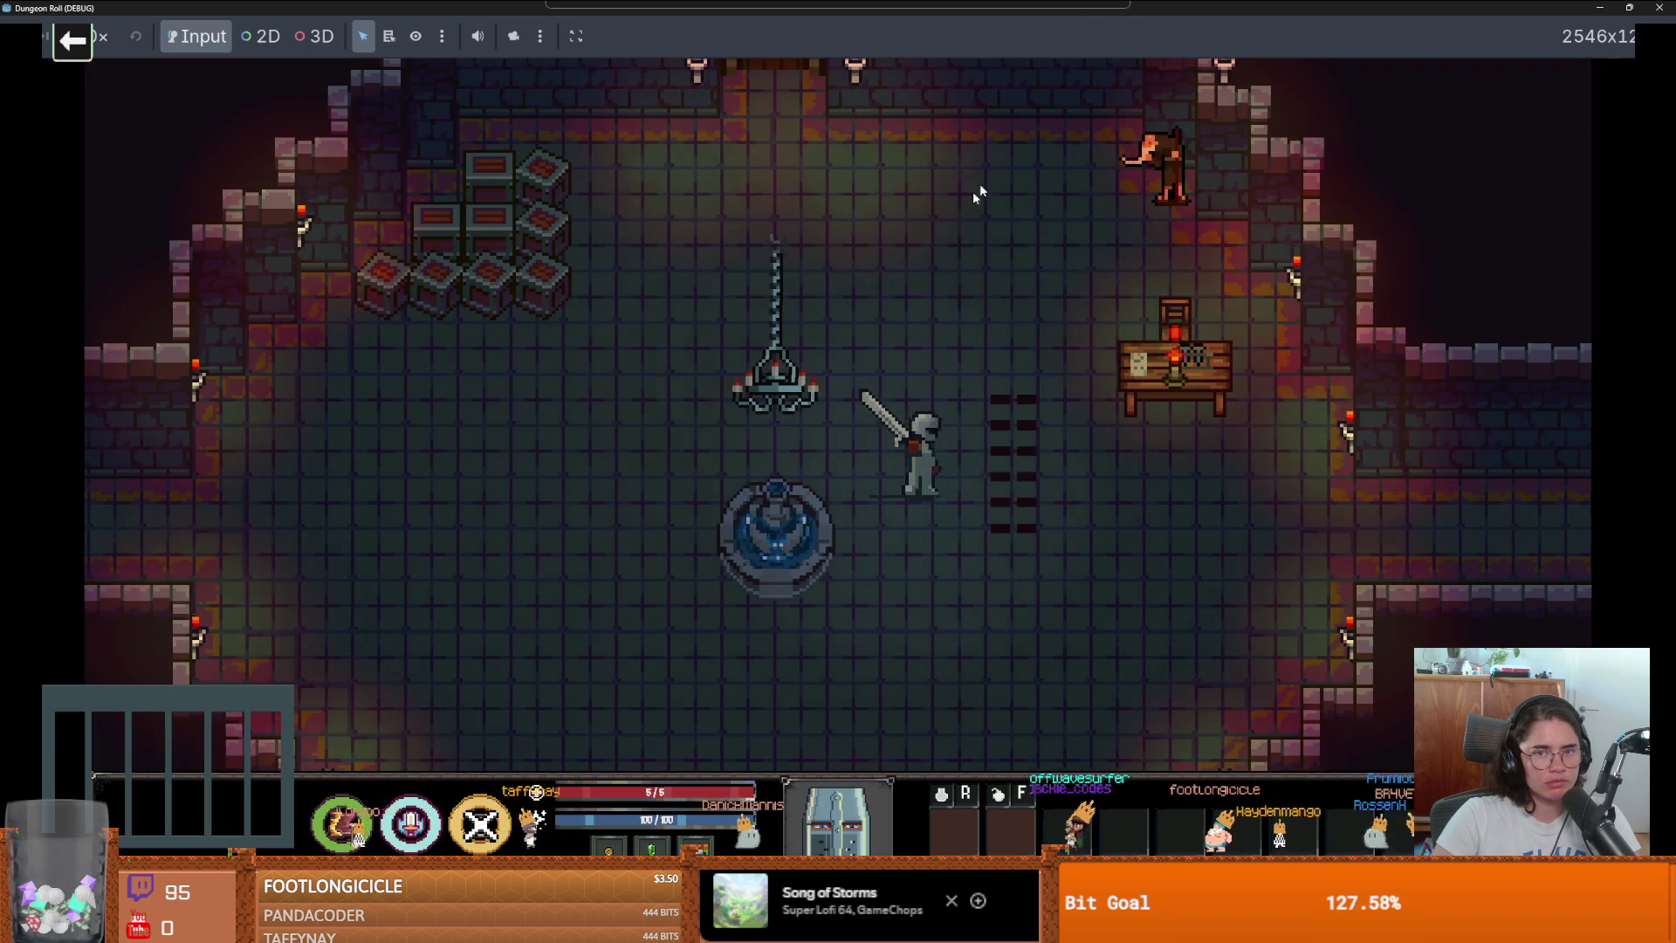
key(F8)
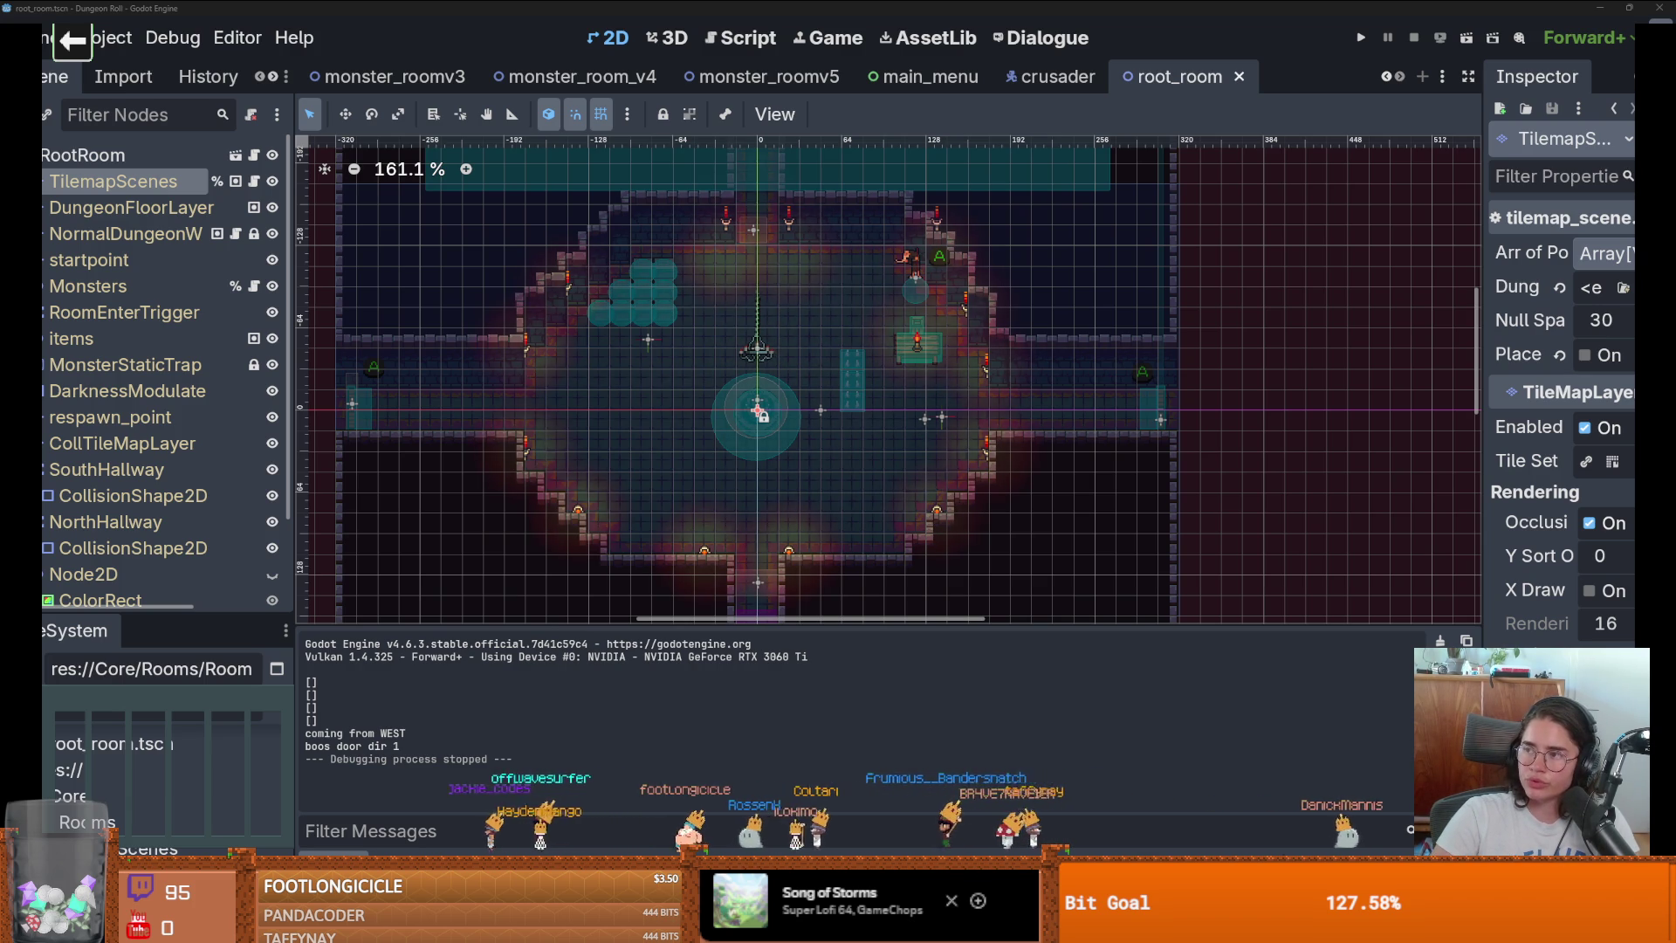
key(alt+Tab)
scroll(770, 465, down, 4)
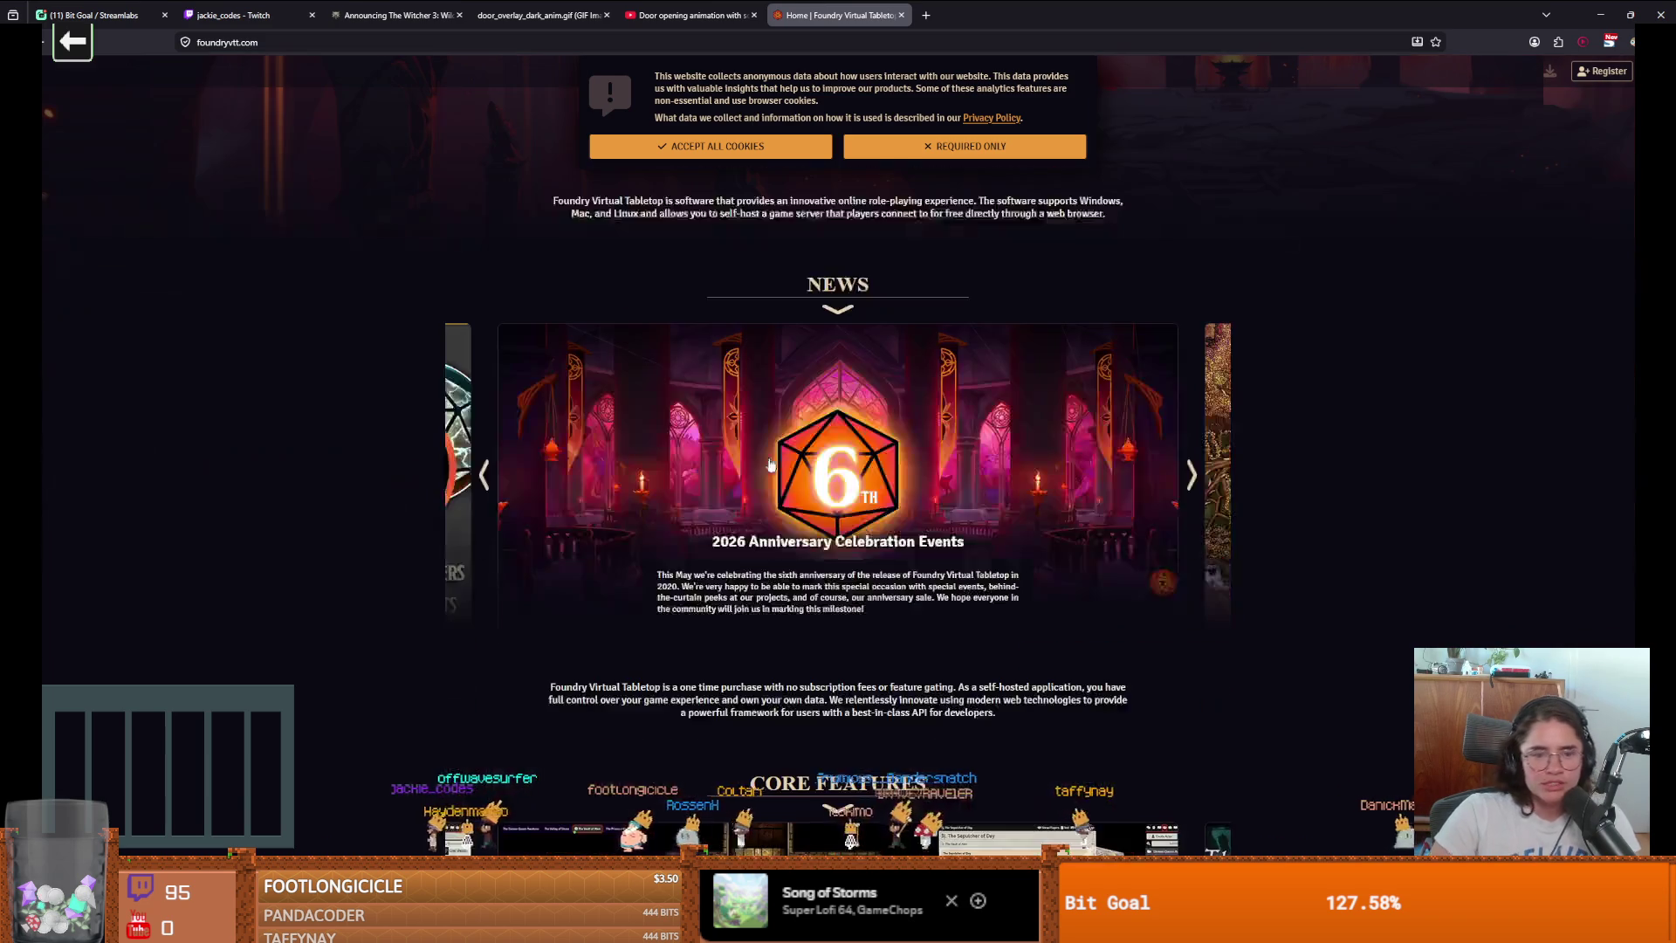
scroll(735, 475, down, 6)
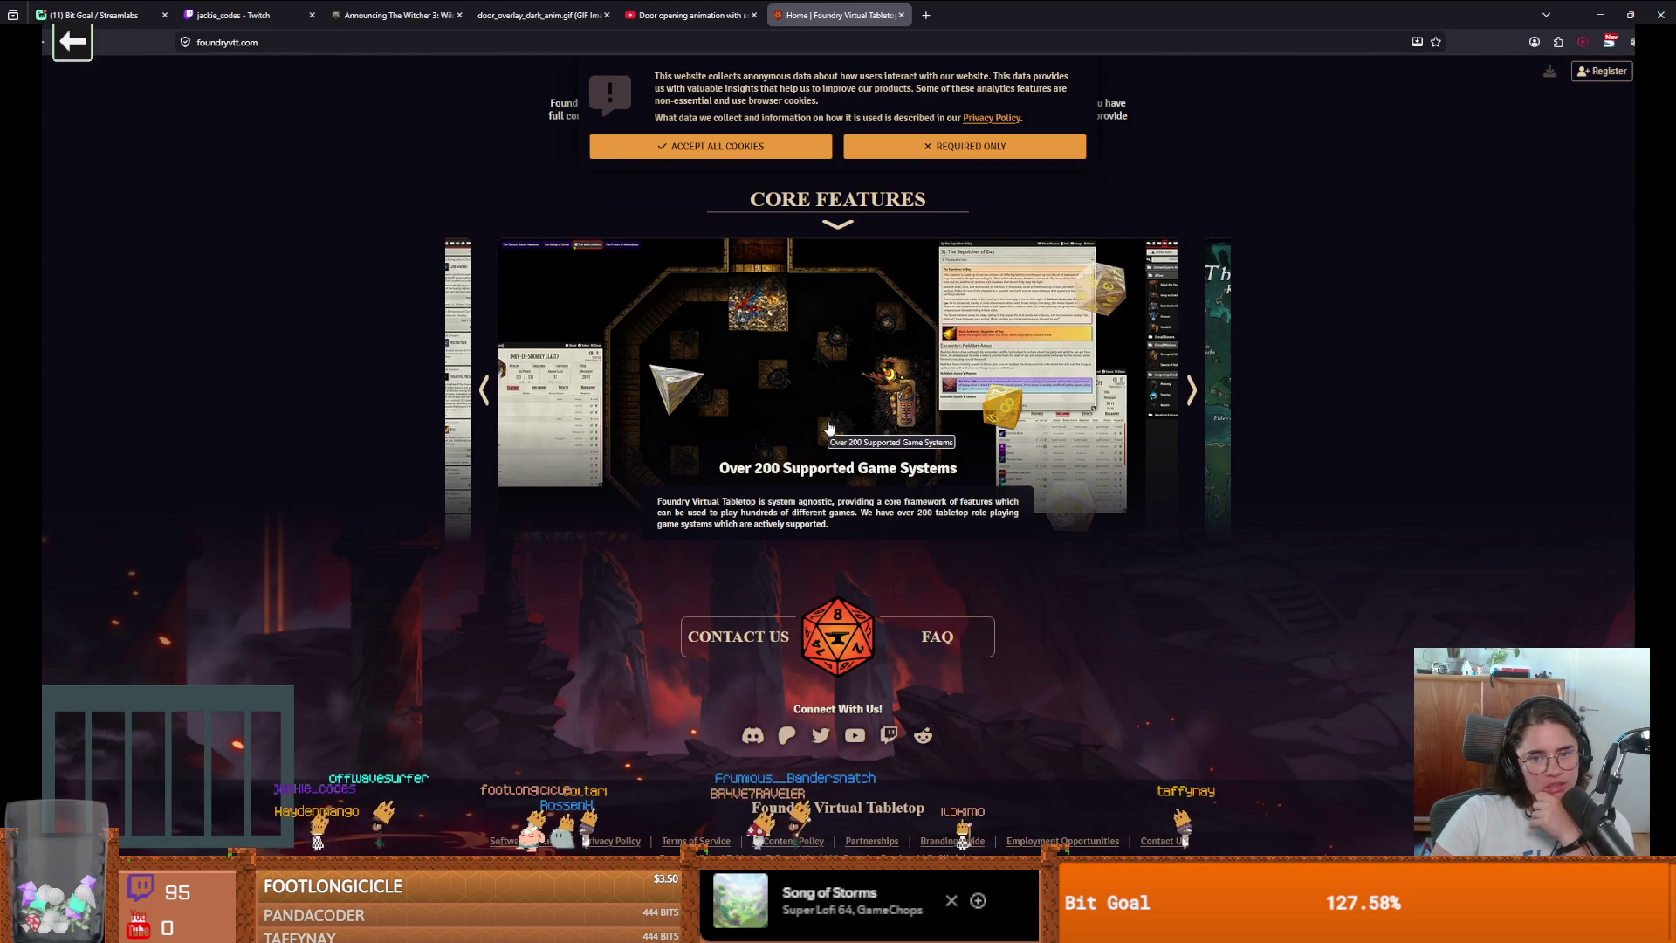
key(alt+Tab)
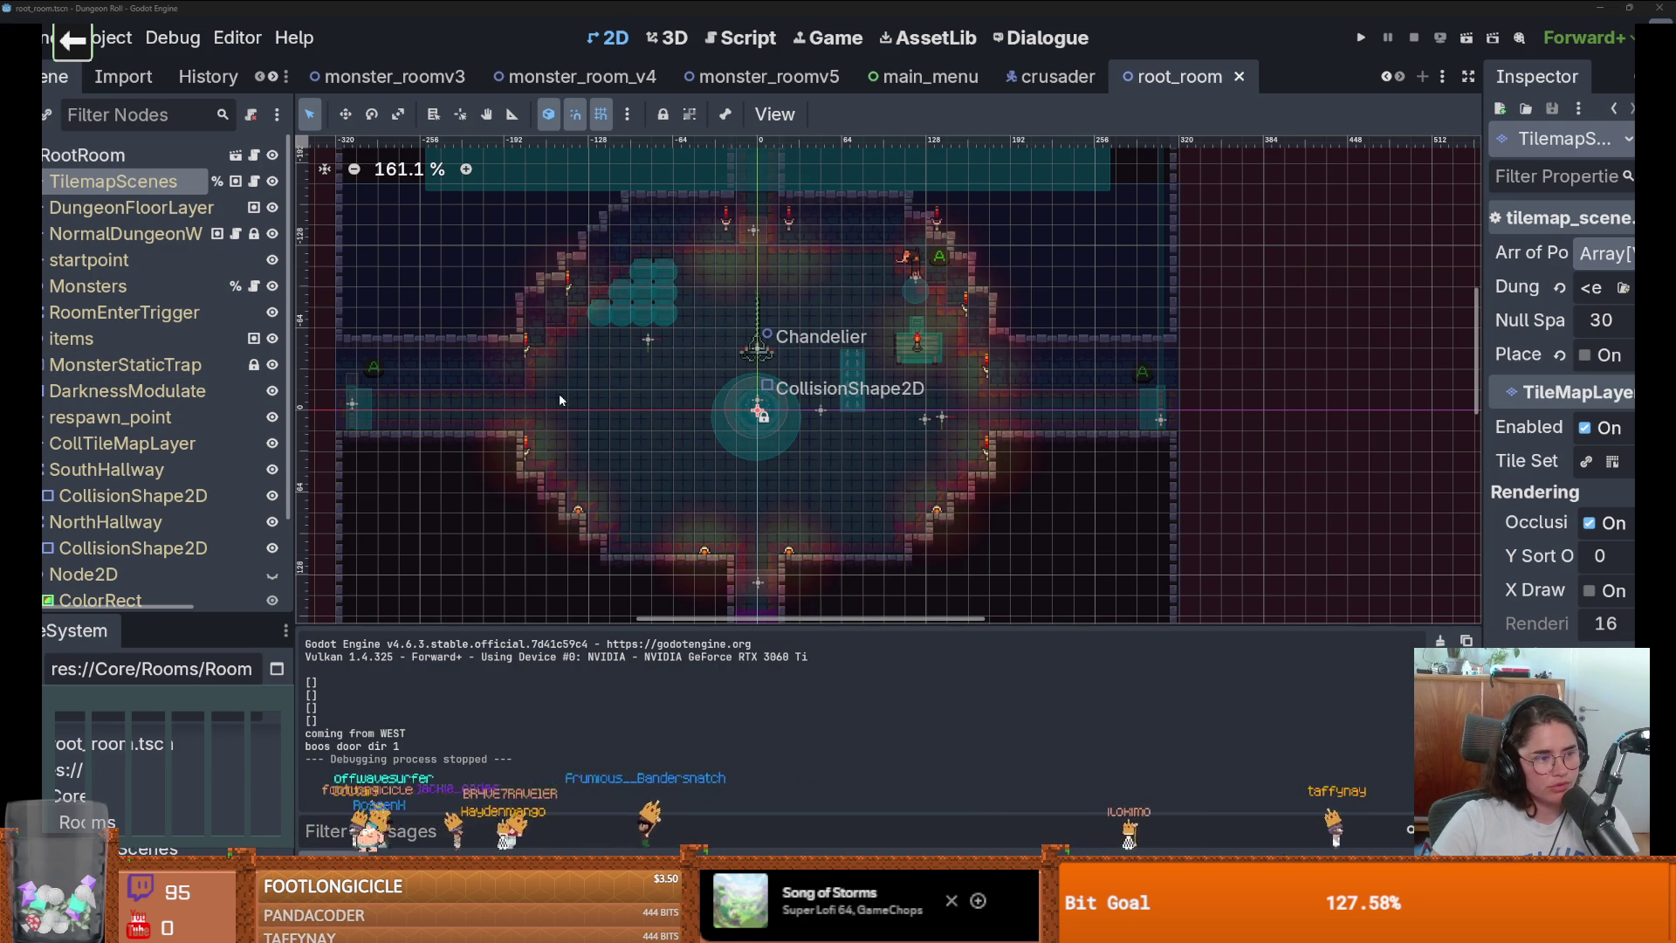
In the crusader scene, collapse FeetHitbox and expand StateMachine to list idle_state through pray_state.
scroll(734, 460, up, 1)
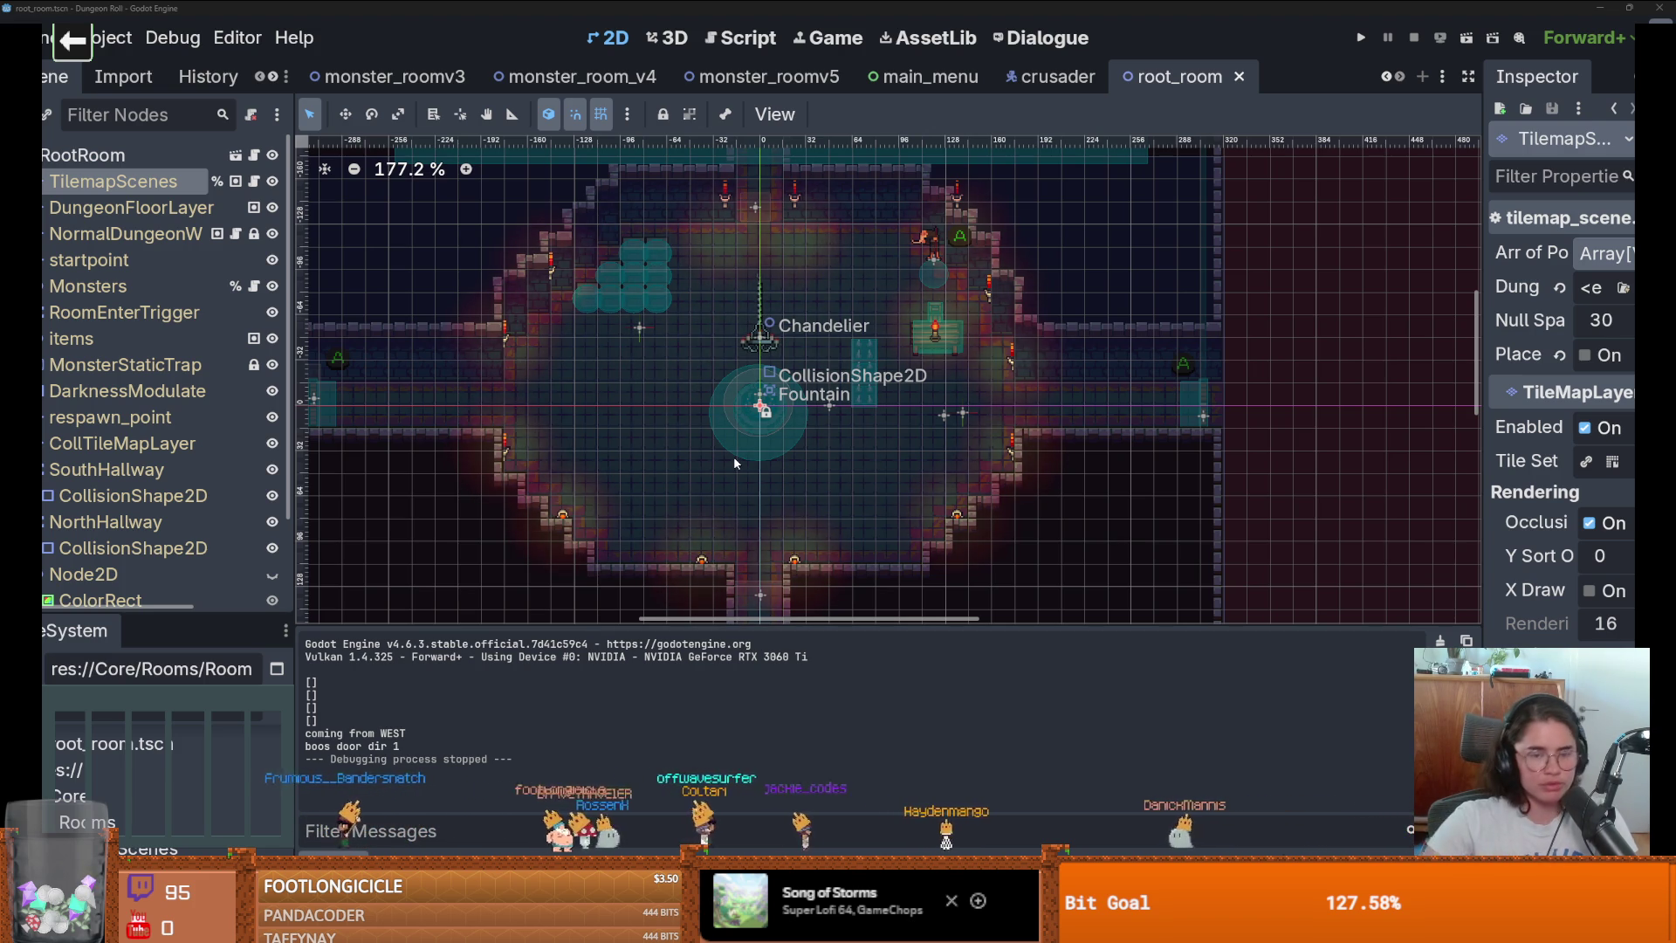
scroll(680, 375, down, 1)
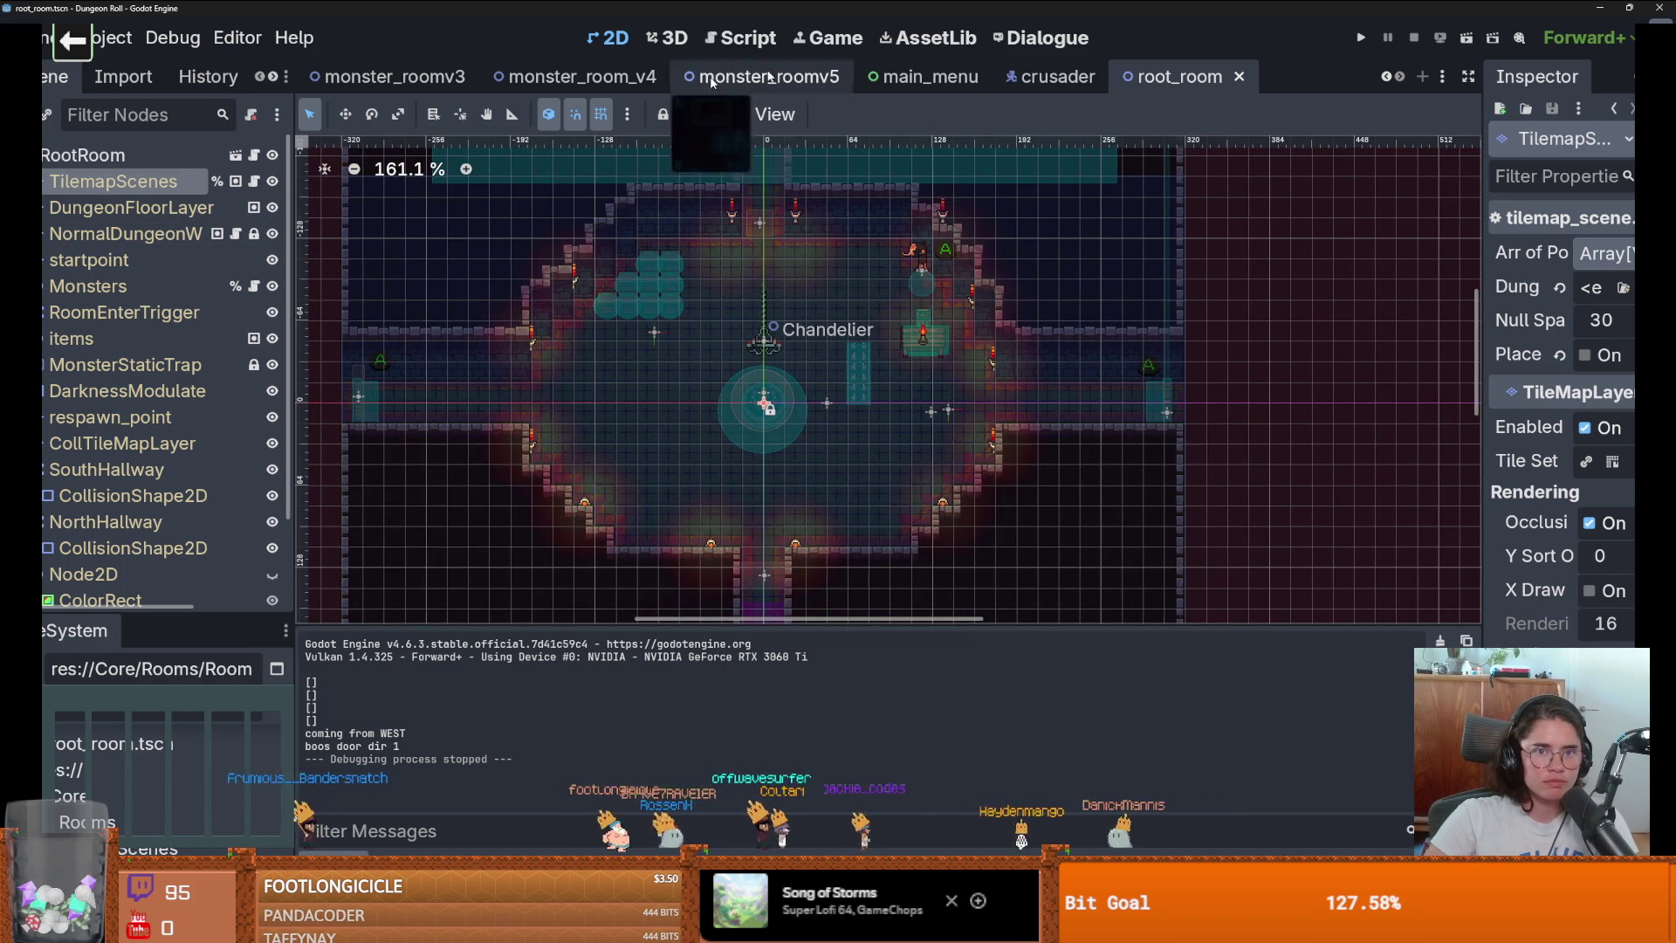
click(1052, 76)
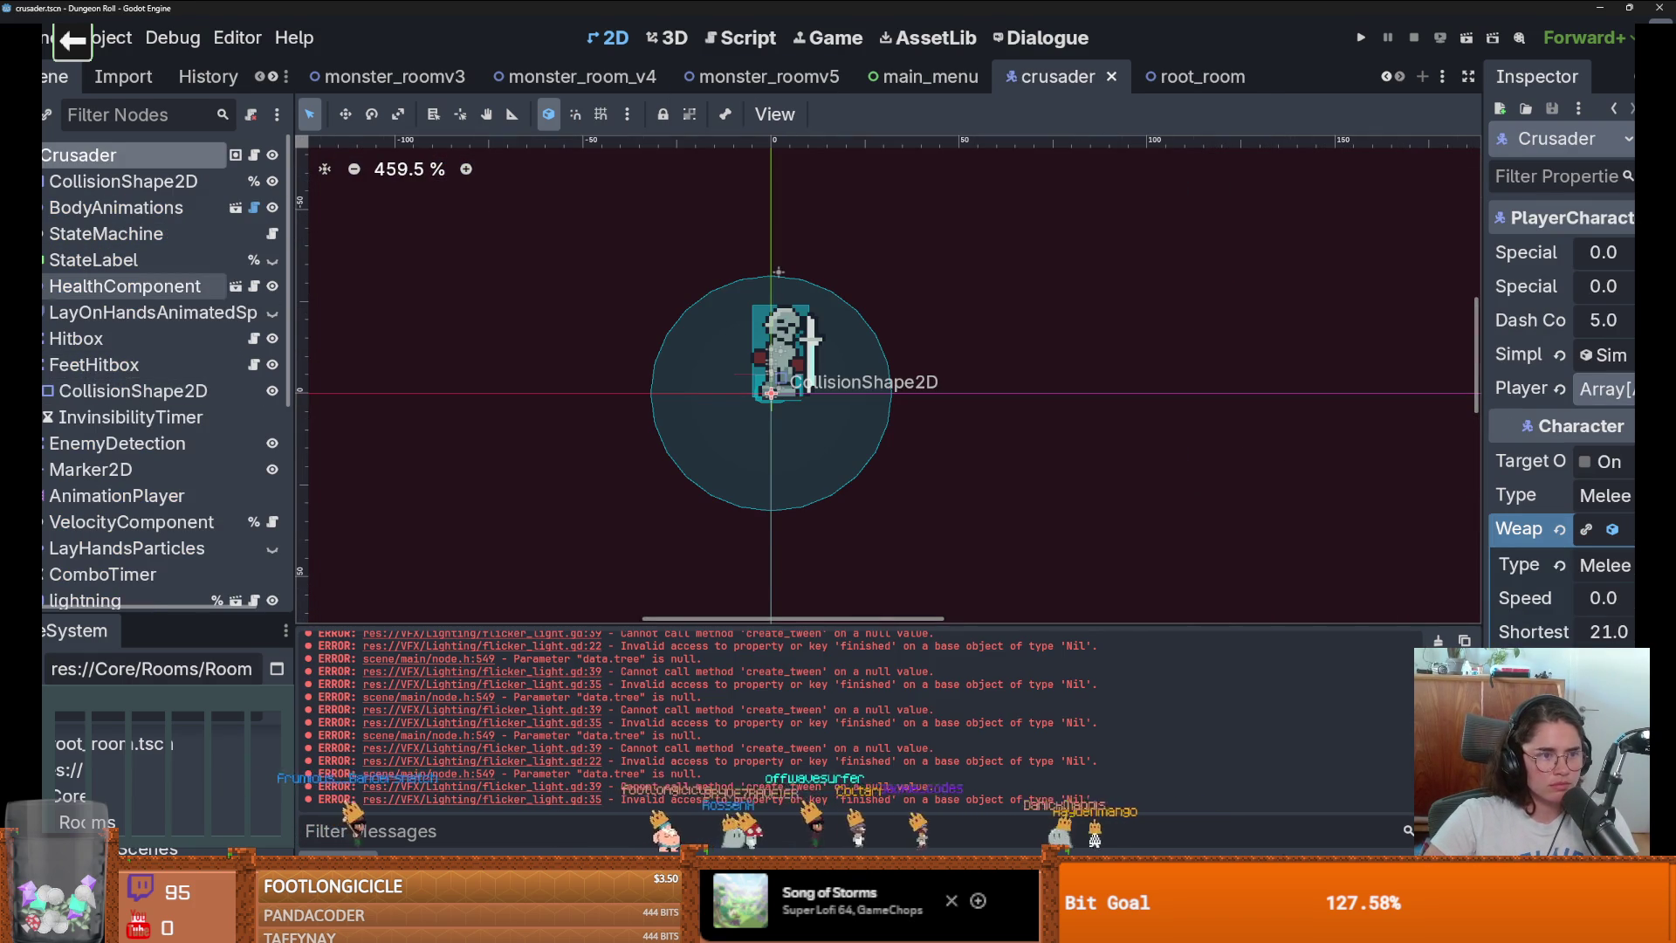
key(f)
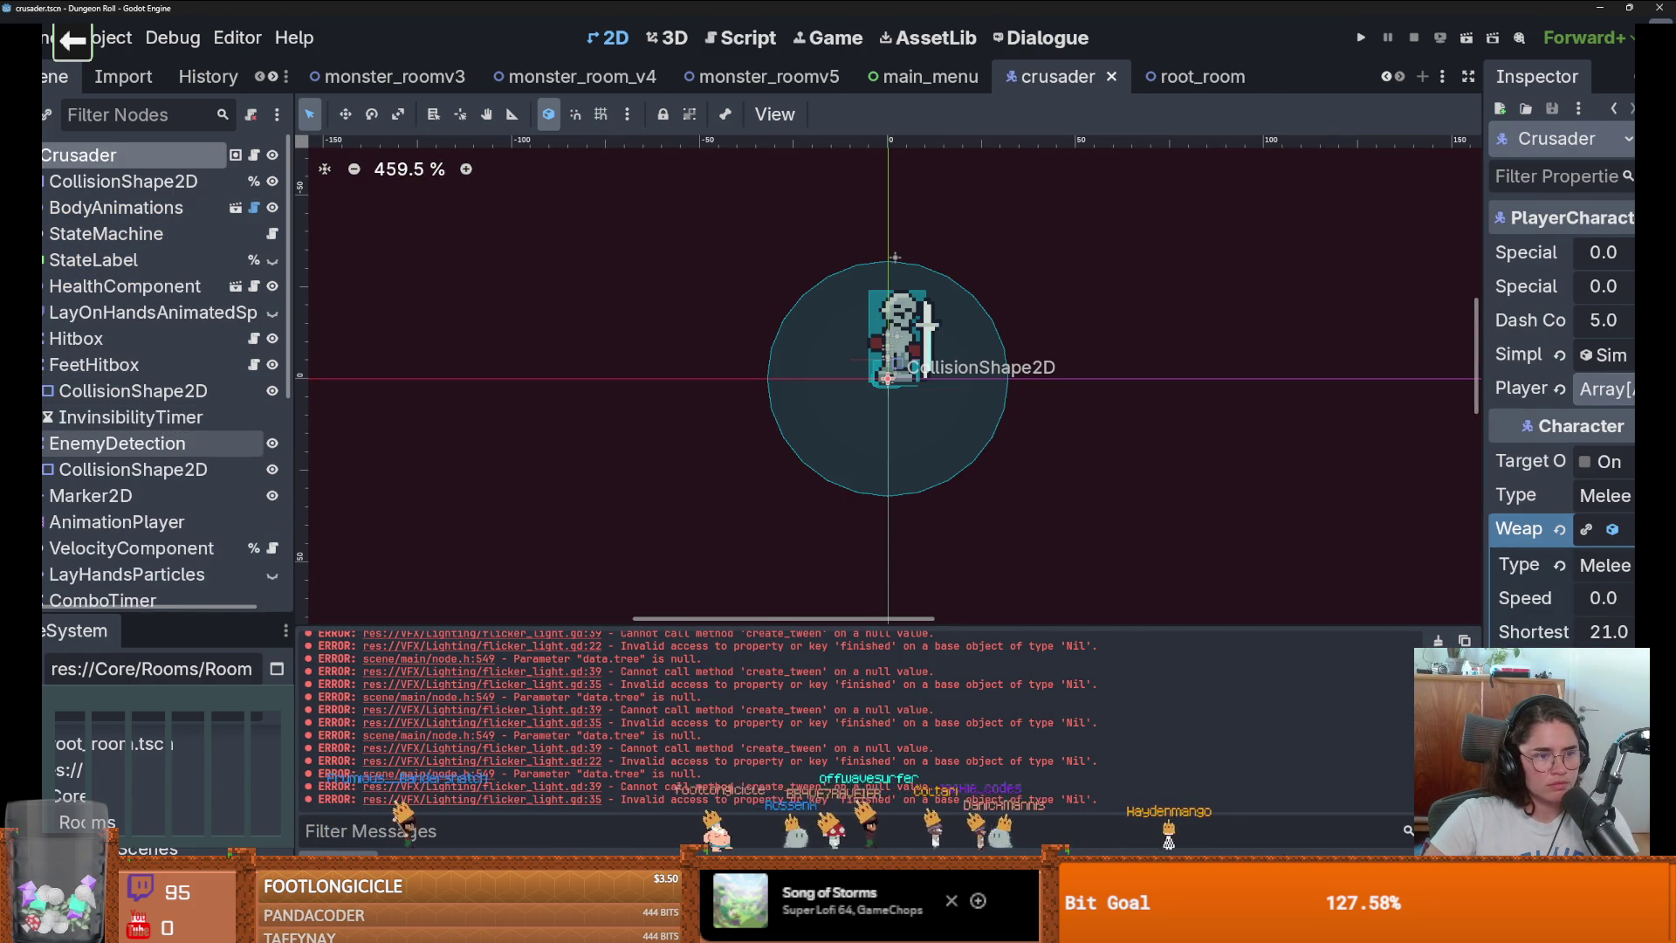
click(38, 364)
scroll(131, 392, down, 5)
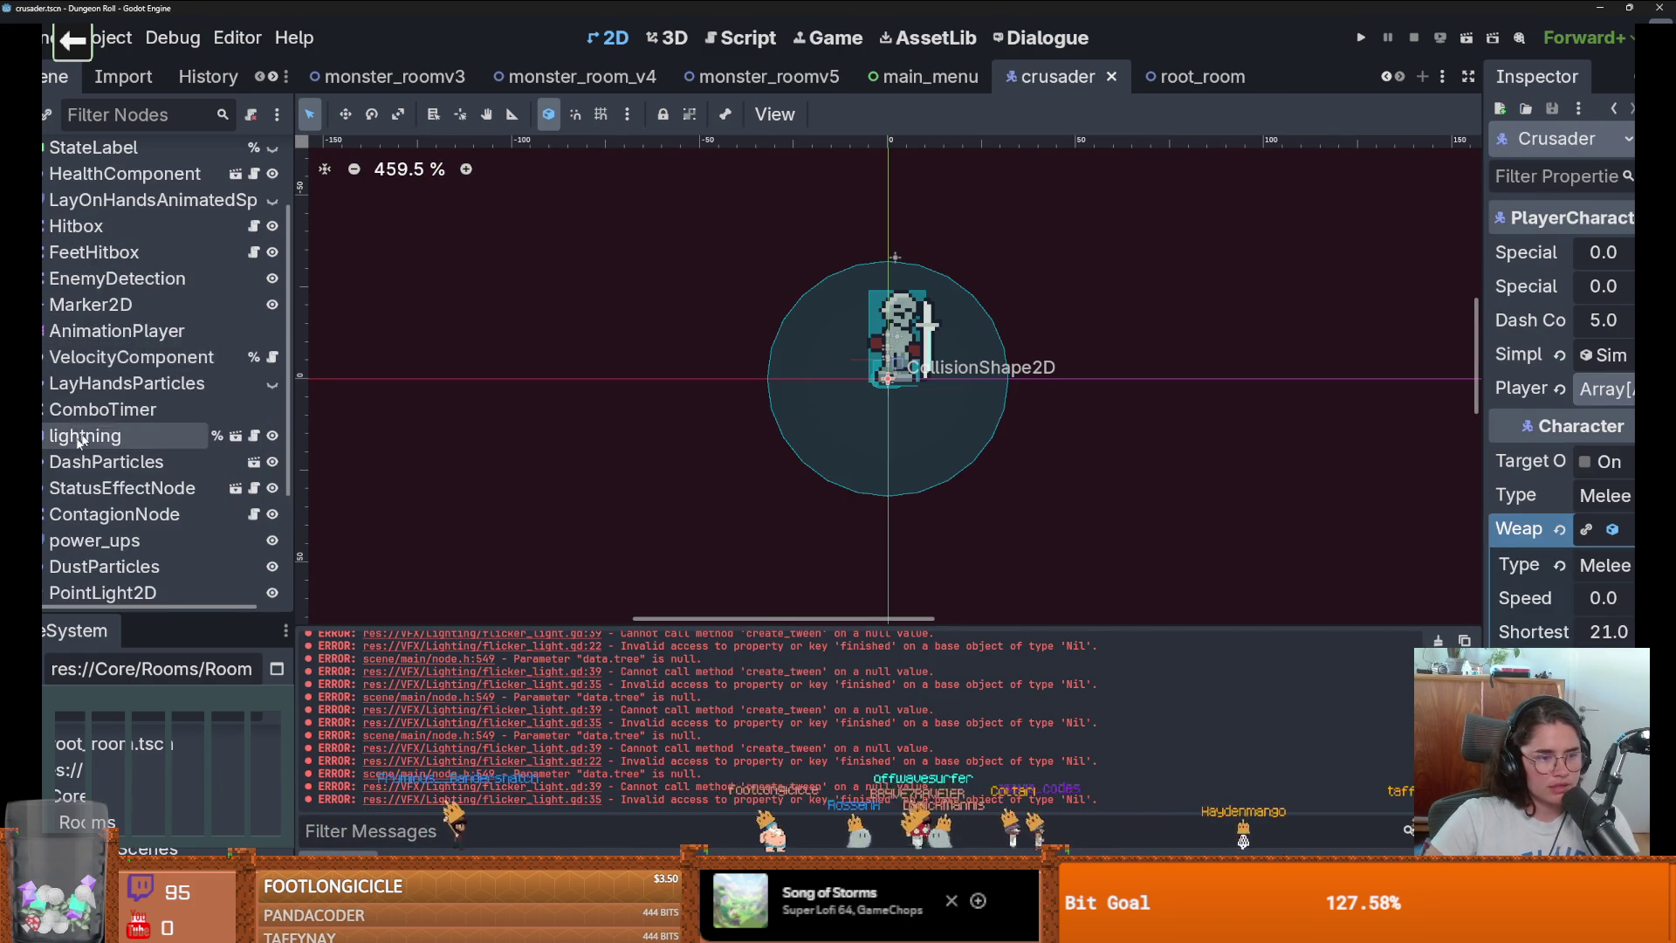
scroll(38, 474, up, 5)
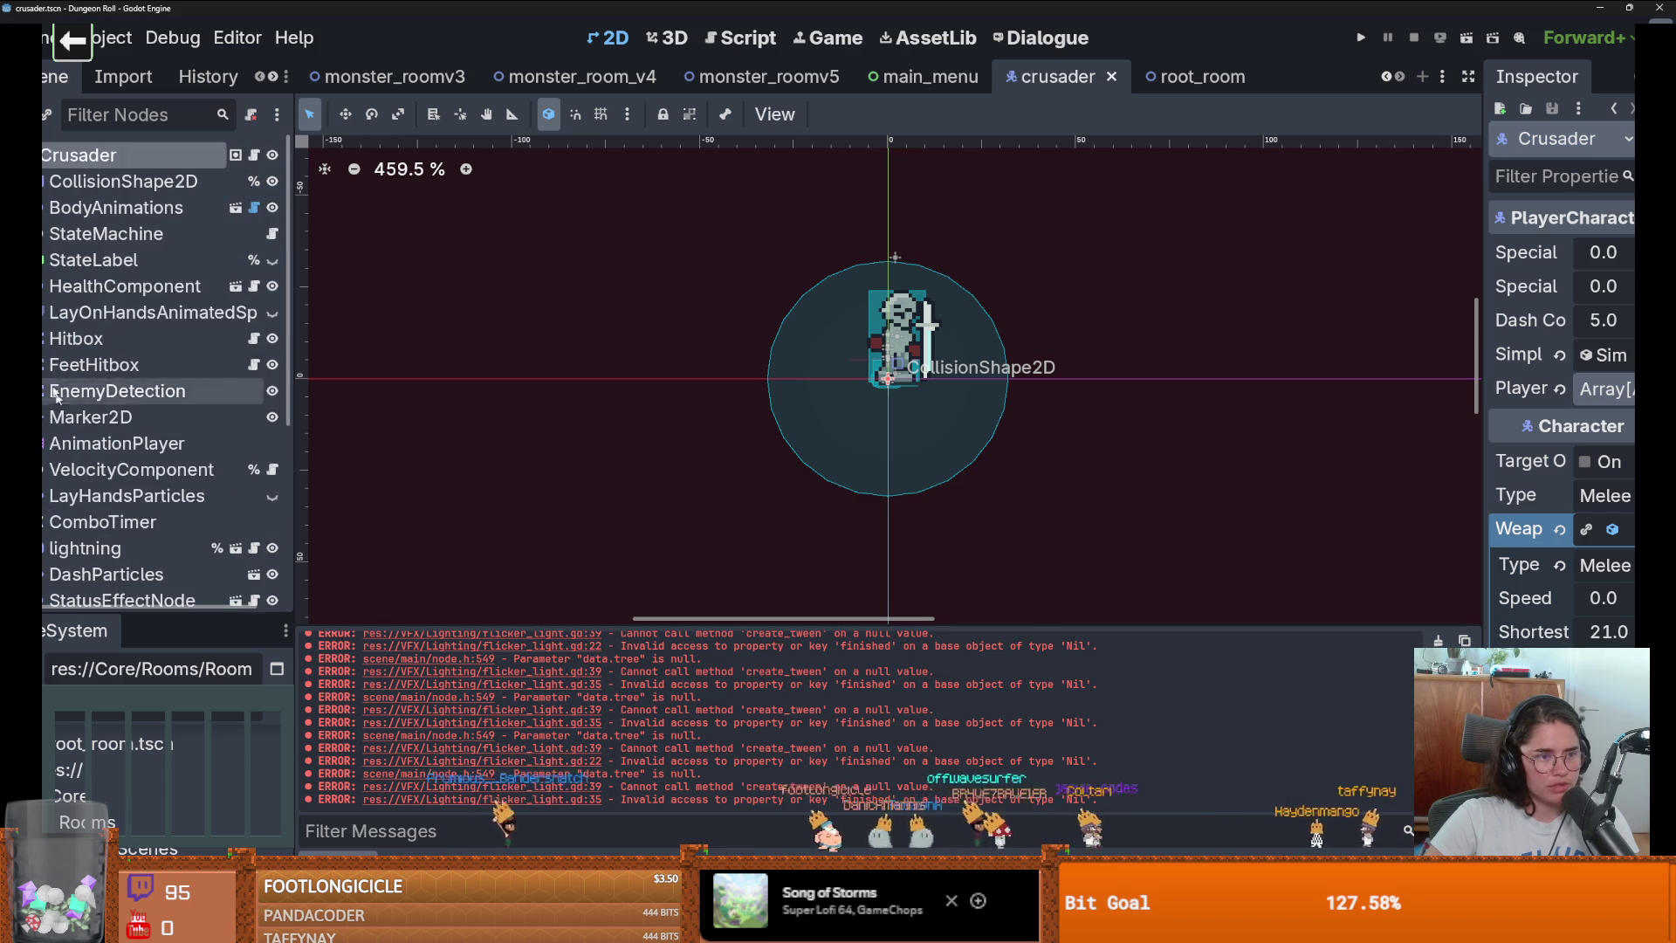
click(38, 233)
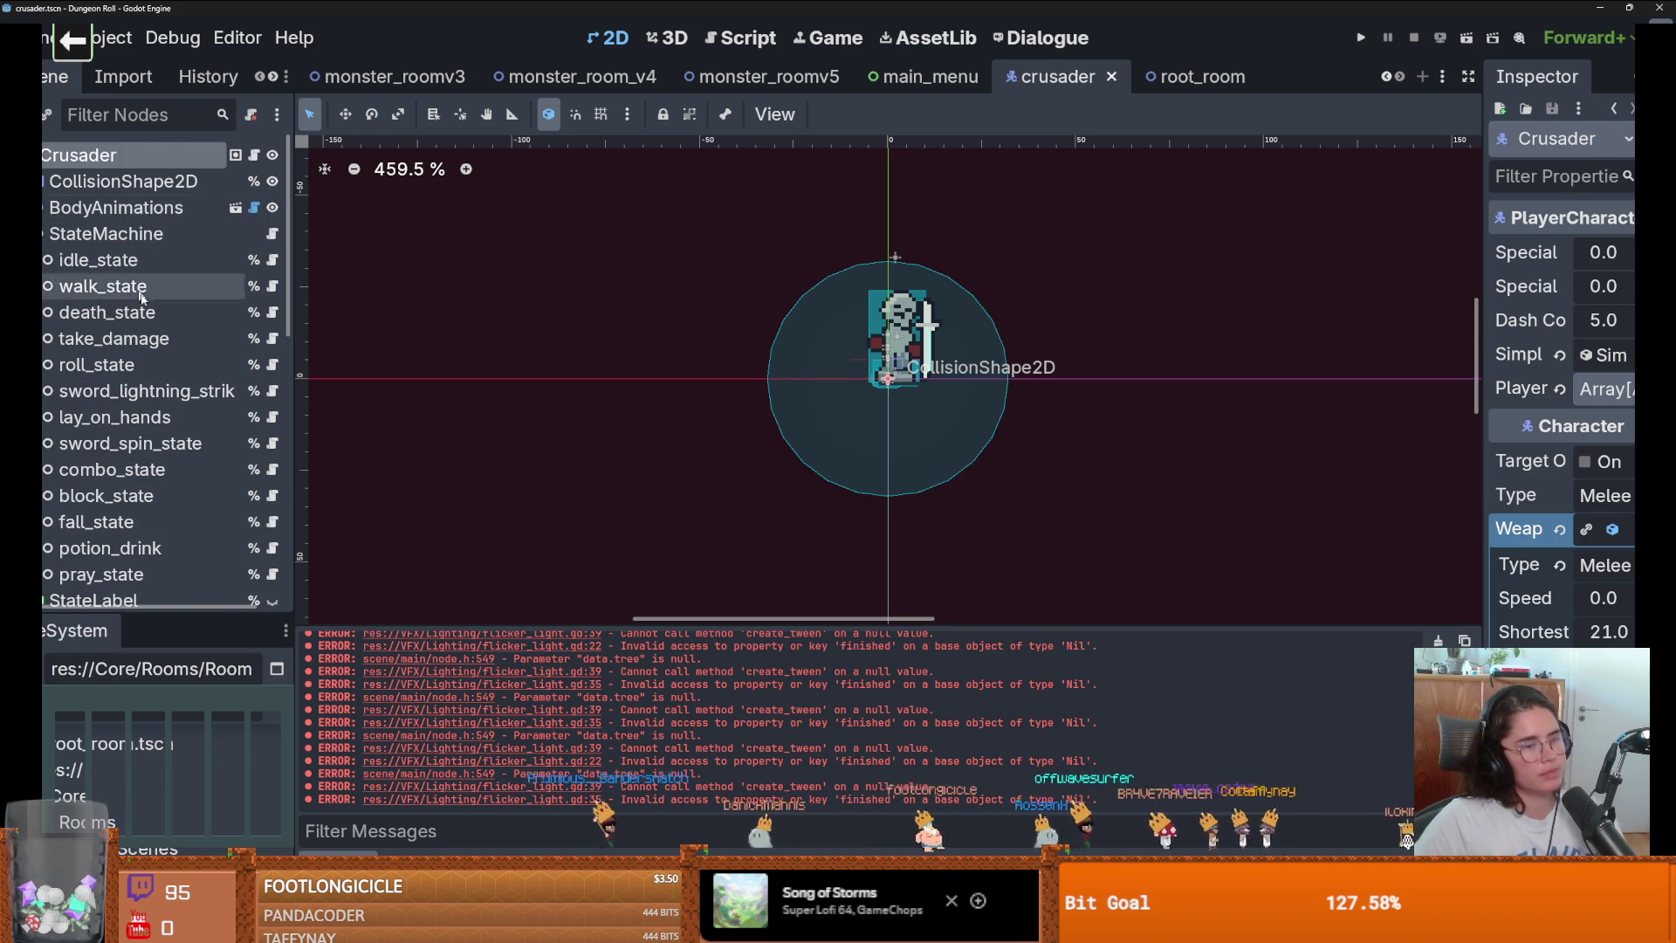
scroll(96, 417, down, 1)
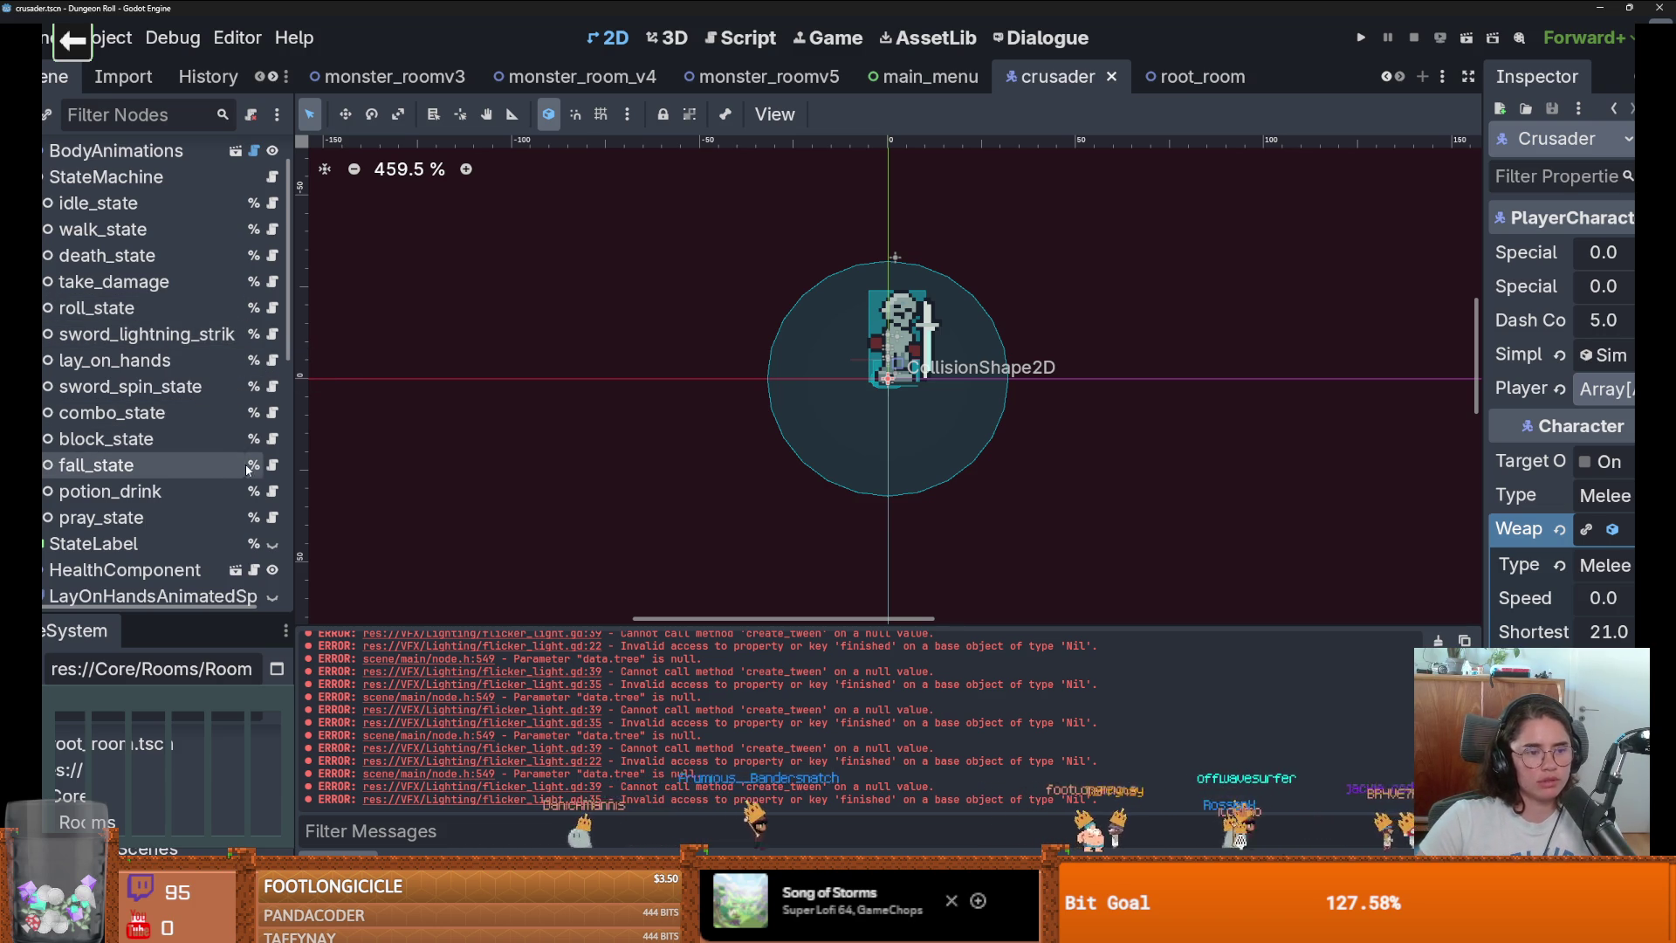
scroll(221, 476, up, 2)
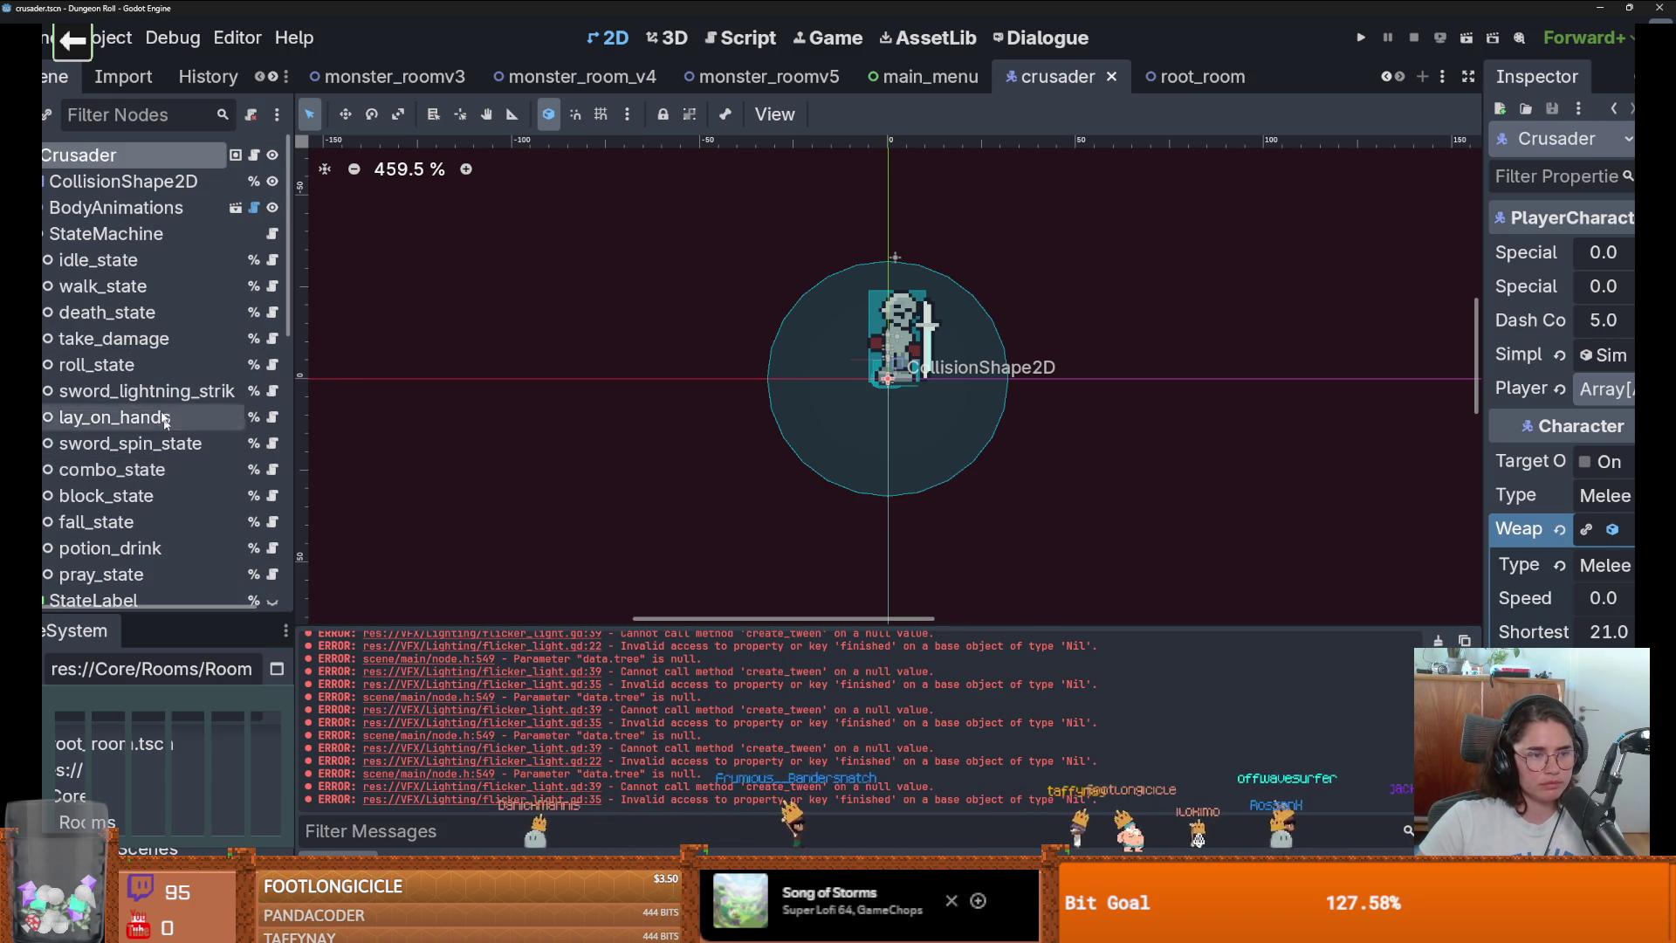
Open roll_state.gd, check hit_box_collision_shape, and expand Hitbox in the Scene dock.
click(273, 368)
scroll(812, 456, down, 9)
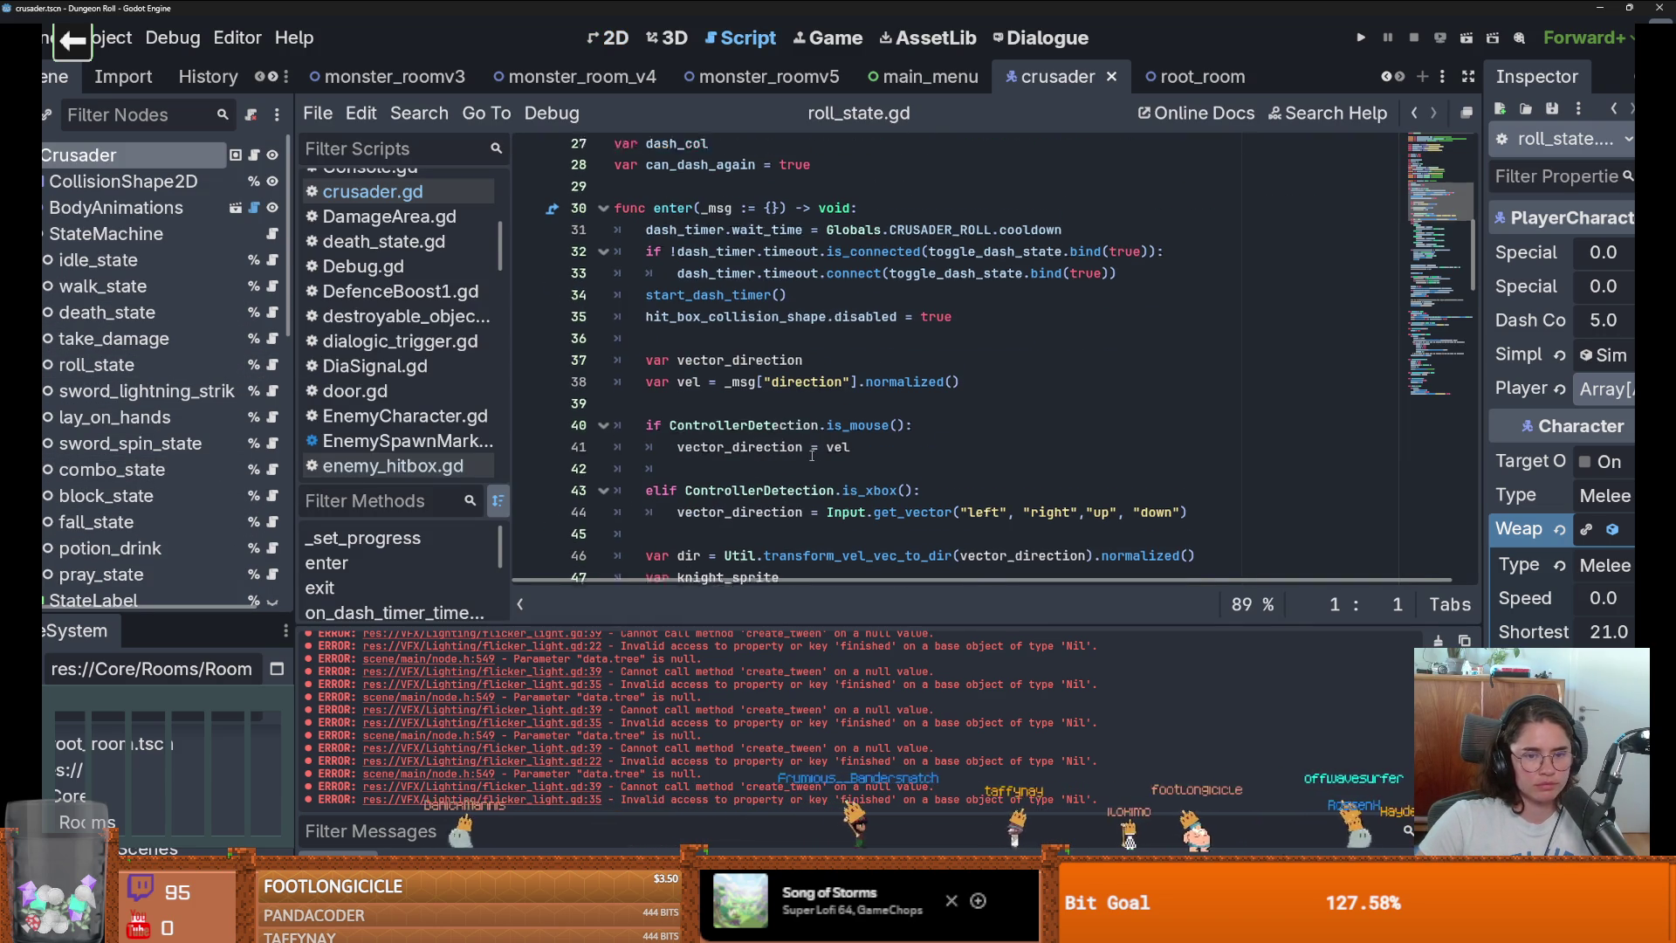
double_click(731, 296)
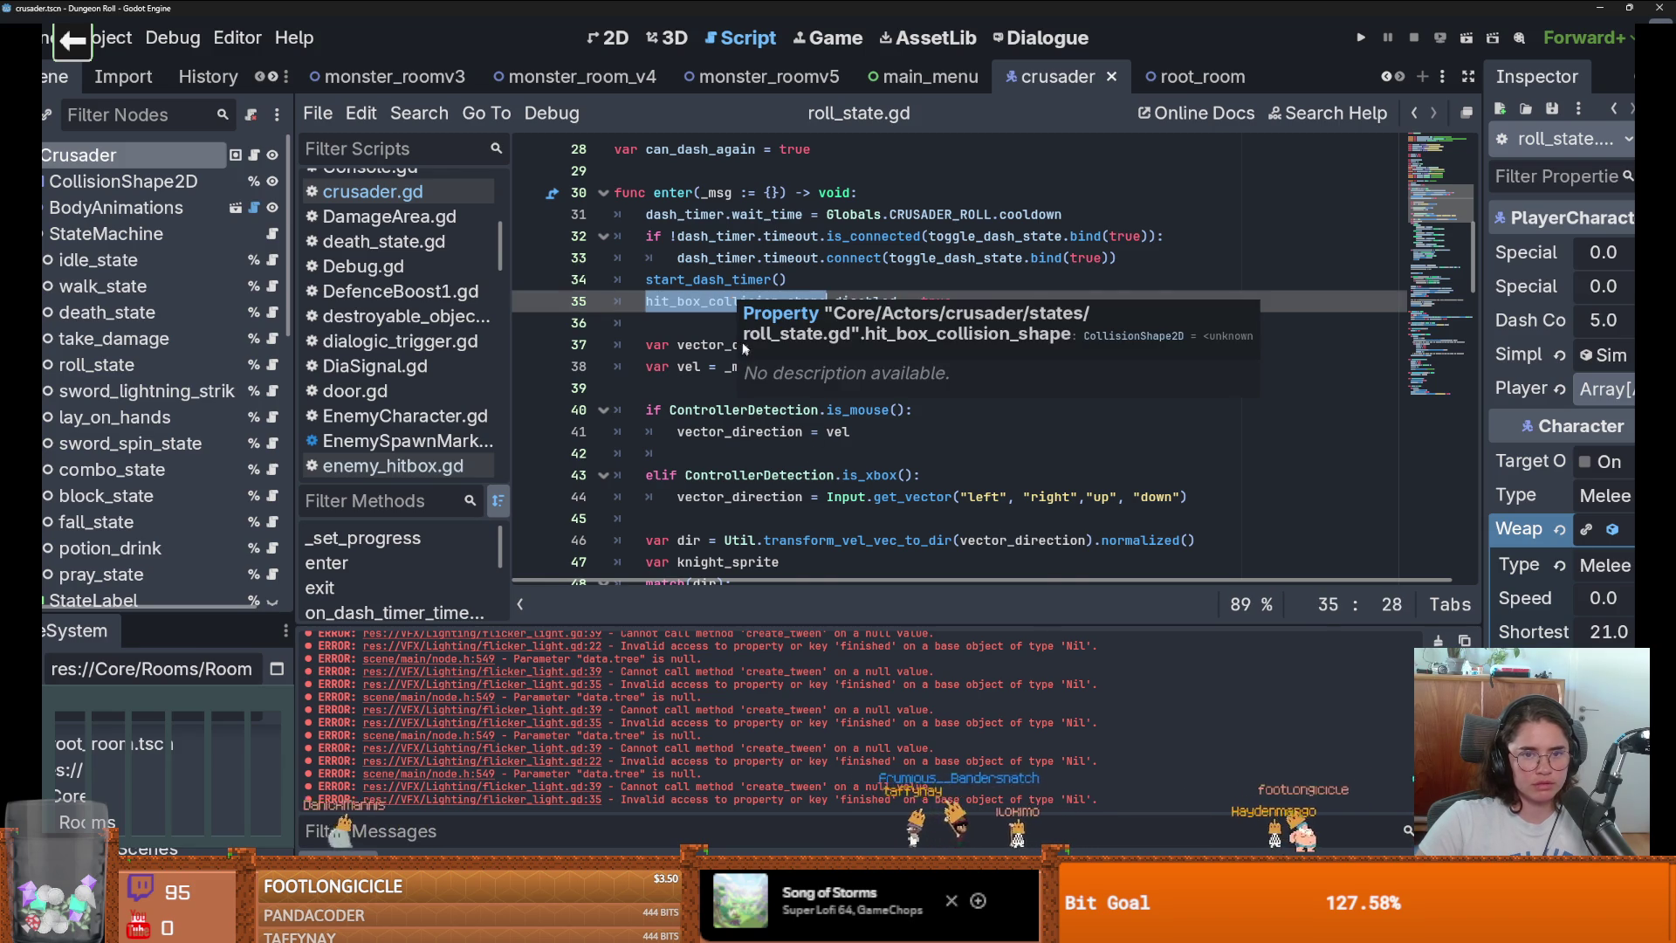
scroll(742, 347, up, 9)
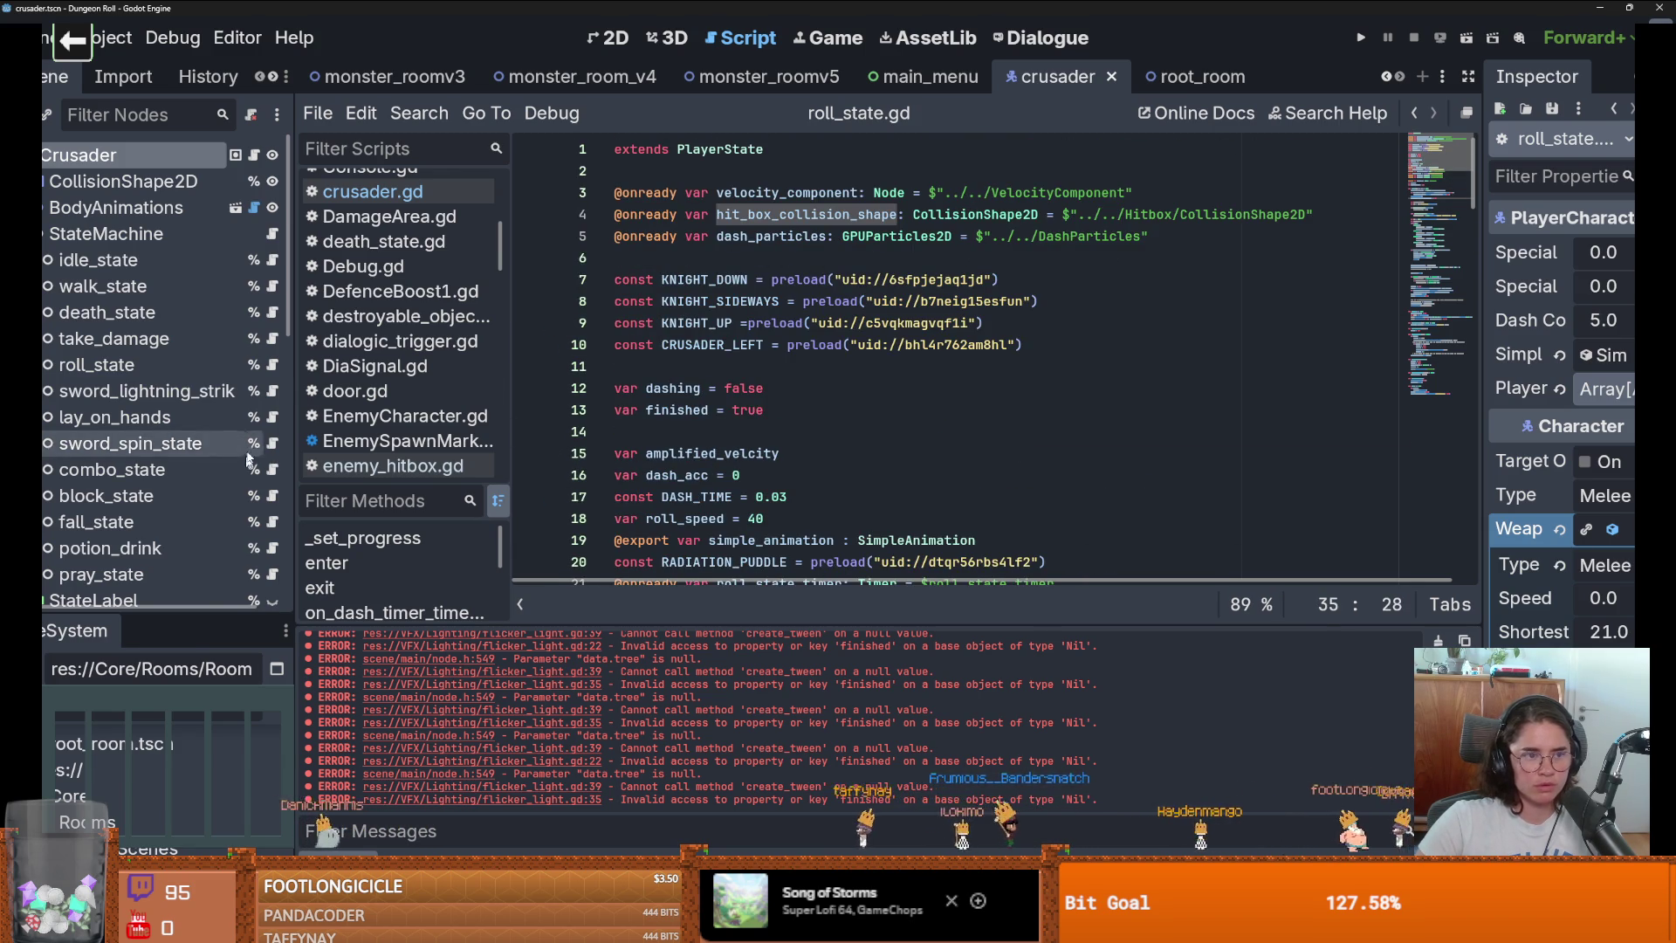
click(36, 233)
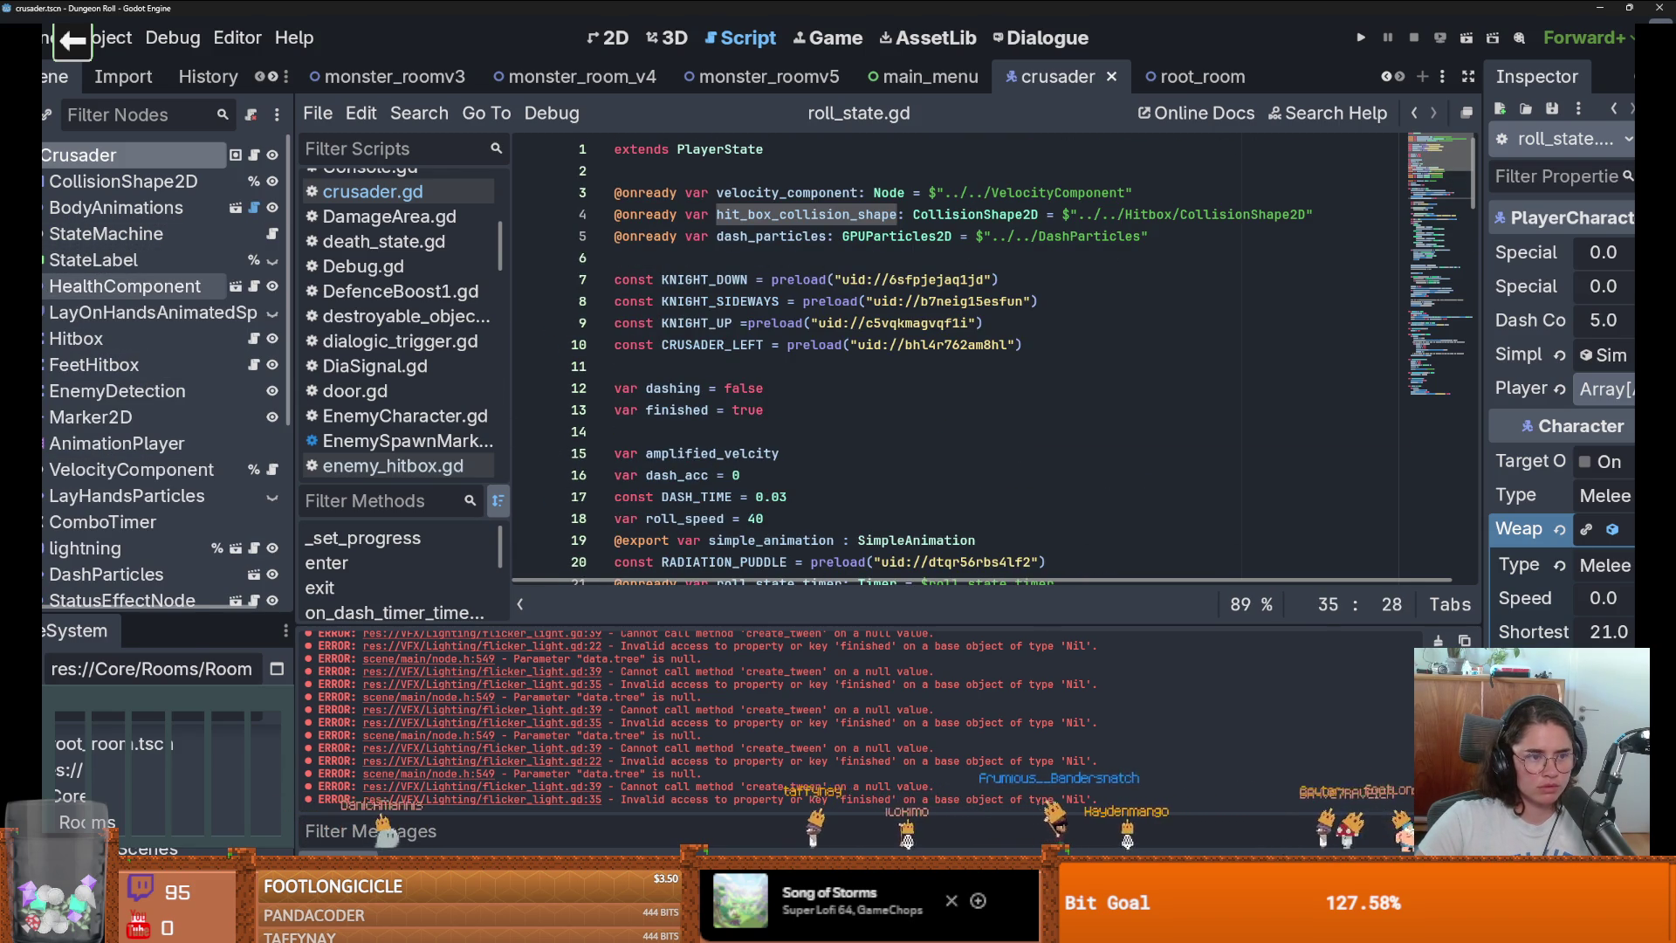
click(37, 337)
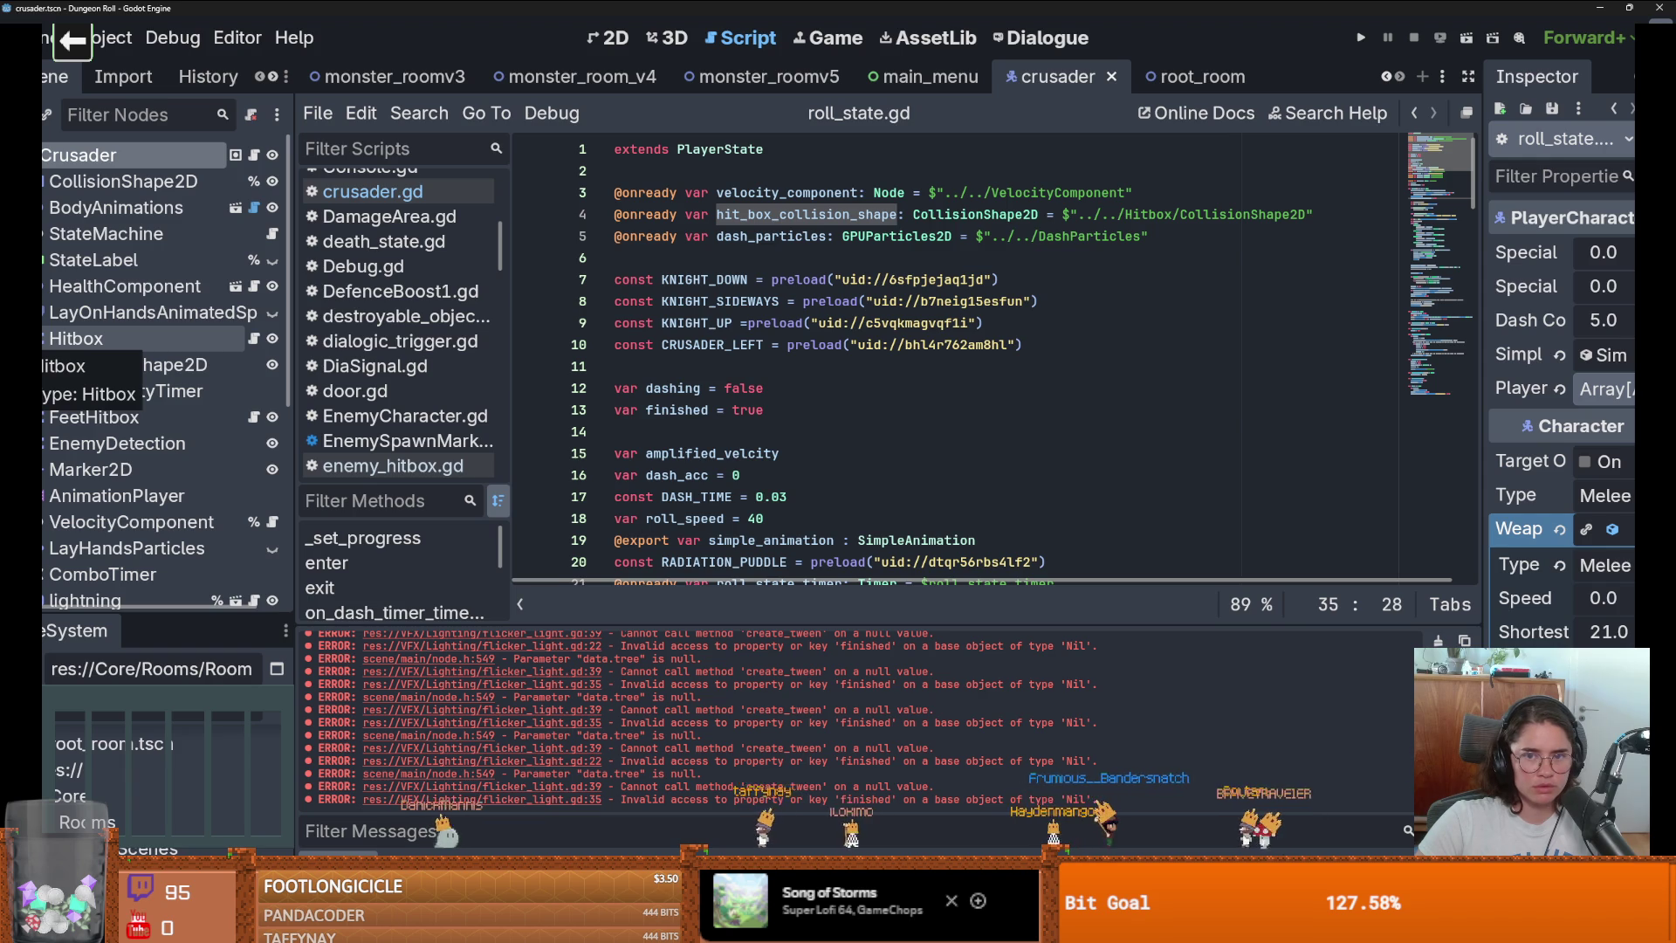
Drag FeetHitbox's CollisionShape2D onto line 5 and rename the variable to feet_hit_box.
key(Return)
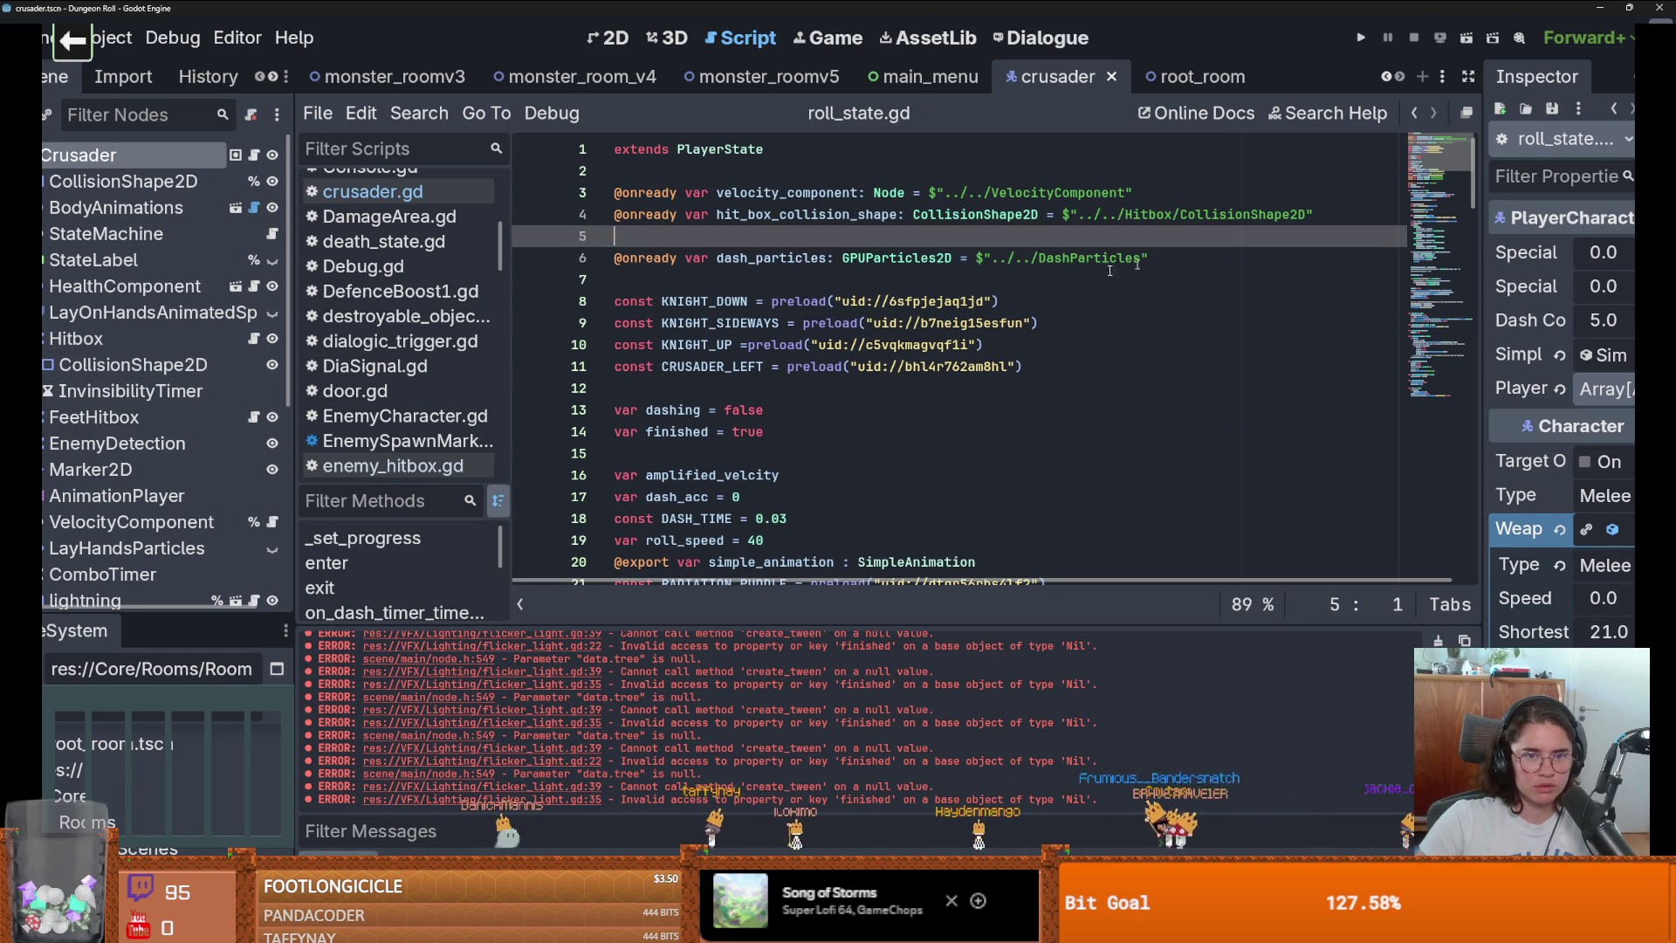
click(37, 416)
mouse_move(122, 443)
mouse_down()
mouse_move(629, 297)
mouse_move(663, 253)
mouse_move(730, 239)
mouse_up()
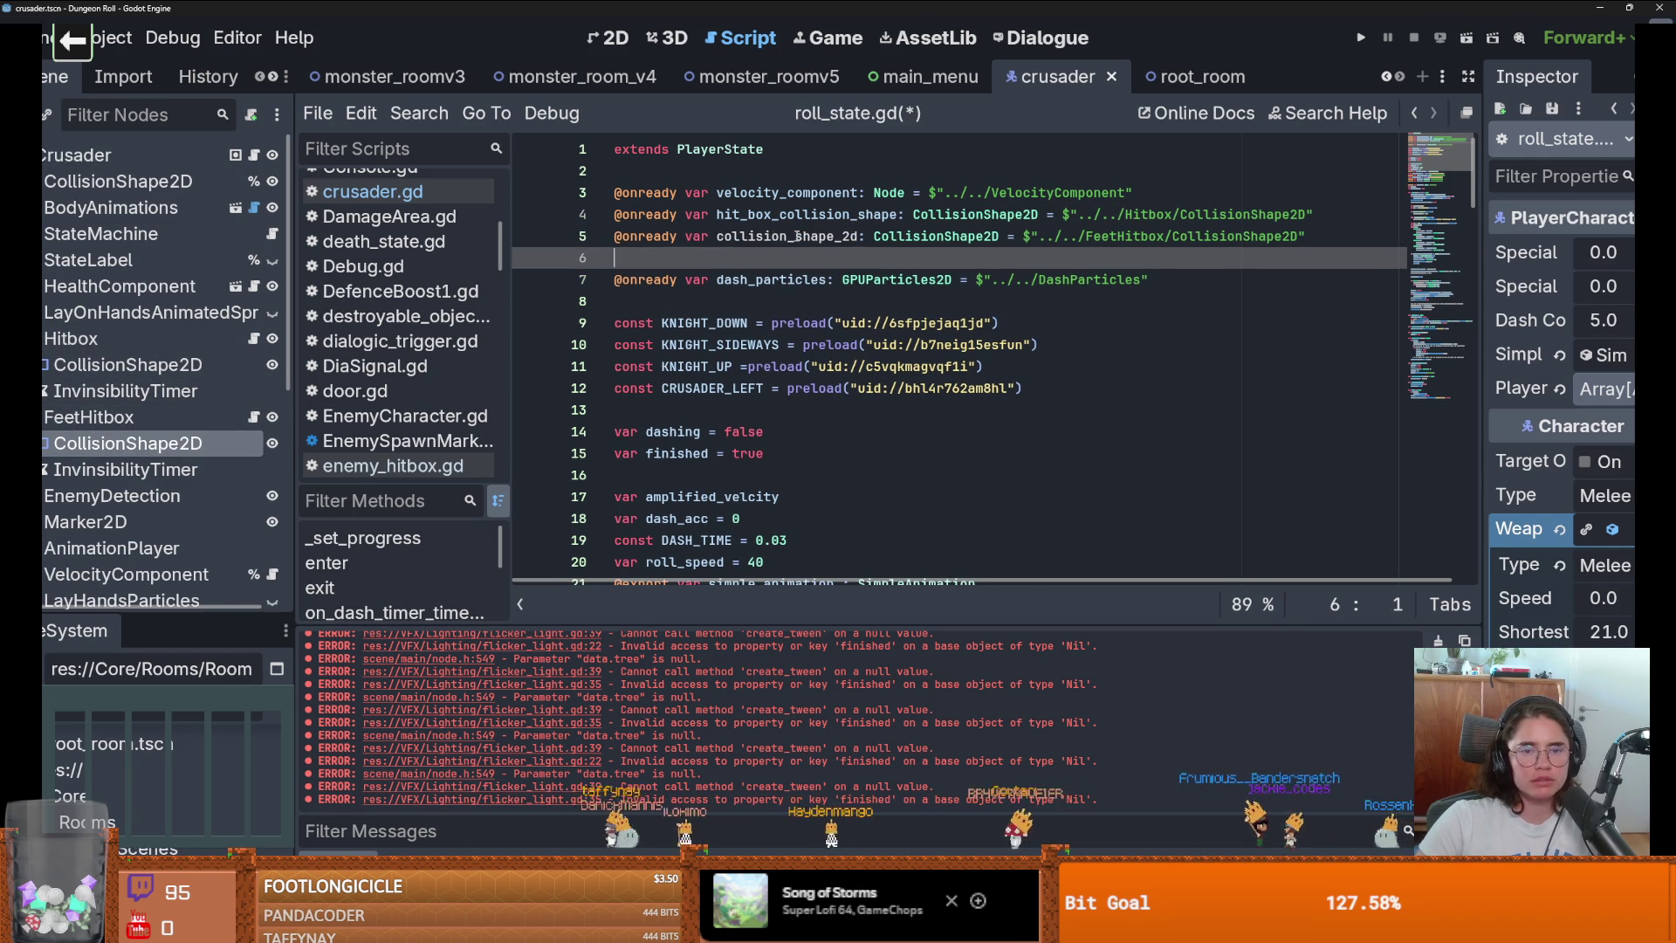
double_click(730, 239)
text(feet_)
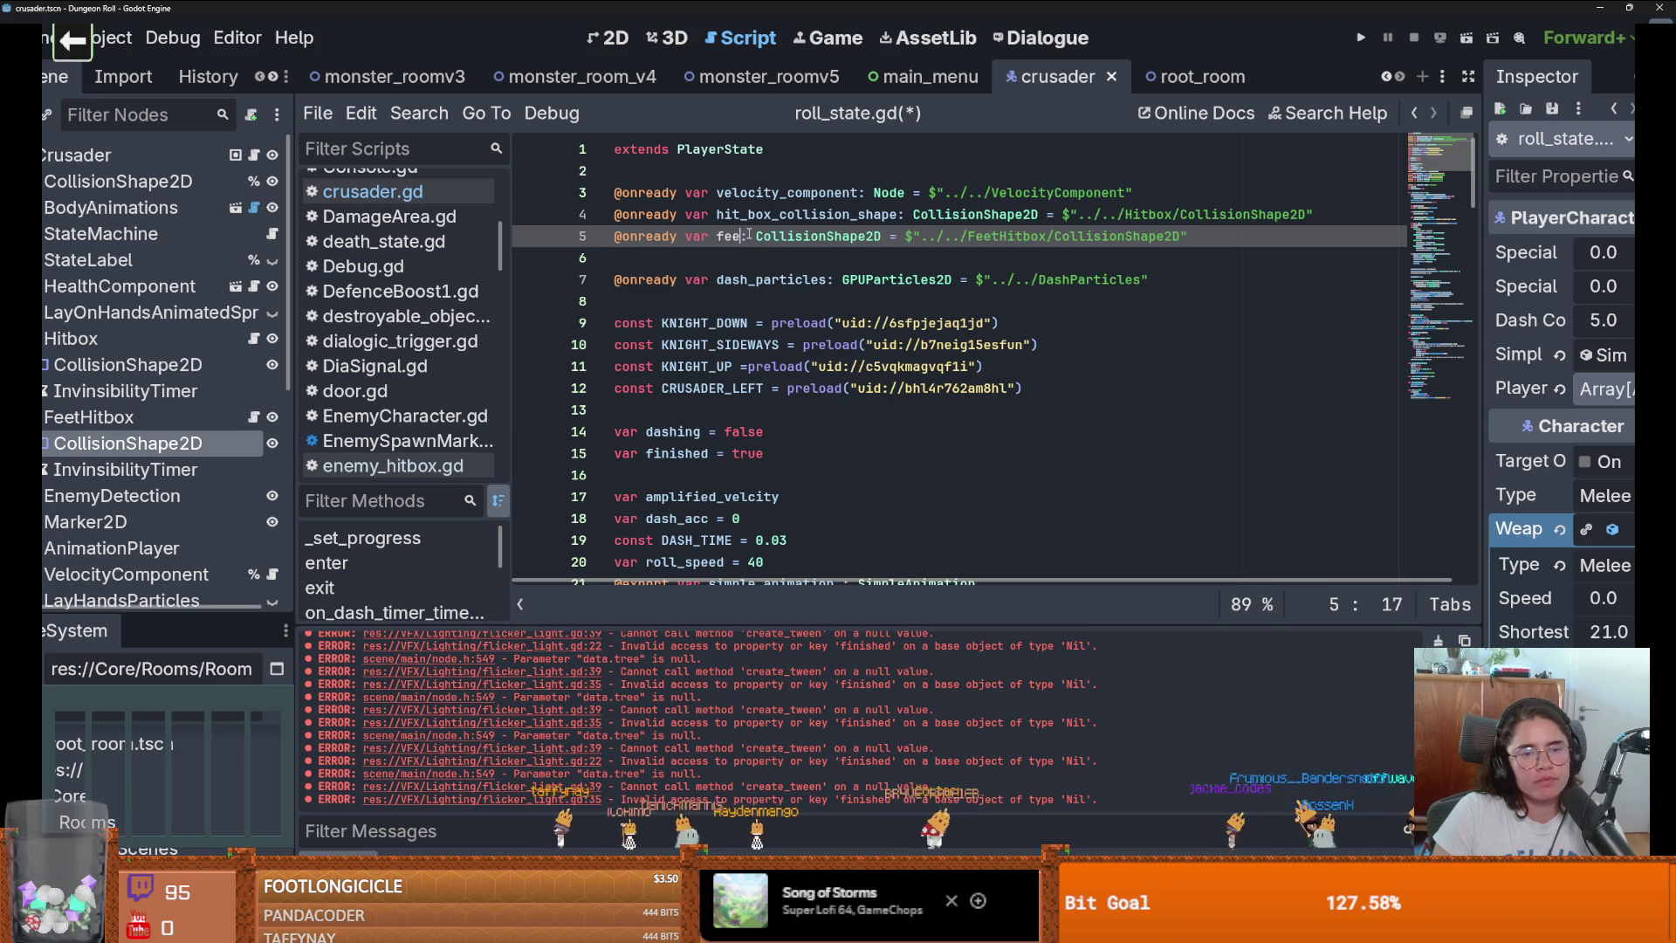
text(hit_box)
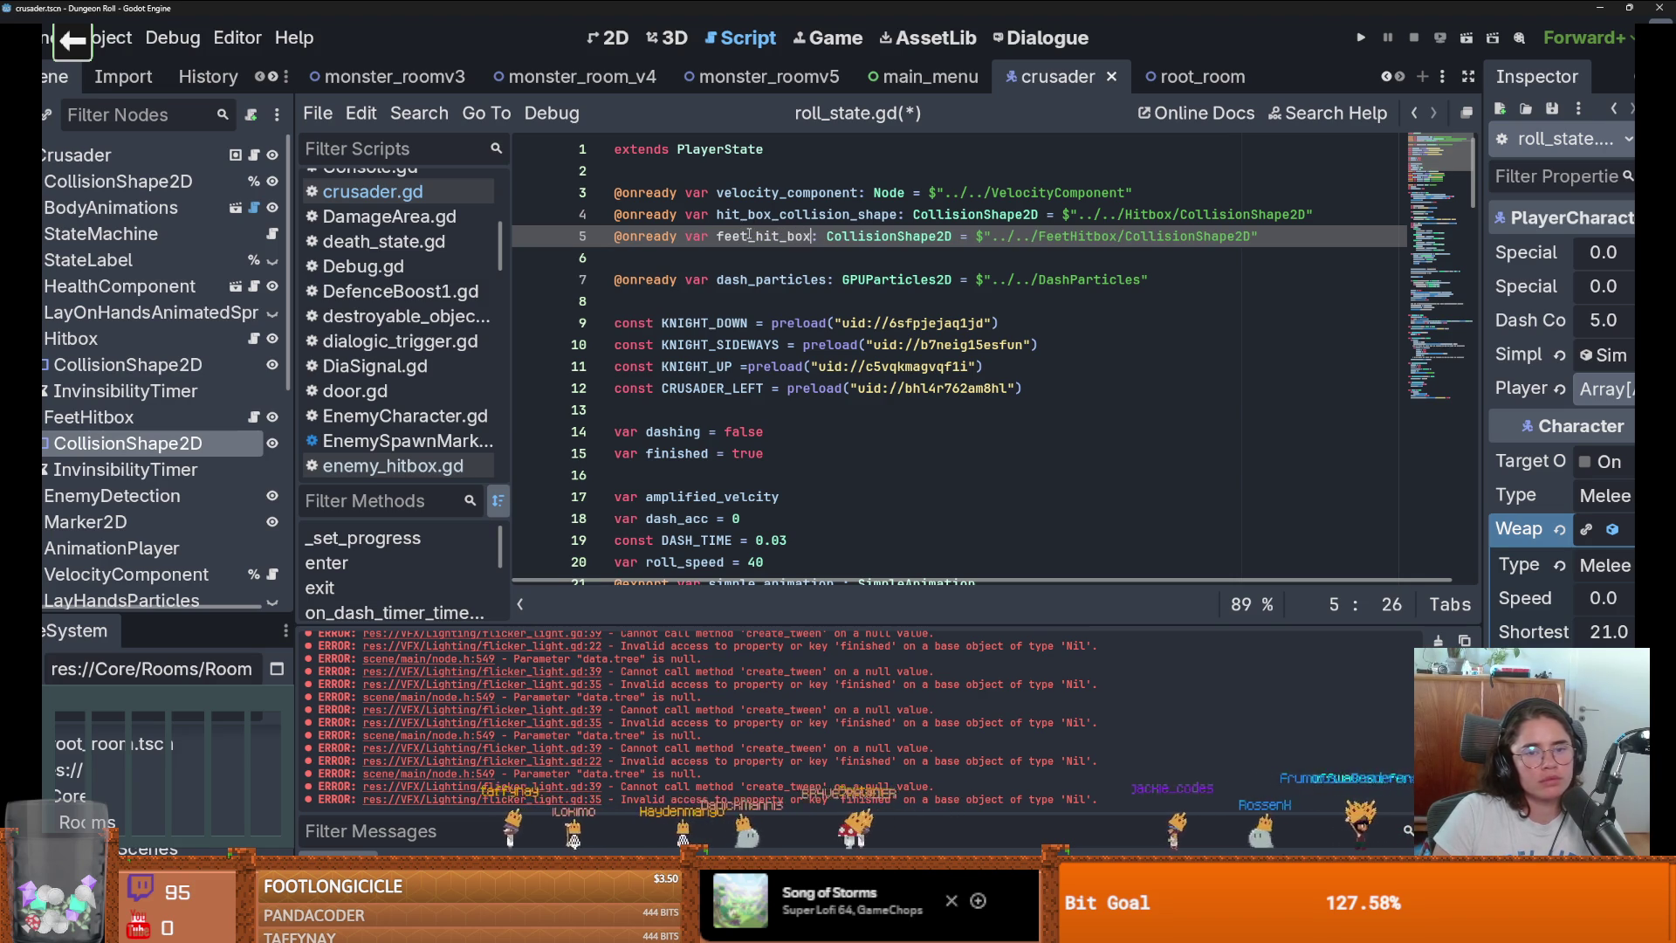
double_click(749, 236)
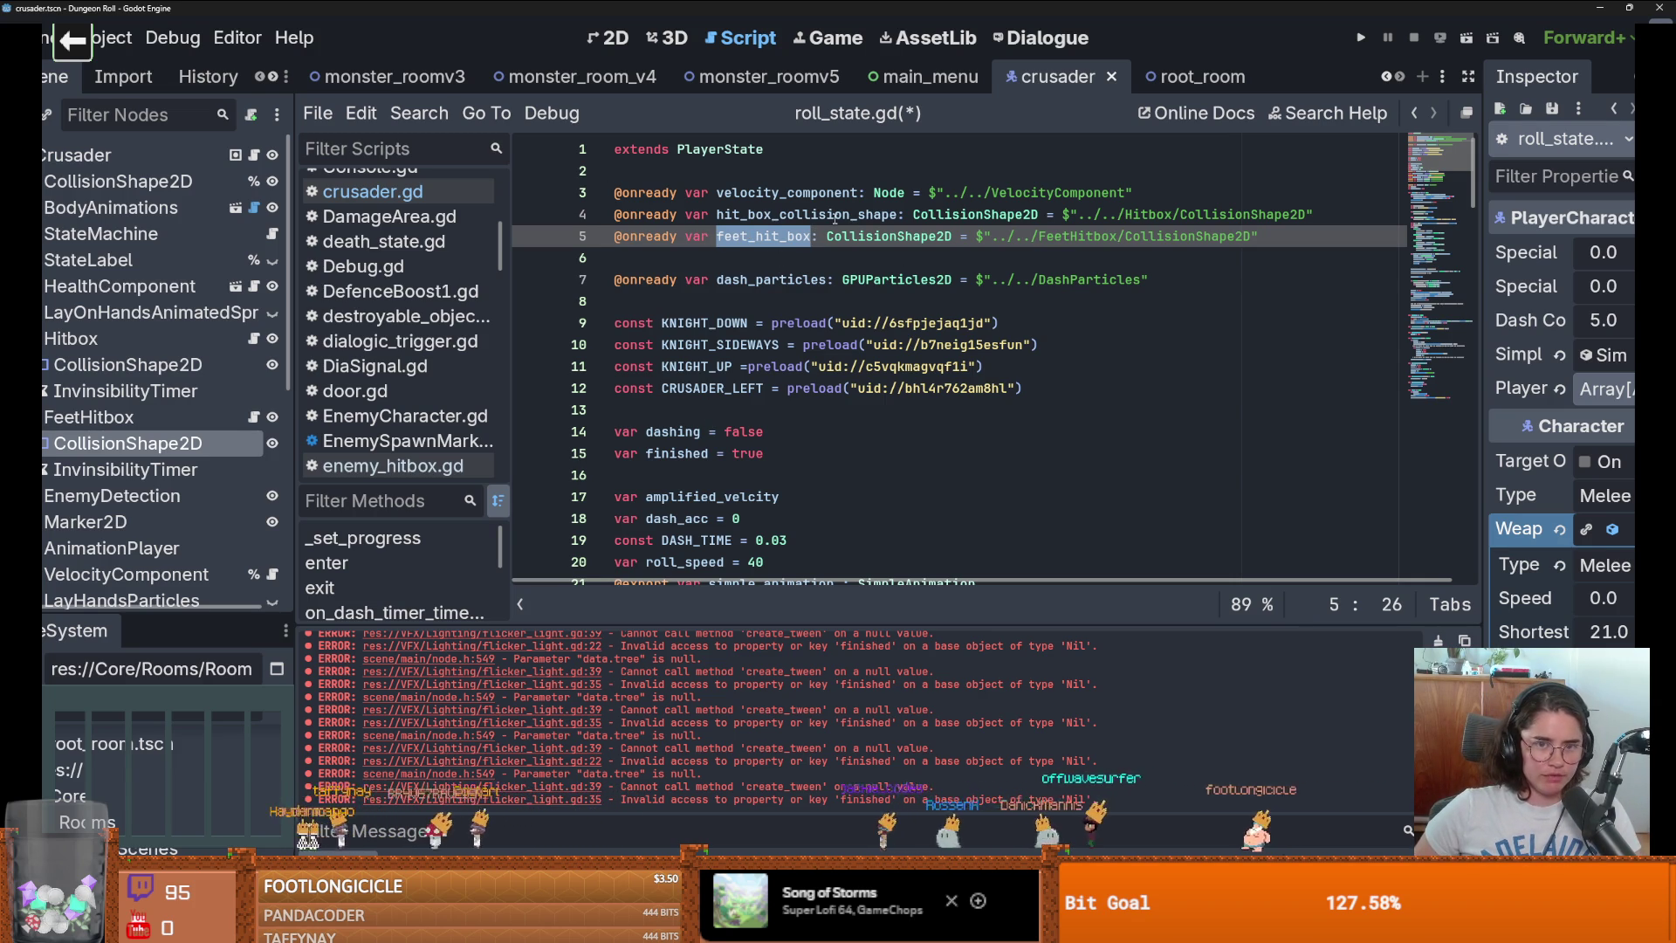
Add feet_hit_box.disabled = true after the hit box disable in enter().
scroll(807, 354, down, 10)
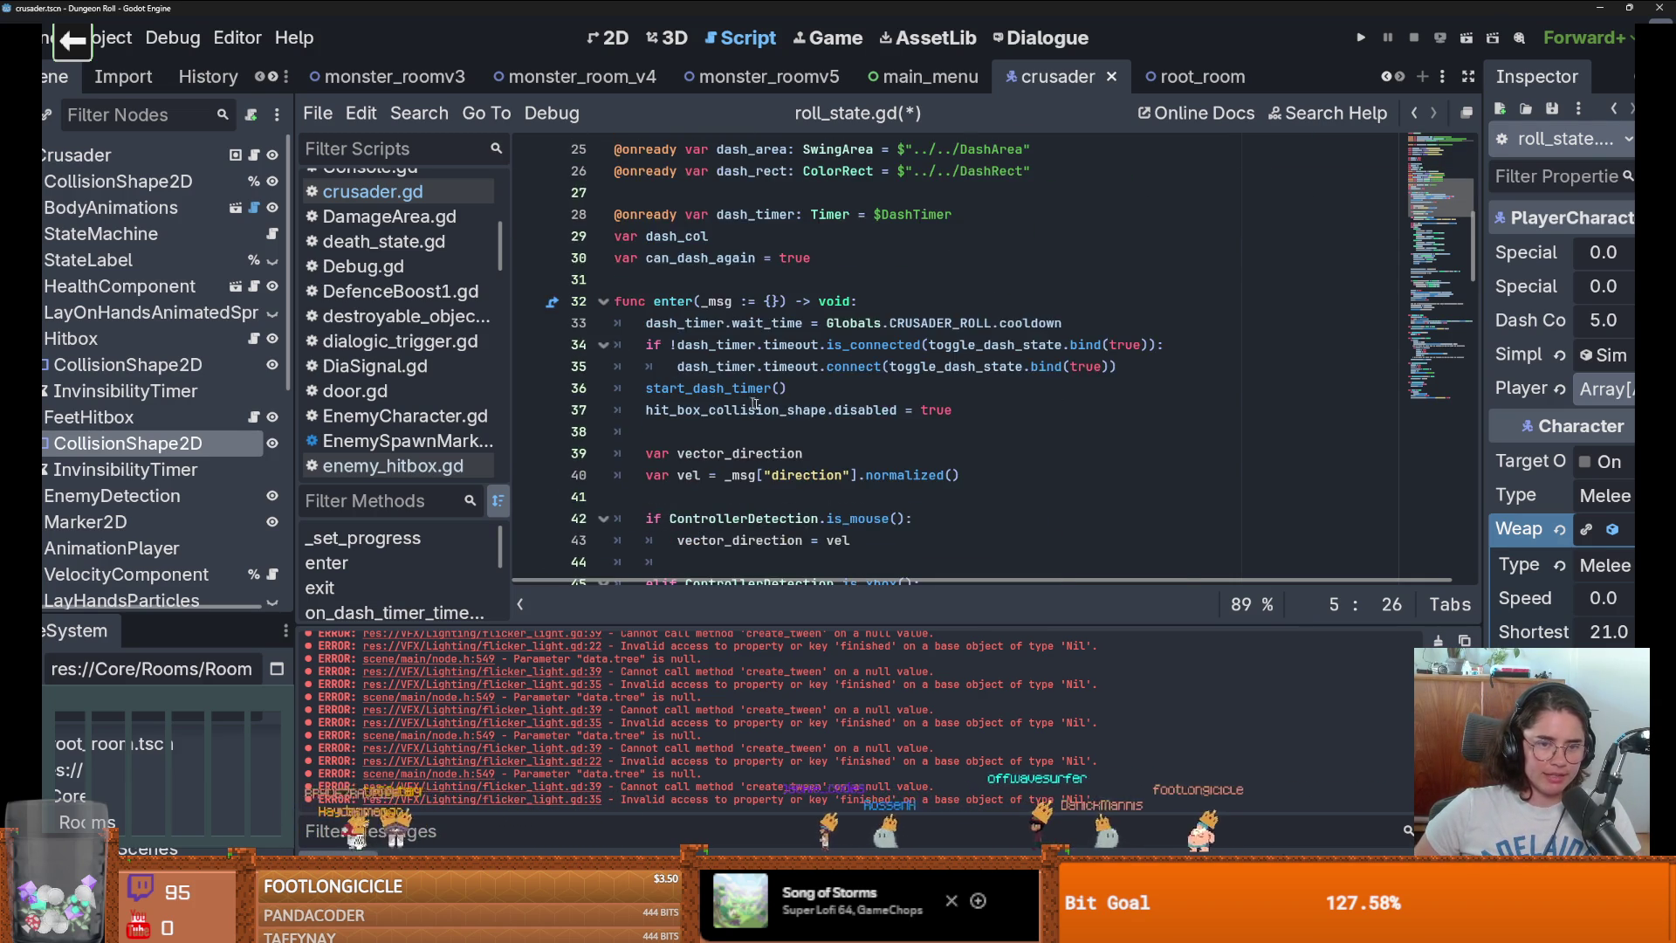
click(1008, 302)
text(feet_hit_box.)
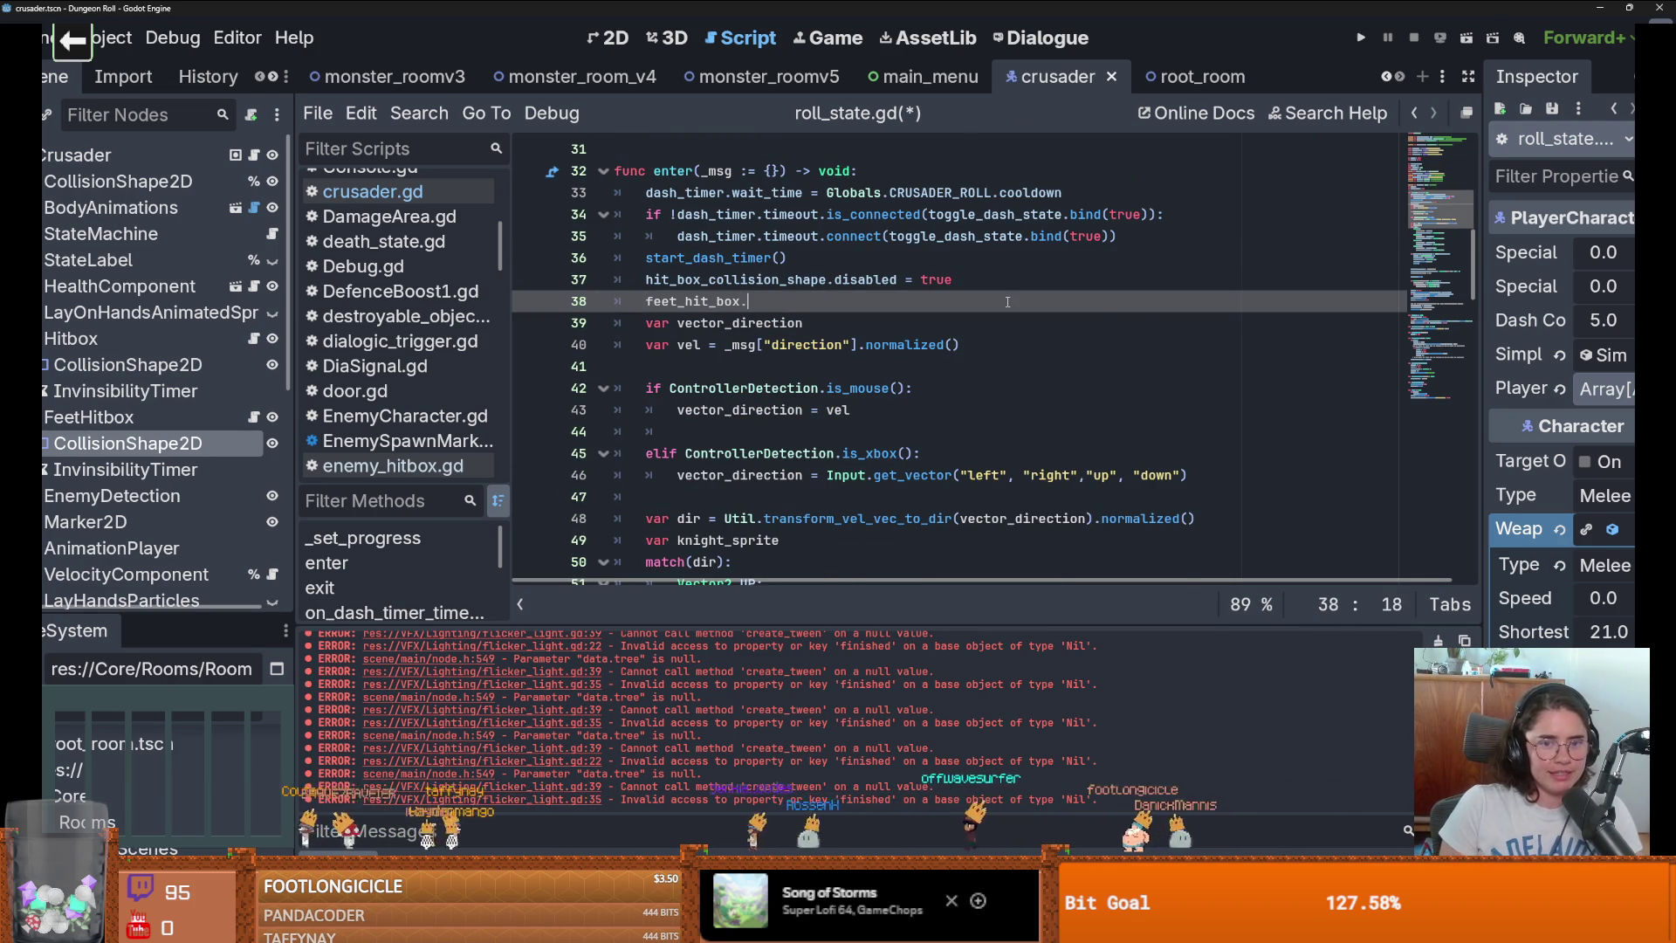
text(dis)
key(Return)
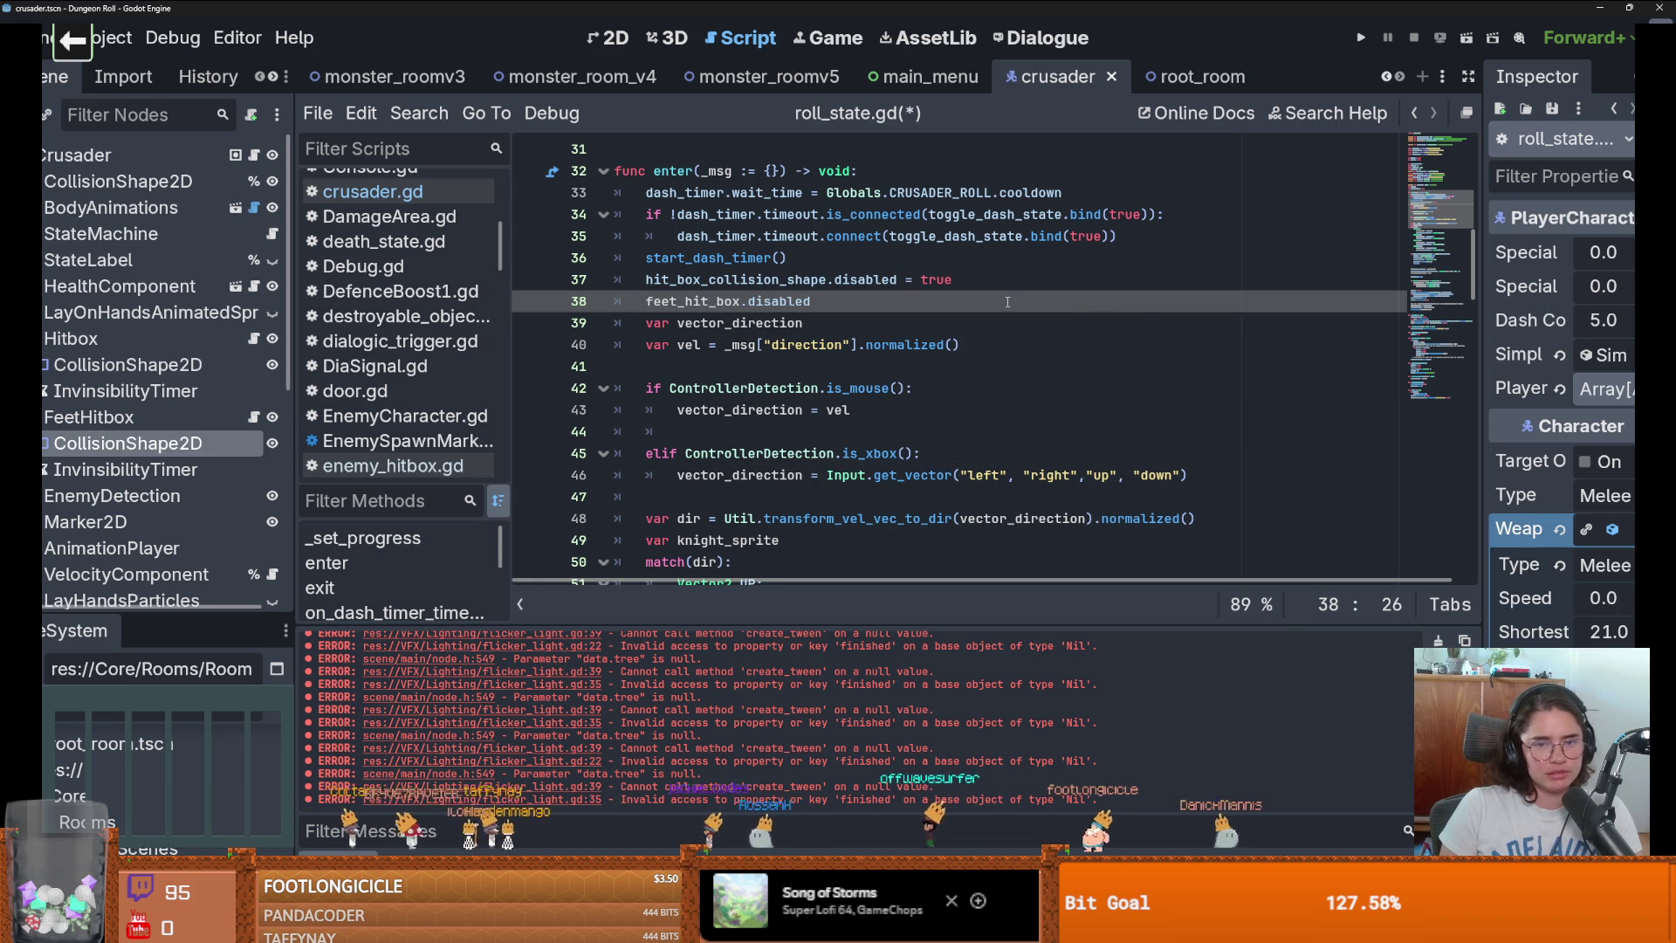
text( = true)
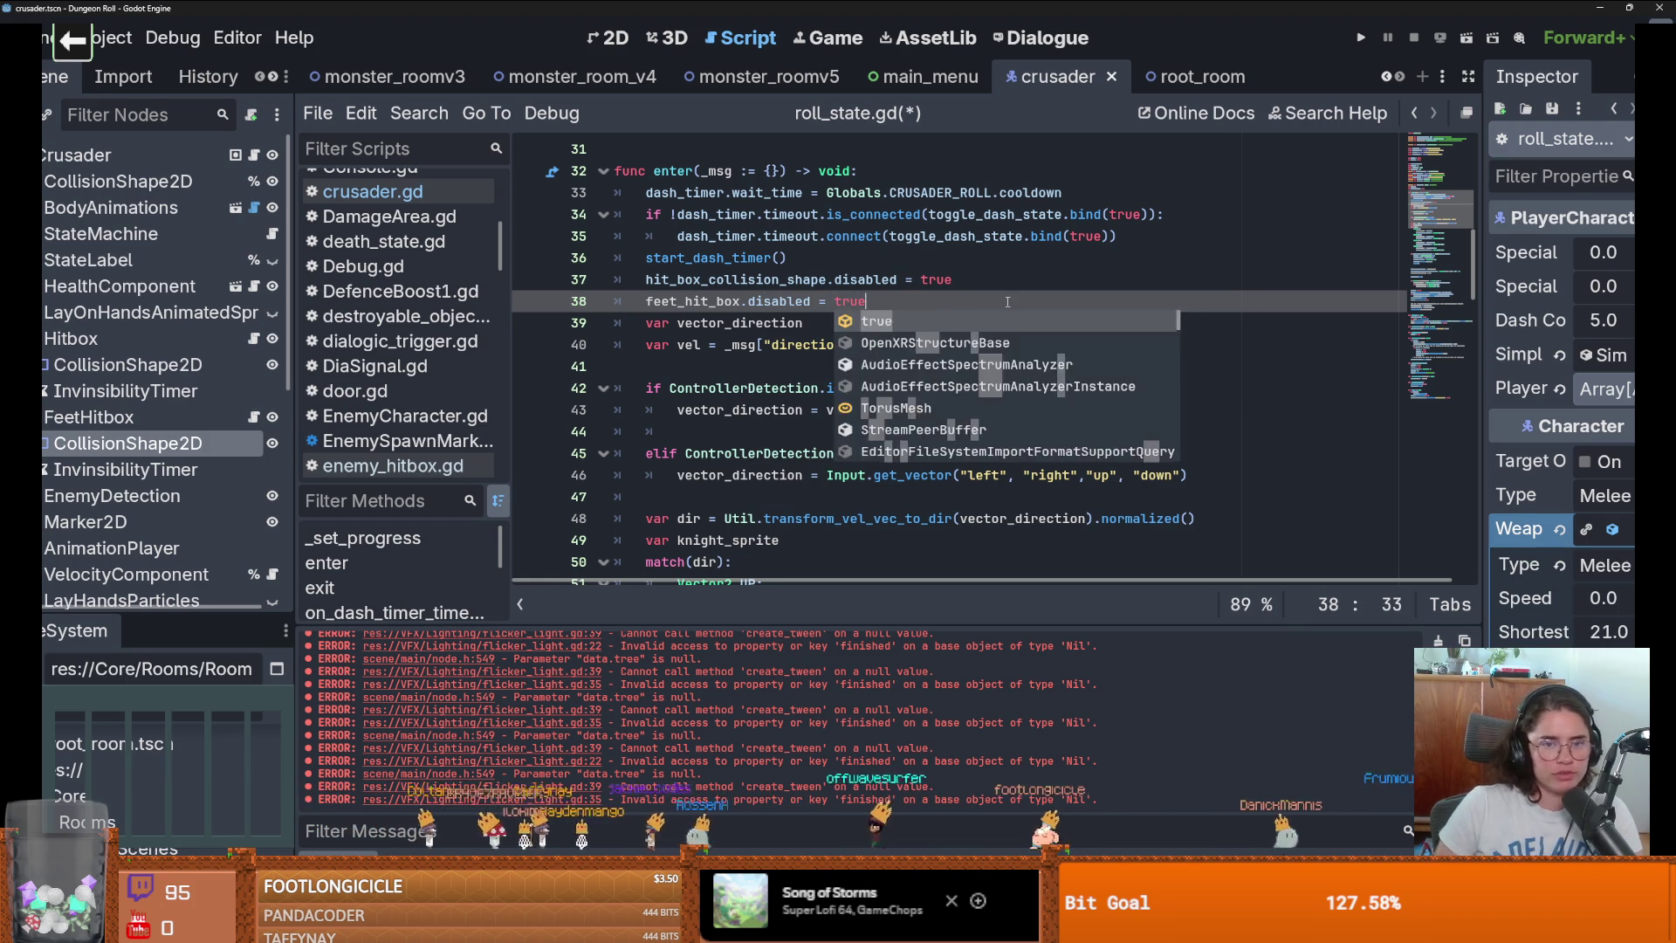
key(Down)
Add feet_hit_box.call_deferred("set_disabled", false) after the hit box re-enable in exit().
double_click(735, 277)
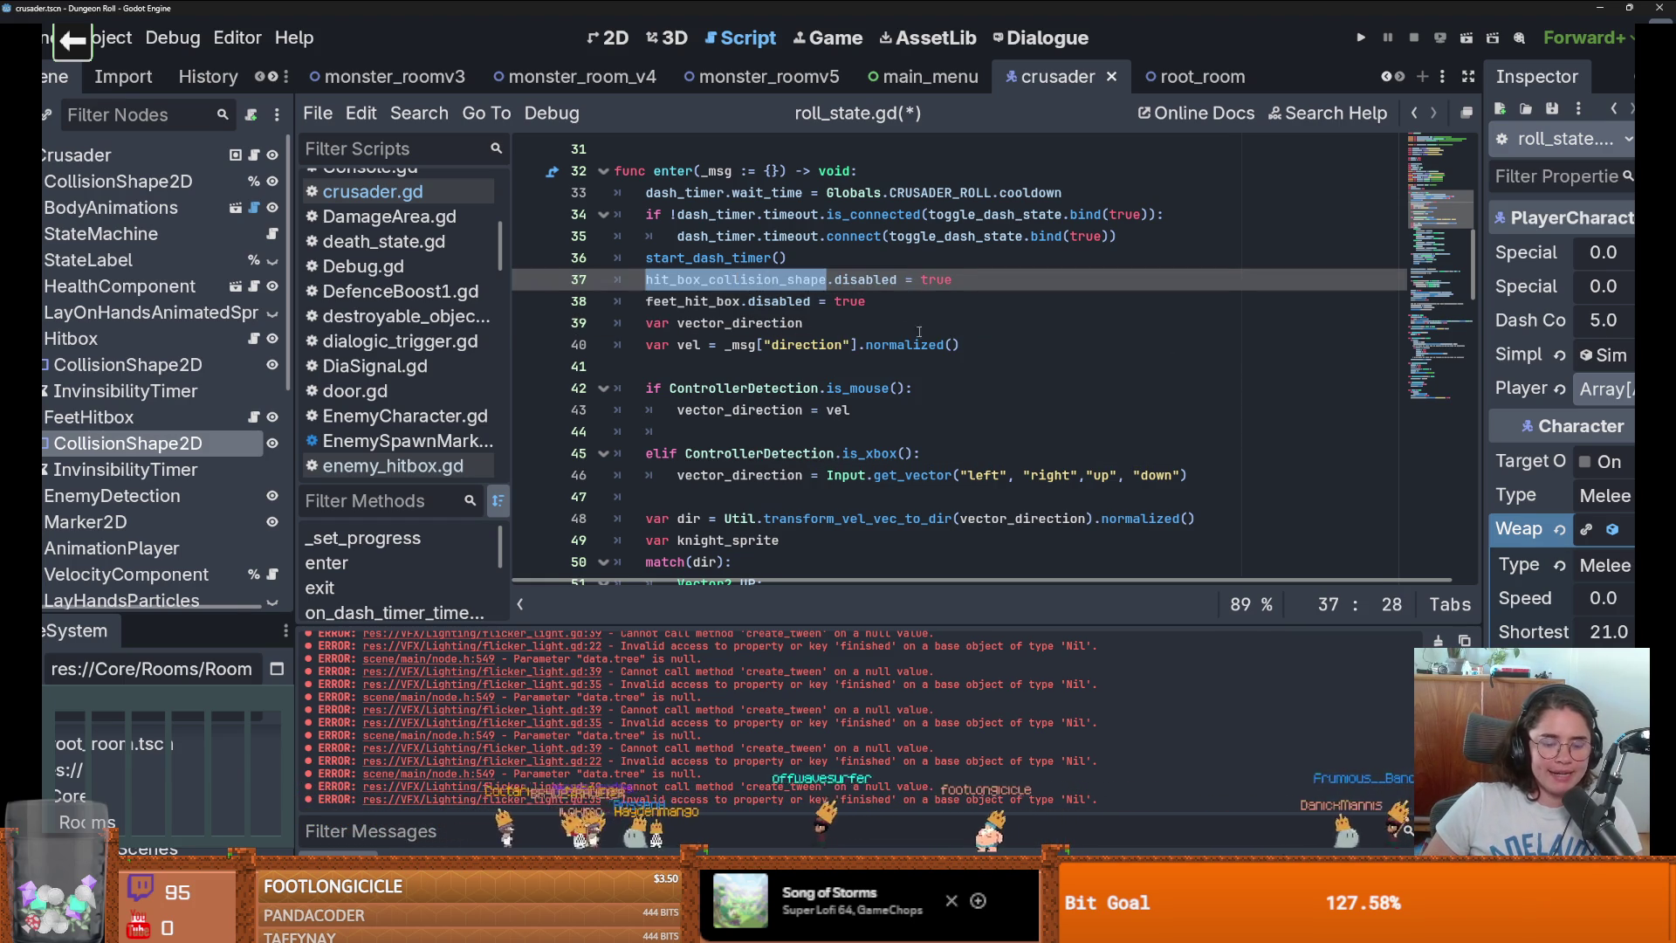
key(ctrl+f)
key(Return)
click(1152, 504)
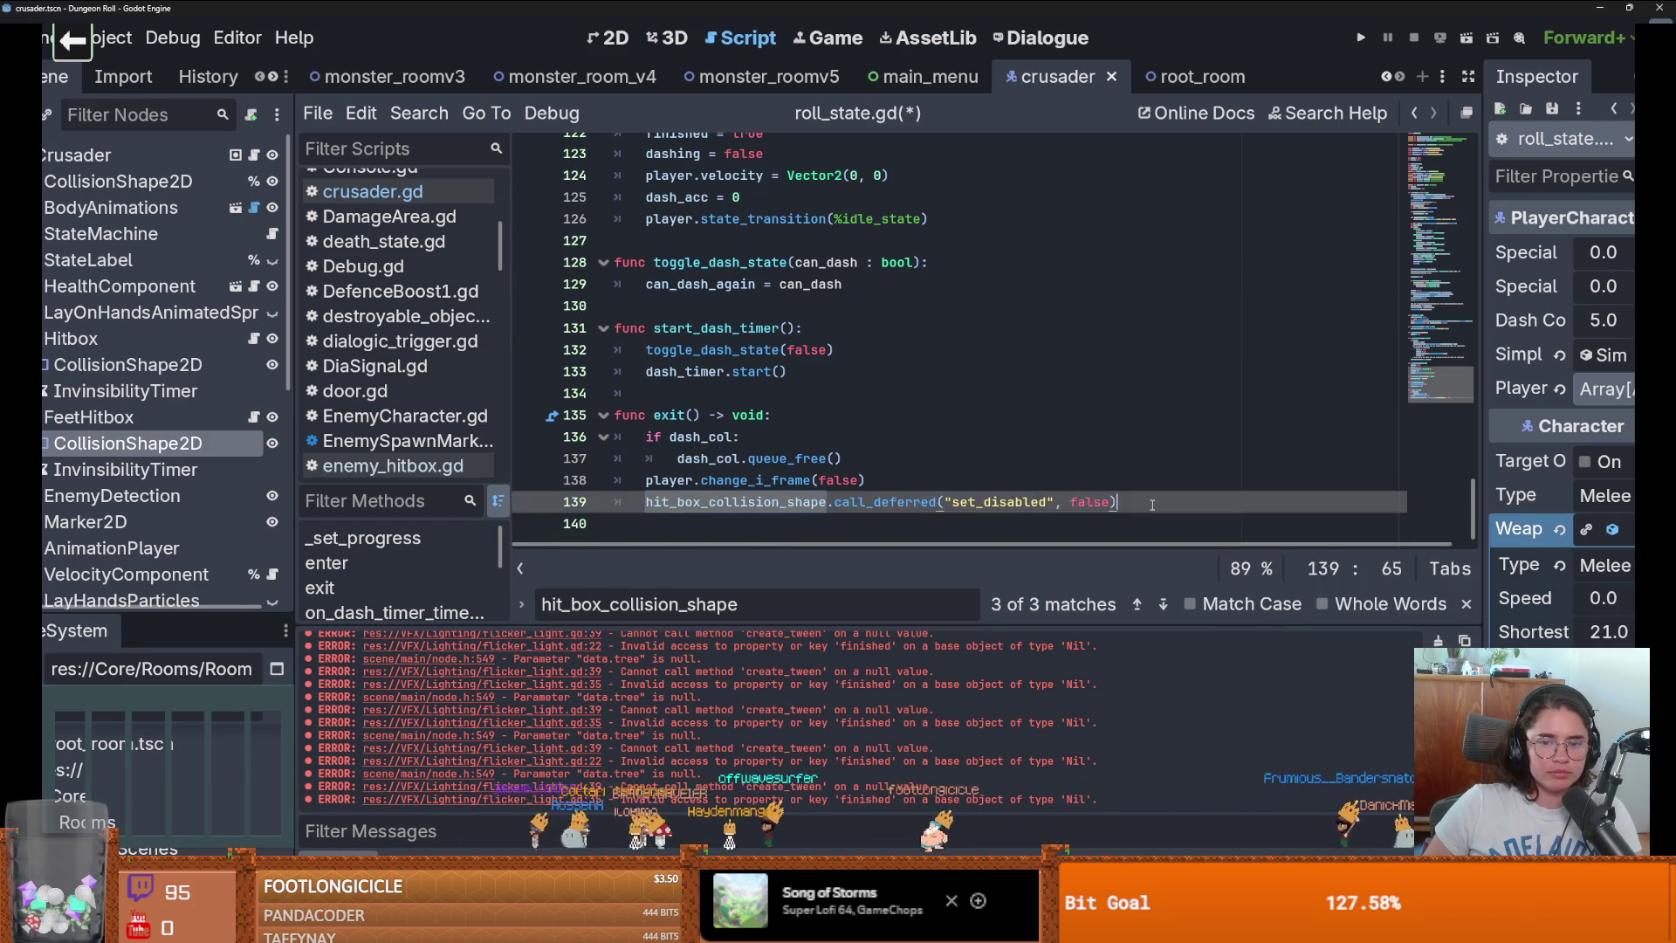
key(Return)
text(f)
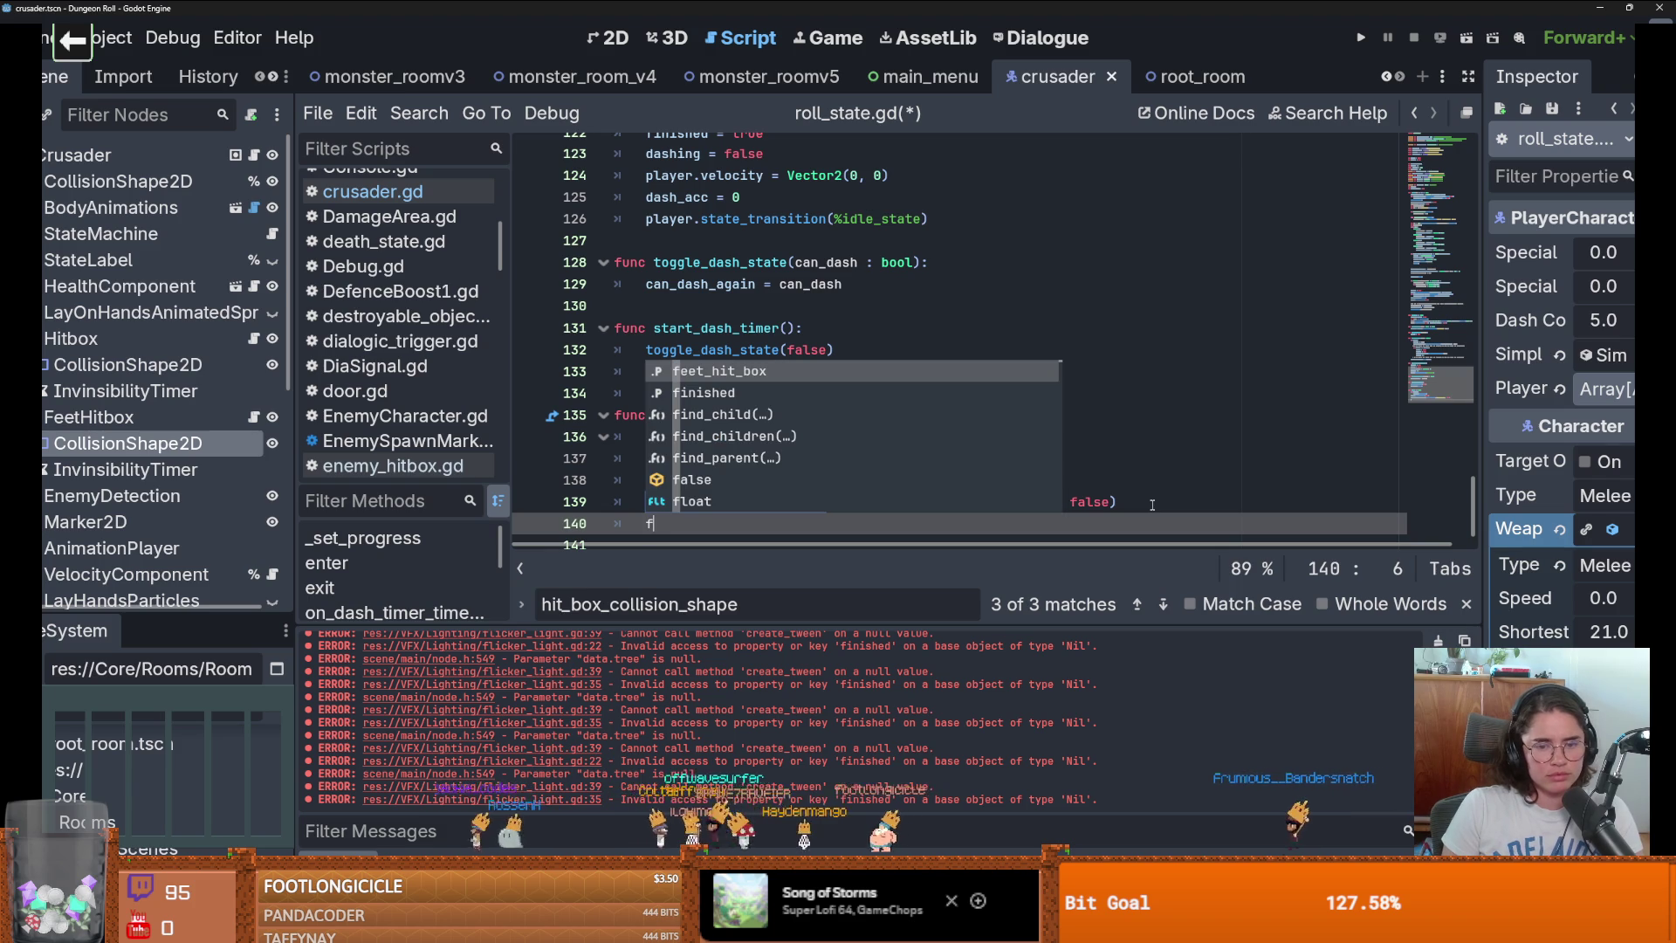
key(Return)
drag(1119, 502, 826, 517)
key(ctrl+c)
click(784, 536)
key(ctrl+v)
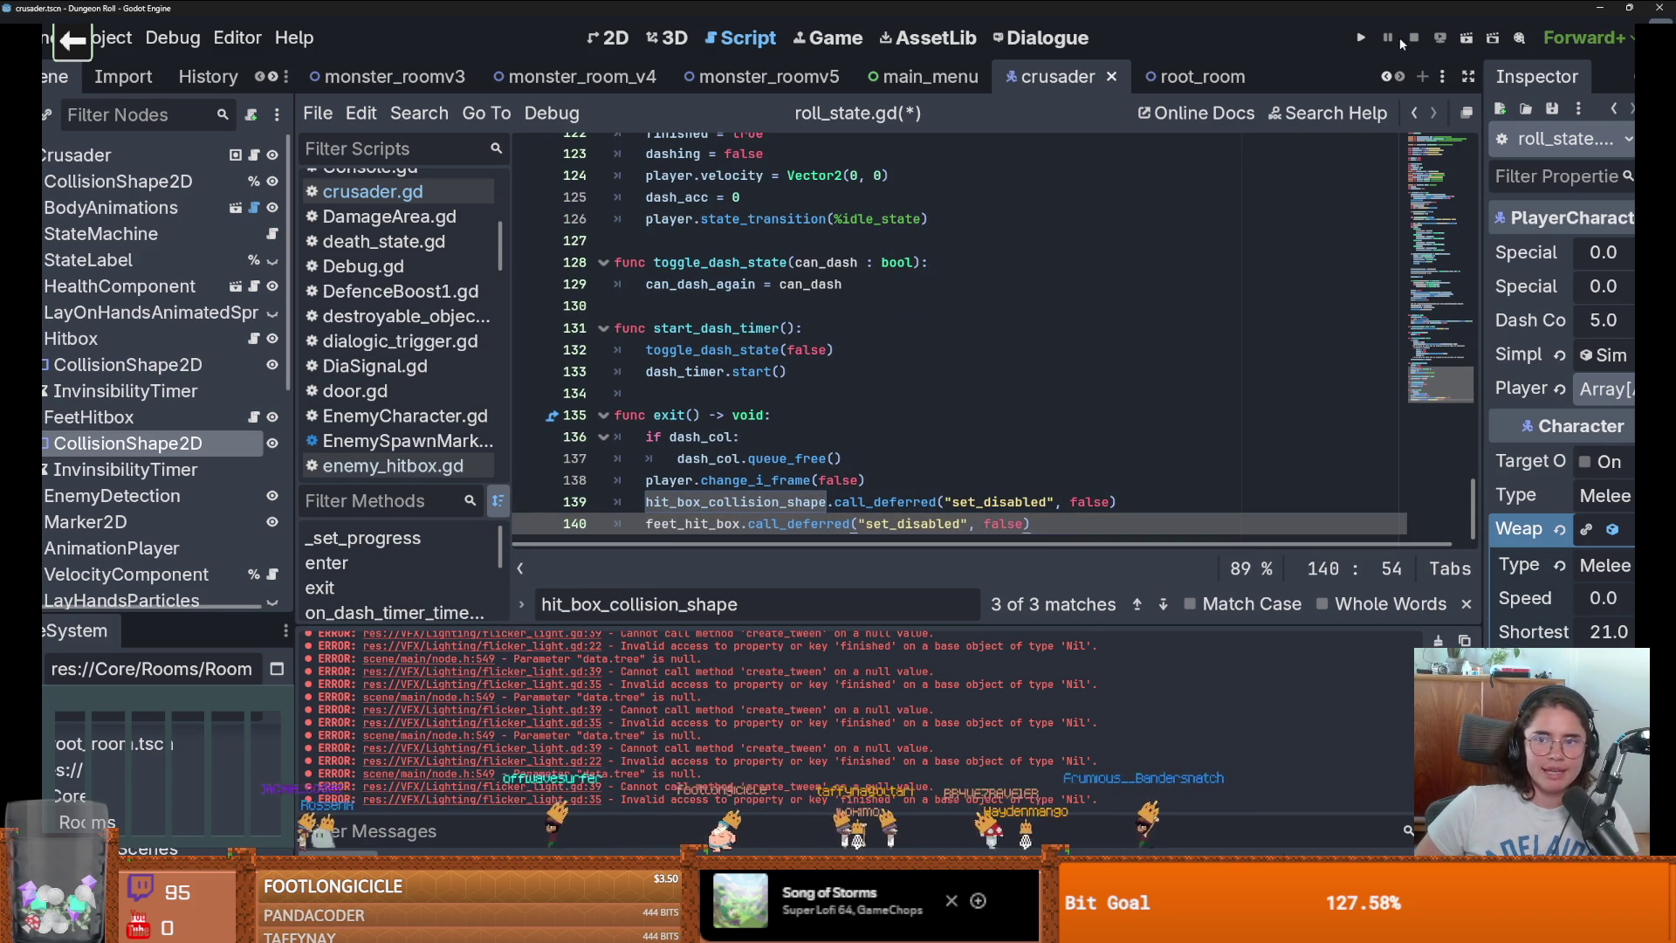
Run the game, roll the knight, and walk it around the room across the spikes.
click(1359, 40)
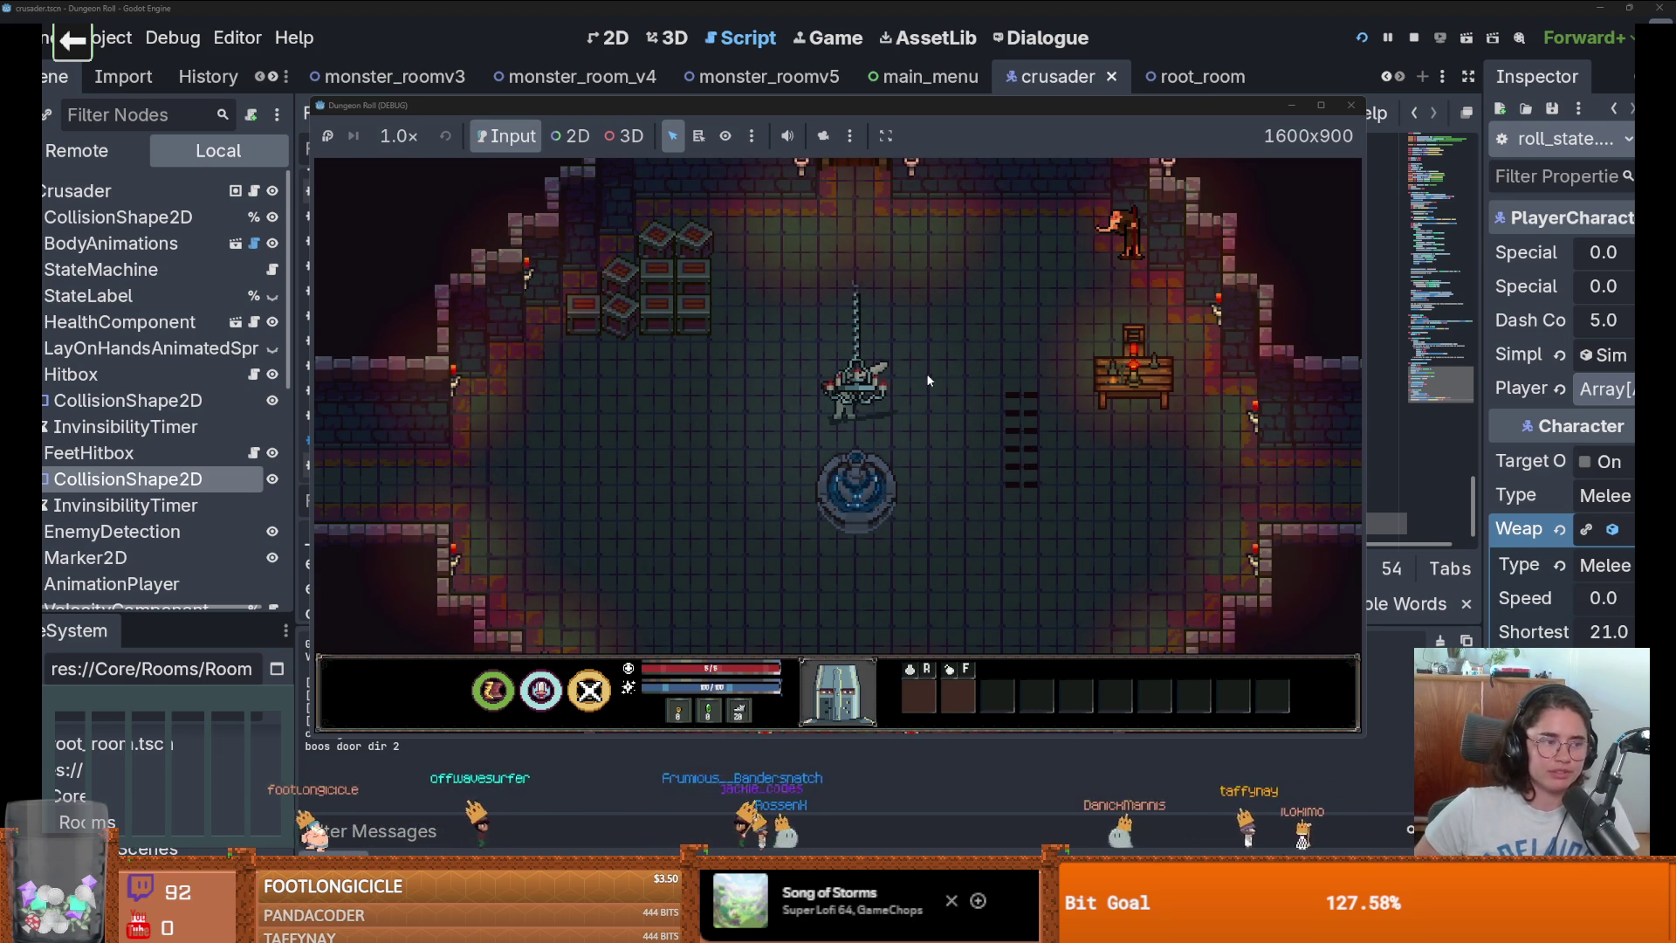
key(space)
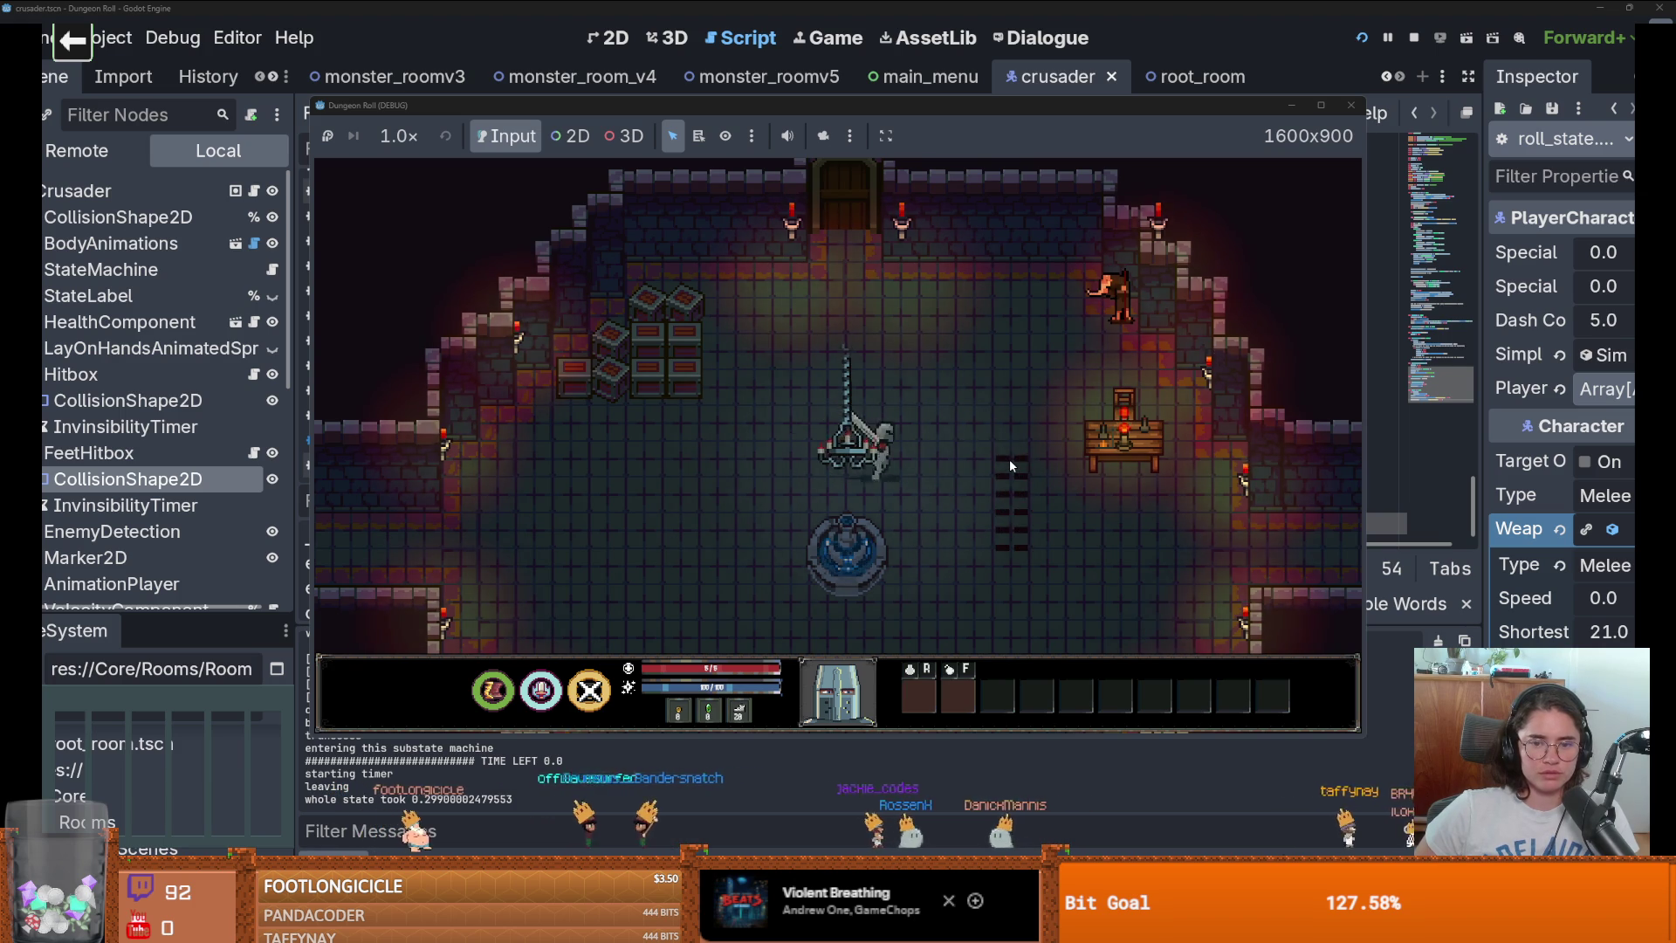
key(d)
key(s)
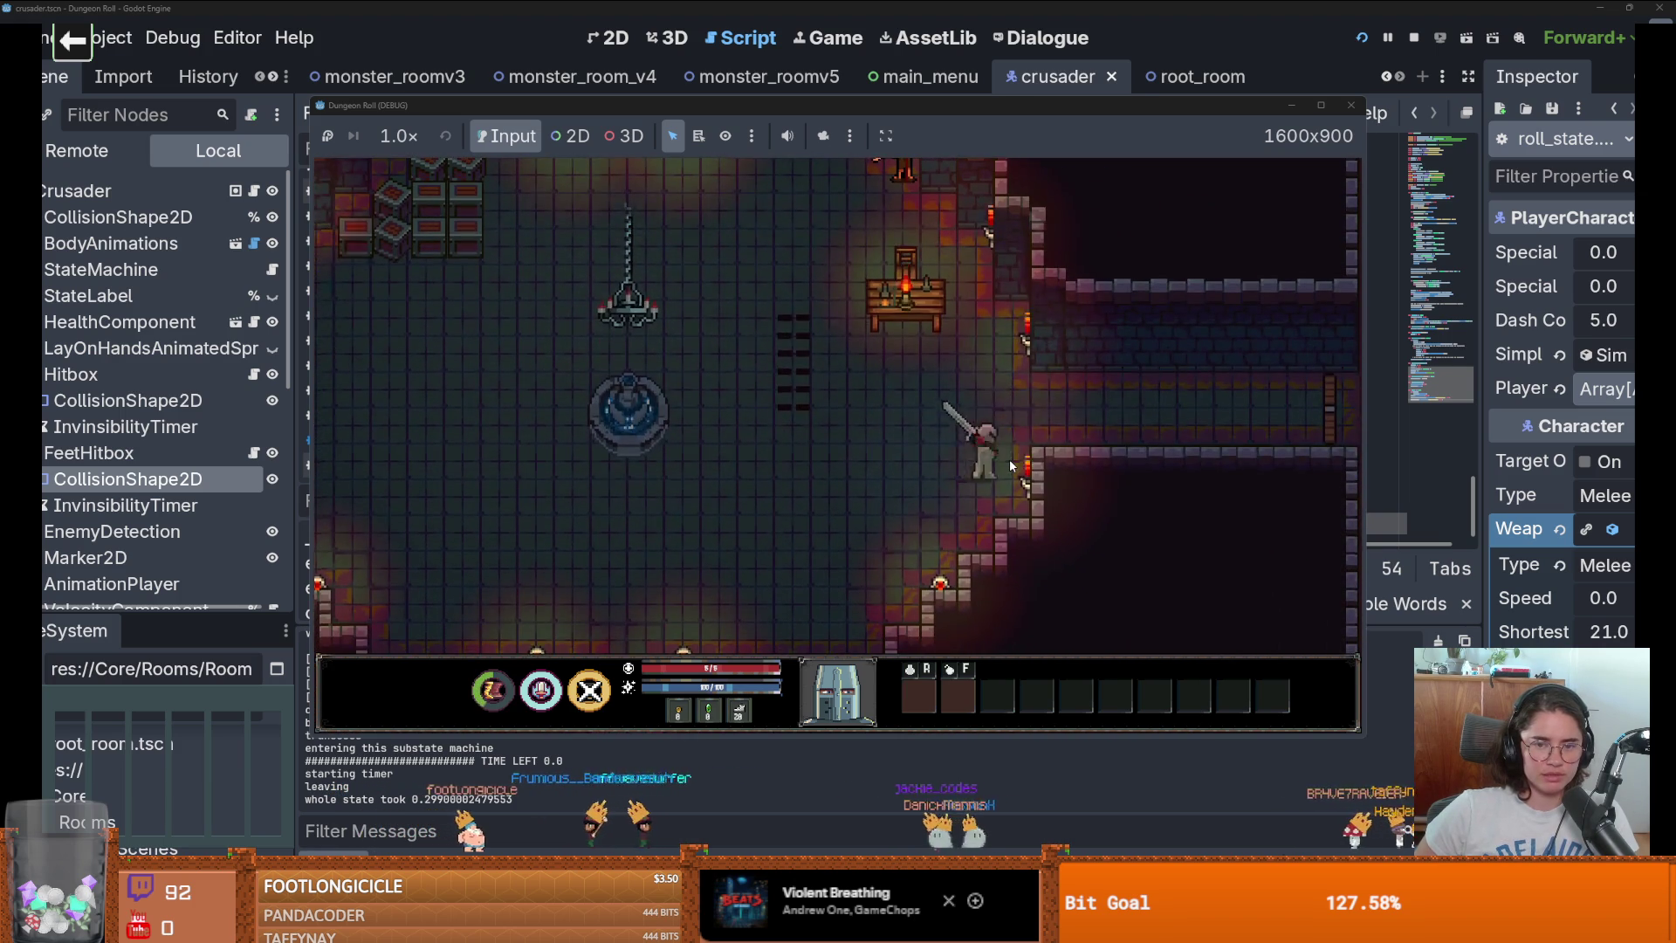
key(w)
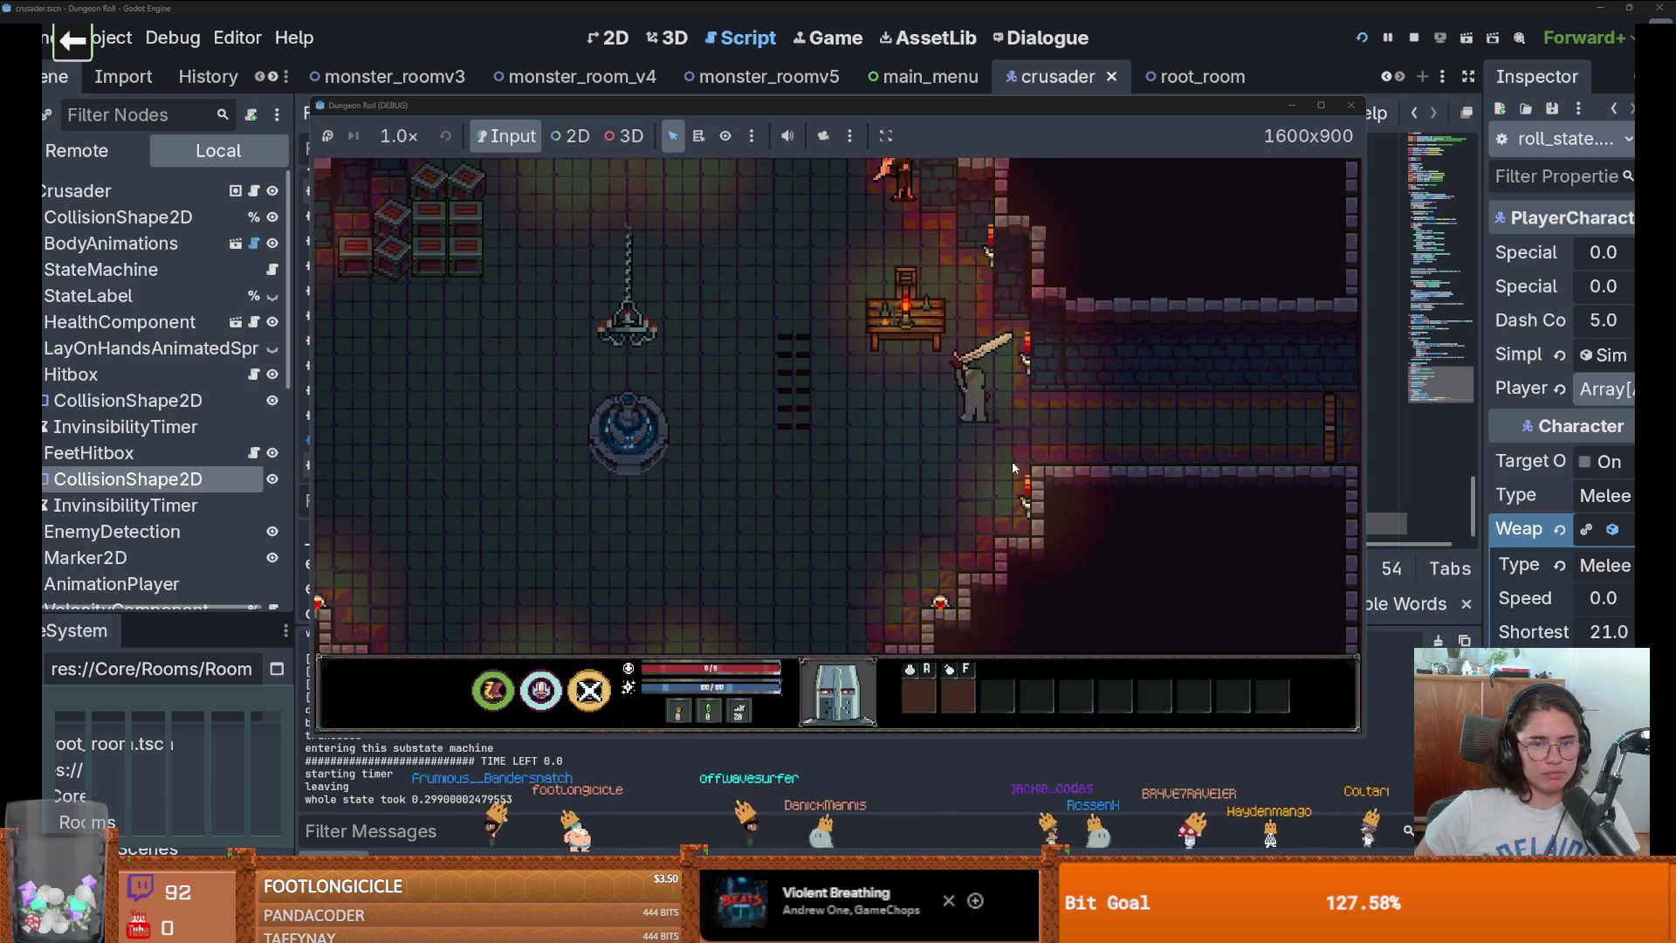
key(a)
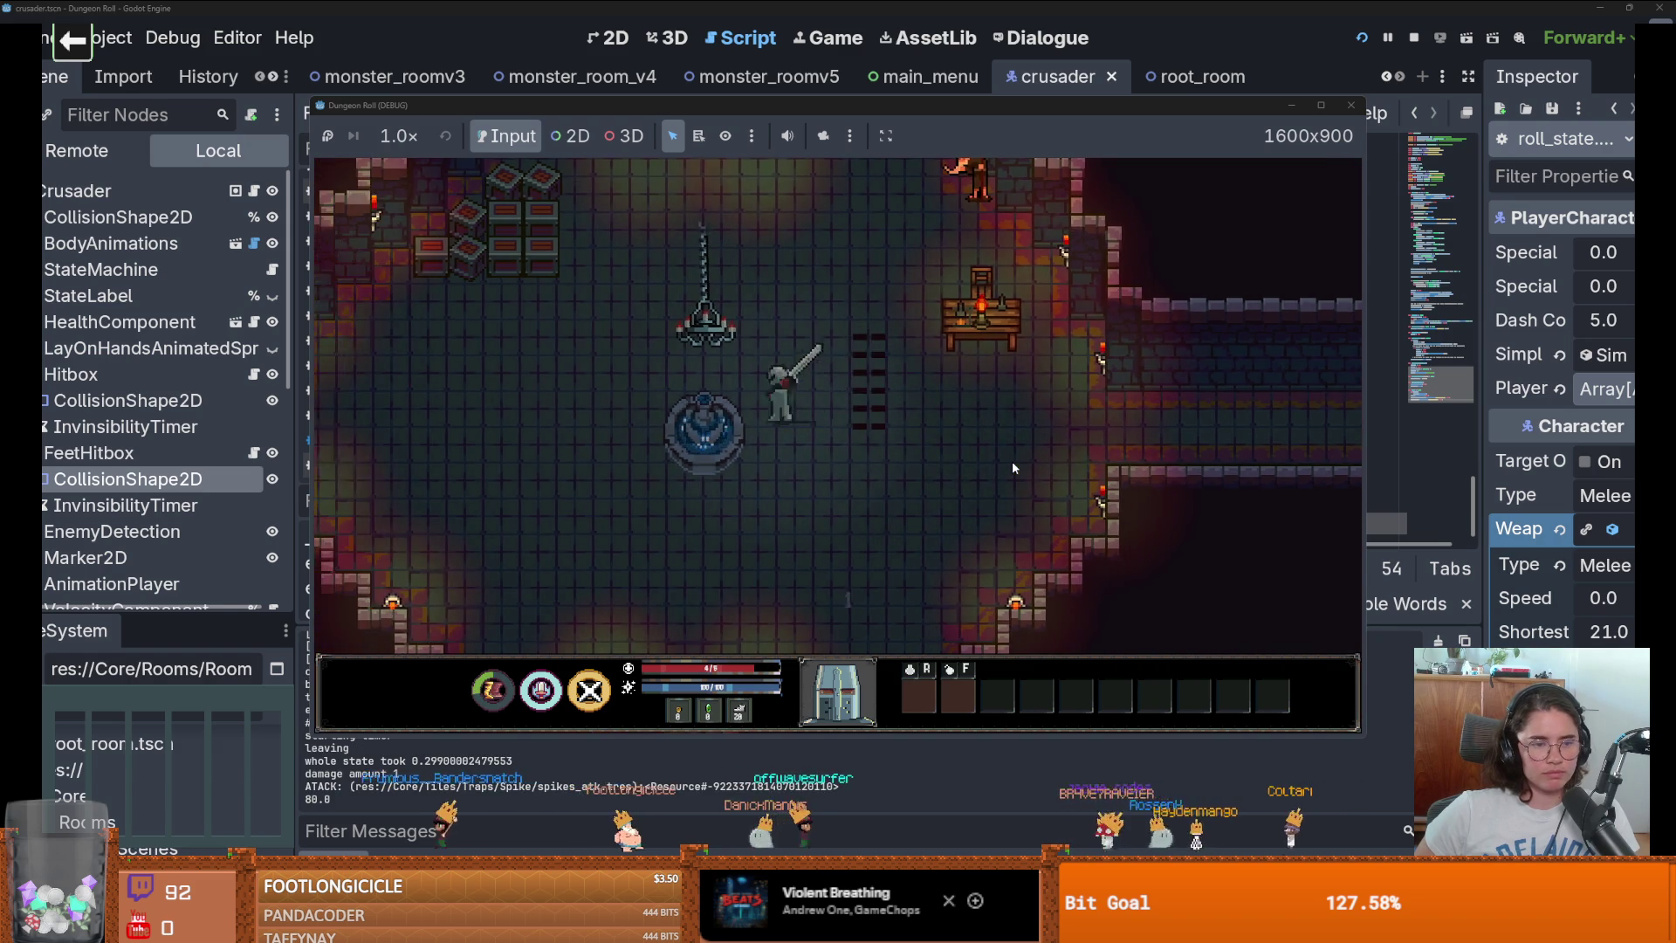
key(a)
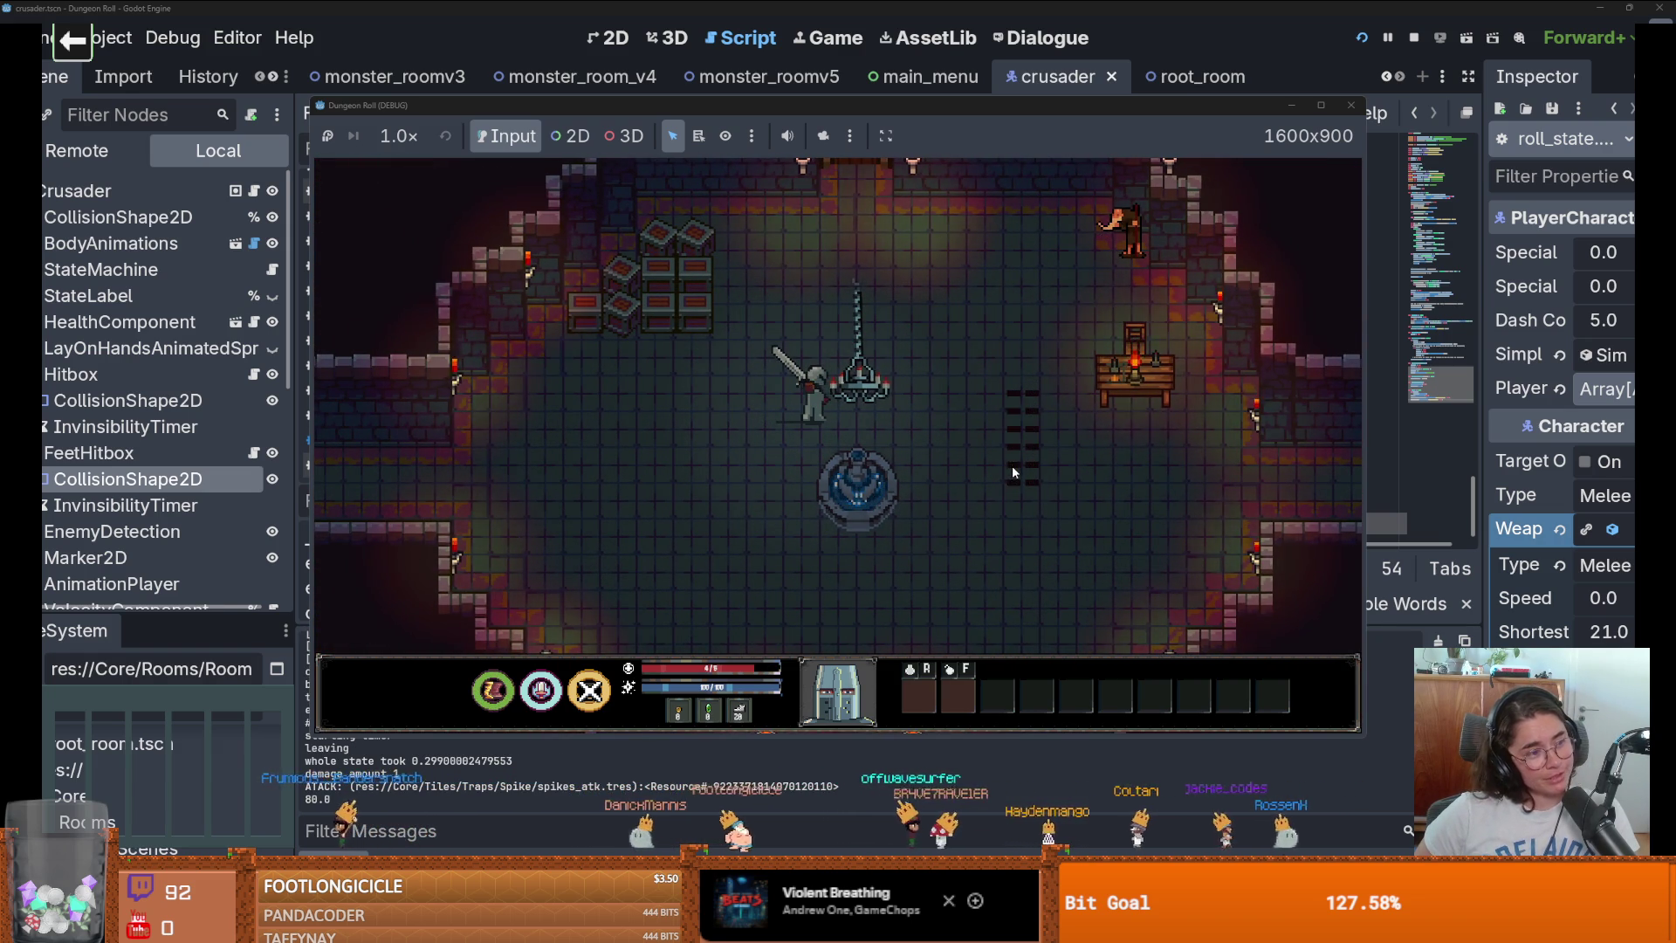
Walk the knight toward the corridor, swing the sword, head for the top door, then stop the run.
key(d)
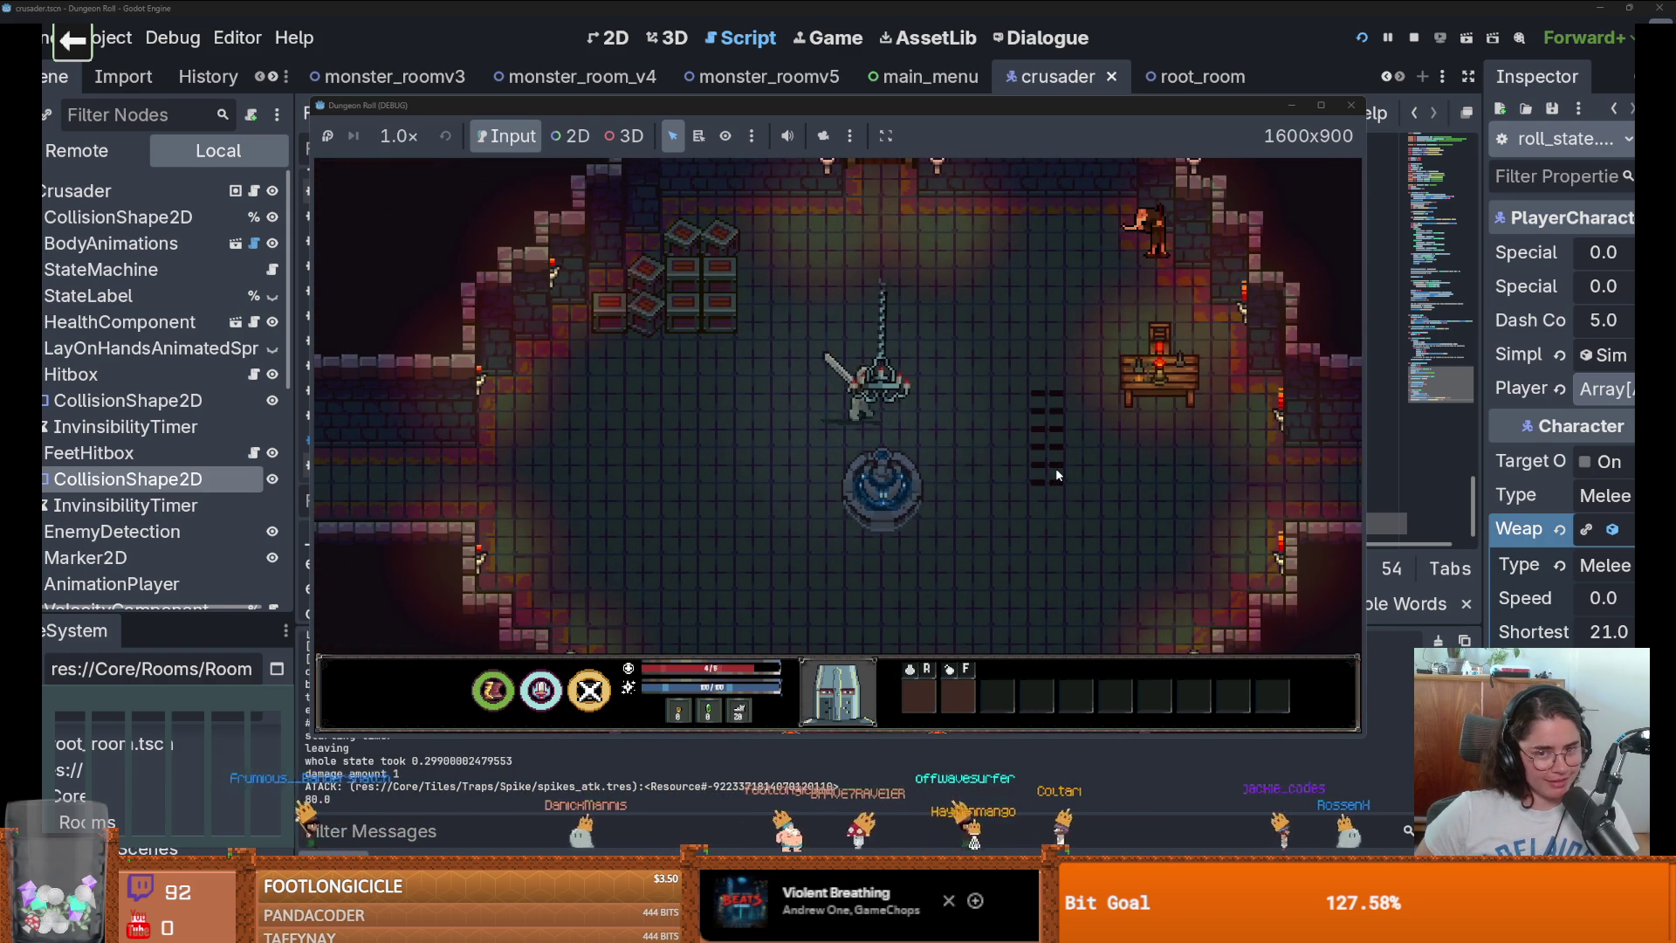
key(d)
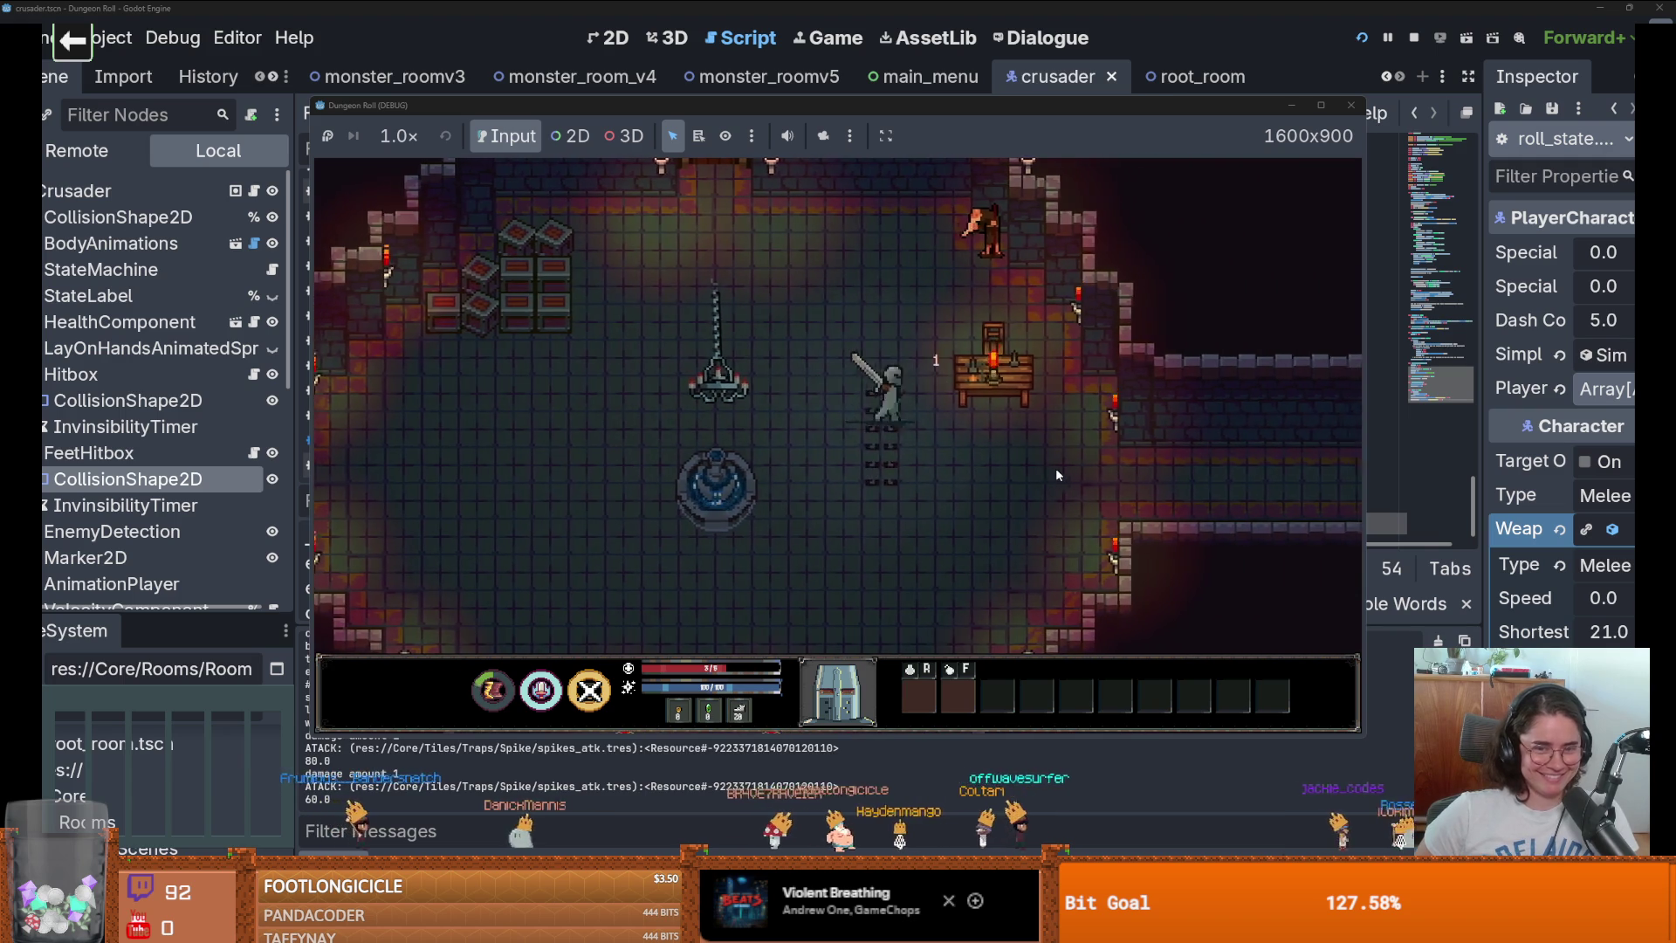
key(d)
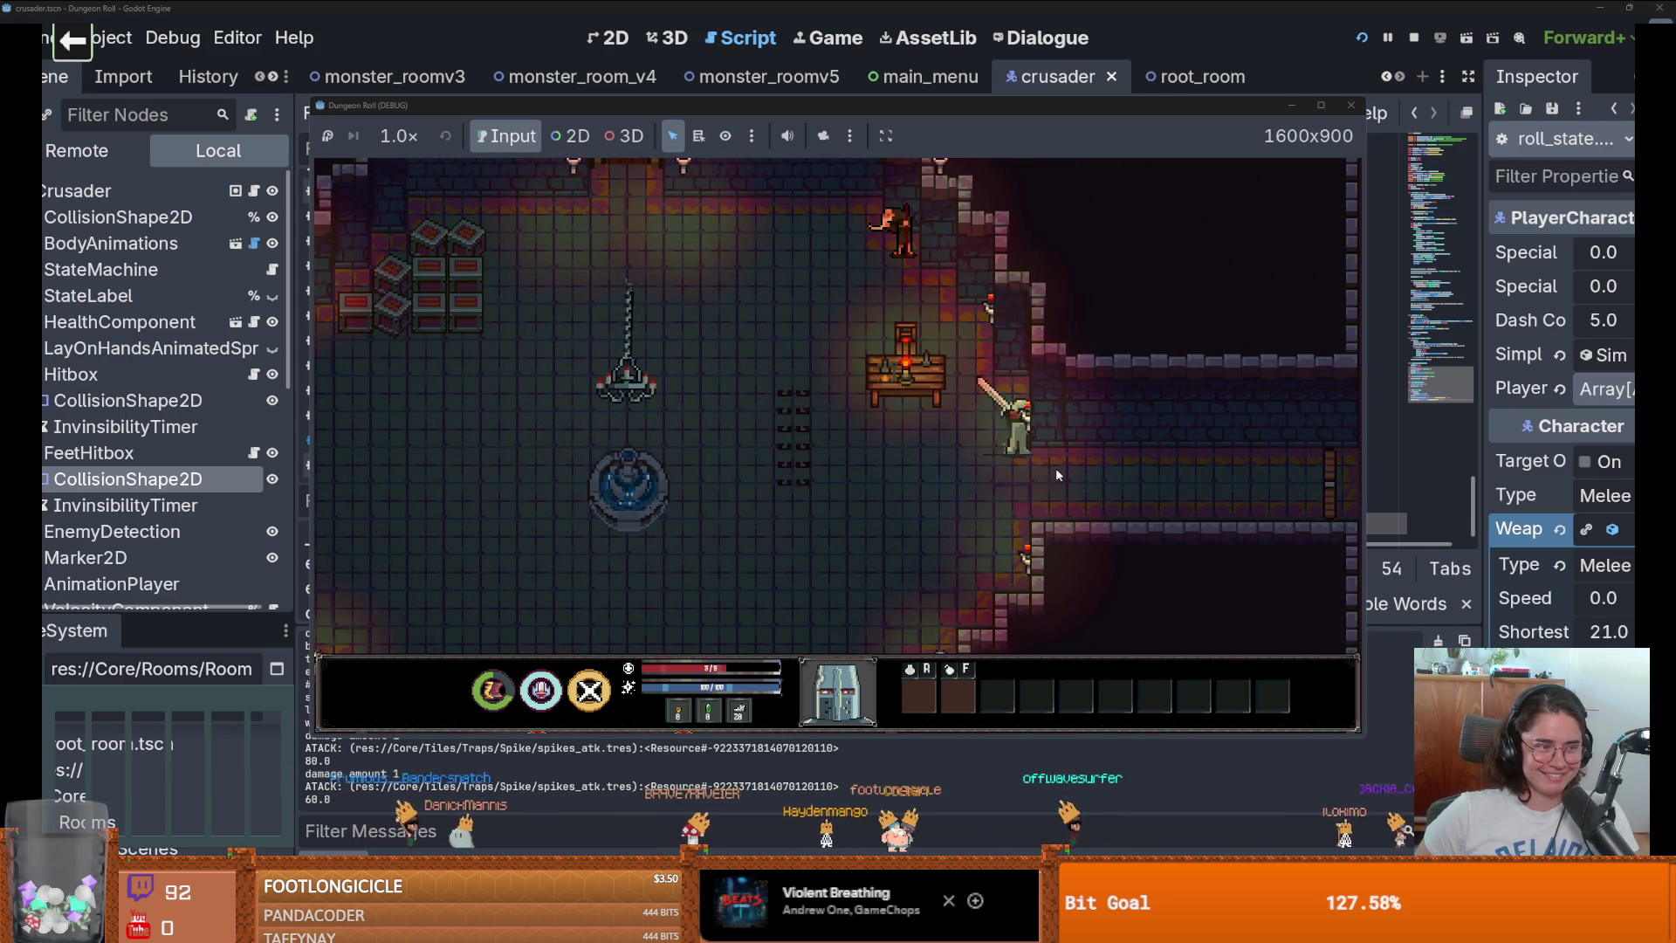
key(s)
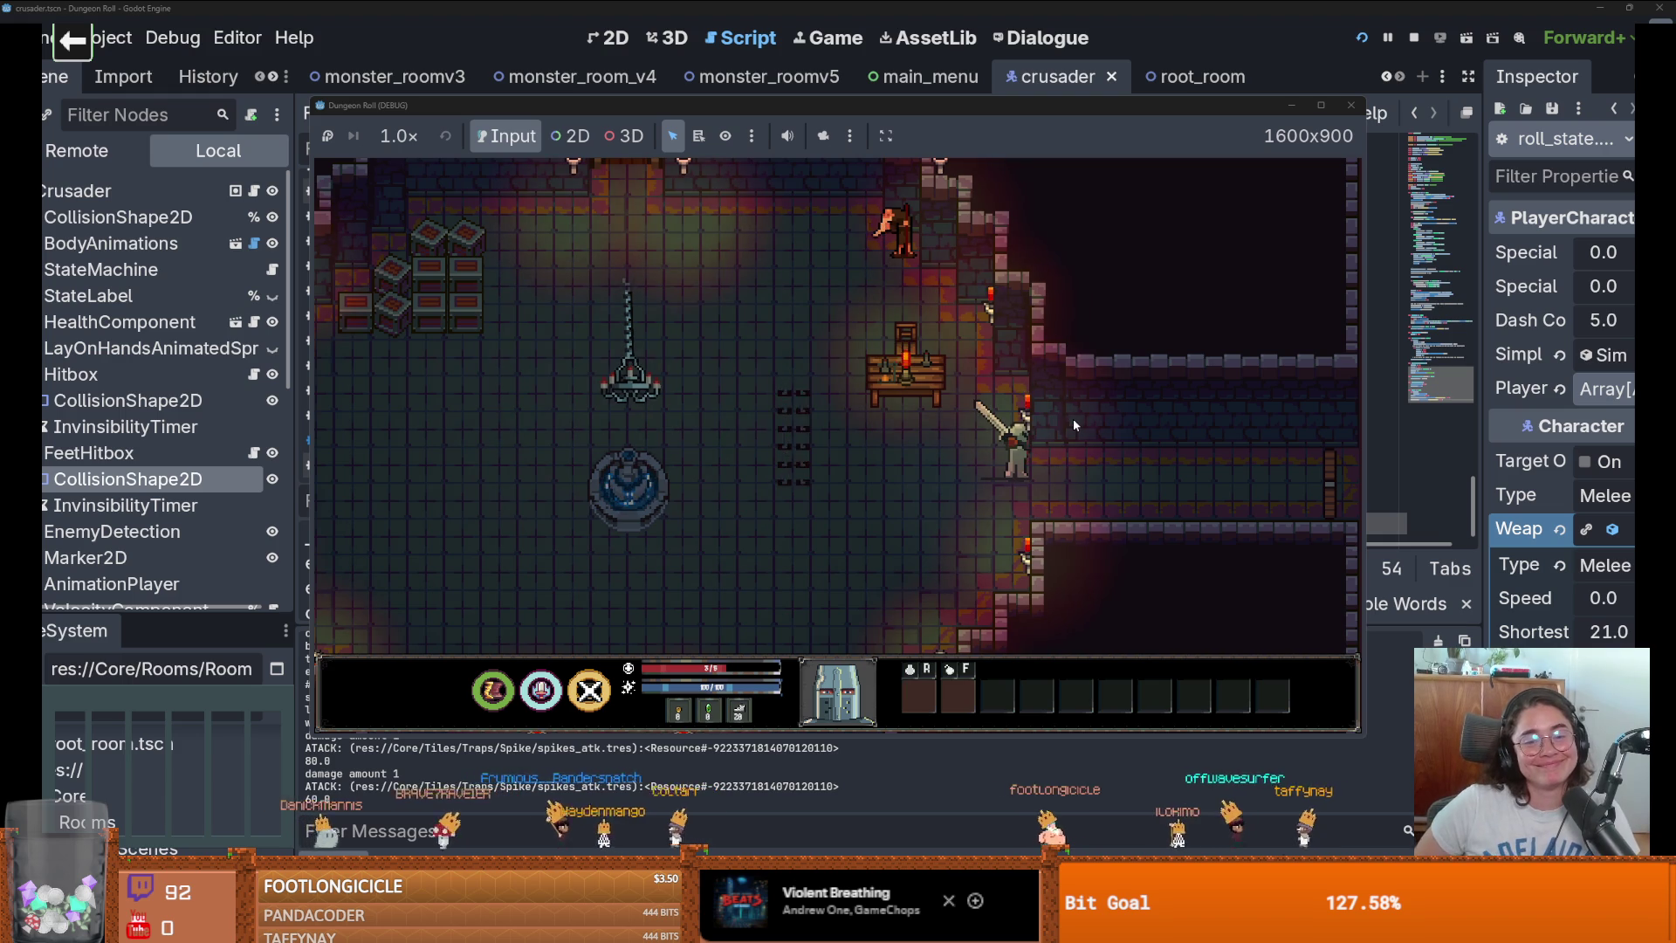
key(super)
click(1166, 487)
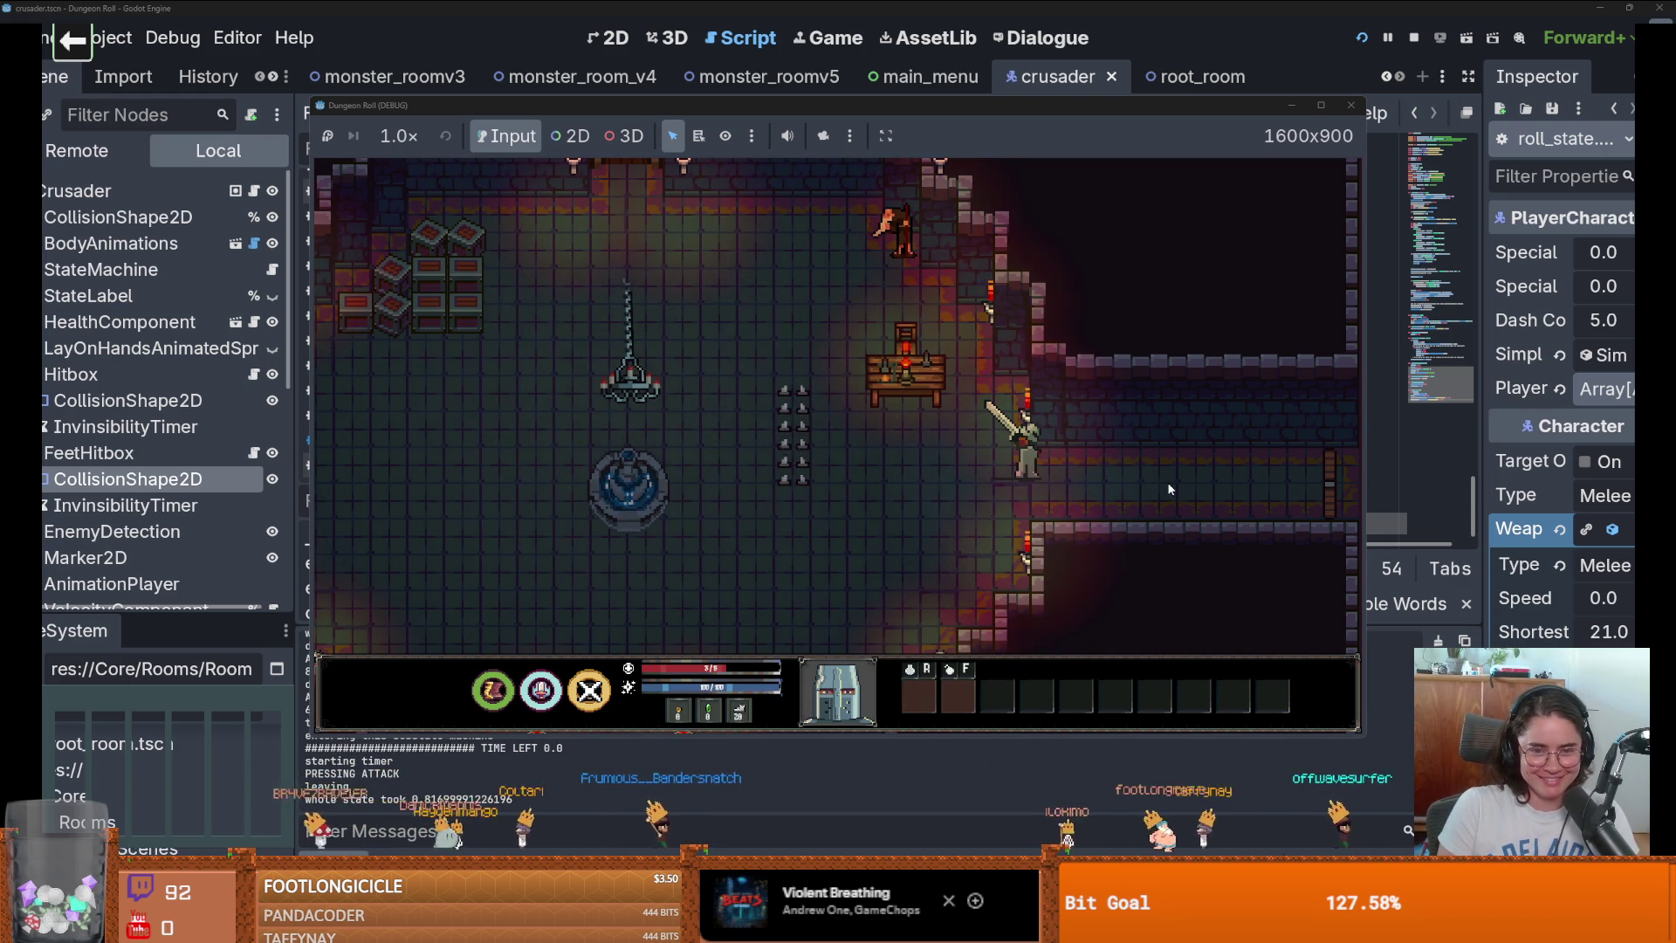
key(a)
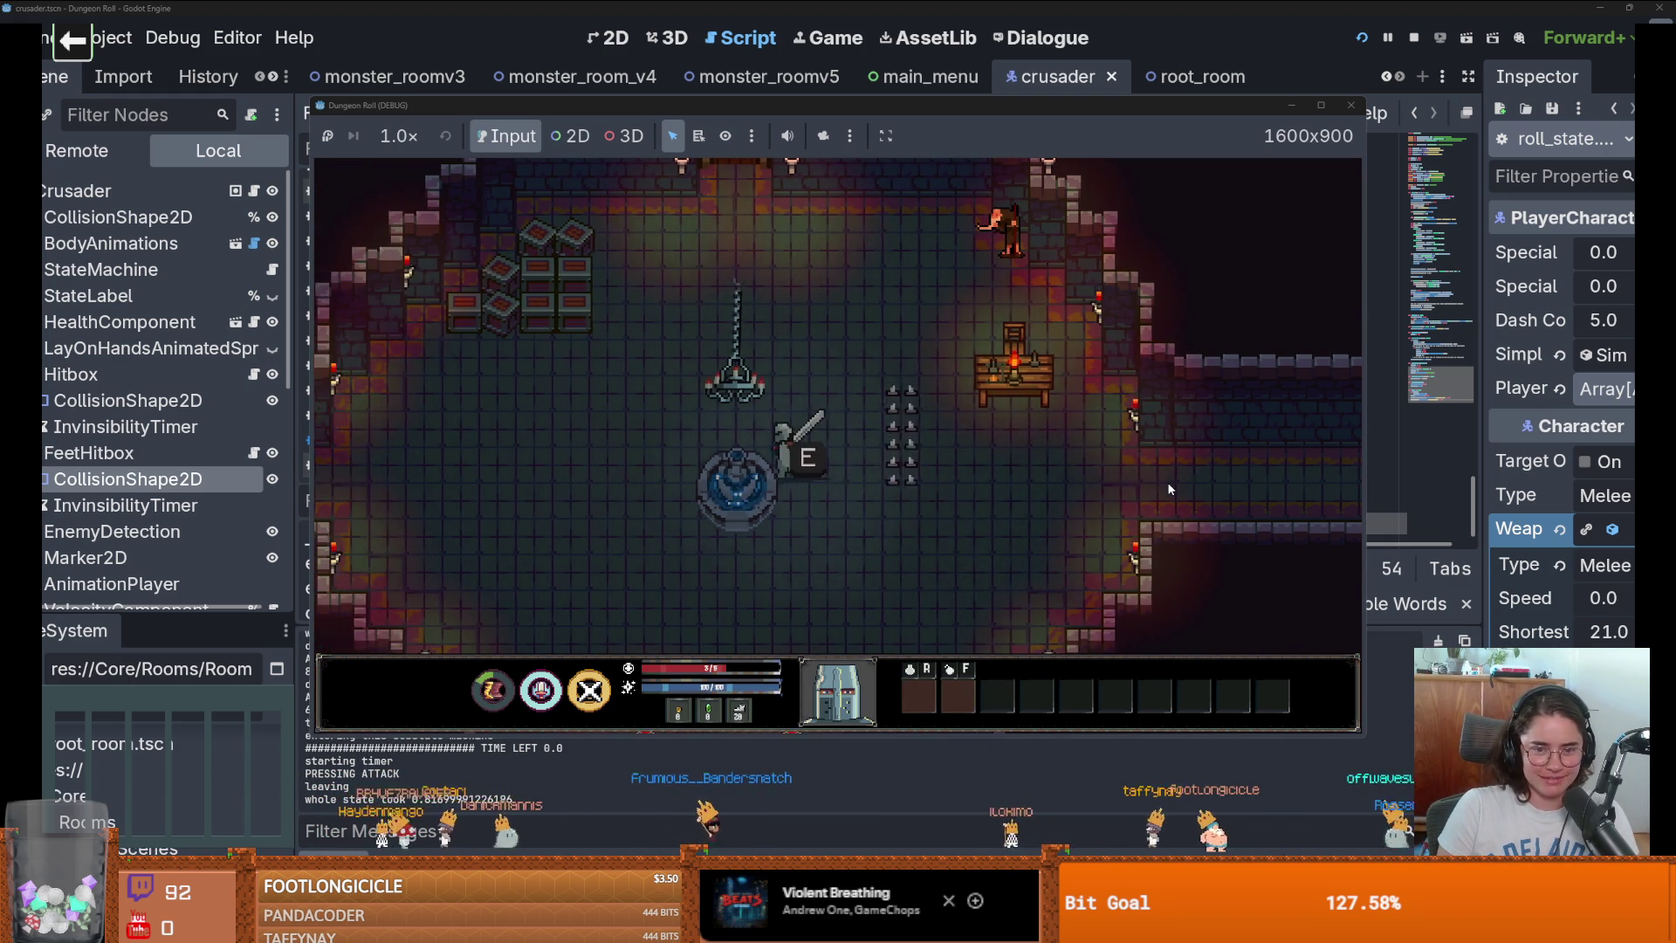
key(w)
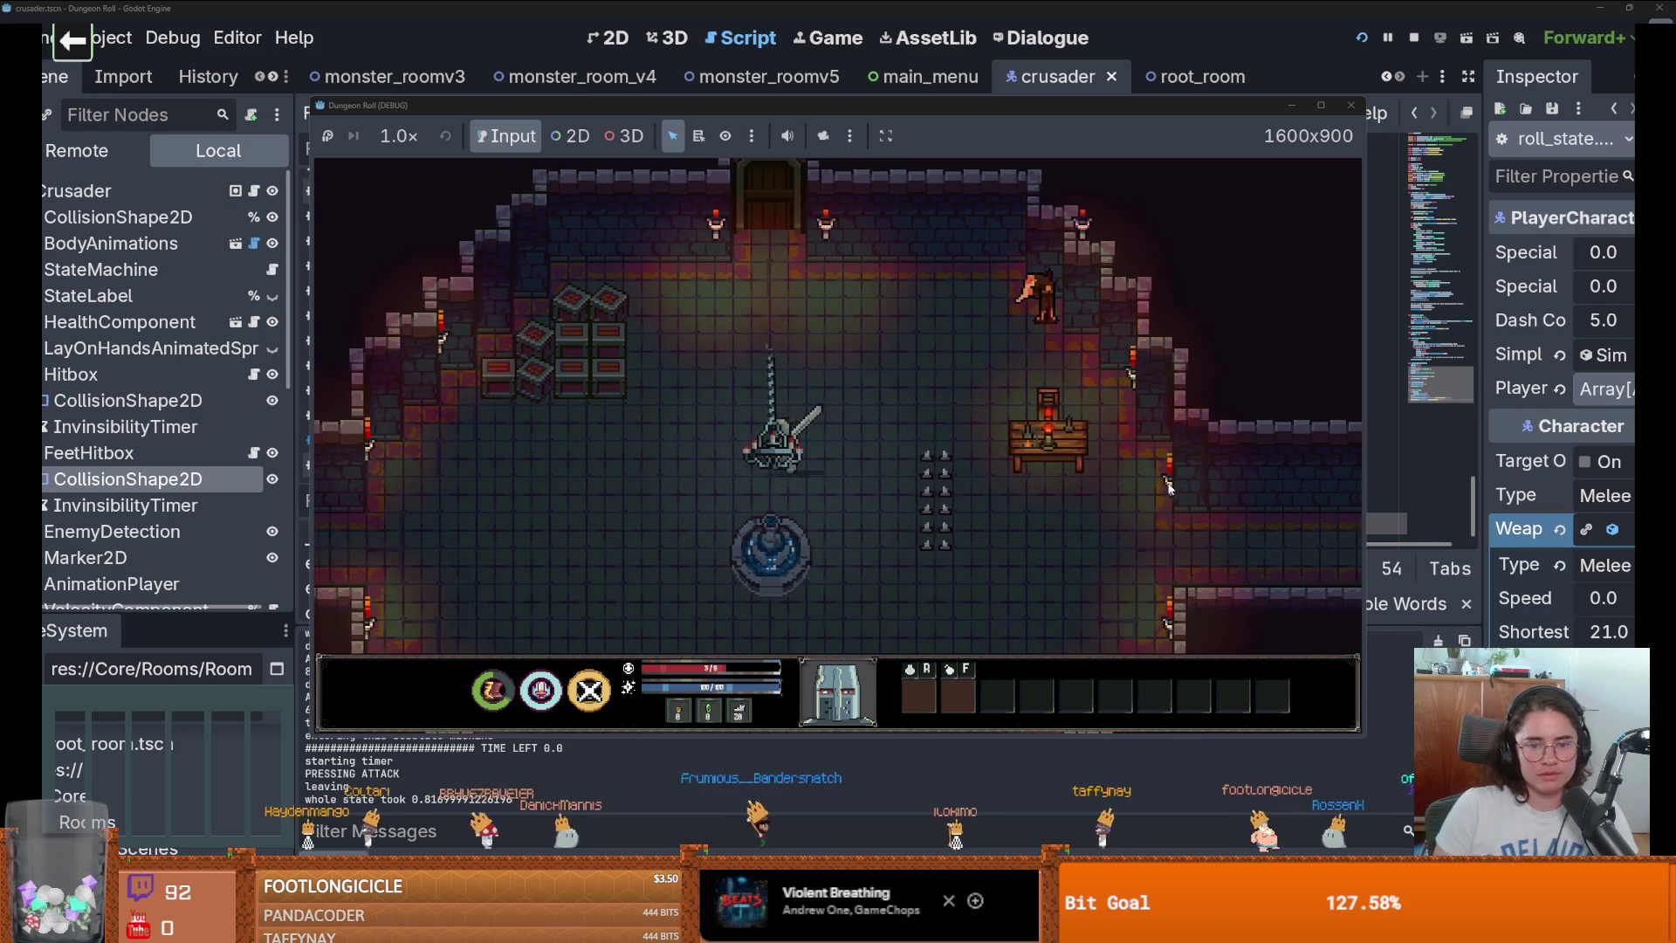
key(w)
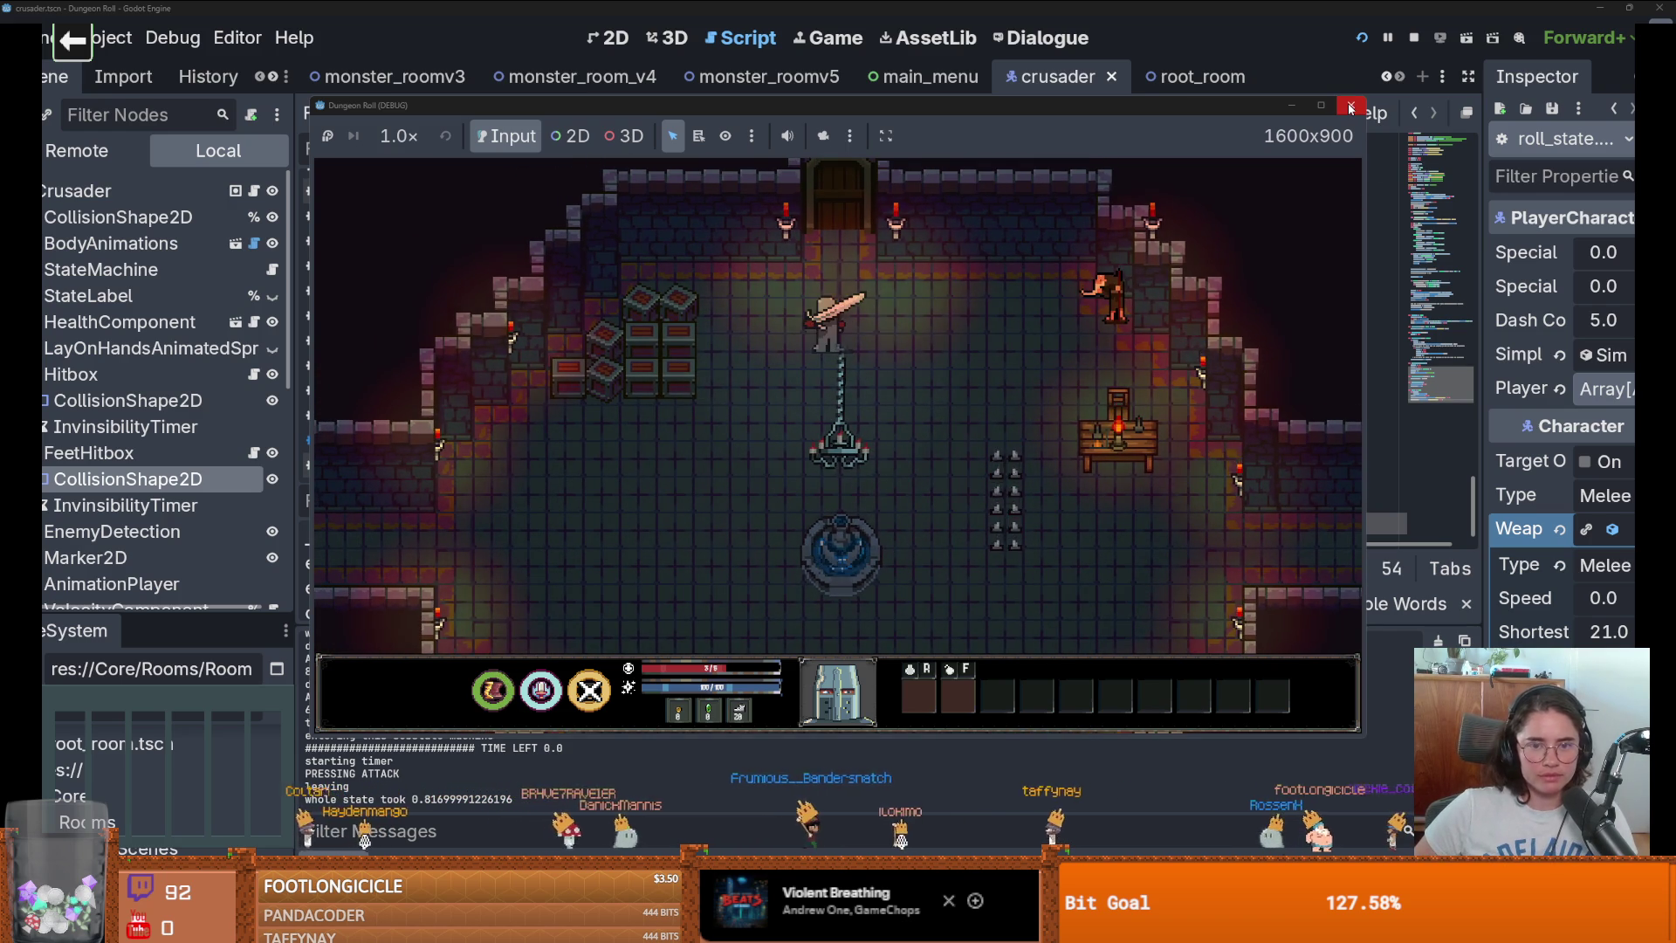
click(1350, 107)
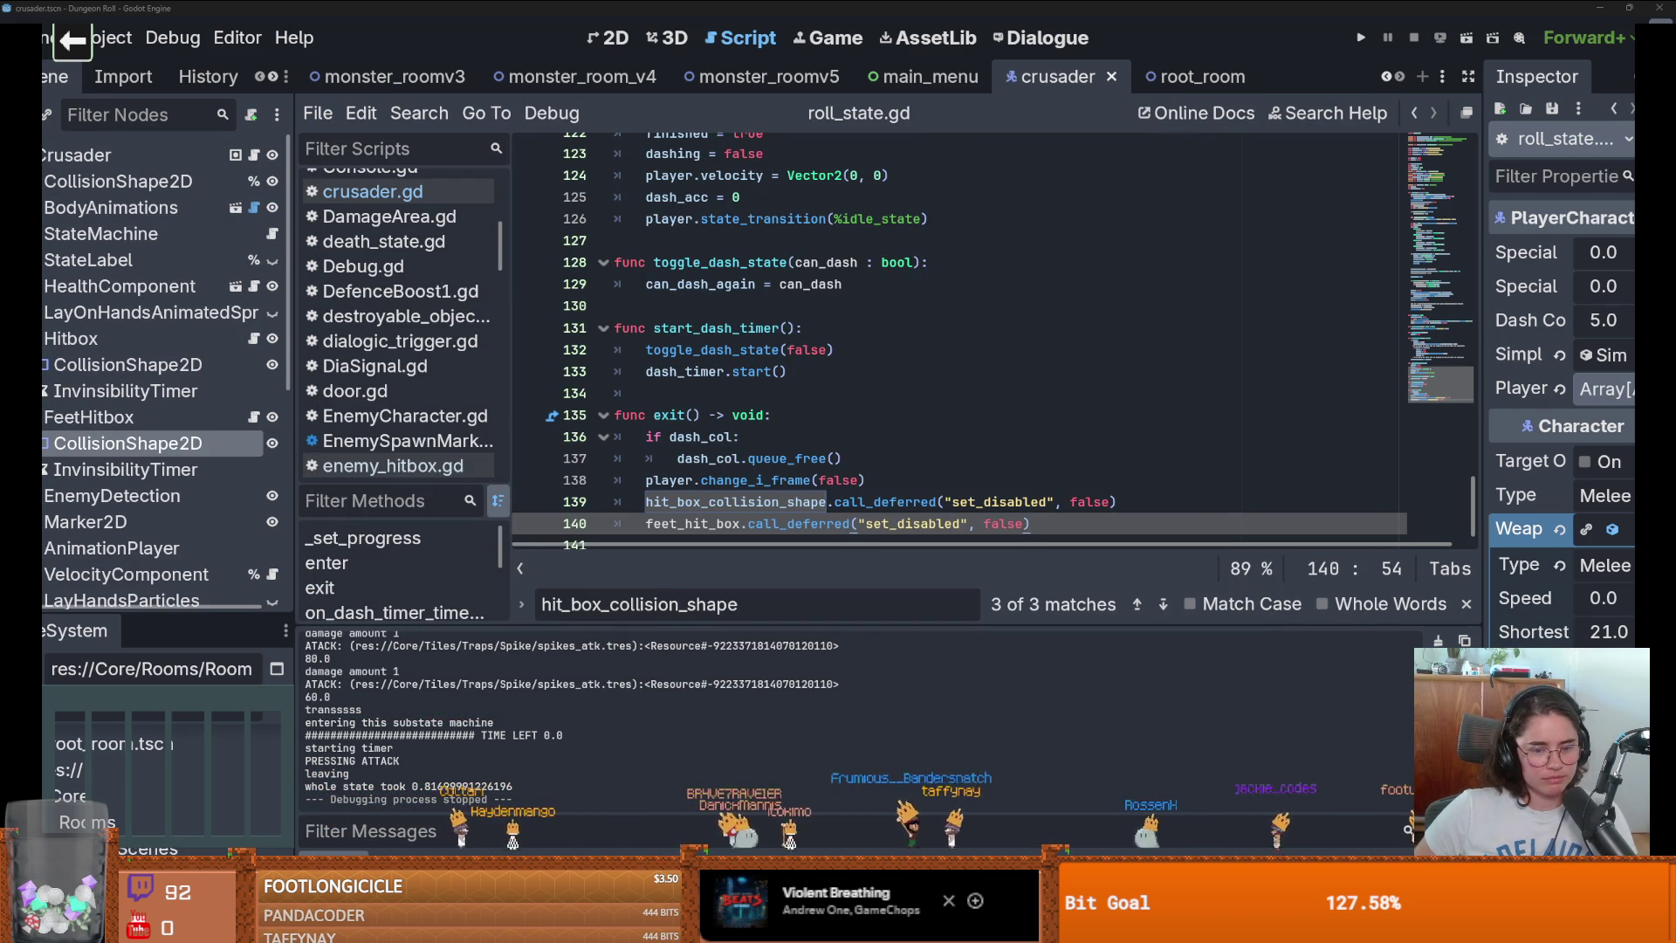
In GitHub Desktop, write a summary and description and commit the roll_state.gd changes to dev.
key(alt+Tab)
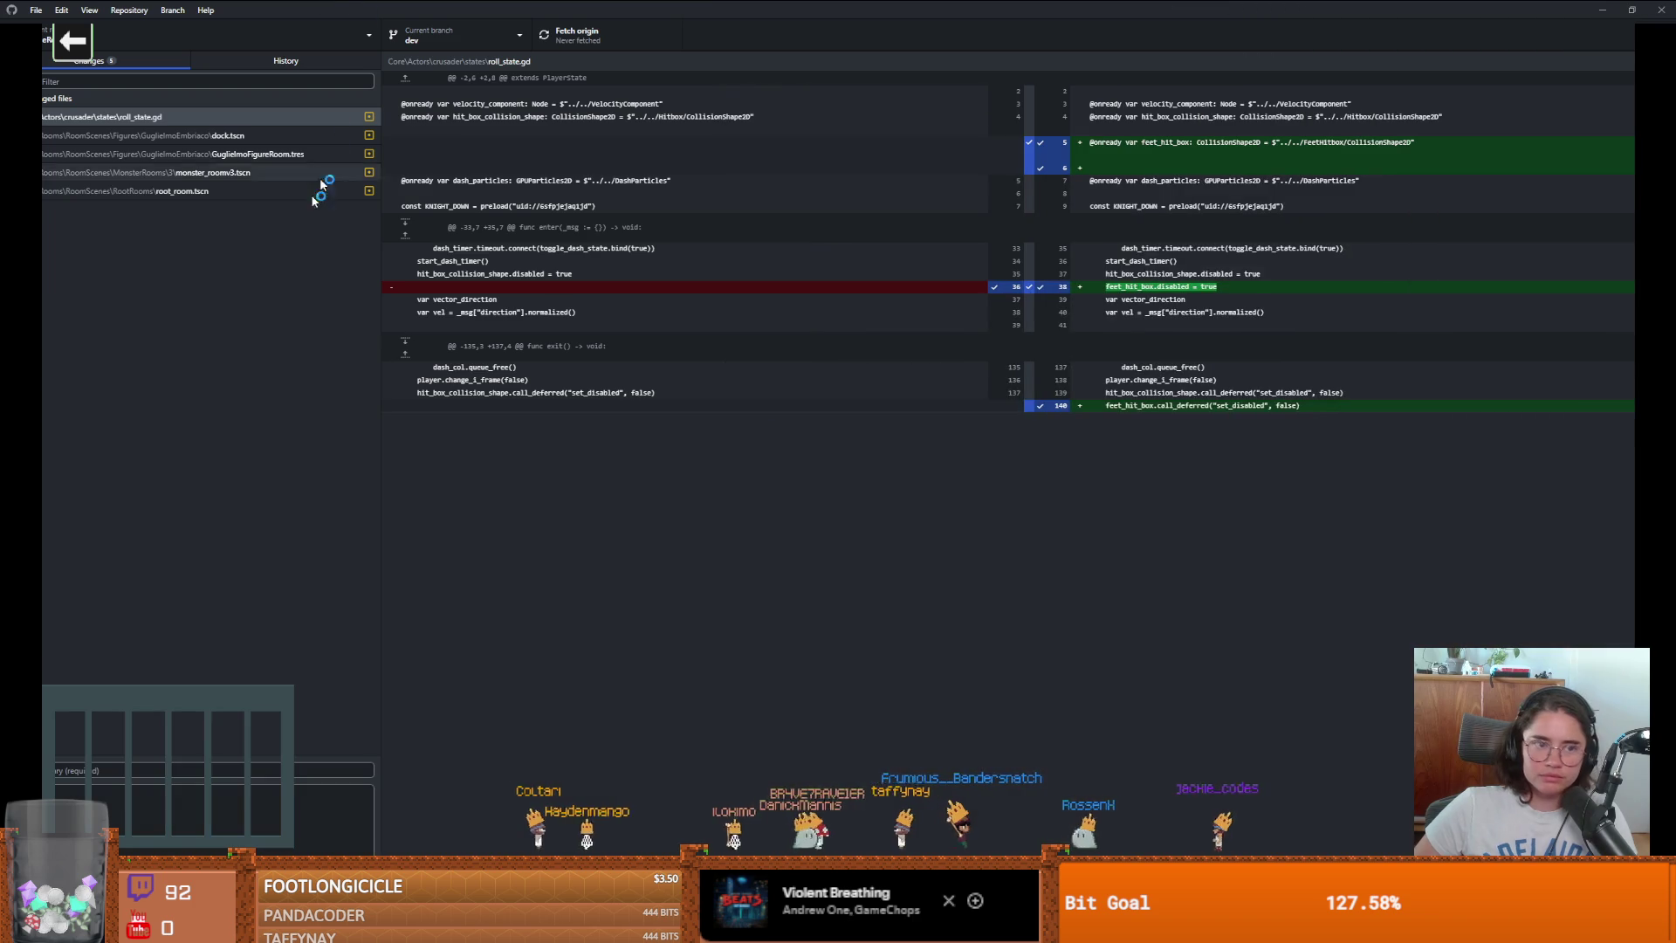
click(203, 771)
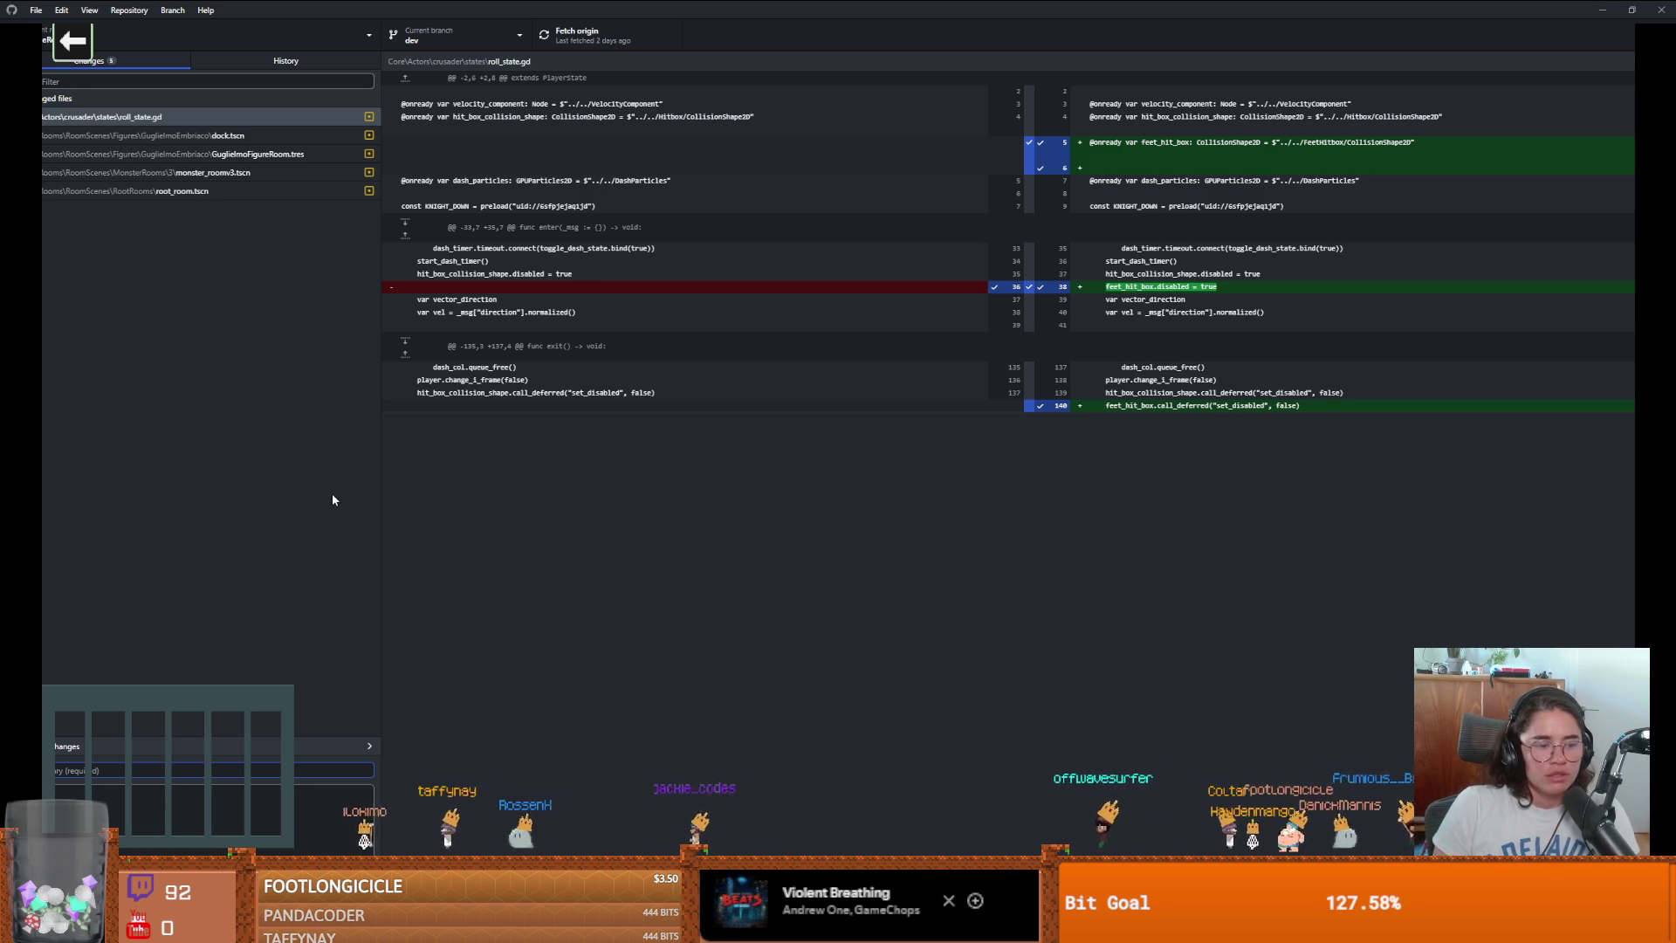
click(92, 784)
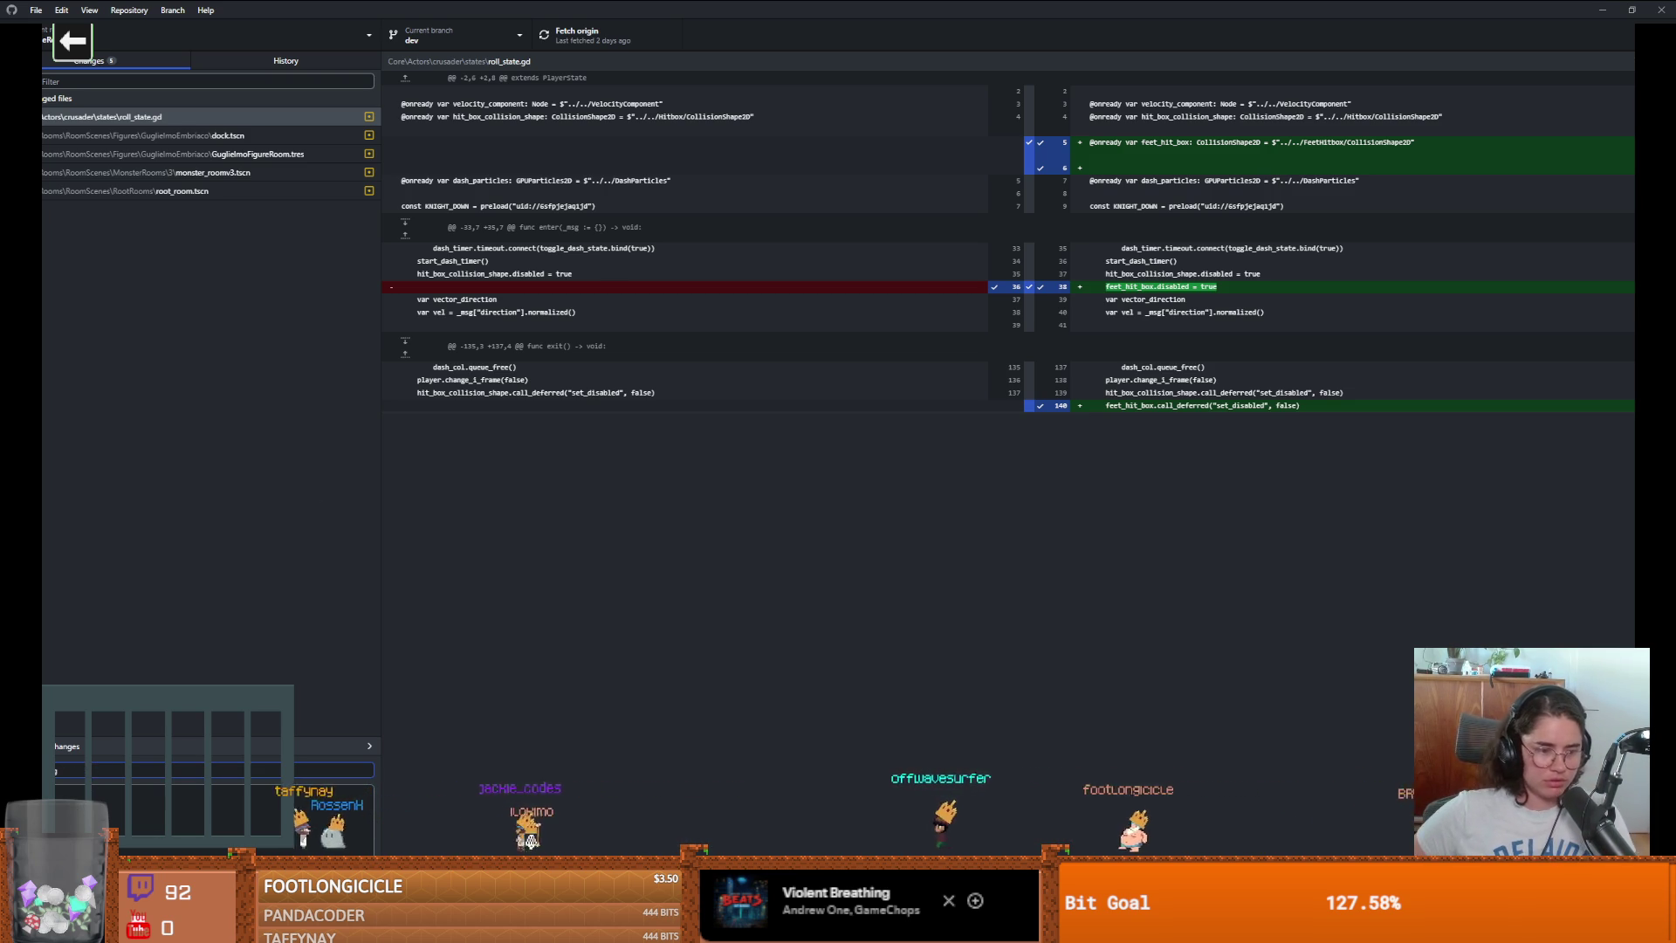
key(ctrl+Return)
Back in Godot, switch to the monster_roomv5 scene and launch the game.
key(alt+Tab)
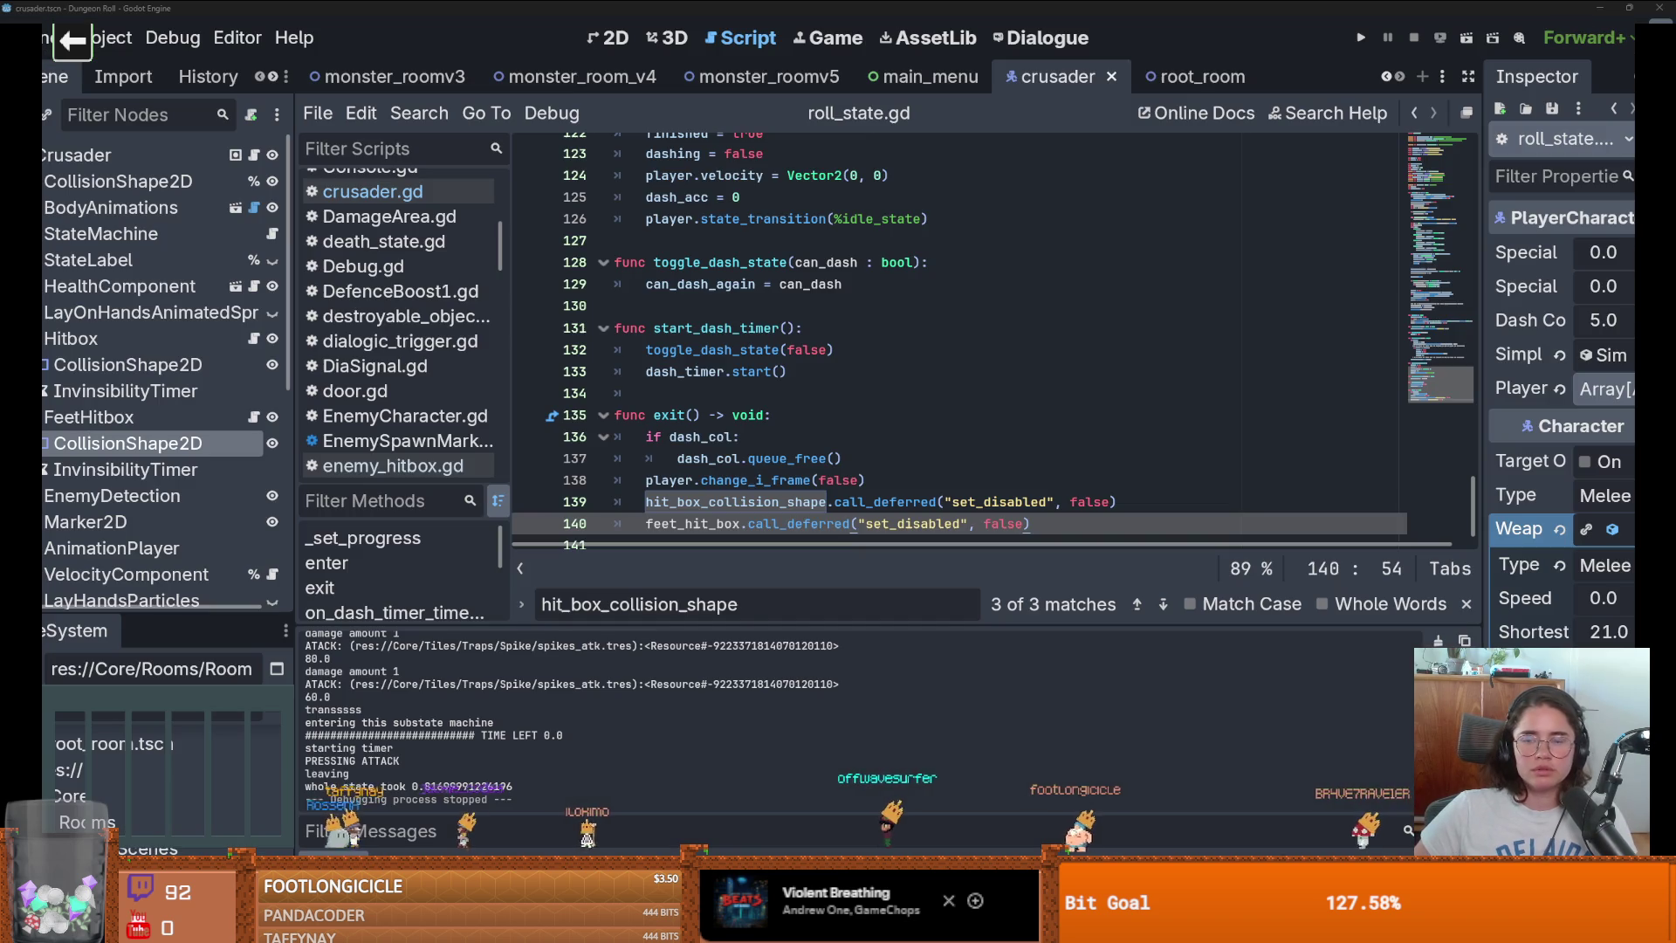
click(819, 175)
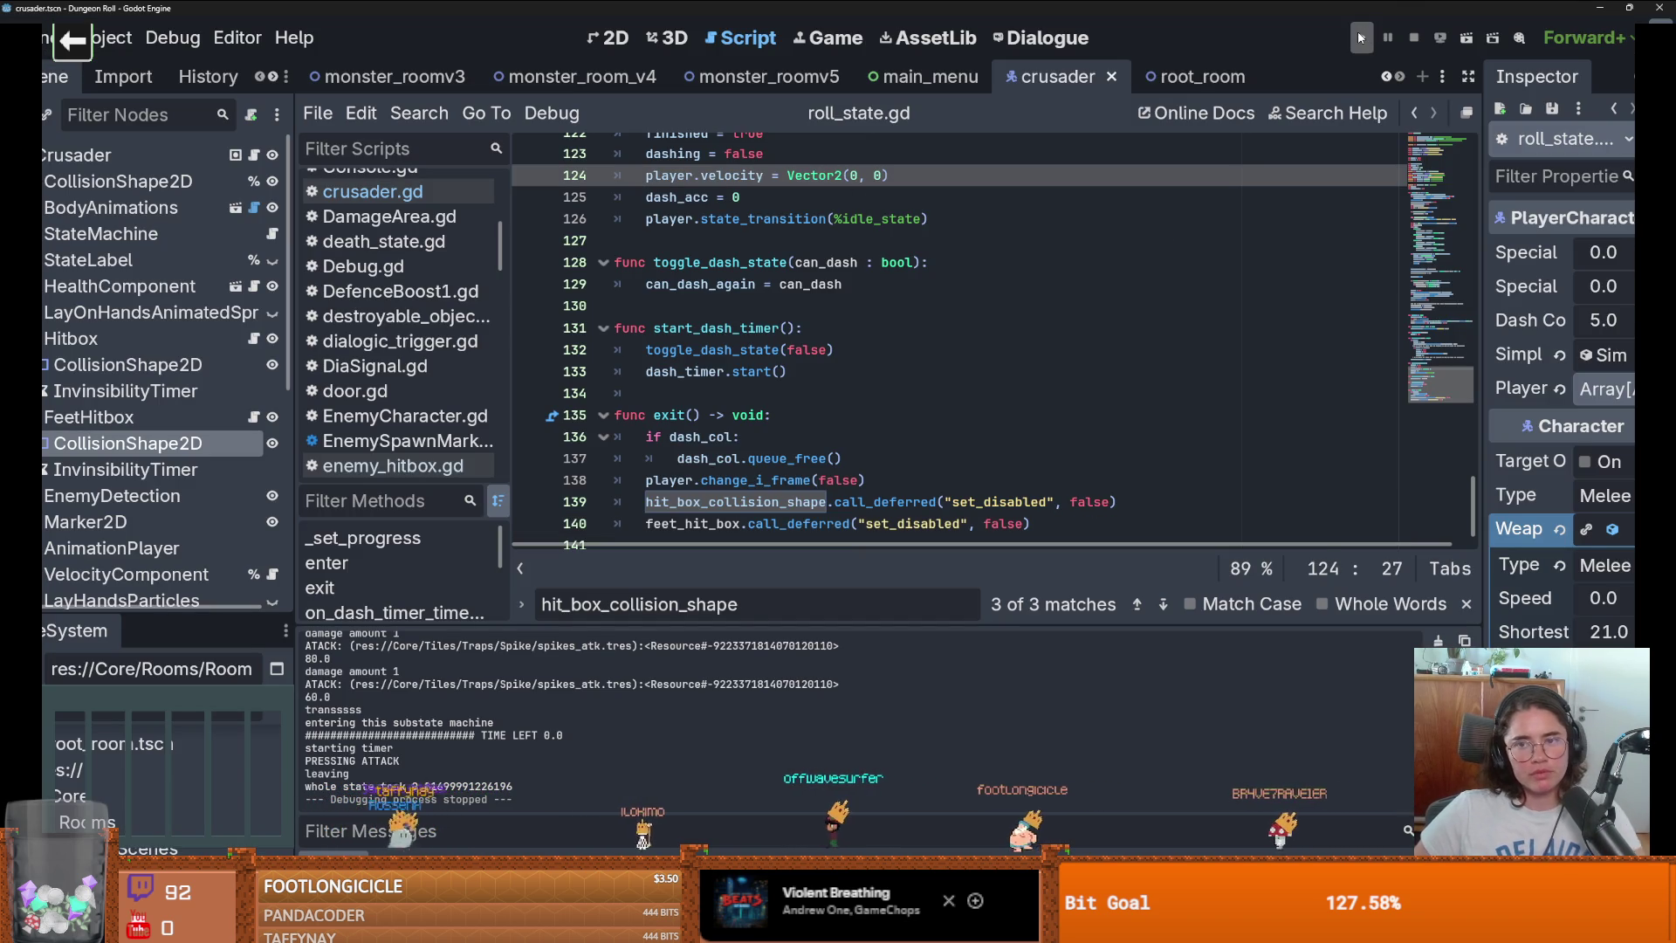
click(761, 77)
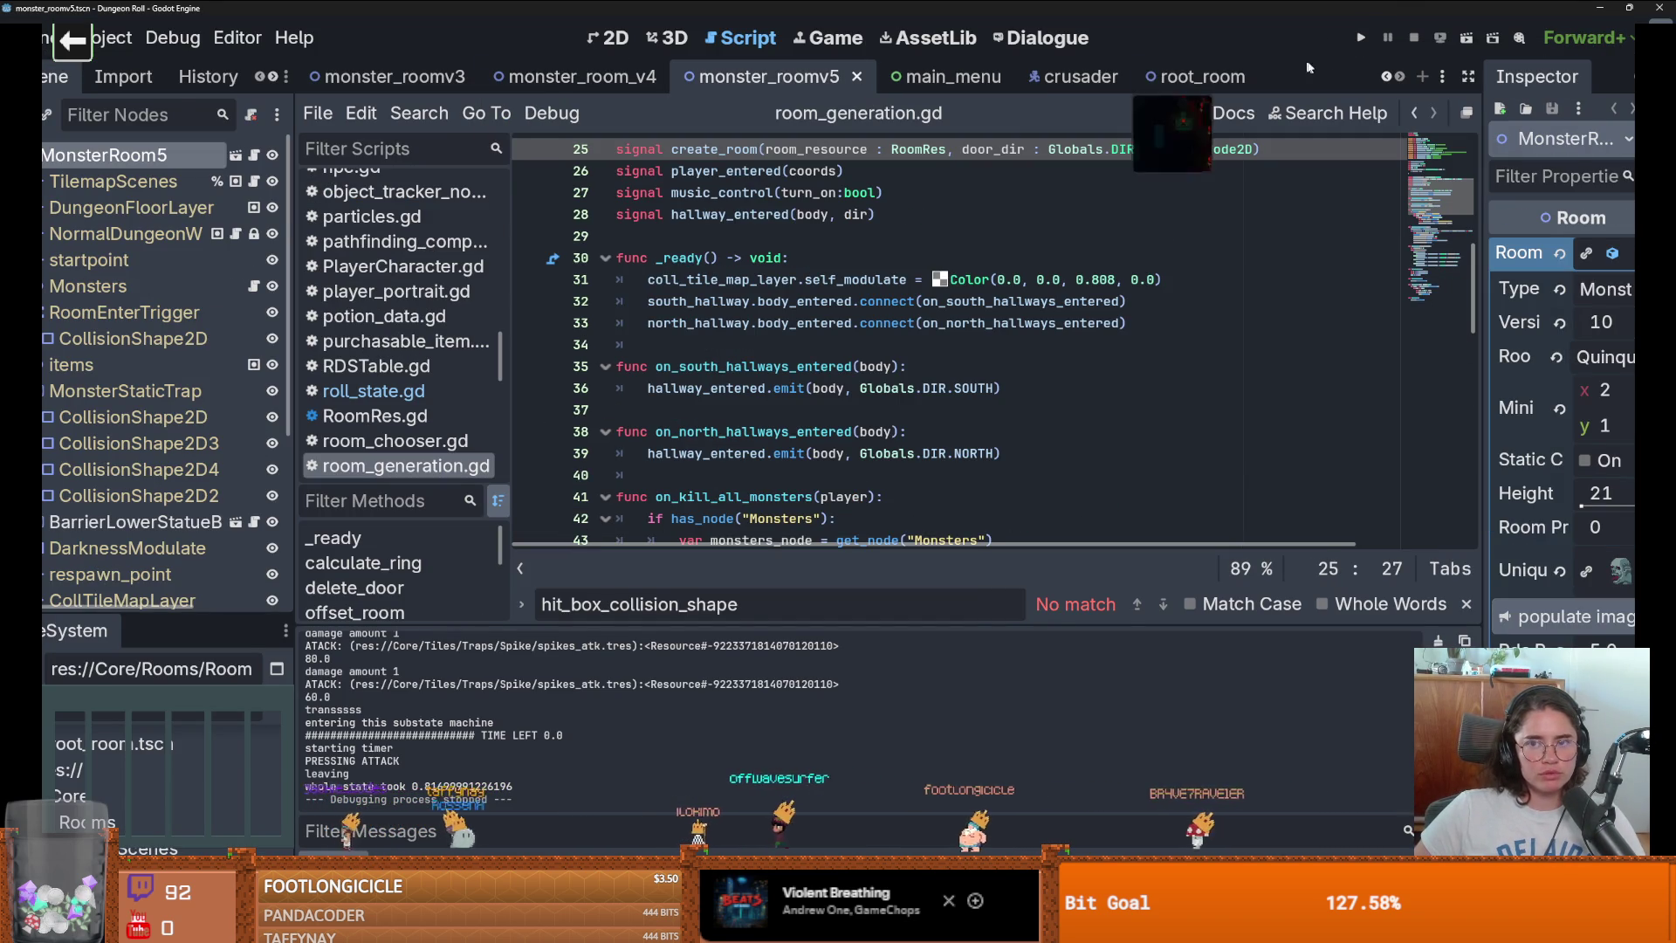
click(1364, 39)
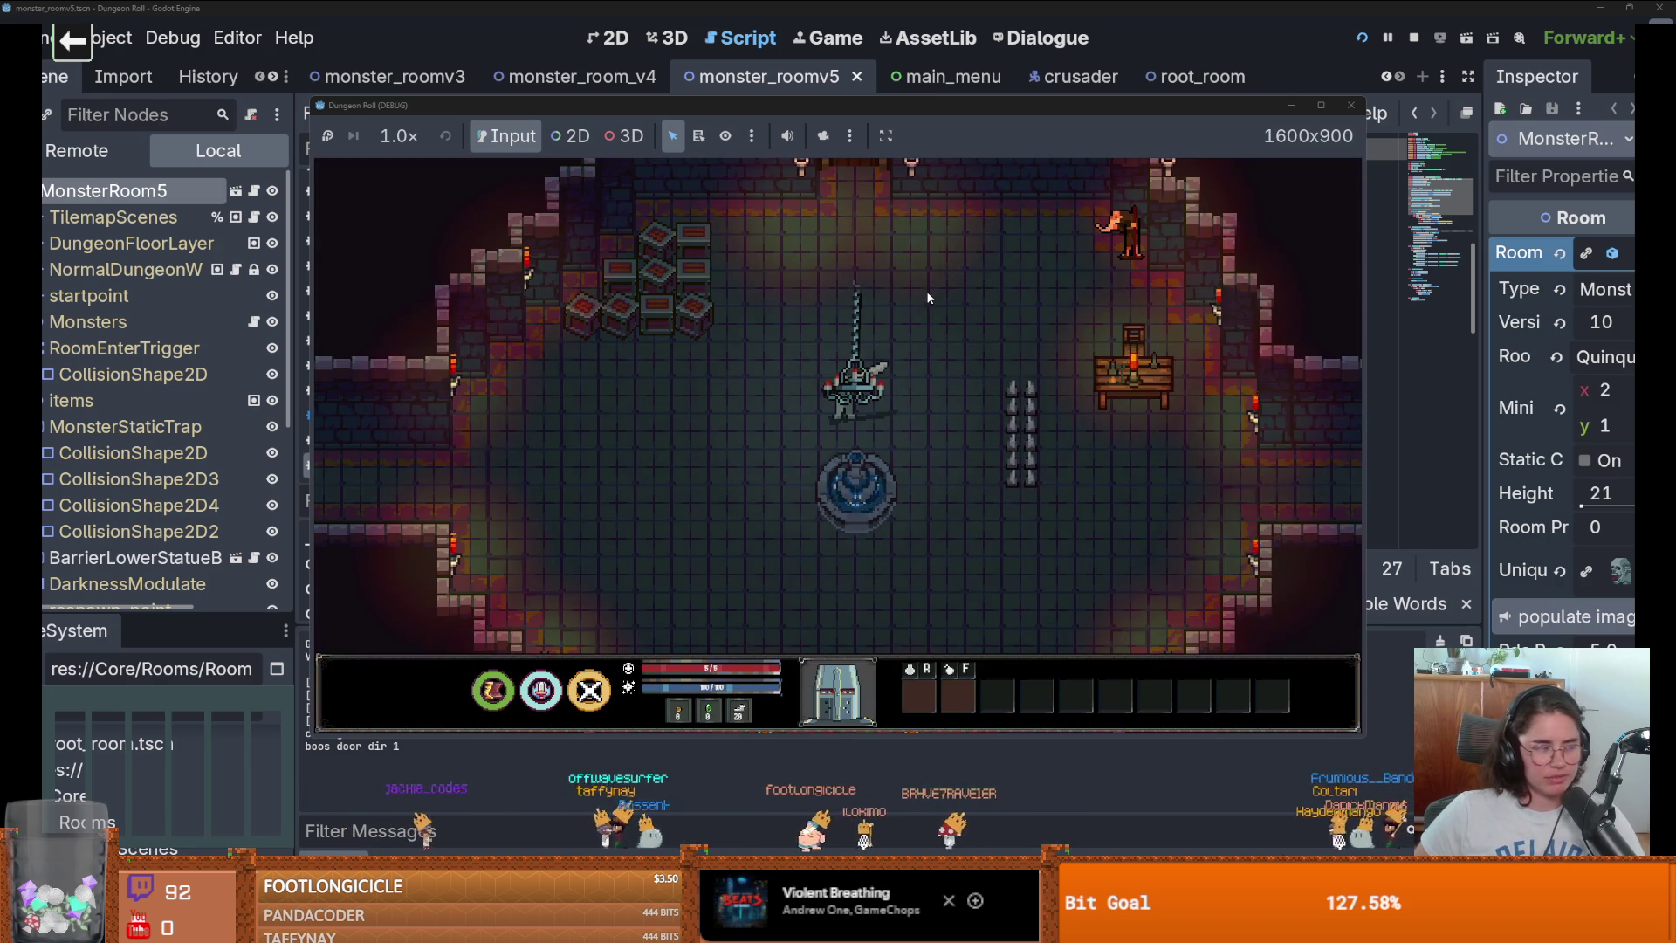
Walk through the top door, choose the next room, maximize and restore the window, then stop the game.
key(w)
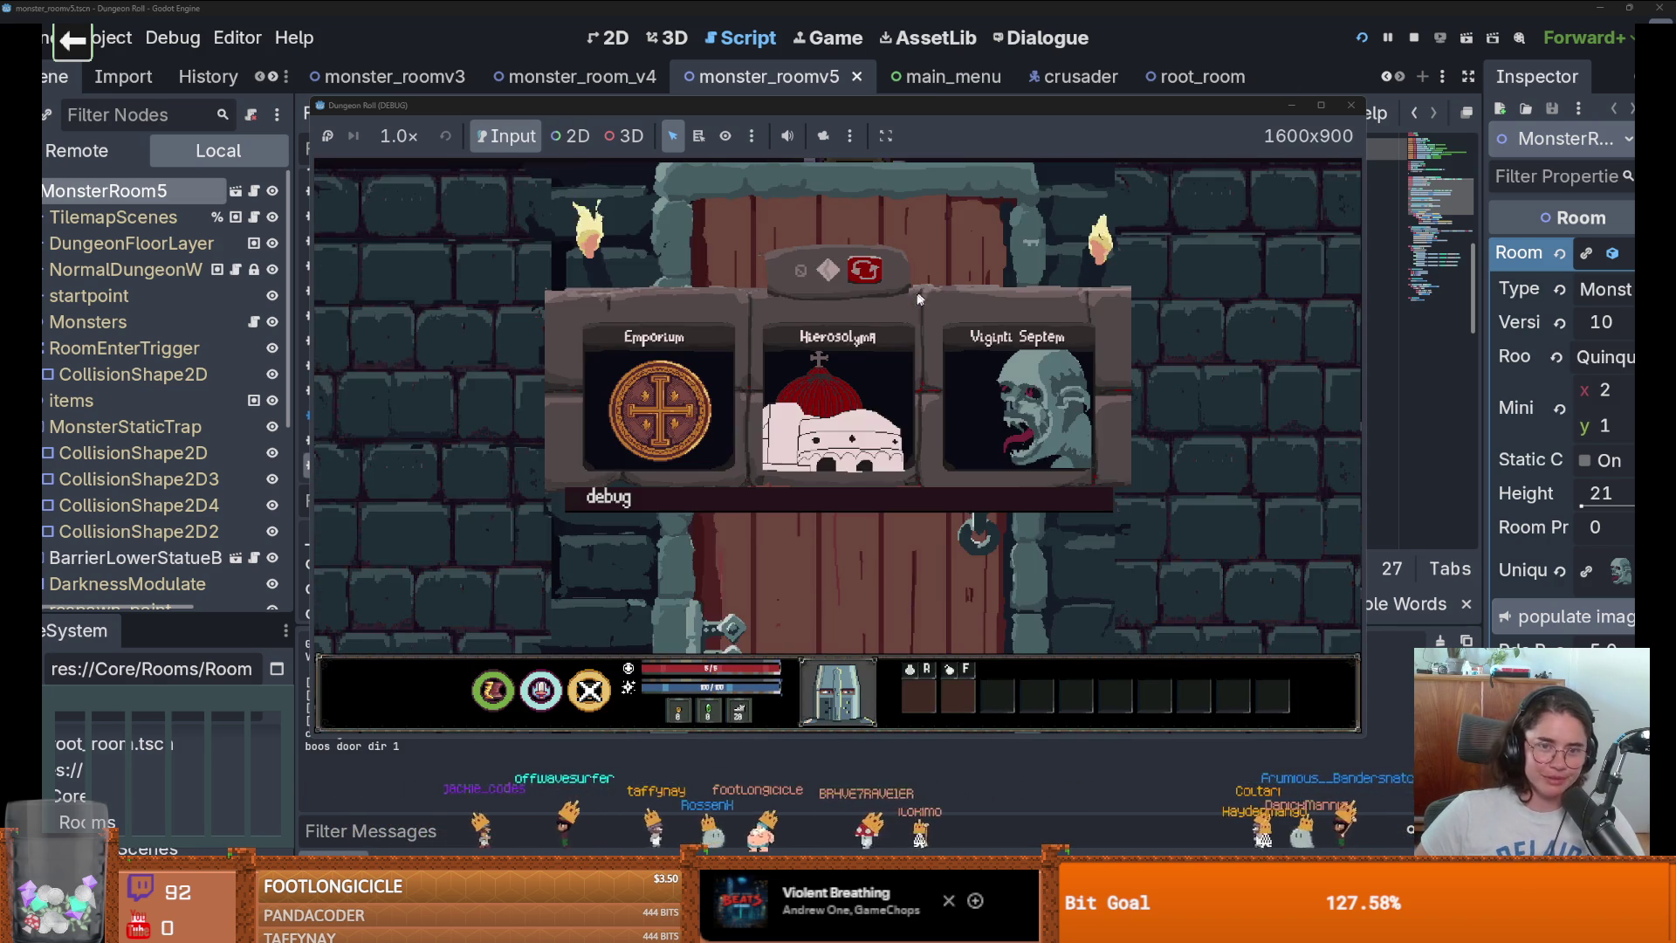
click(1050, 377)
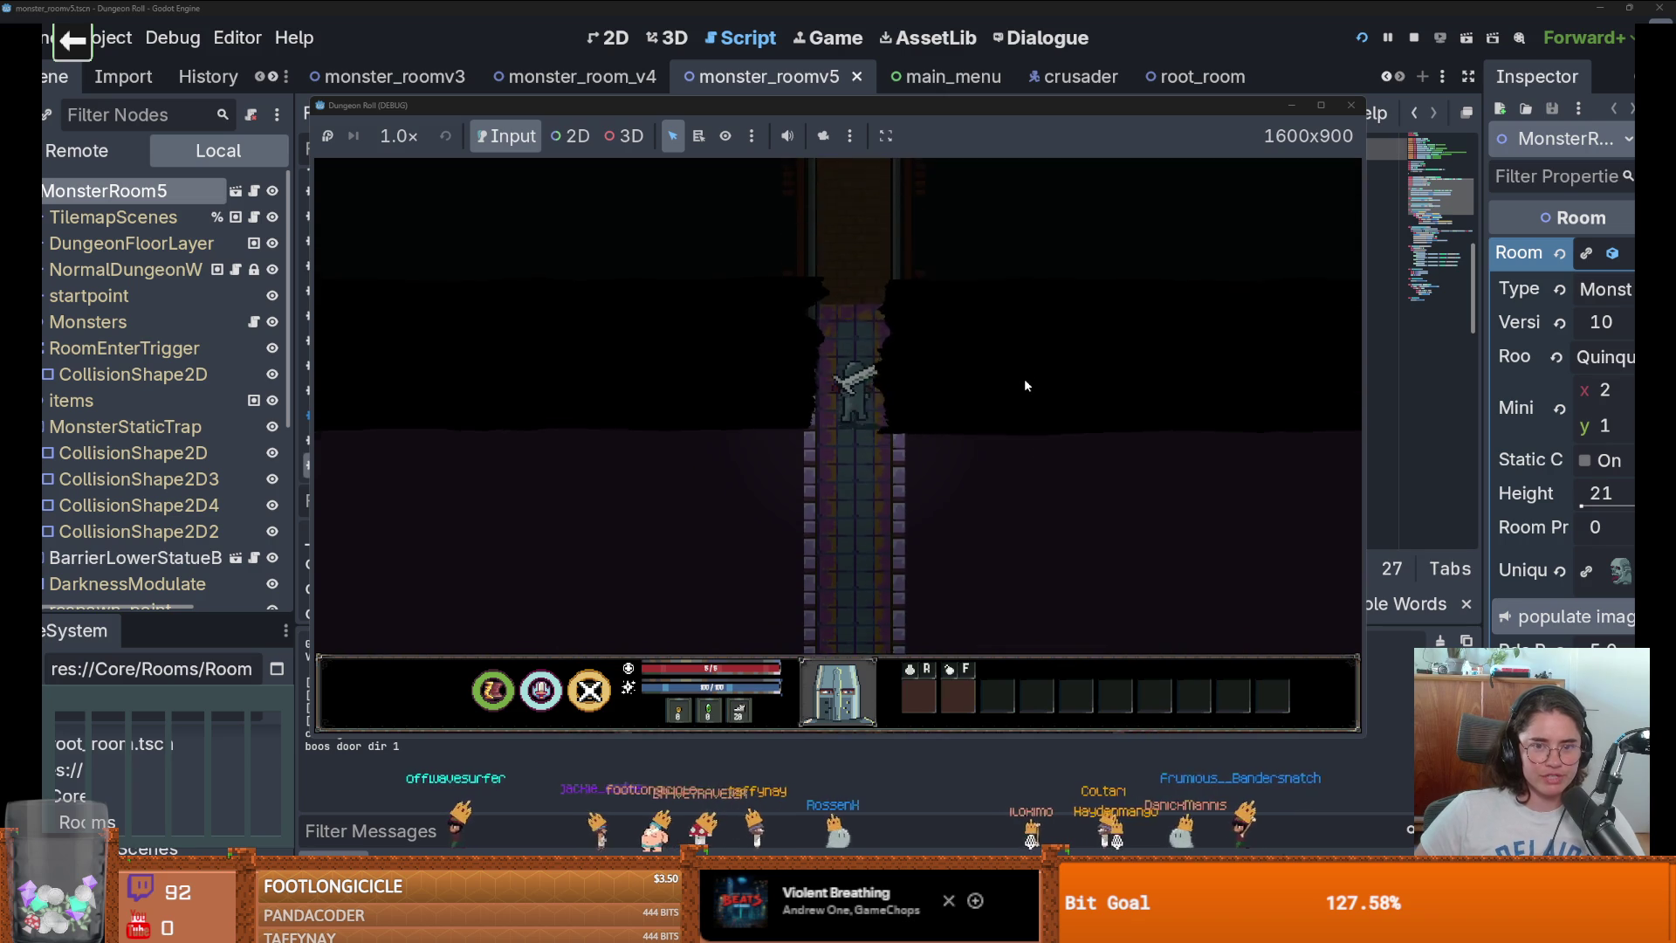
click(1320, 105)
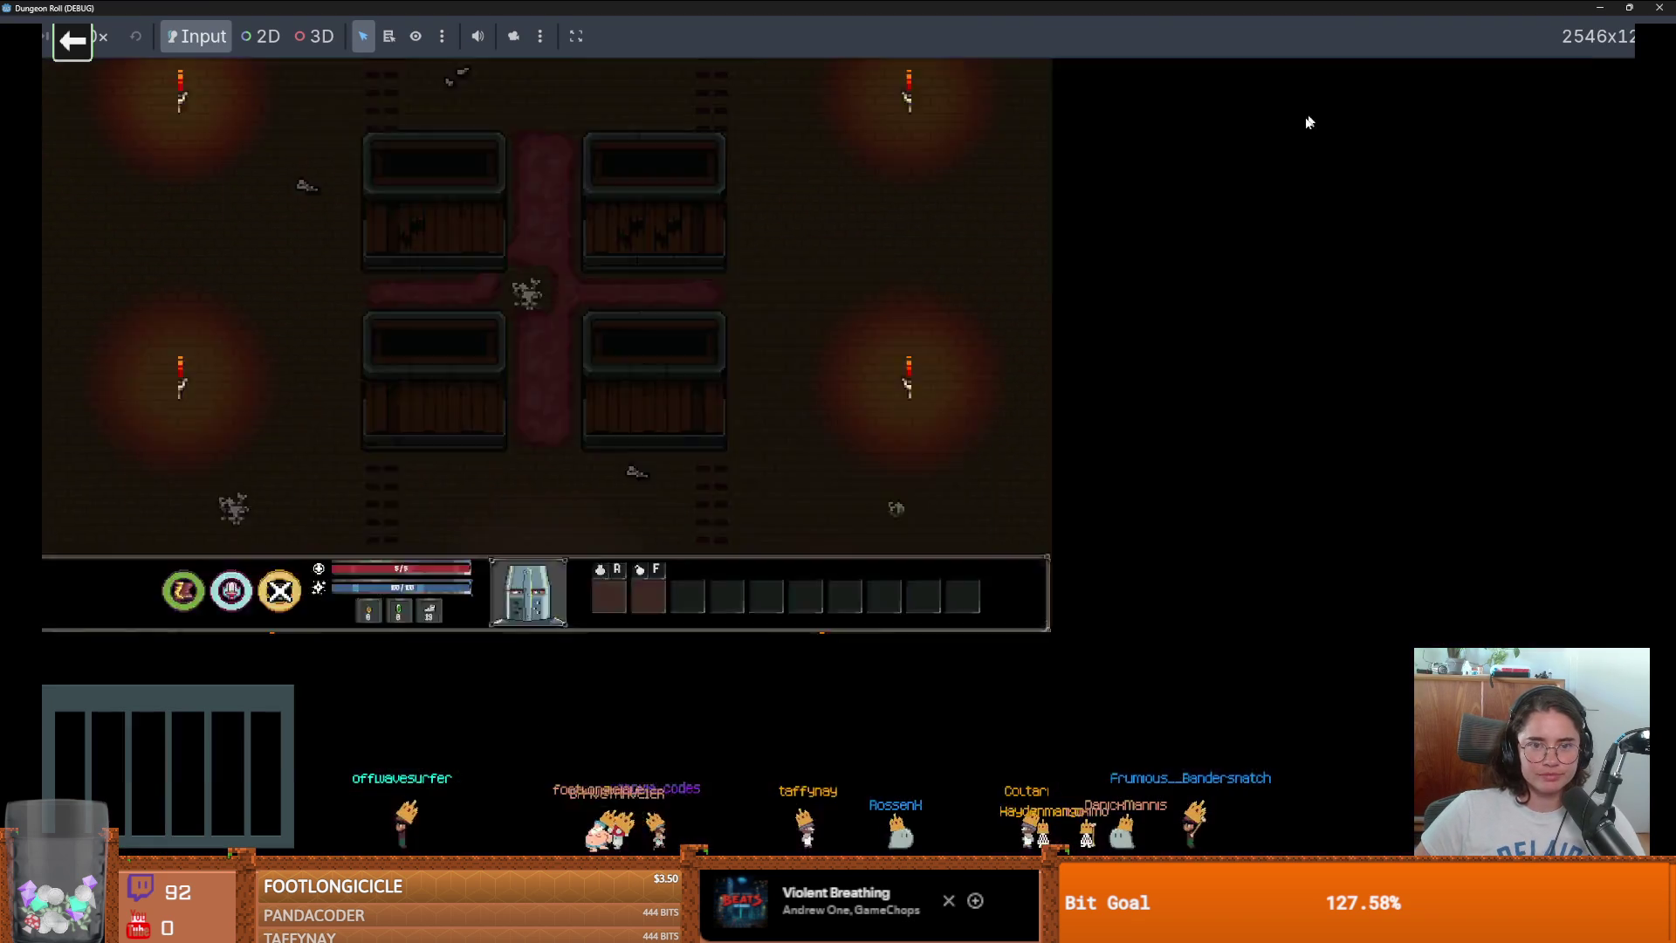
click(1628, 7)
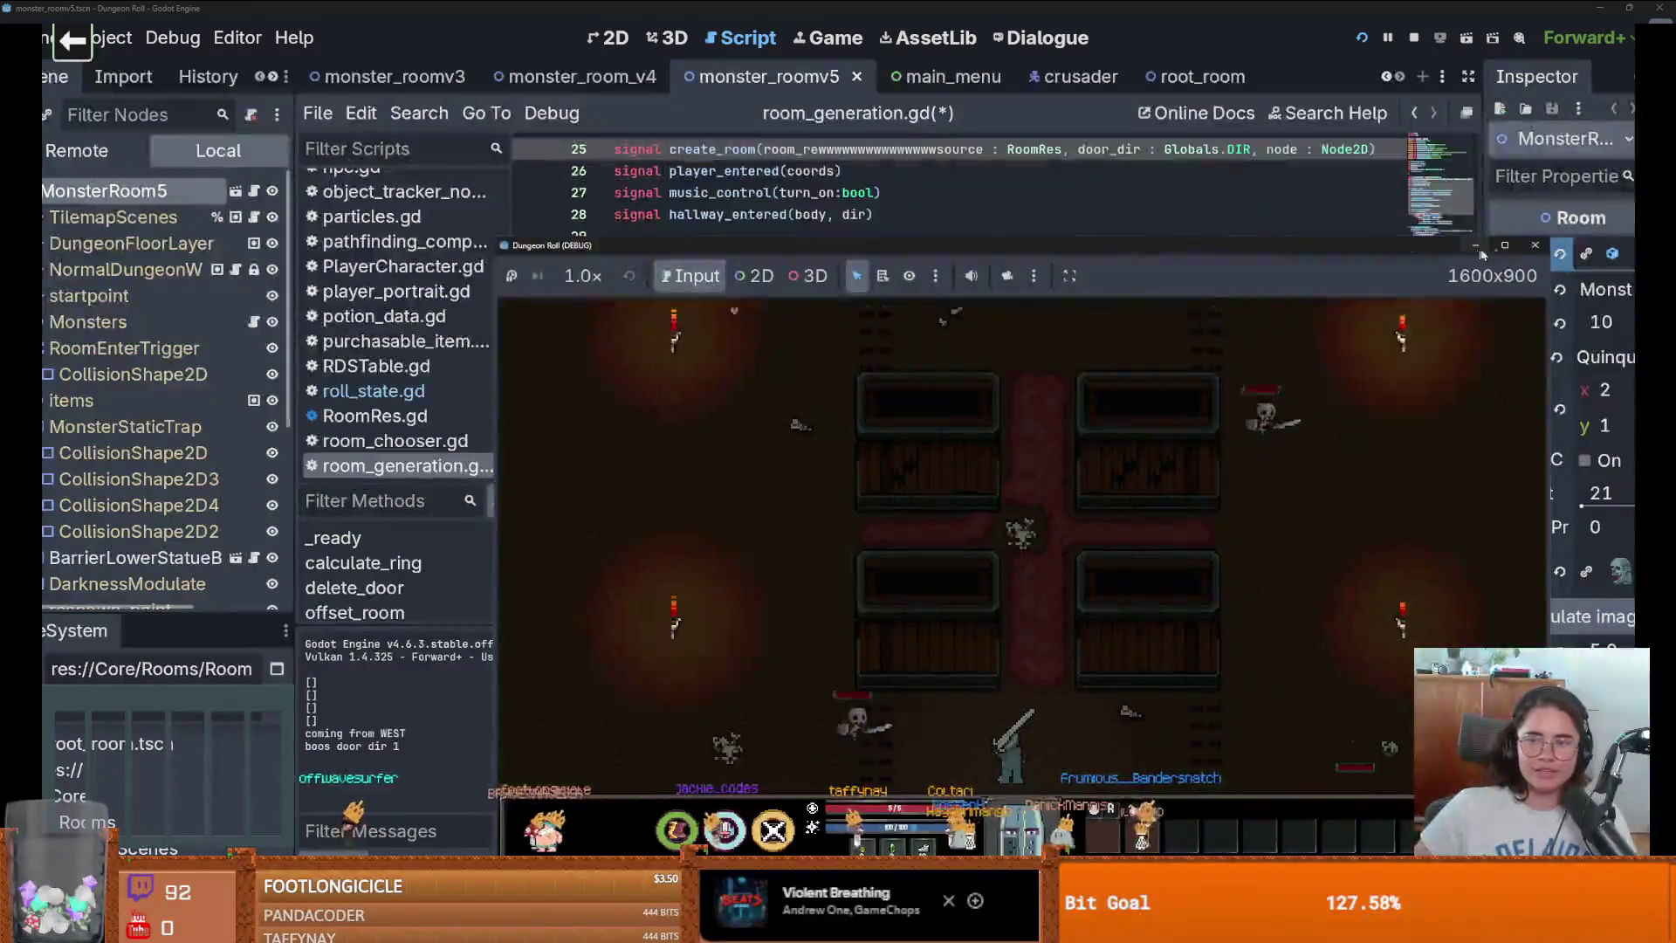
click(1534, 245)
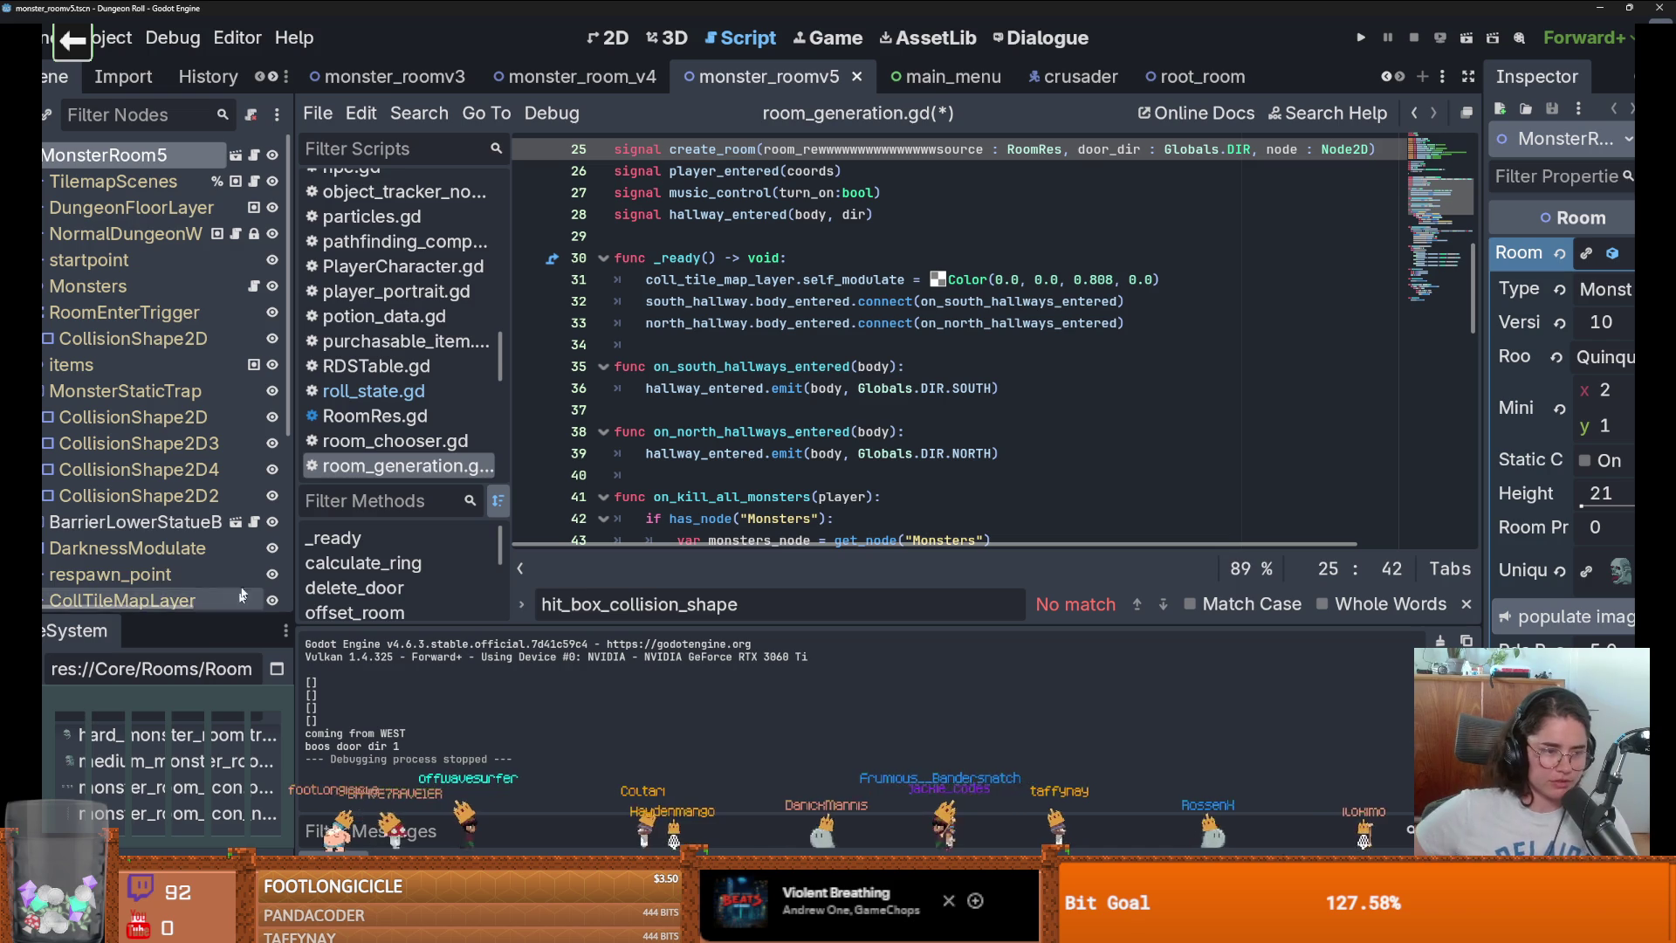
Open the monster_room_27 scene from the FileSystem dock.
mouse_move(166, 618)
mouse_down()
mouse_move(165, 166)
mouse_move(166, 225)
mouse_up()
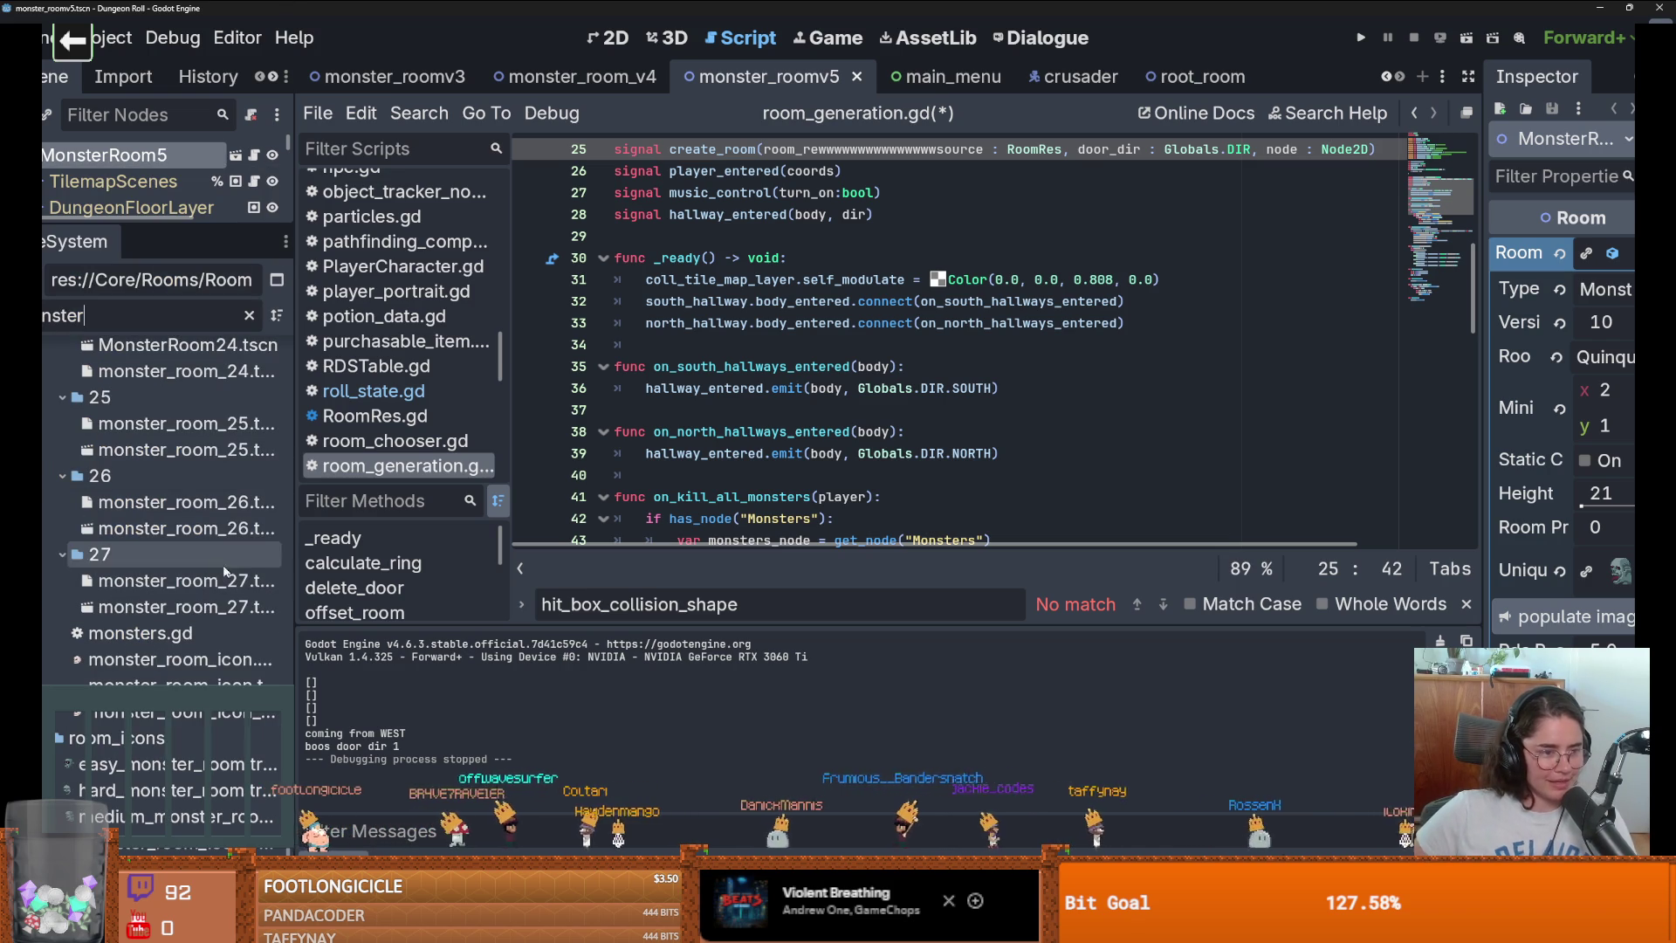
double_click(187, 608)
scroll(925, 480, up, 3)
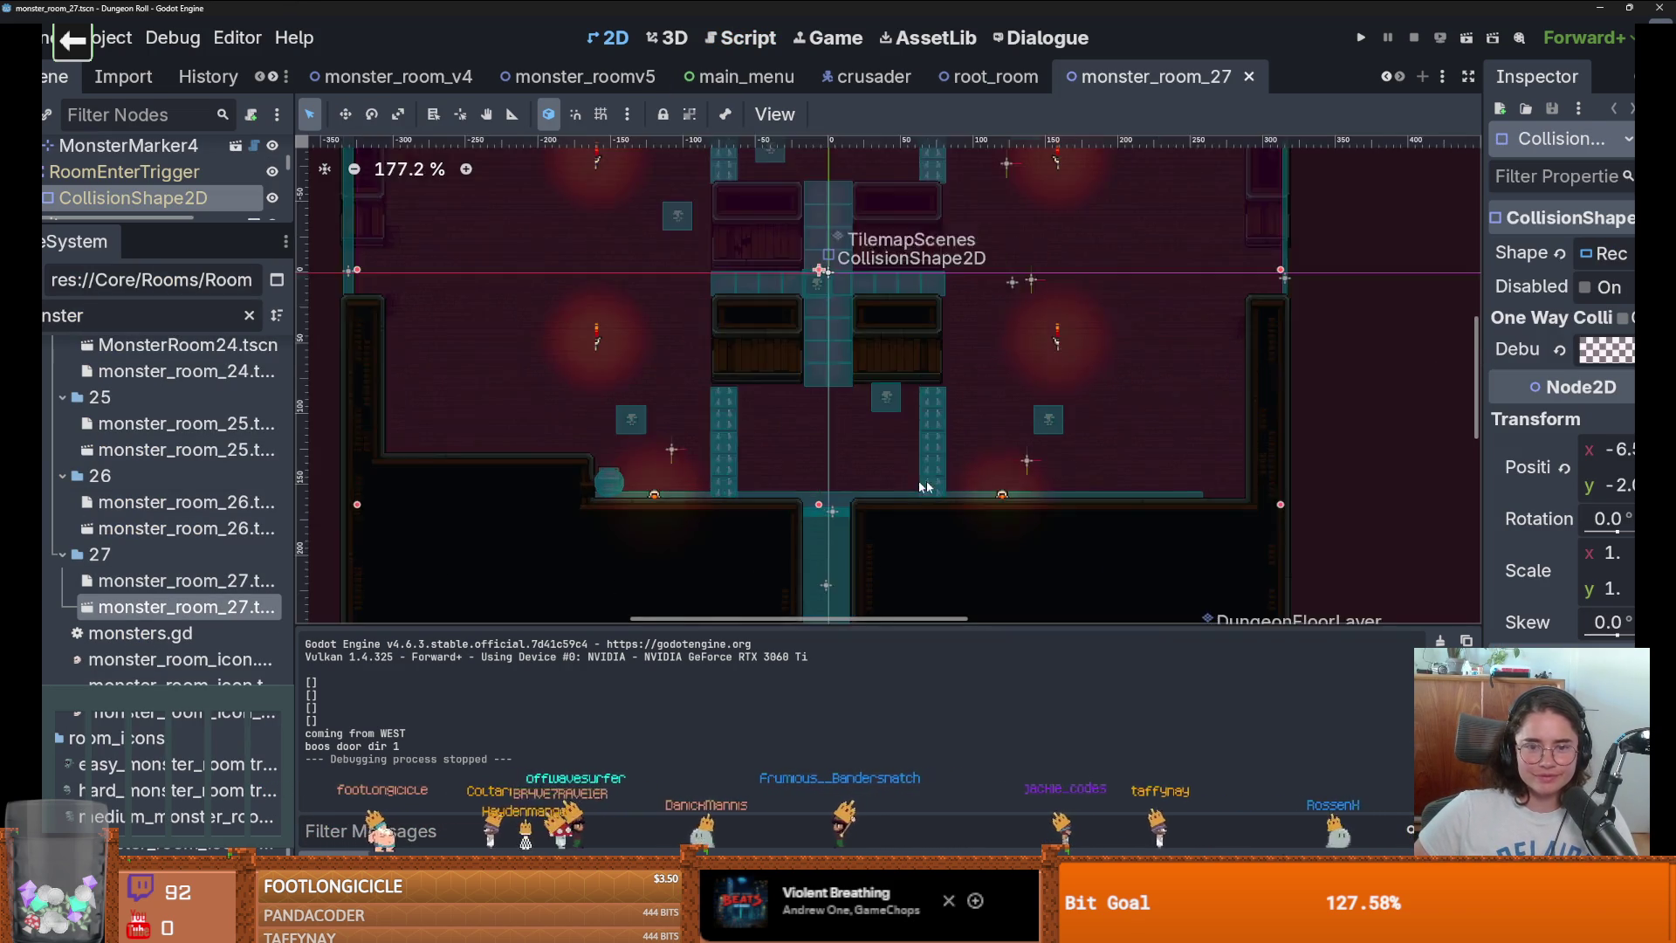
scroll(838, 471, down, 2)
scroll(761, 471, up, 1)
scroll(762, 471, down, 4)
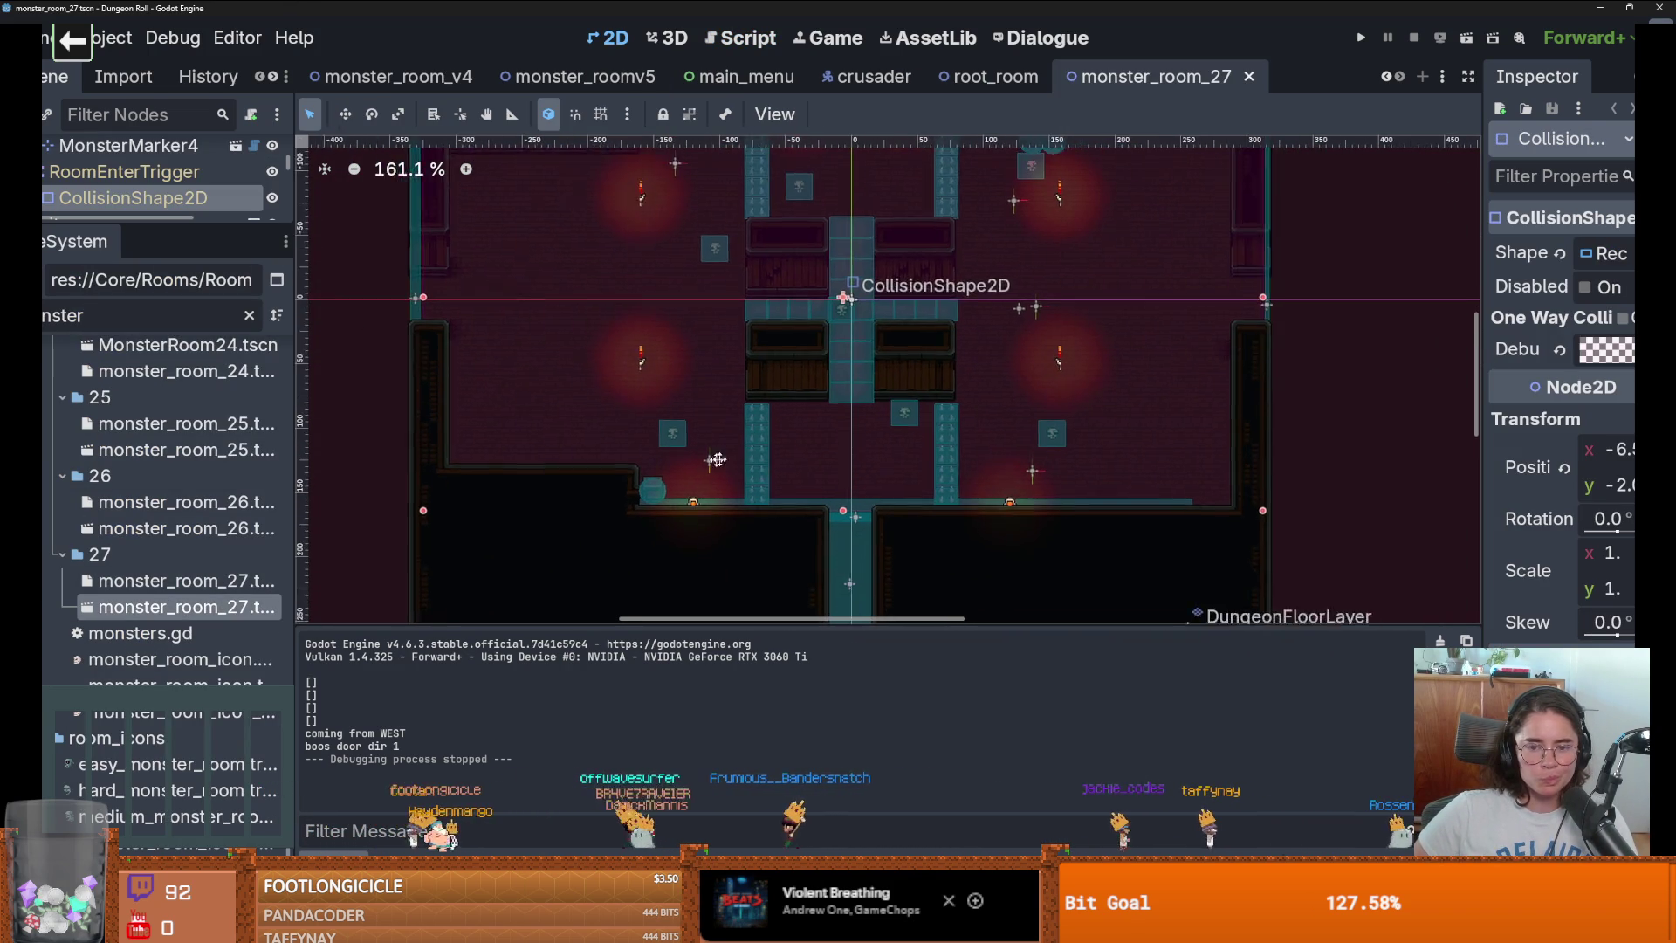
scroll(689, 461, up, 3)
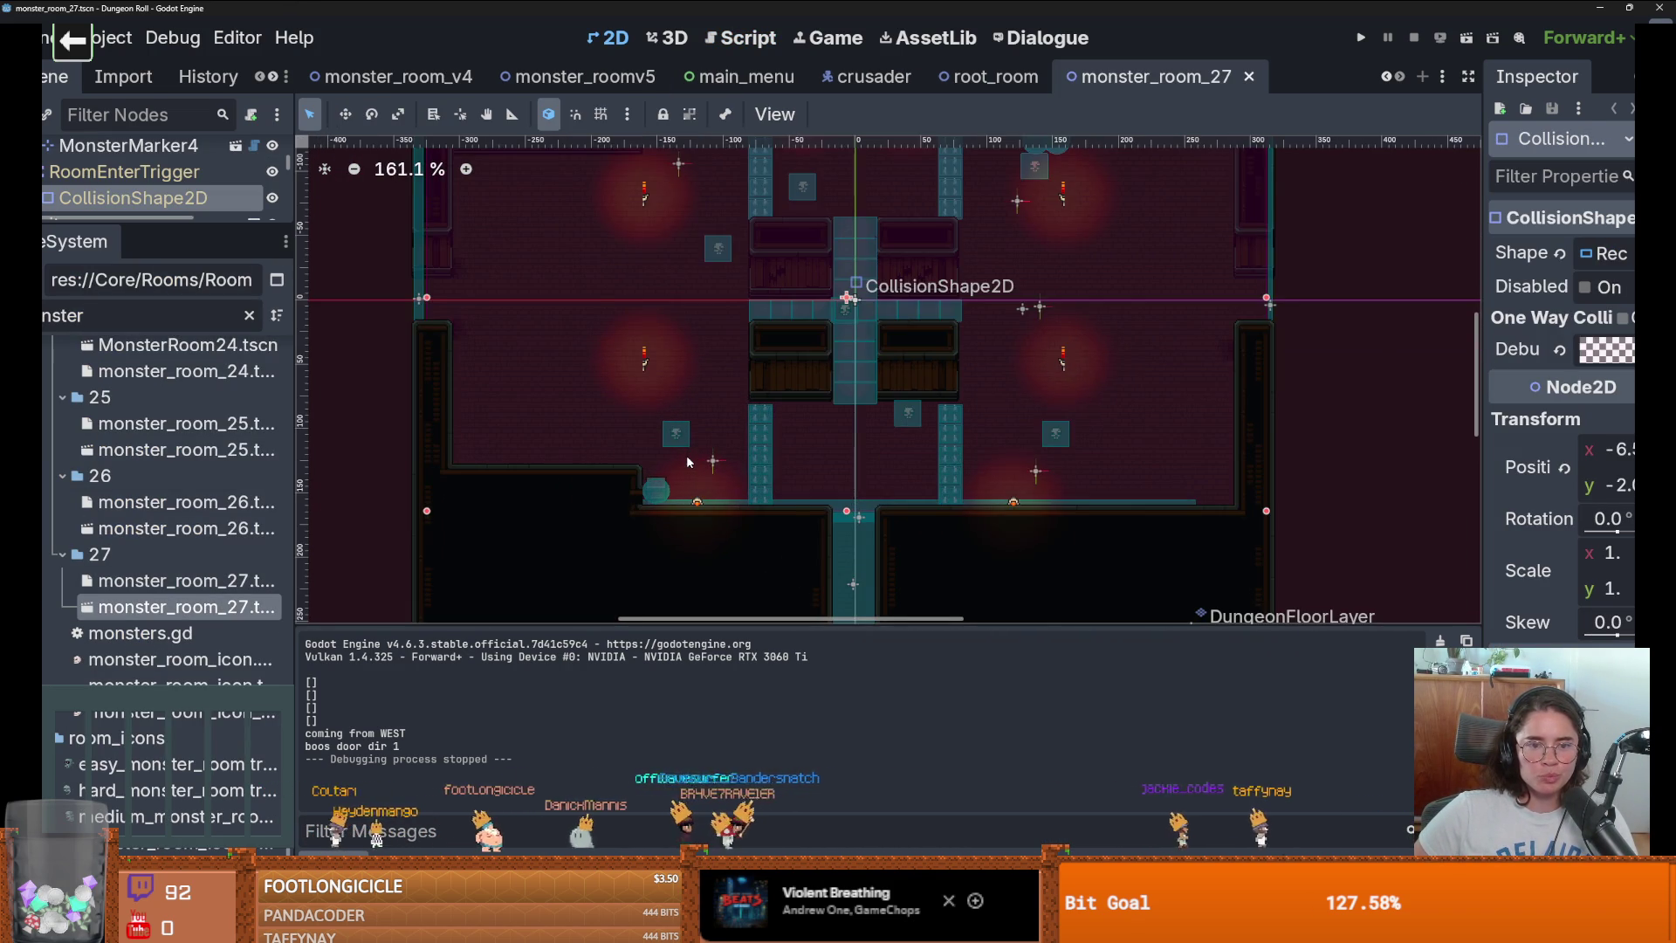
scroll(691, 455, down, 5)
scroll(627, 450, up, 2)
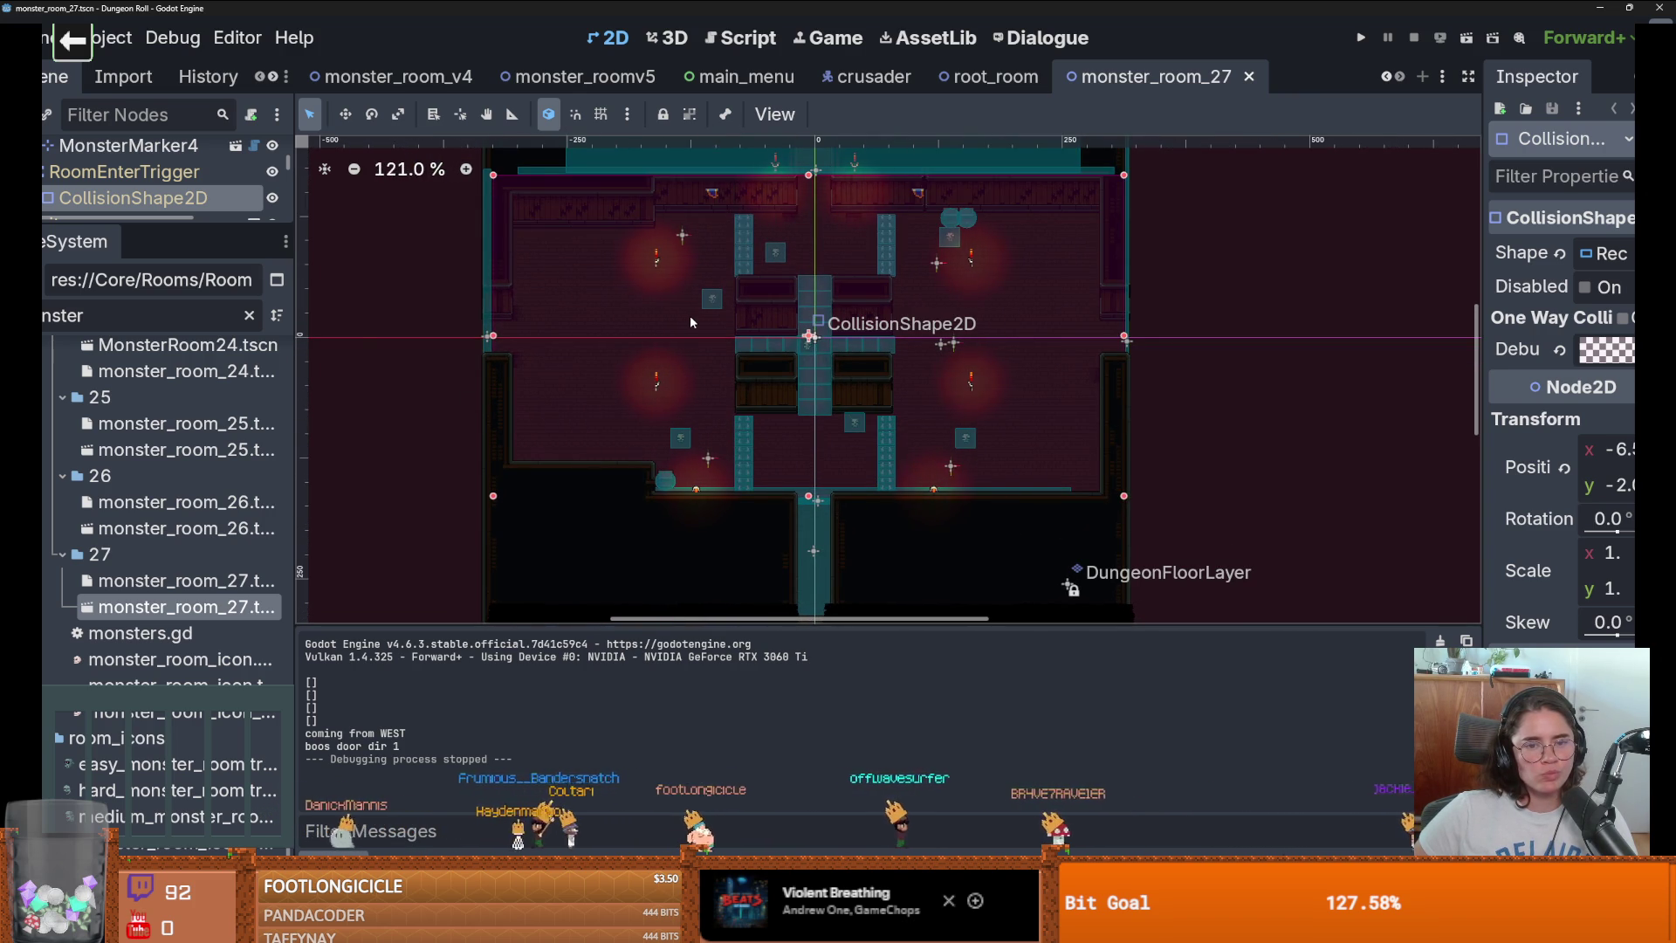
scroll(689, 316, down, 2)
scroll(747, 382, up, 5)
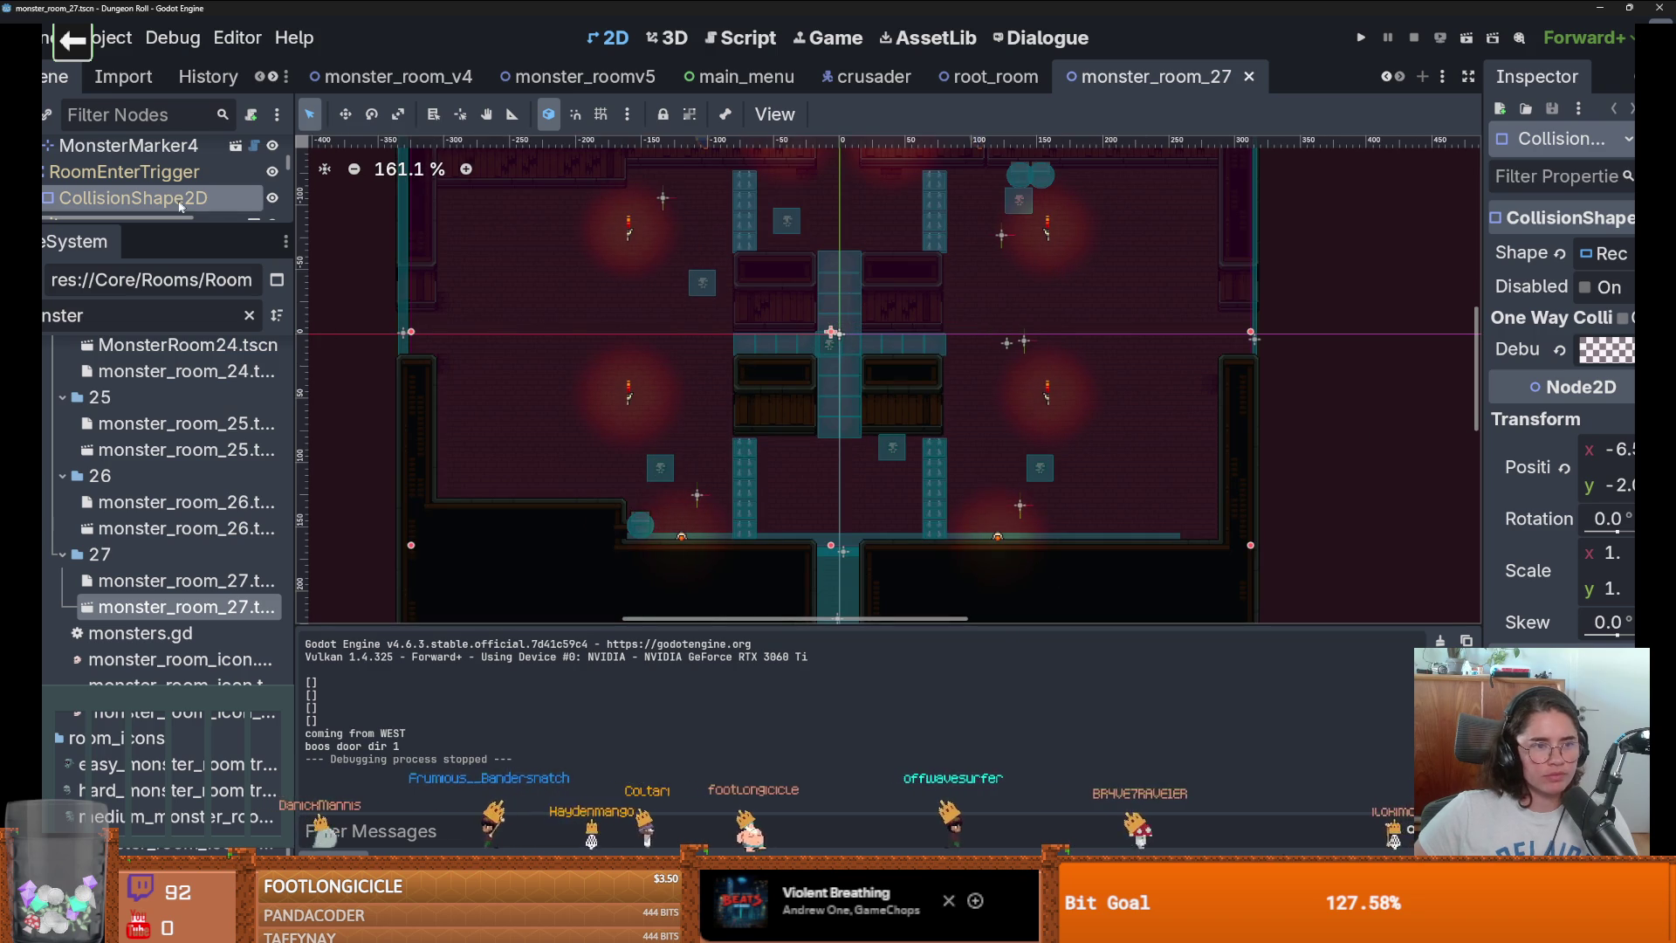
Toggle the Node2D overlay, move the collision shape to (55, -4), then undo the move.
drag(176, 223, 175, 630)
scroll(515, 443, up, 2)
scroll(464, 436, down, 2)
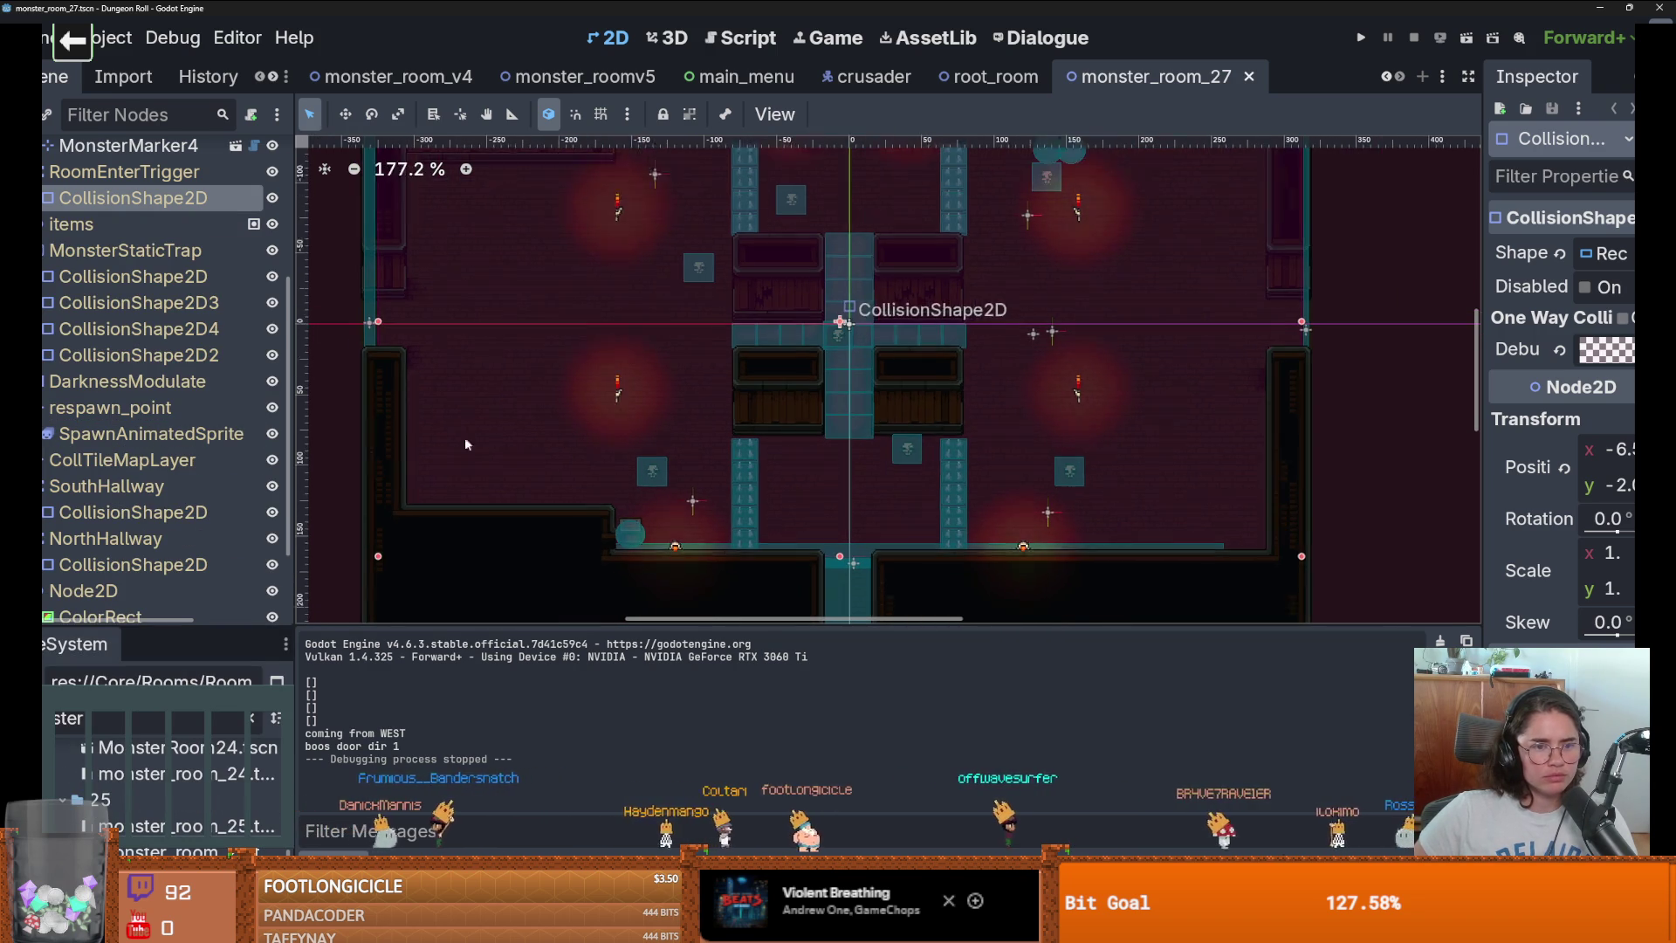
click(272, 488)
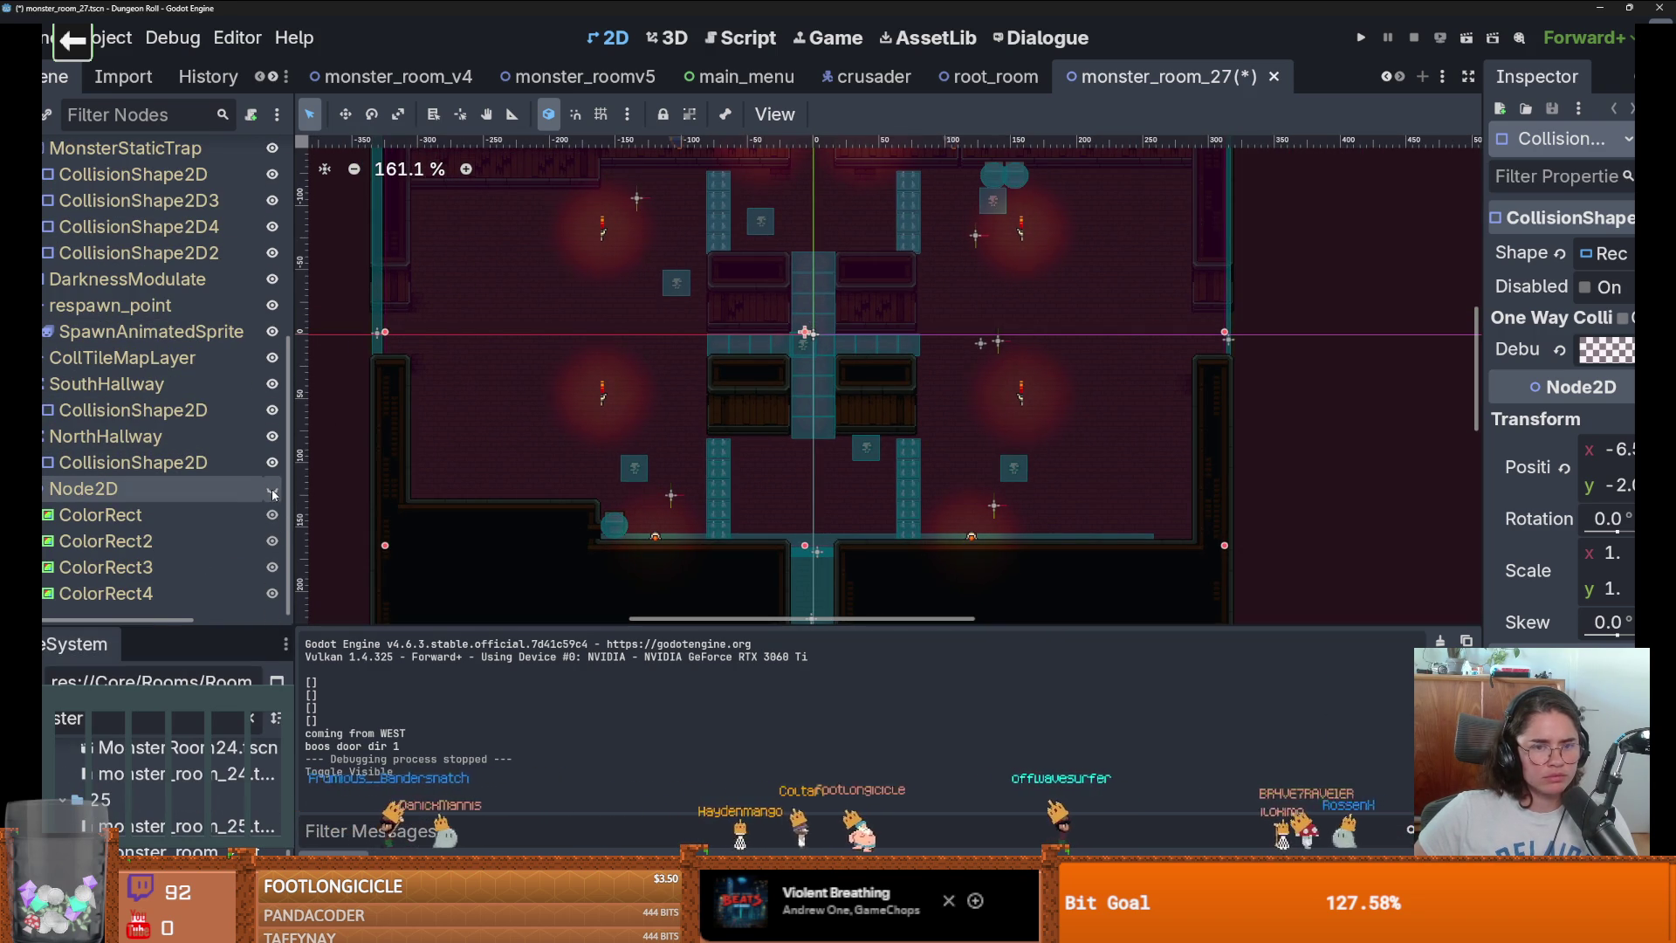
click(272, 487)
scroll(518, 468, up, 4)
scroll(518, 468, down, 5)
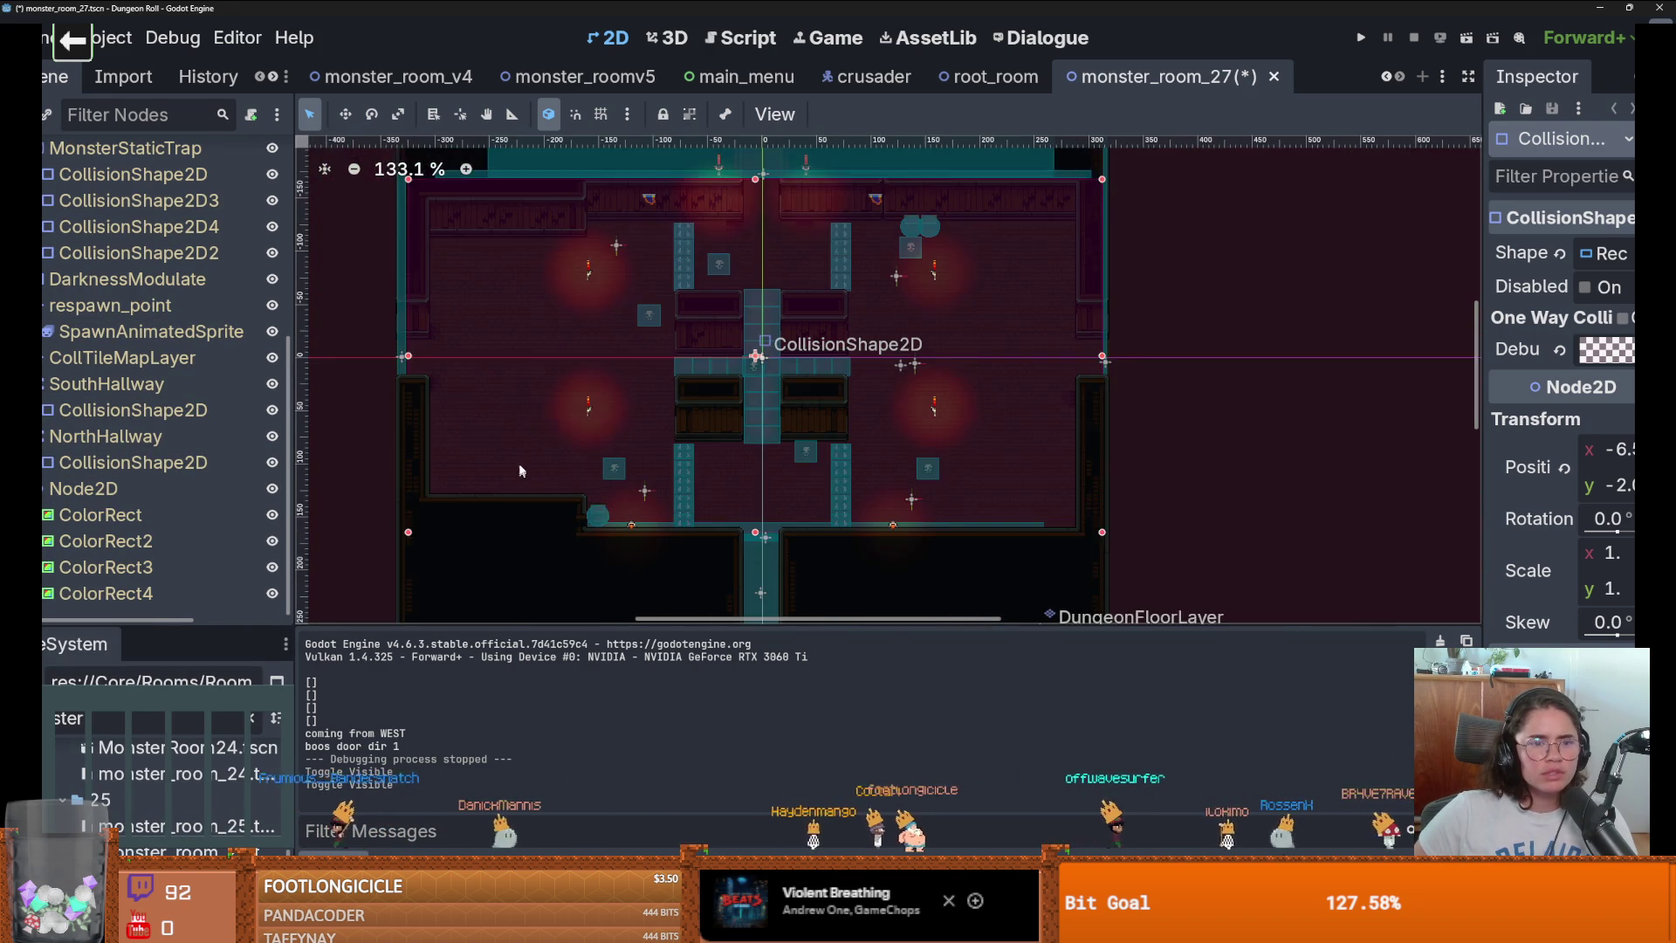
mouse_move(522, 426)
mouse_down()
mouse_move(404, 364)
mouse_move(696, 474)
mouse_move(594, 423)
mouse_up()
key(ctrl+z)
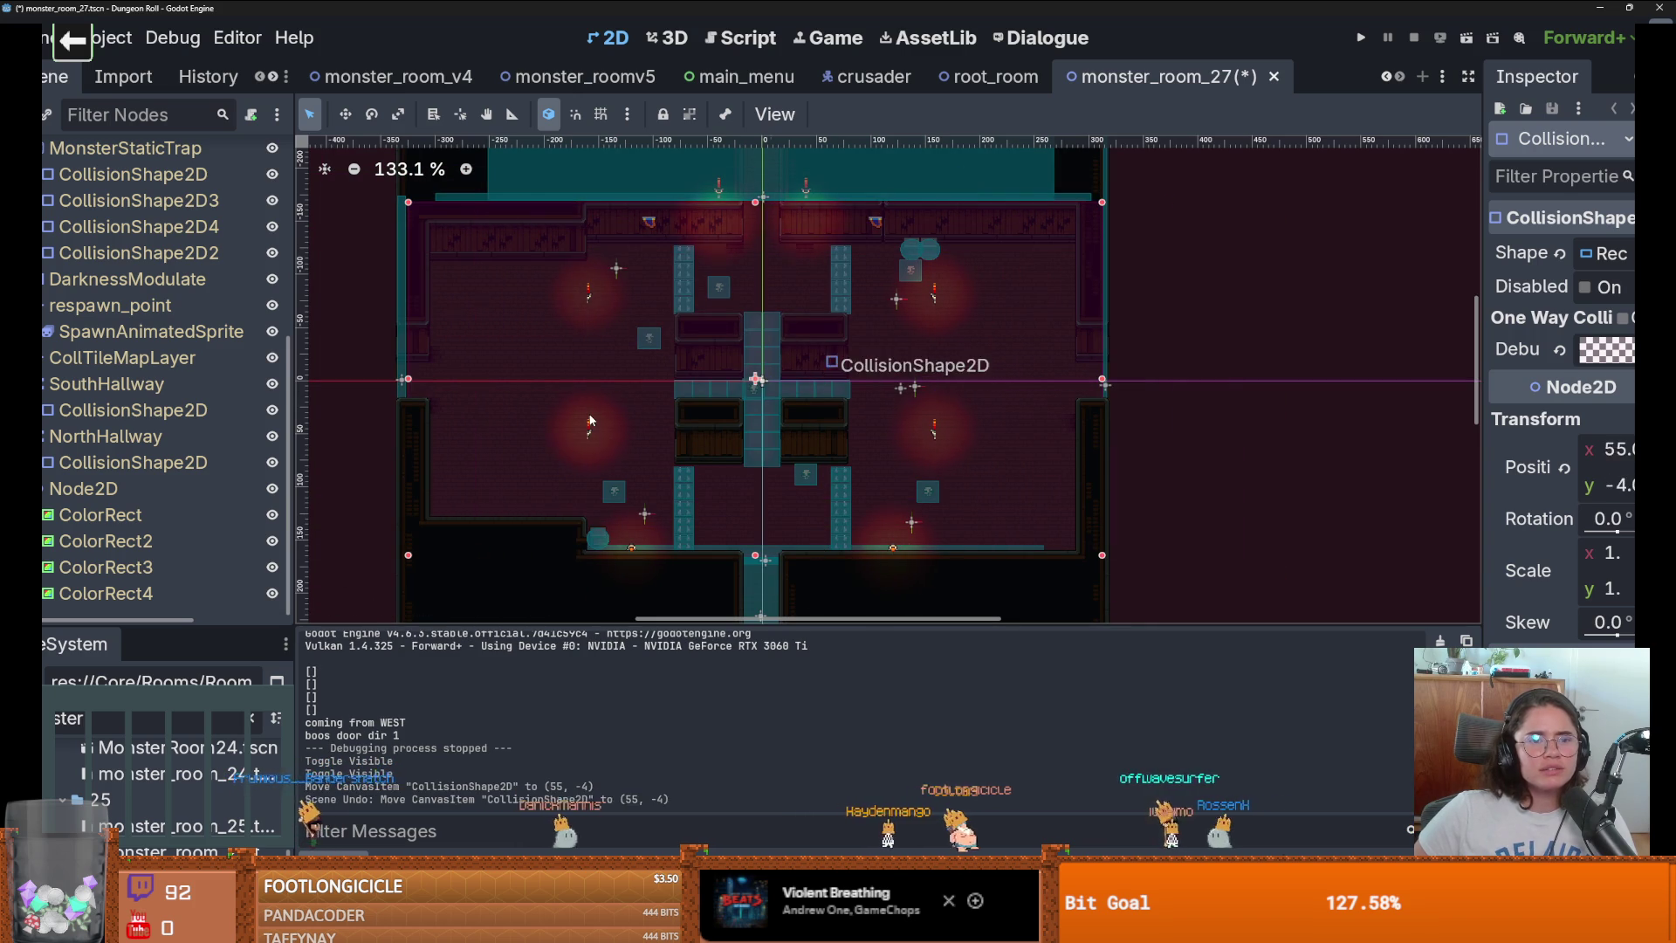
Hide the collision shape and save monster_room_27.
scroll(209, 373, up, 4)
click(272, 328)
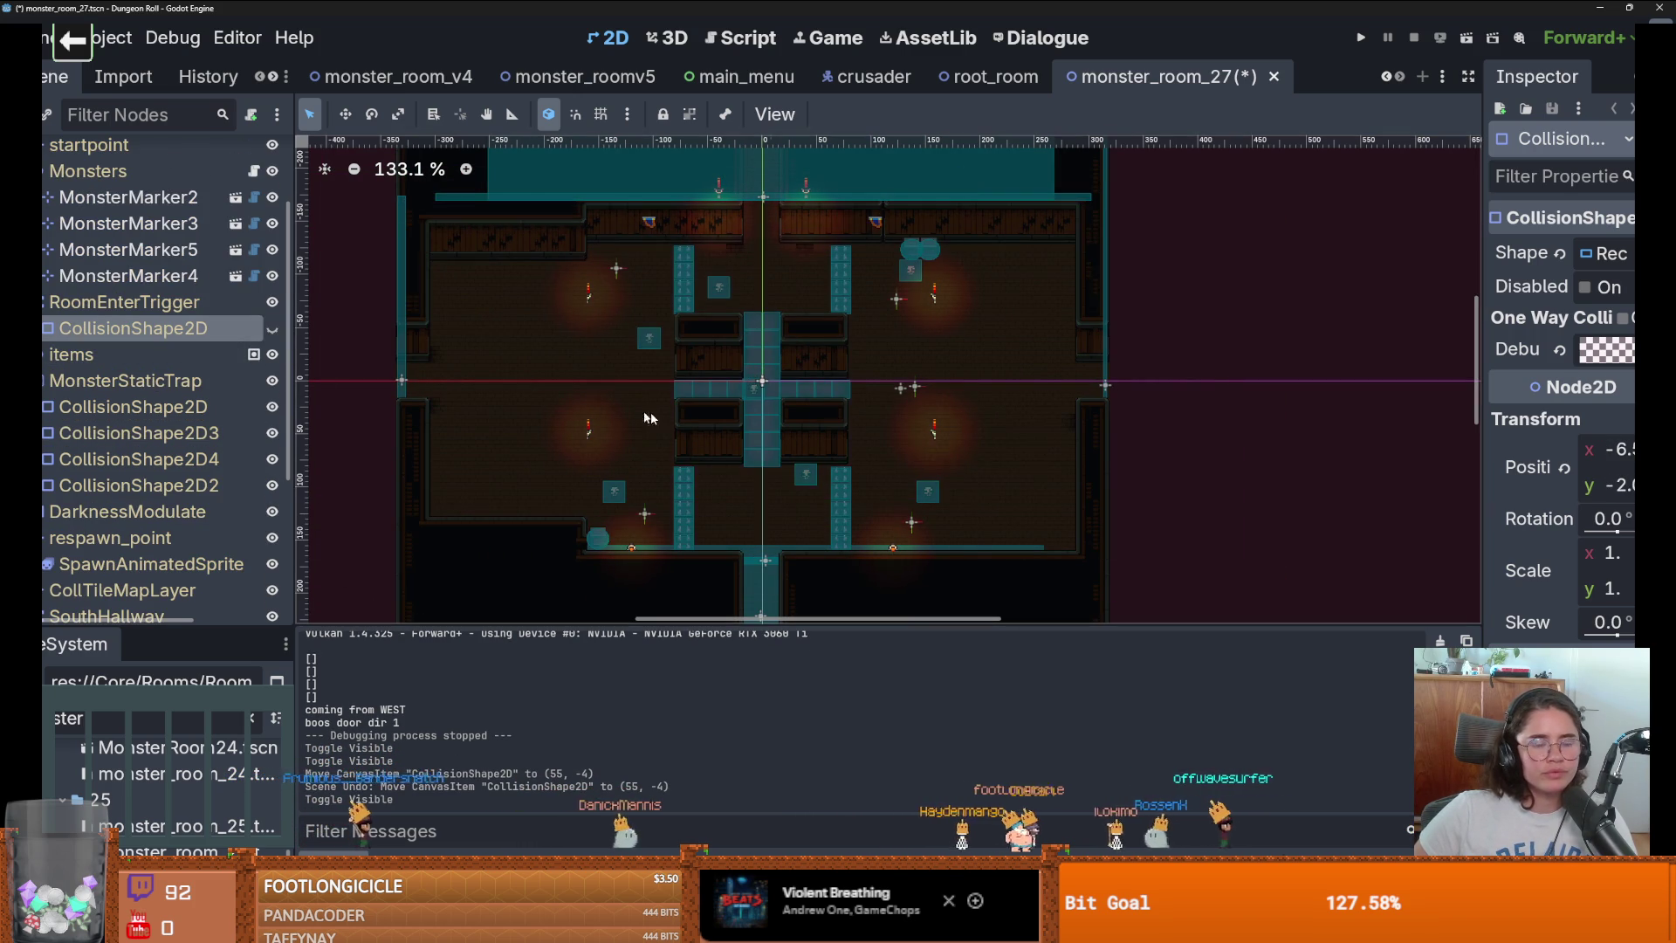
key(ctrl+s)
scroll(565, 415, up, 3)
scroll(553, 478, down, 2)
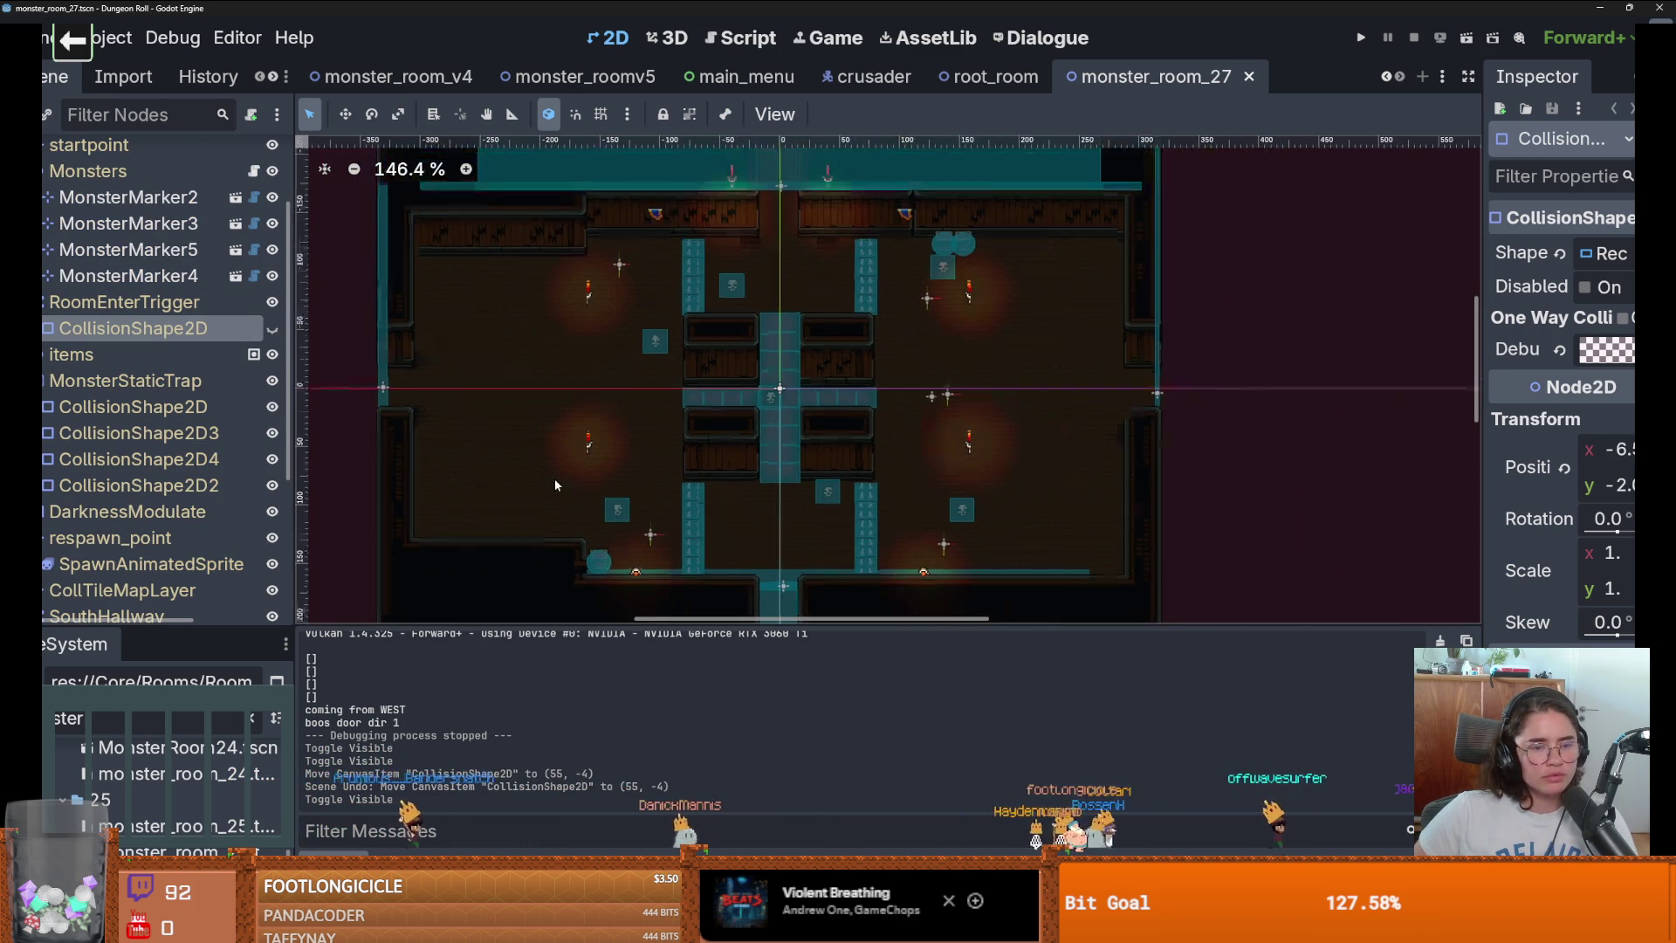
scroll(554, 478, up, 1)
scroll(124, 282, up, 3)
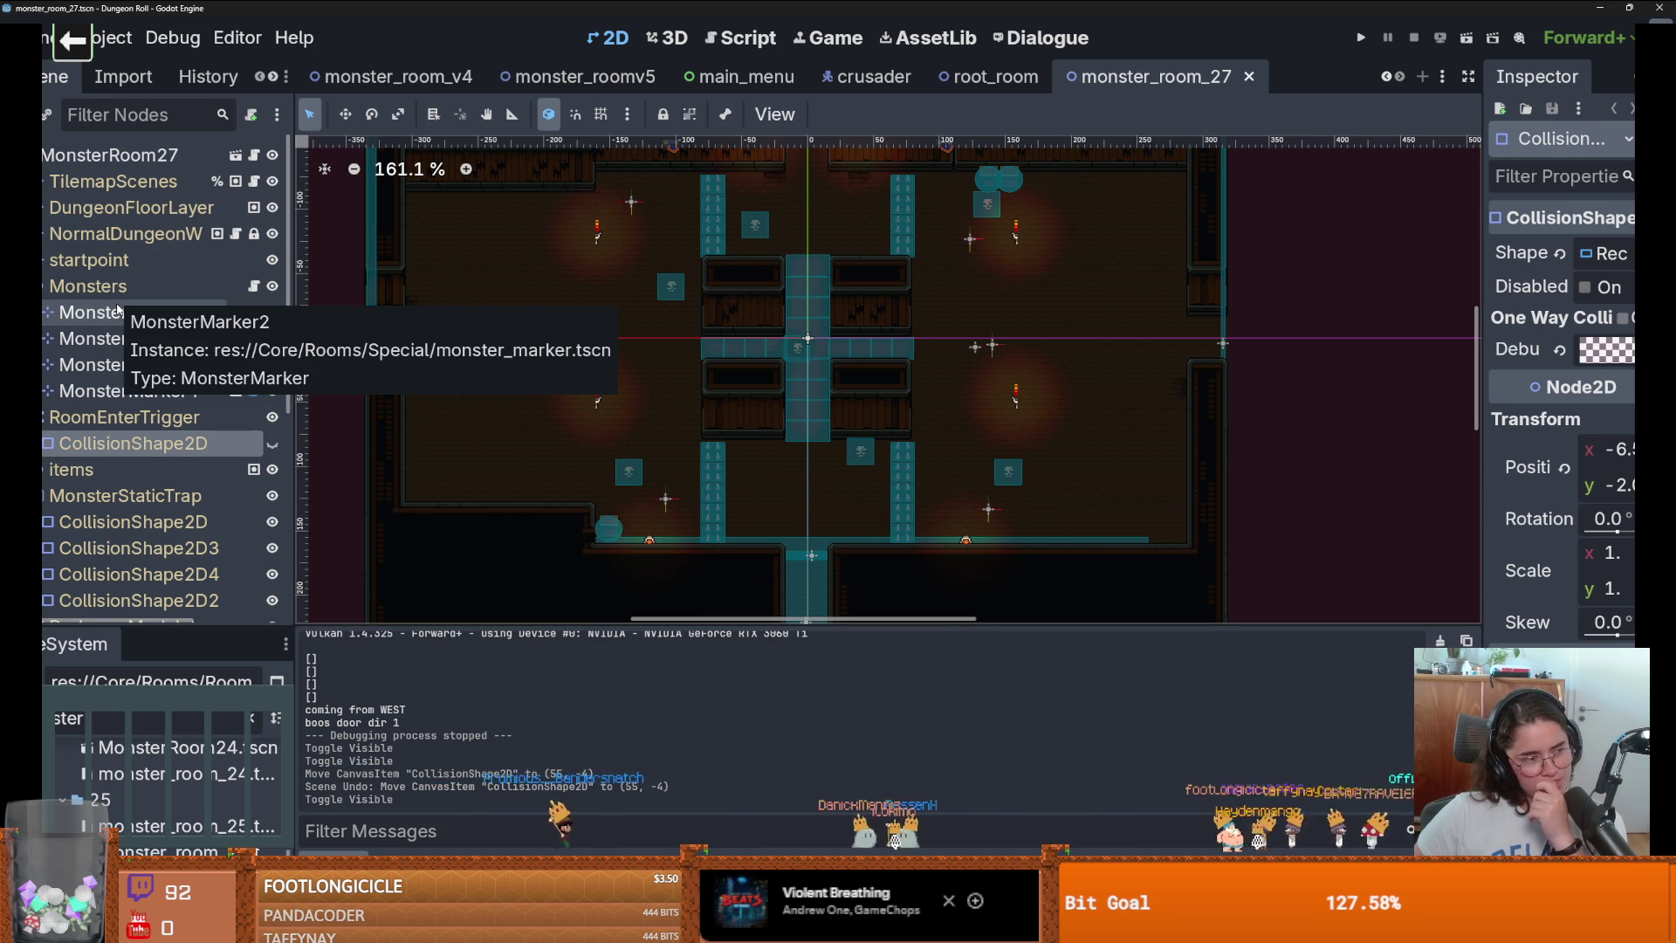
On the NormalDungeonW layer, paint new_walls terrain along the room's lower-left edge.
click(131, 207)
click(125, 233)
scroll(677, 390, up, 4)
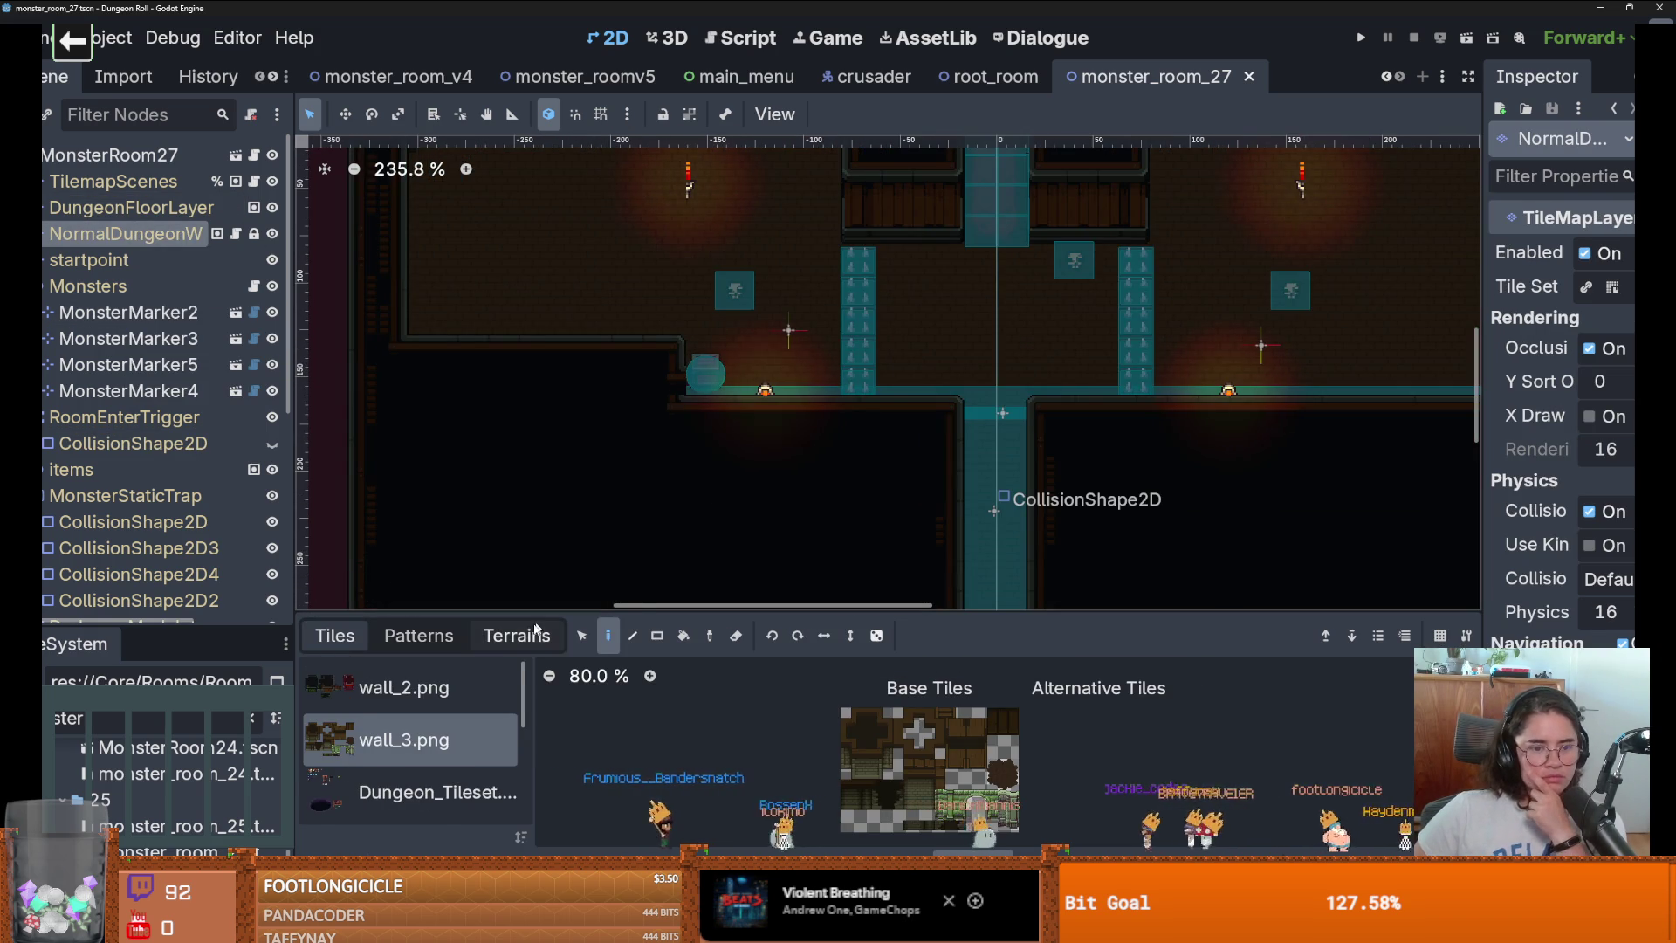
click(517, 634)
click(387, 700)
click(637, 347)
click(639, 368)
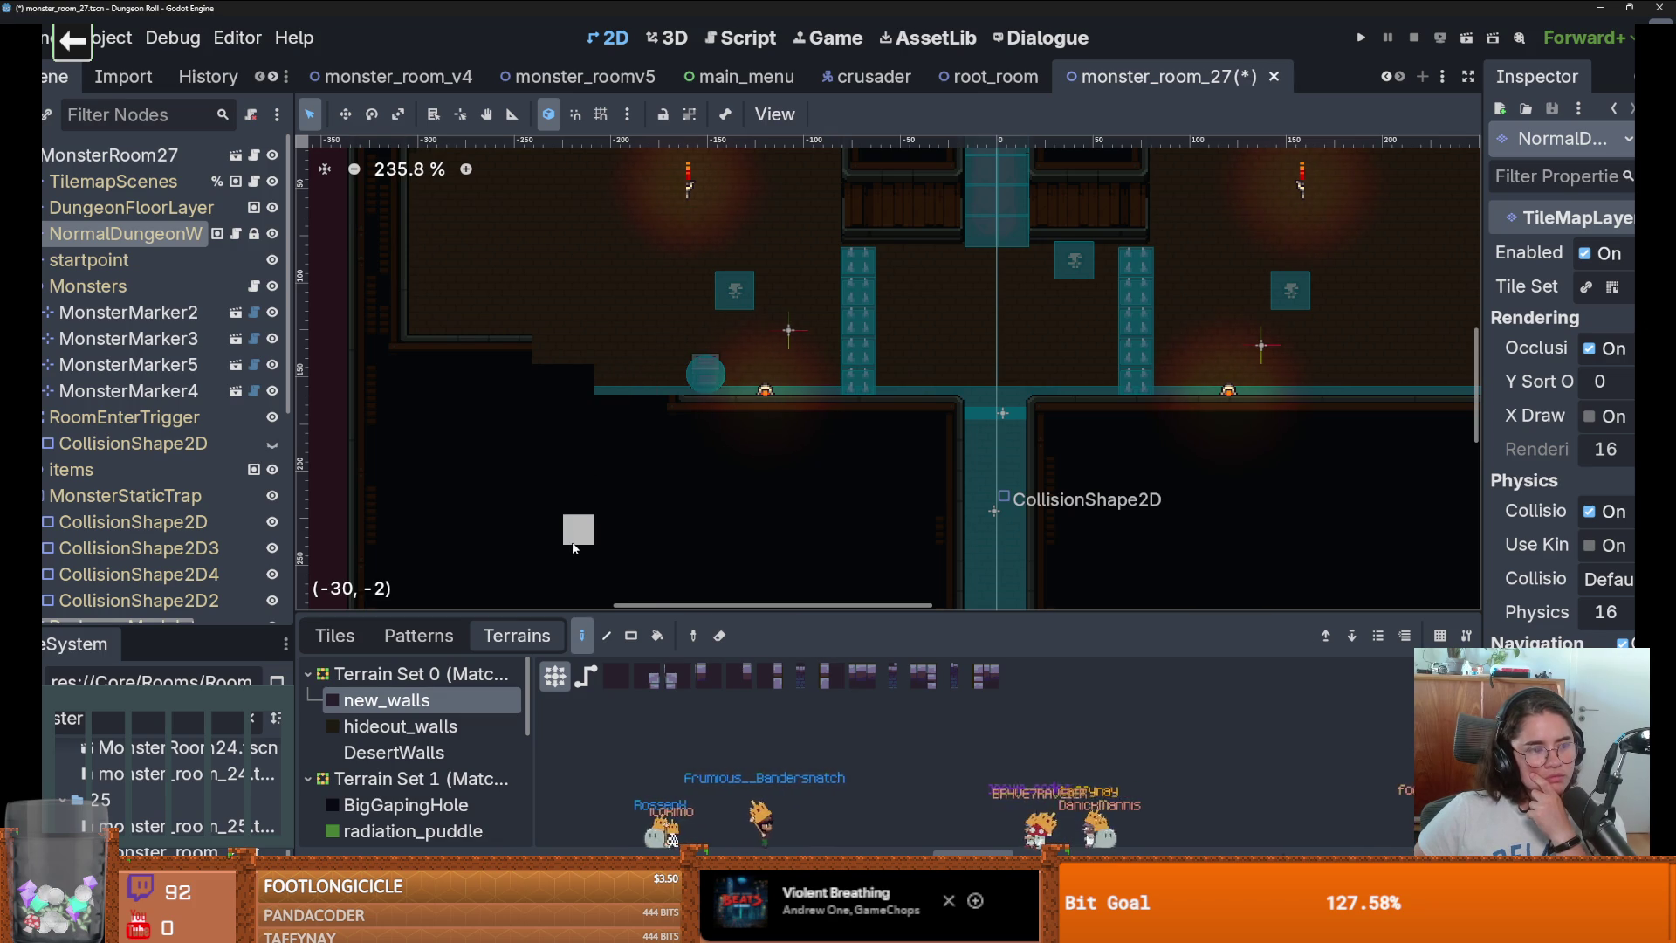
scroll(447, 715, down, 3)
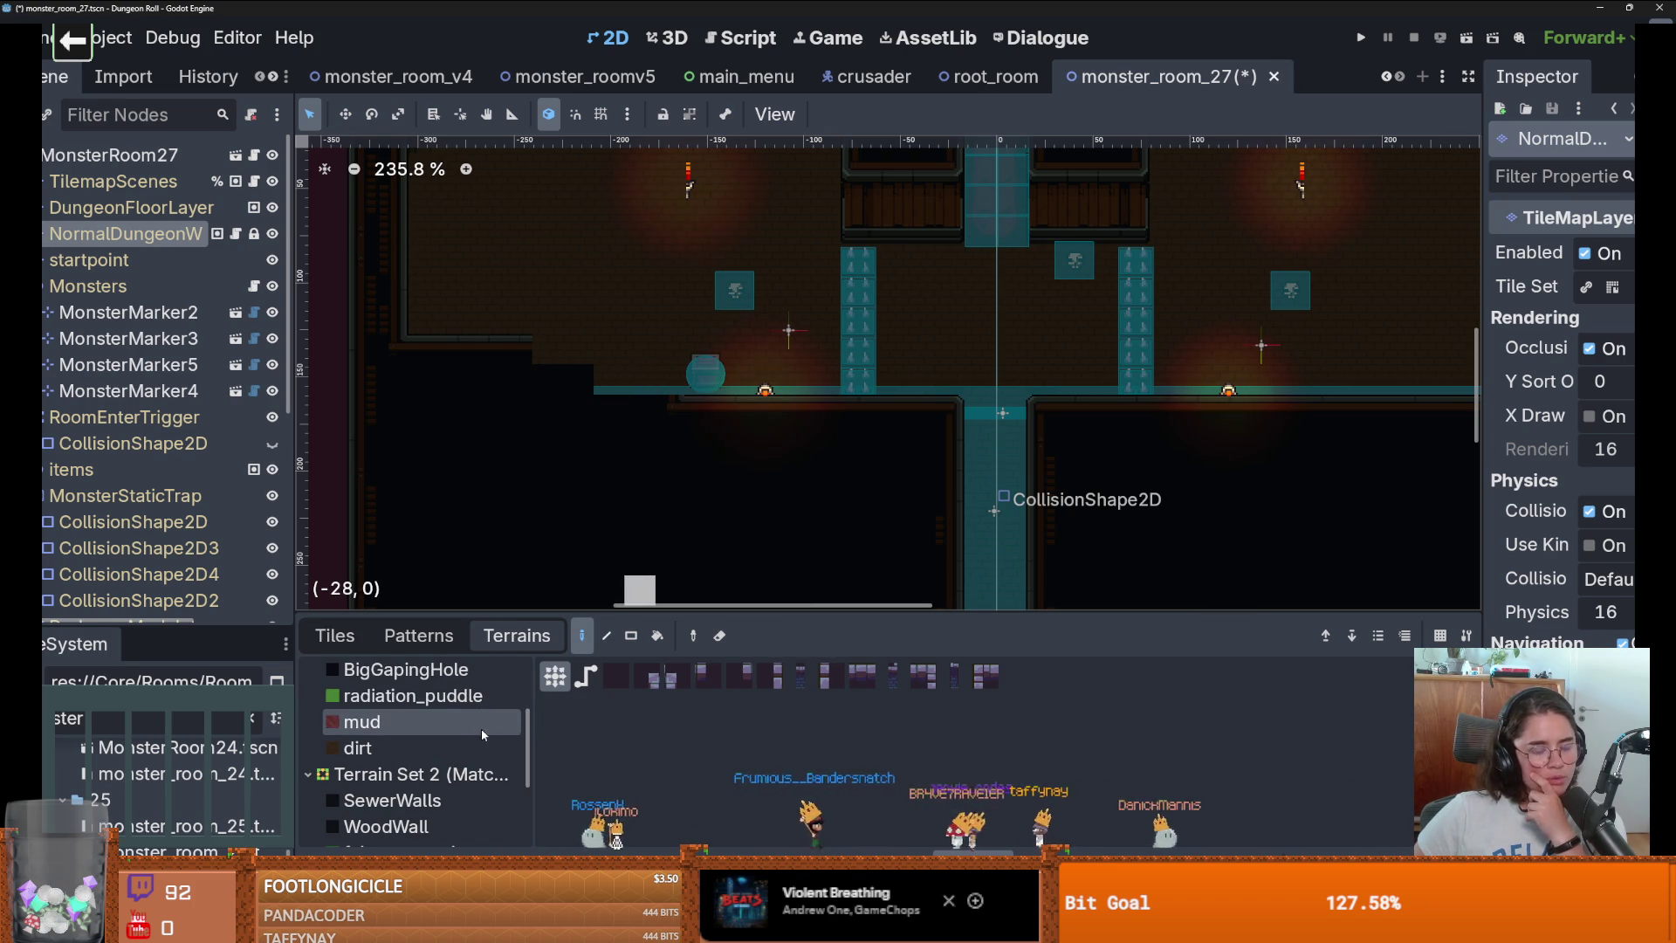
click(447, 749)
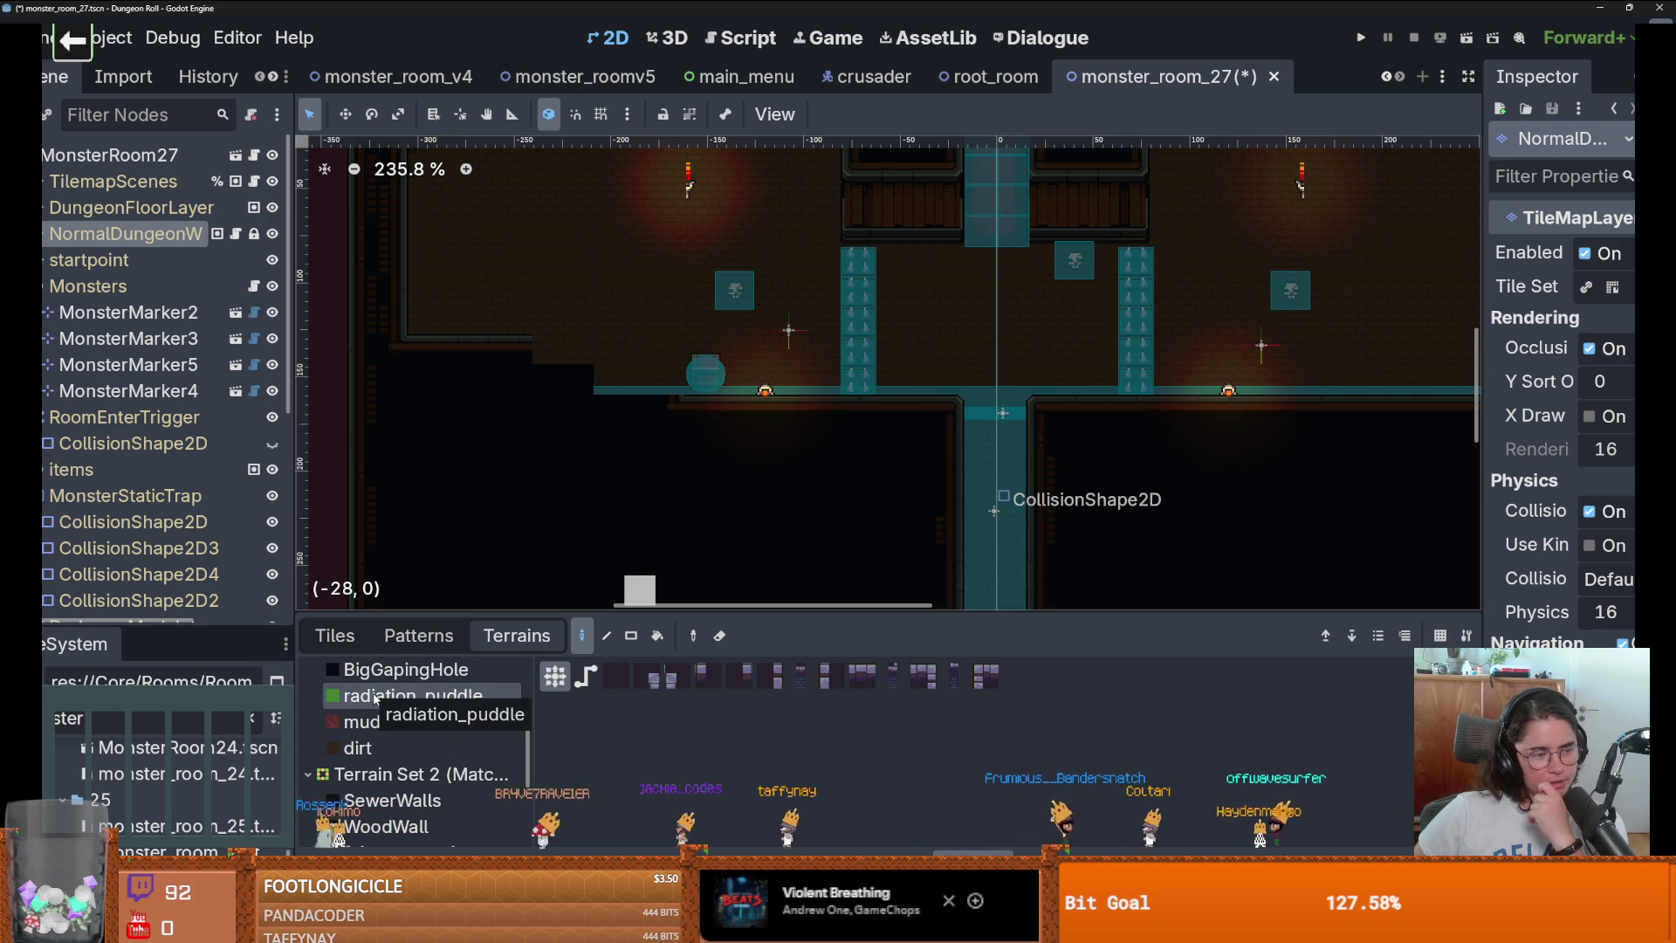
scroll(381, 744, up, 5)
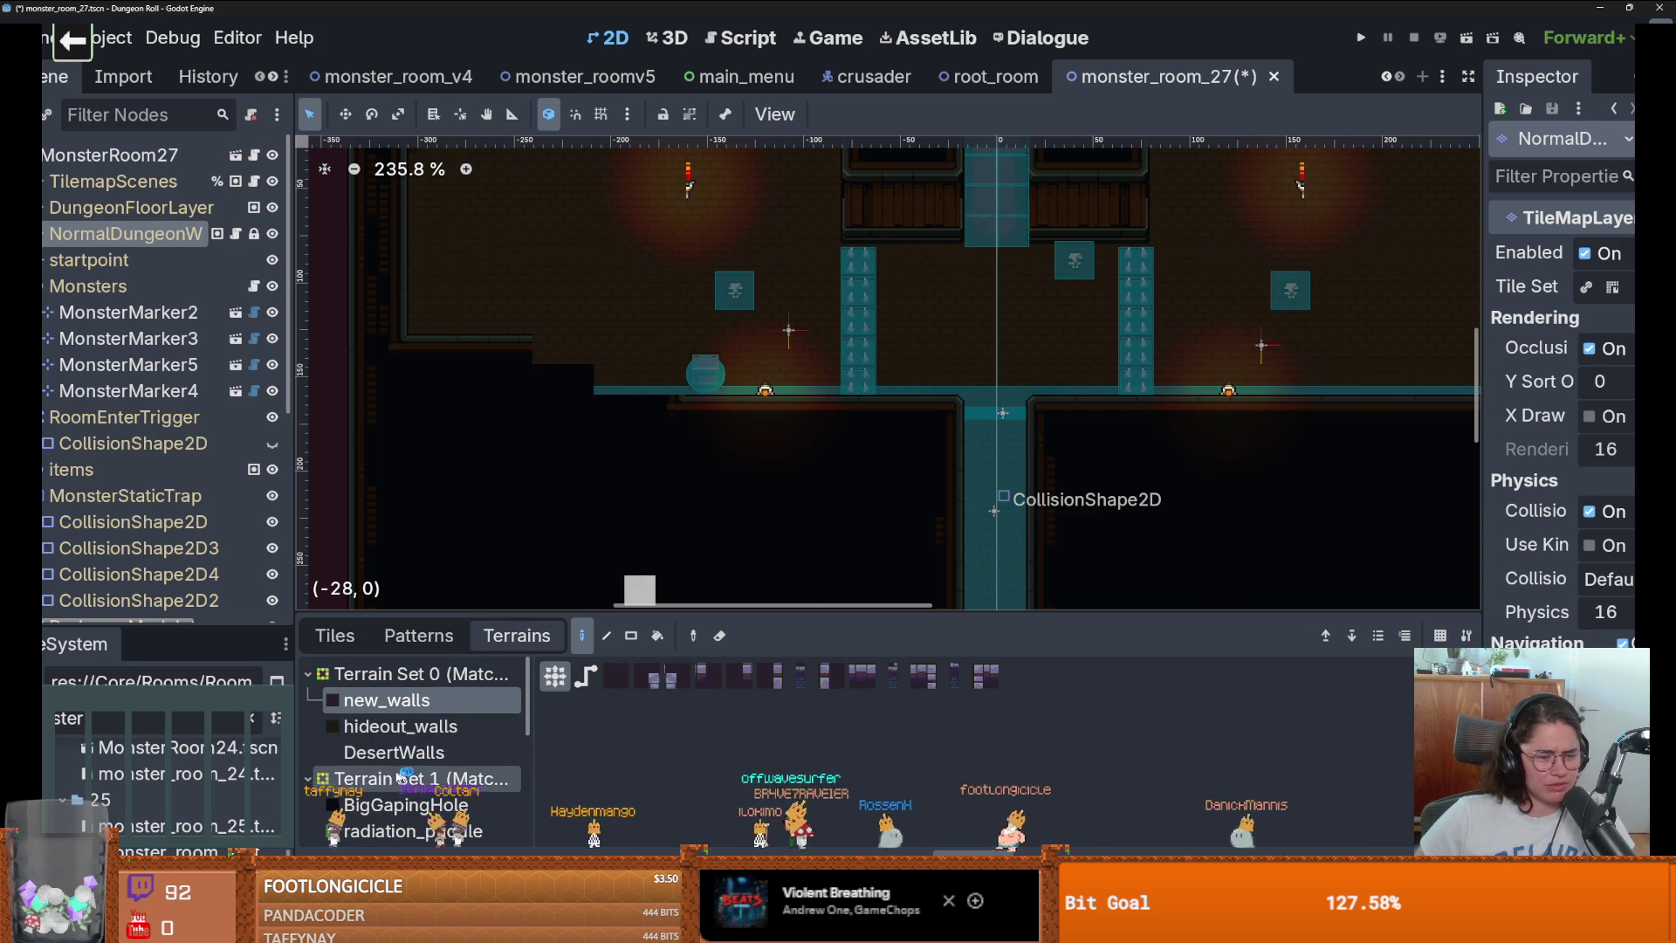
Paint a WoodWall strip along the lower-left area, extending it to the left of the cross.
click(410, 727)
drag(656, 409, 489, 409)
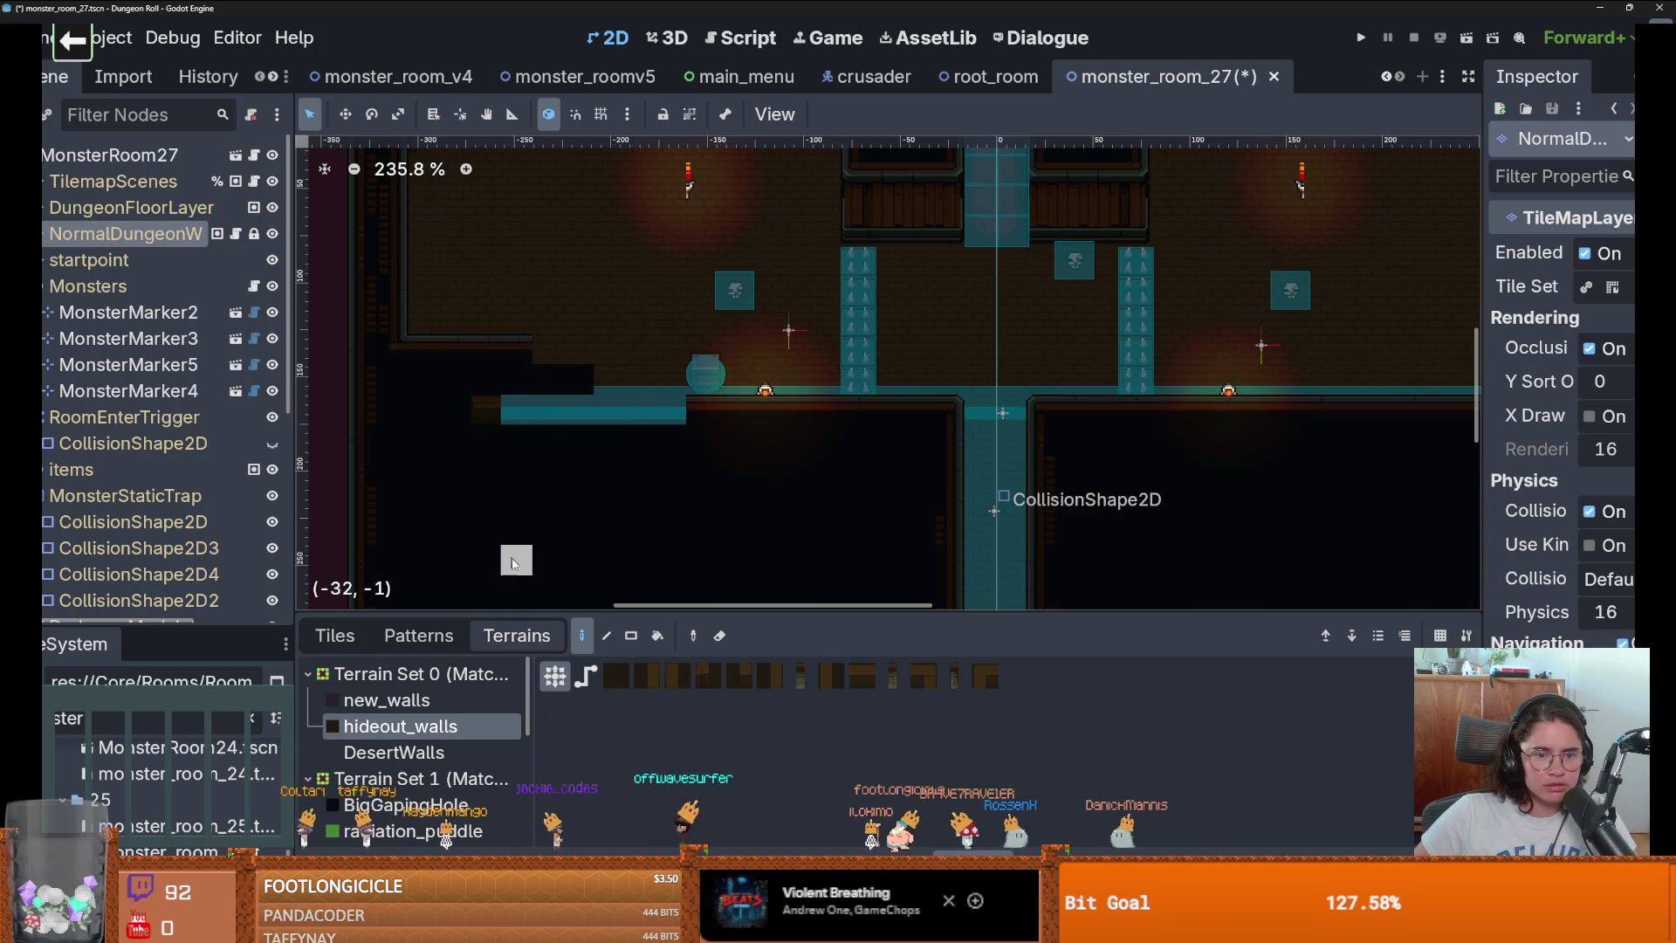
scroll(429, 740, down, 2)
scroll(428, 736, down, 5)
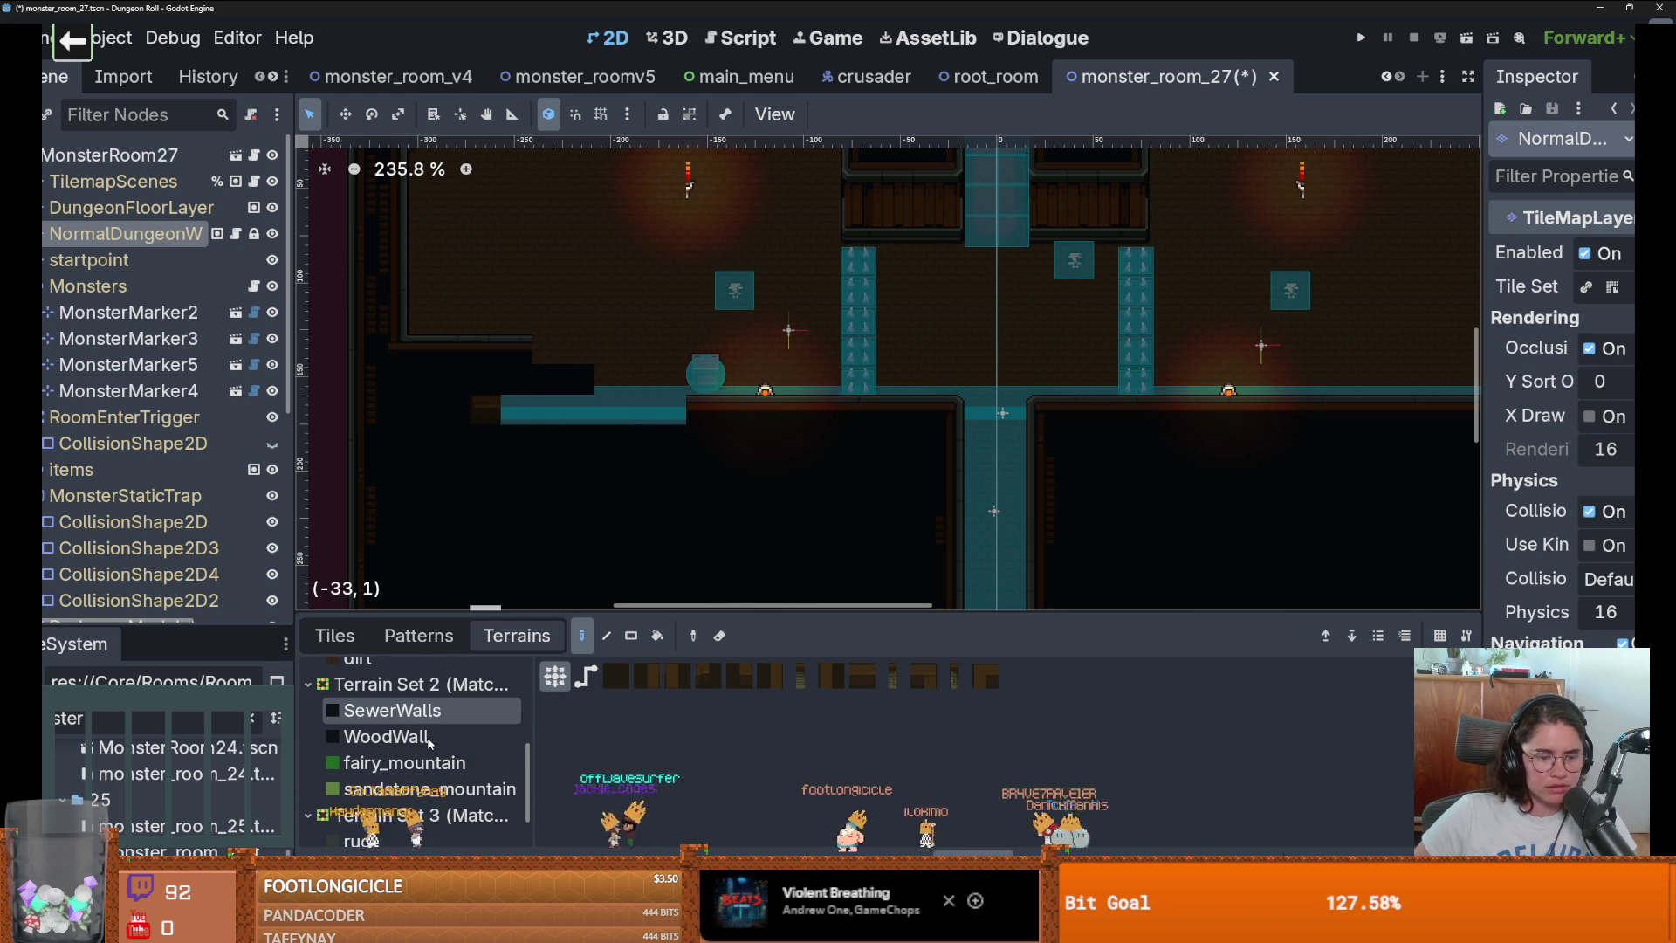
click(428, 736)
drag(650, 404, 479, 340)
click(449, 362)
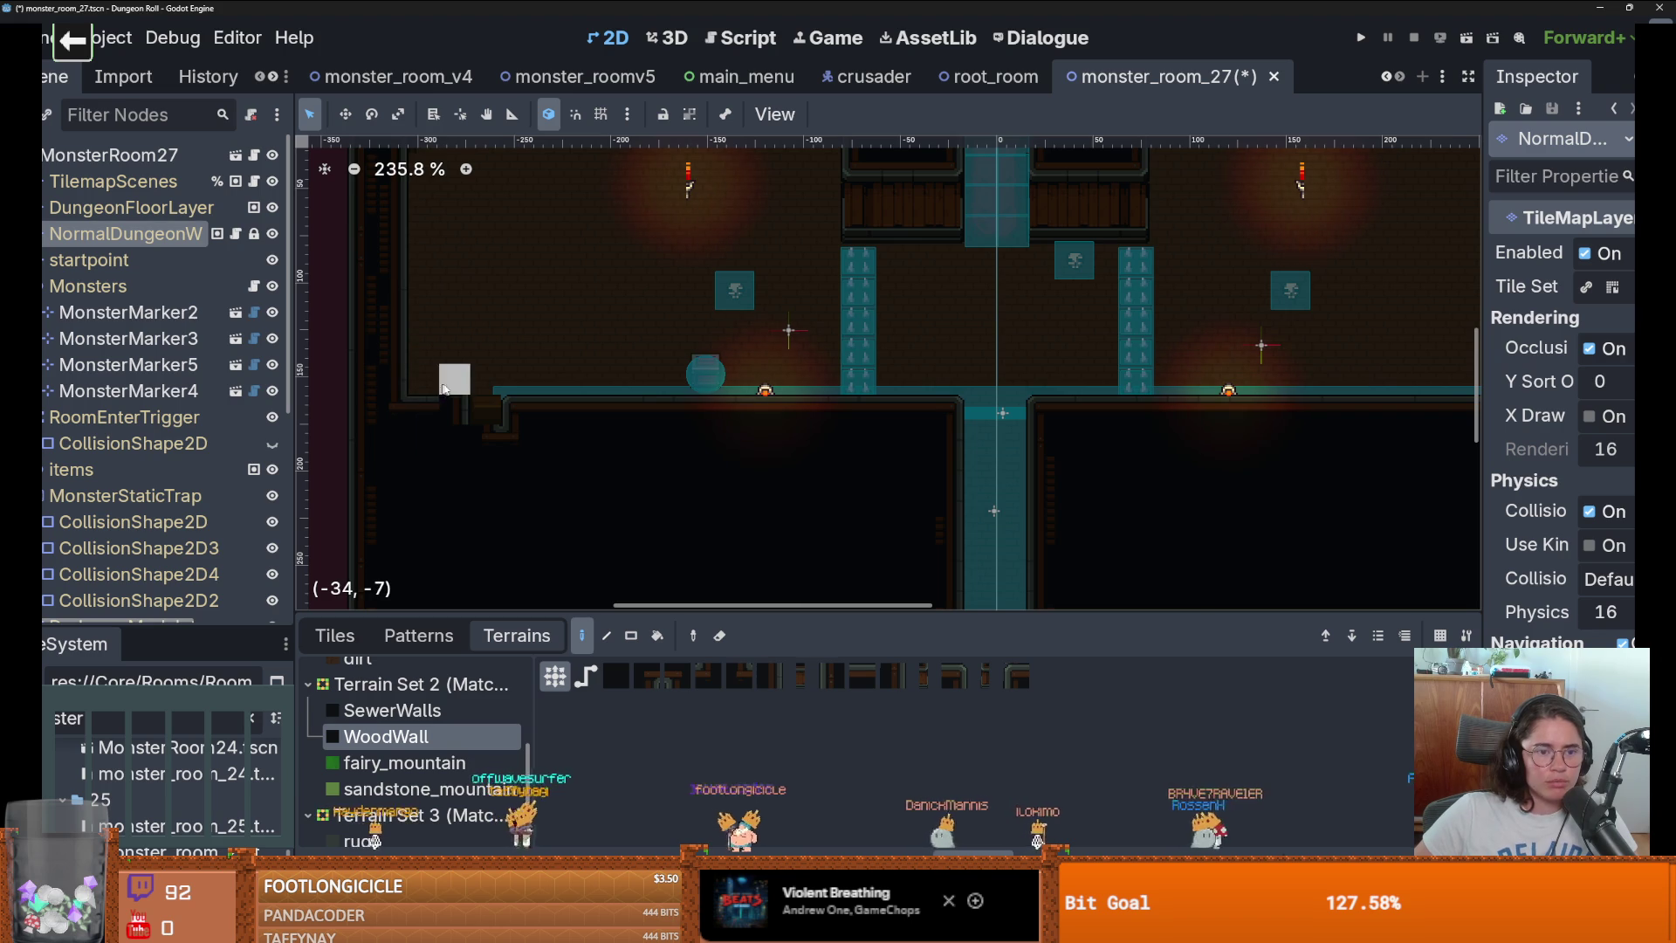
scroll(762, 498, down, 4)
scroll(776, 507, up, 3)
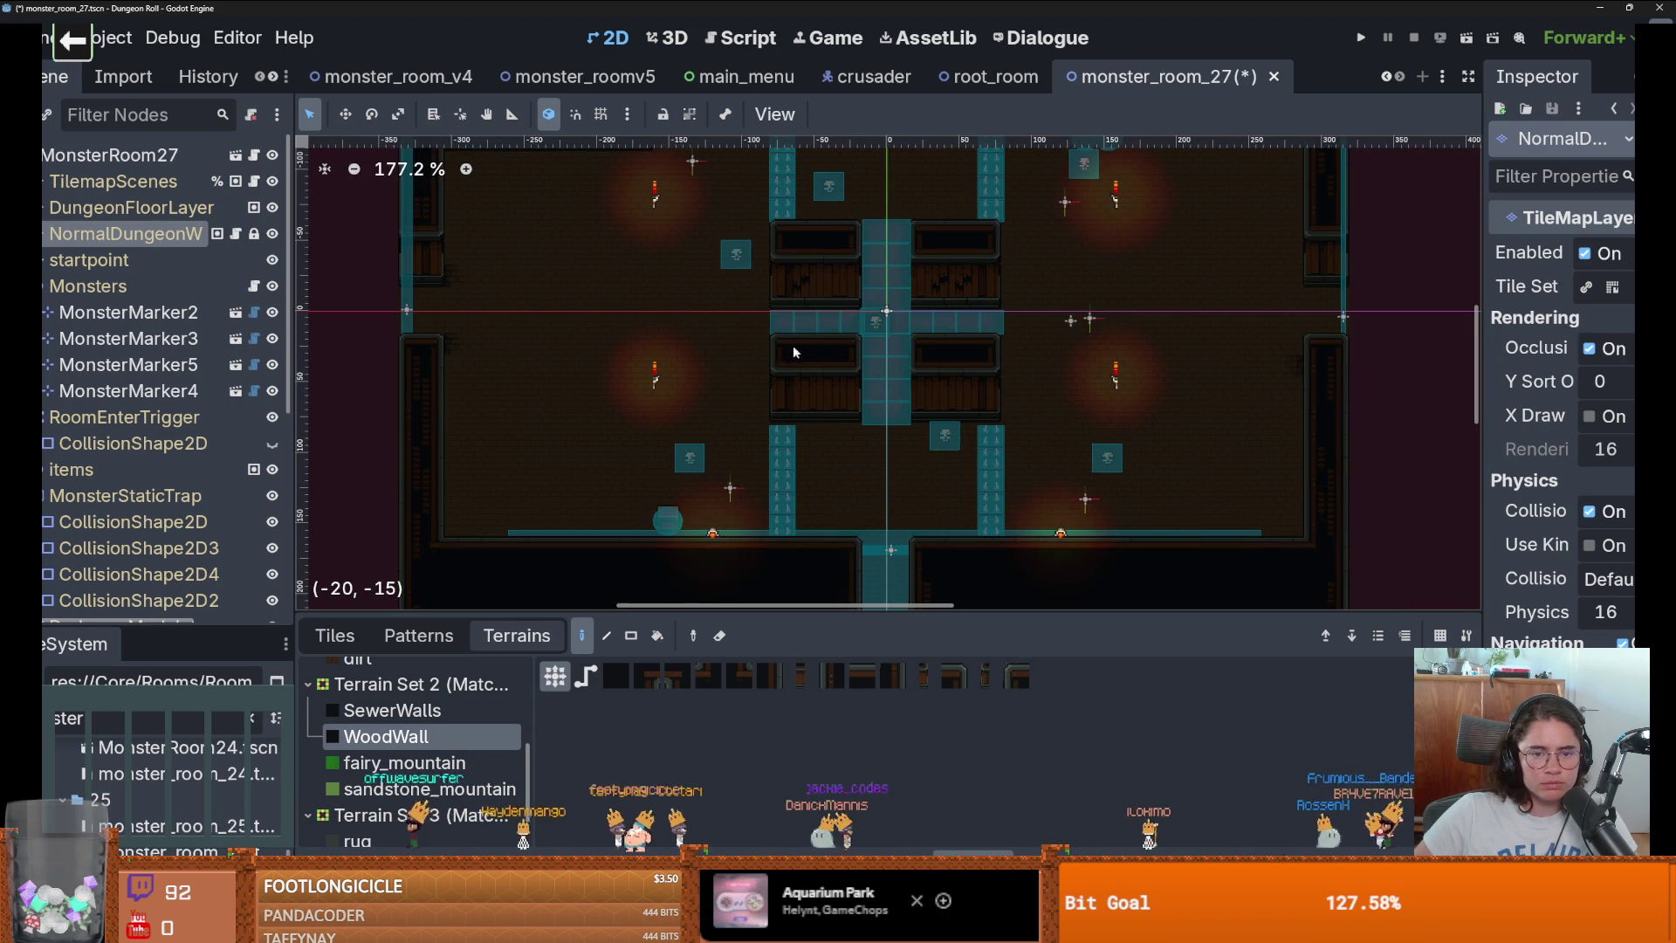
mouse_move(672, 351)
mouse_down()
mouse_move(766, 356)
mouse_move(644, 355)
mouse_up()
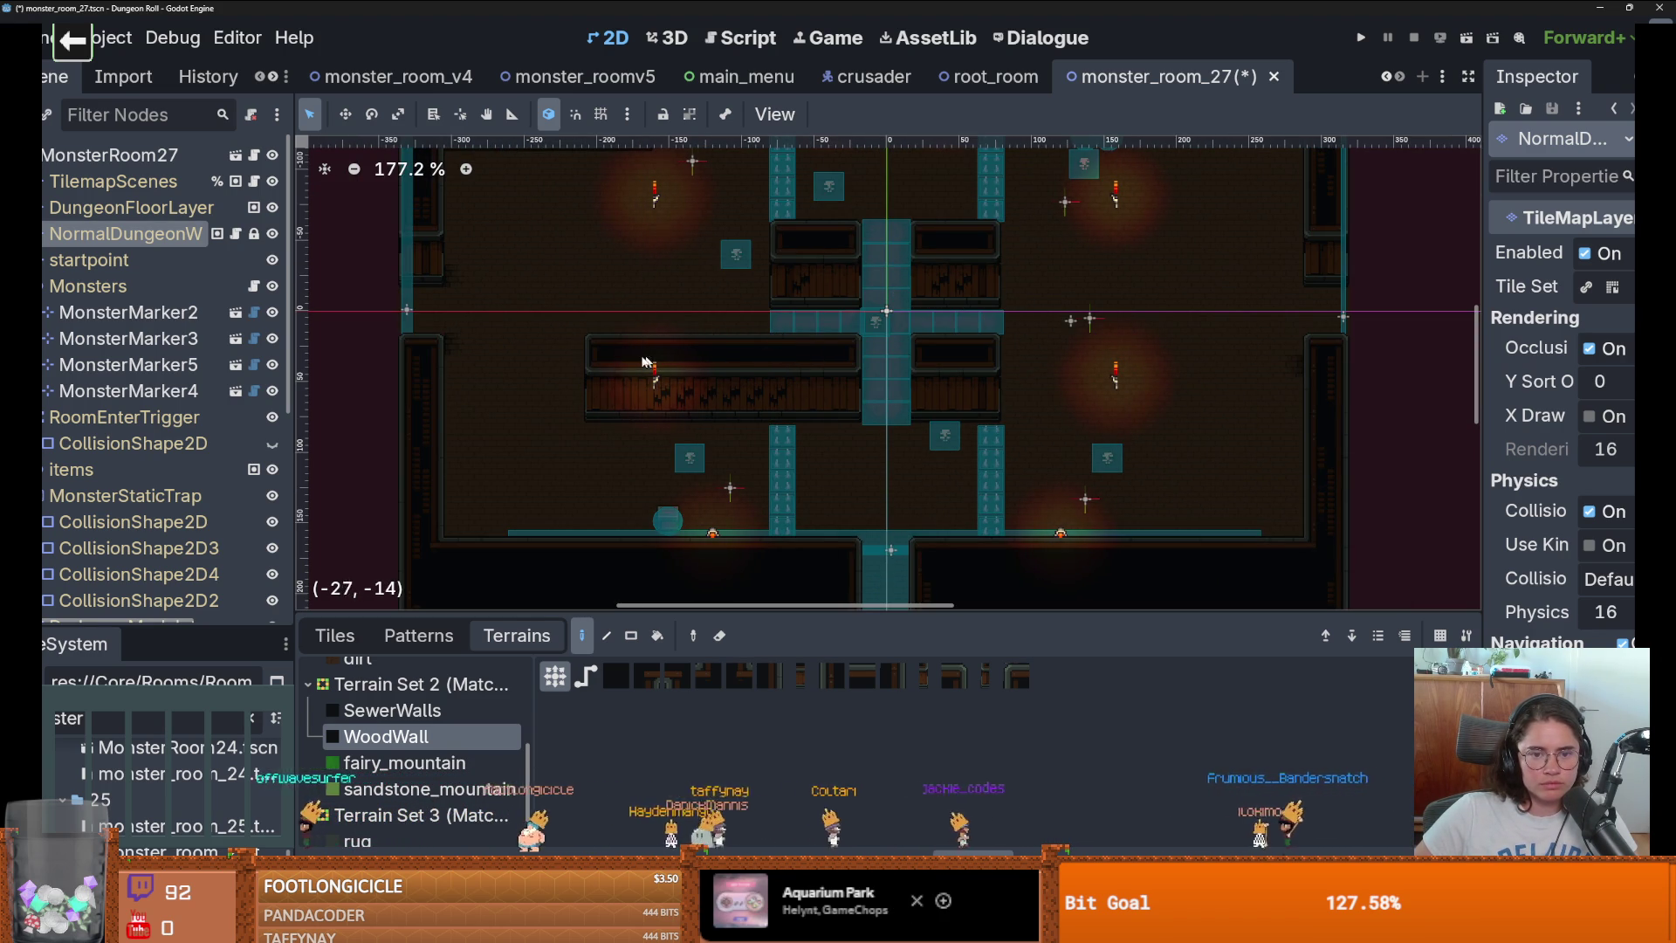
Rect-draw 2-tile-high WoodWall blocks to the right of and above-left of the cross.
scroll(871, 362, right, 2)
scroll(679, 532, down, 1)
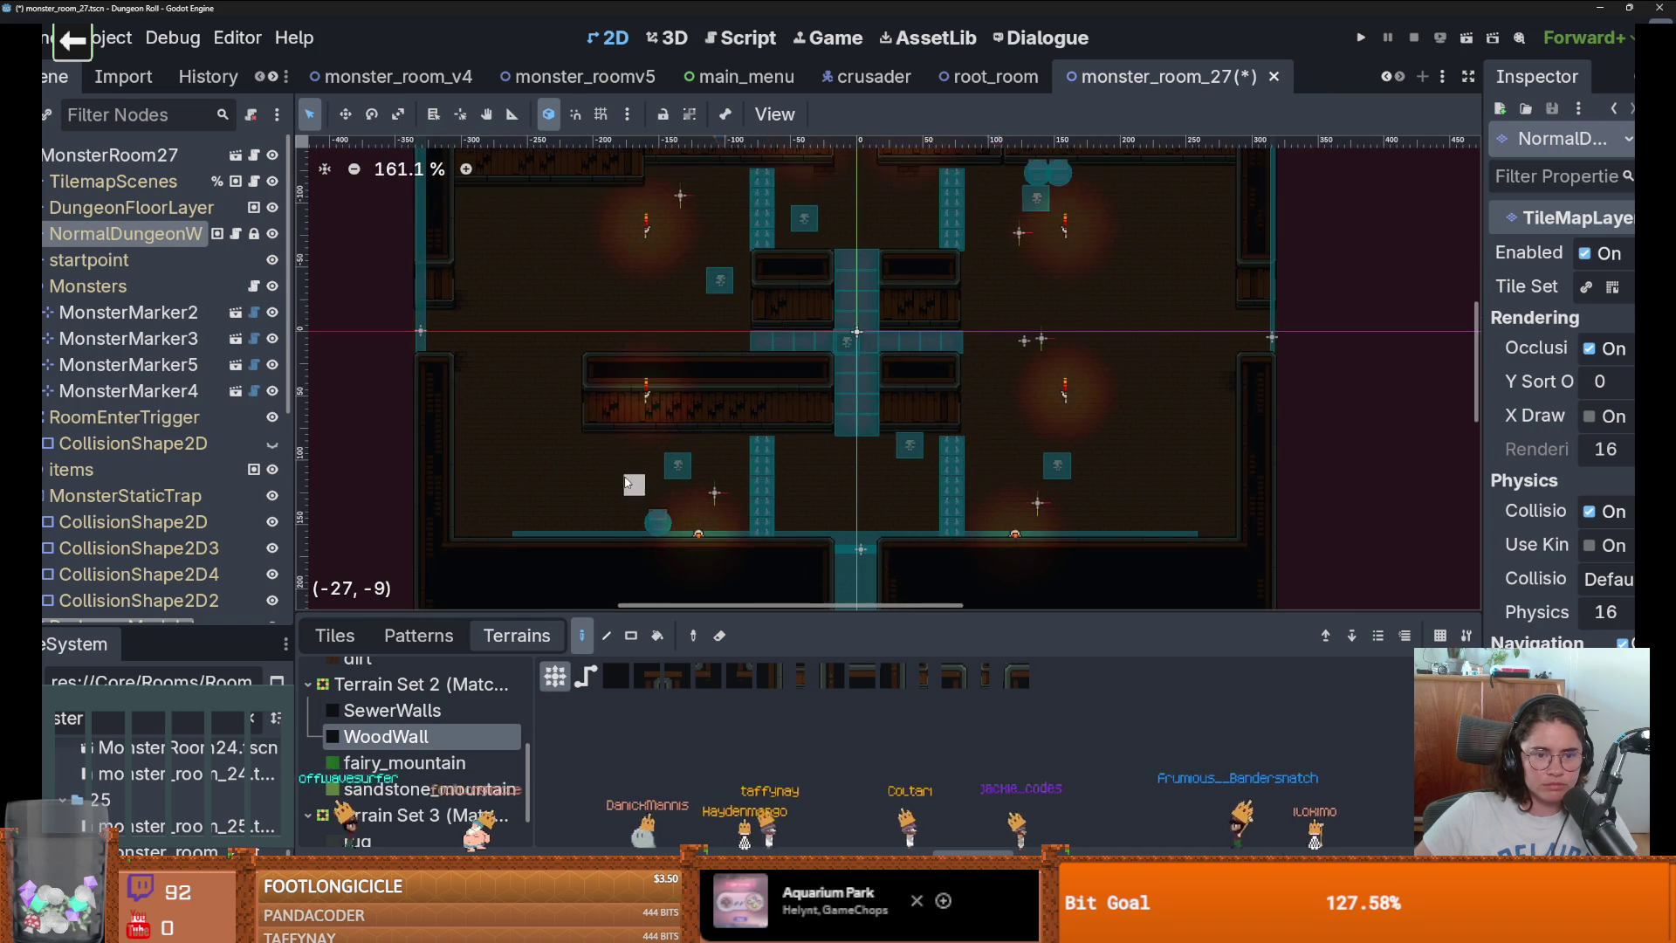
click(630, 635)
drag(892, 362, 1143, 384)
scroll(1095, 351, down, 1)
scroll(1087, 349, up, 1)
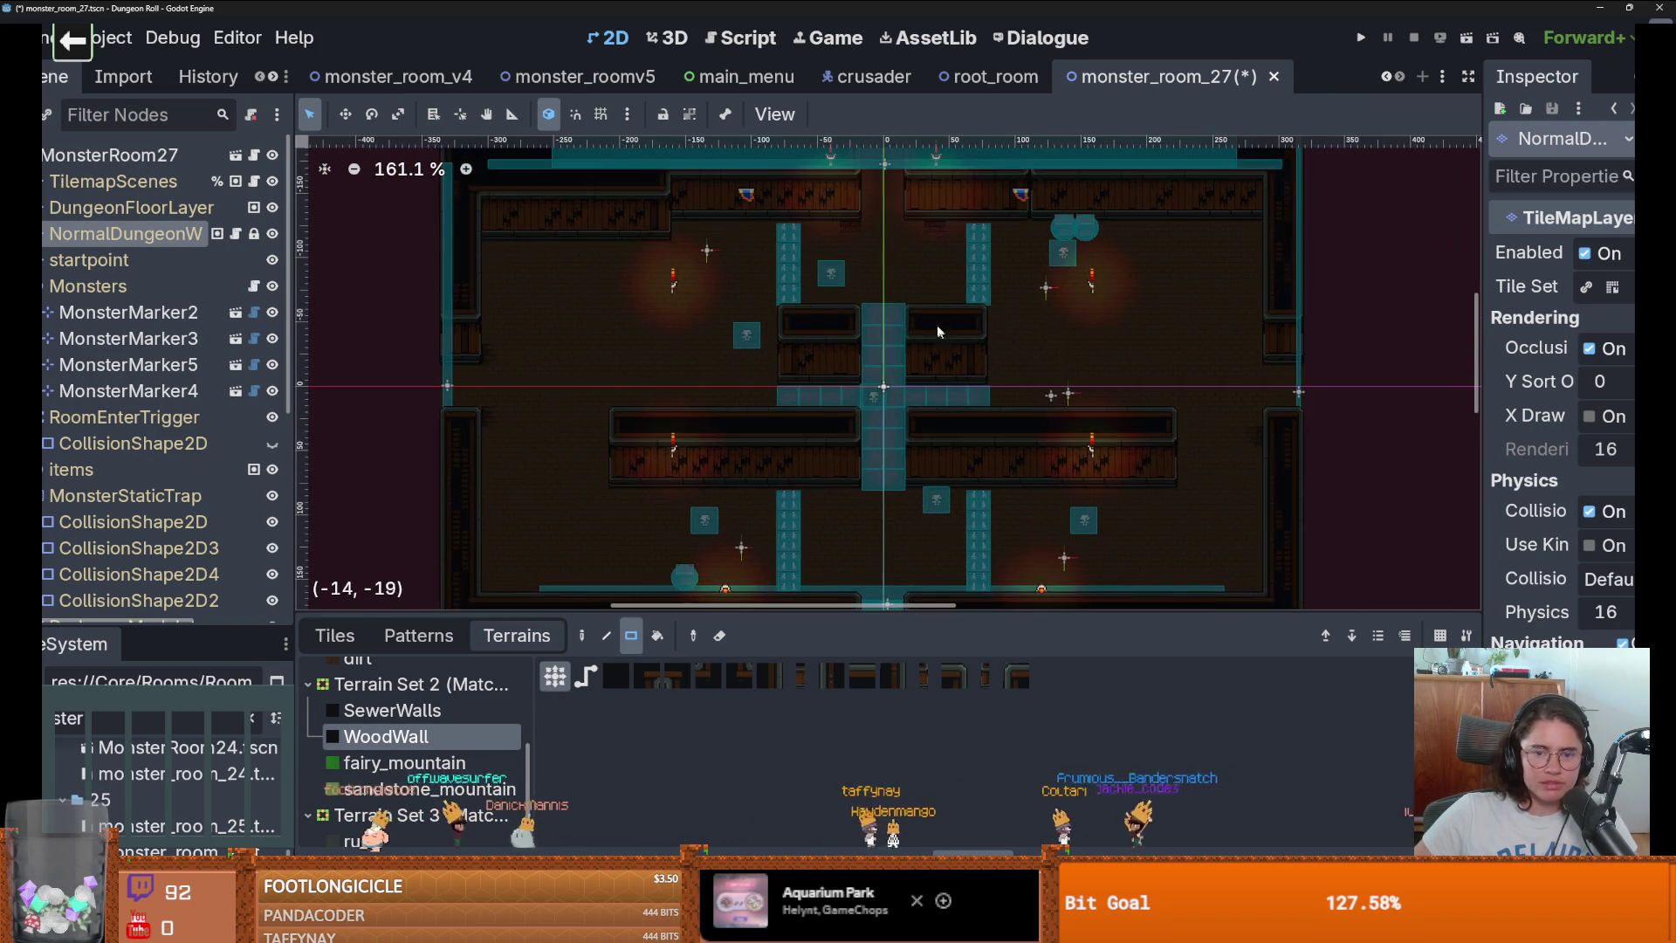
drag(912, 315, 1161, 346)
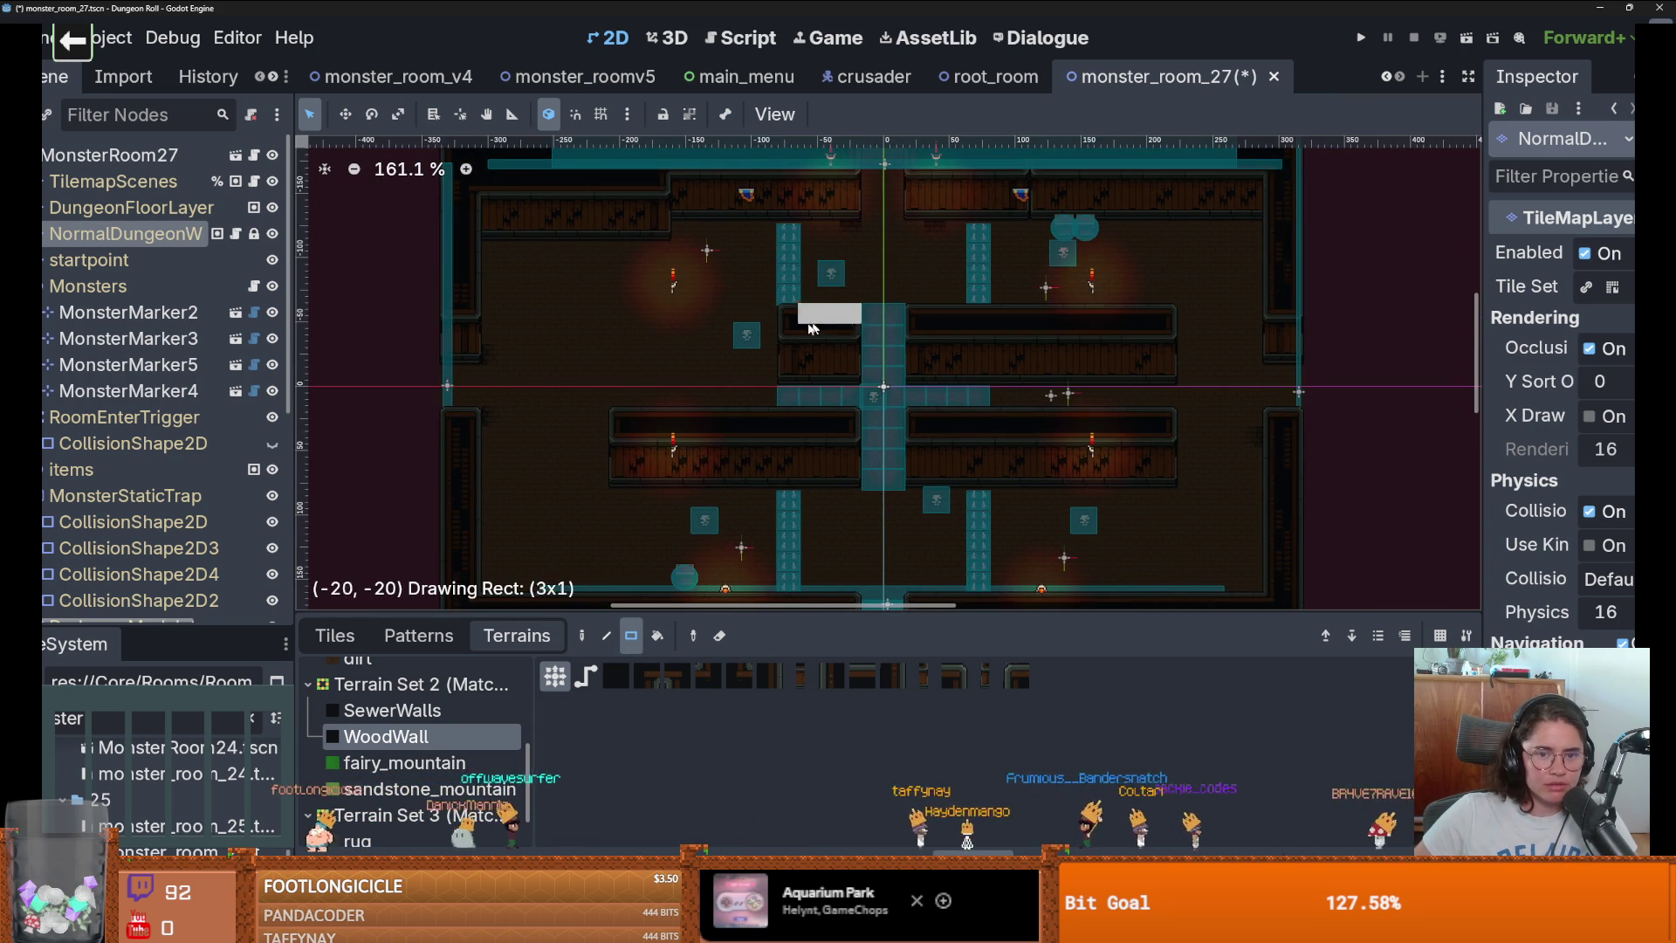
drag(811, 327, 625, 332)
scroll(681, 384, up, 2)
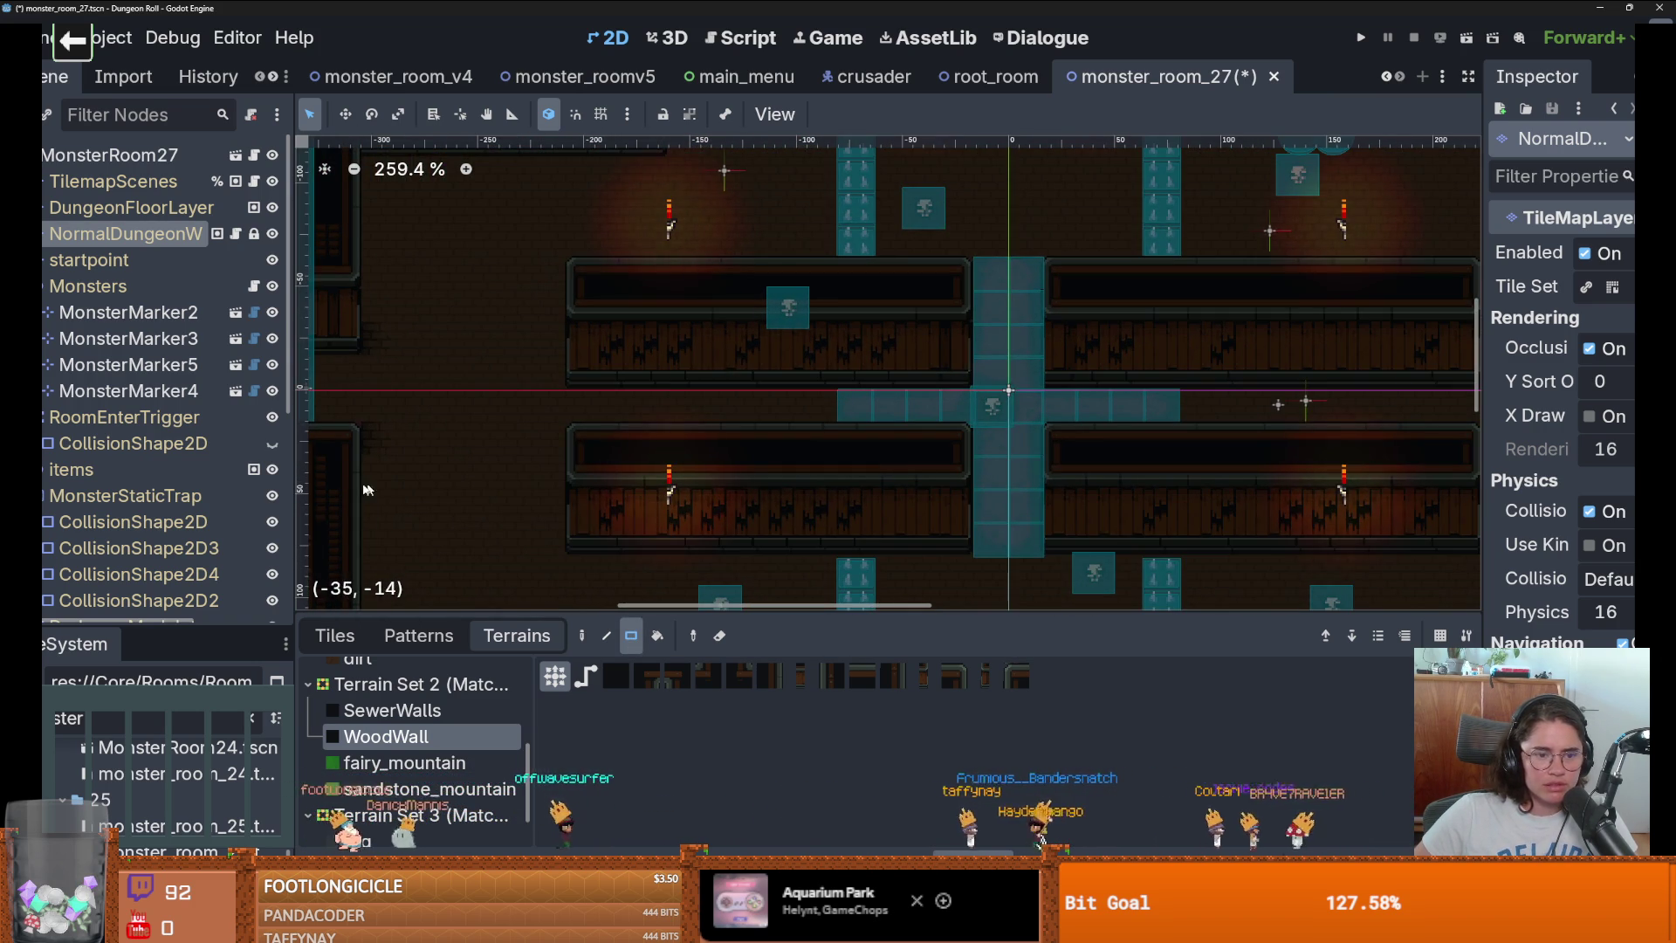
click(334, 636)
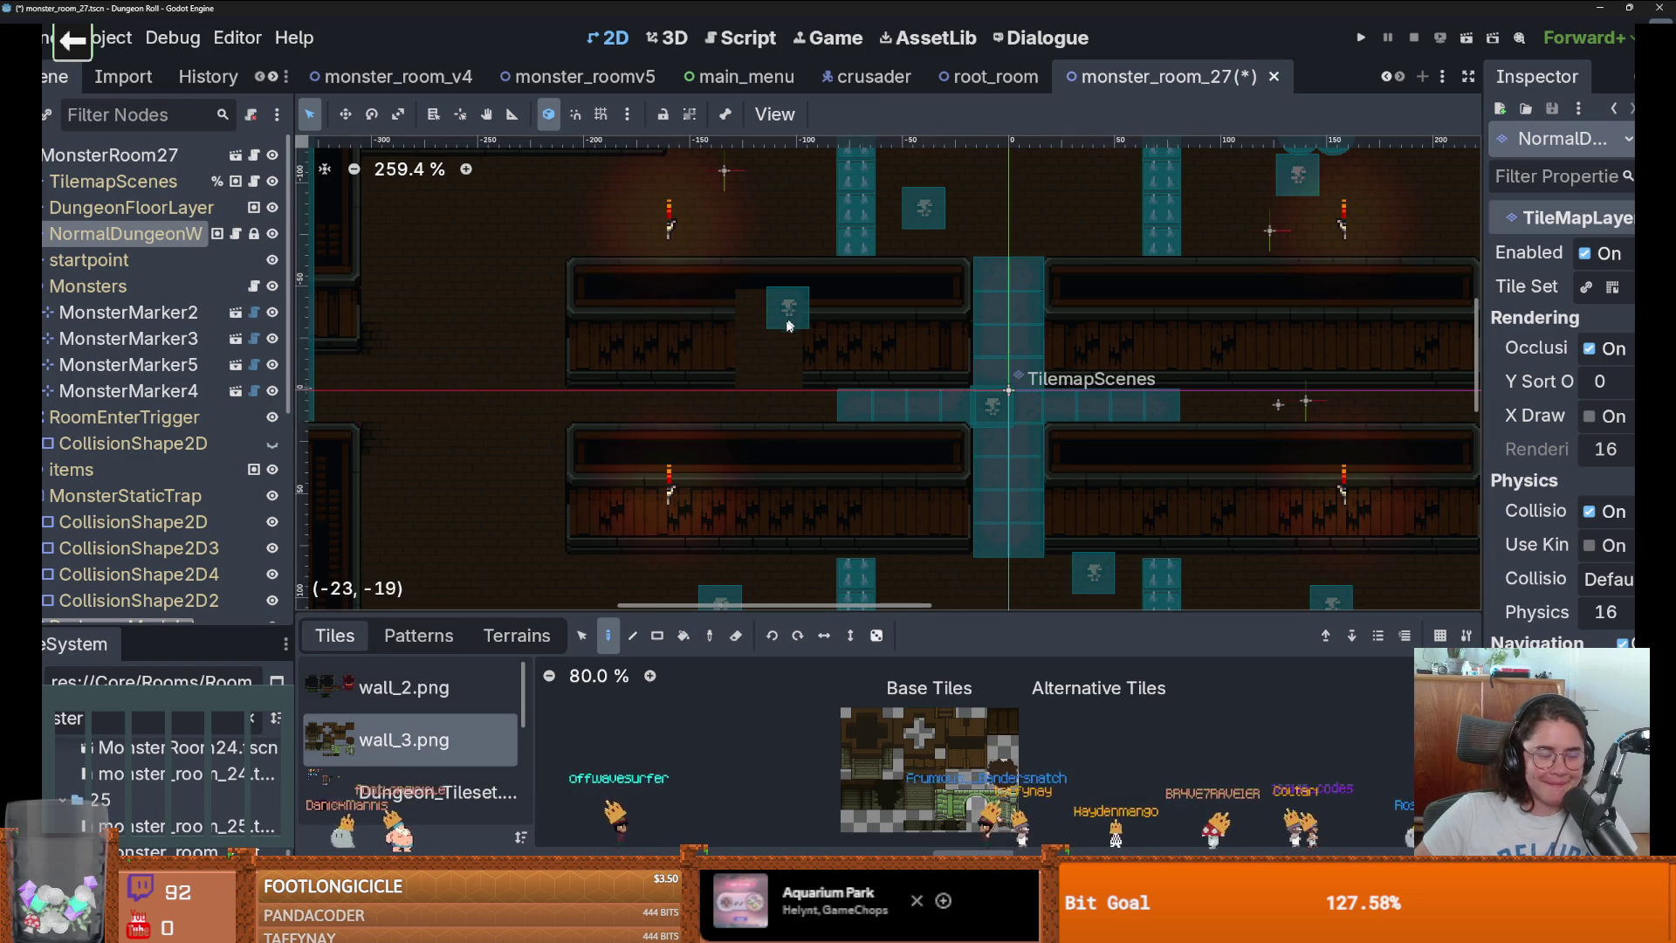
Browse the TilemapScenes Foliage, Destroyable and Traps collections, picking the mud_logic trap scene.
ctrl+click(794, 277)
click(467, 293)
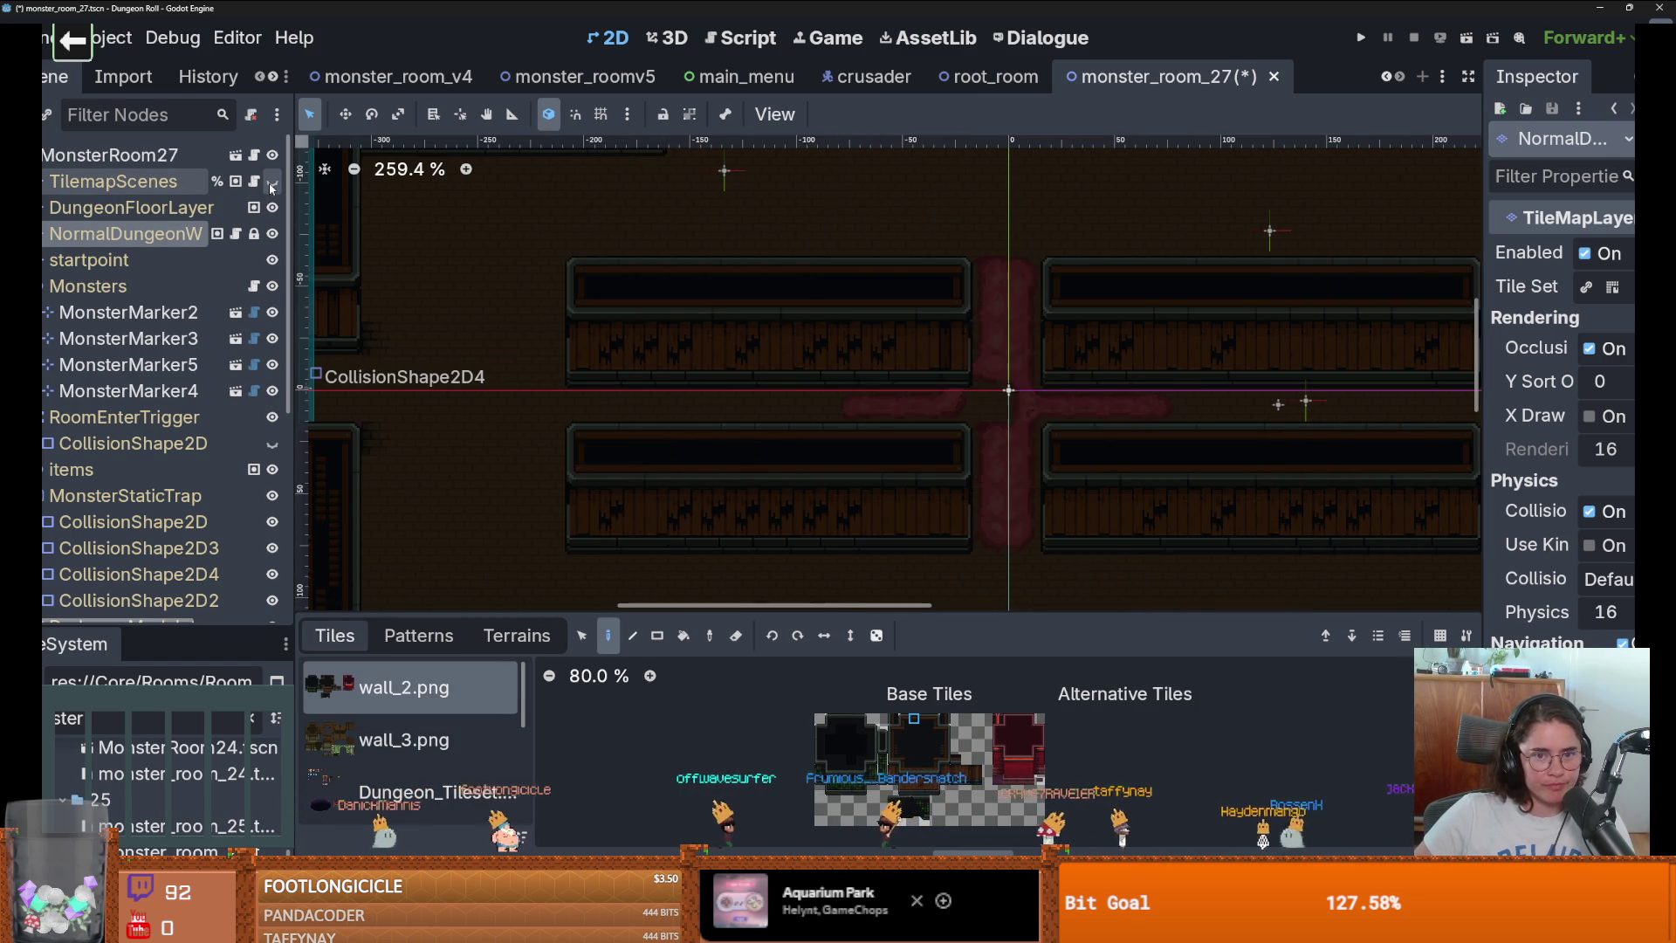
scroll(845, 336, down, 1)
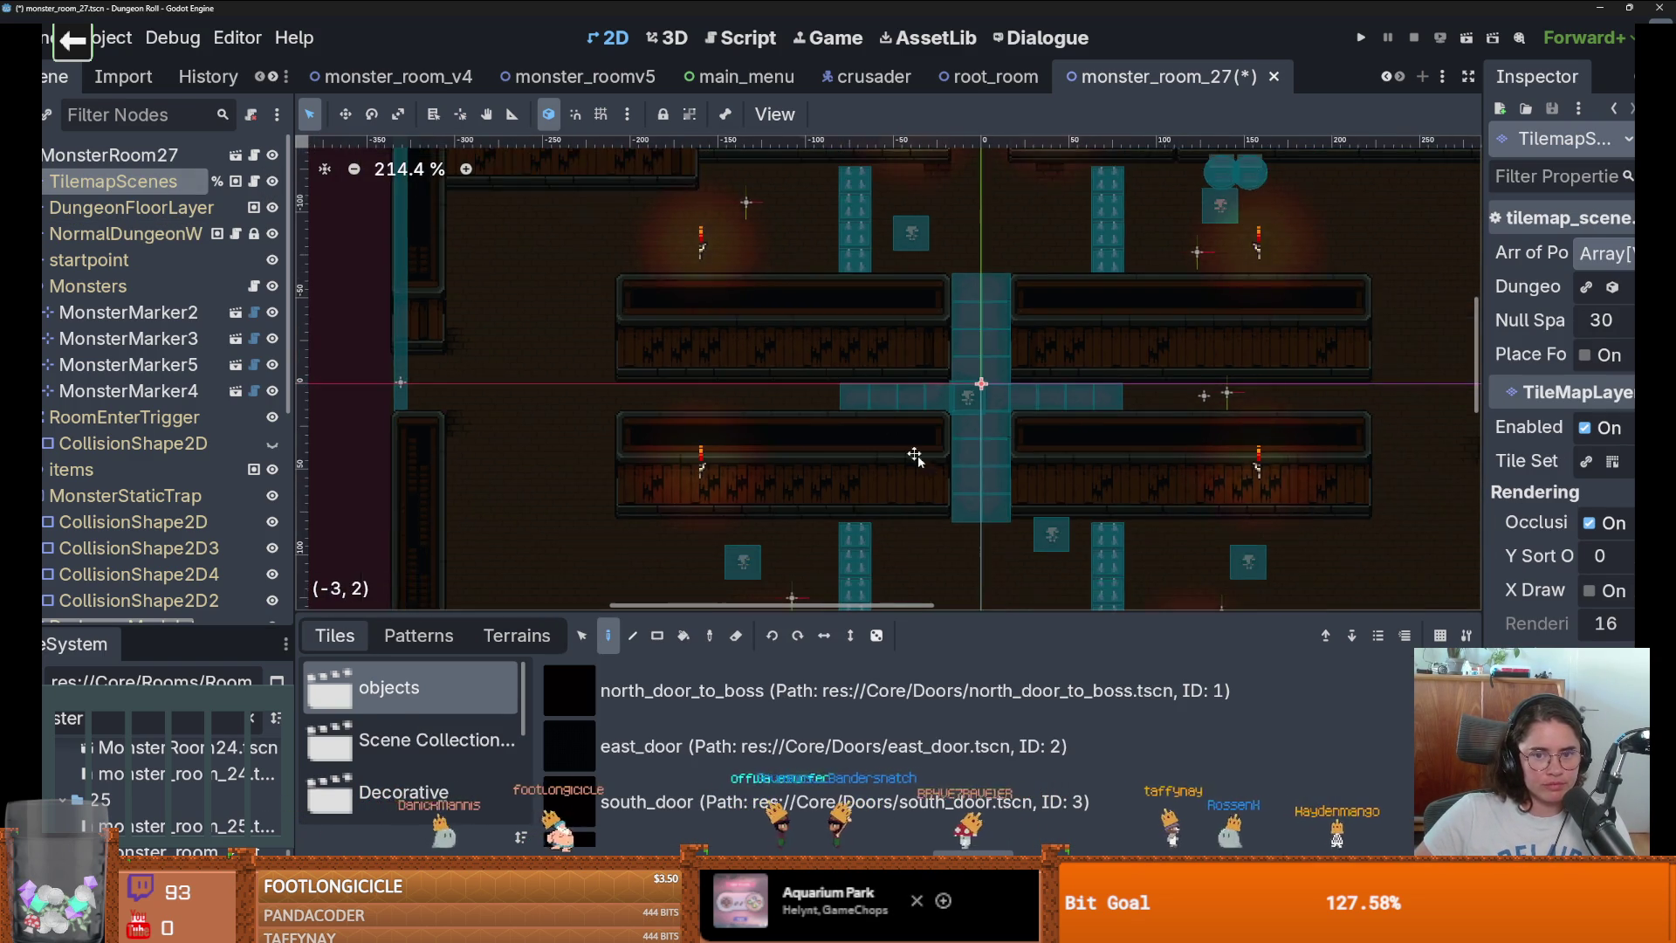
scroll(798, 389, down, 3)
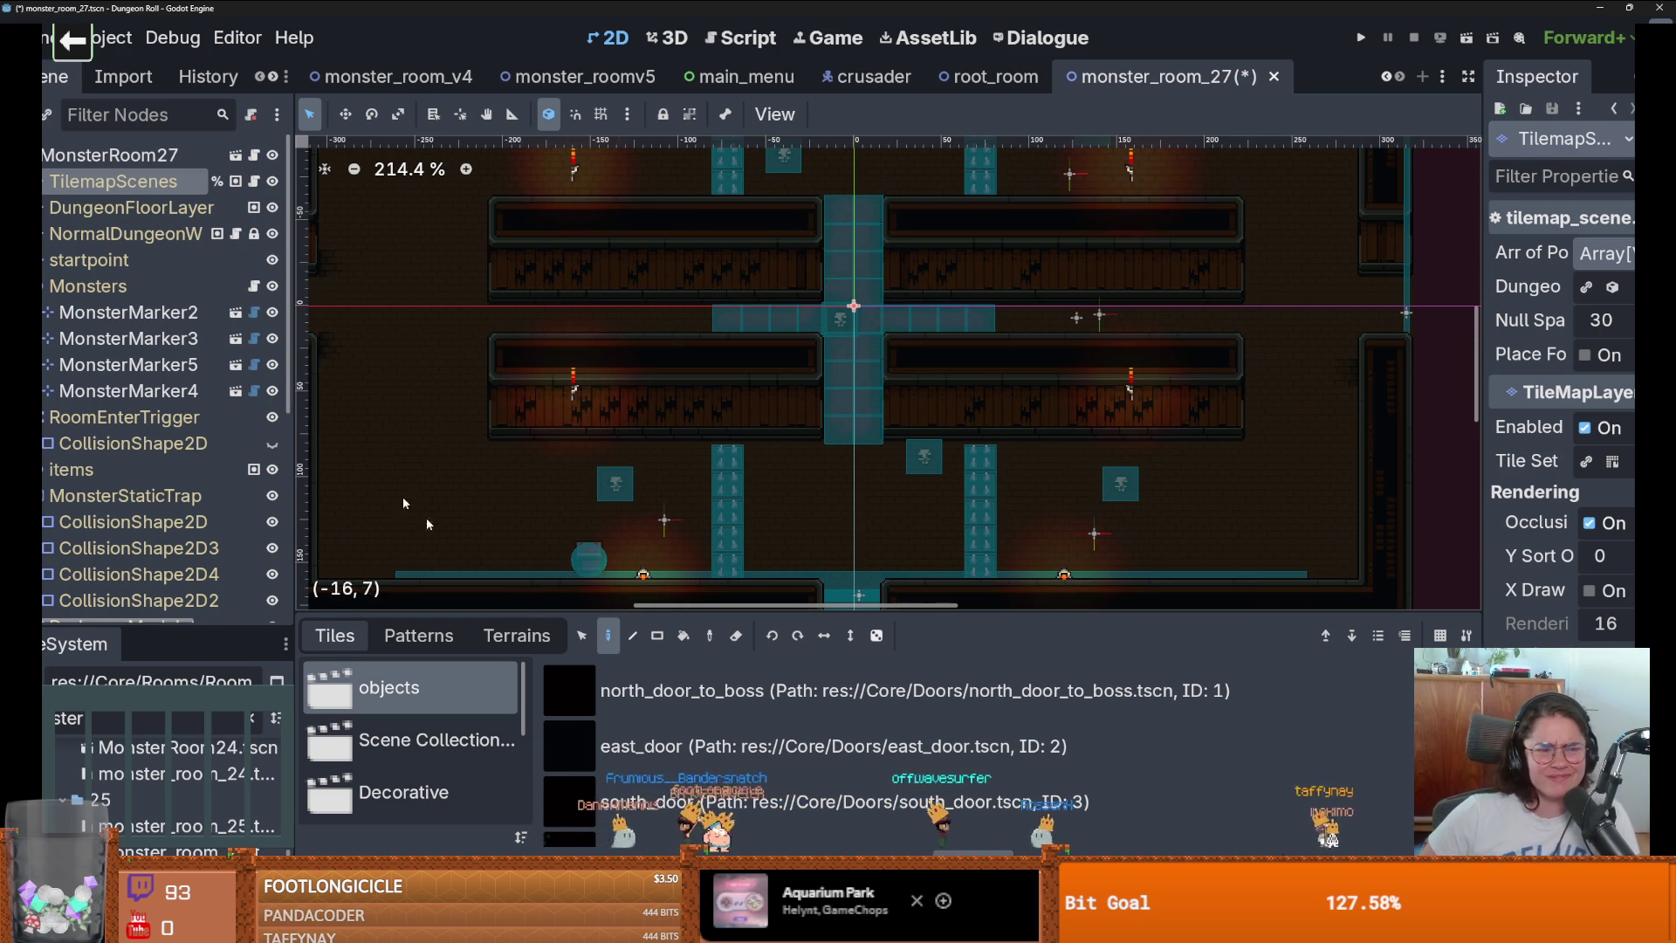
drag(628, 608, 624, 305)
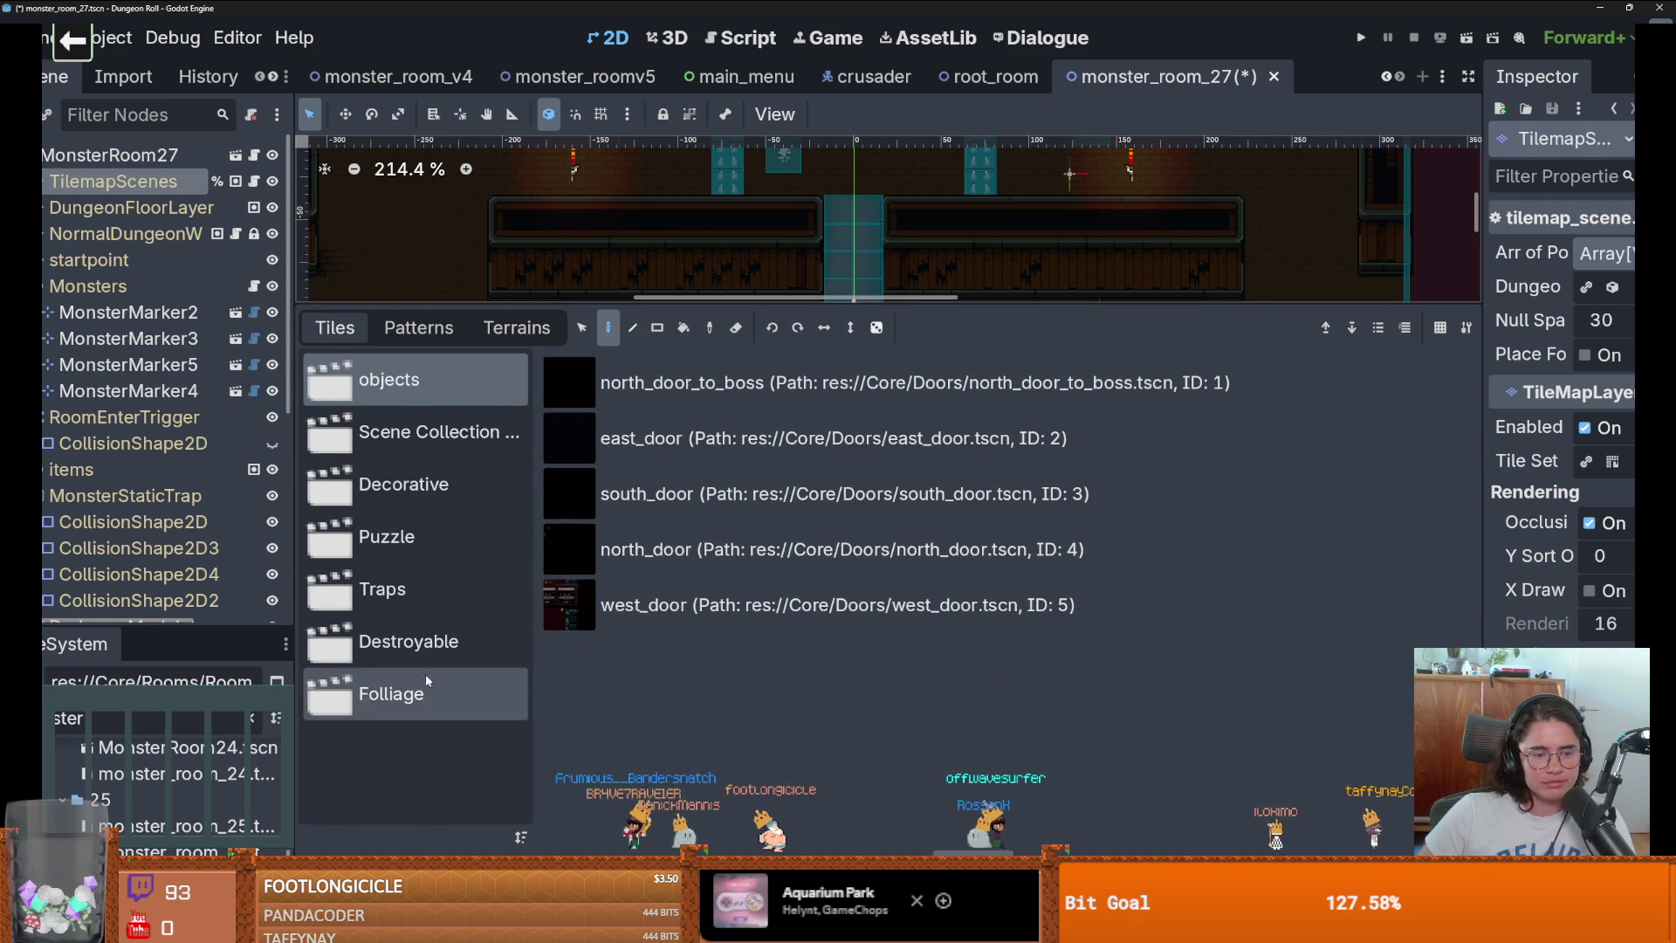
click(426, 689)
click(418, 640)
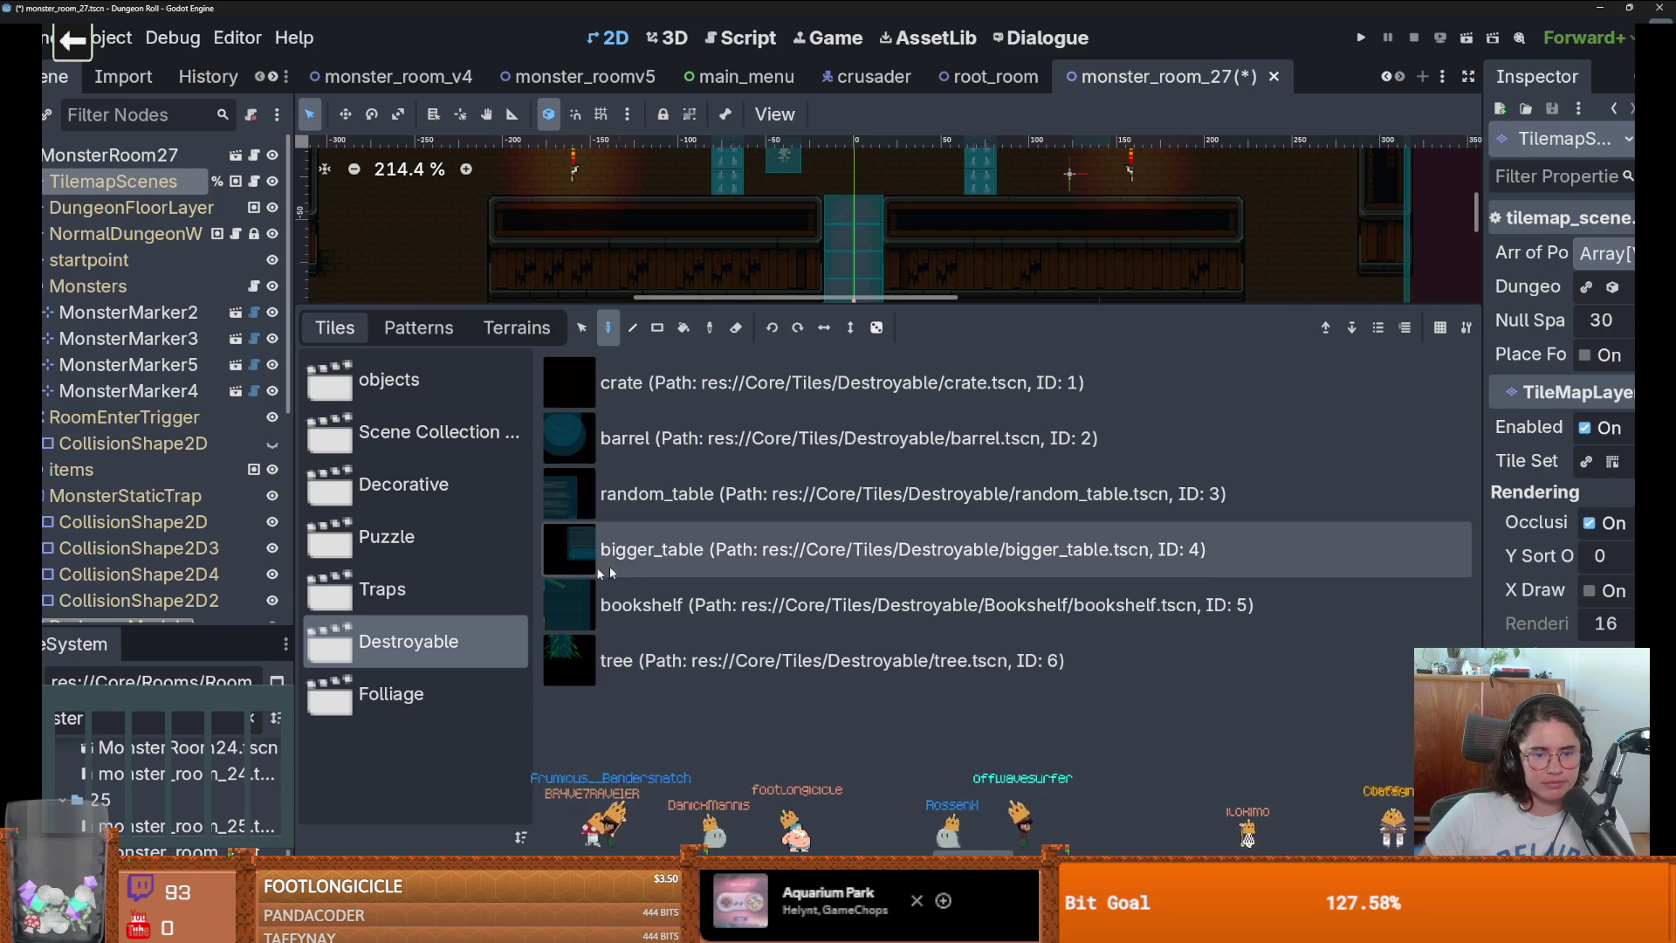
click(466, 591)
click(576, 493)
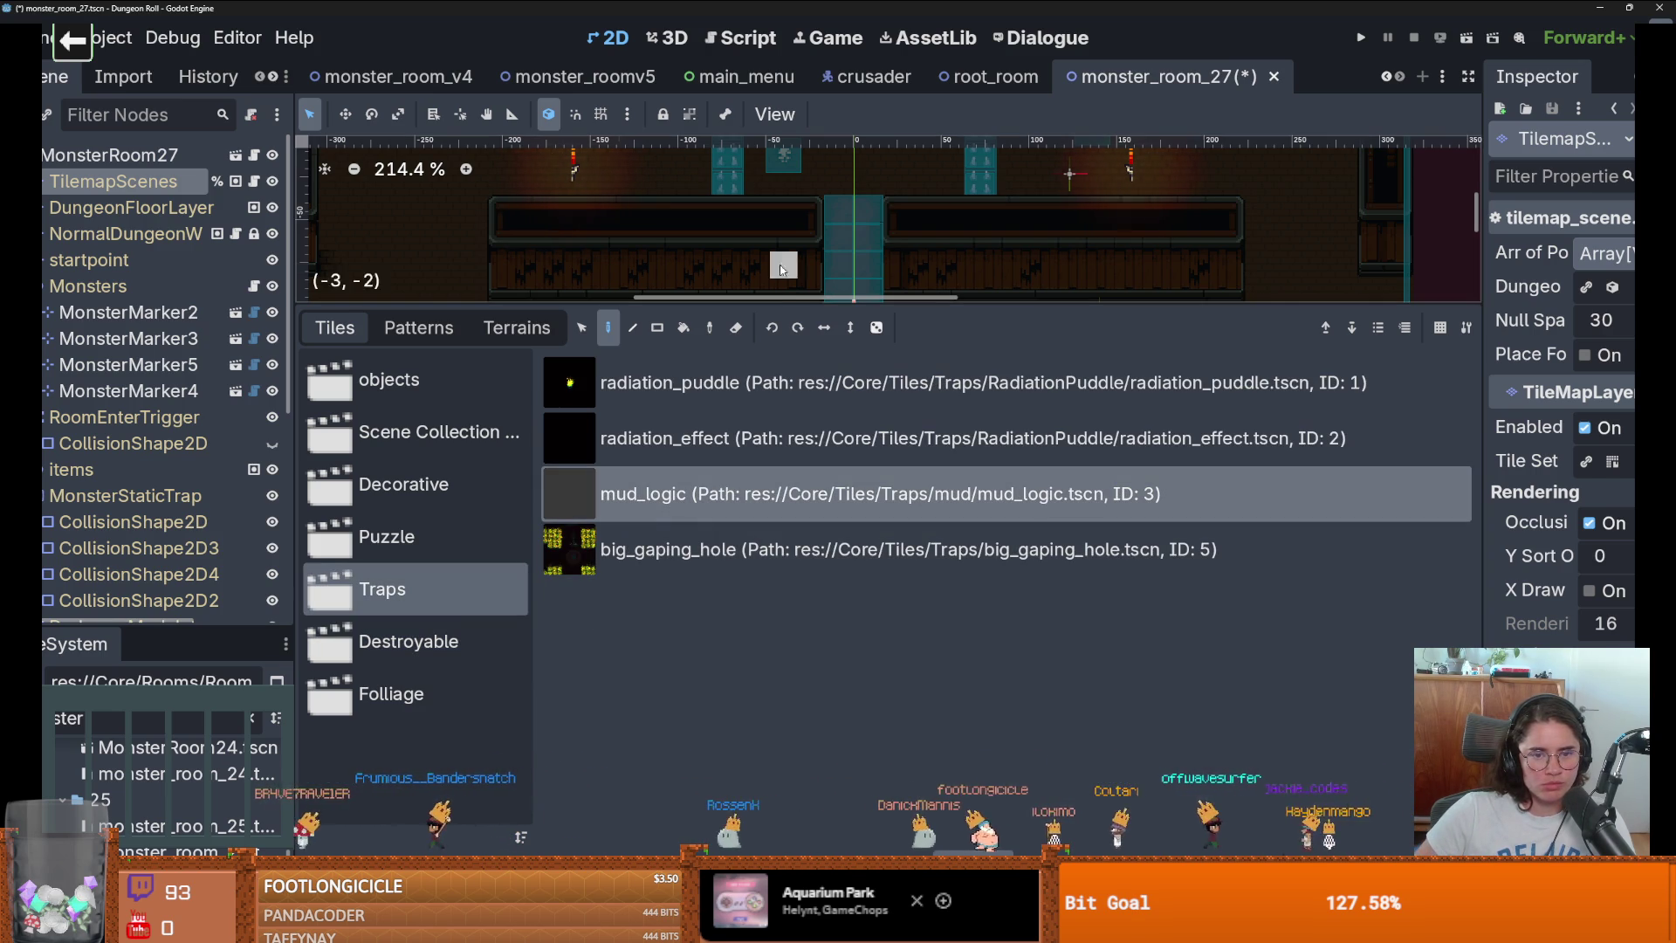
drag(781, 303, 781, 689)
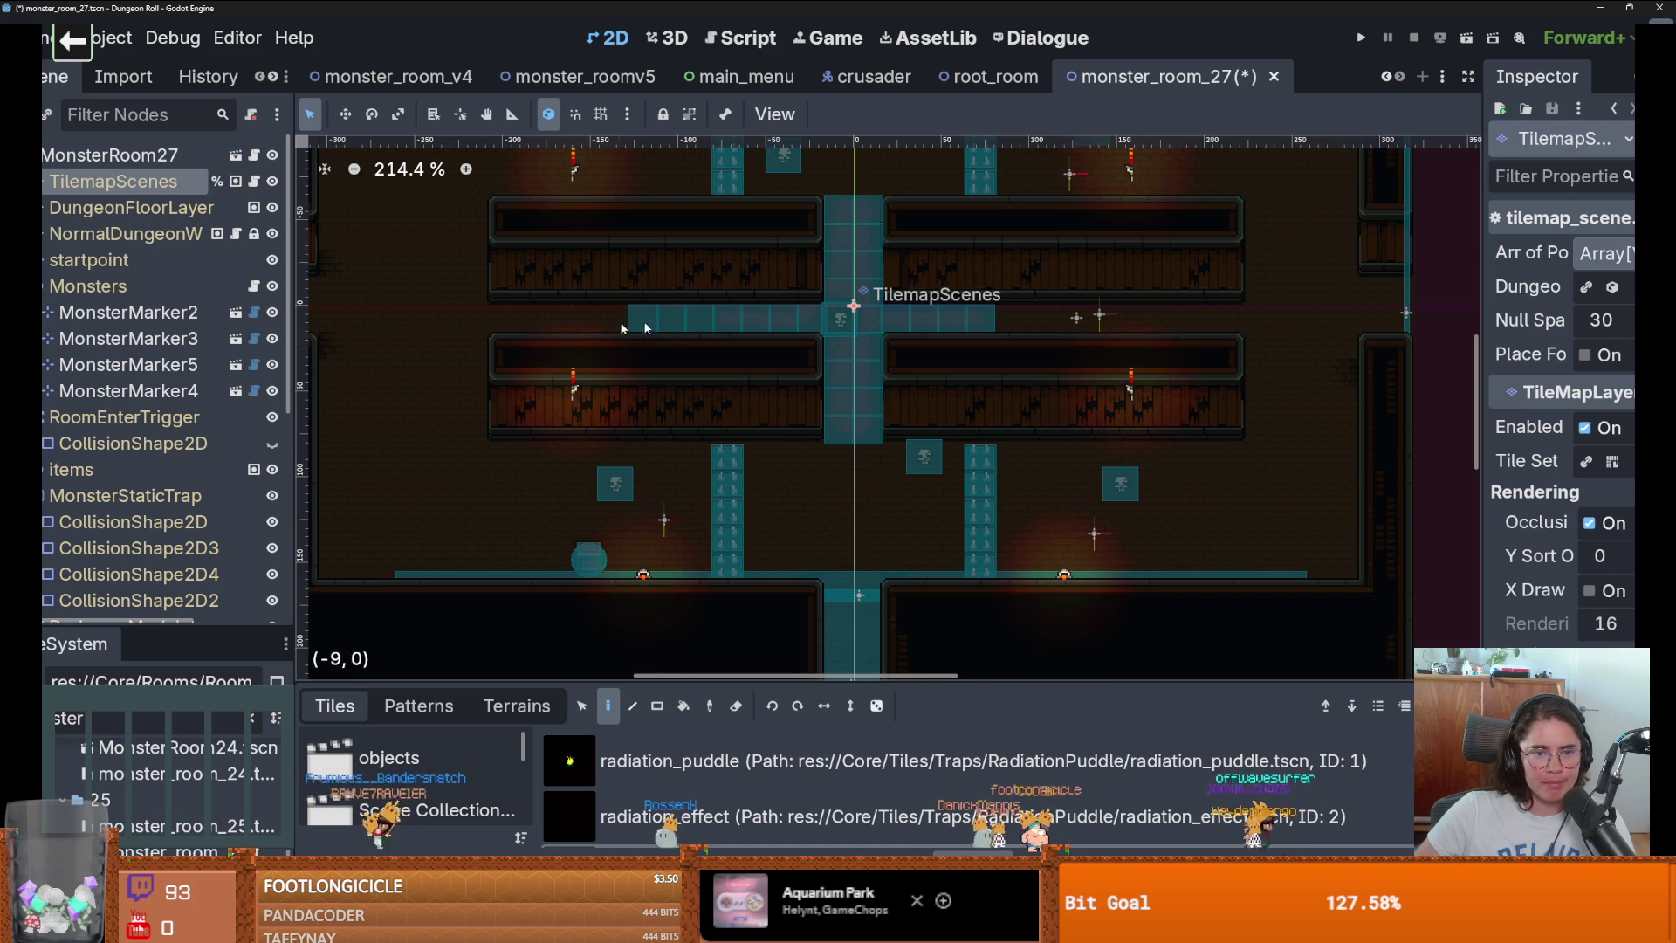
scroll(1191, 391, down, 2)
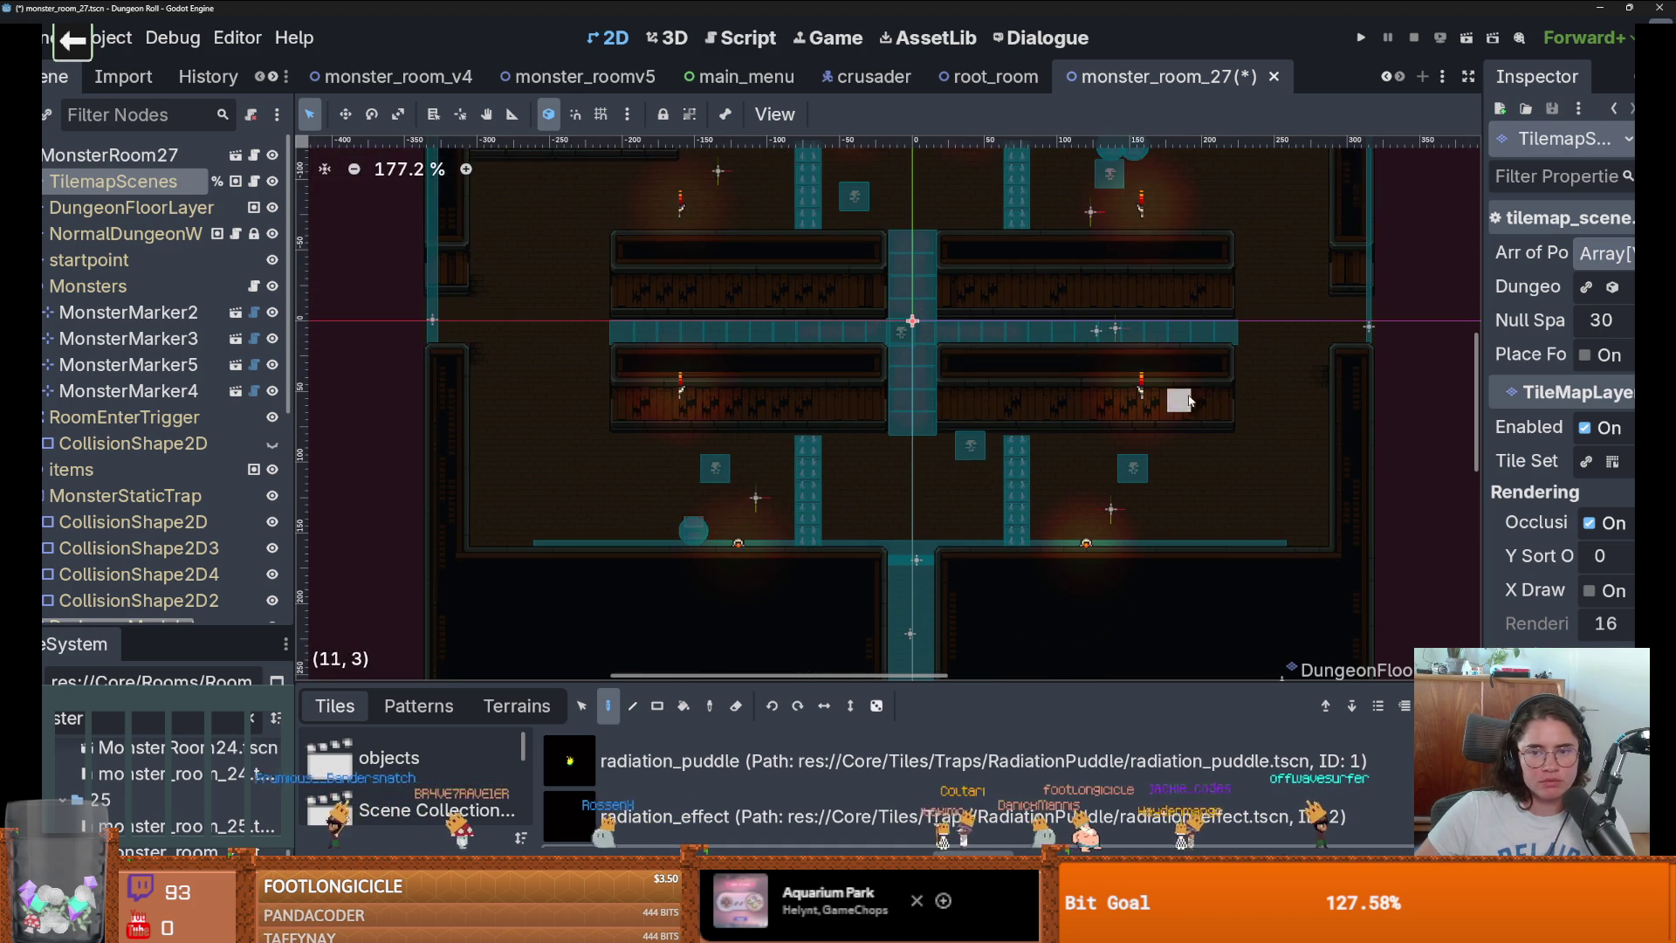
Save the monster_room_27 scene.
key(ctrl+s)
scroll(803, 437, up, 1)
scroll(803, 438, down, 1)
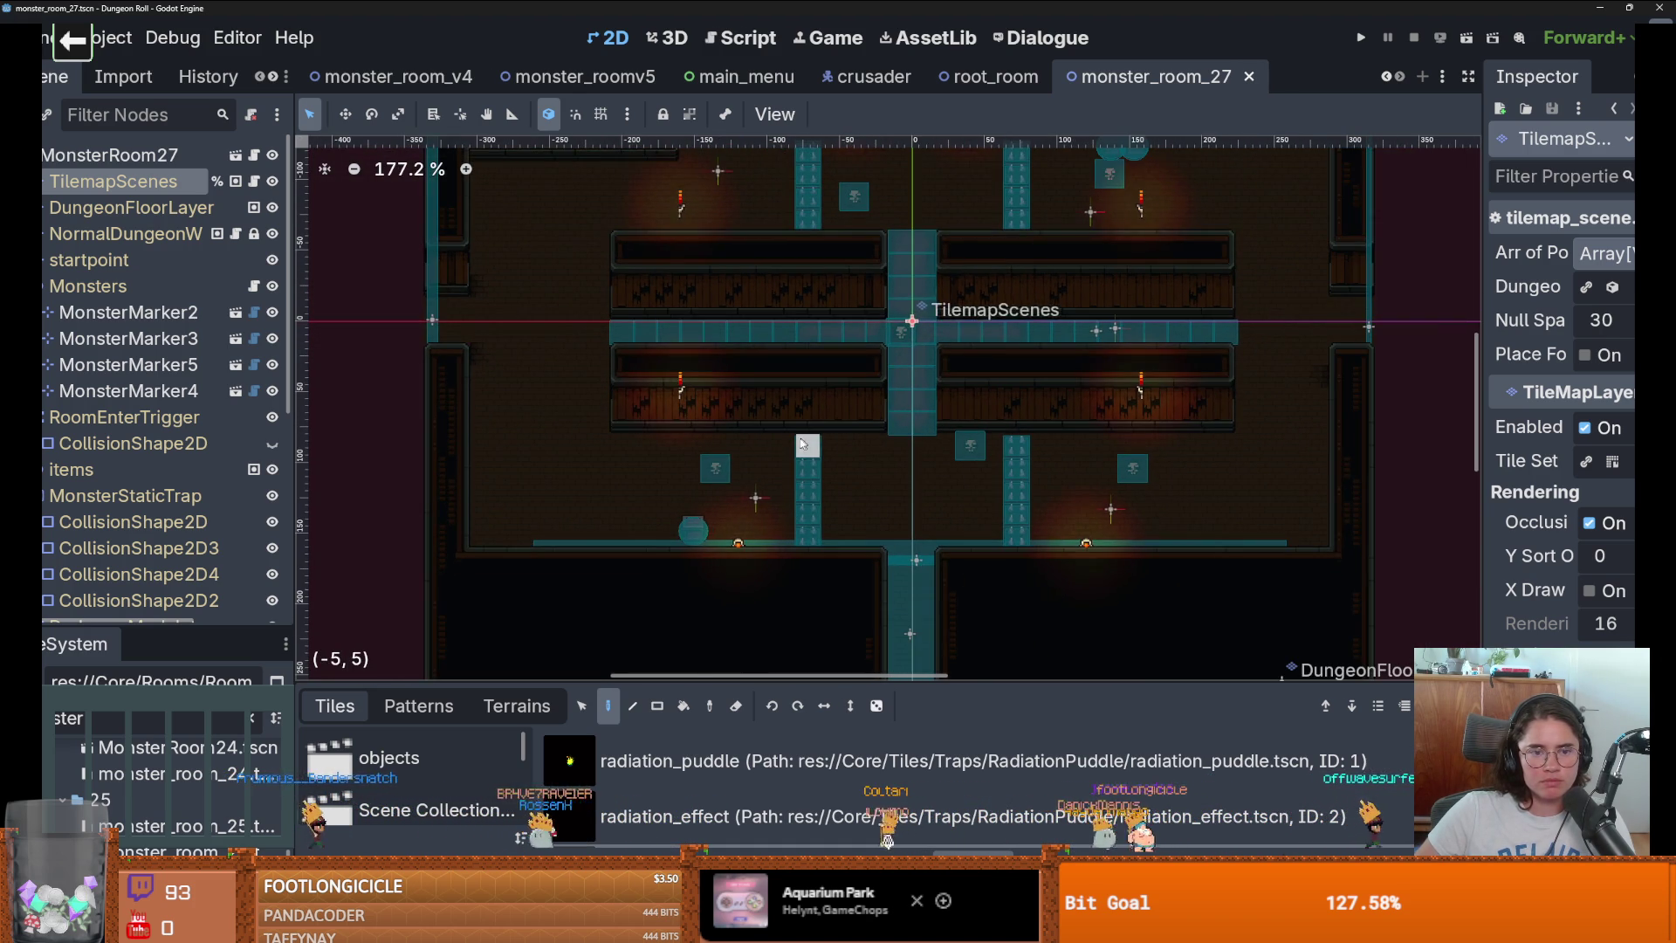
scroll(917, 270, down, 1)
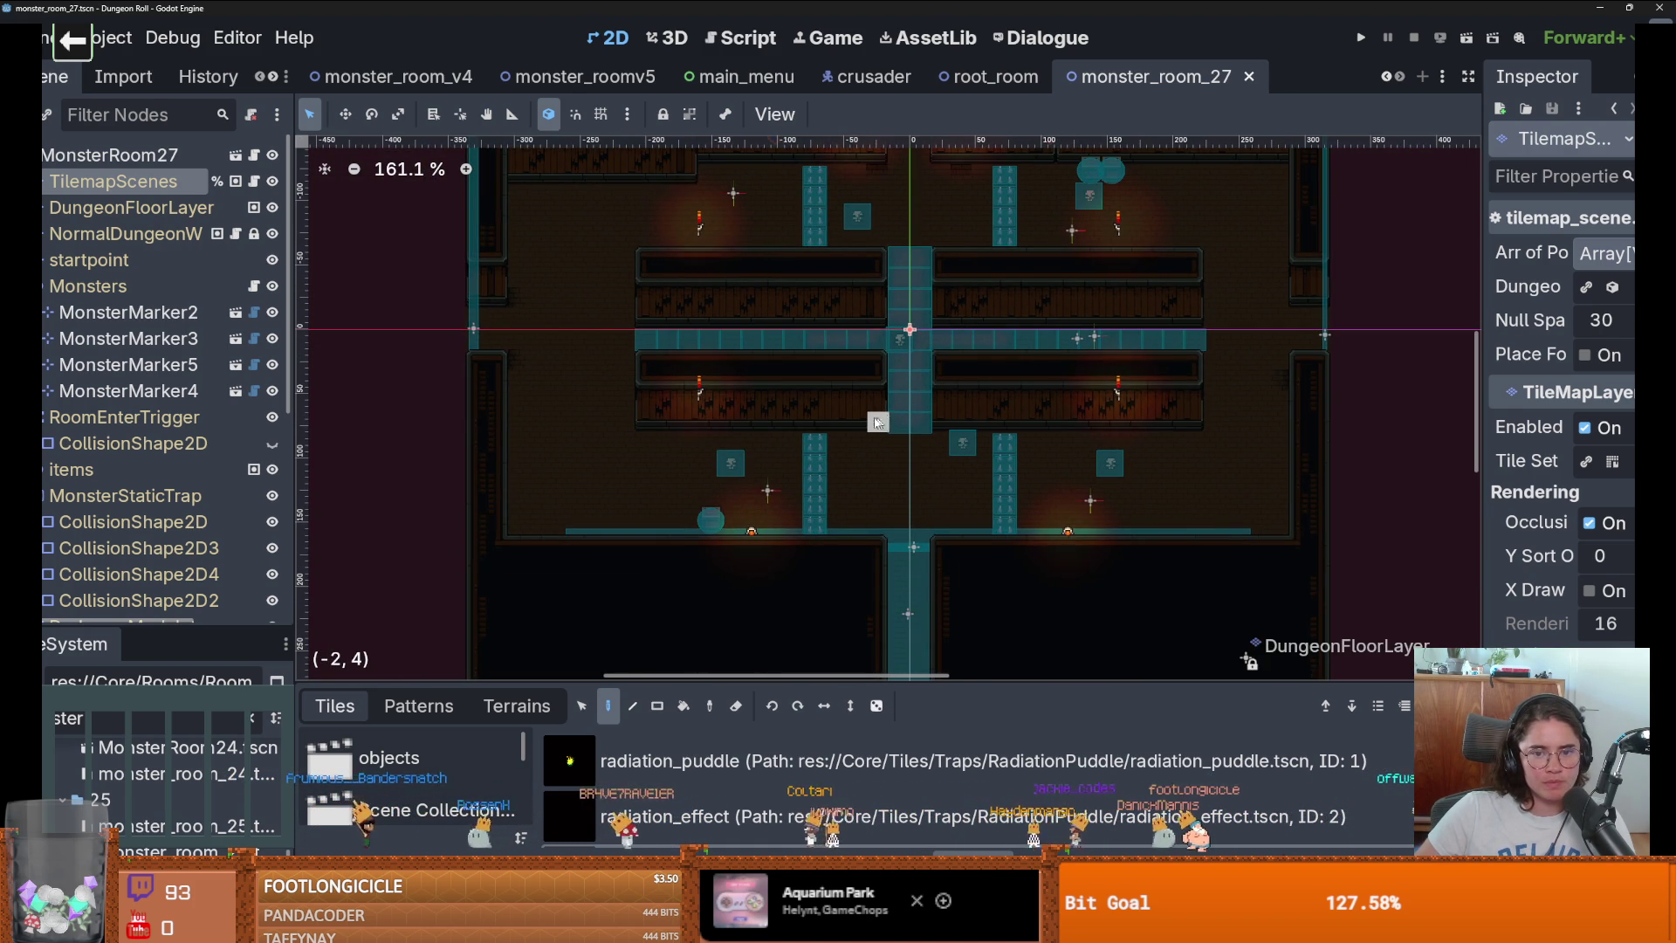
scroll(755, 420, up, 2)
scroll(755, 420, up, 1)
Rect-draw NormalDungeonW terrain to lengthen the corridor across the room, save, and select MonsterRoom27.
click(127, 234)
click(516, 705)
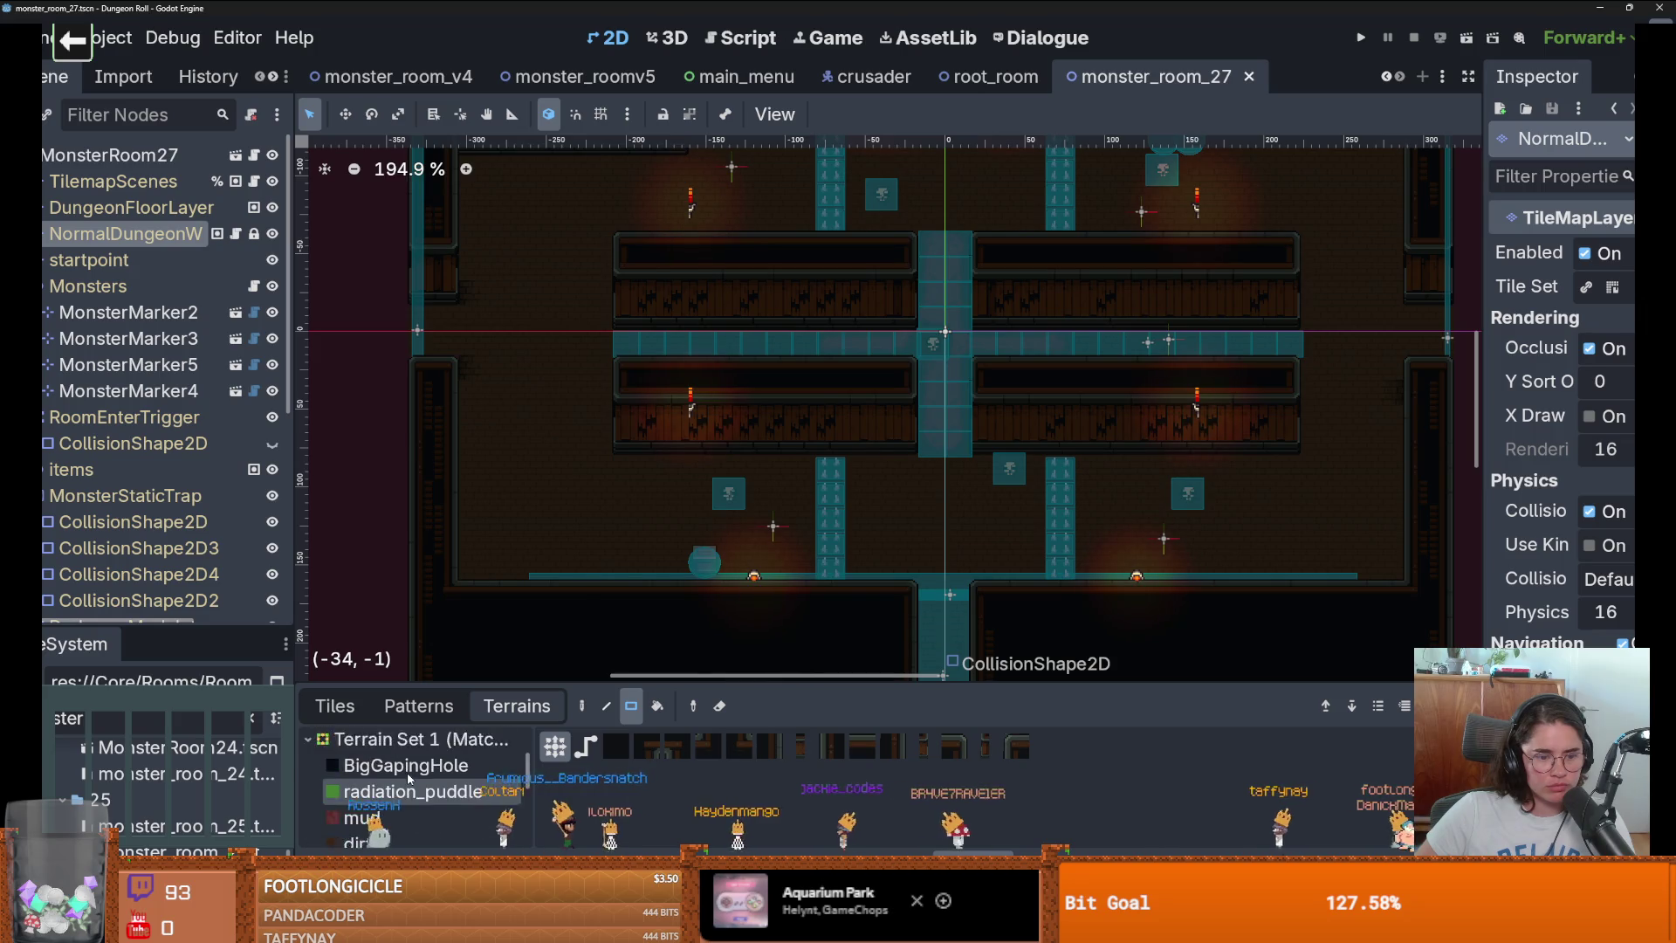
scroll(410, 777, down, 2)
click(362, 776)
key(r)
mouse_move(880, 343)
mouse_down()
mouse_move(738, 352)
mouse_move(1195, 380)
mouse_up()
scroll(890, 352, up, 8)
scroll(1196, 323, down, 2)
scroll(1064, 384, down, 3)
scroll(1097, 431, down, 3)
key(ctrl+s)
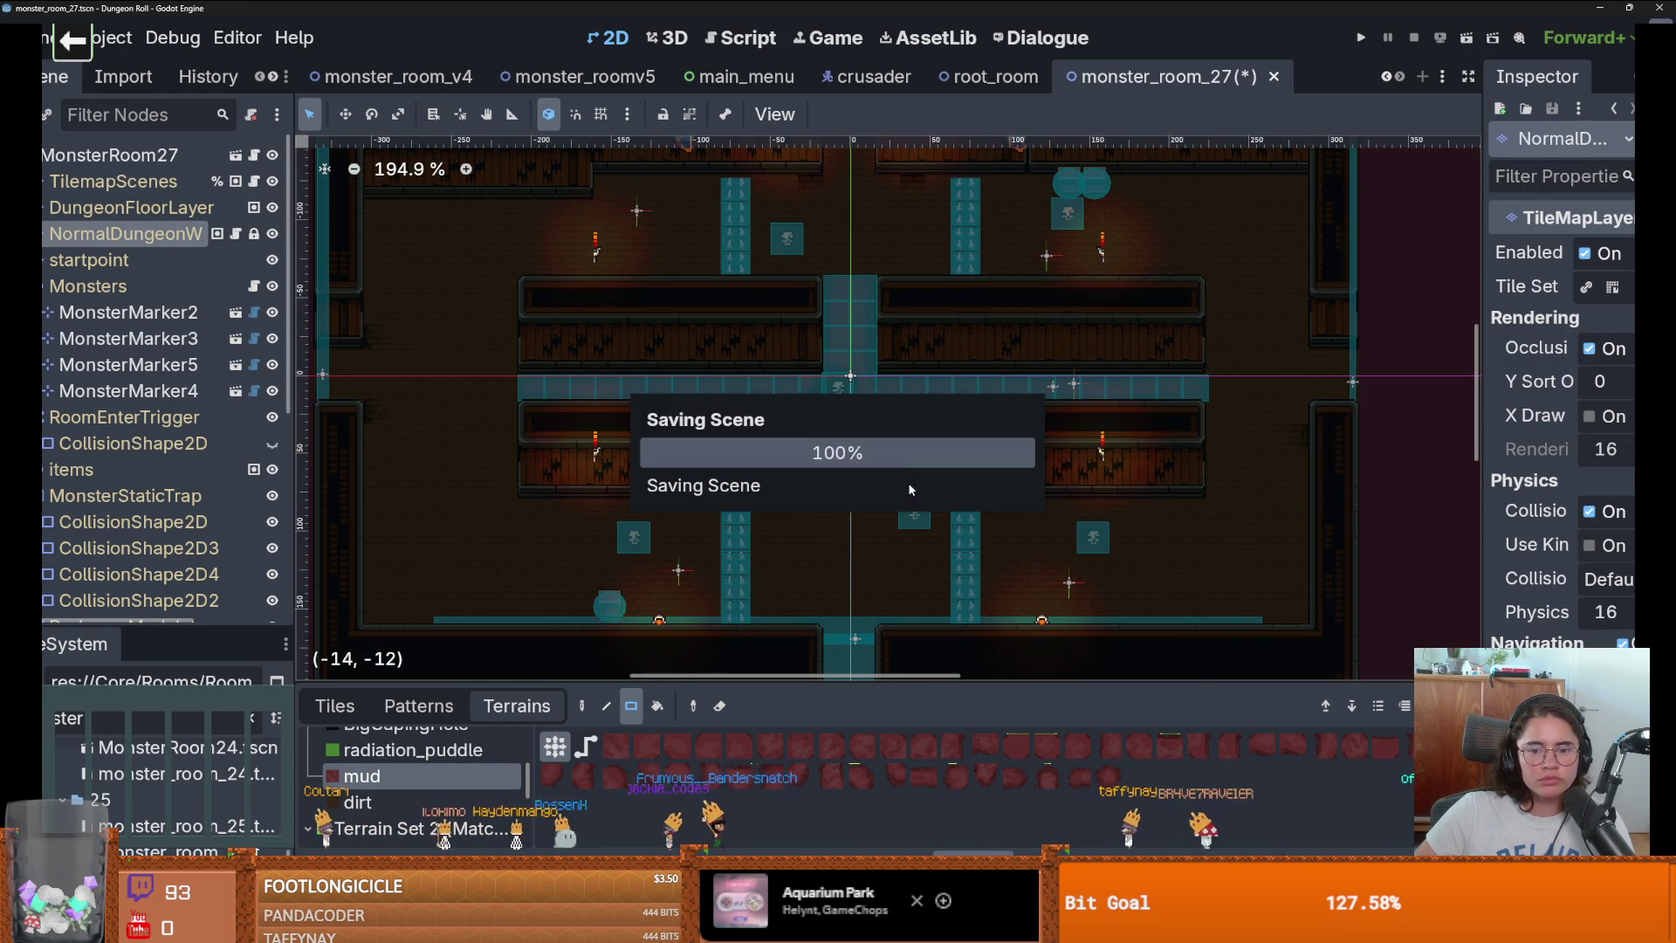
scroll(889, 456, down, 3)
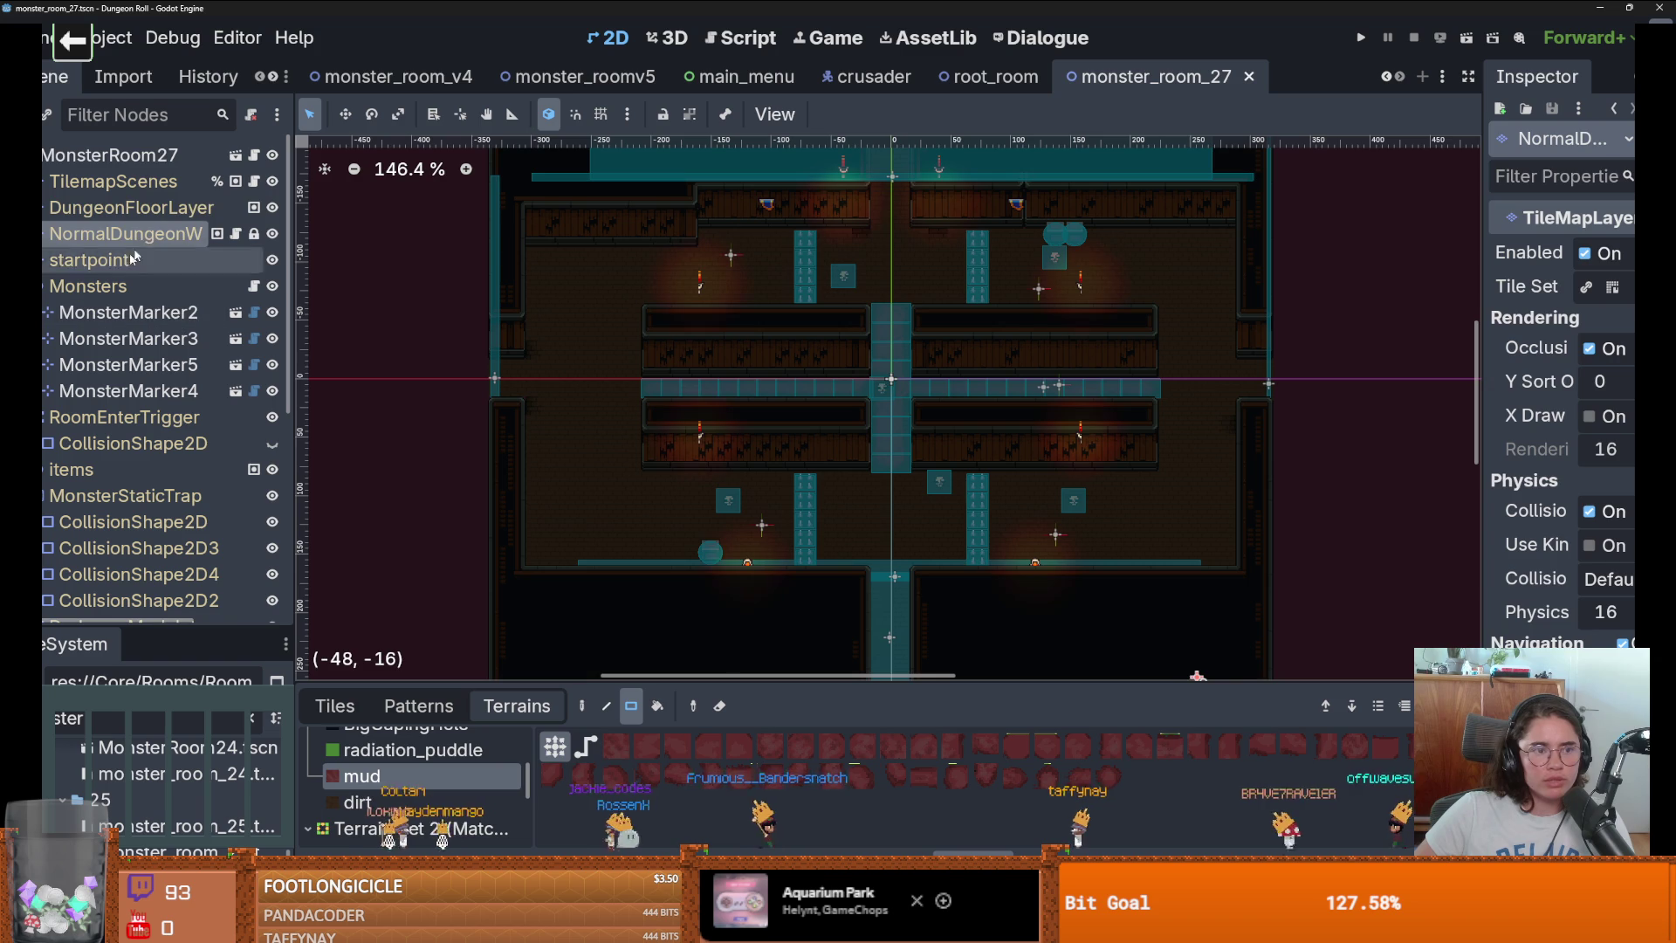
click(109, 154)
drag(1477, 436, 1477, 351)
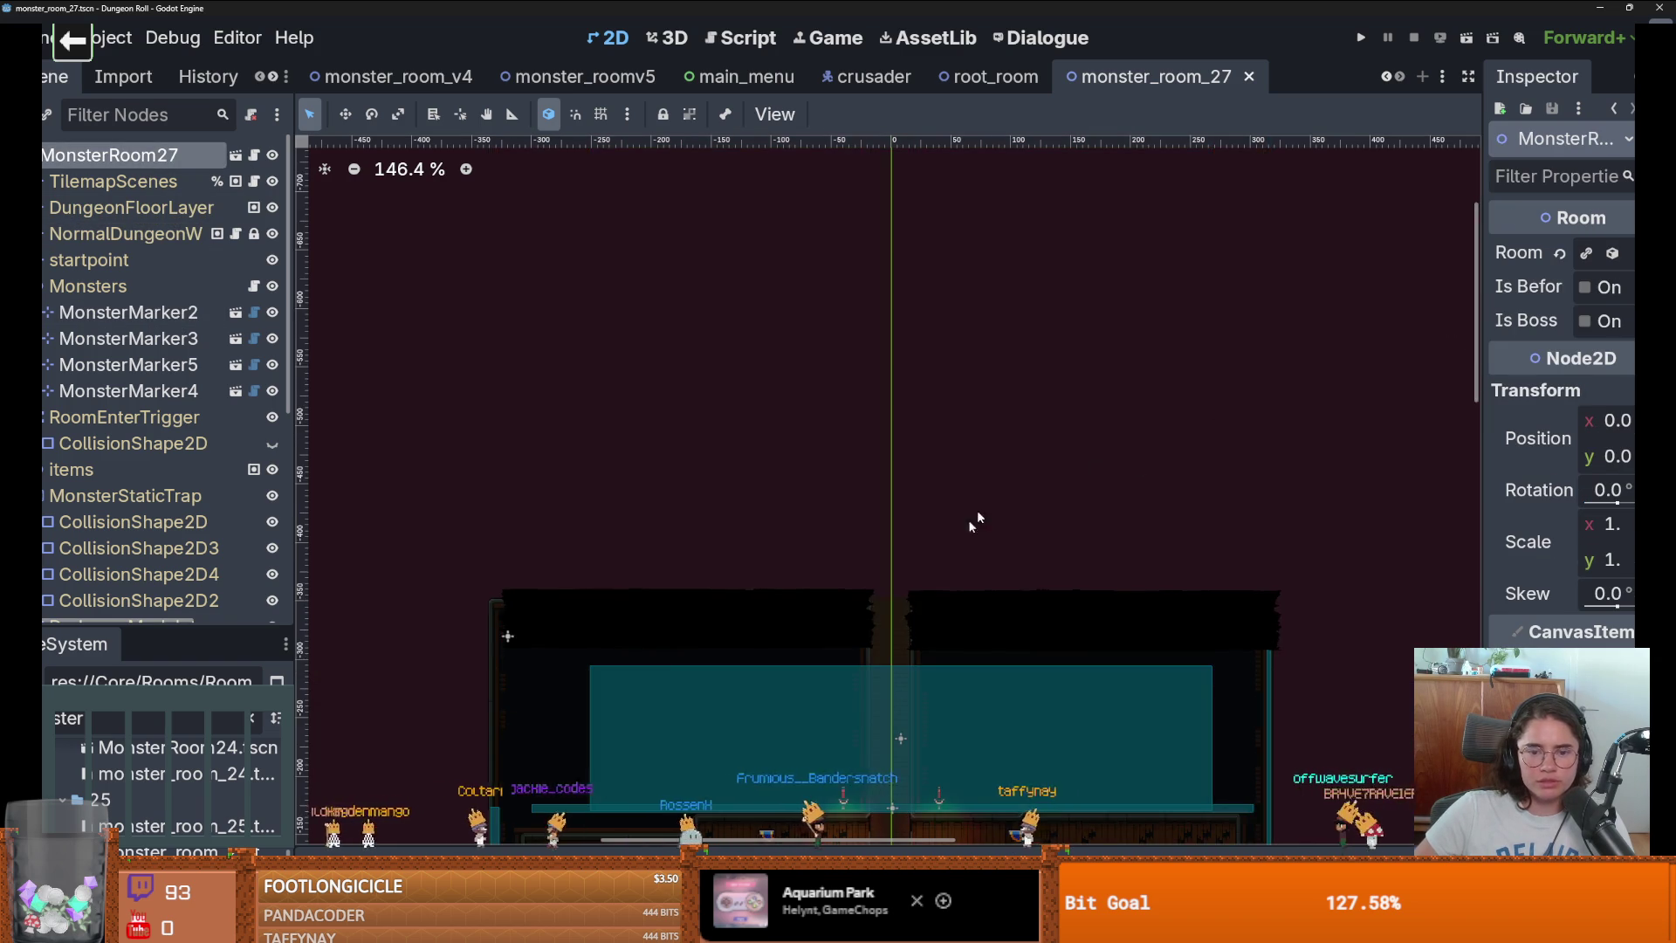
Change the room resource's Height from 40 to 23 and save the scene.
key(shift+f)
scroll(1004, 349, up, 4)
click(1571, 253)
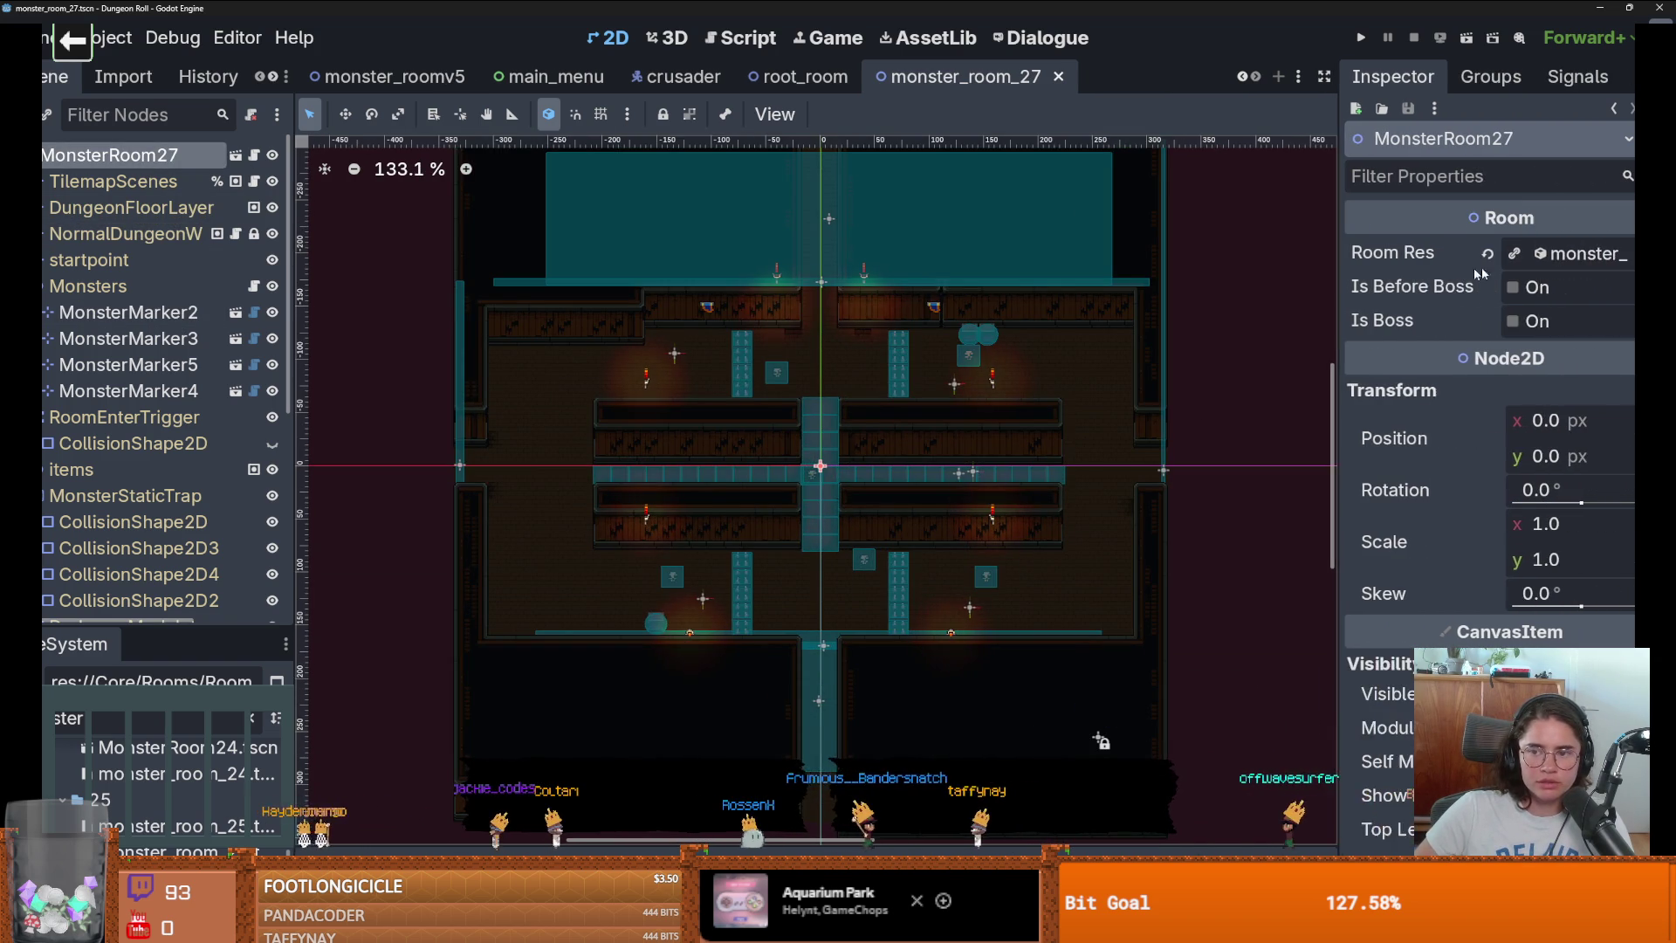
mouse_move(1530, 502)
mouse_down()
mouse_move(1563, 503)
mouse_move(1510, 507)
mouse_up()
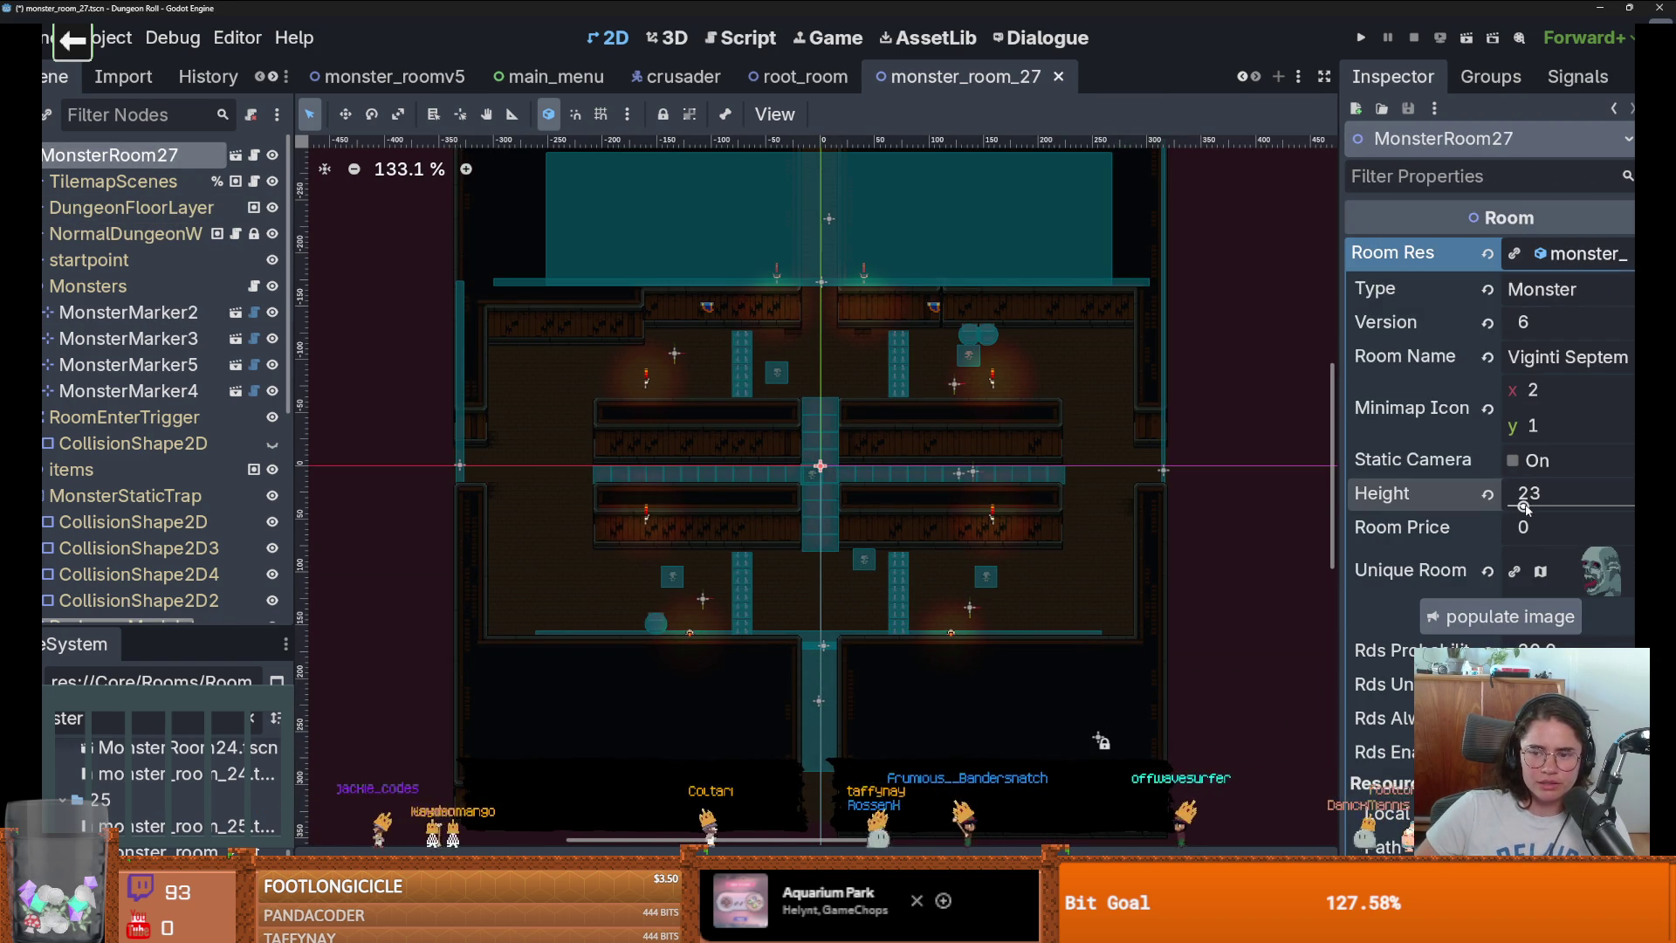
key(ctrl+s)
scroll(748, 506, up, 5)
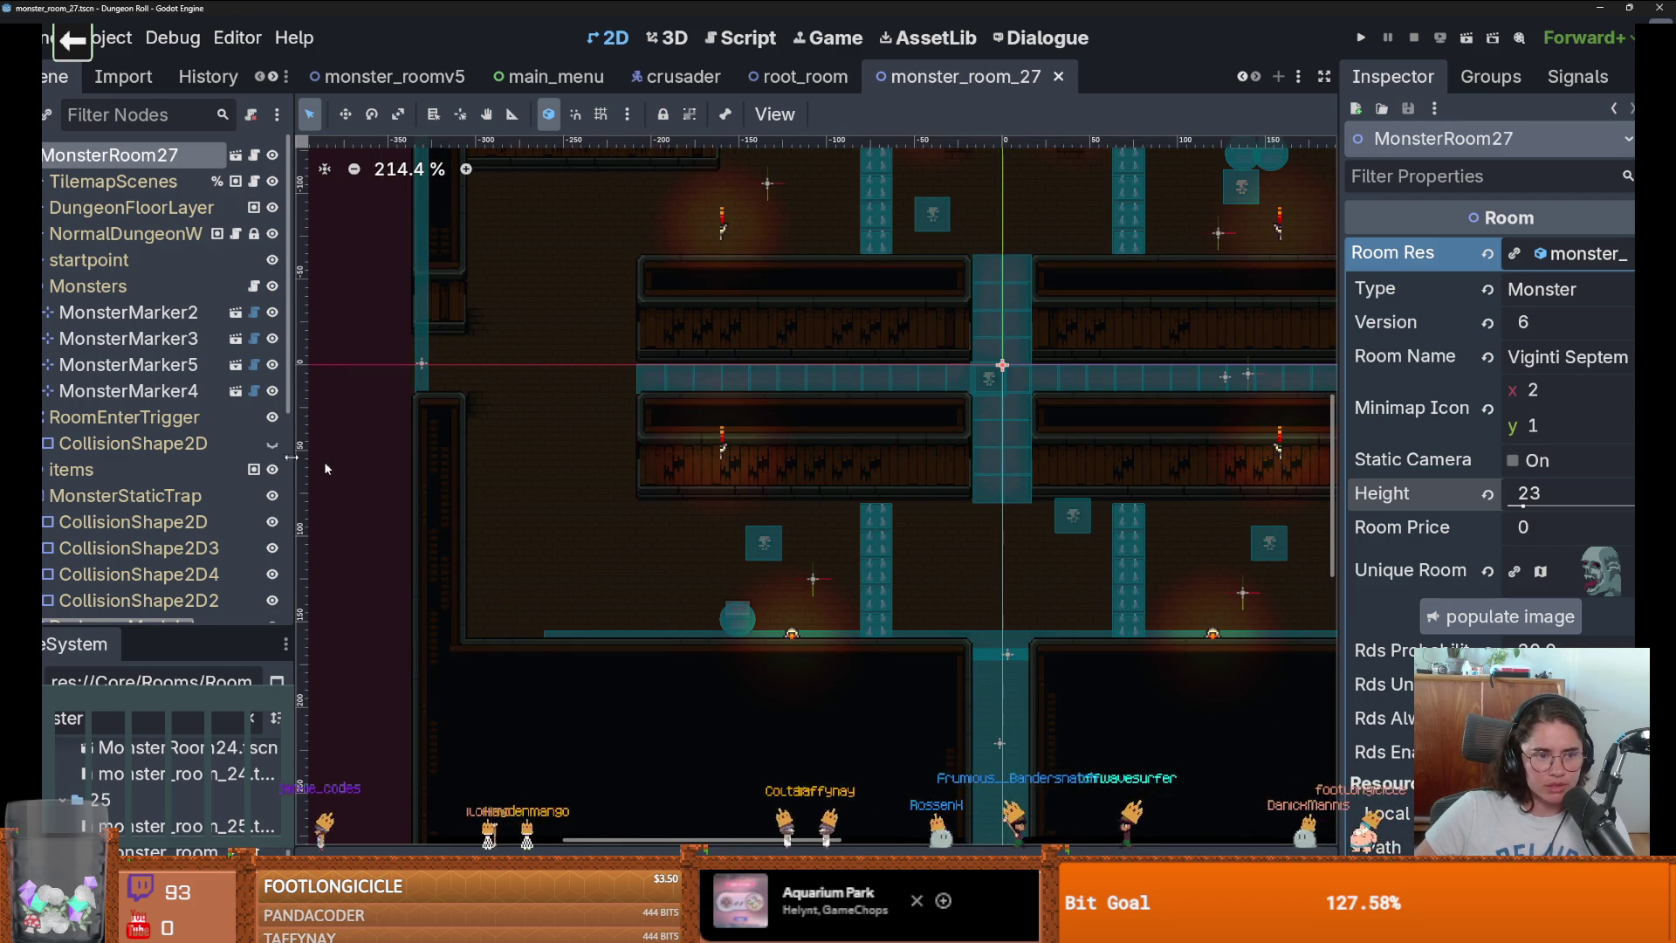
scroll(157, 488, down, 3)
scroll(158, 559, up, 3)
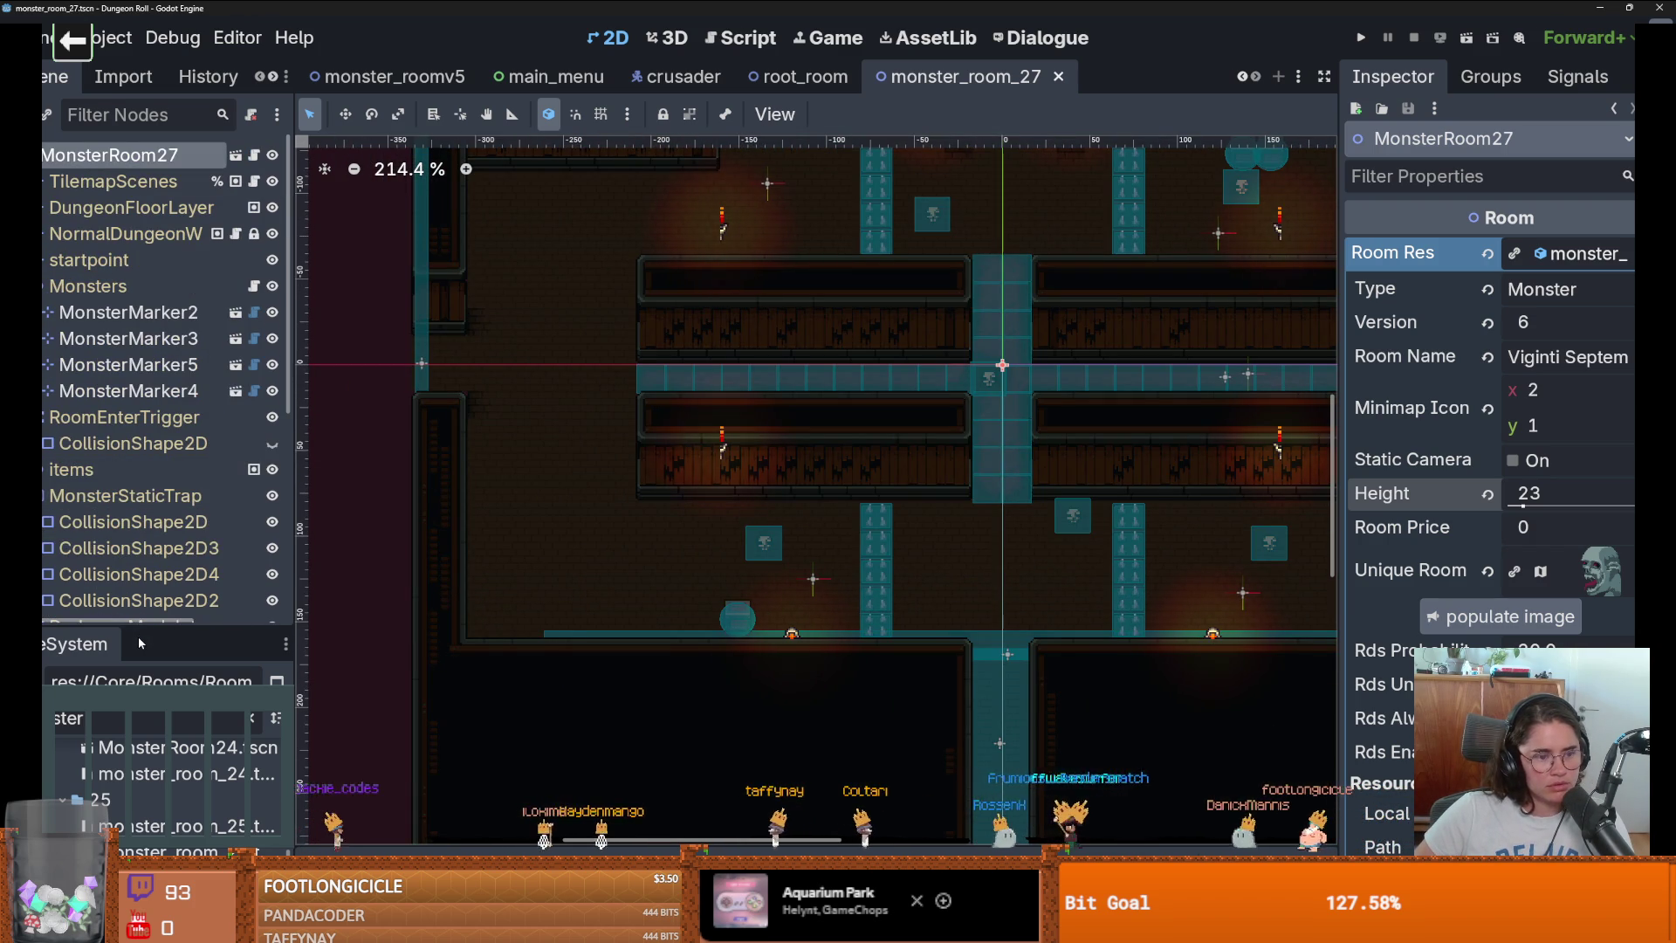
drag(147, 623, 146, 692)
scroll(838, 571, down, 3)
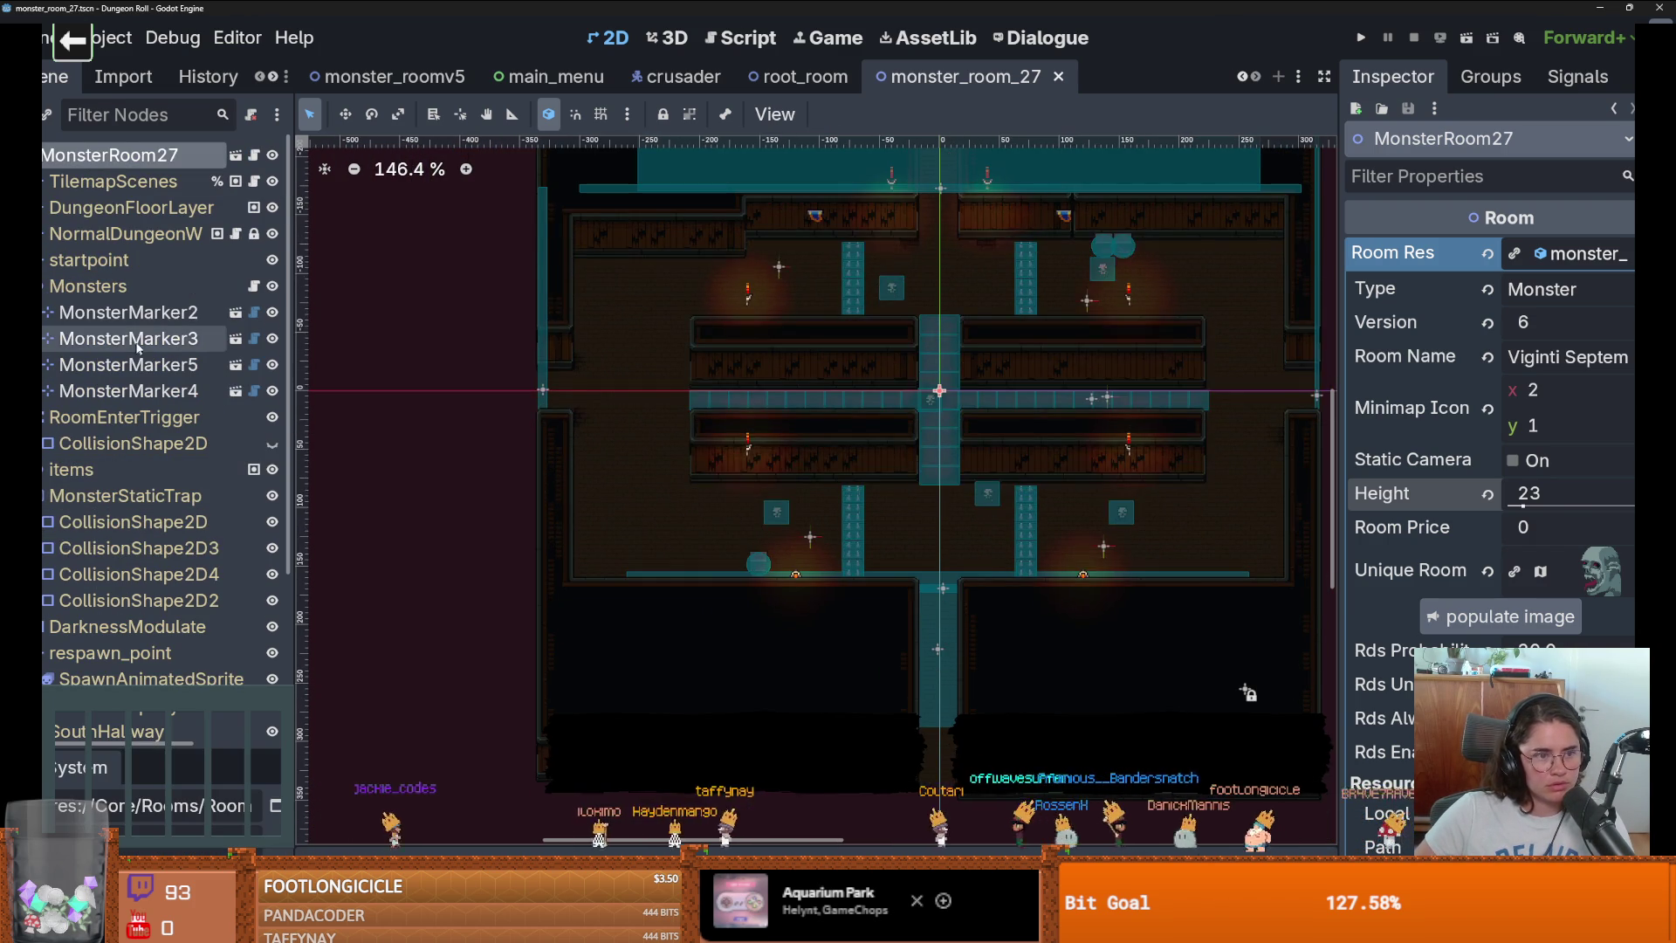
Move MonsterMarker2 to the upper right and MonsterMarker3 to the lower right, then save.
click(128, 312)
scroll(1148, 326, right, 3)
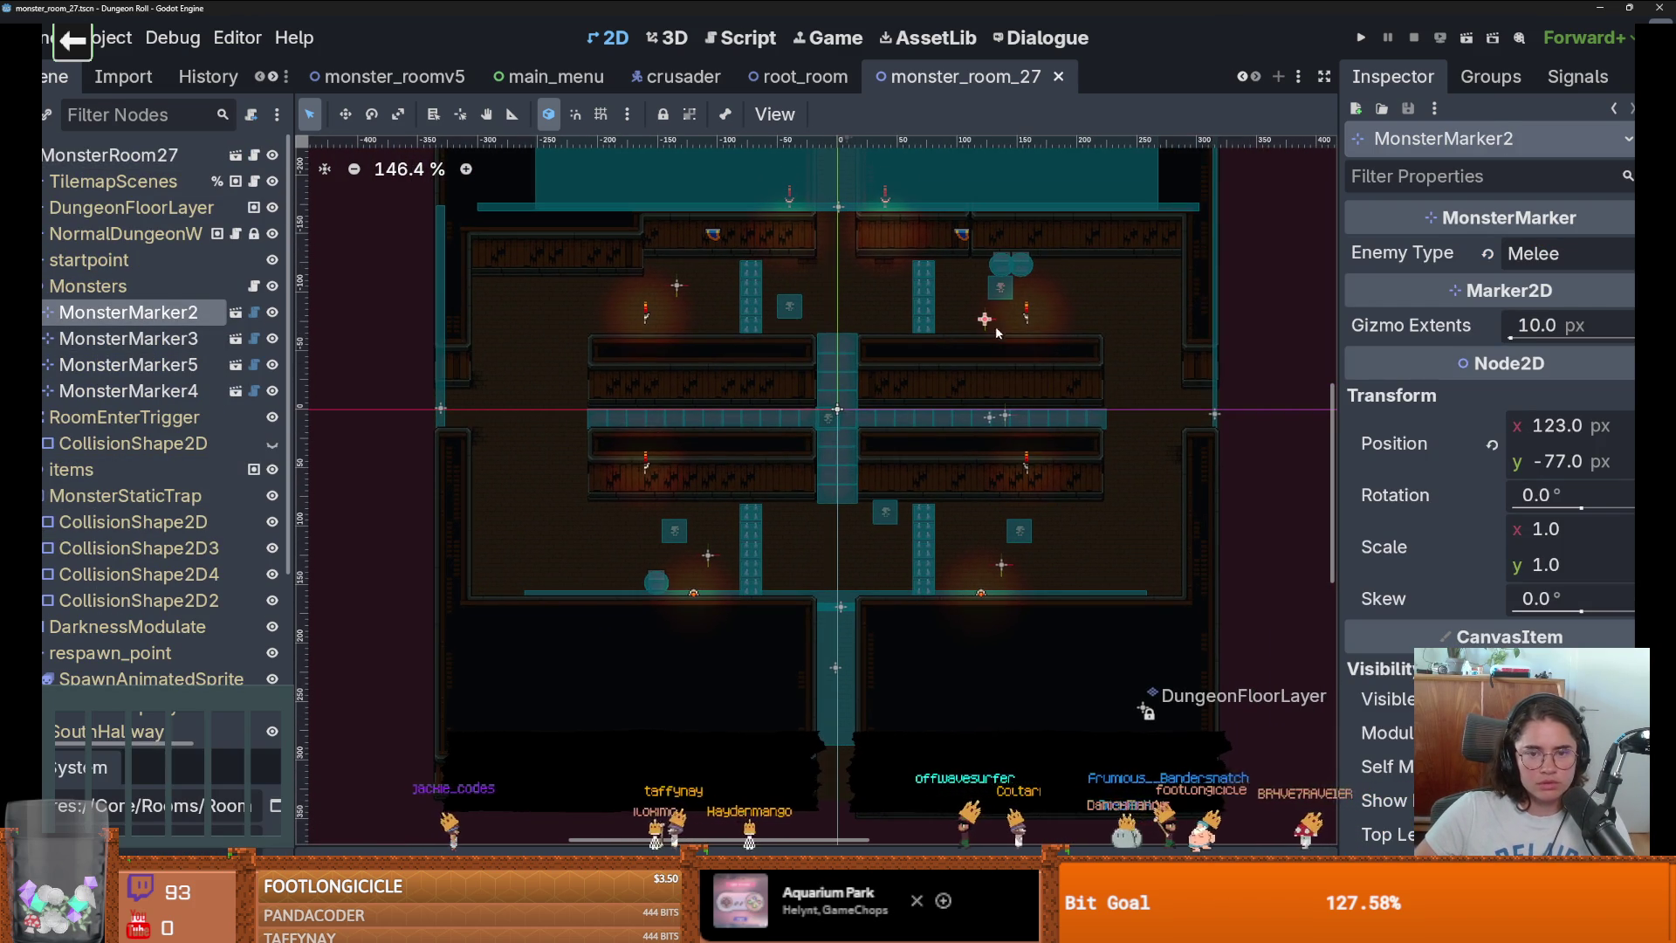
drag(986, 318, 1139, 293)
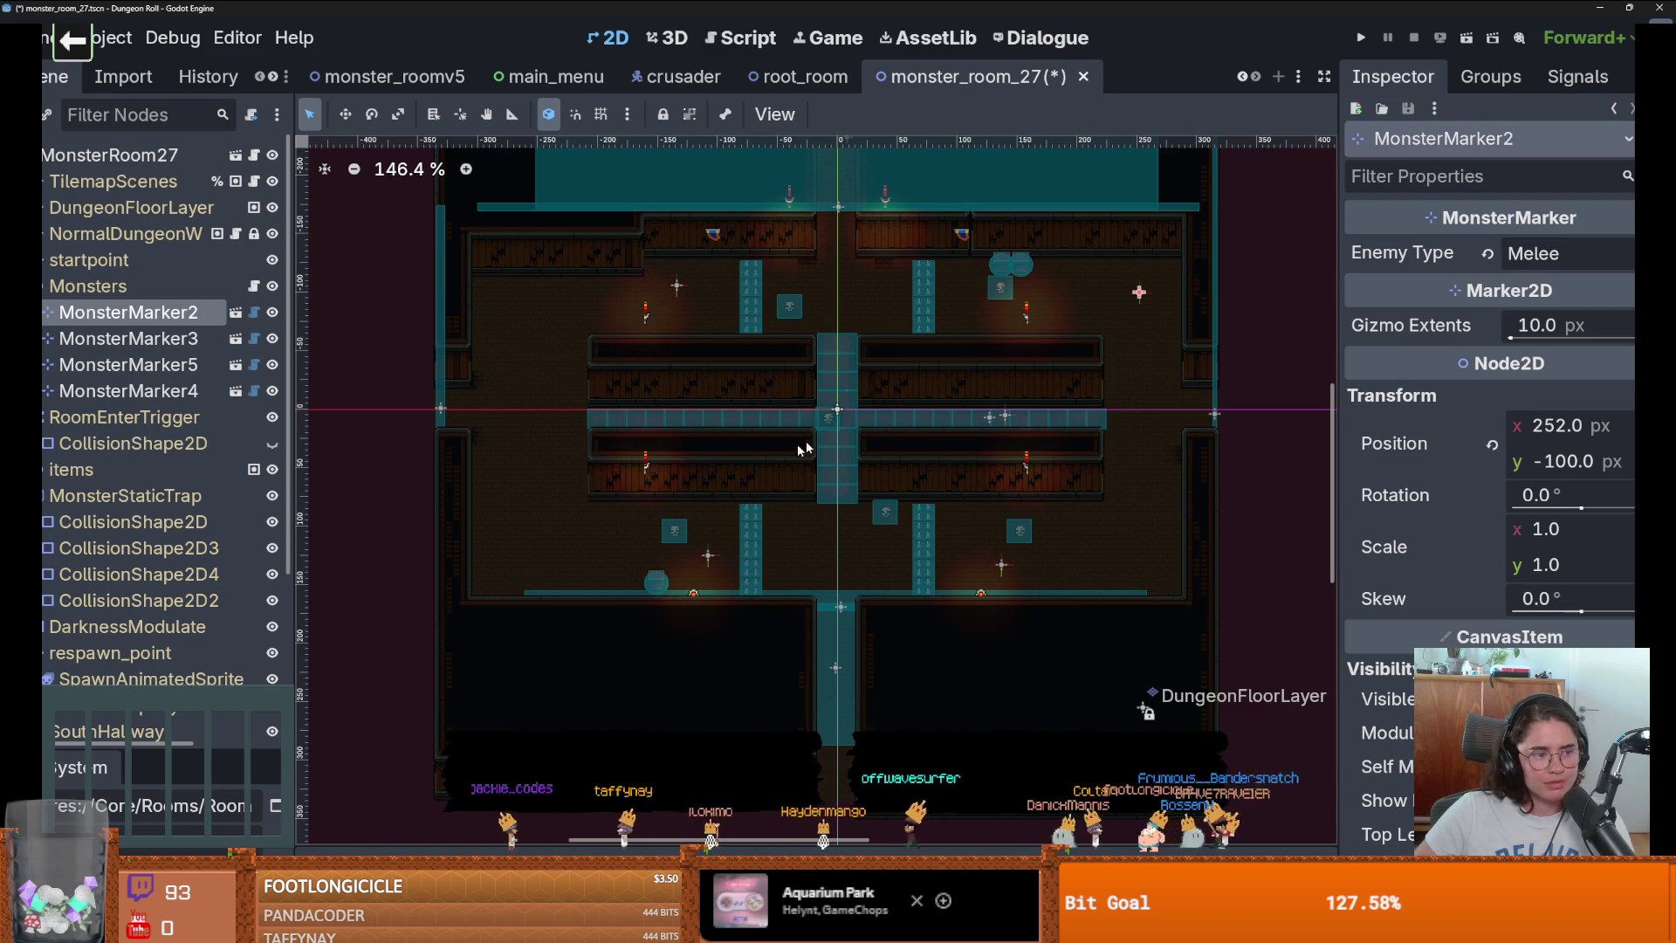
scroll(804, 441, up, 2)
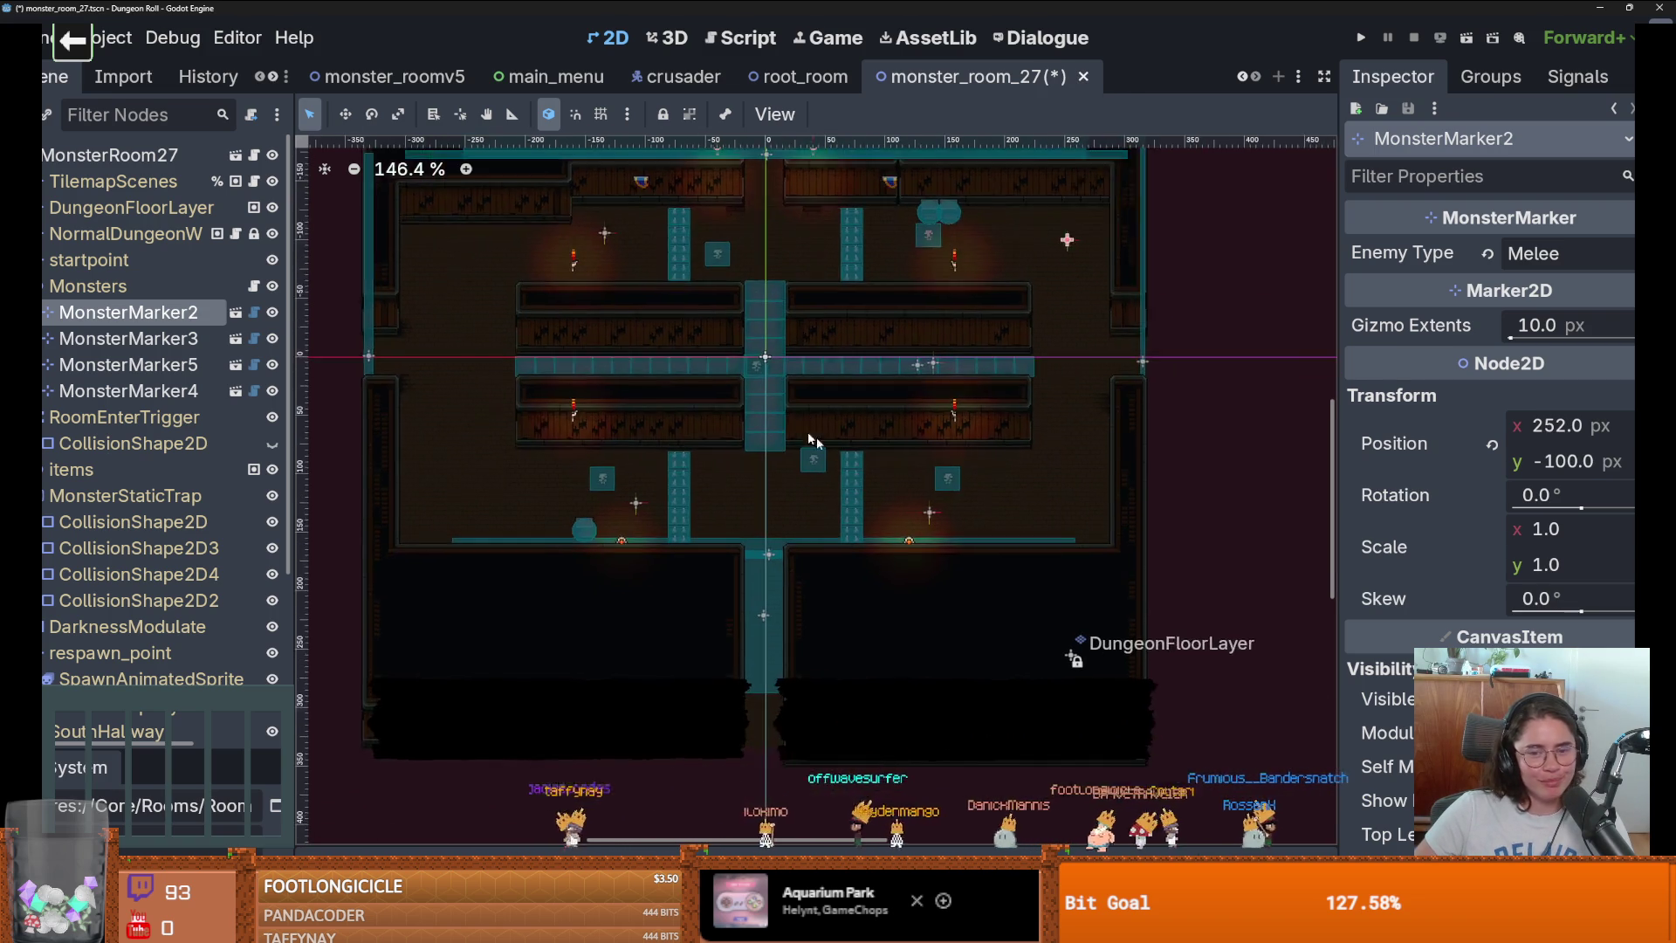
click(684, 493)
click(112, 341)
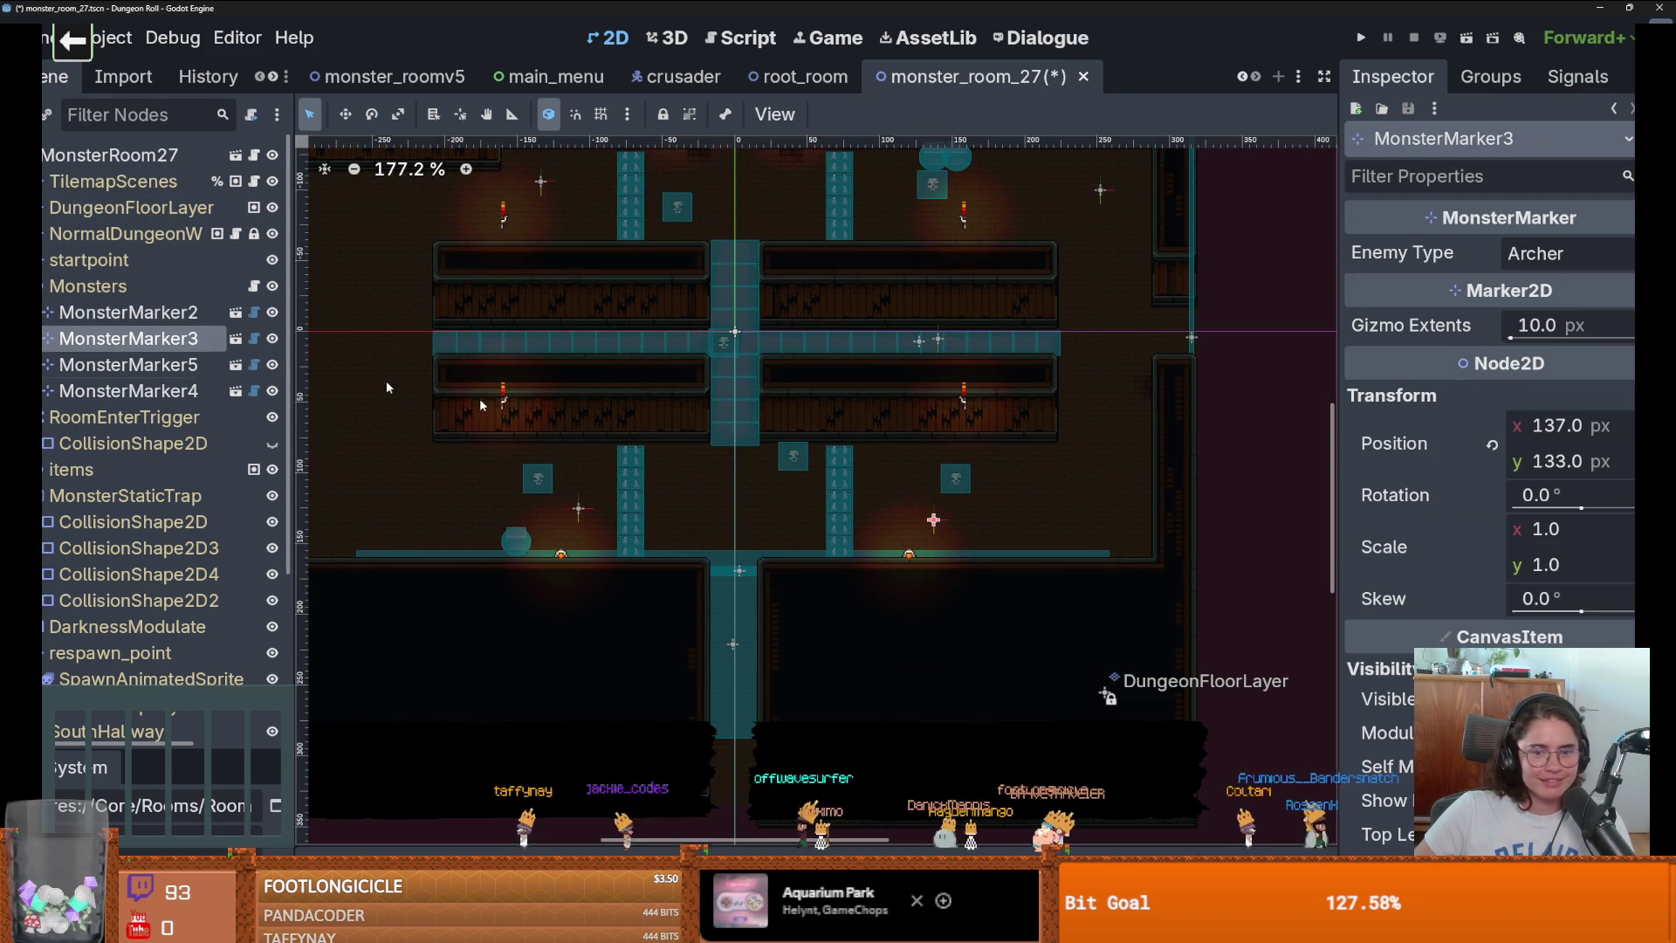
drag(1104, 514, 1104, 515)
scroll(853, 481, left, 5)
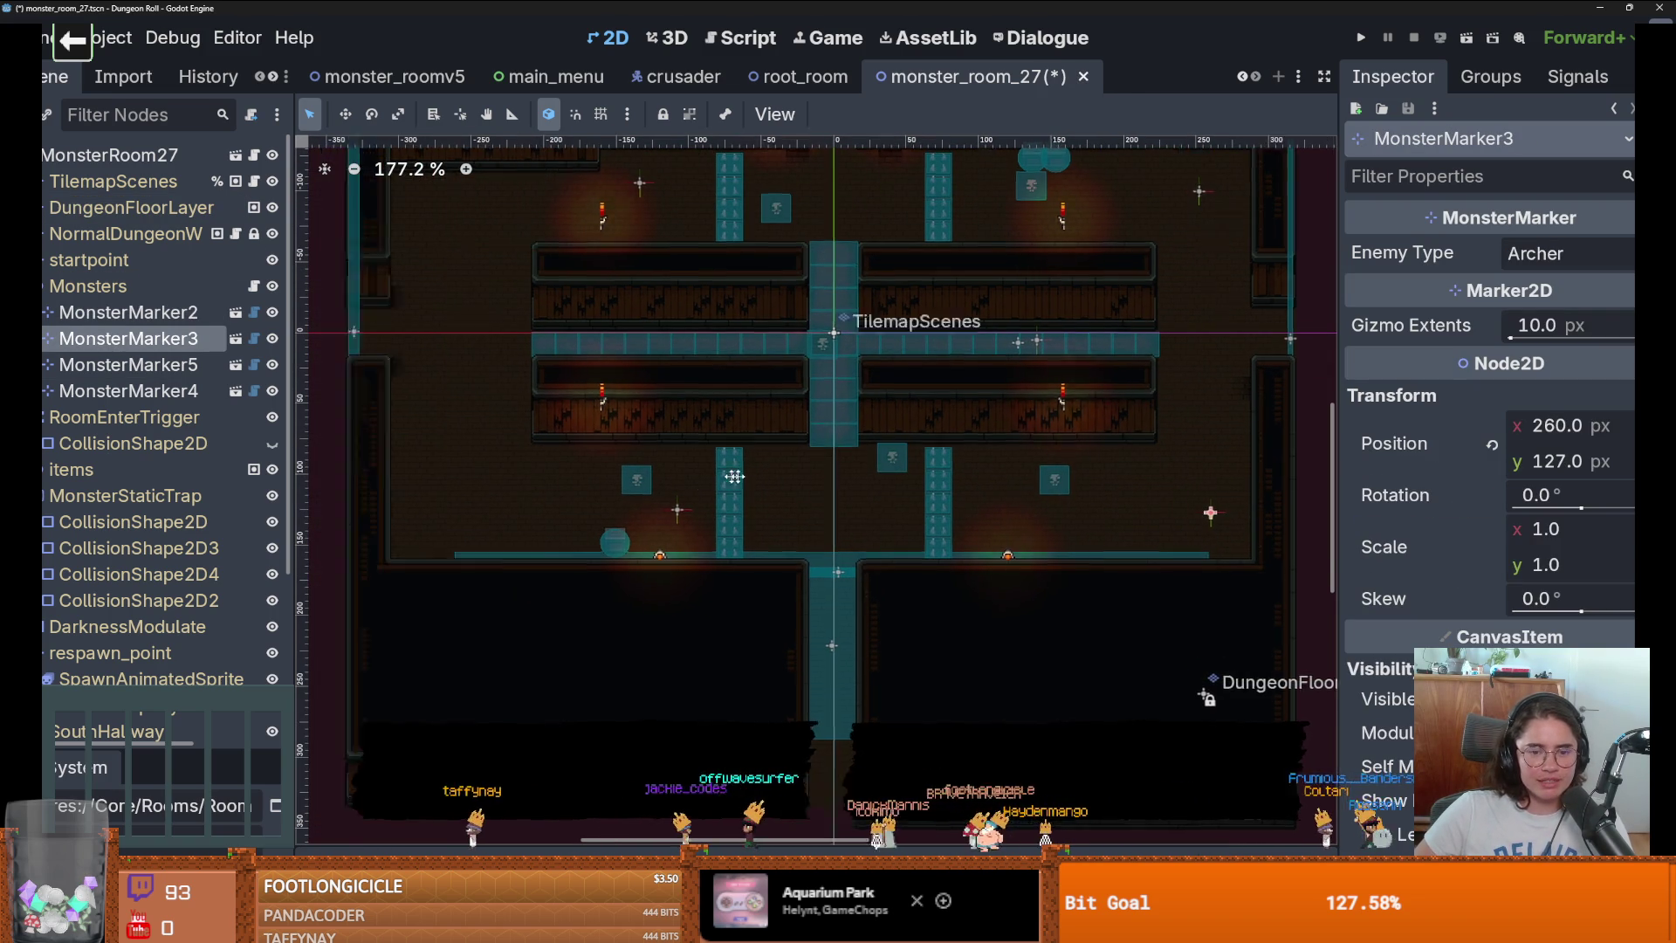
key(ctrl+s)
Move MonsterMarker5 to the upper left and MonsterMarker4 to (-258, 118), then save.
key(Down)
scroll(851, 480, up, 2)
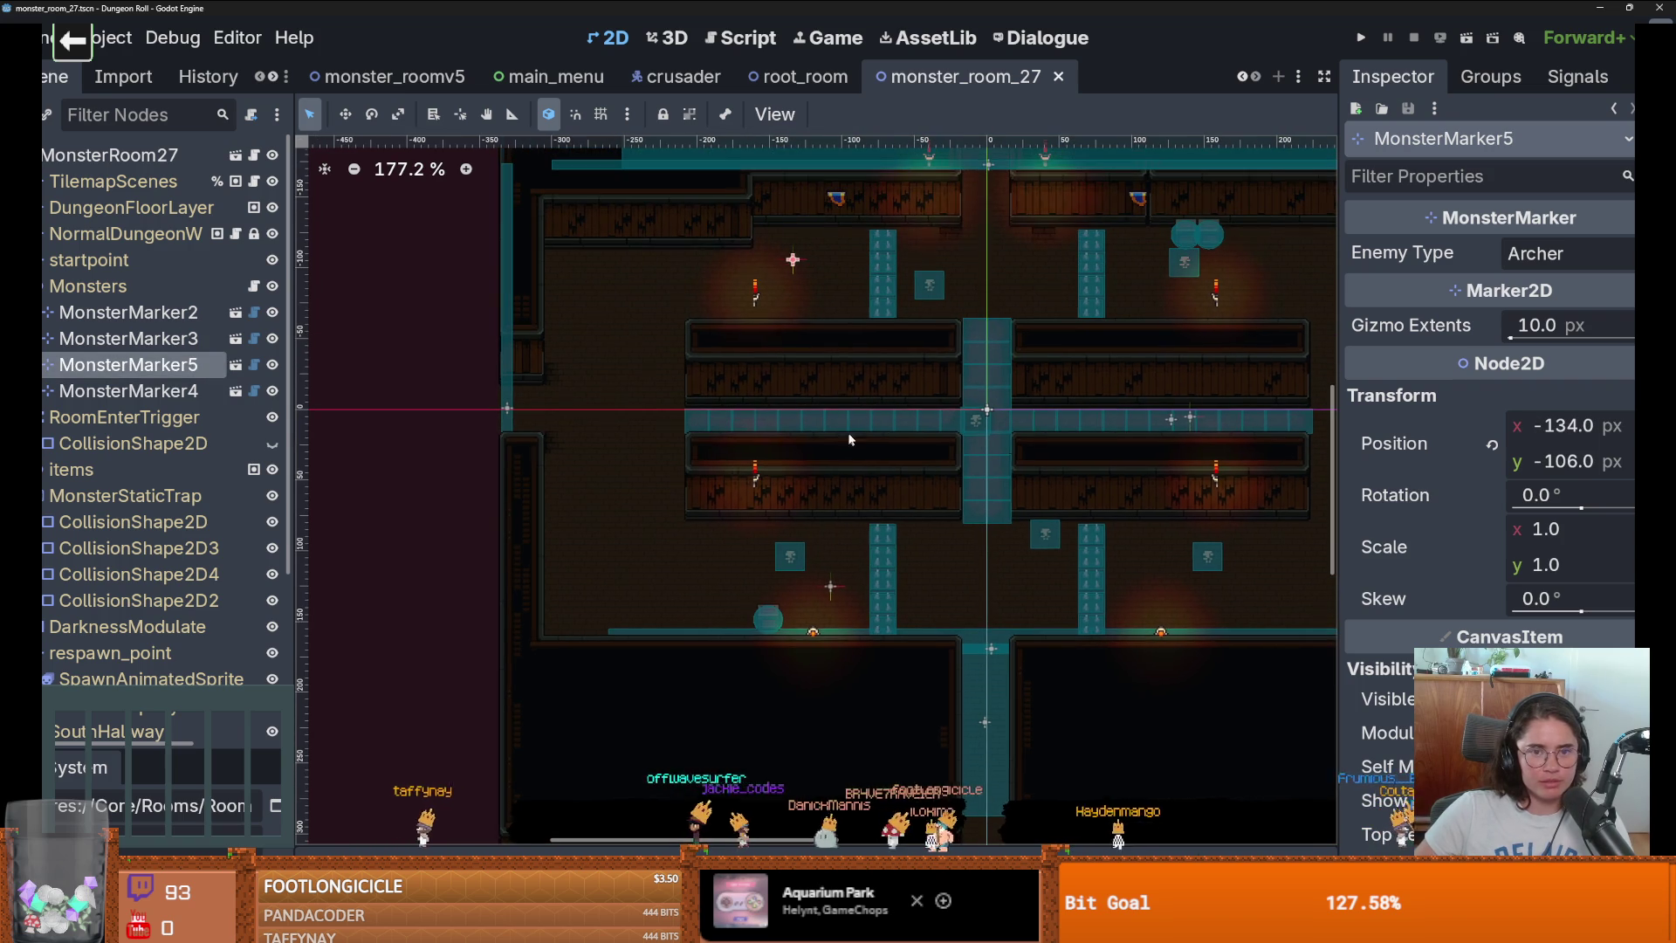
drag(600, 277, 594, 278)
scroll(723, 372, down, 2)
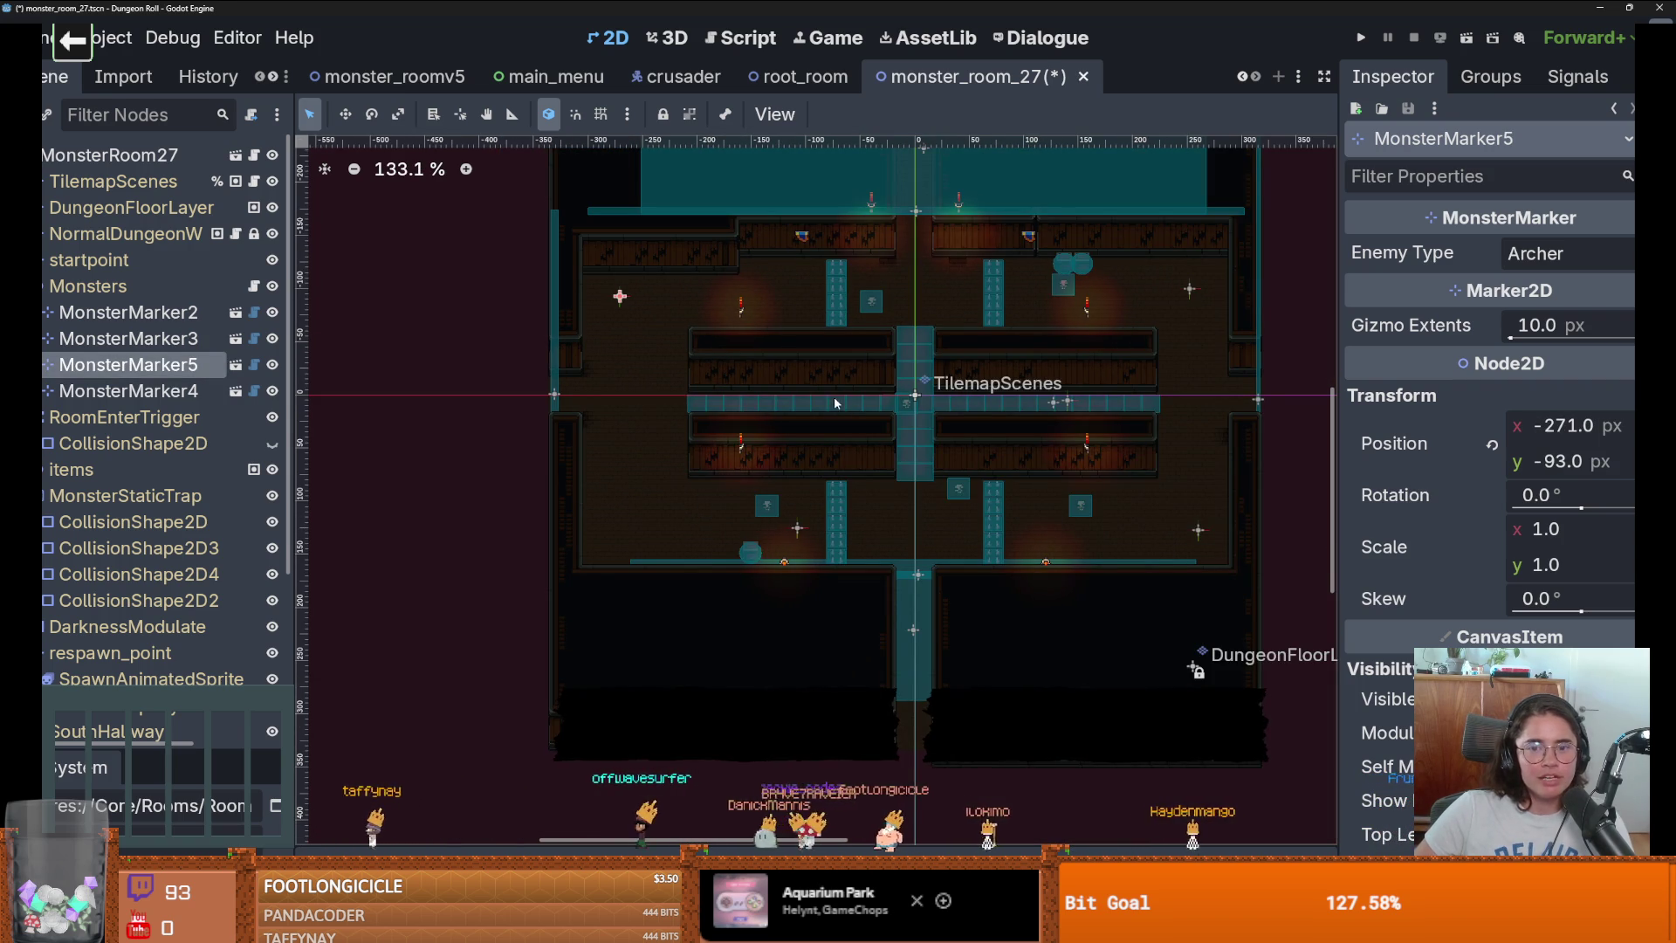
scroll(707, 373, down, 1)
click(200, 390)
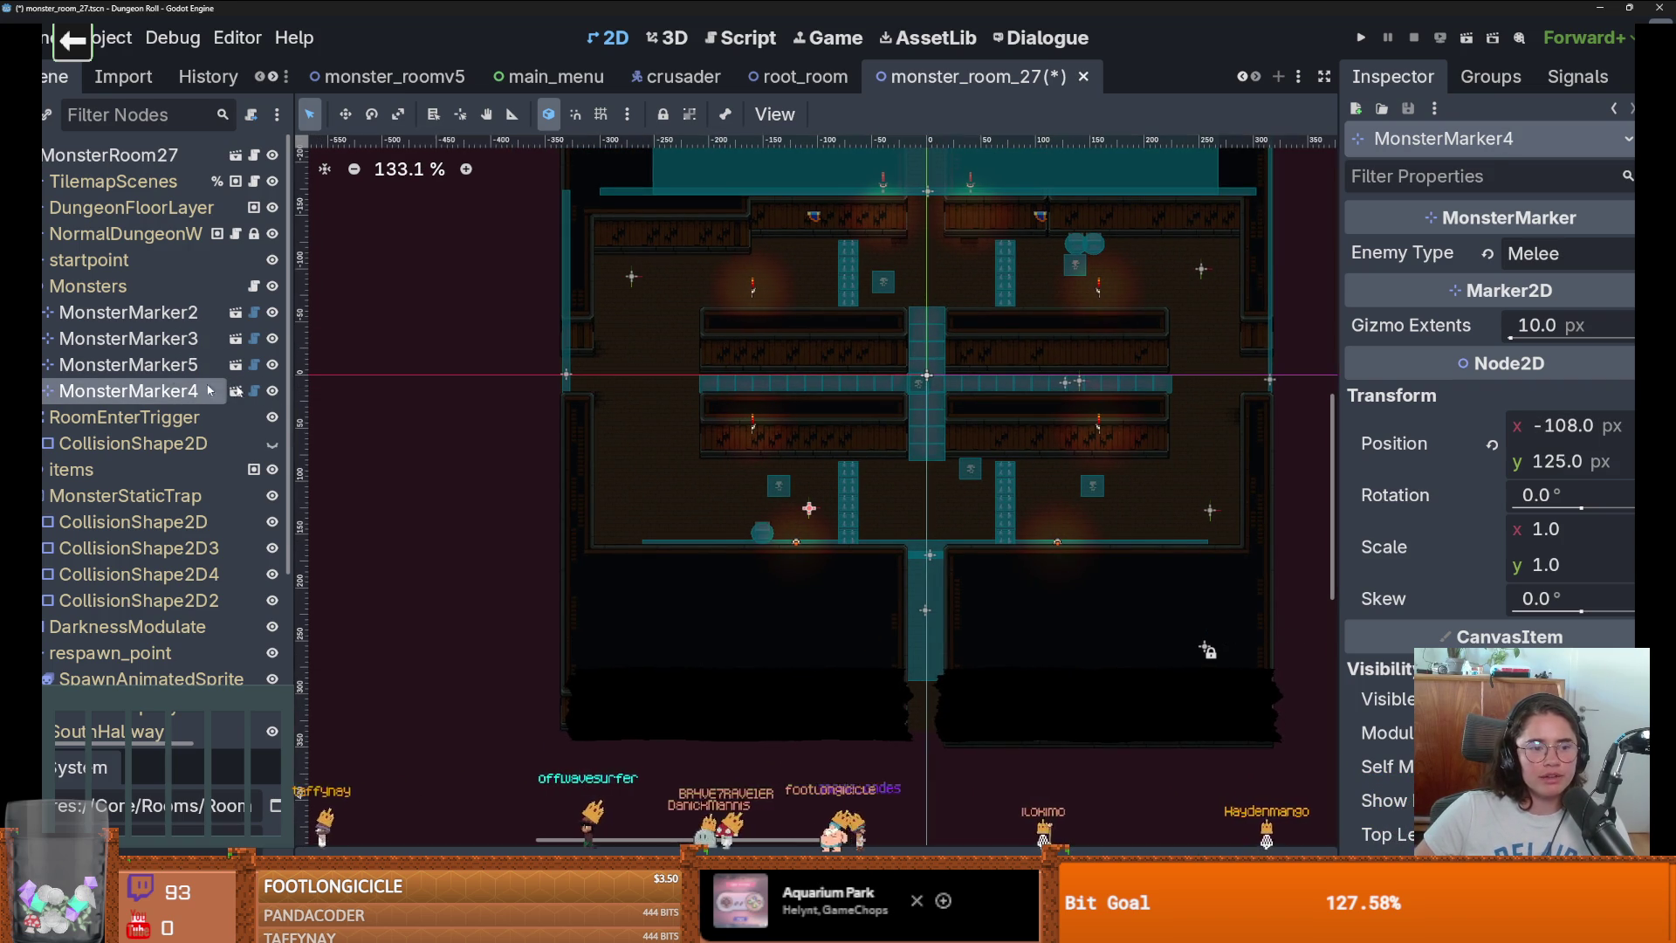
mouse_move(816, 507)
mouse_down()
mouse_move(619, 487)
mouse_move(642, 502)
mouse_up()
scroll(644, 500, down, 4)
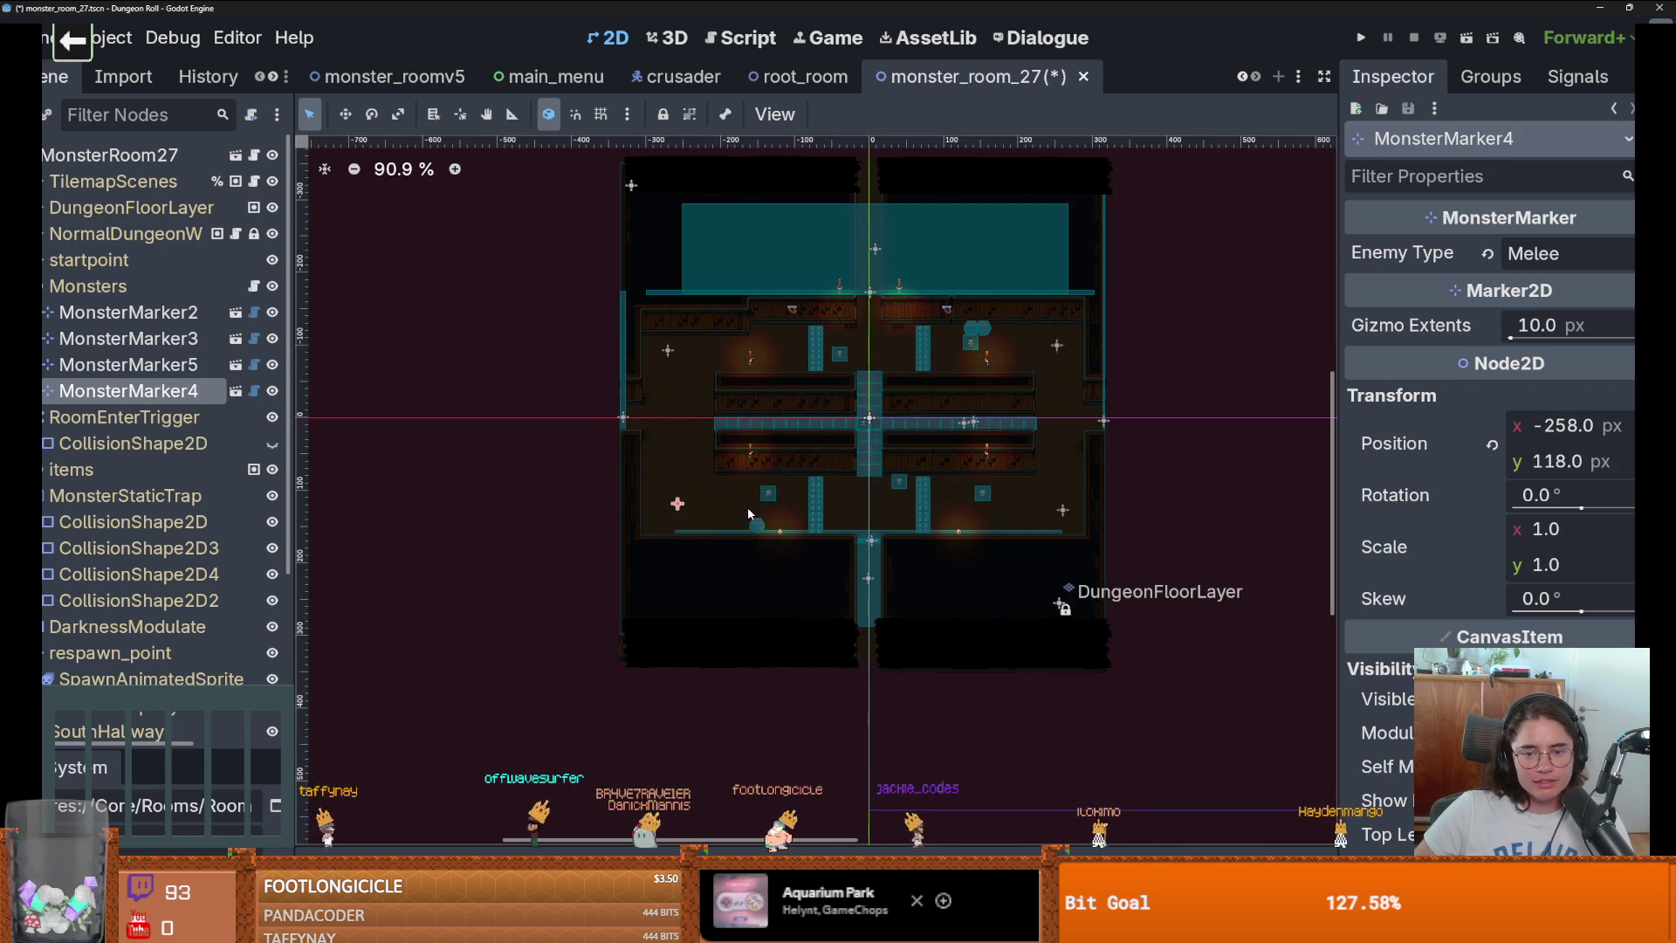
key(ctrl+s)
scroll(648, 500, up, 3)
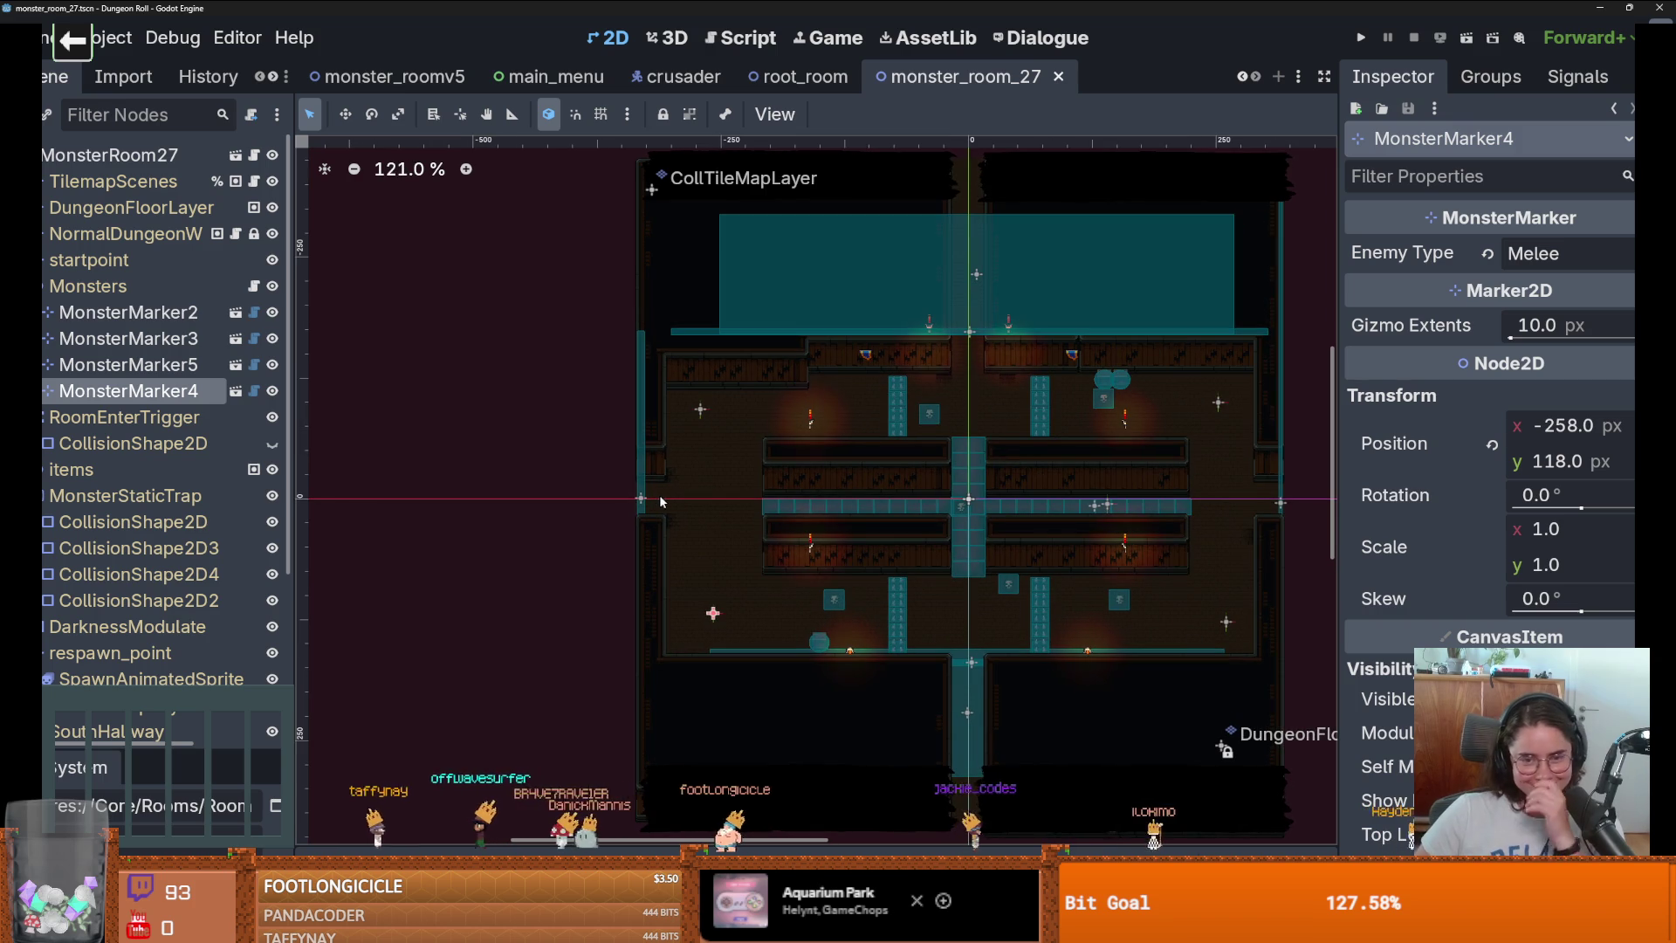
Paint a WoodWall row along the top wall on NormalDungeonWall, then switch to the hand bones search.
click(48, 285)
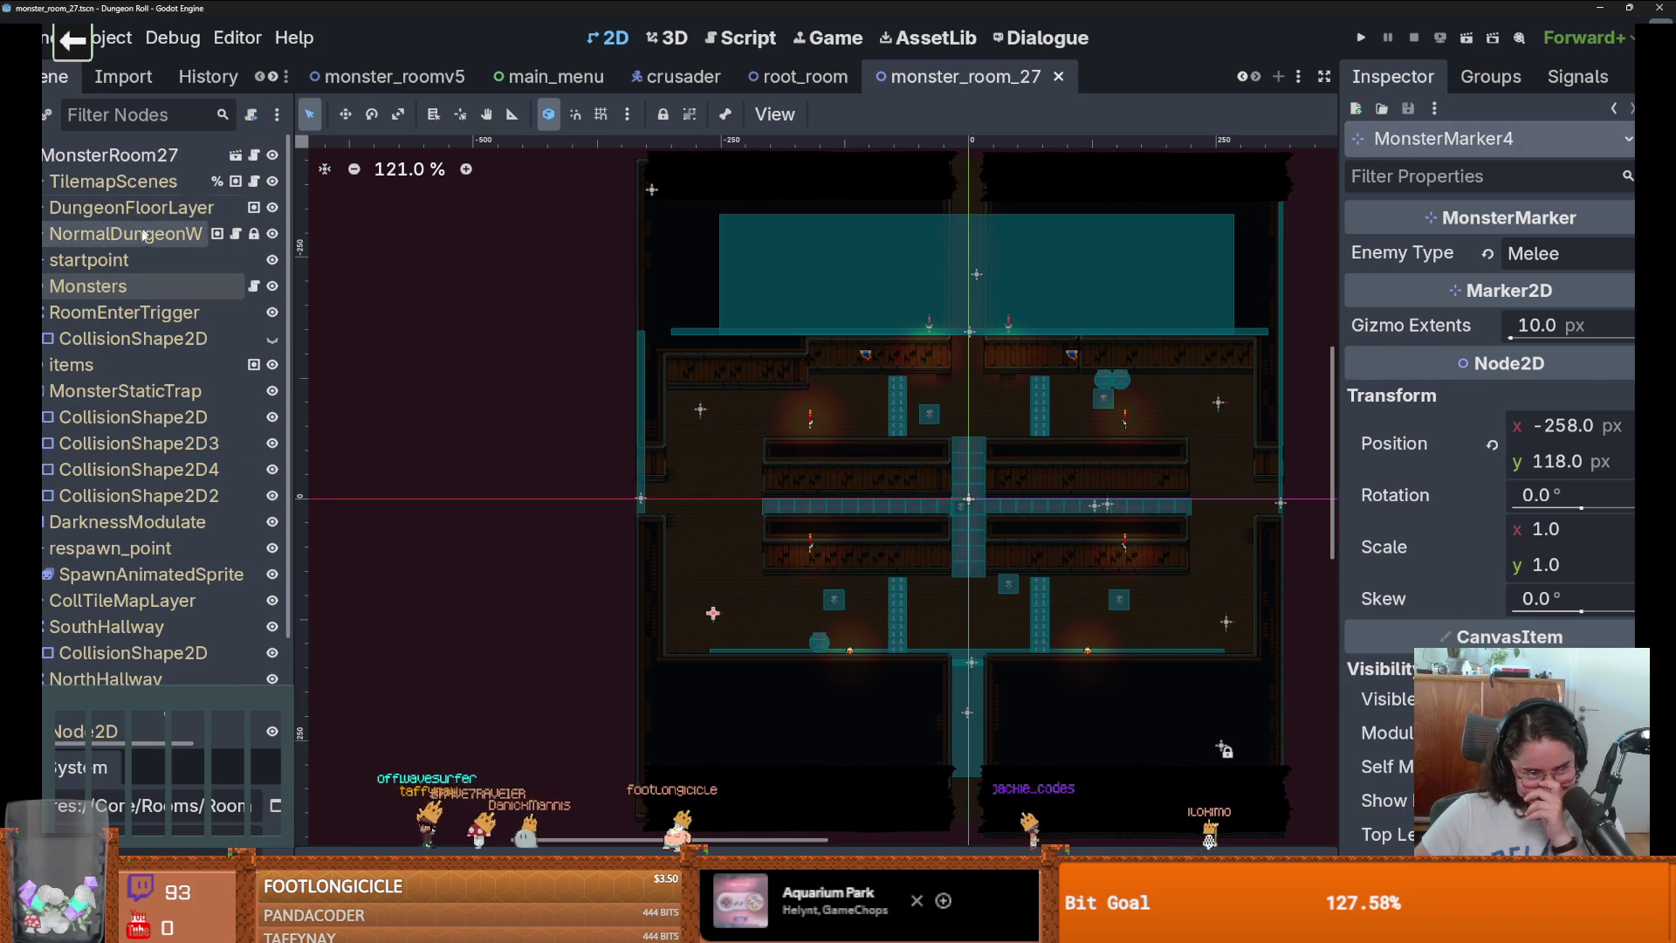
click(127, 233)
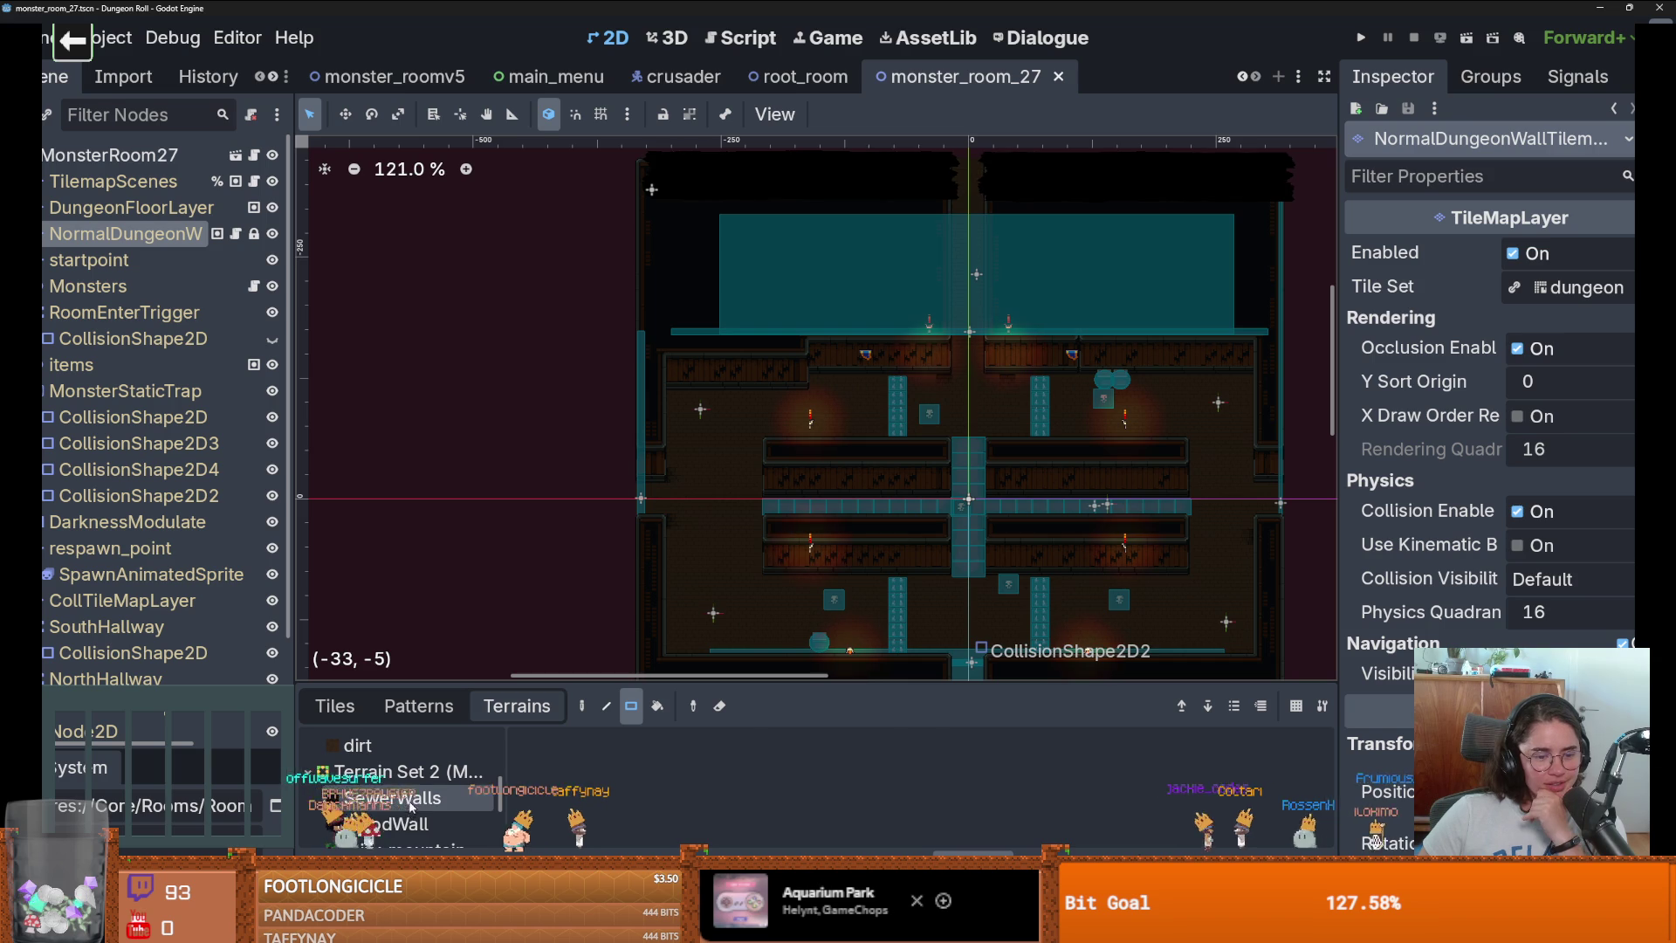
click(410, 806)
scroll(829, 370, up, 2)
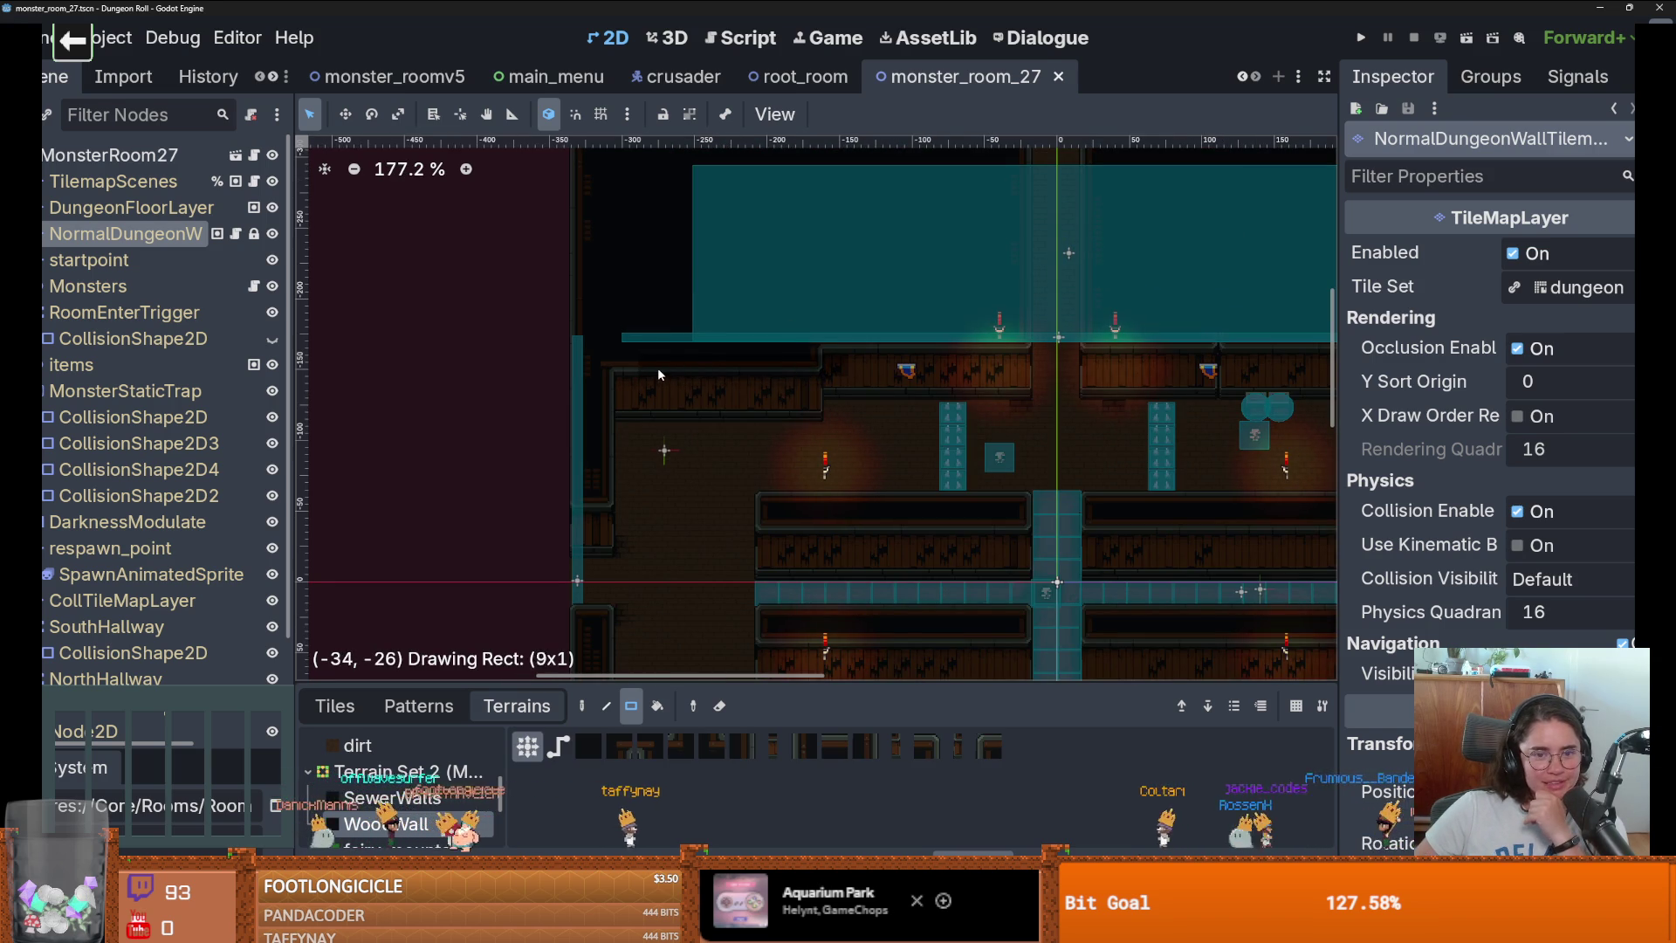
drag(658, 368, 632, 367)
scroll(632, 367, down, 5)
scroll(866, 470, up, 5)
scroll(879, 474, down, 4)
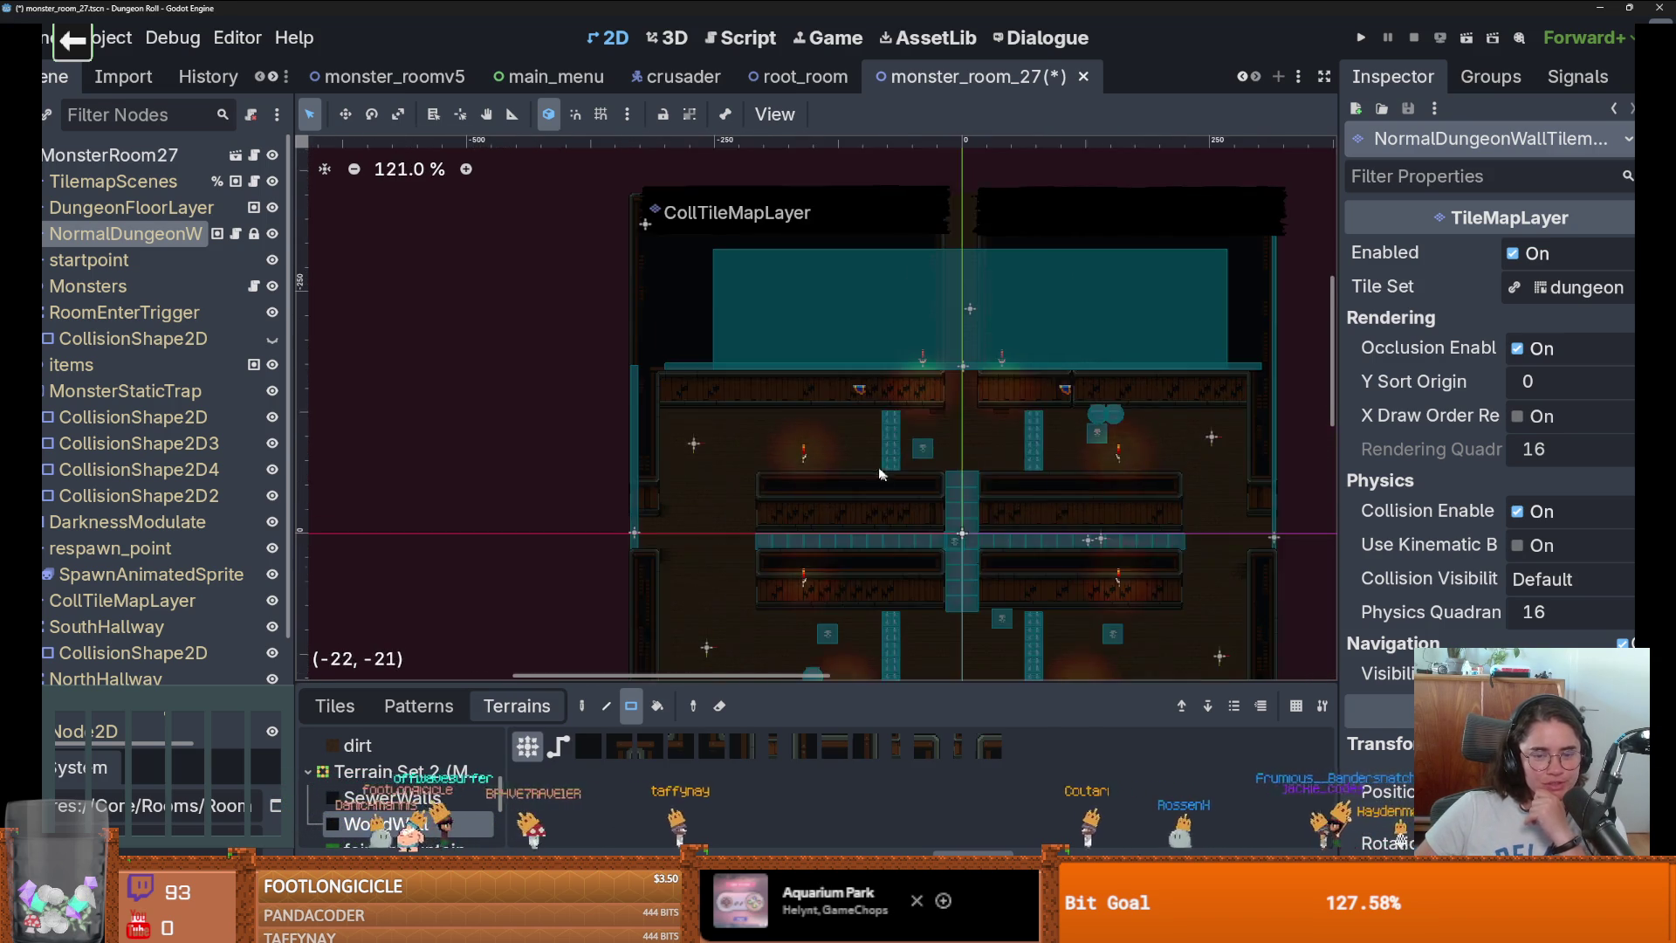
scroll(879, 473, up, 1)
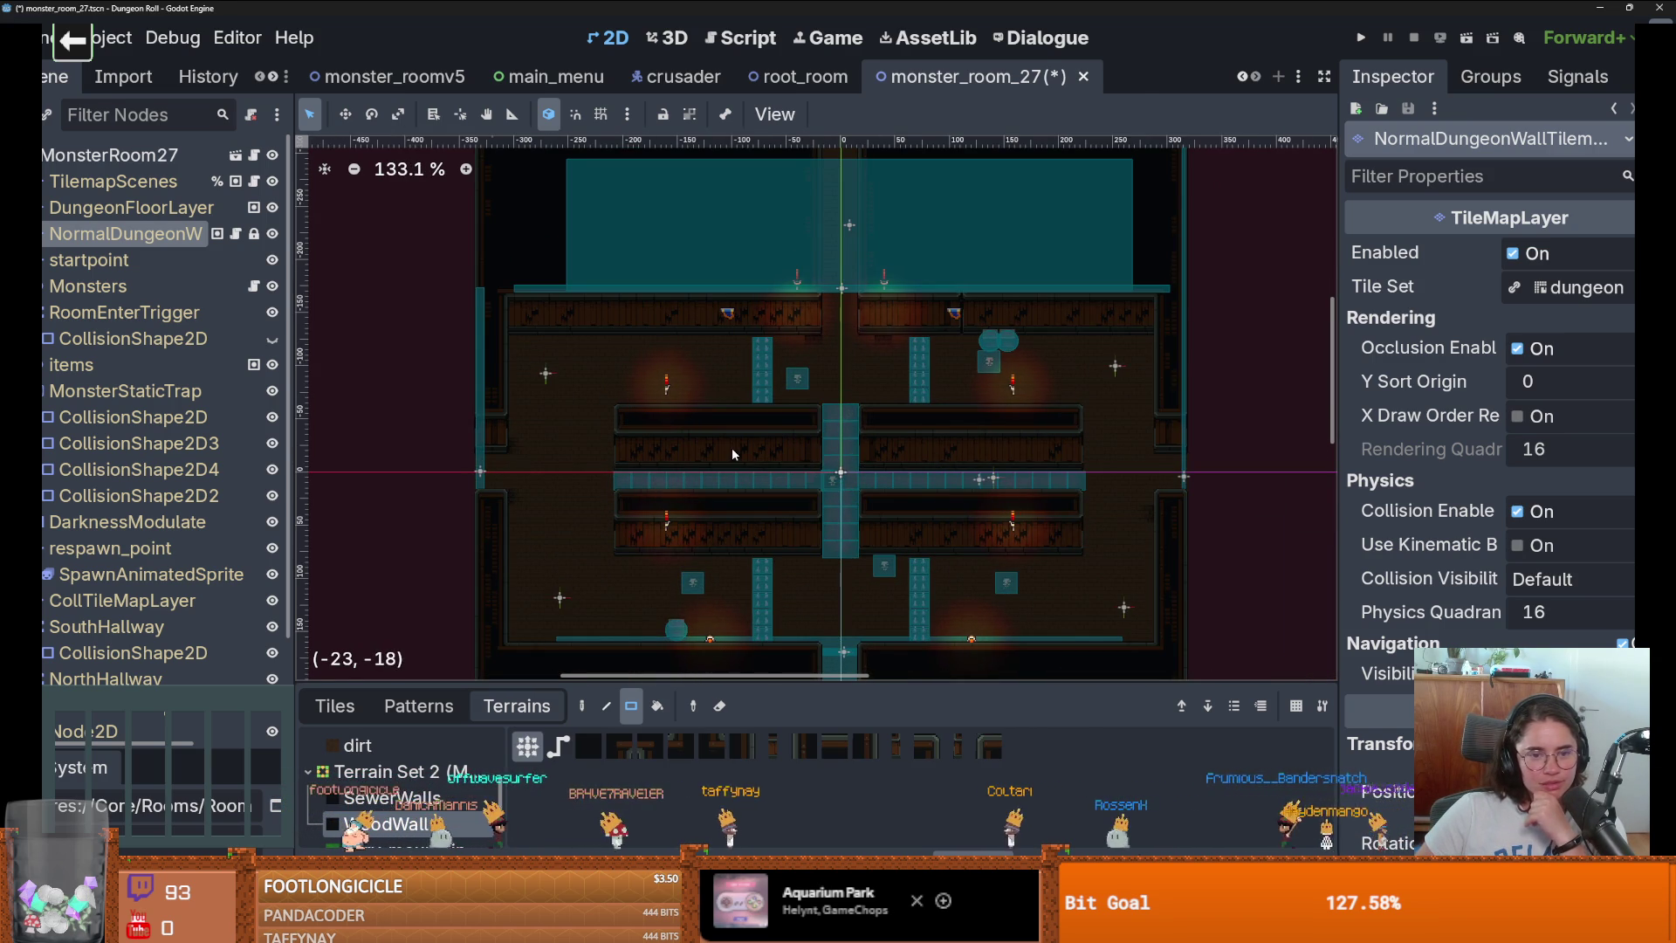
scroll(820, 393, down, 3)
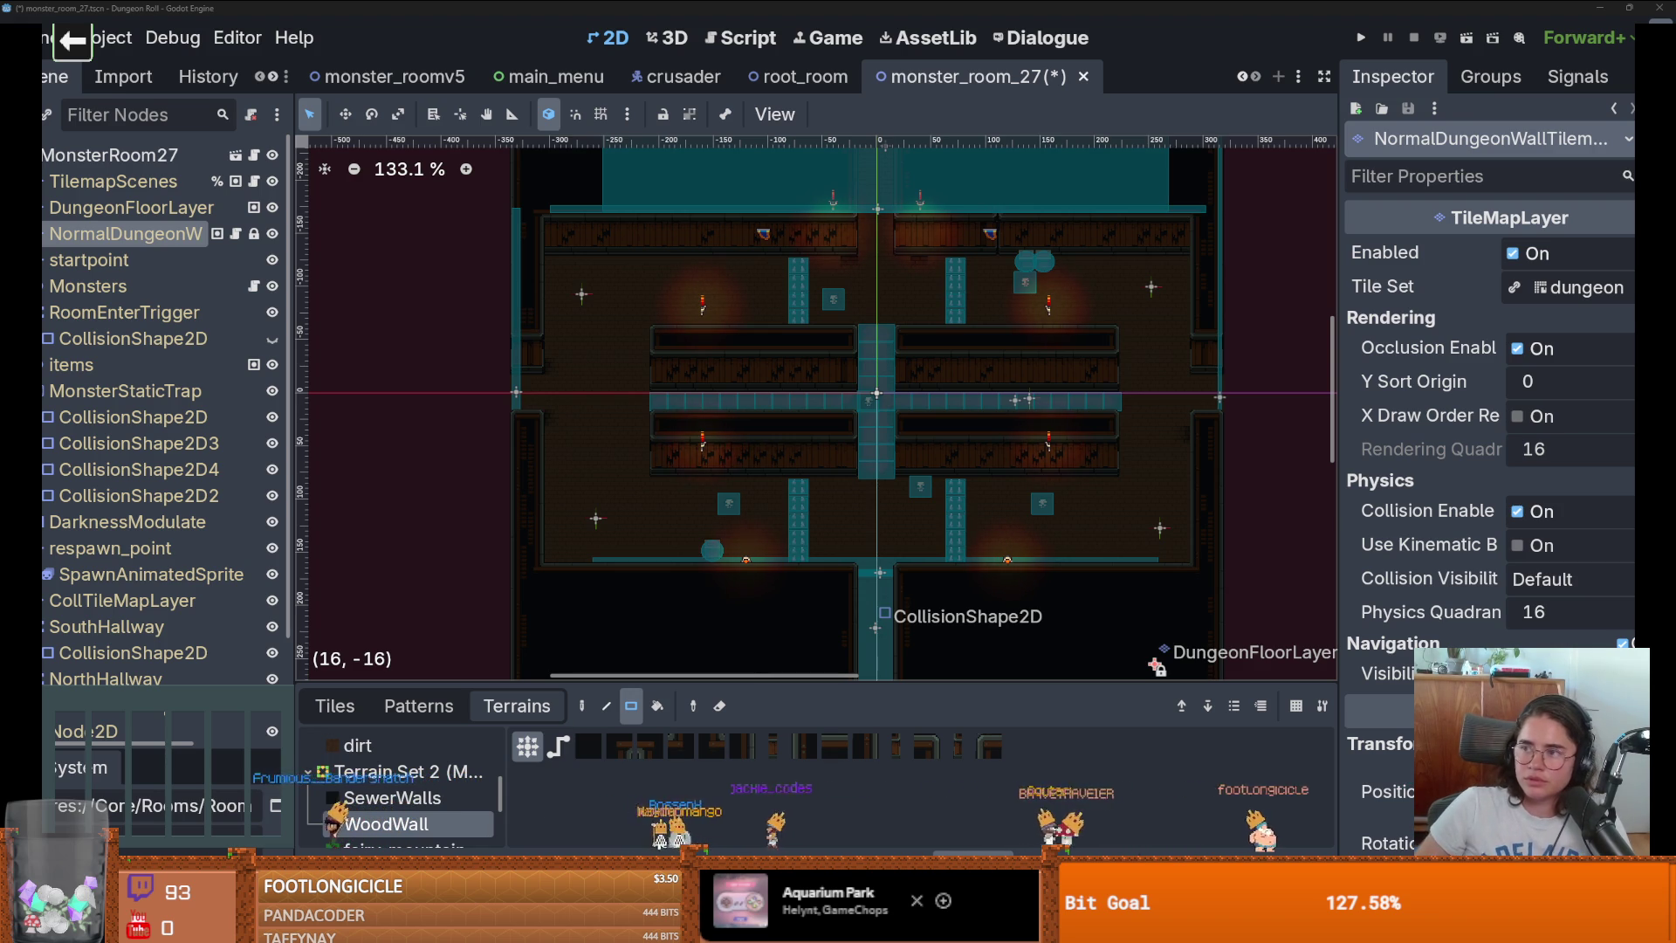
key(alt+Tab)
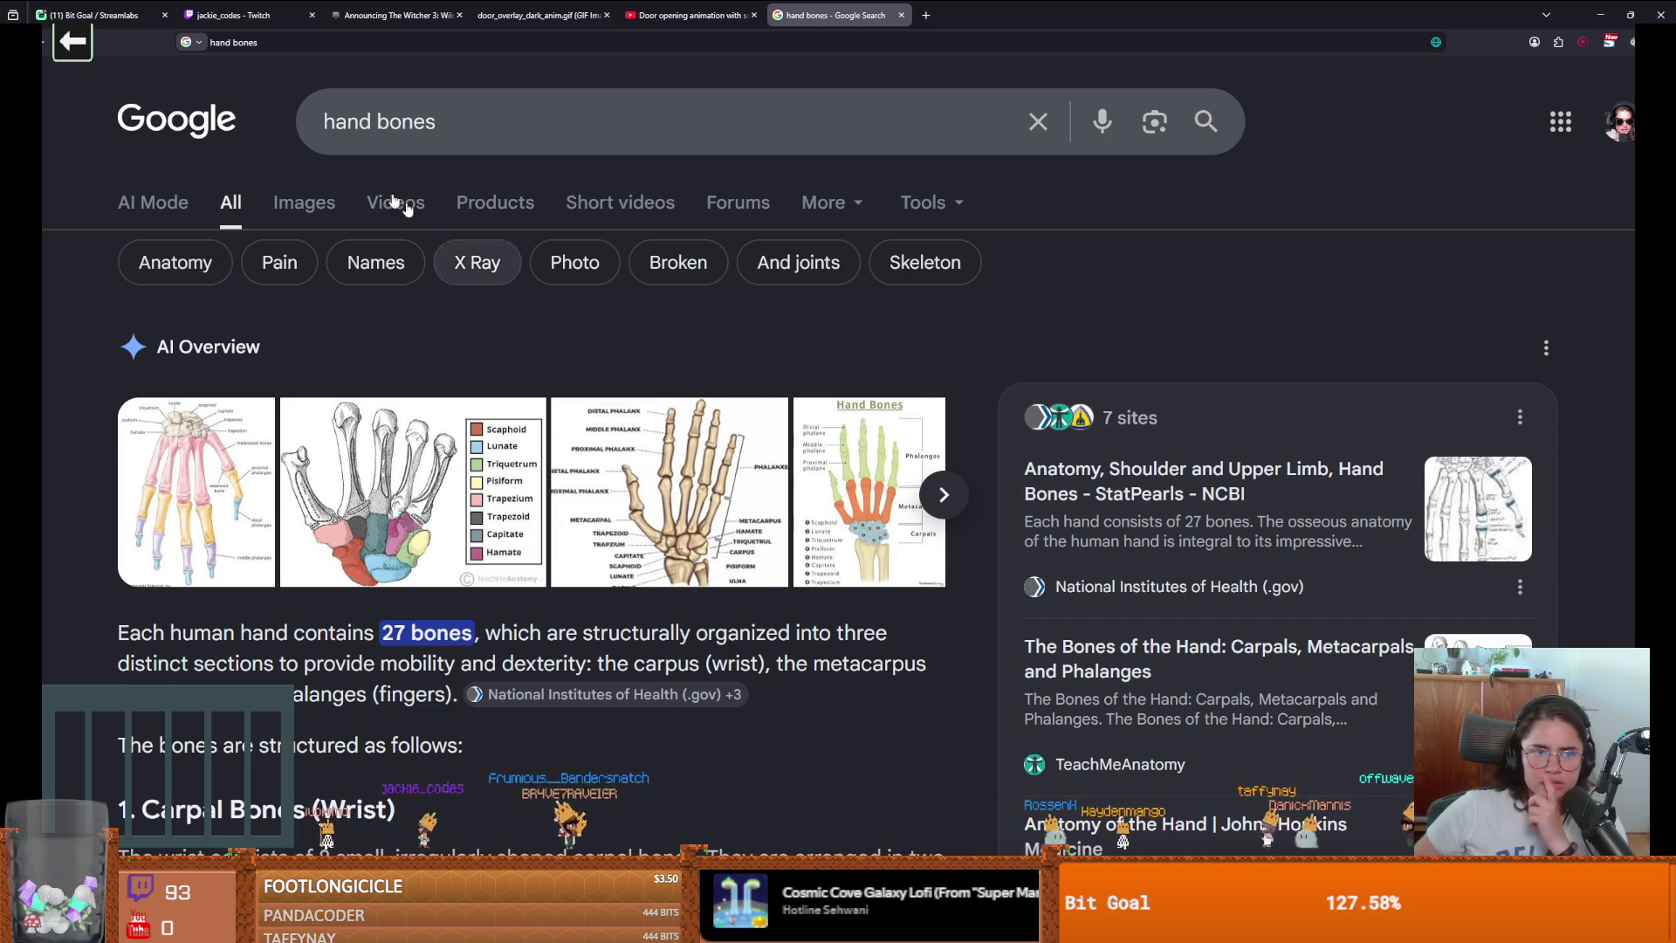
Show Google image results for hand bones with the Wikipedia metacarpal bones diagram previewed.
click(306, 202)
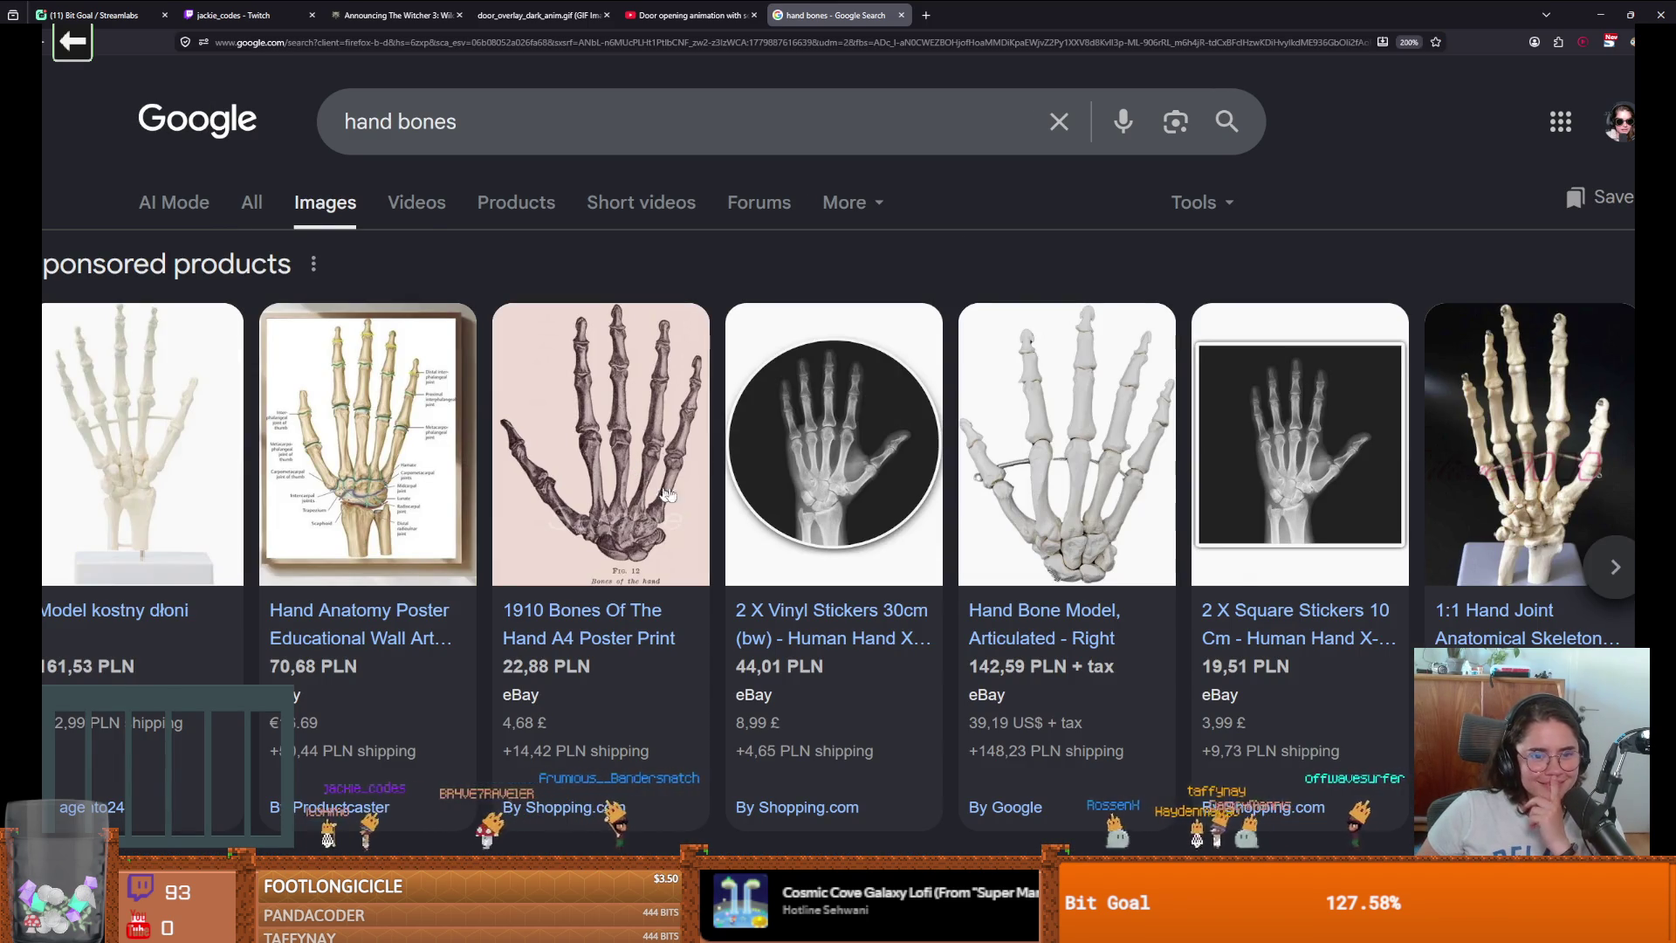
click(861, 502)
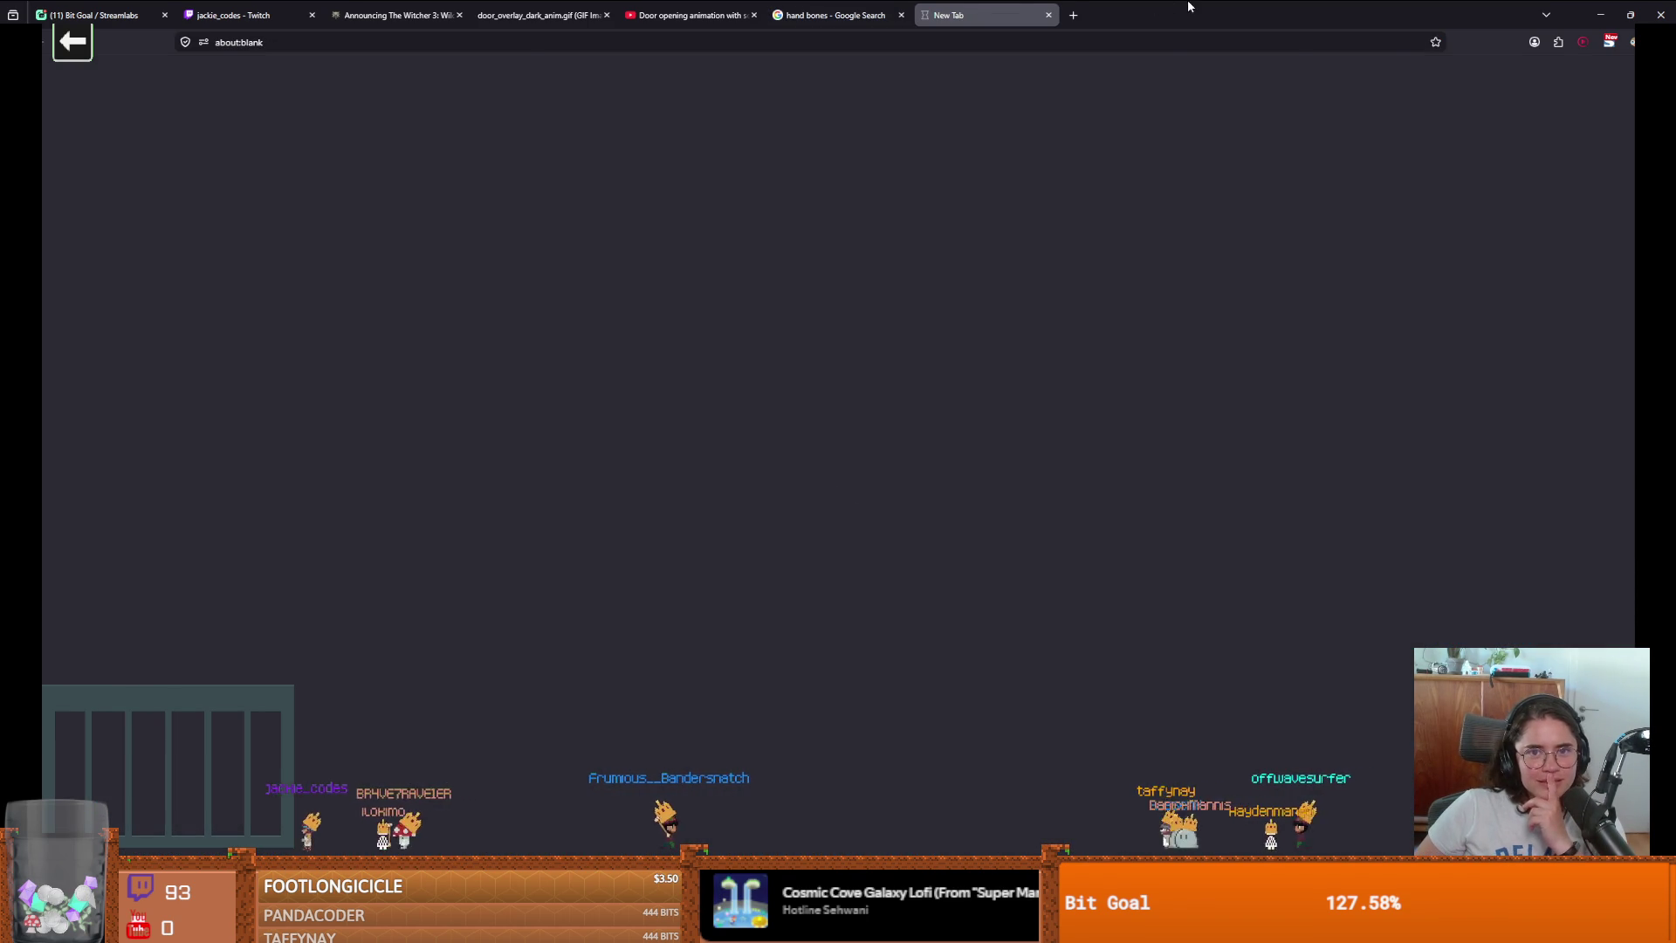
key(alt+Tab)
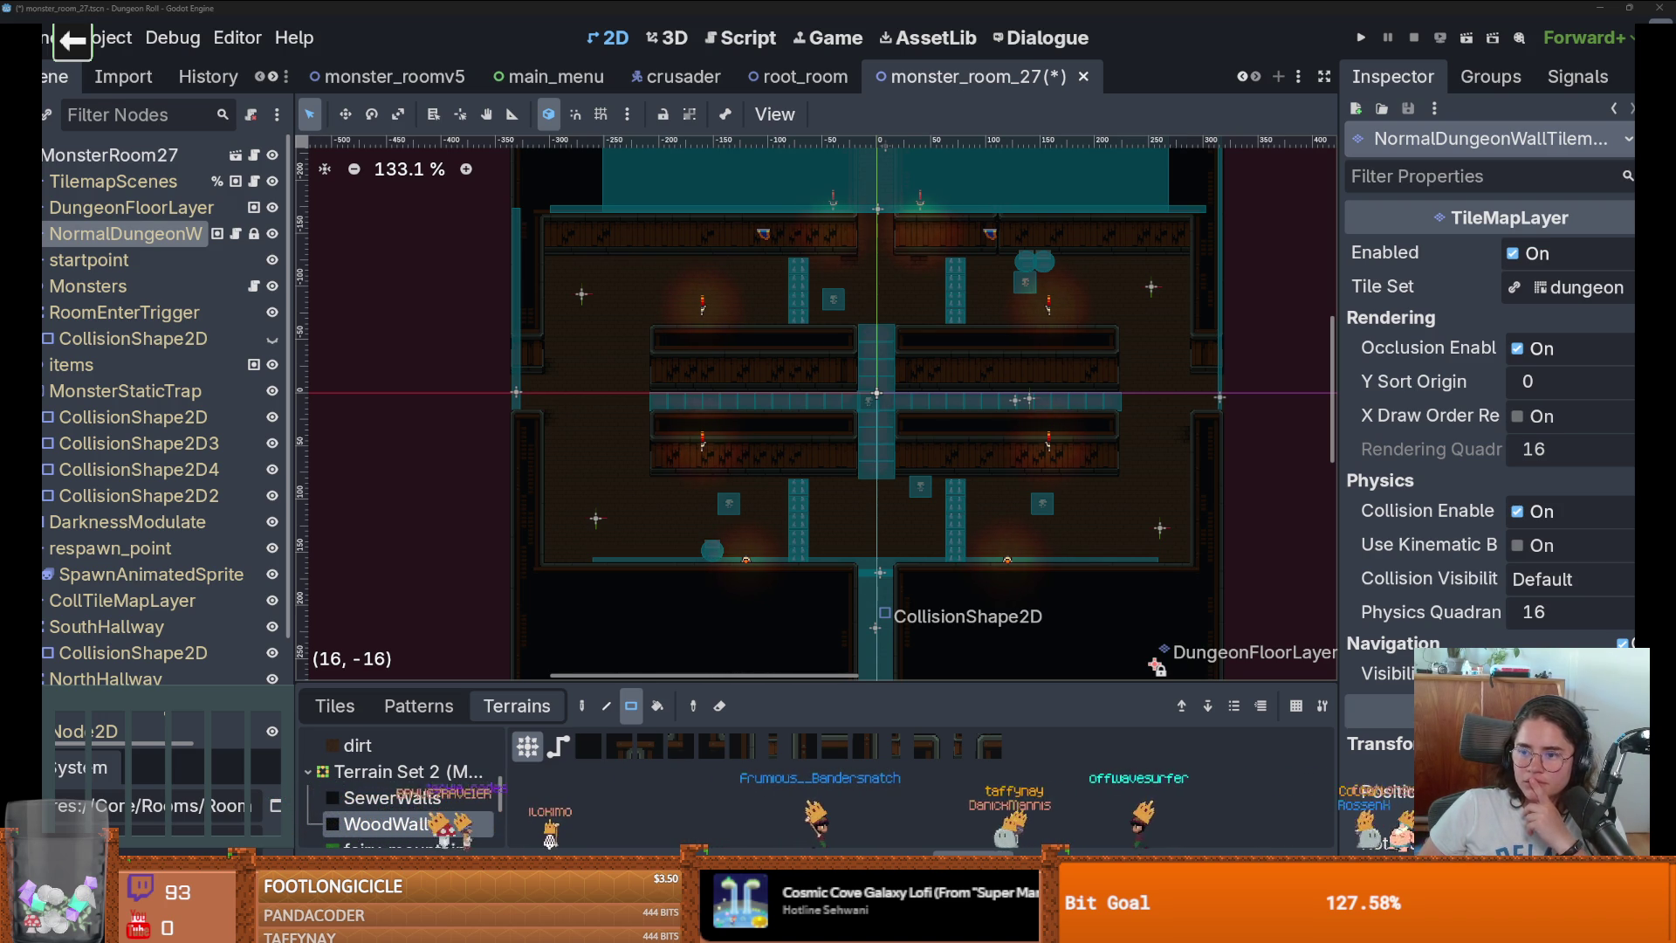
key(alt+Tab)
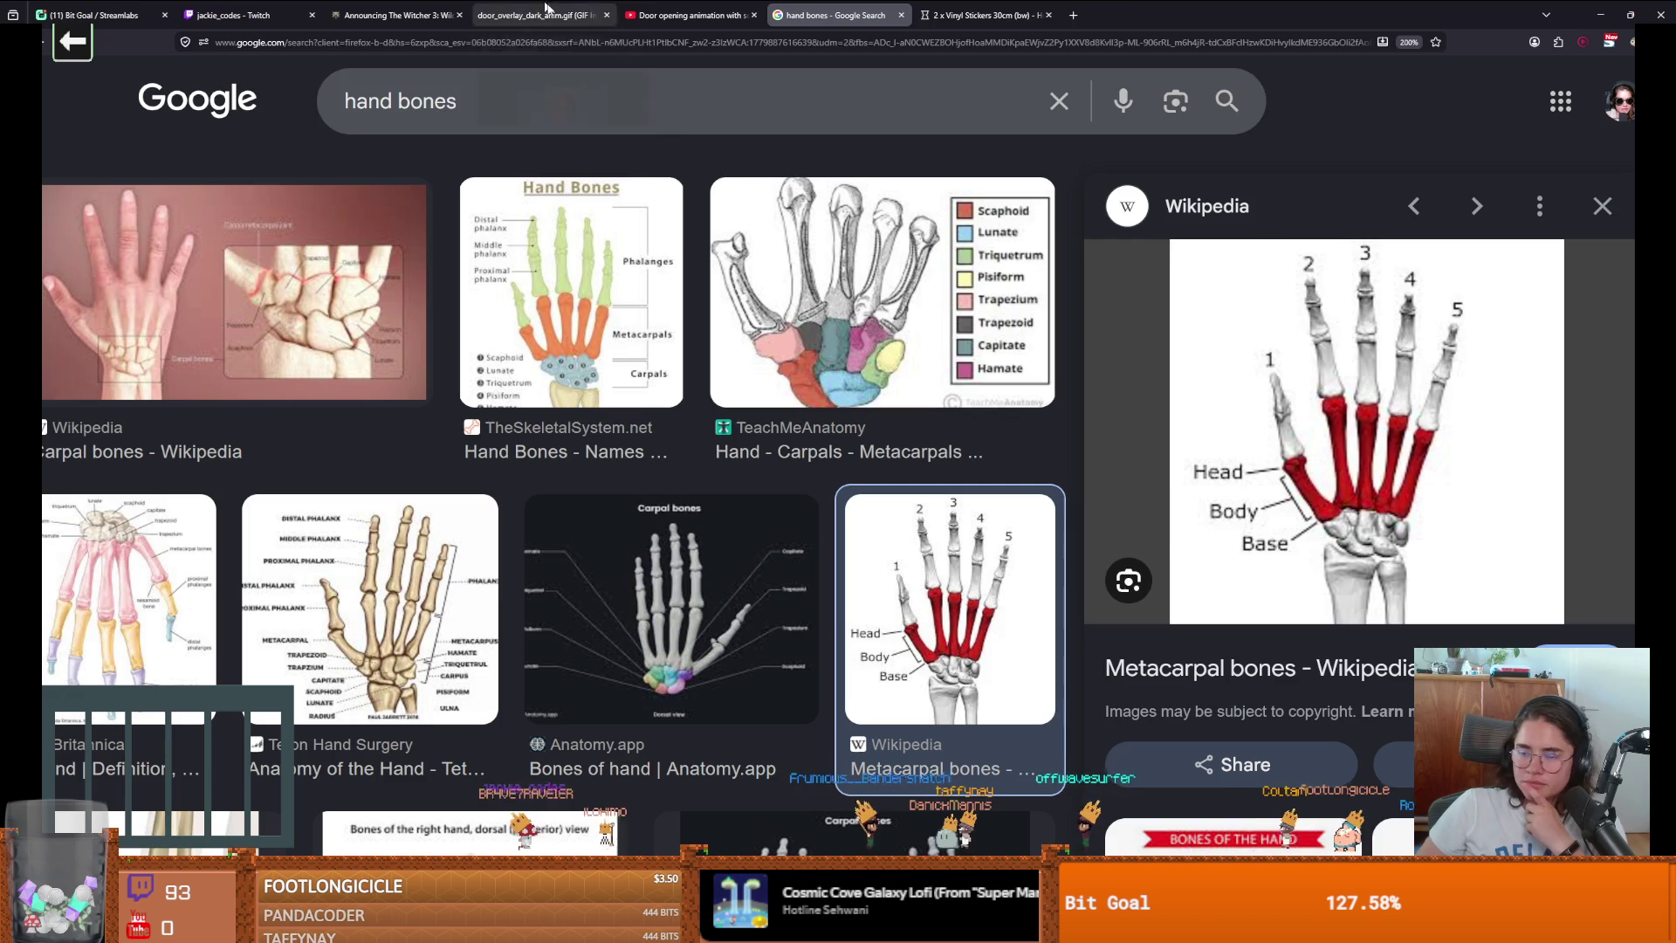
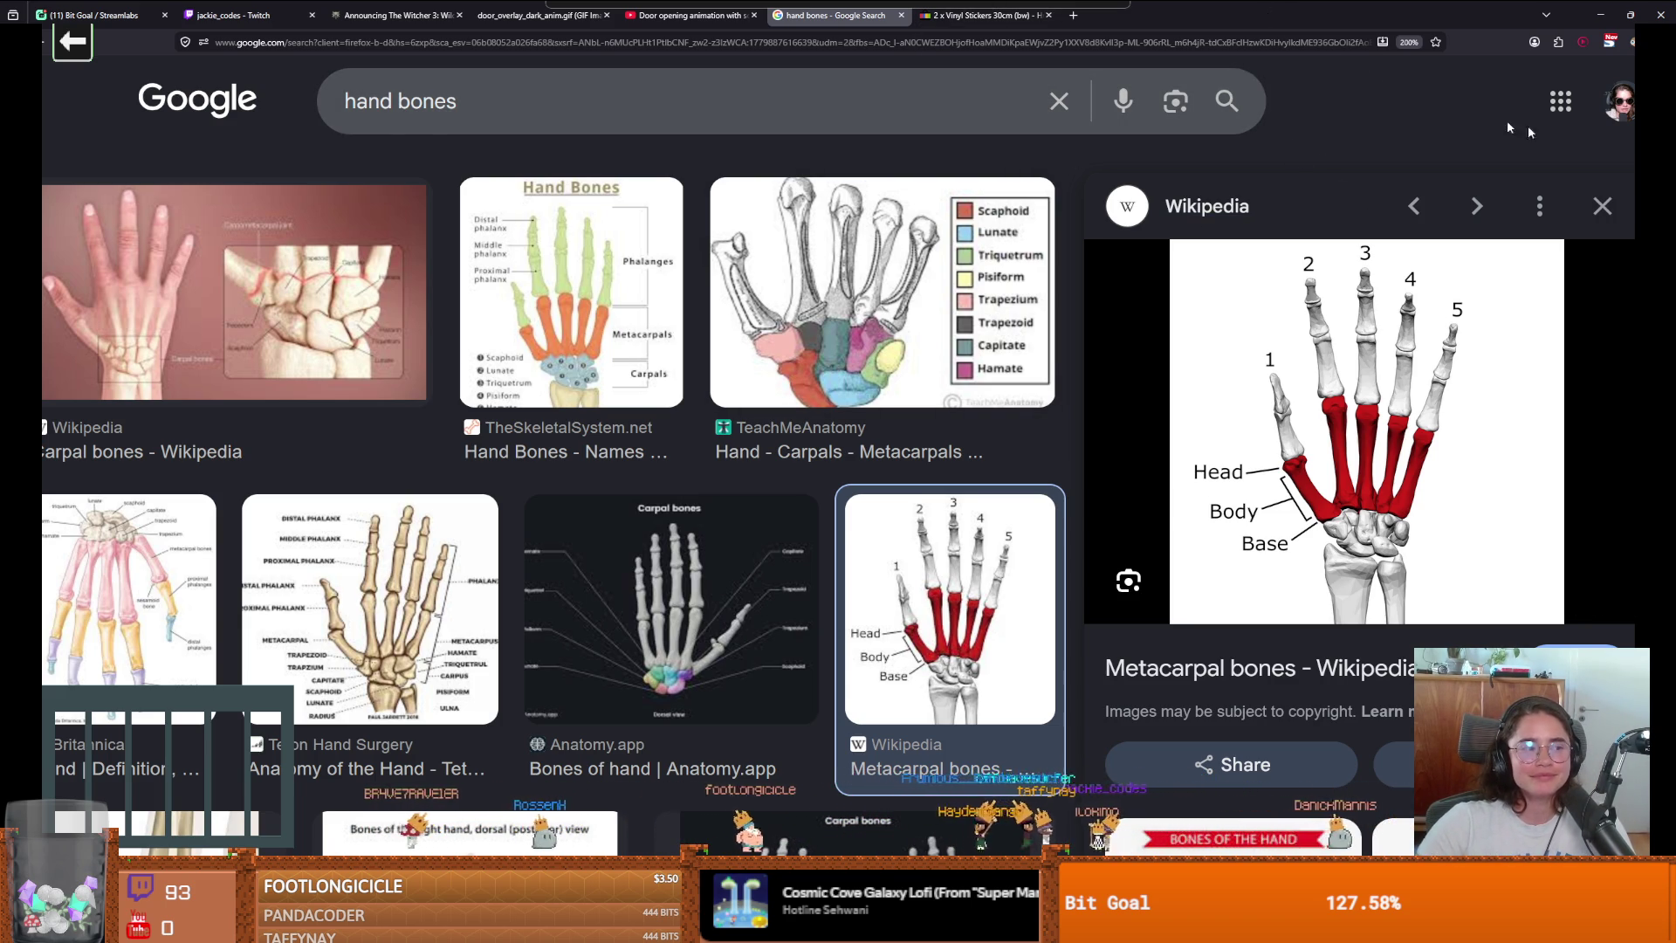
Leave the Google Images 'hand bones' results and return to the Godot editor.
key(alt+Tab)
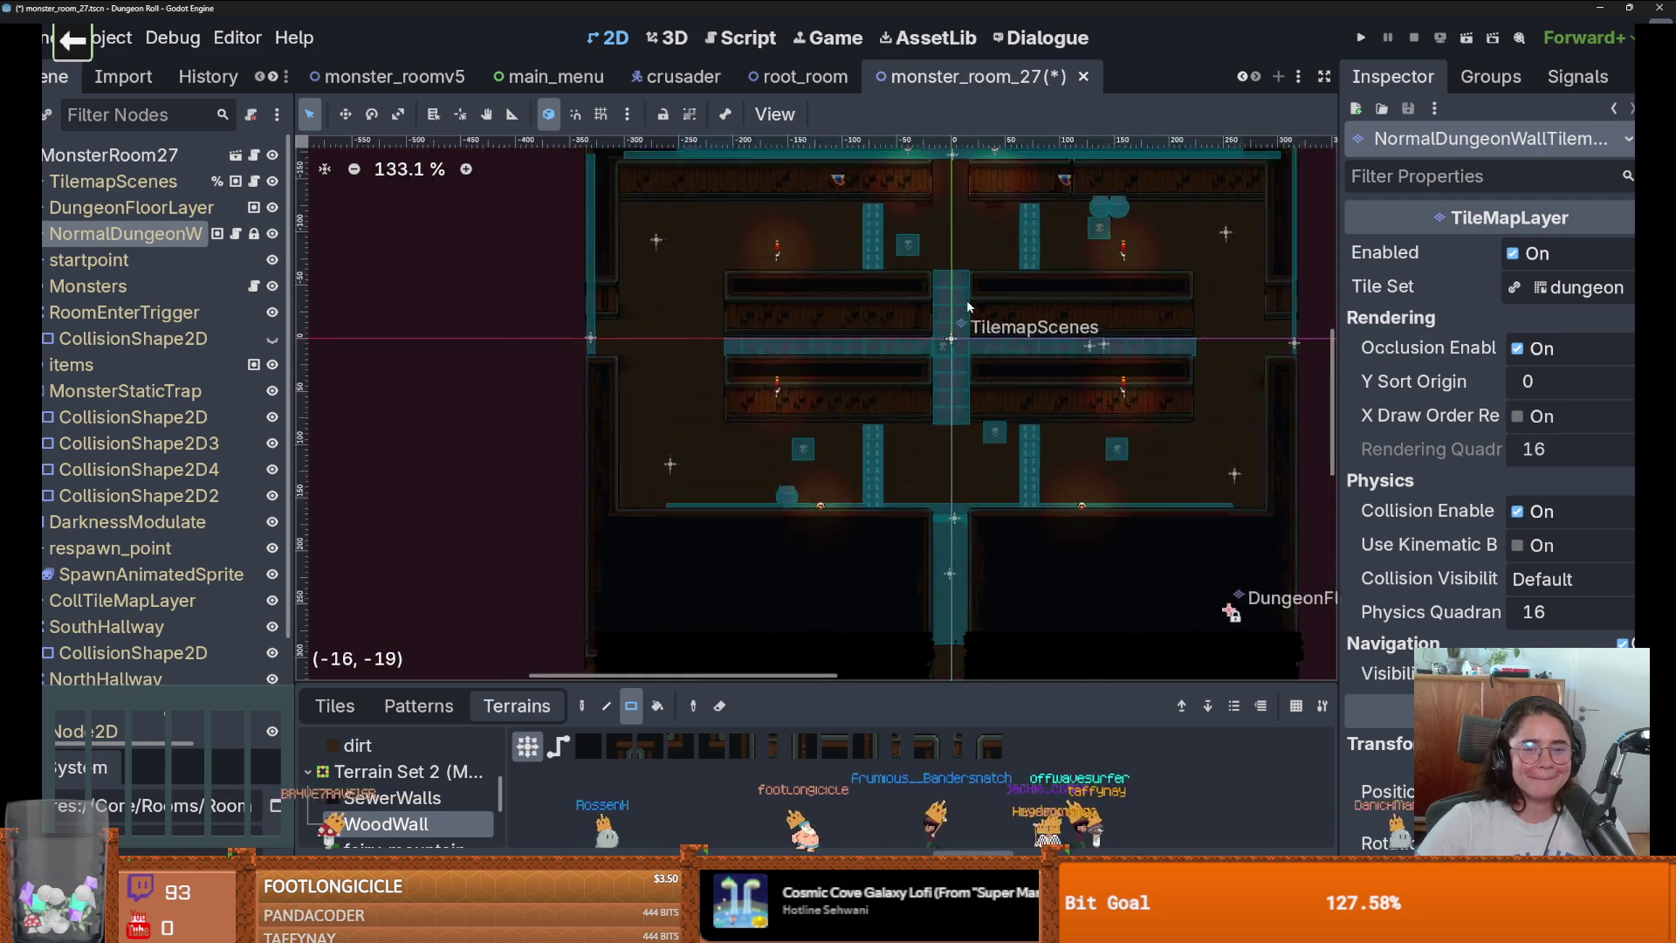
Save monster_room_27 and shift the room view slightly down and left.
scroll(1002, 392, down, 2)
key(ctrl+s)
scroll(1002, 393, up, 4)
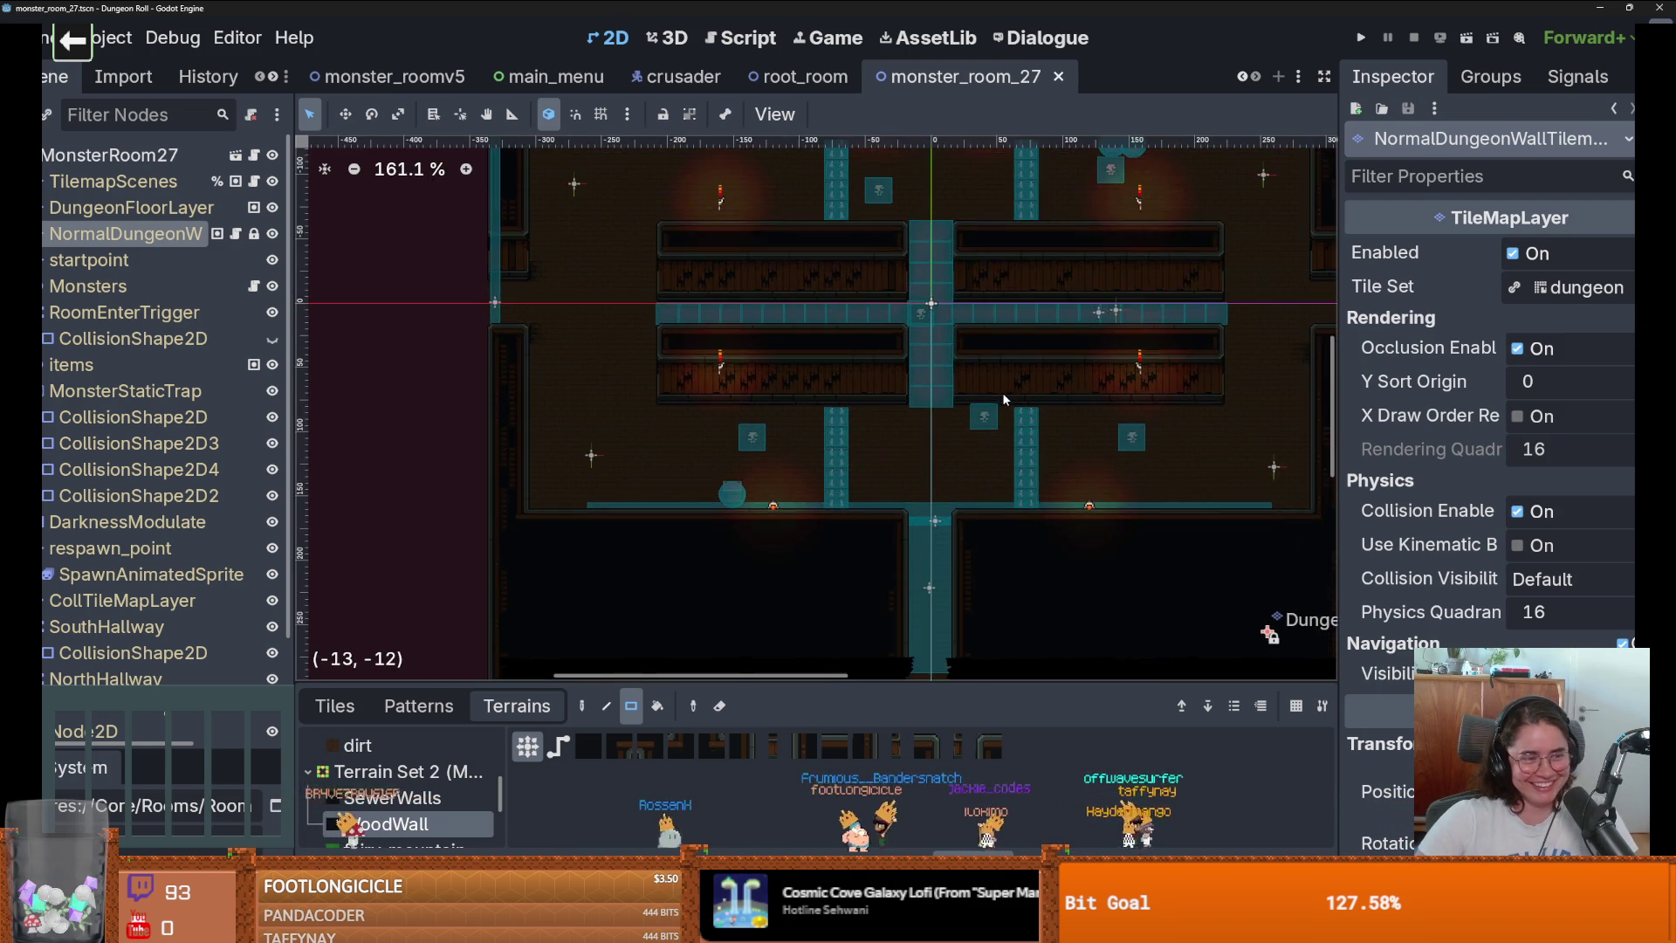
drag(1002, 396, 1000, 420)
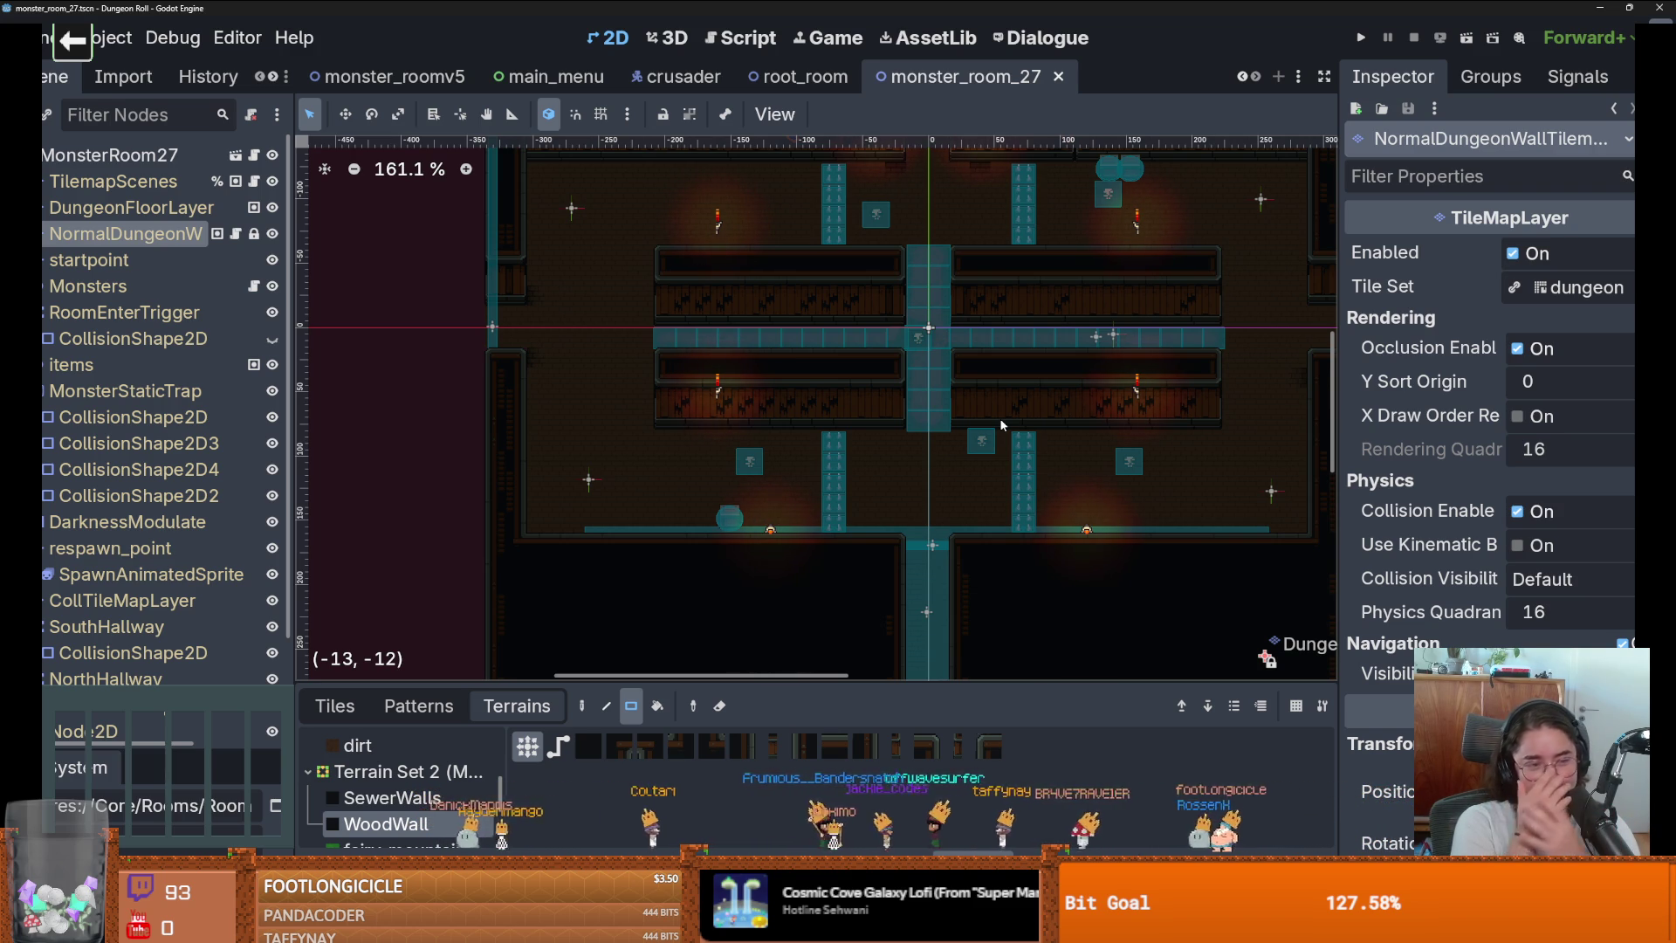
Frame the whole room in view and re-save the scene three times.
key(f)
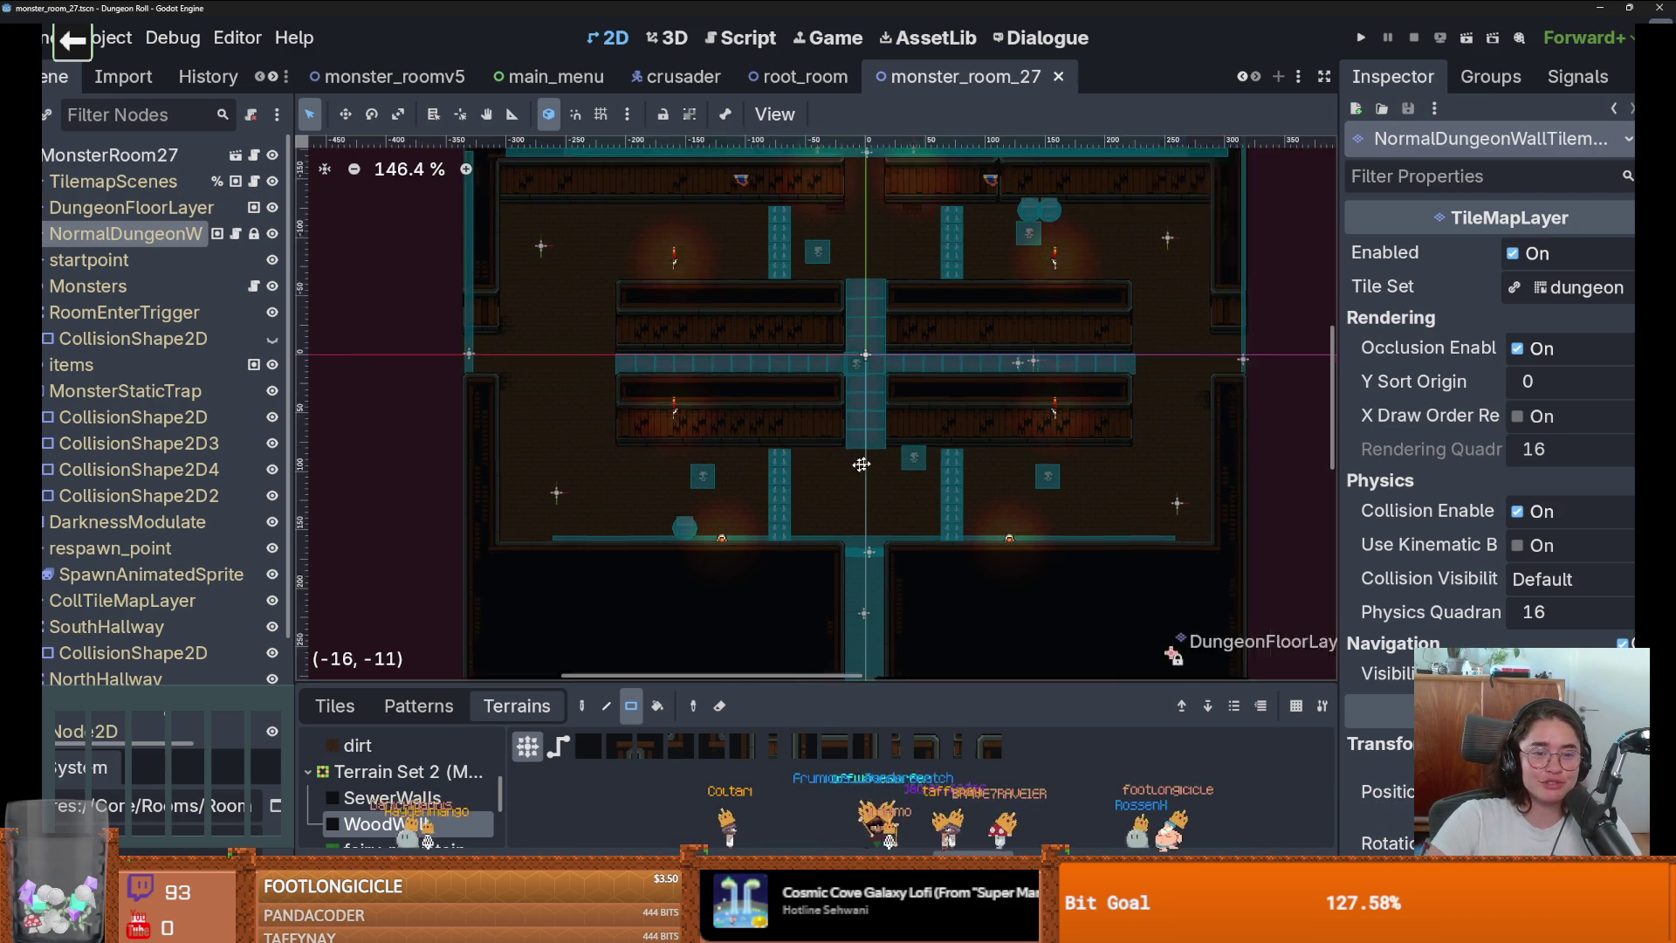
key(ctrl+s)
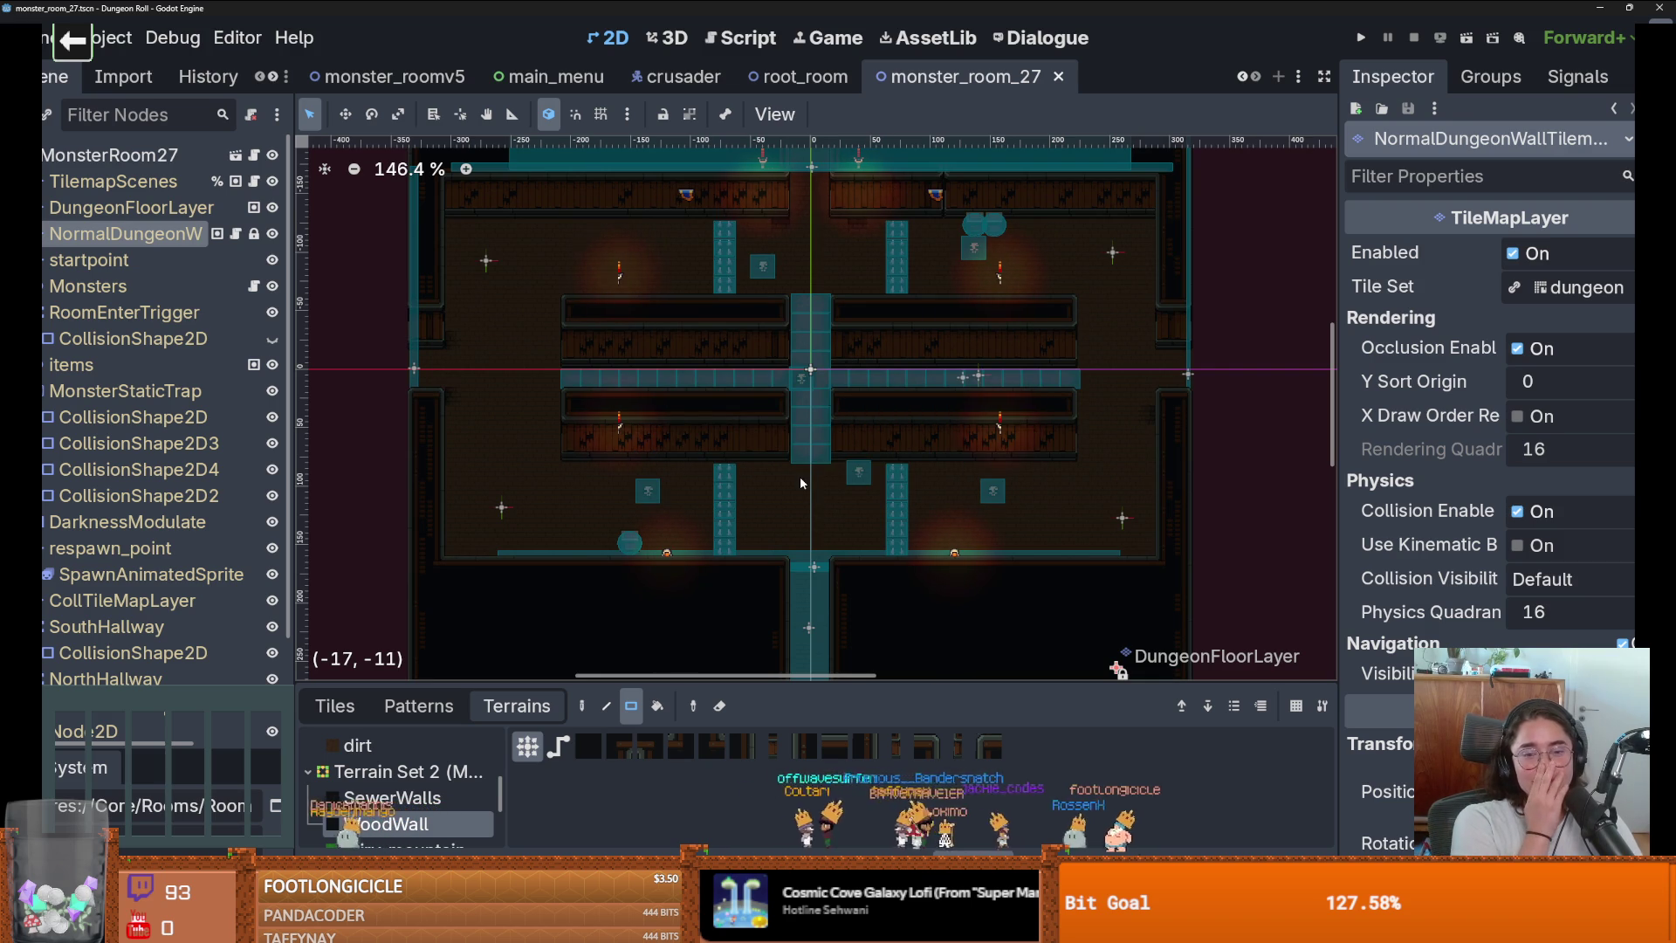
key(f)
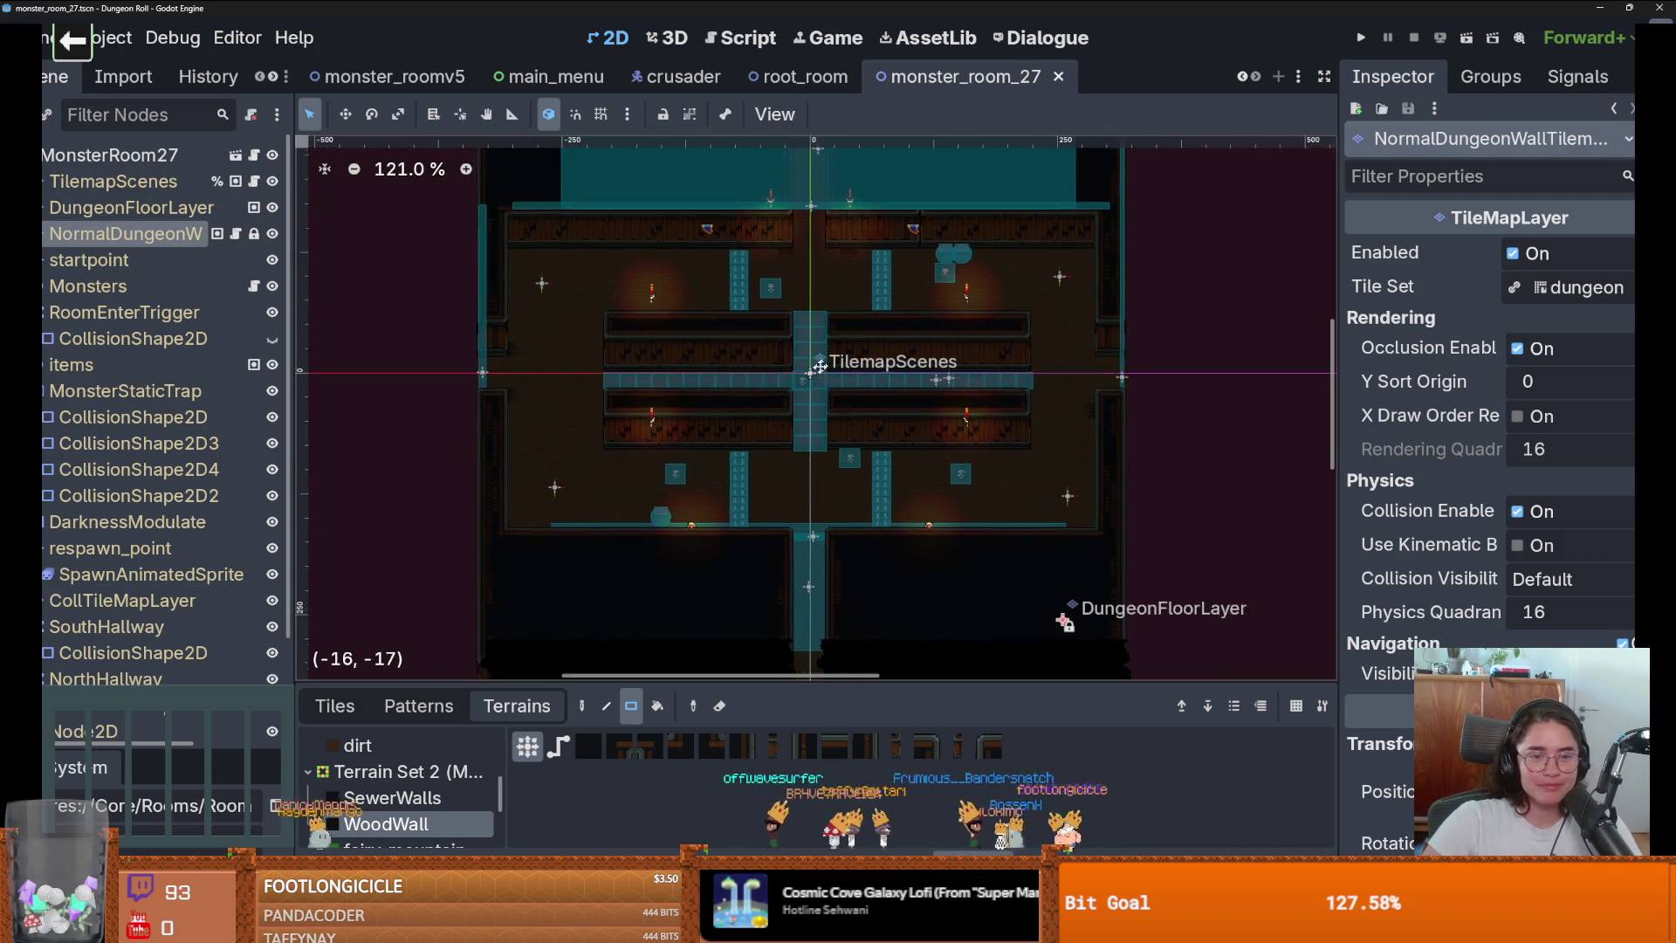
key(ctrl+s)
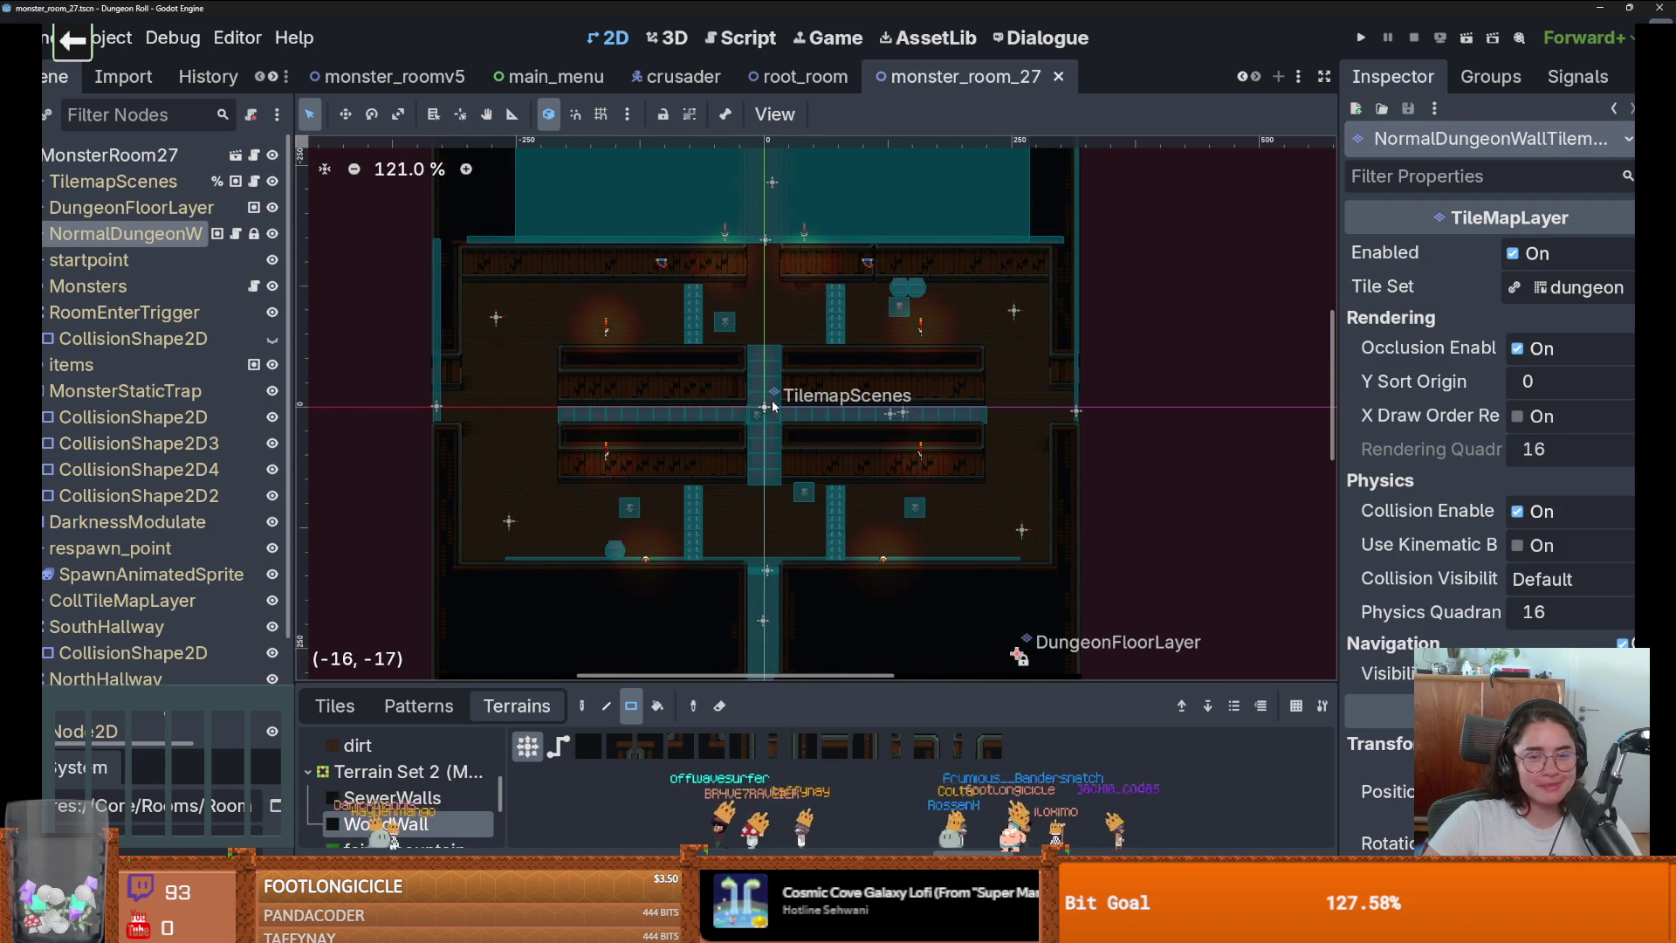
scroll(772, 404, up, 1)
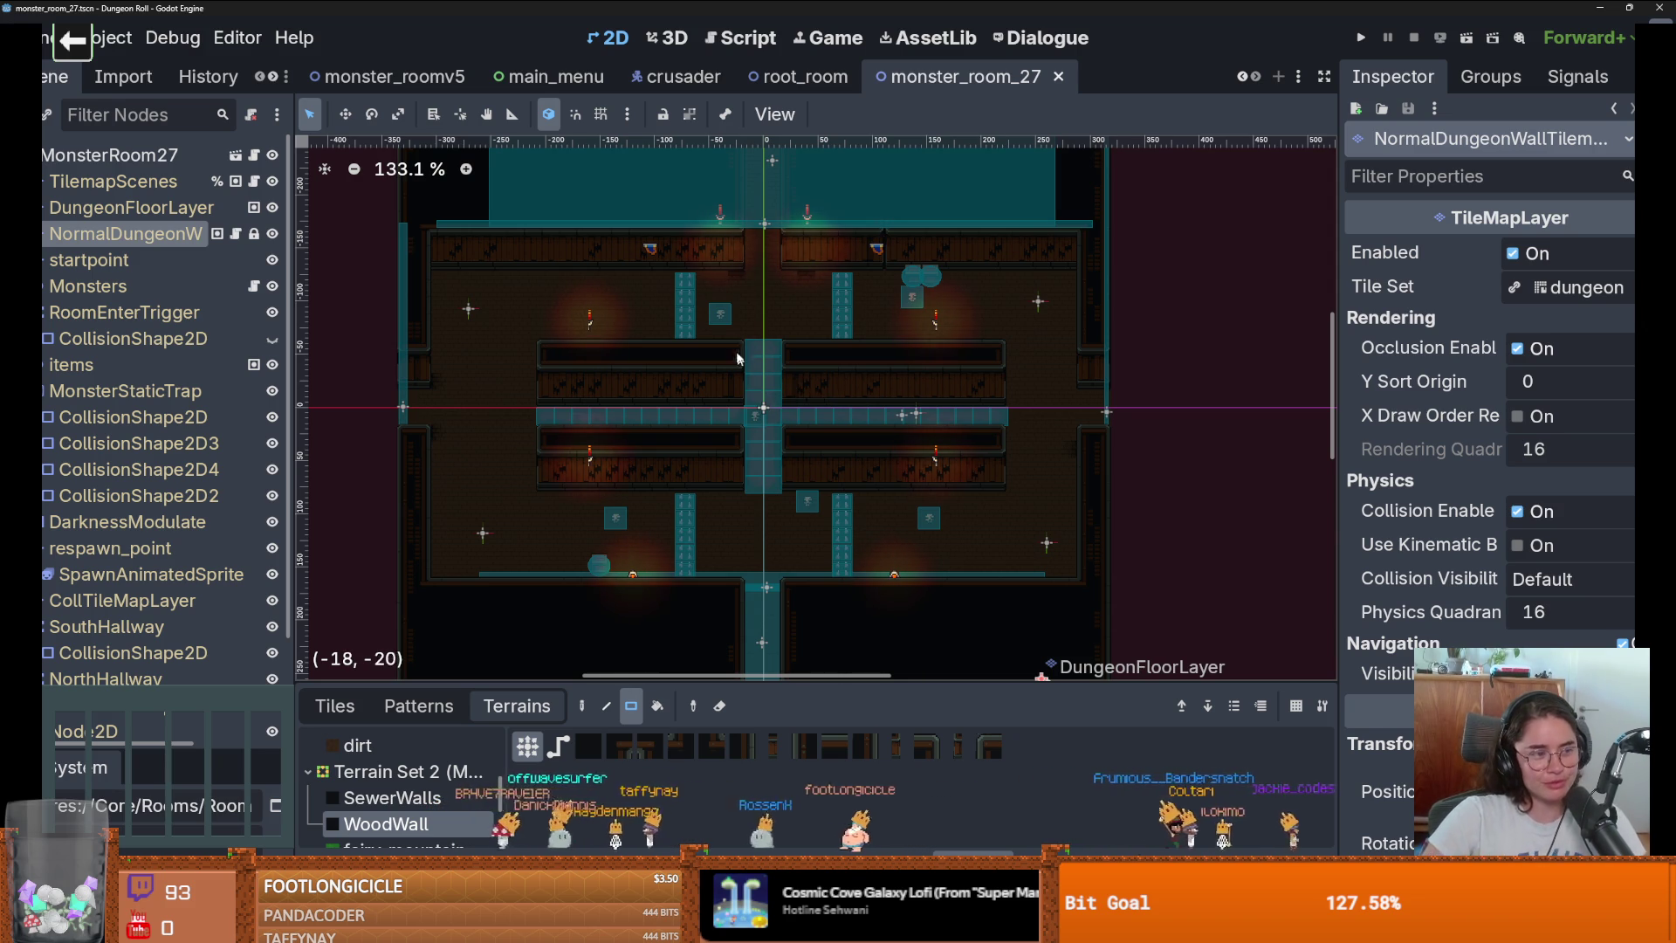
key(f)
key(ctrl+s)
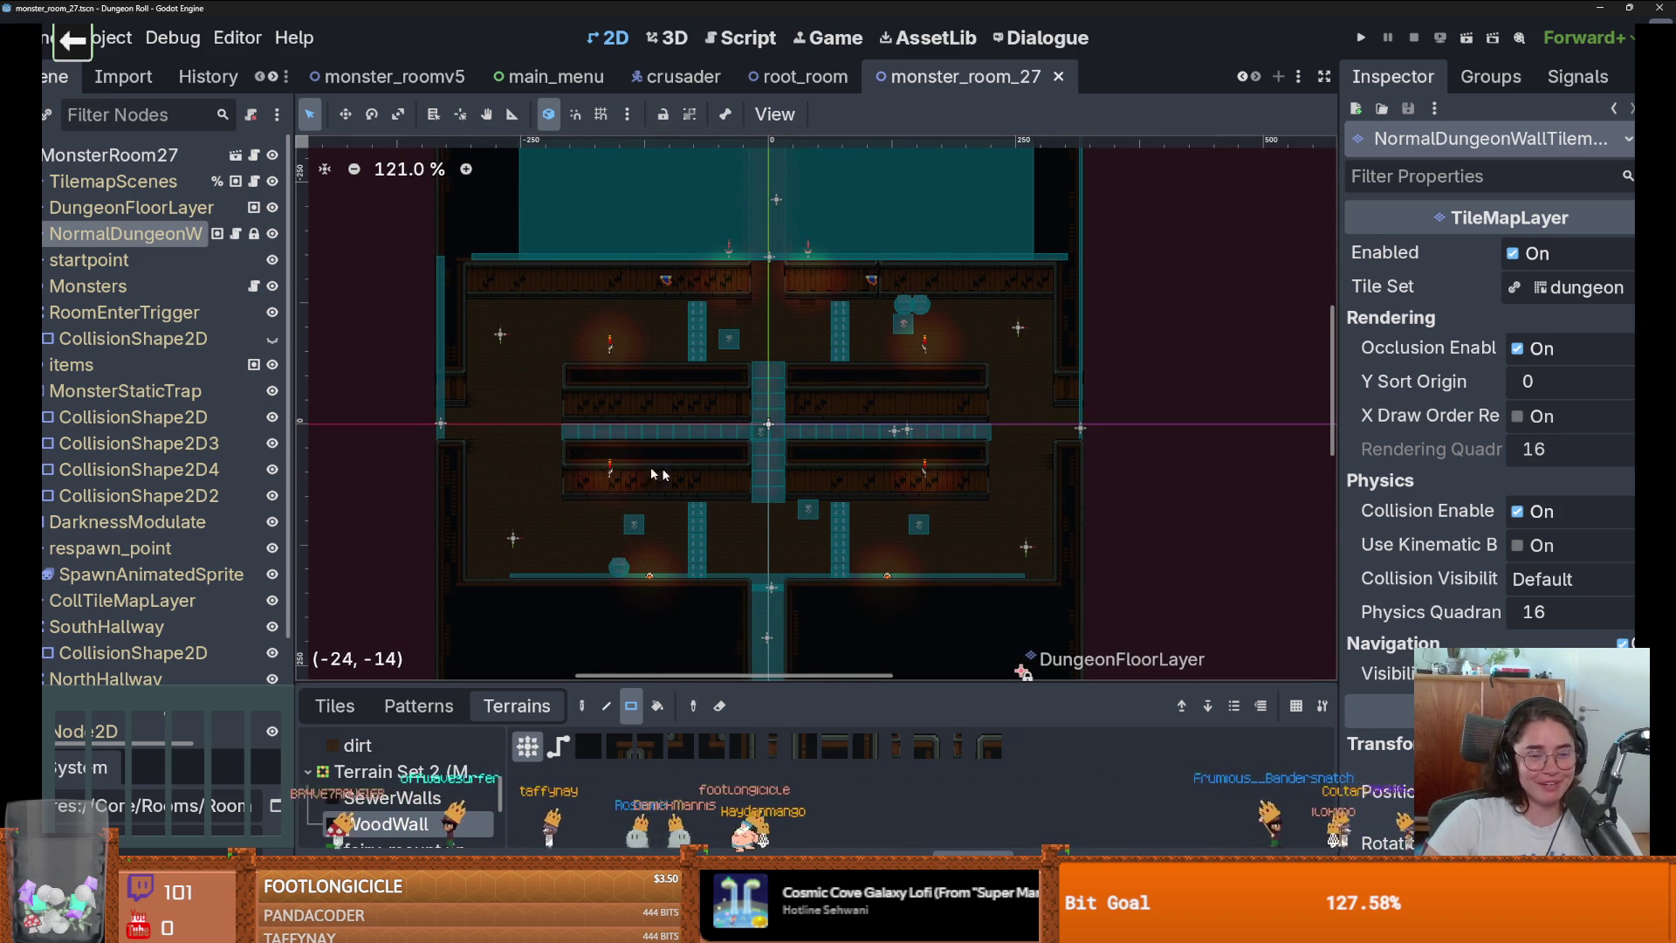
Save, then collapse RoomEnterTrigger, SouthHallway and respawn_point in the Scene dock.
key(ctrl+s)
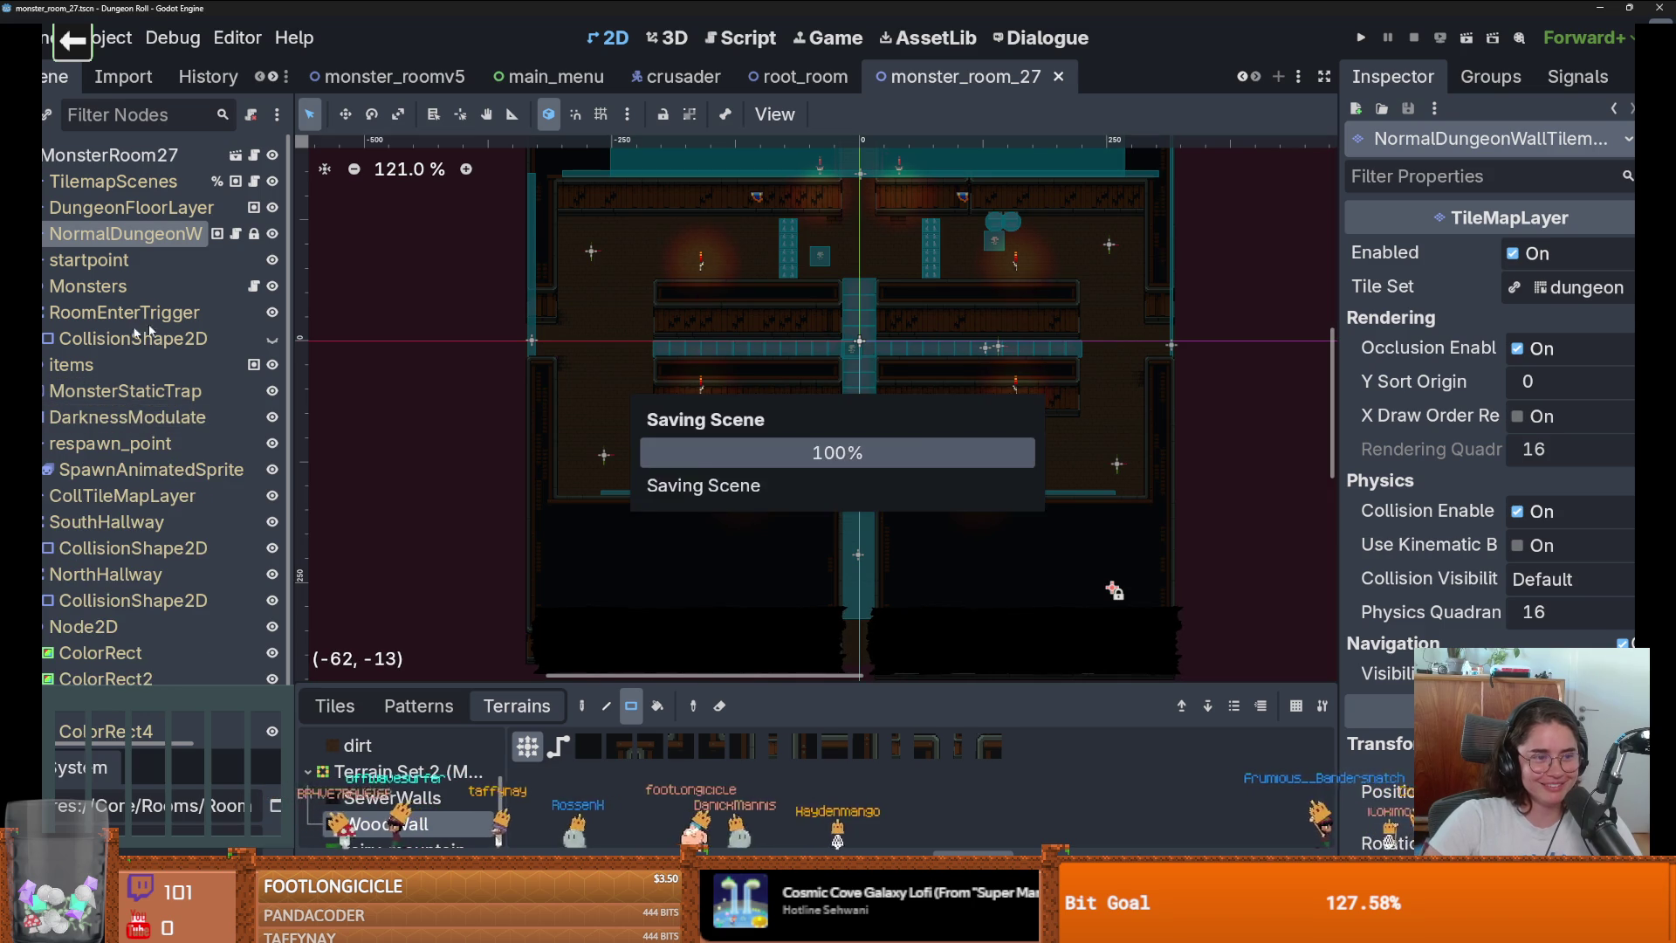
click(39, 311)
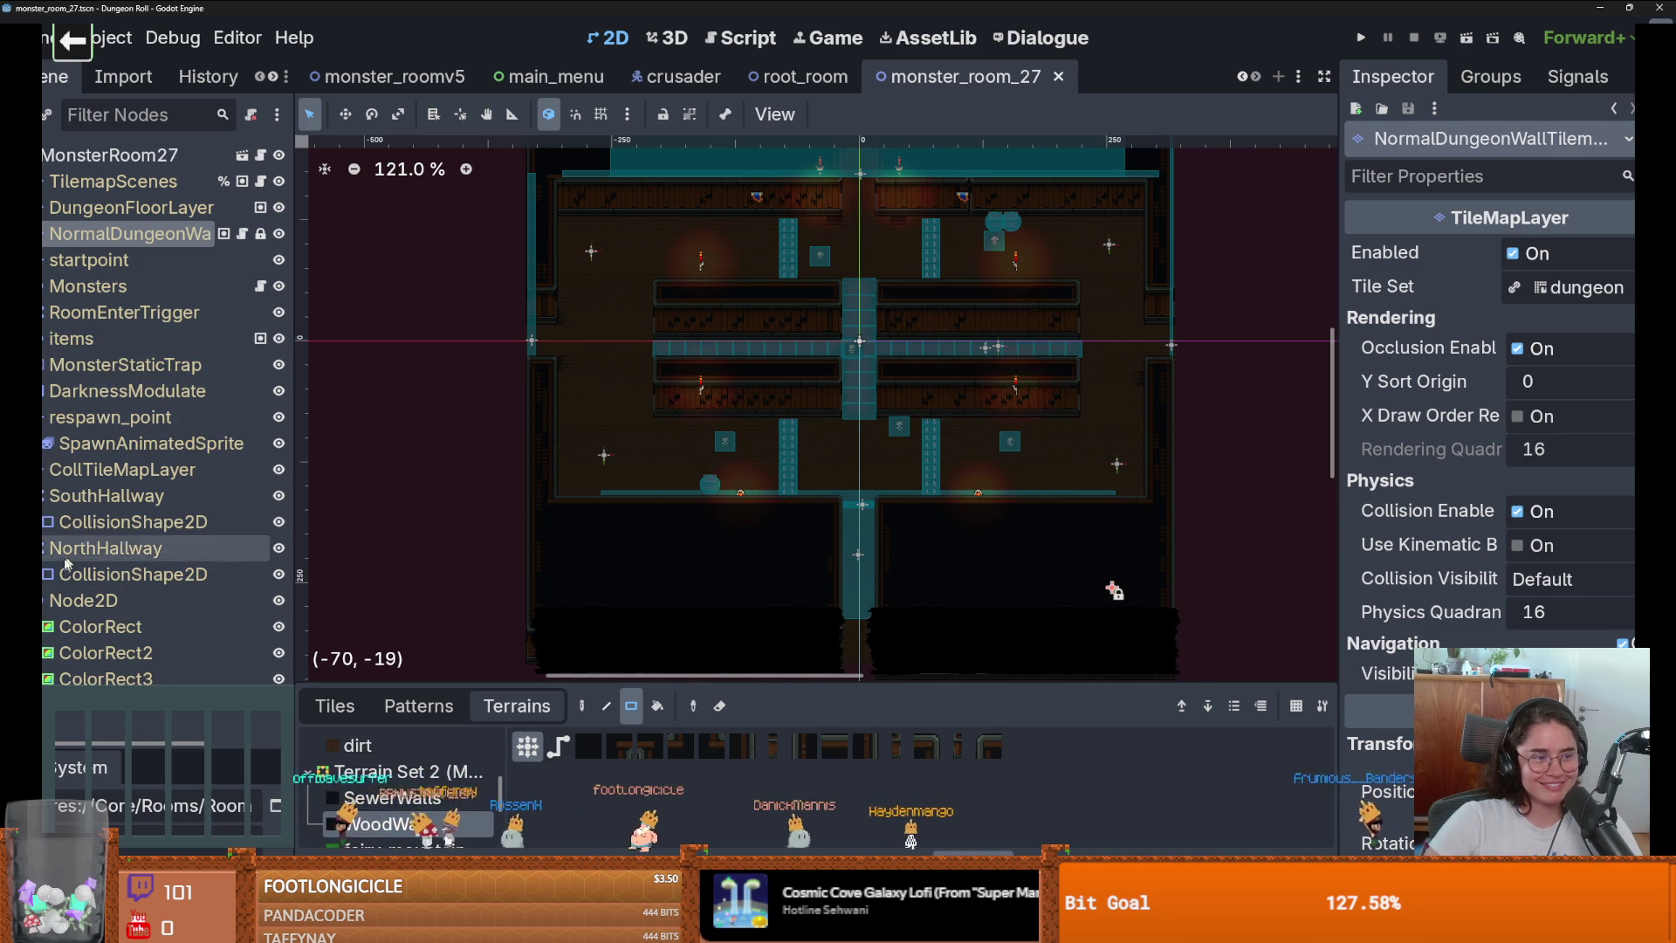
click(40, 495)
click(40, 416)
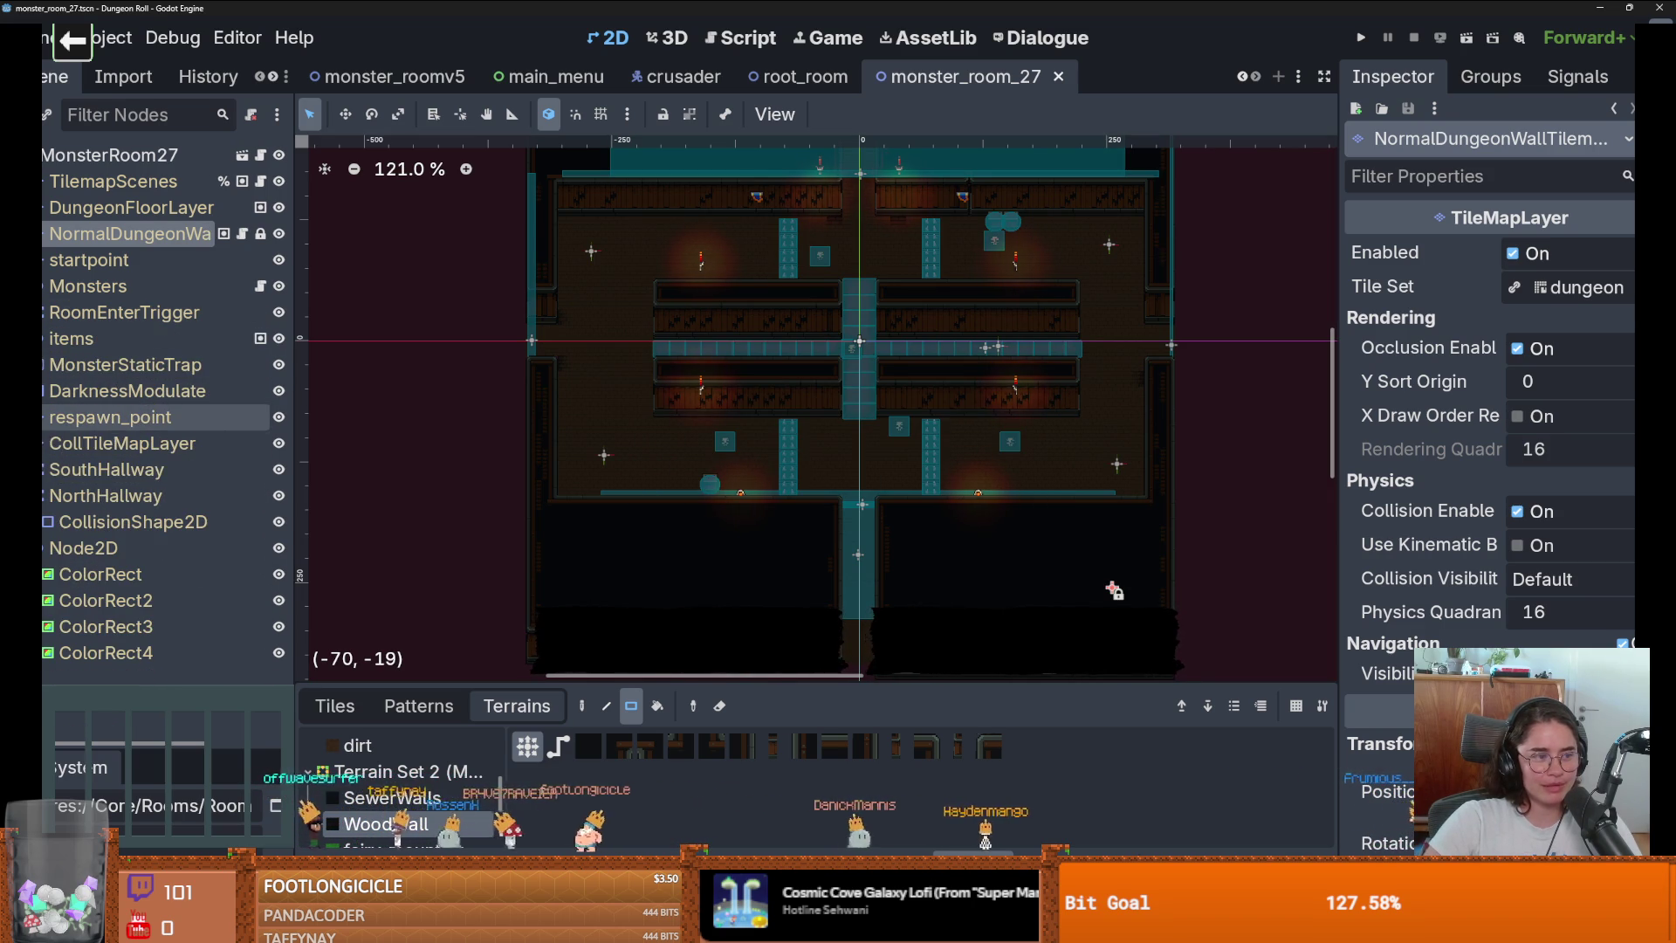
Shift the room view to the left and save the scene again.
scroll(703, 468, down, 2)
drag(703, 468, 648, 486)
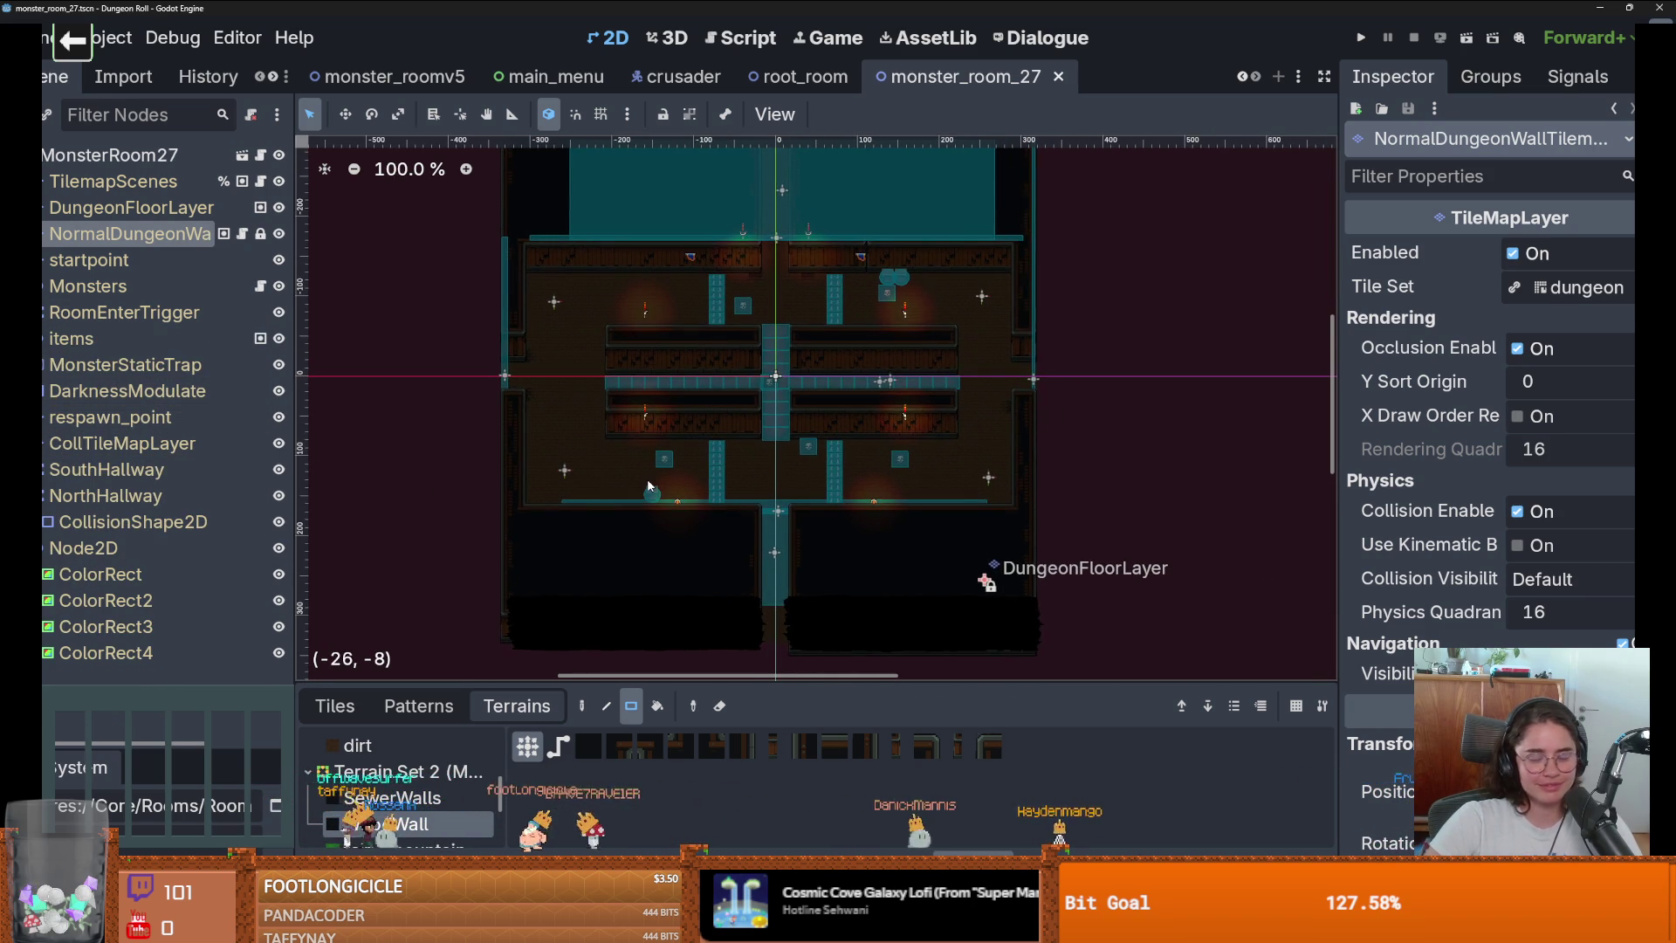
scroll(648, 486, down, 1)
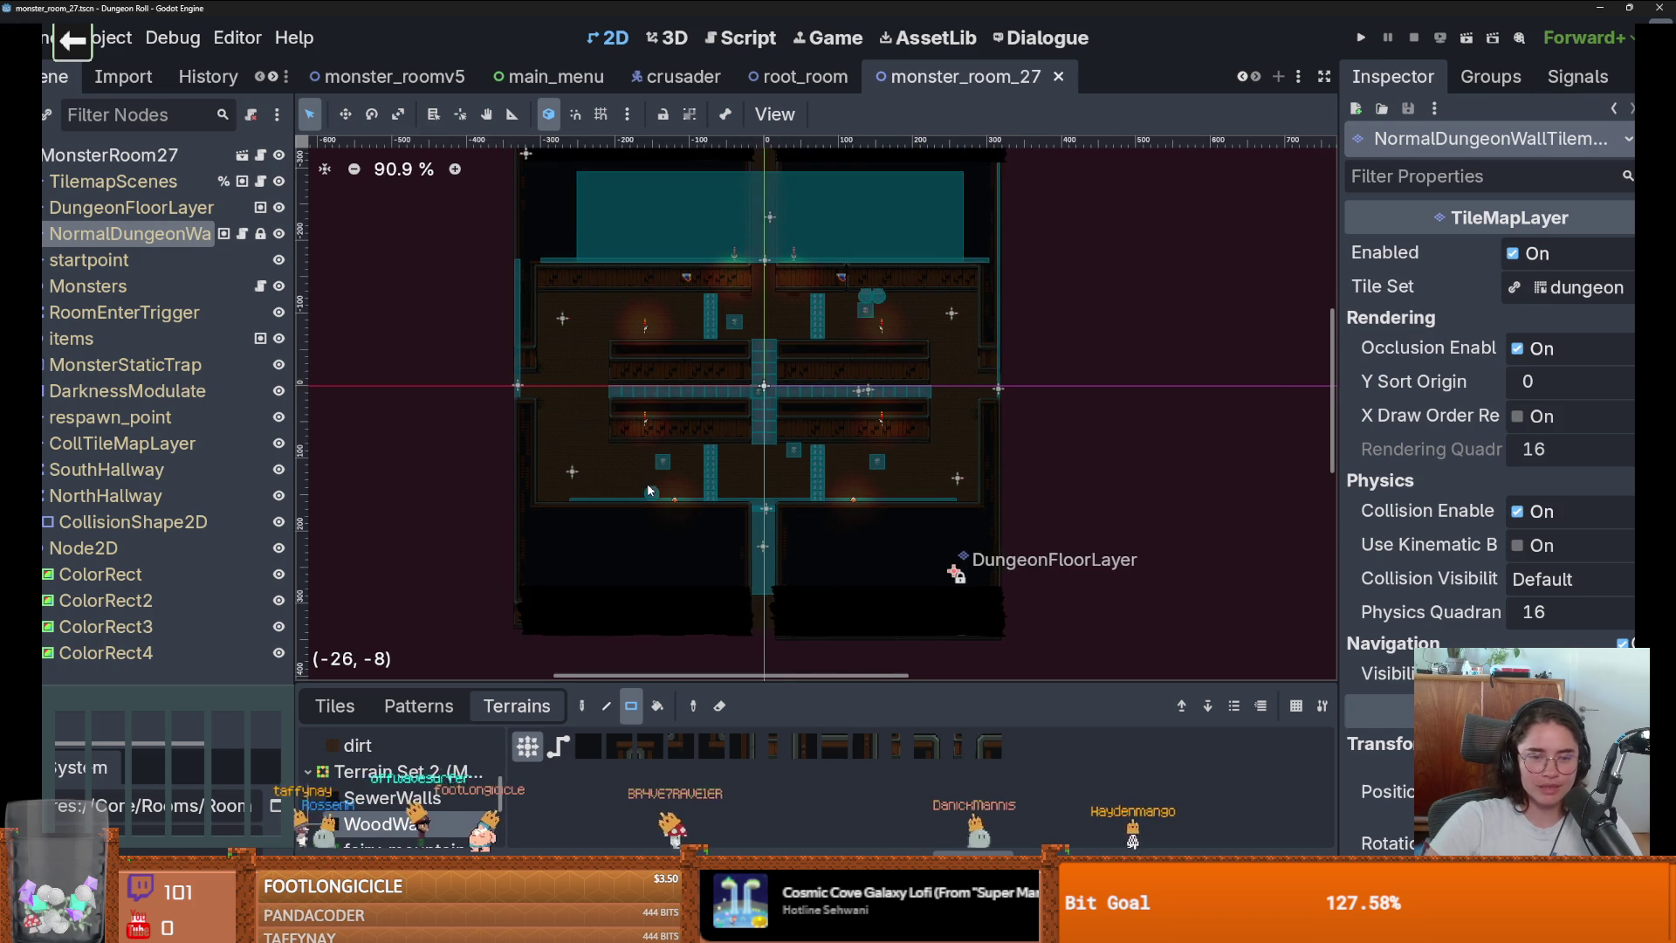
scroll(629, 495, up, 2)
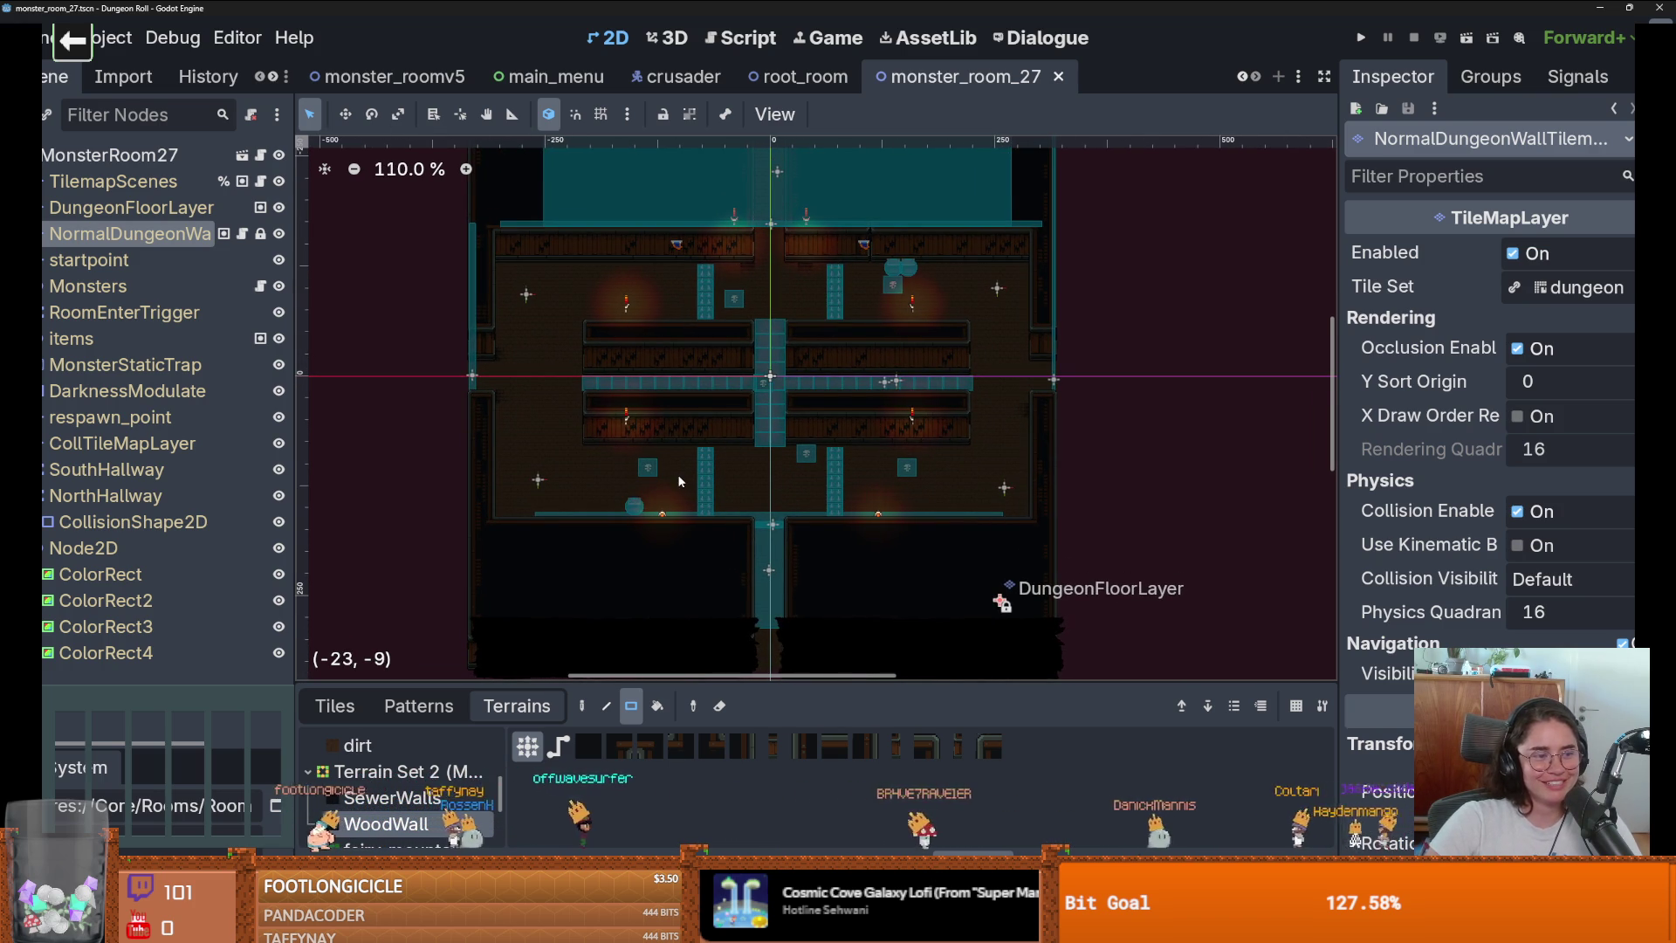
key(ctrl+s)
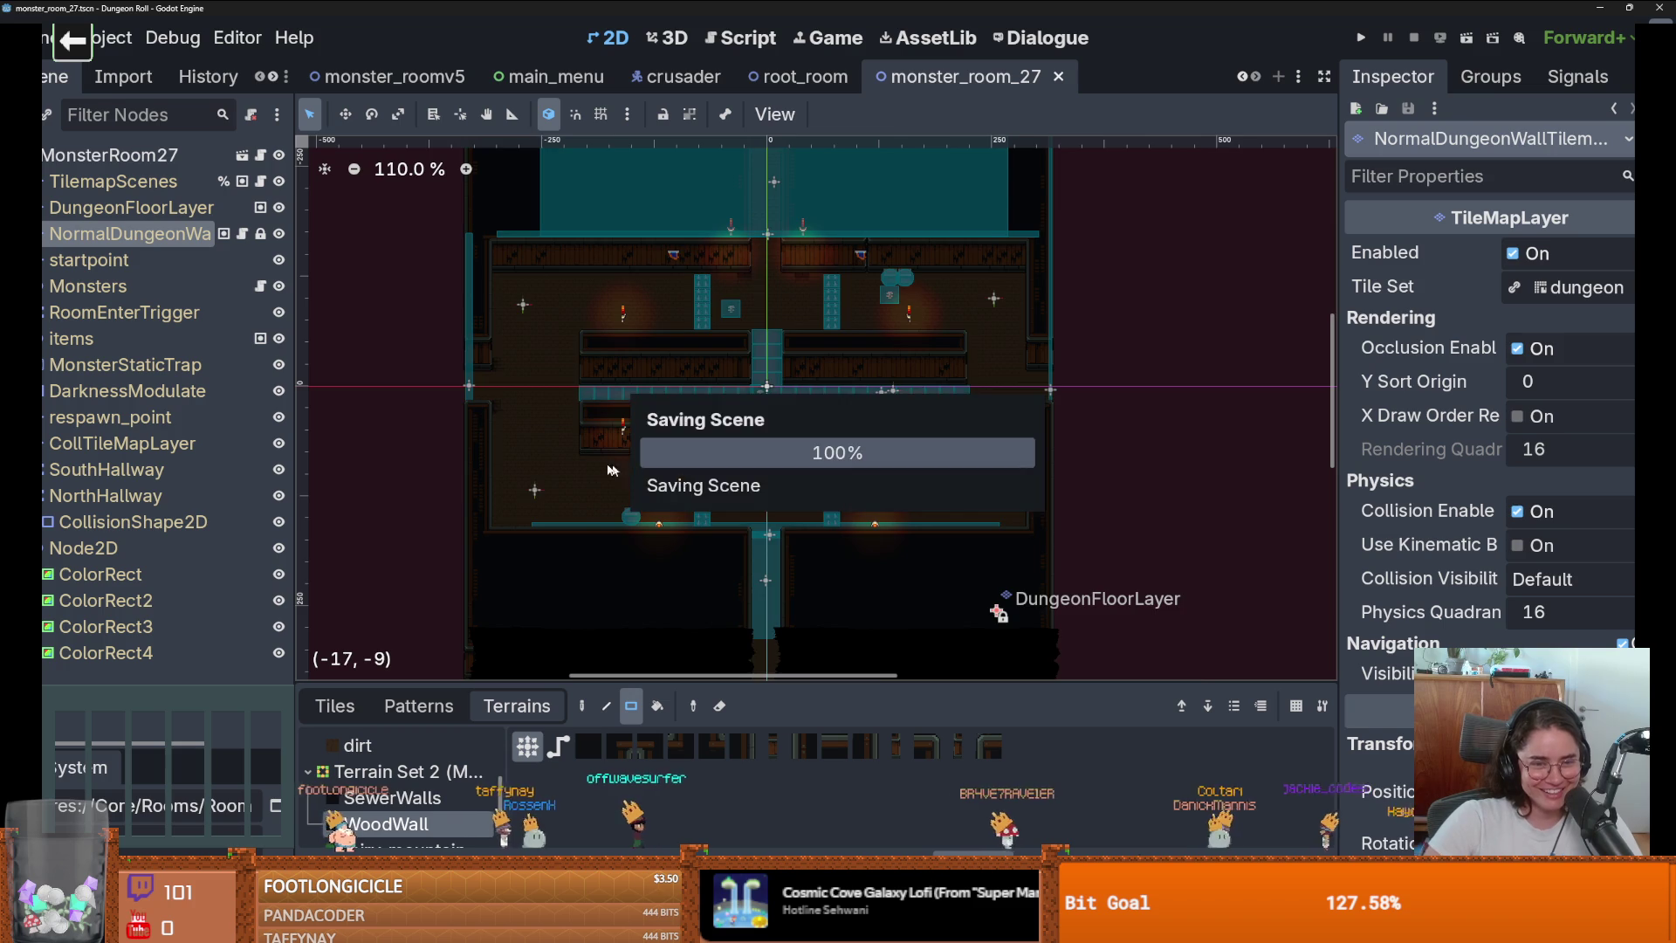
scroll(592, 472, up, 3)
scroll(1088, 355, up, 2)
scroll(1087, 354, down, 1)
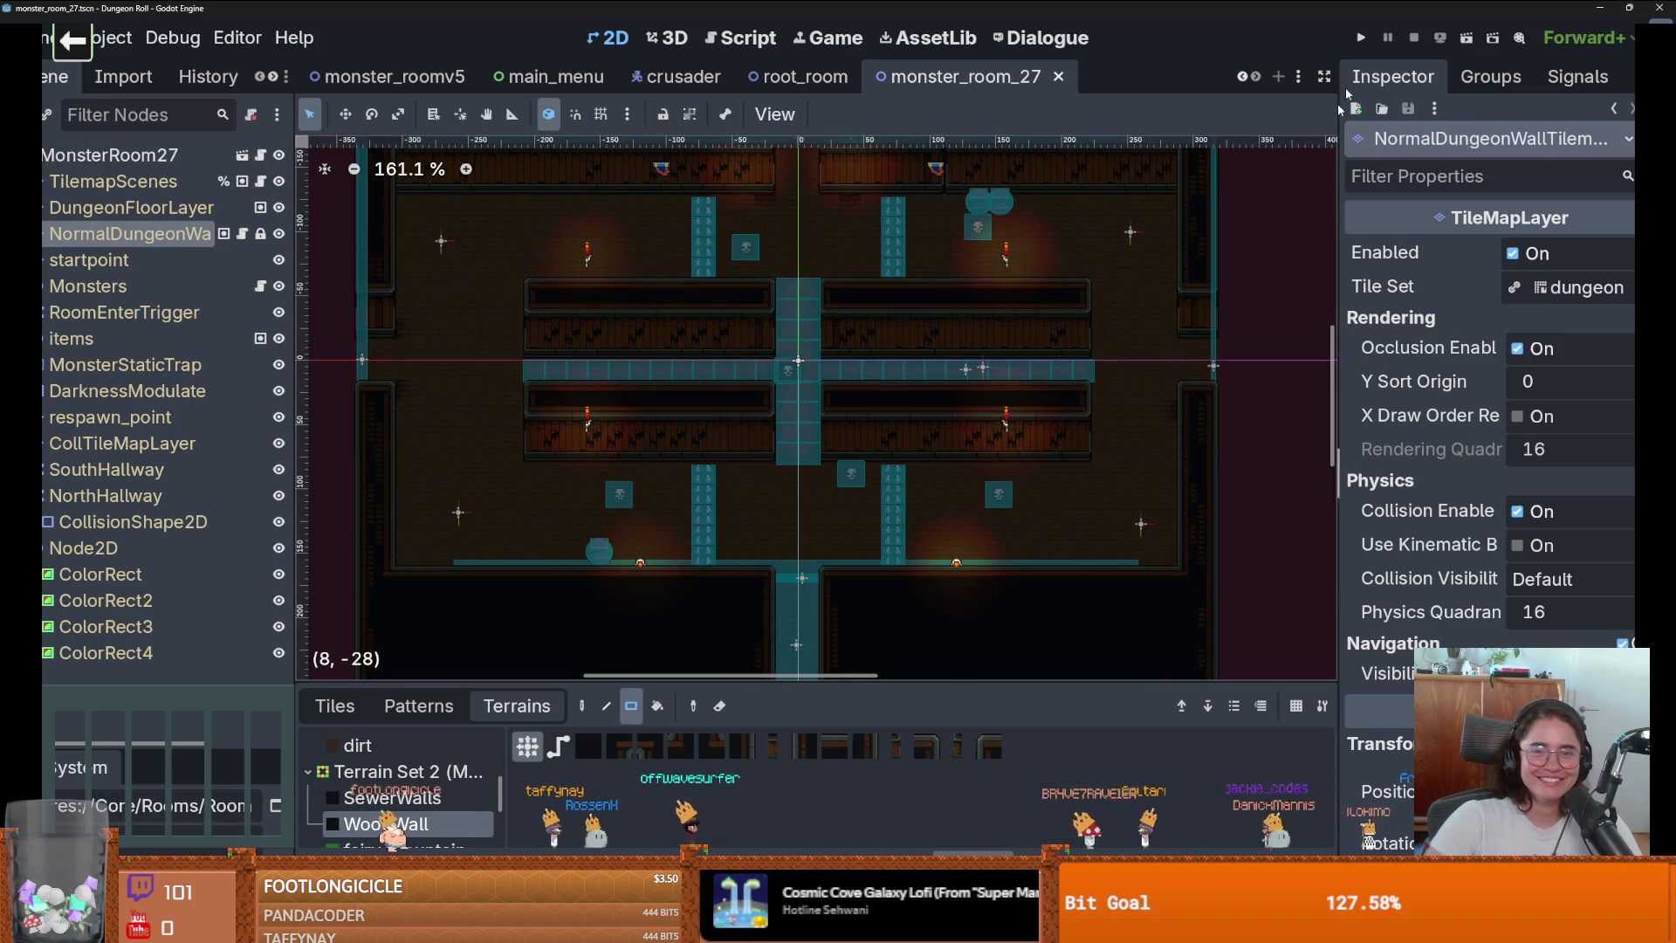
Run the game full screen and load the chosen room from the door's room-selection menu.
click(1364, 39)
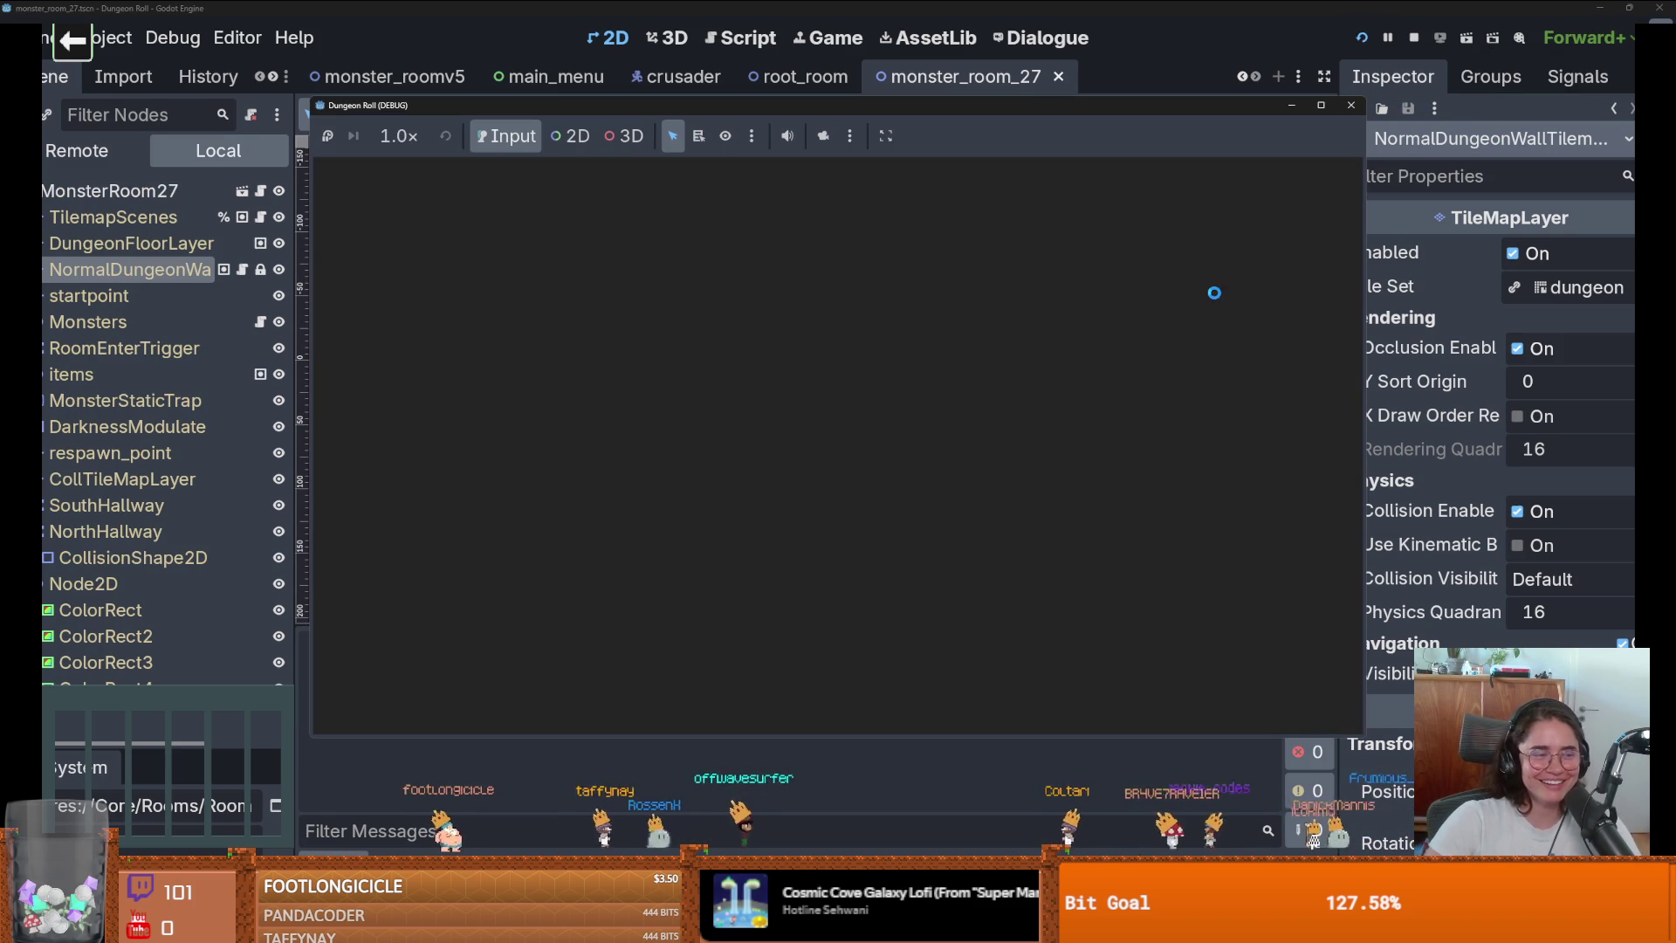
click(1319, 106)
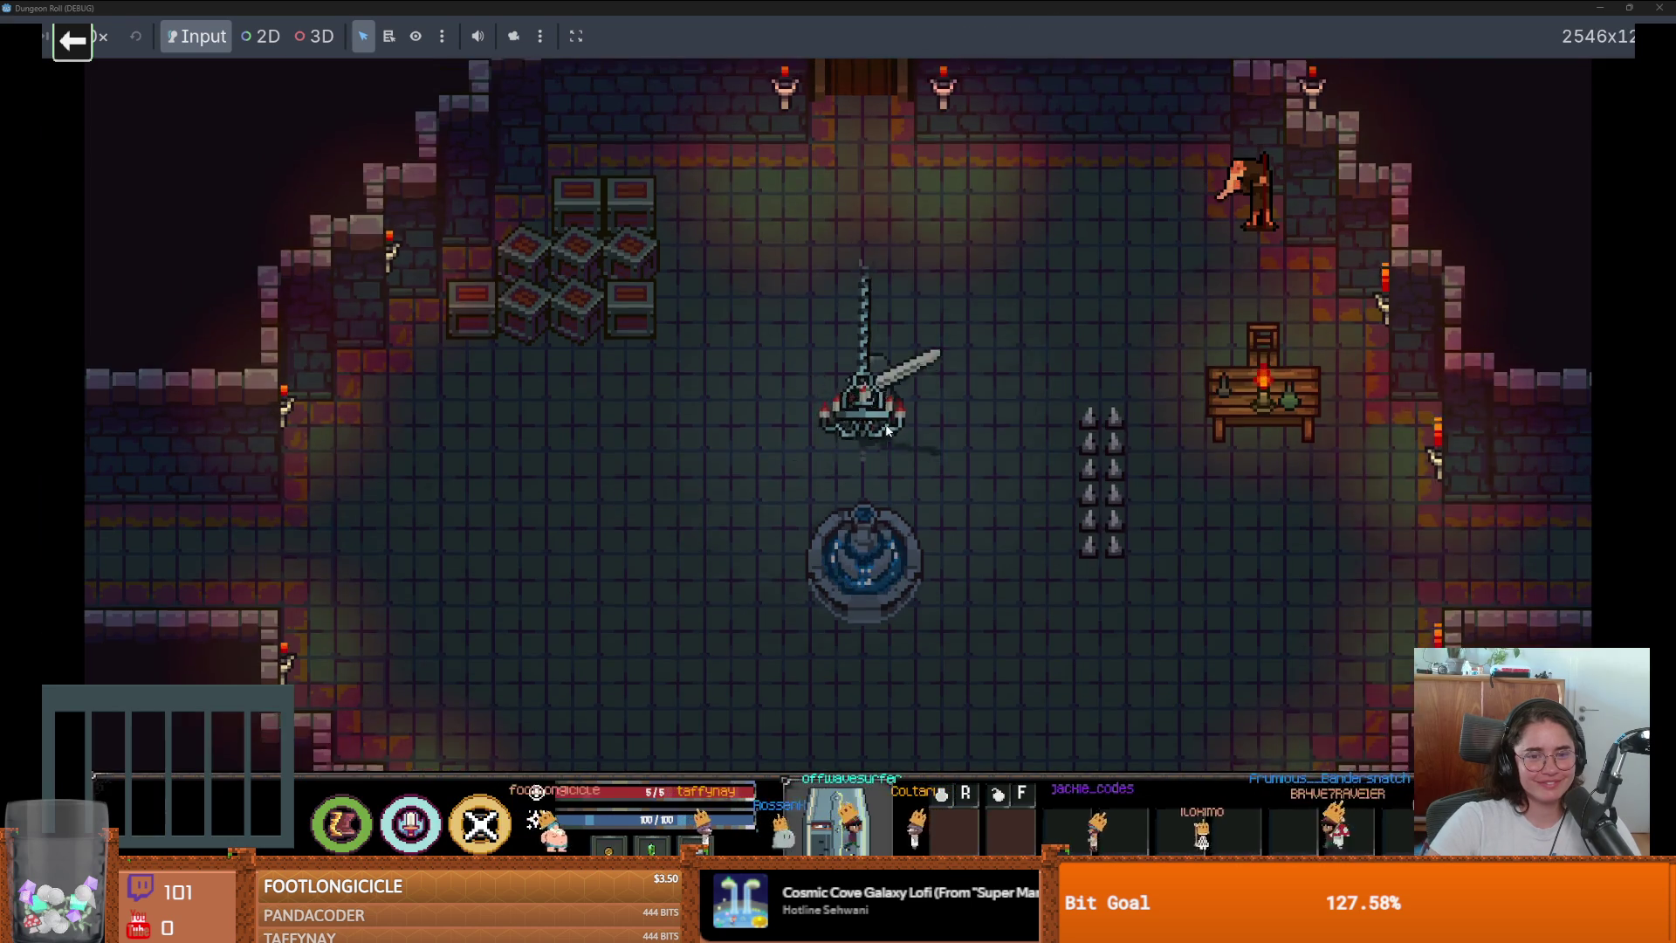
key(w)
key(e)
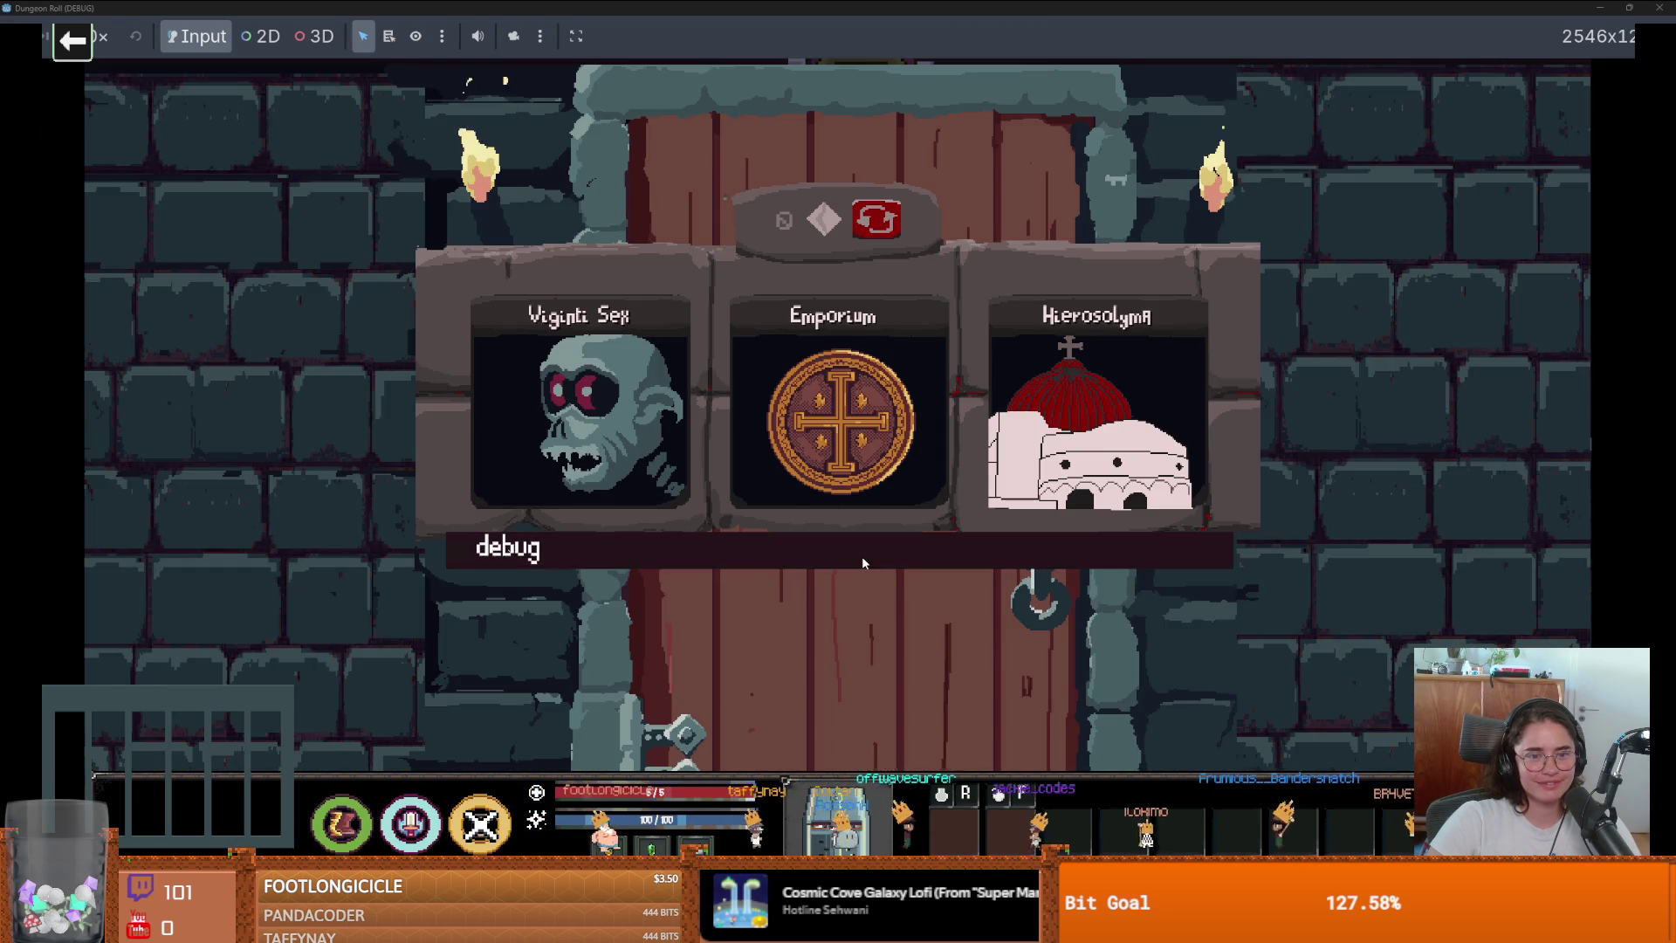
scroll(1227, 626, down, 2)
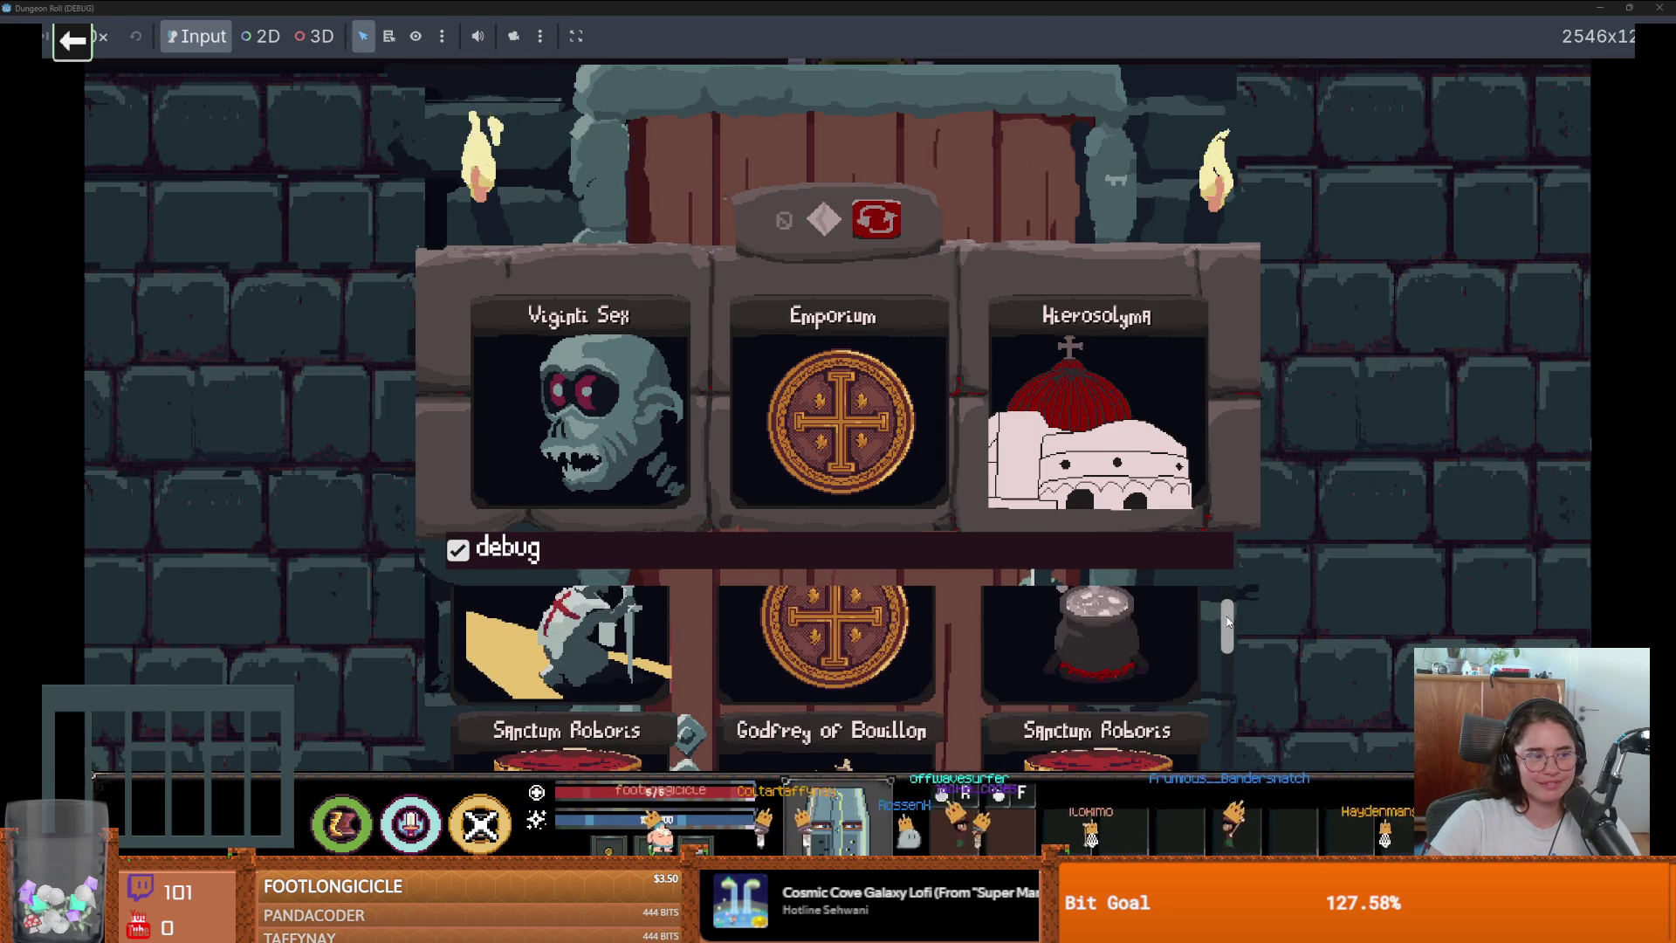
mouse_move(1227, 627)
mouse_down()
mouse_move(1220, 741)
mouse_move(1208, 660)
mouse_move(1212, 699)
mouse_up()
scroll(1213, 705, down, 10)
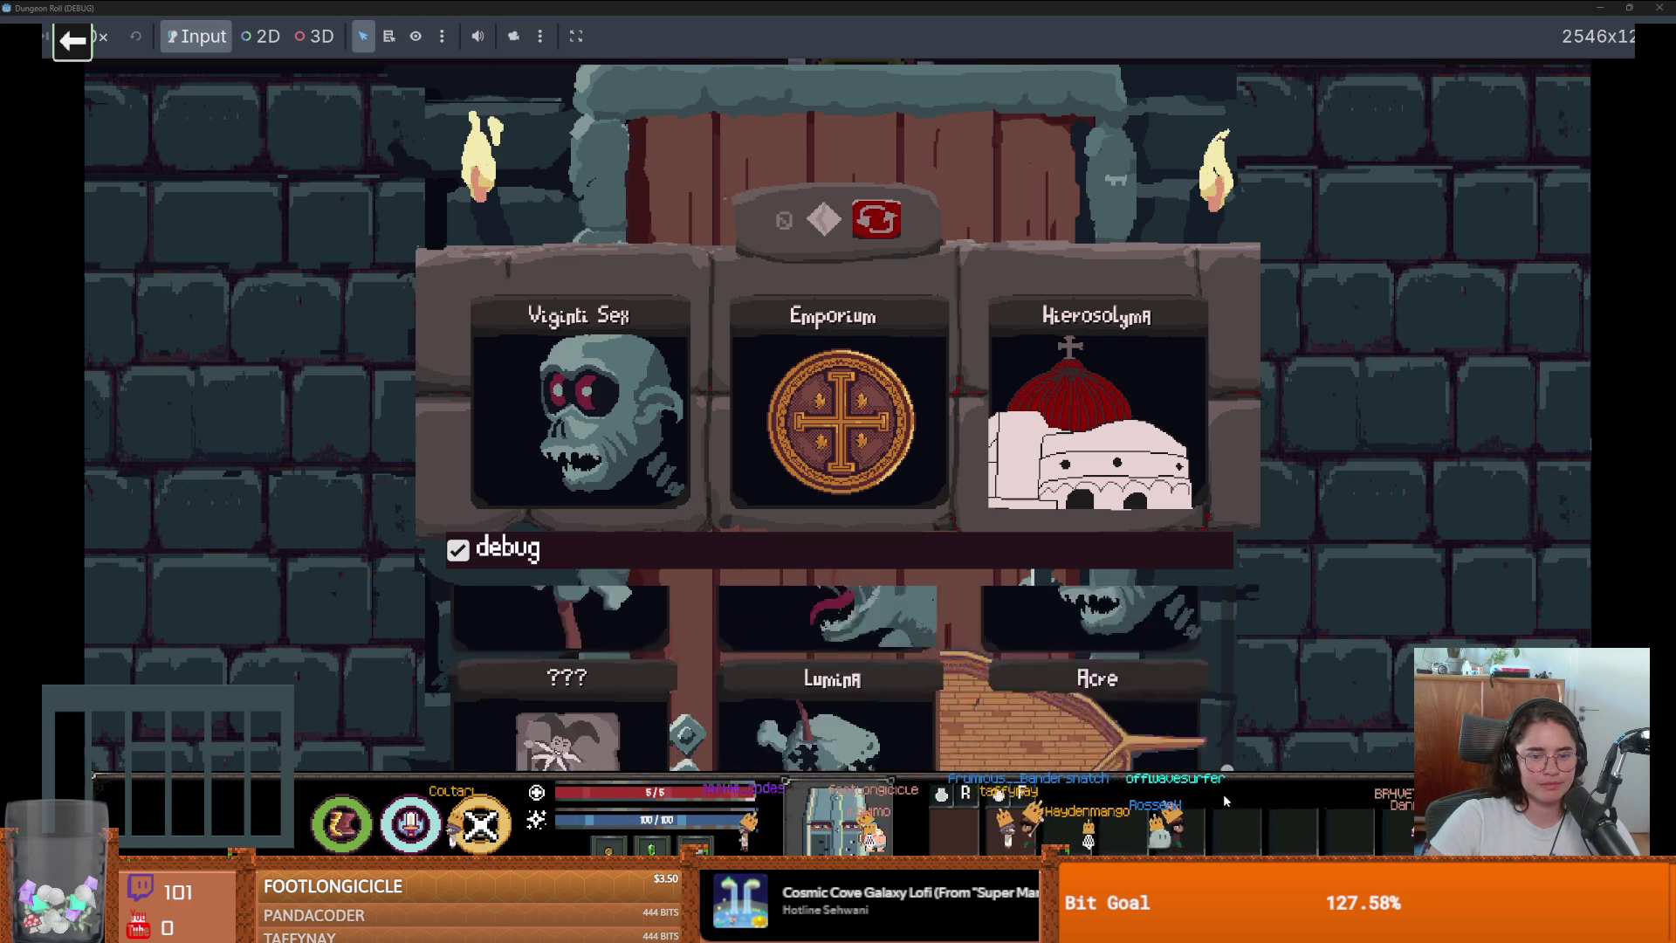
scroll(1239, 746, down, 5)
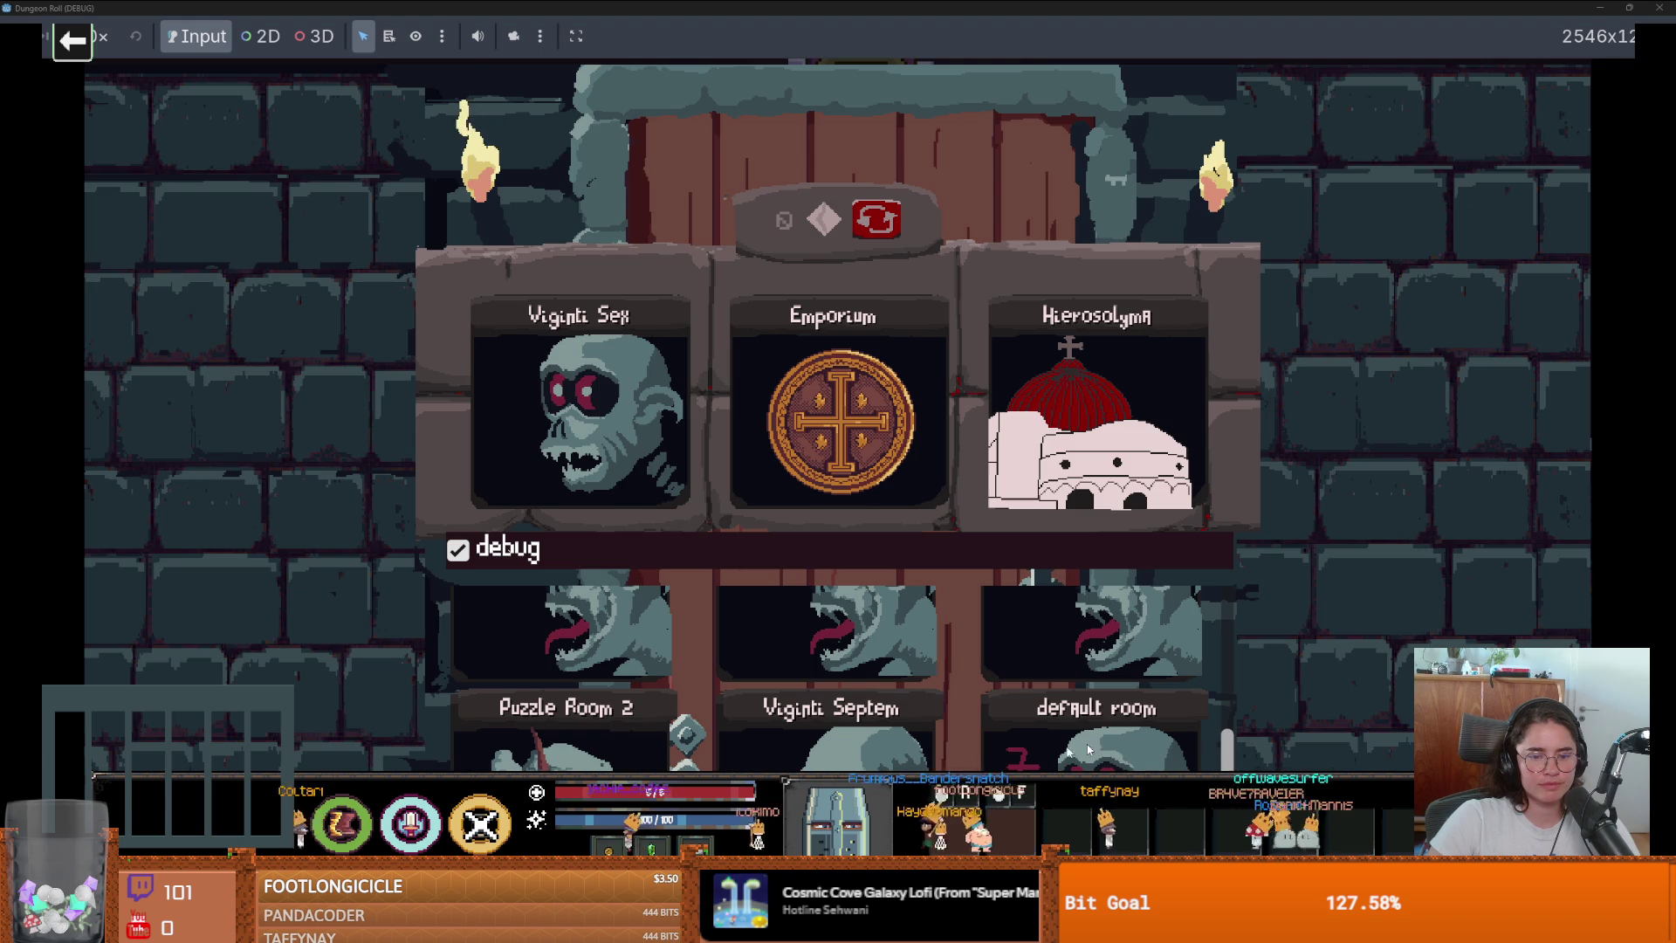
click(889, 740)
Walk the knight up the corridor into the next room, attack the skeleton, then stop the game.
key(w)
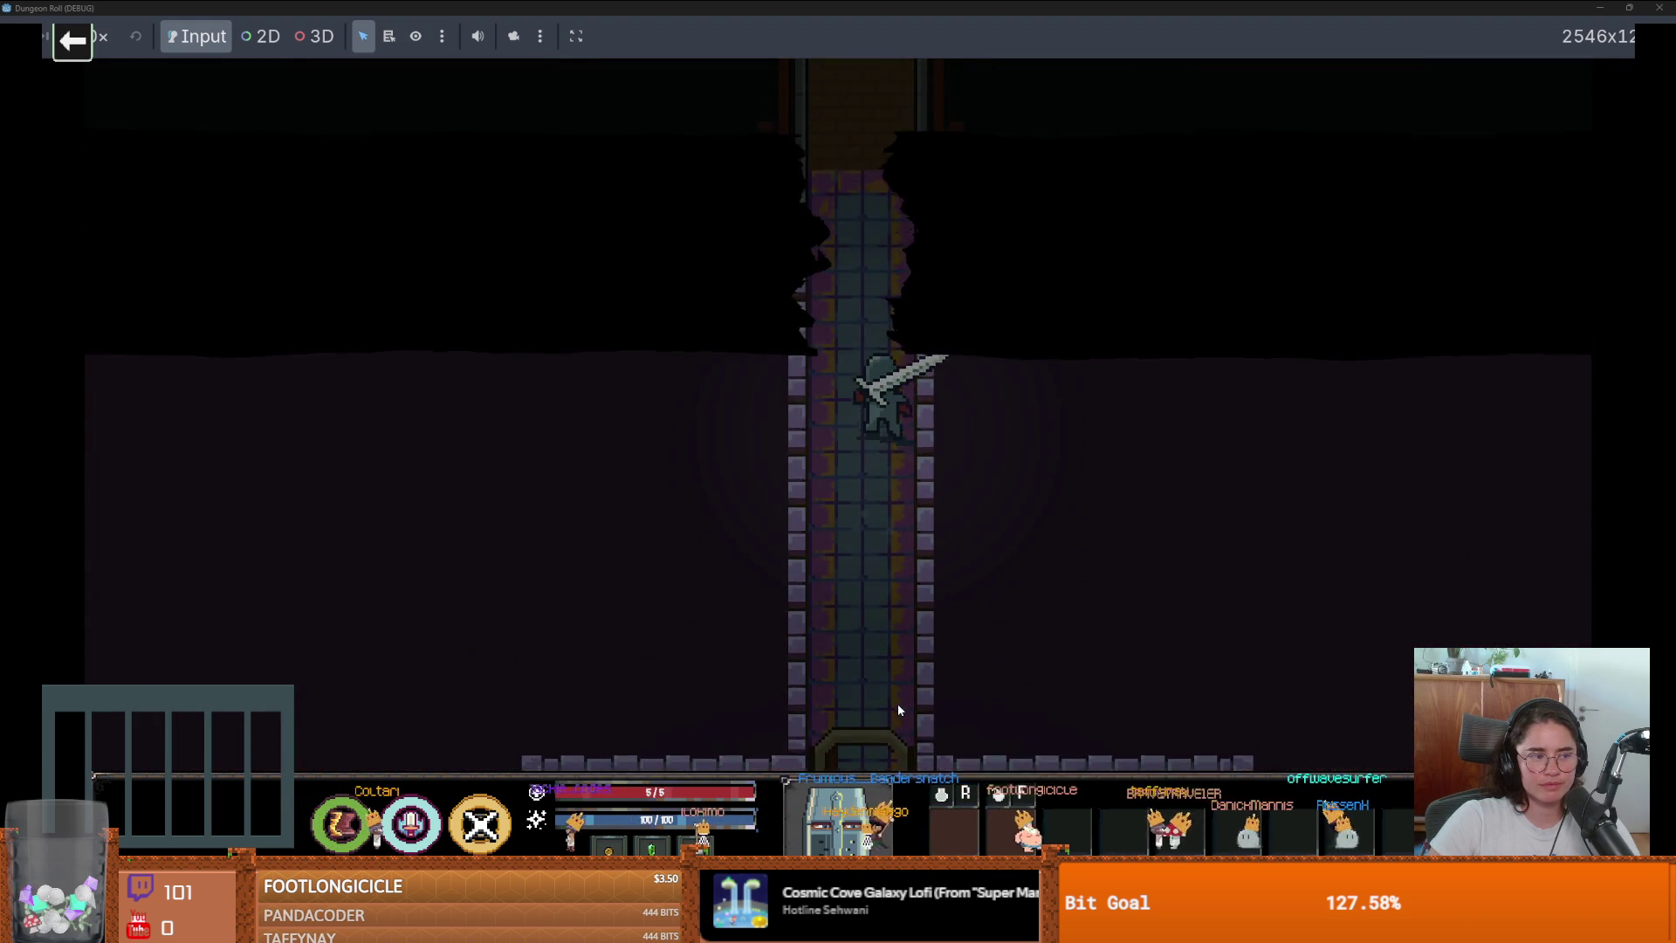
key(w)
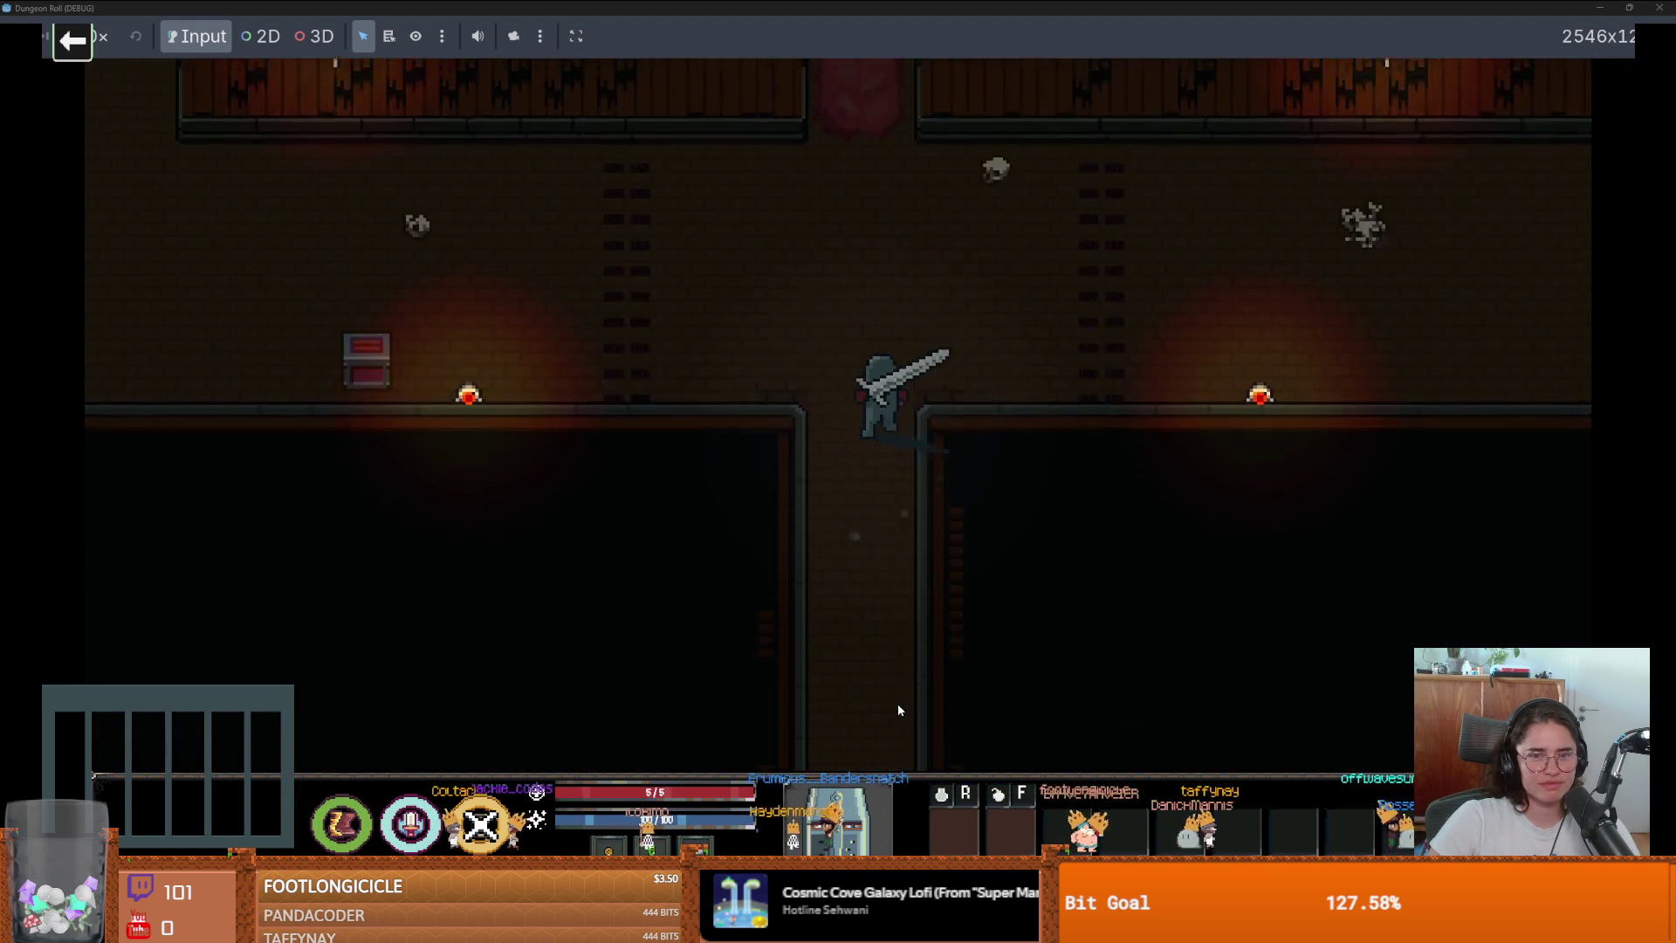
key(d)
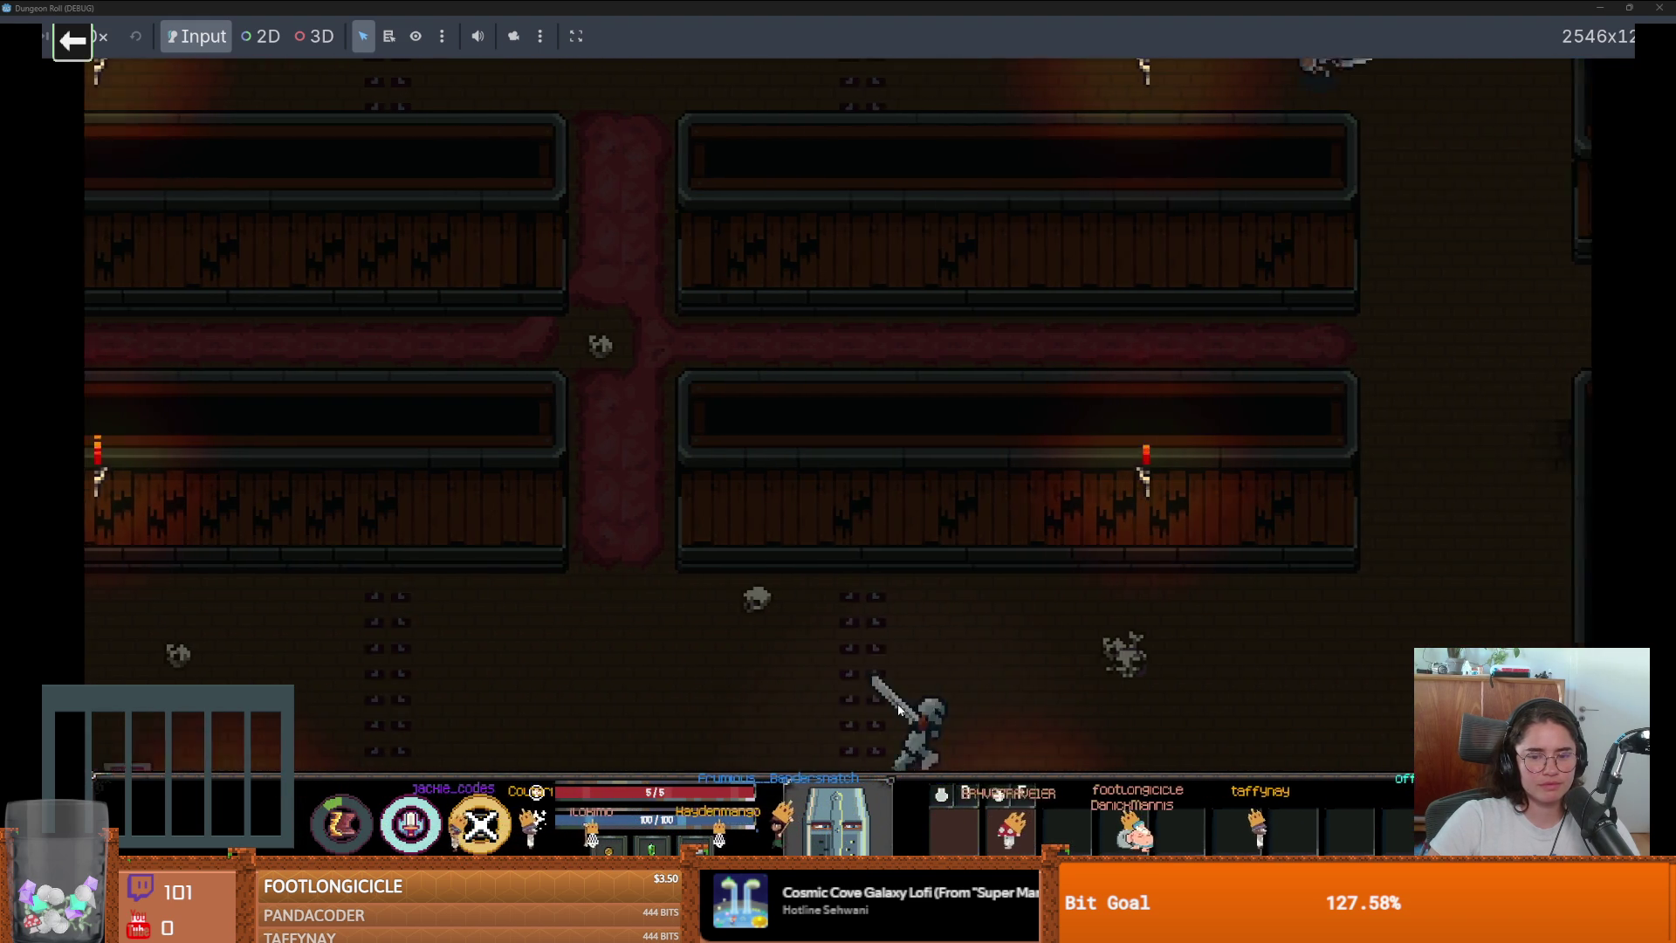
key(w)
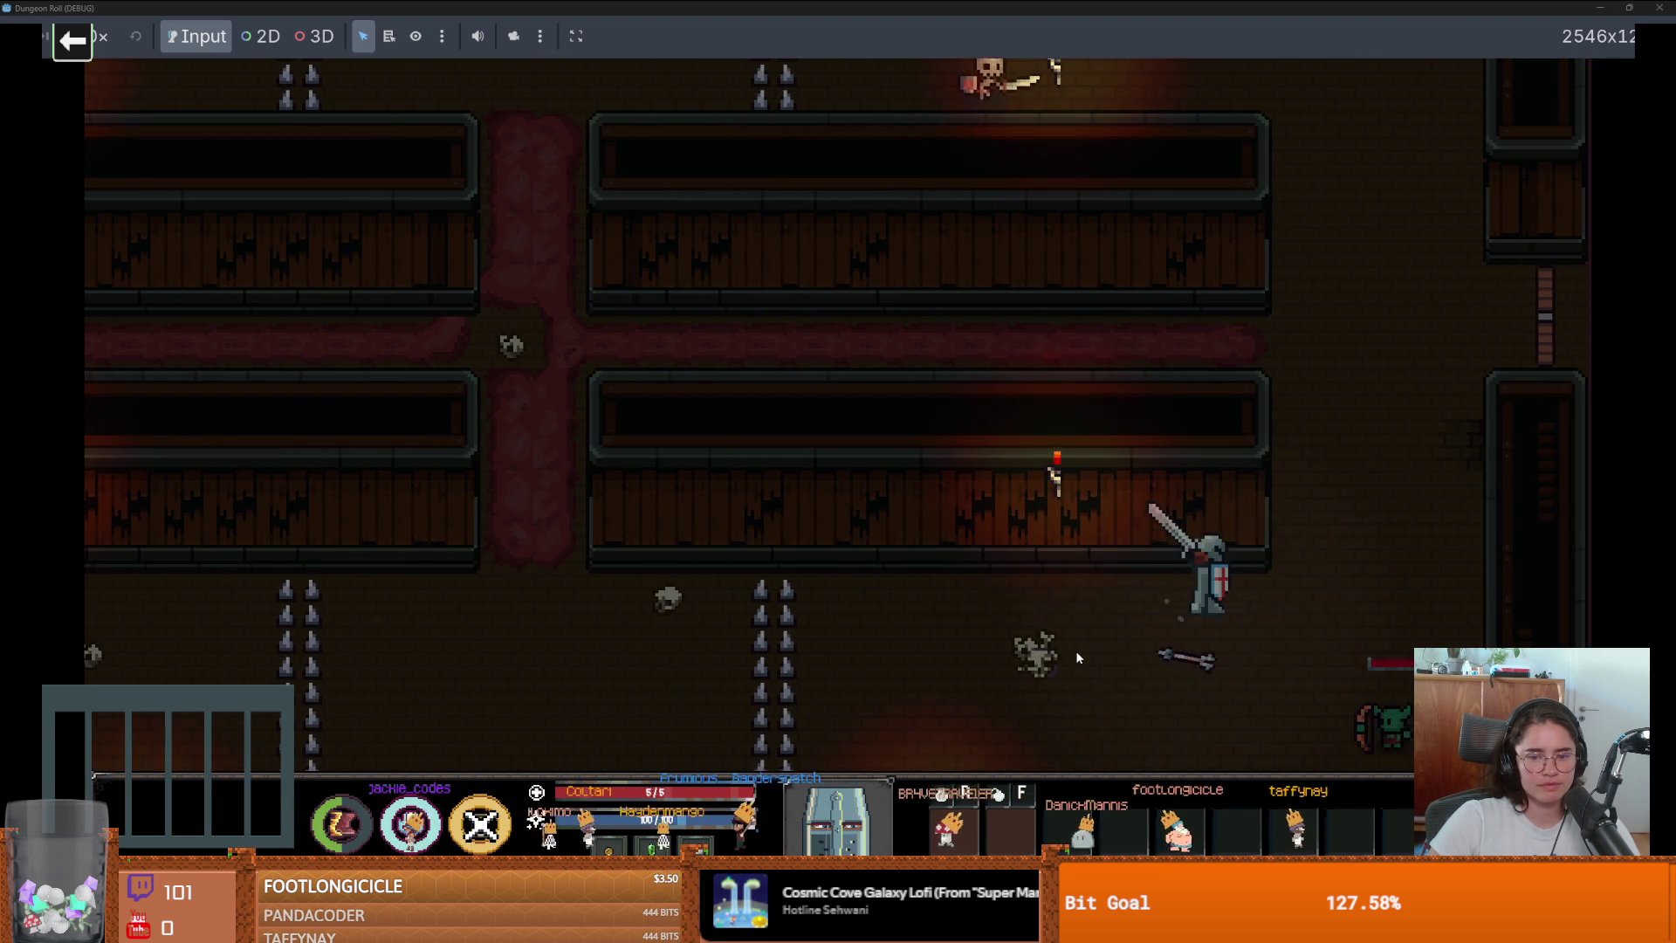
key(d)
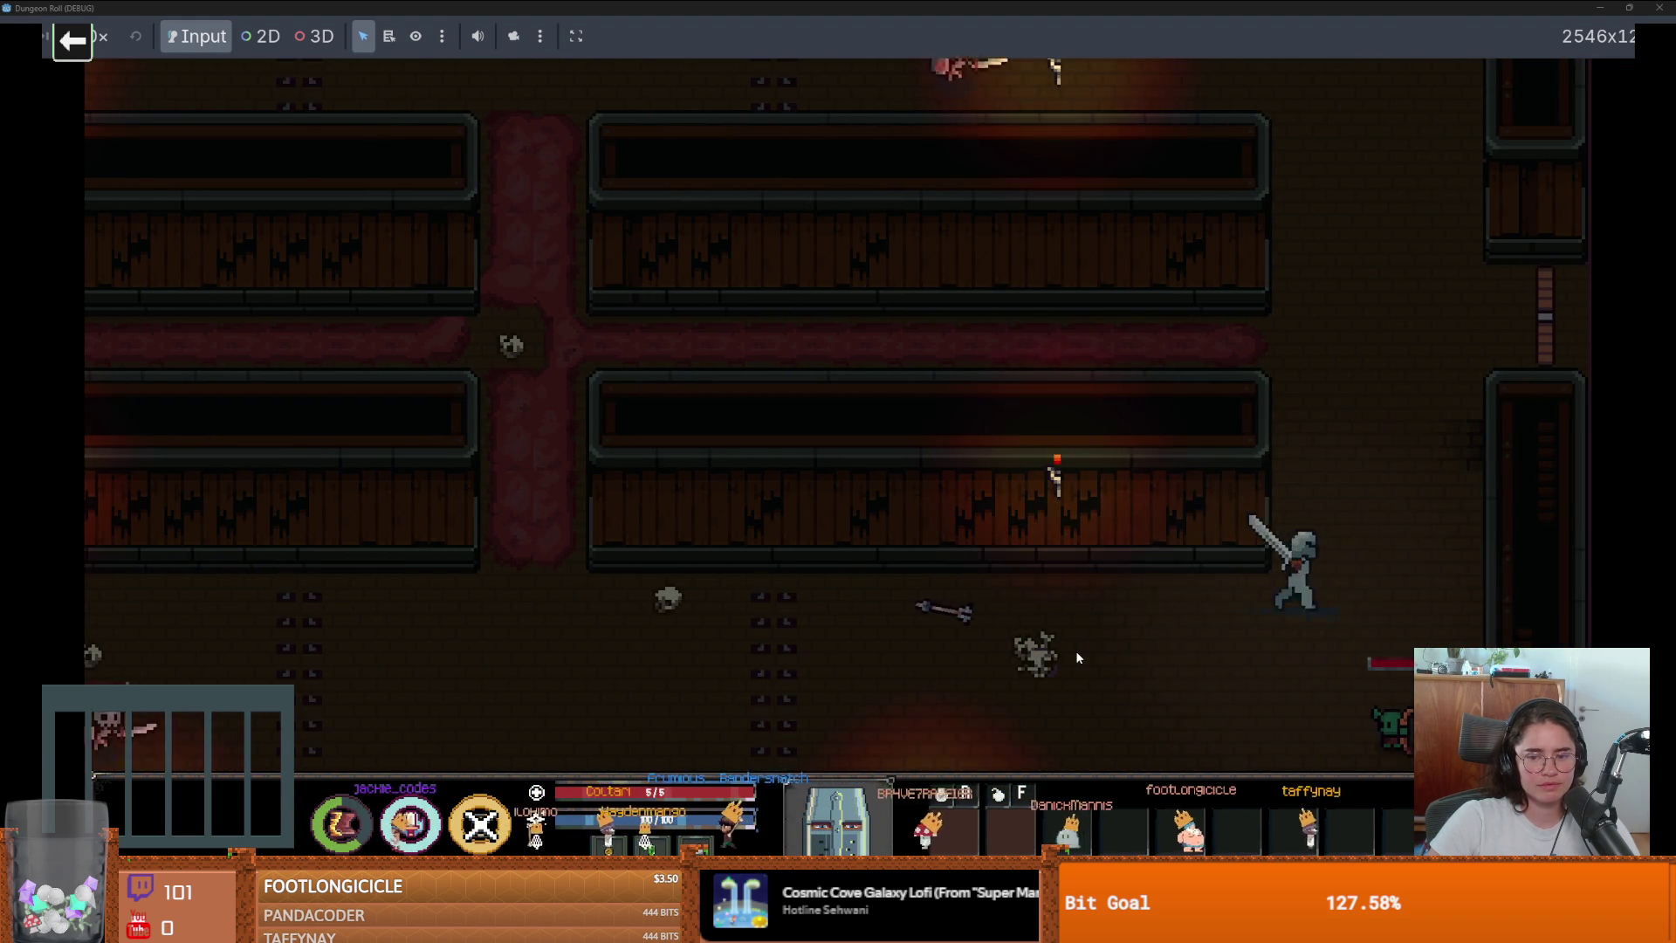
key(w)
key(w)
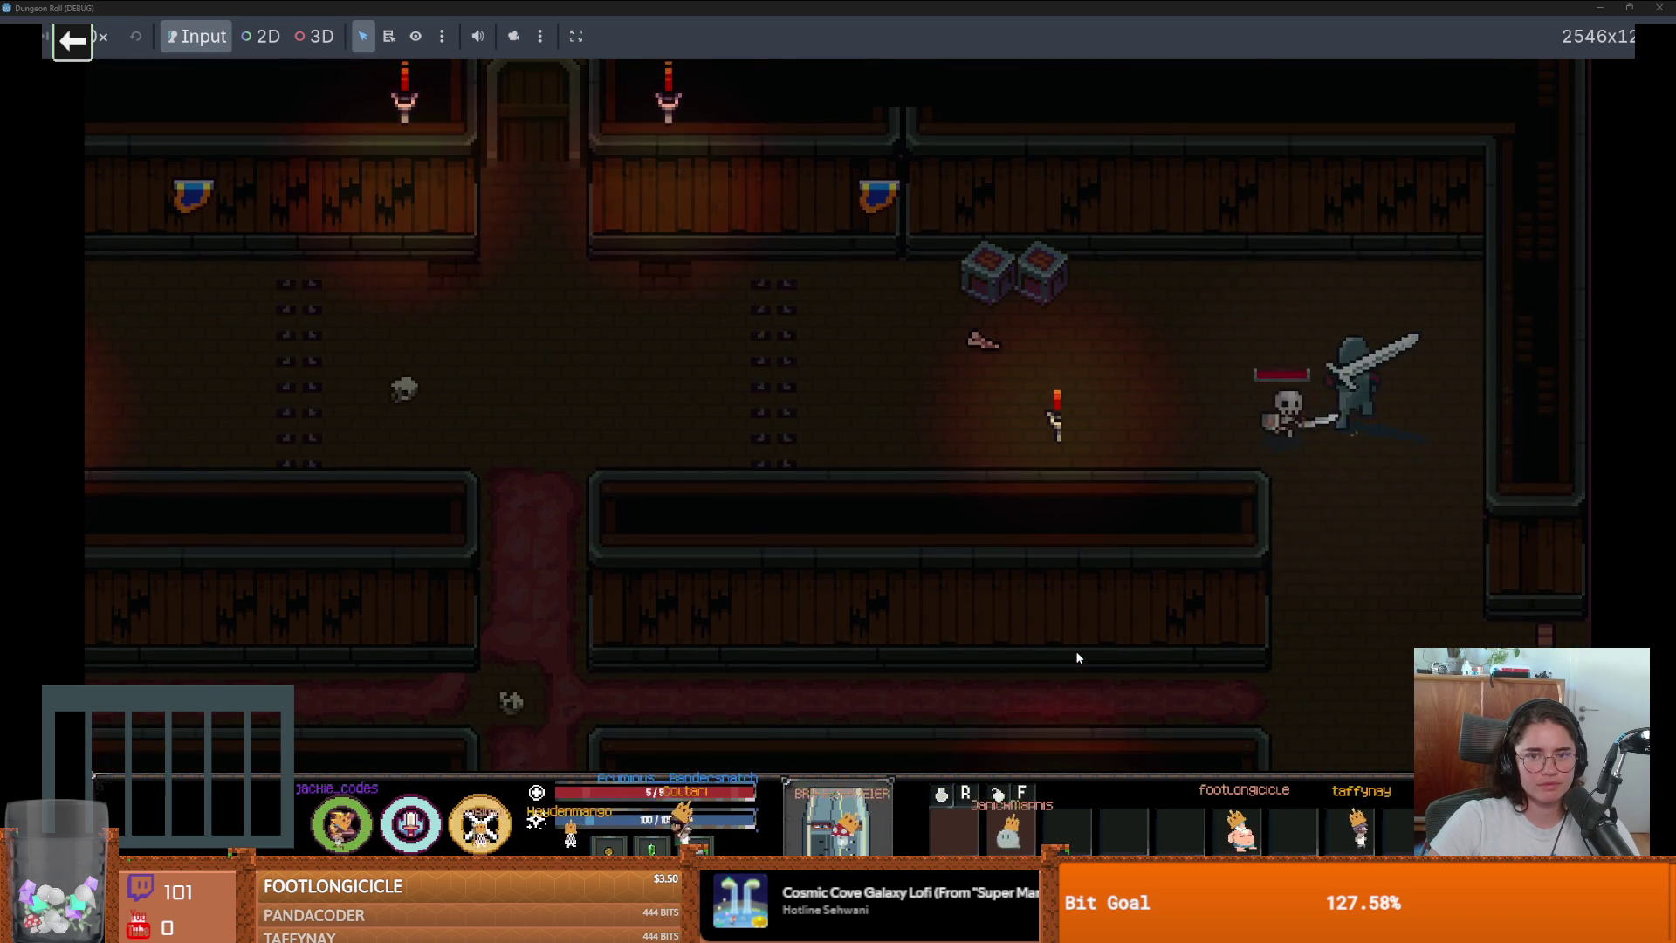
key(a)
key(a)
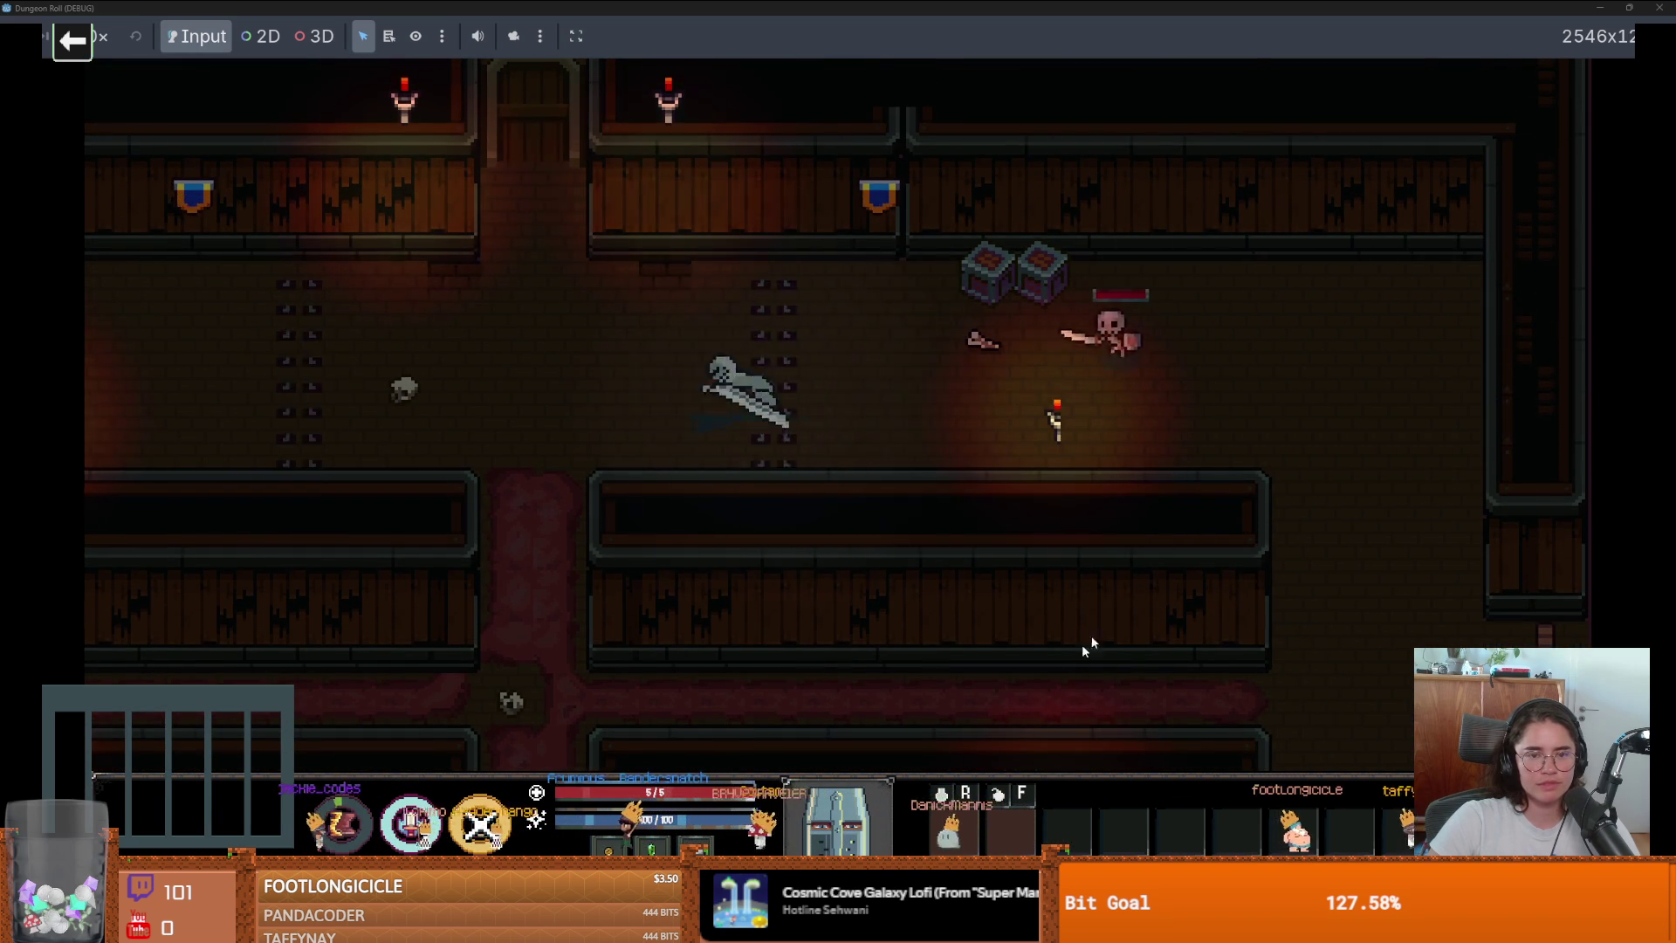
key(F8)
Select the NormalDungeonWall layer and bring up its wall_2.png tile palette.
scroll(1072, 447, up, 2)
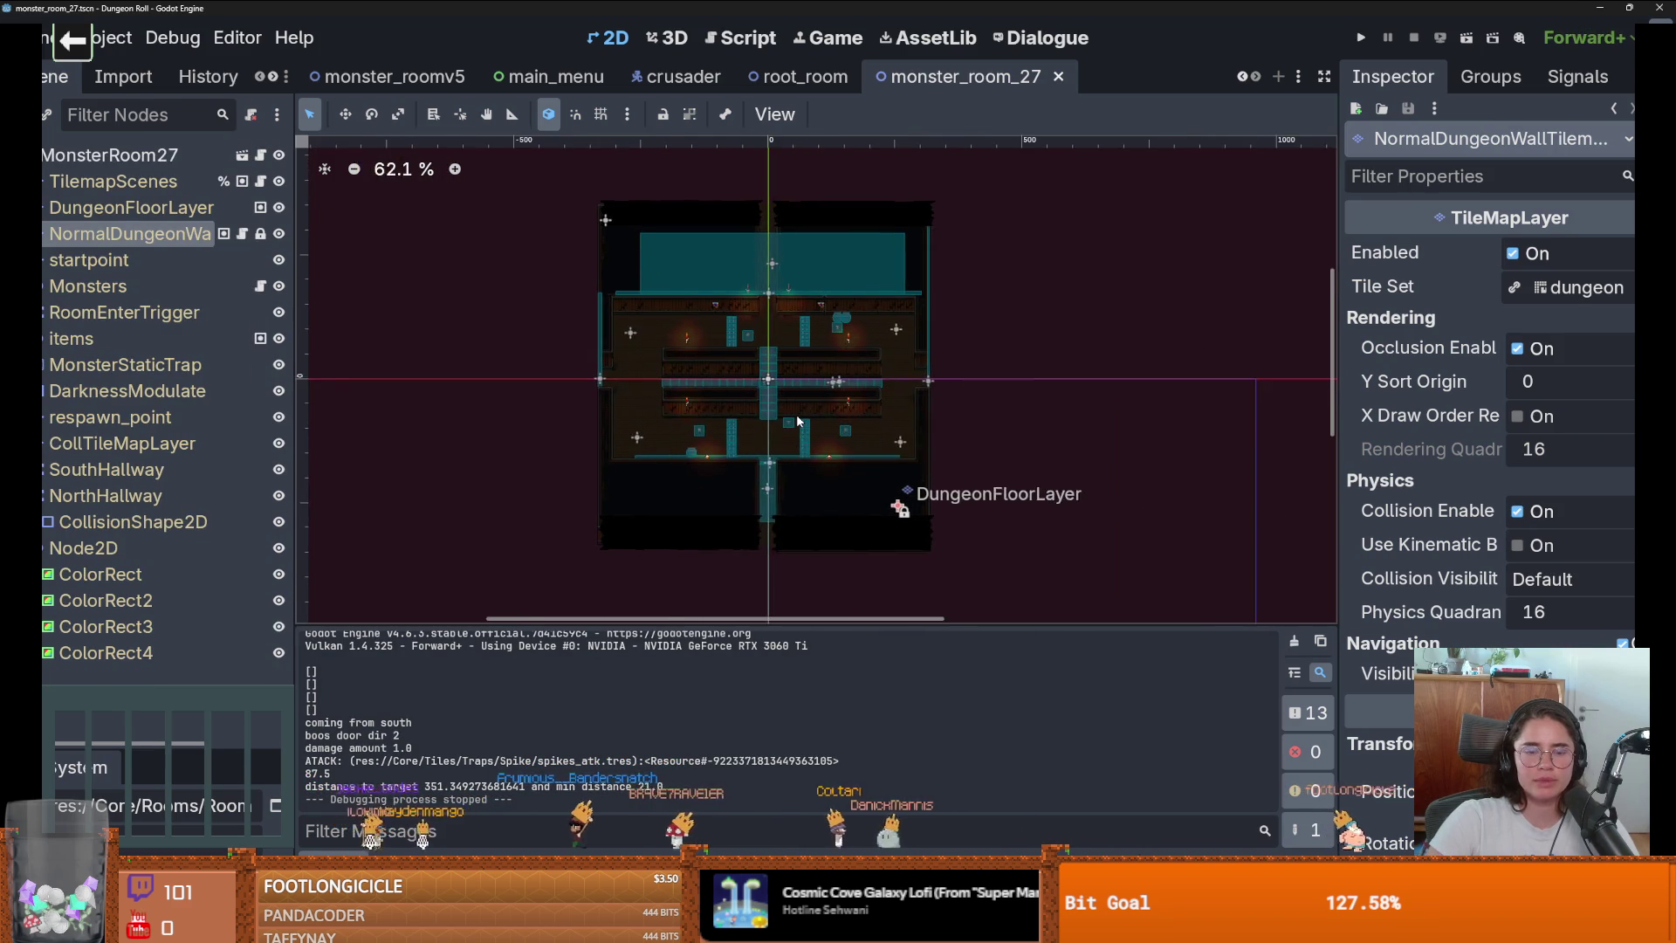
scroll(960, 488, down, 1)
scroll(960, 524, up, 2)
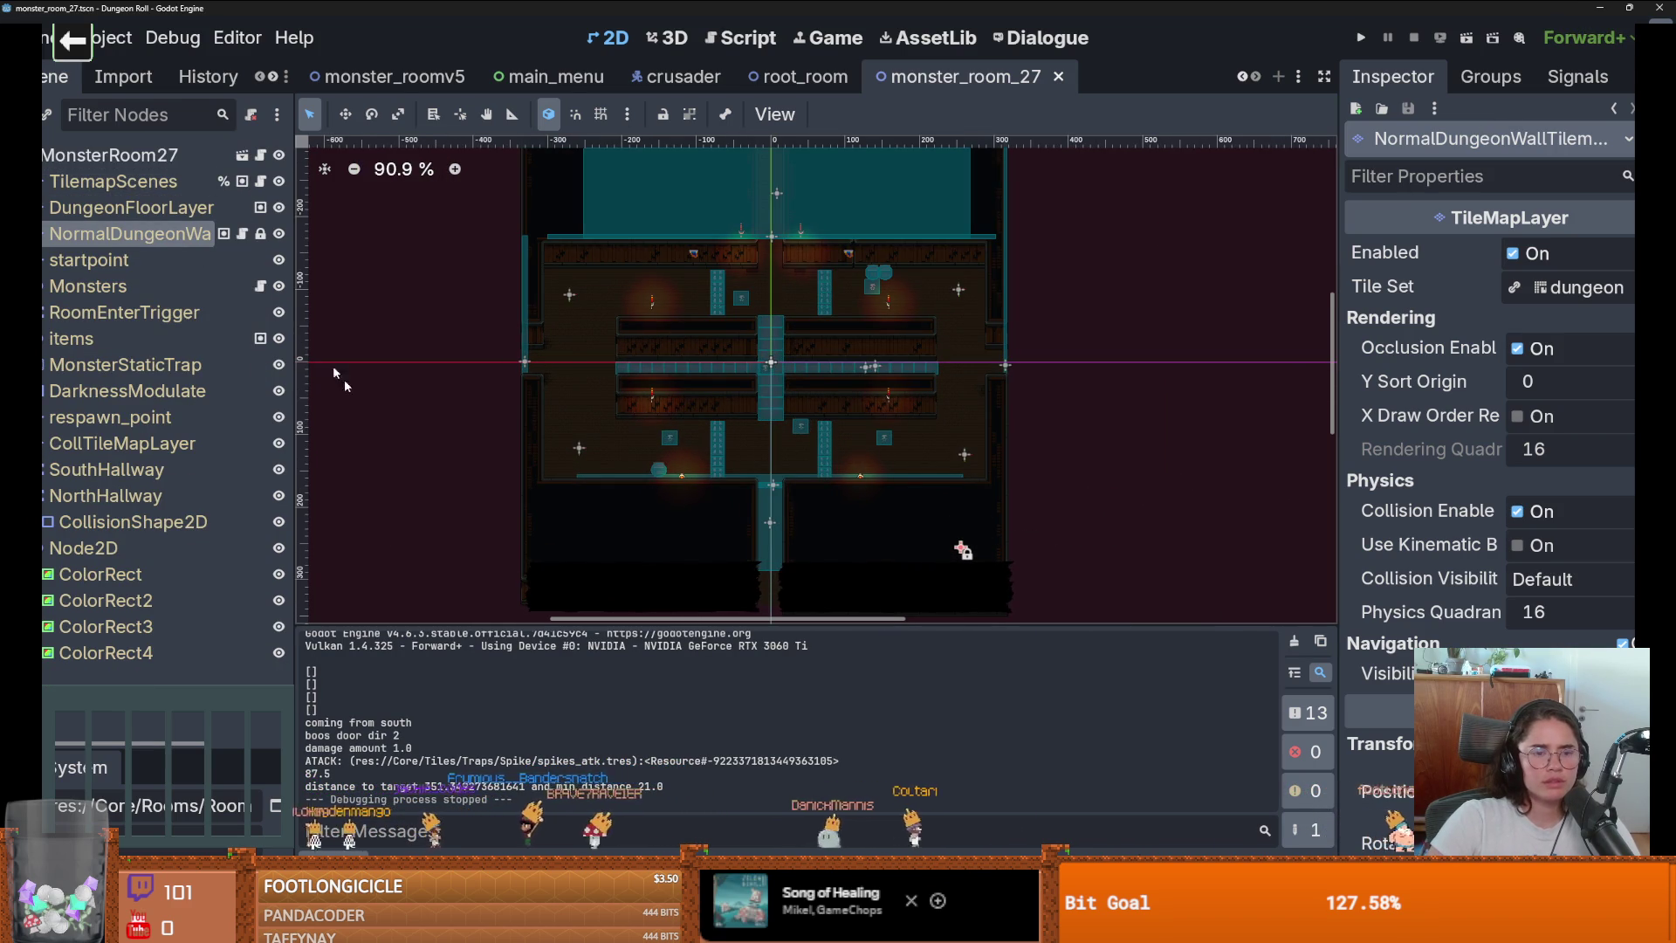
scroll(689, 524, down, 1)
scroll(699, 491, up, 2)
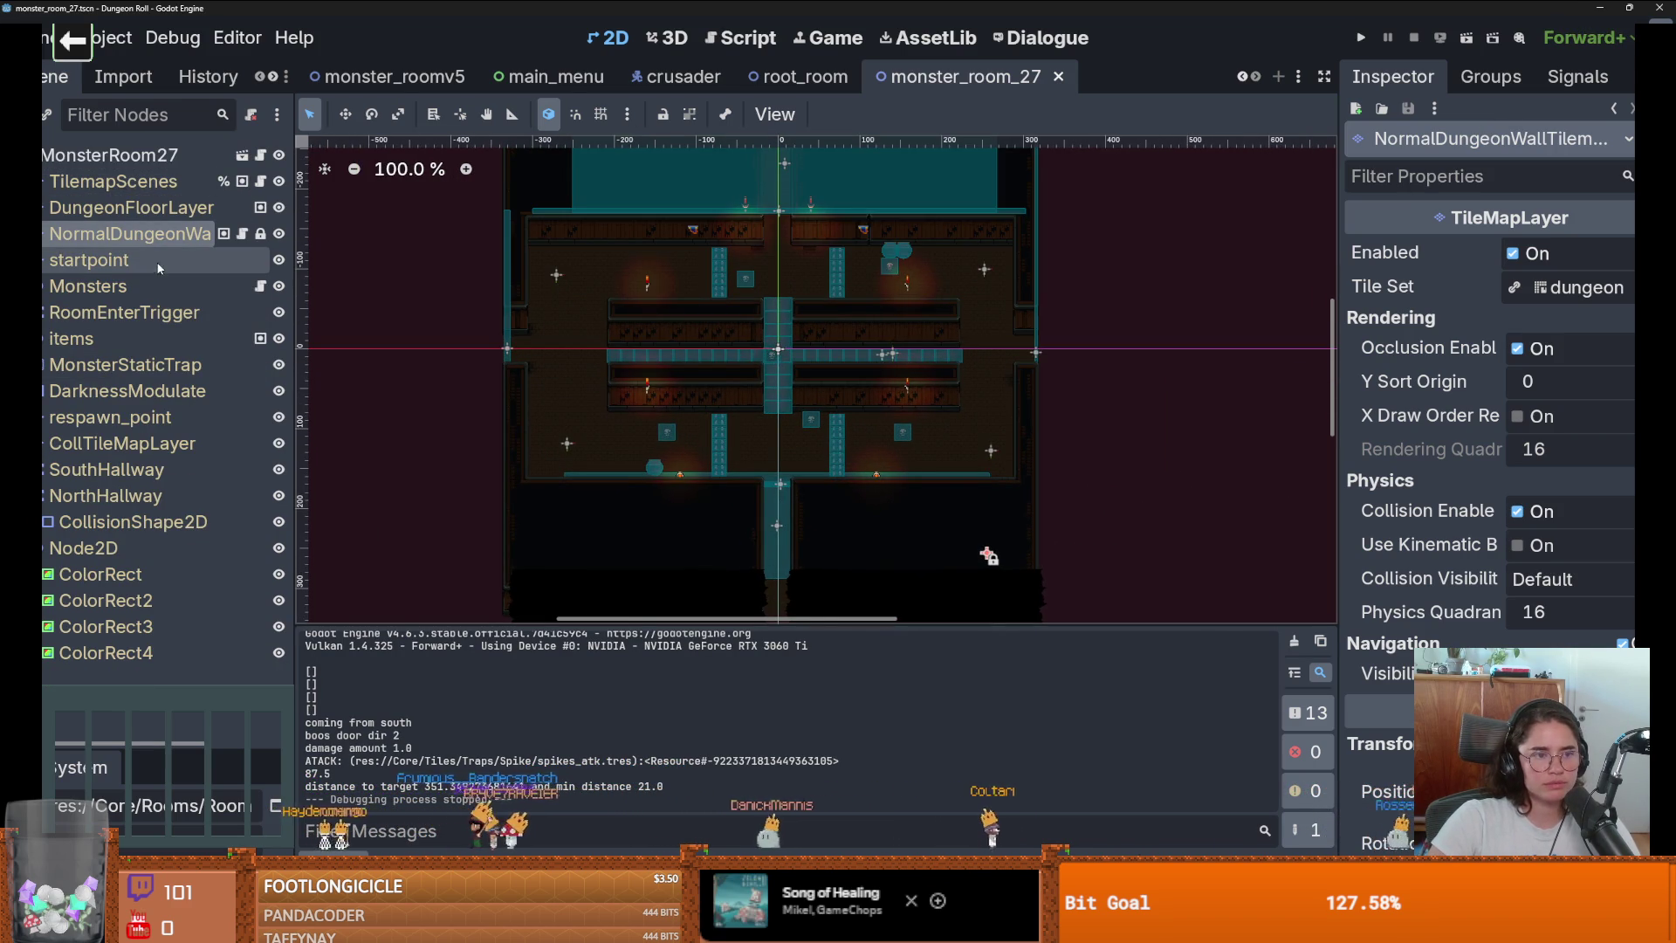
click(131, 234)
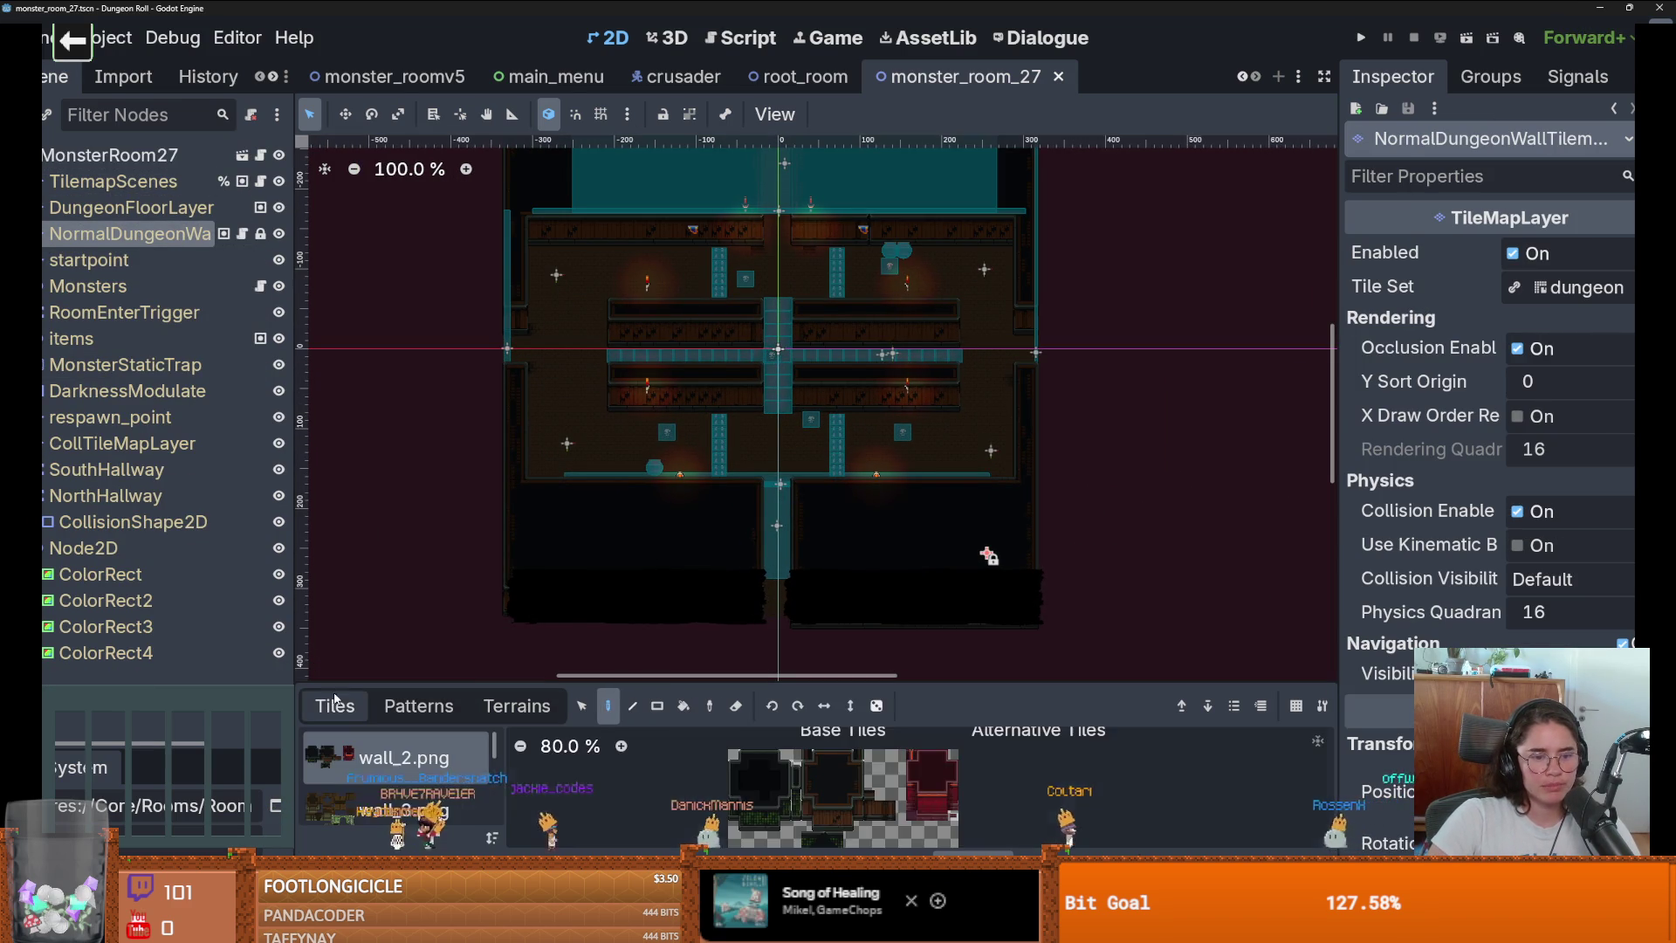
click(582, 705)
Box-select the upper and lower rows of wall tiles, then clear the selection.
click(334, 705)
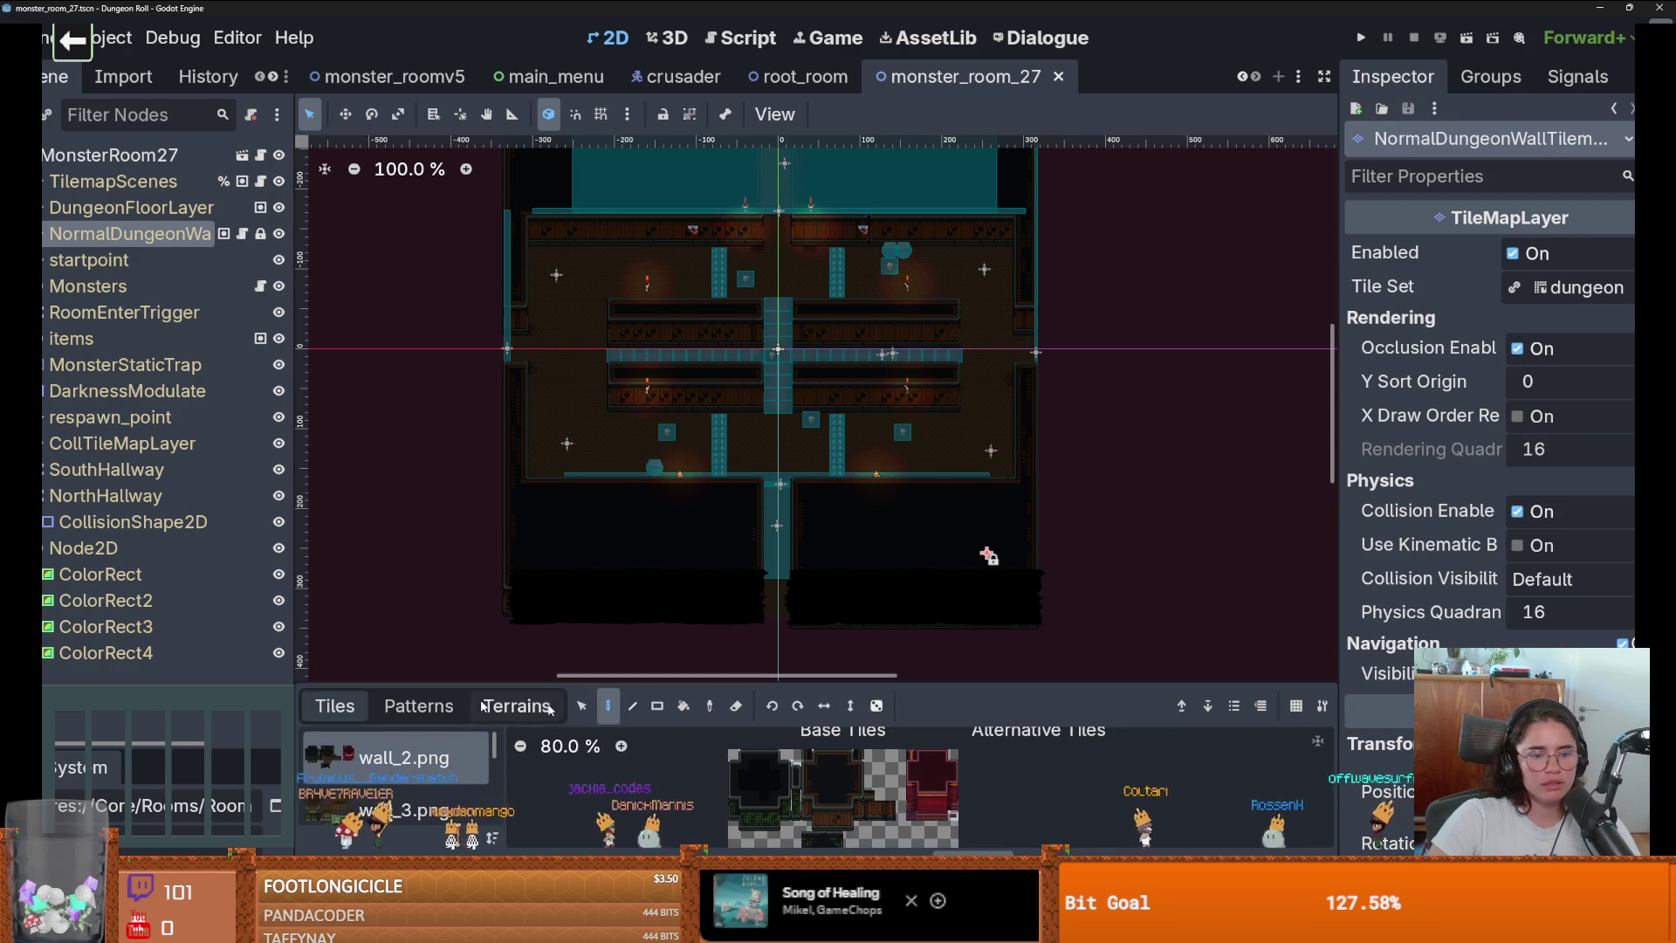
mouse_move(529, 207)
mouse_down()
mouse_move(945, 534)
mouse_move(1021, 518)
mouse_move(401, 190)
mouse_up()
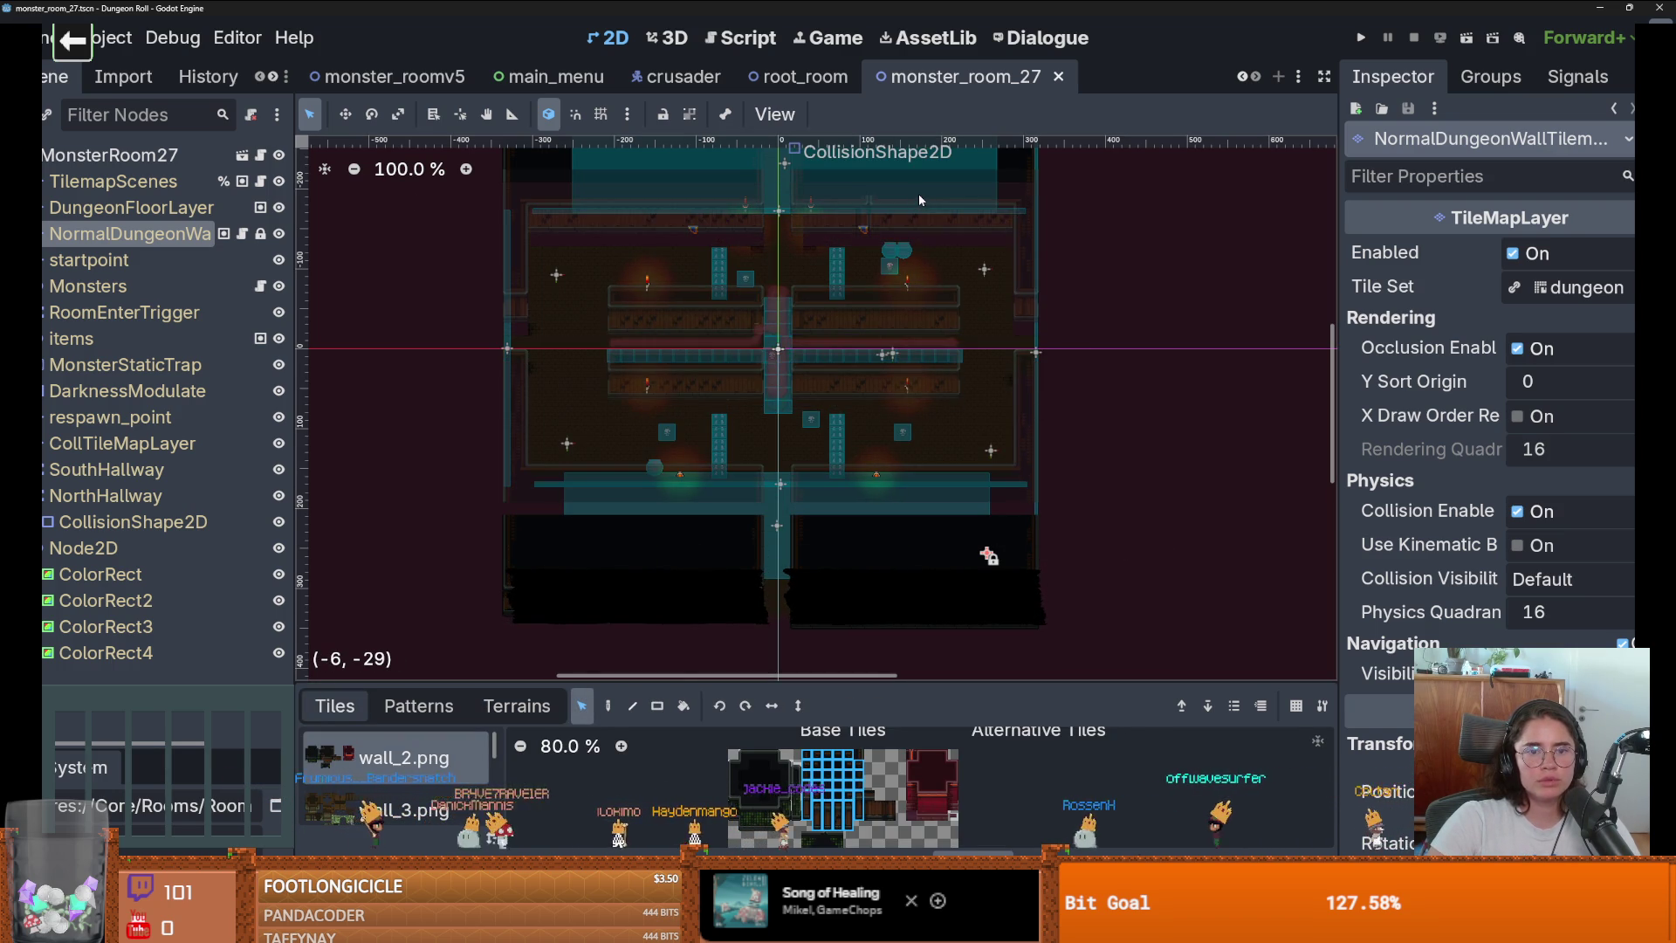
scroll(960, 529, up, 3)
drag(1043, 521, 351, 545)
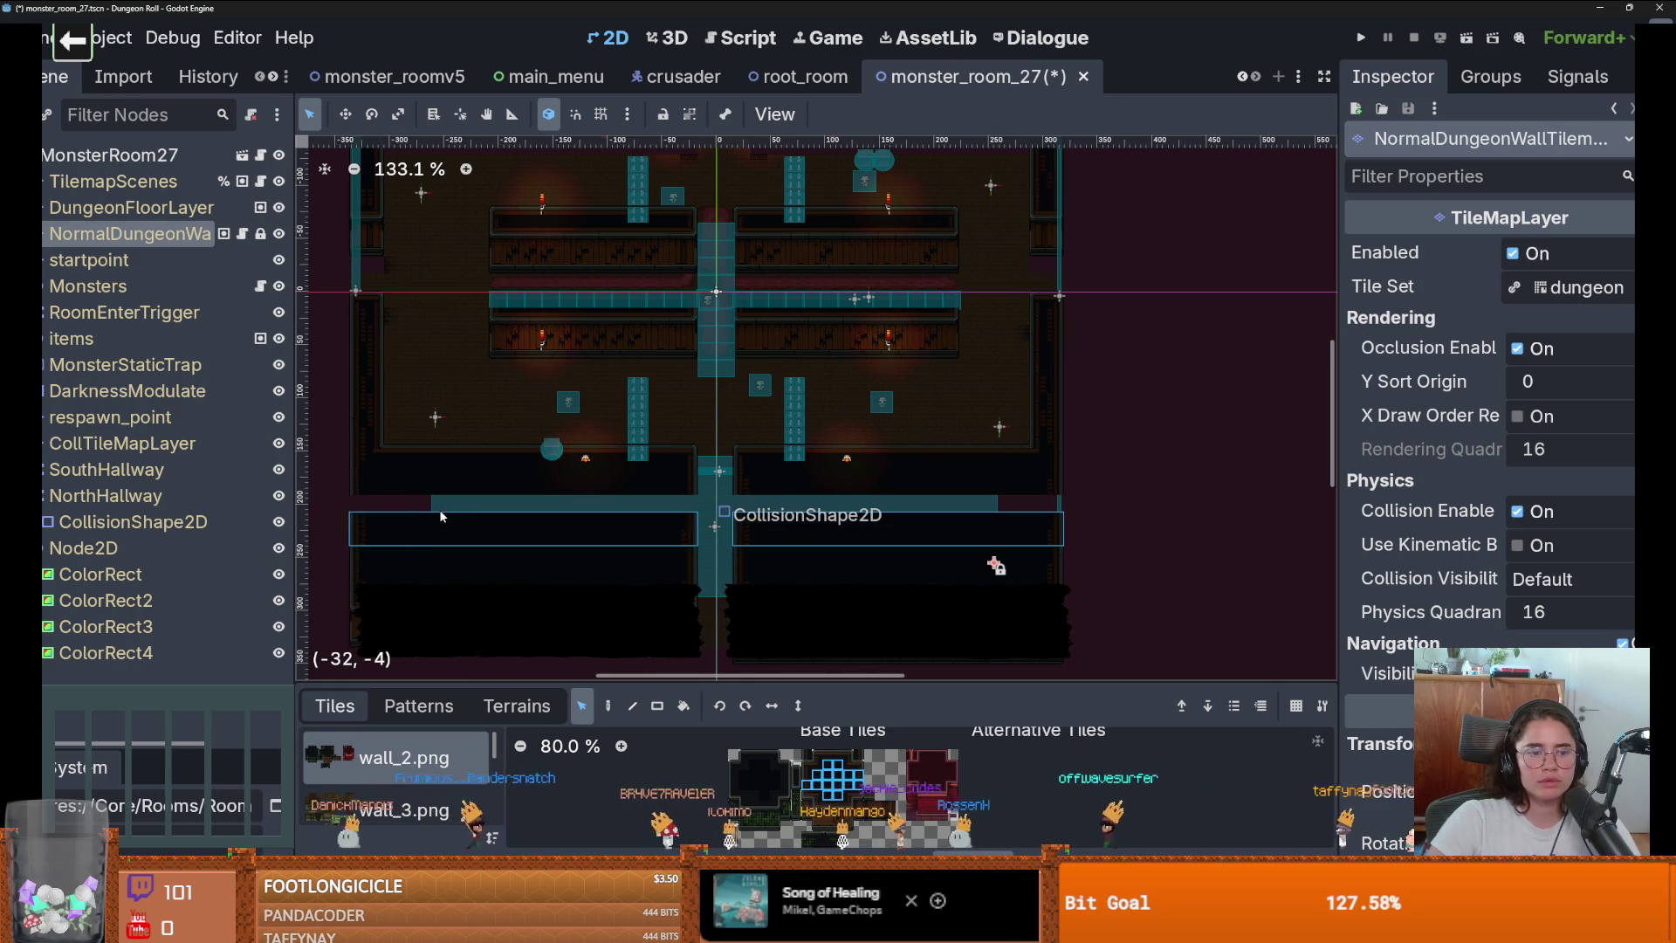
key(Delete)
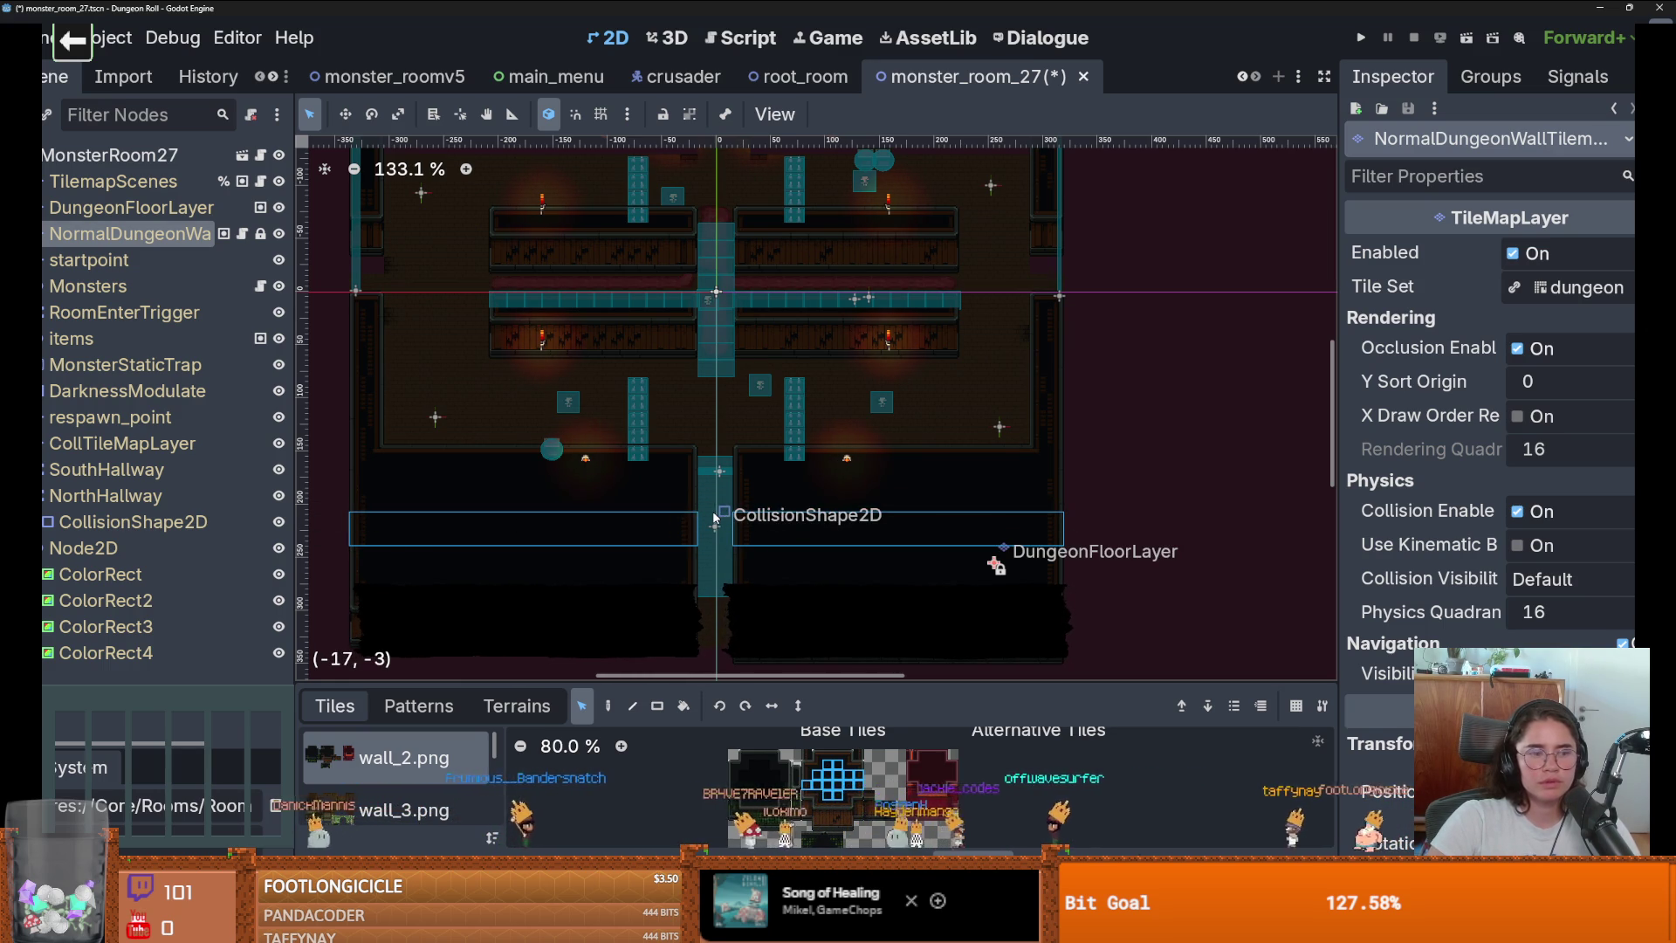
Save monster_room_27 several times.
key(ctrl+s)
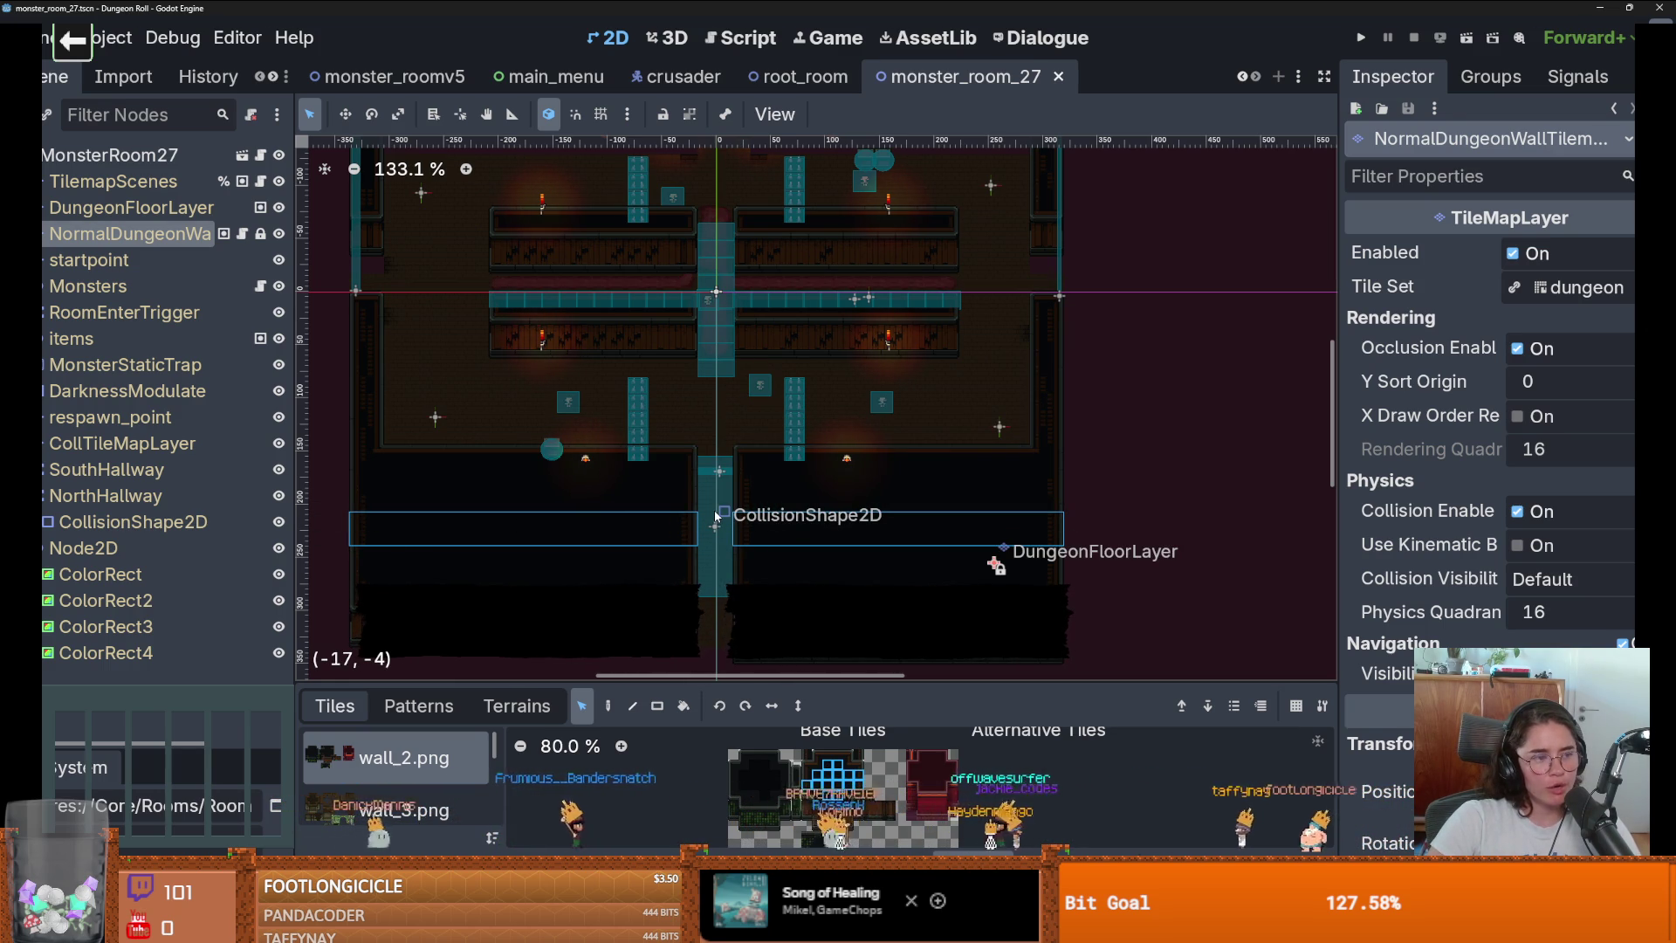
scroll(716, 515, up, 1)
key(ctrl+s)
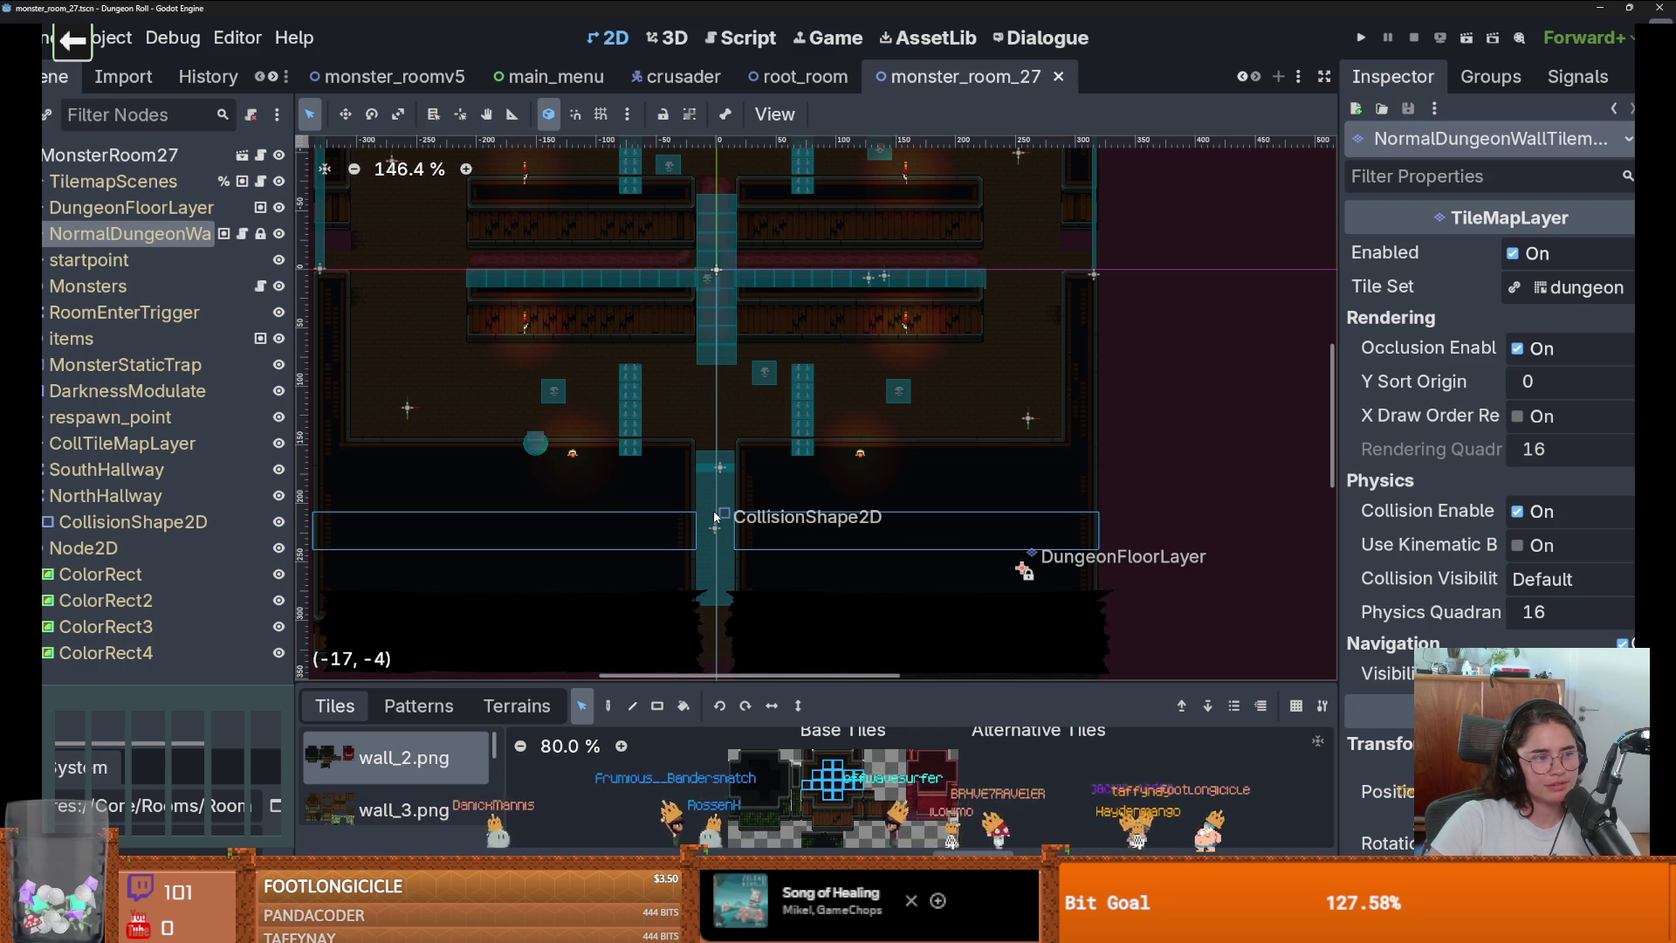
key(ctrl+s)
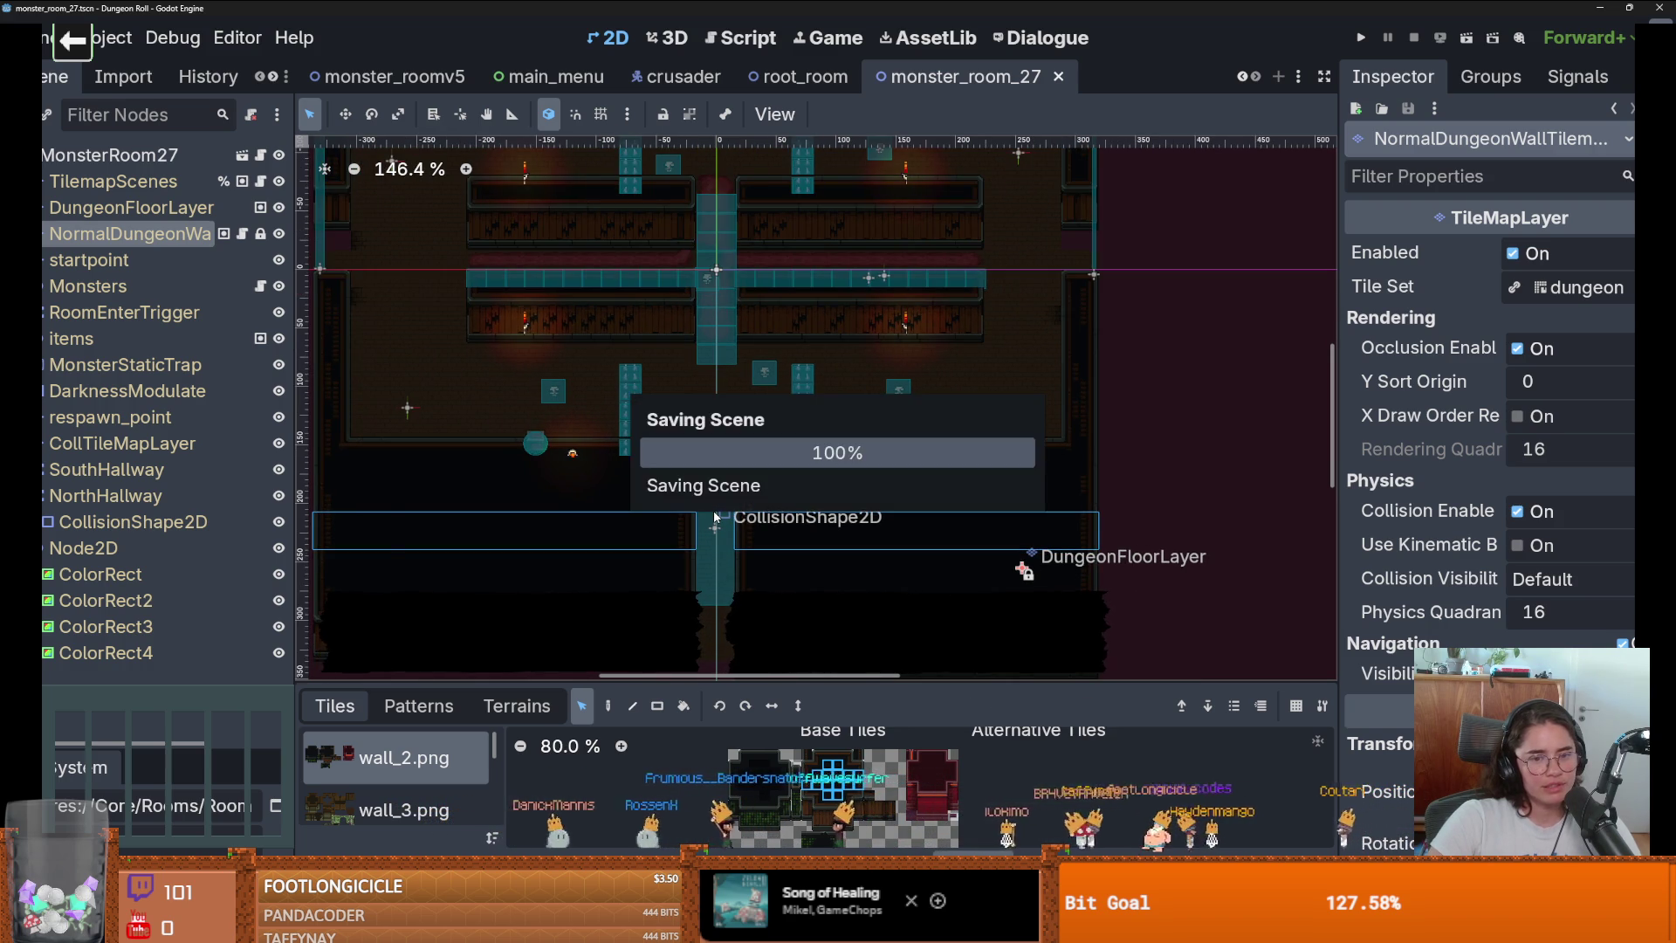
scroll(714, 516, down, 2)
scroll(659, 349, up, 5)
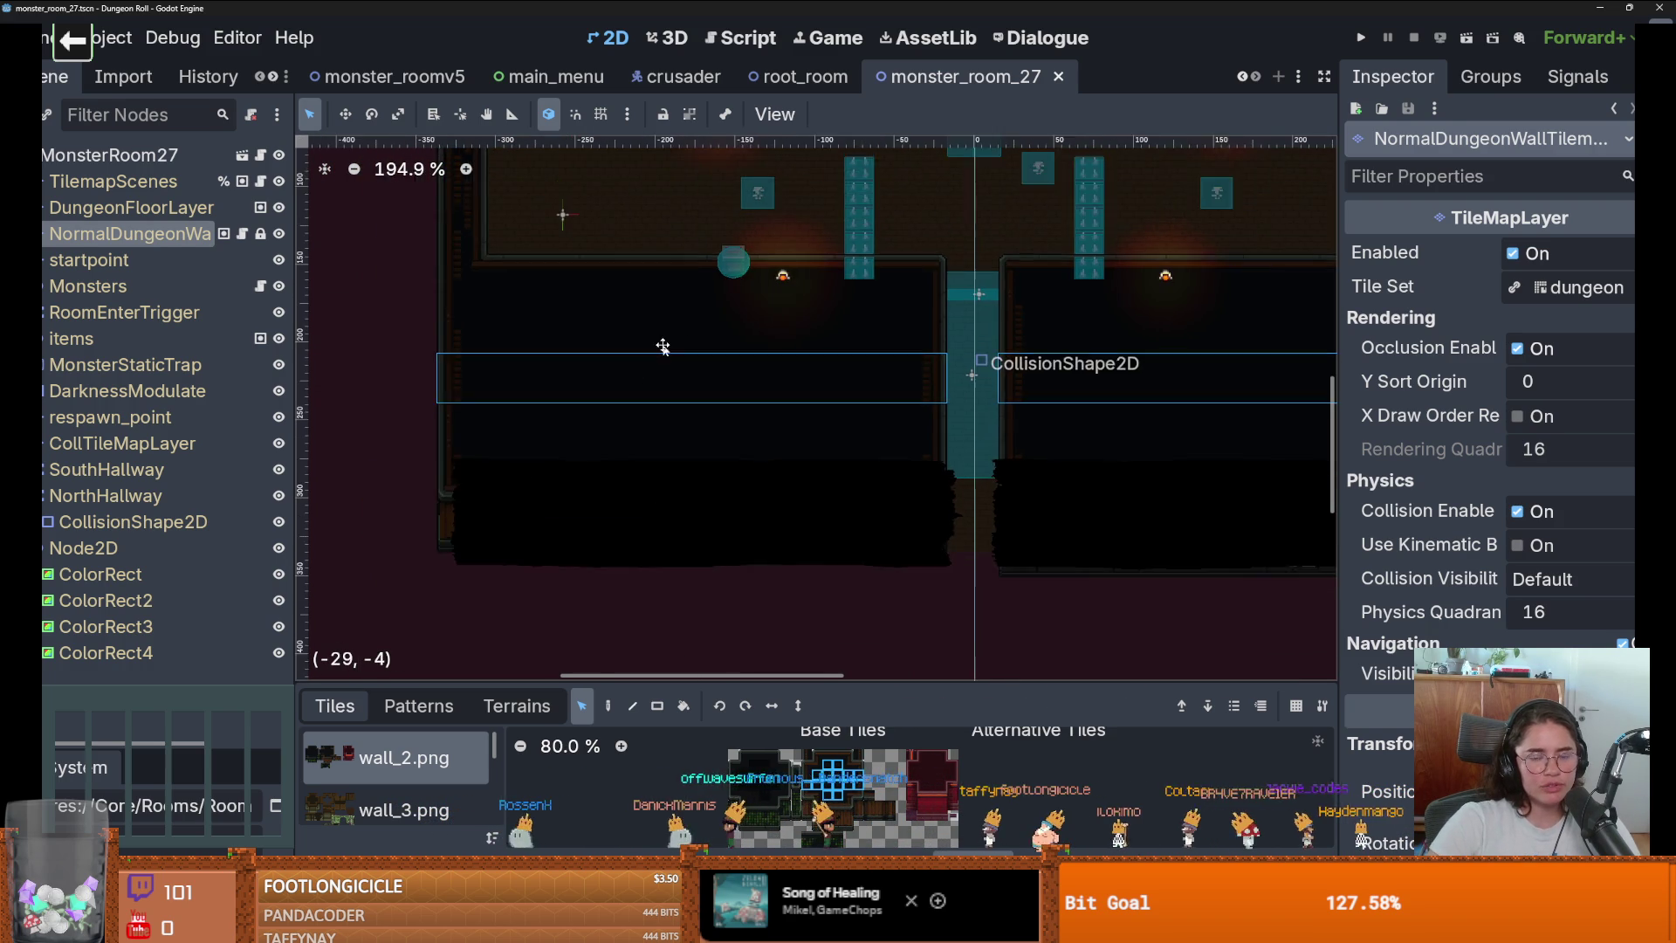
Scroll over the room layout to review the walls, saving once more midway.
scroll(659, 371, down, 1)
scroll(658, 390, down, 2)
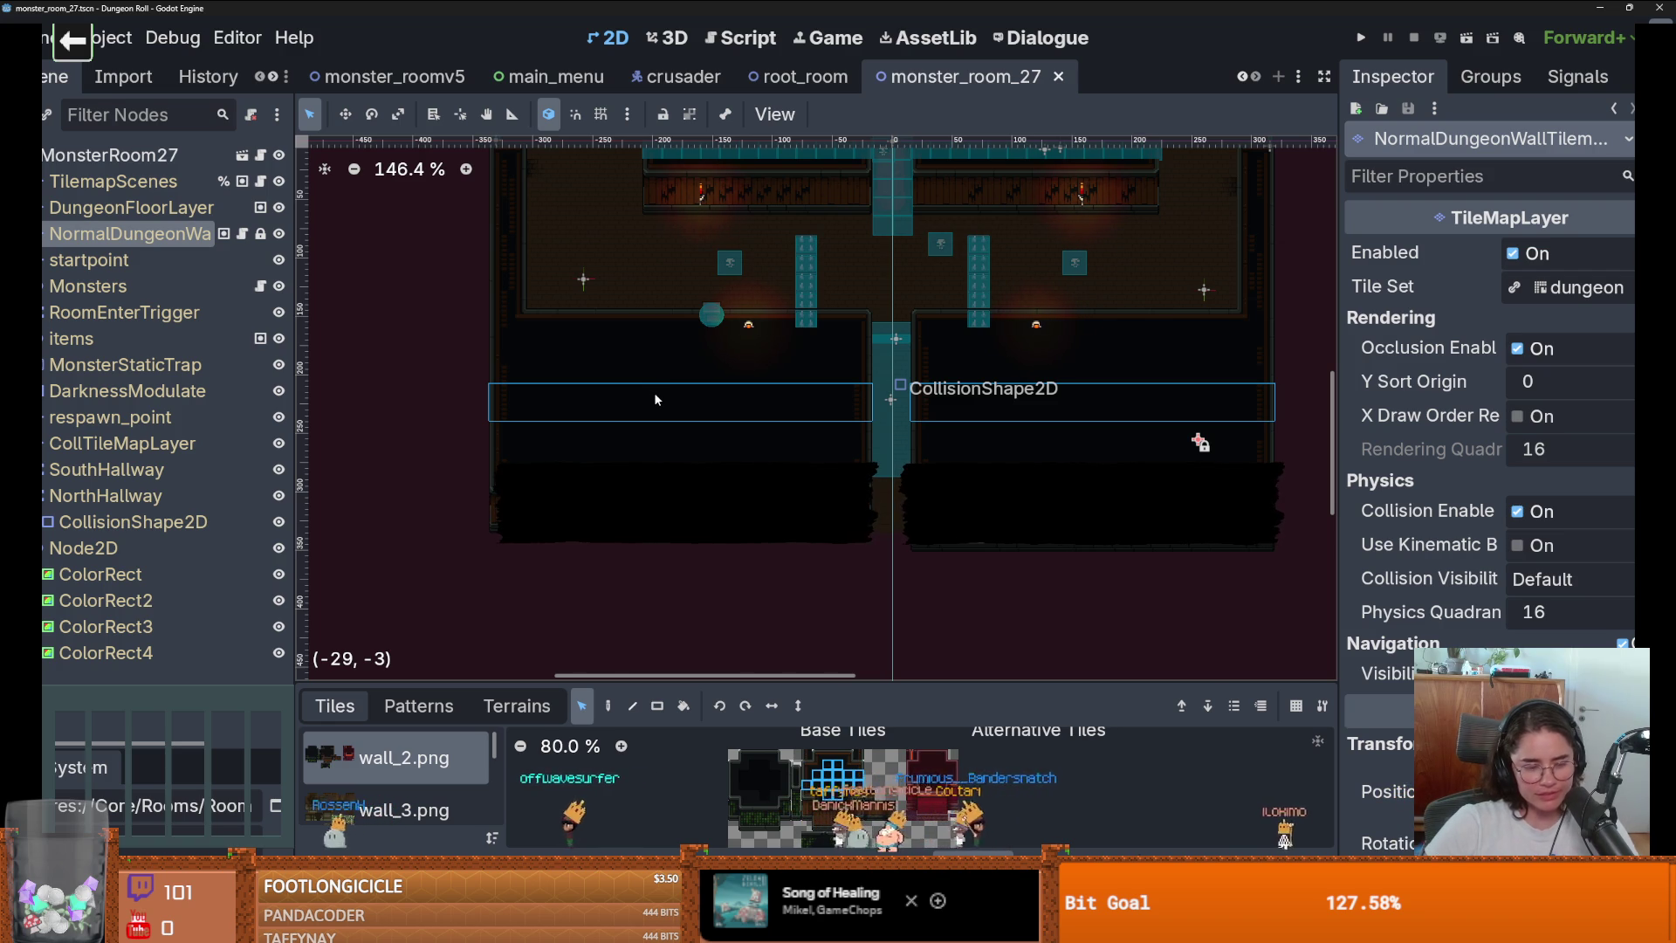
scroll(655, 392, down, 3)
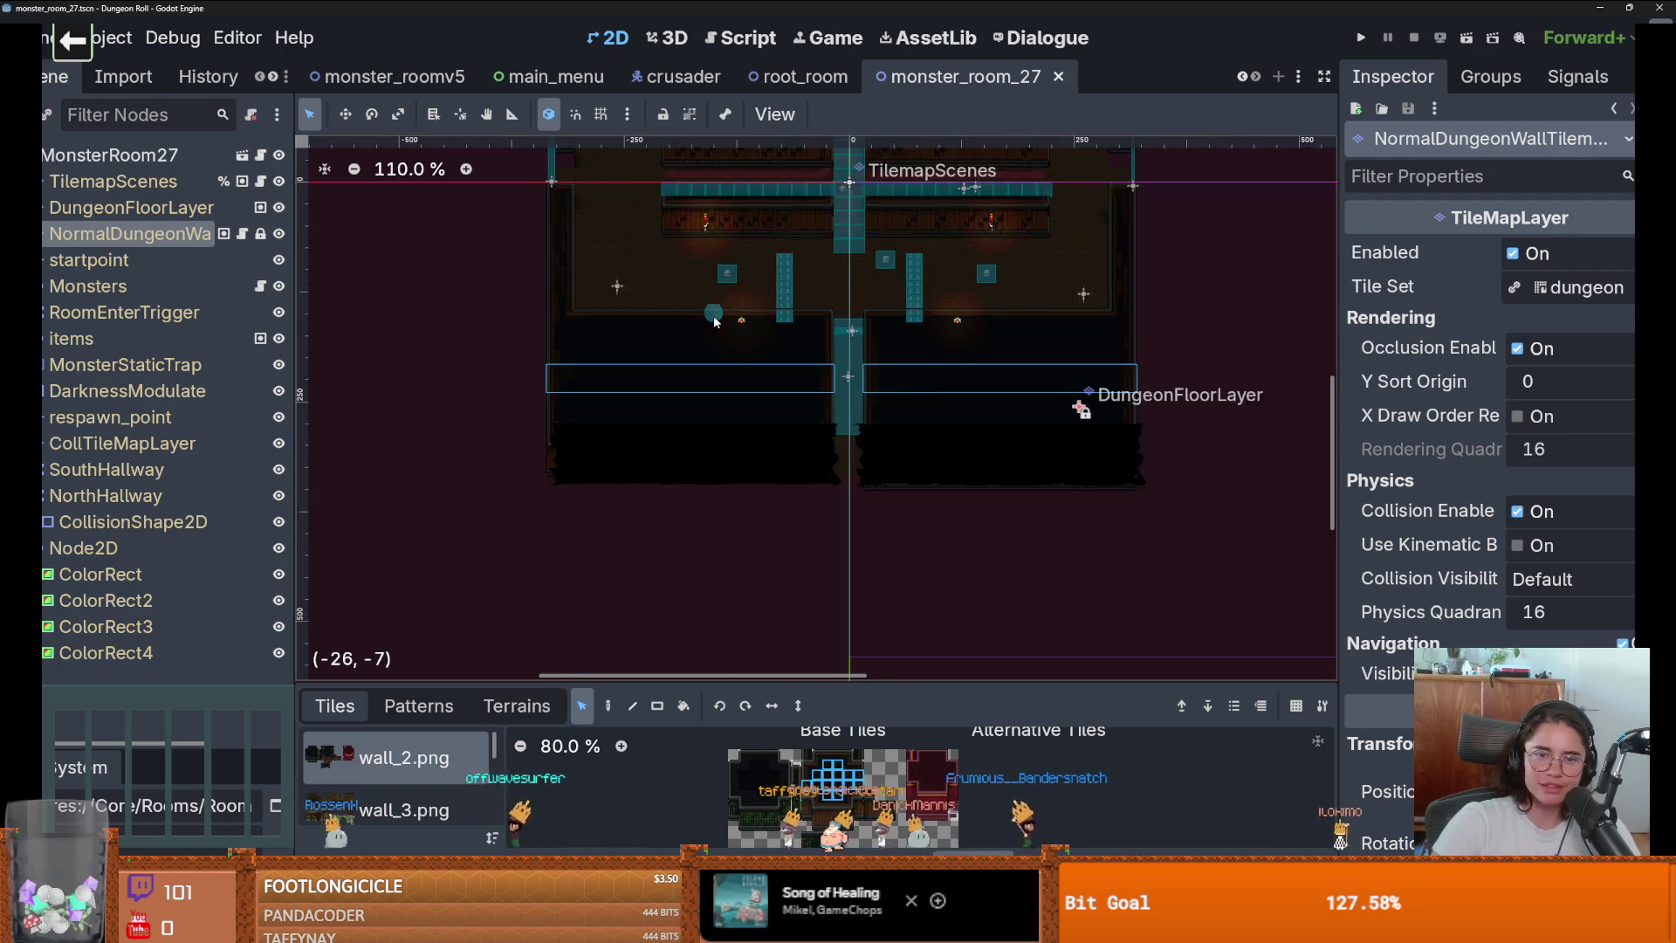
scroll(632, 499, up, 1)
scroll(573, 472, up, 2)
key(ctrl+s)
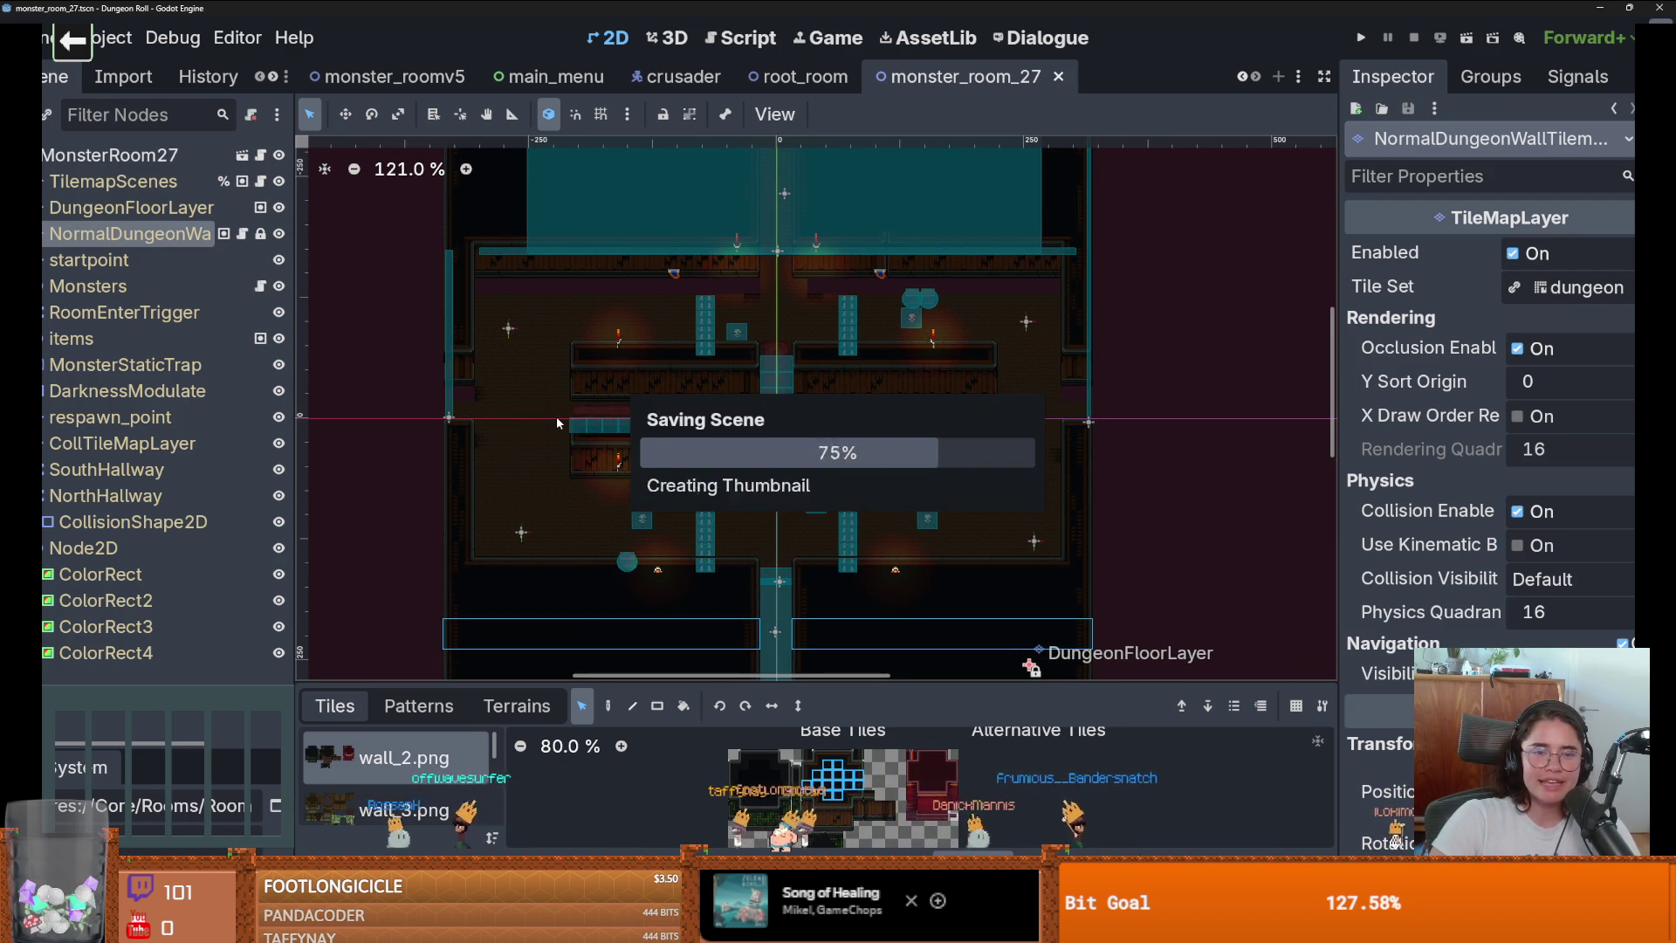
scroll(619, 344, up, 3)
scroll(646, 323, up, 1)
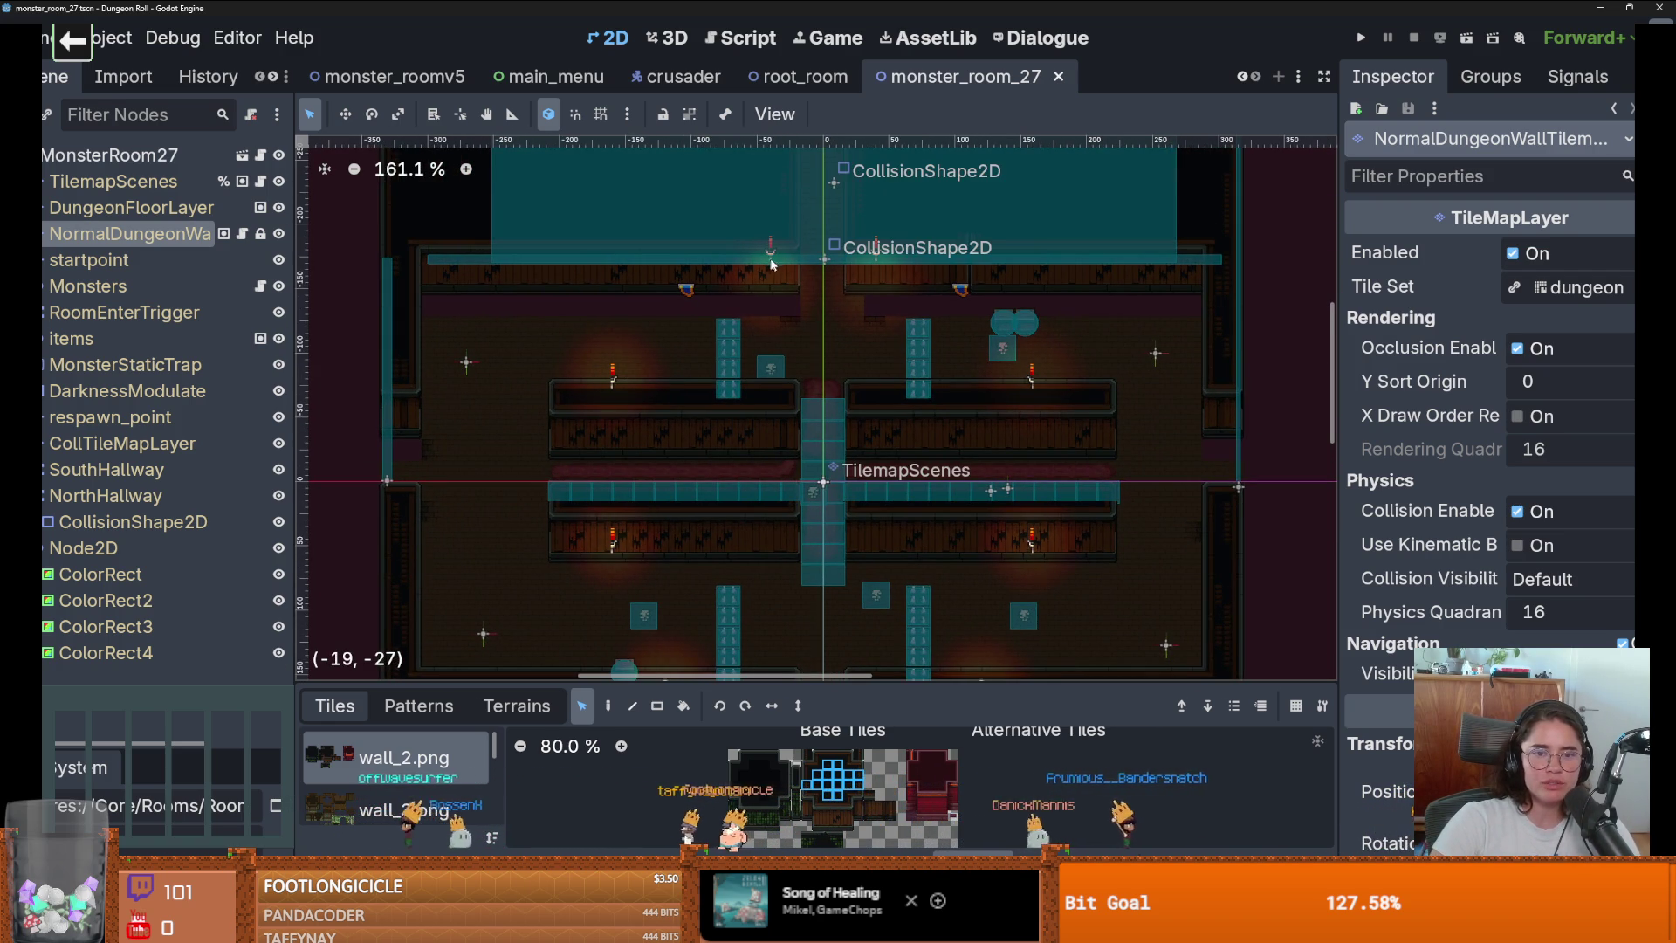
scroll(782, 393, down, 2)
scroll(783, 516, up, 4)
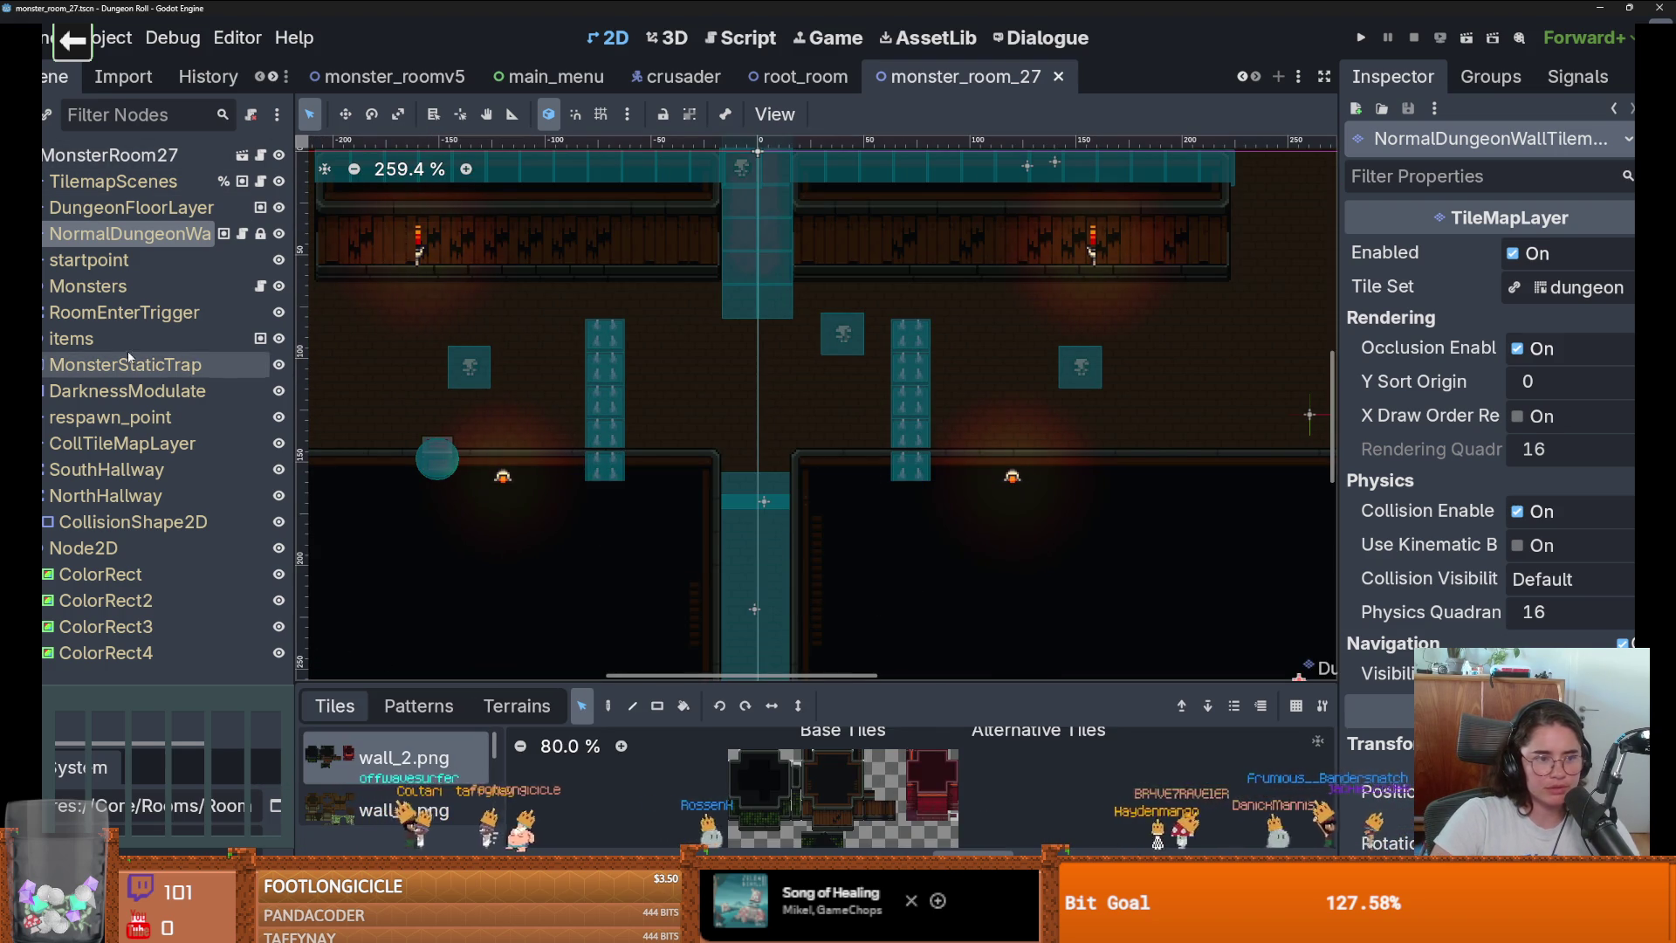
scroll(542, 505, down, 1)
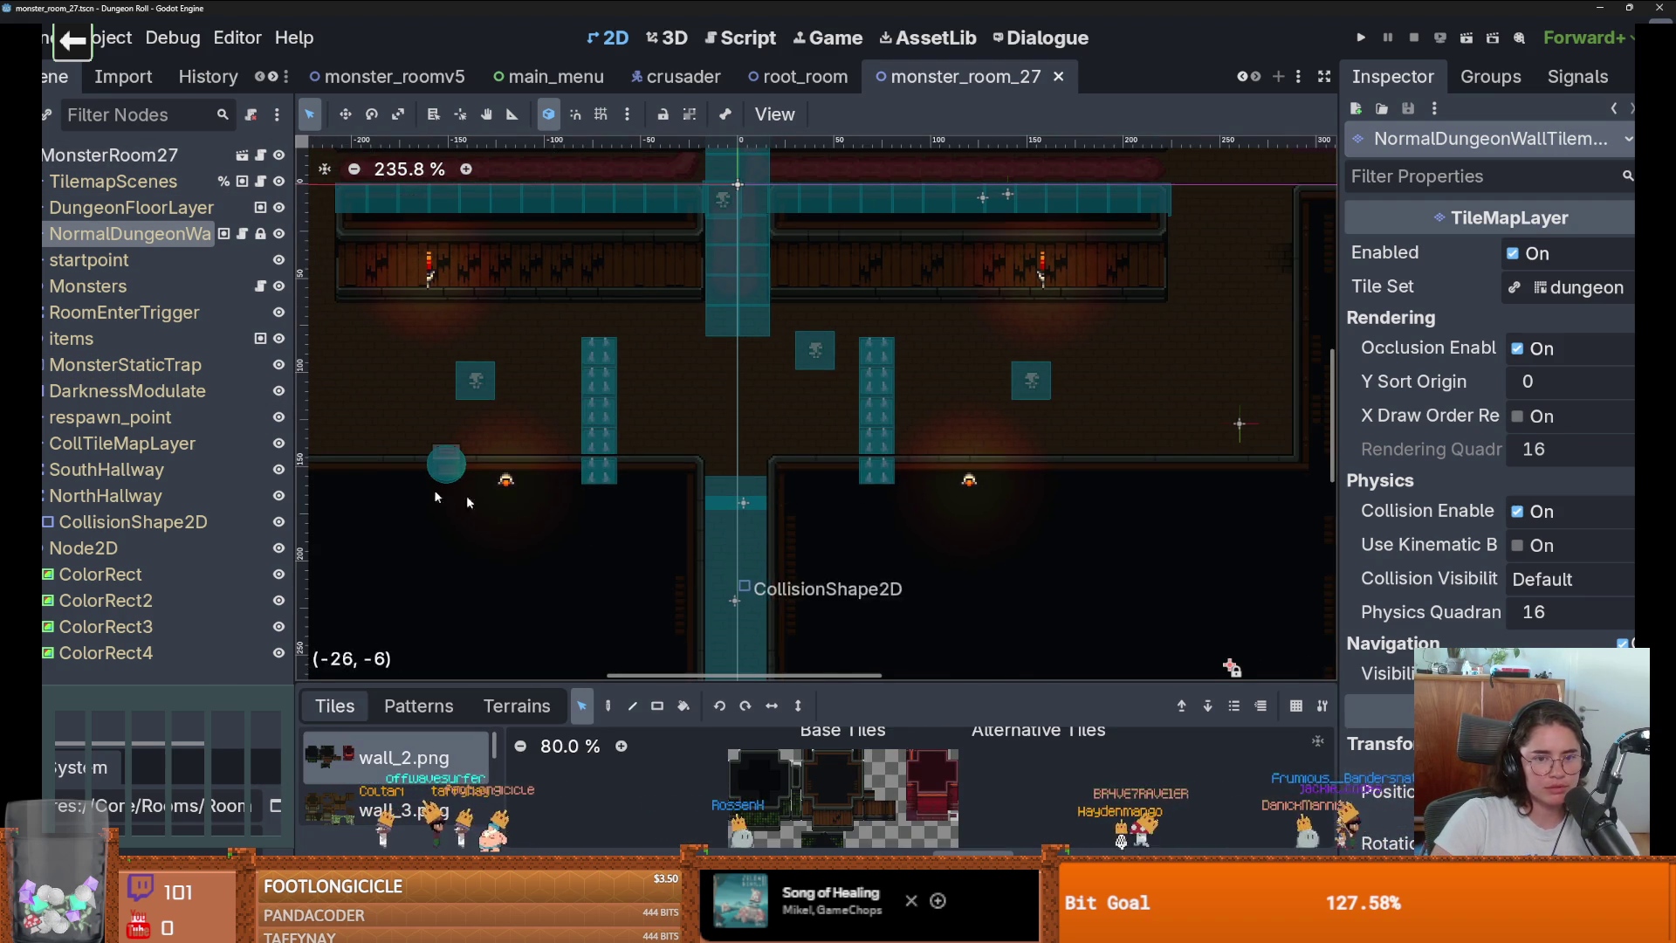
Expand SouthHallway and RoomEnterTrigger to reveal their collision shapes, centering on the hallway.
click(41, 469)
click(44, 469)
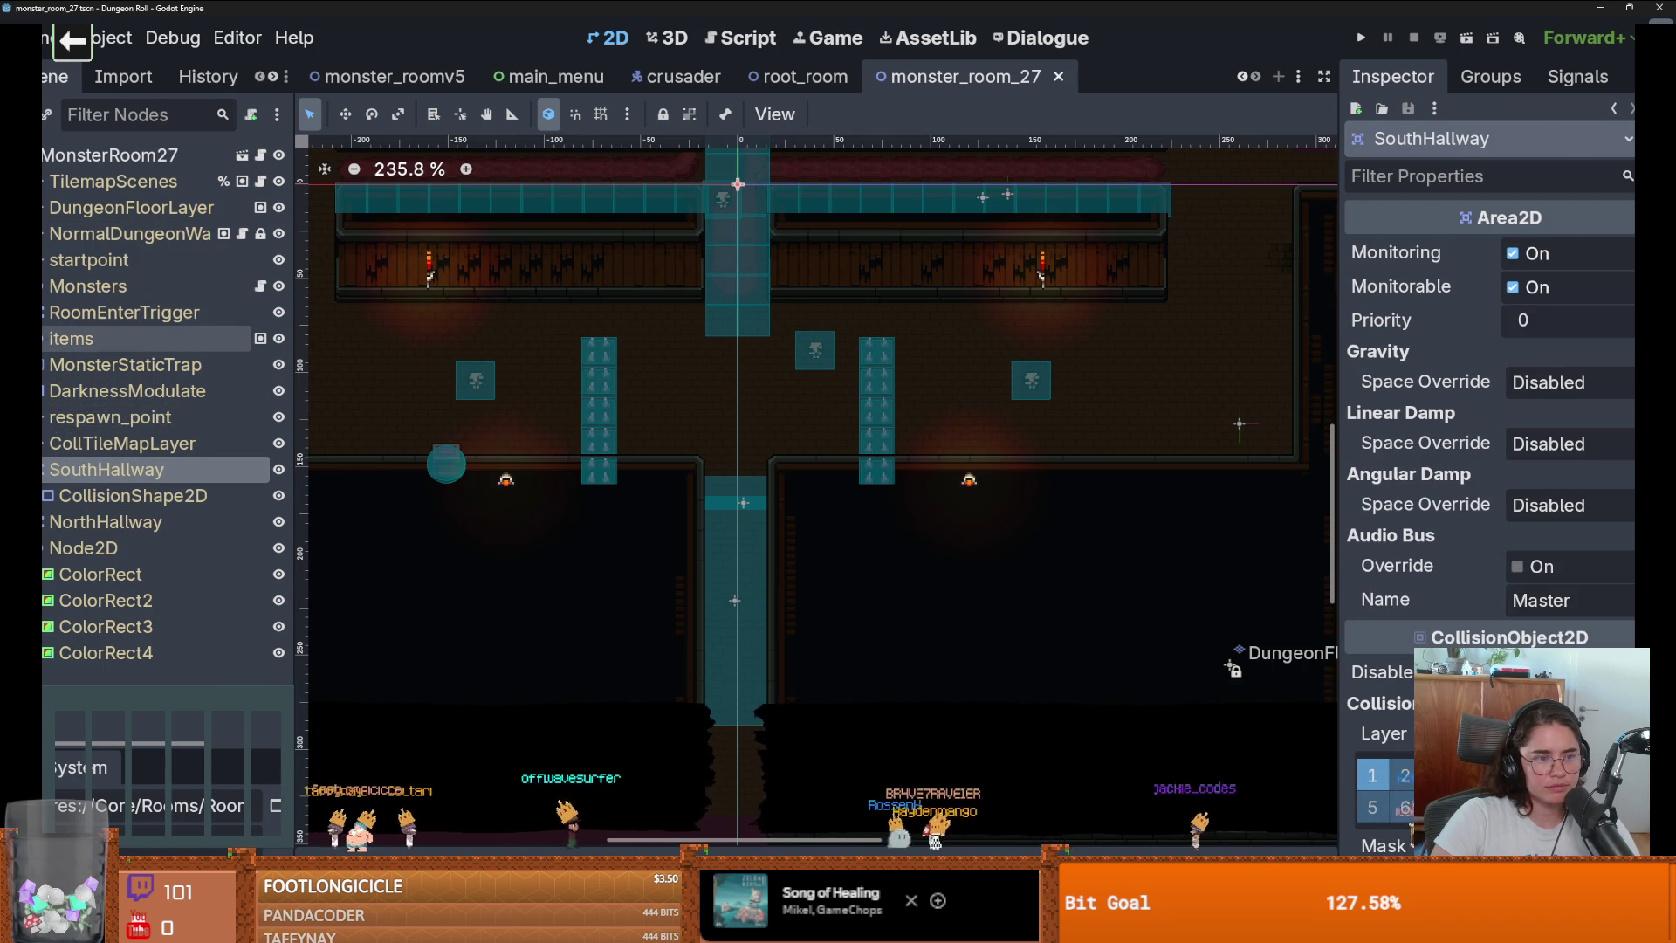
double_click(105, 468)
click(43, 311)
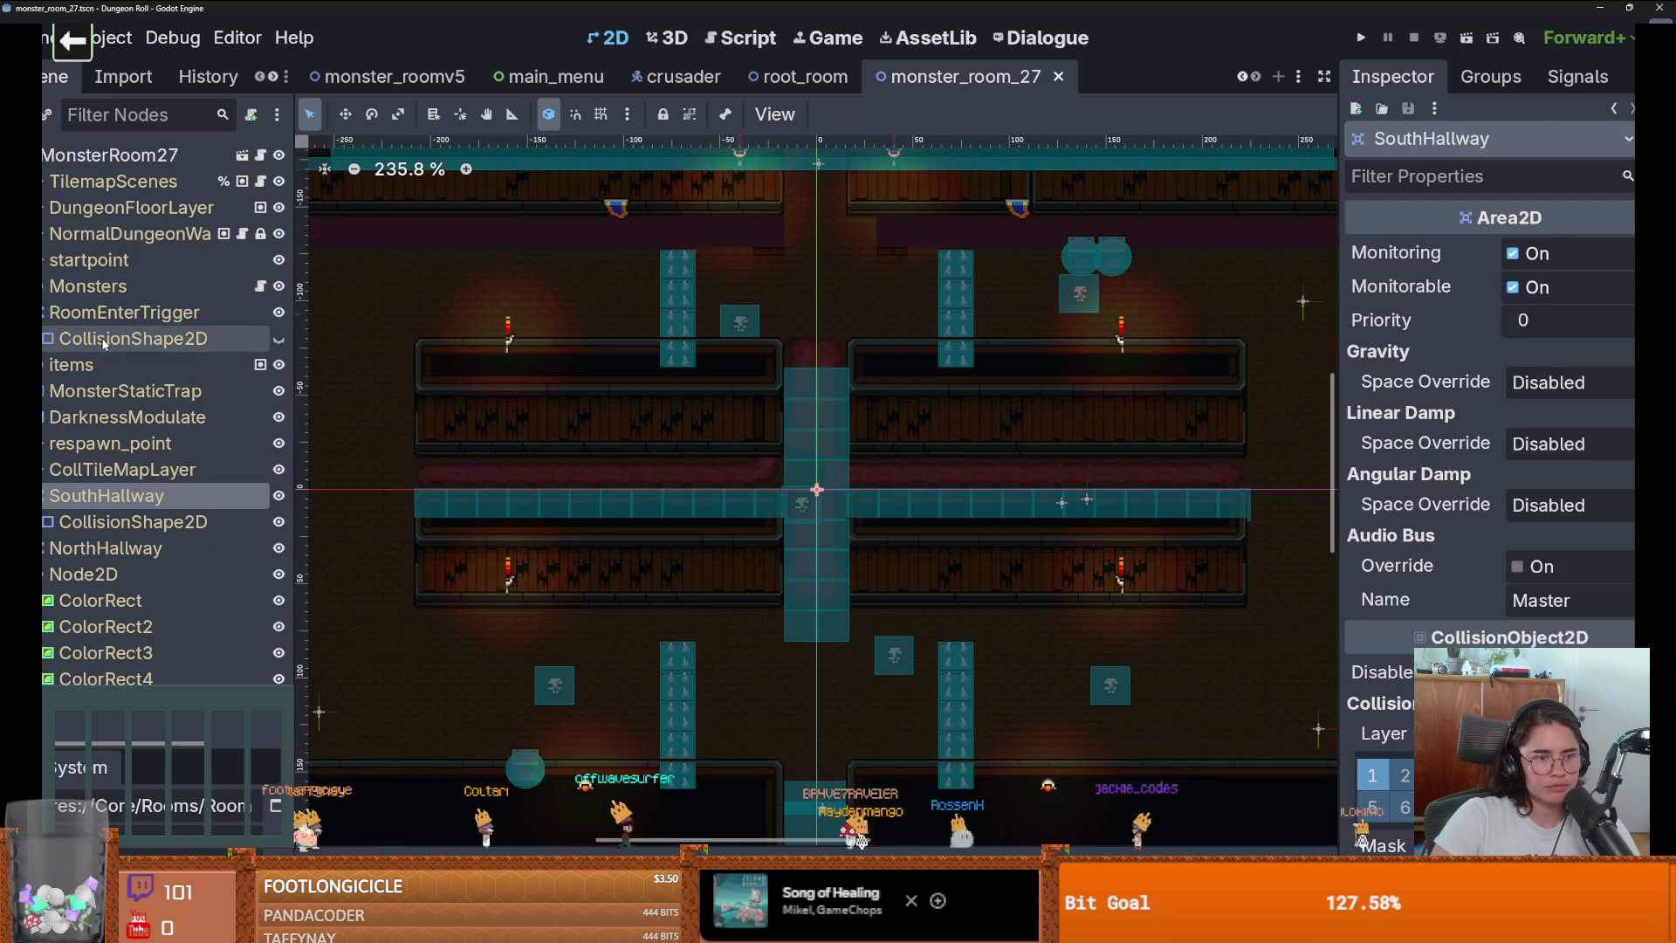
drag(750, 627, 710, 520)
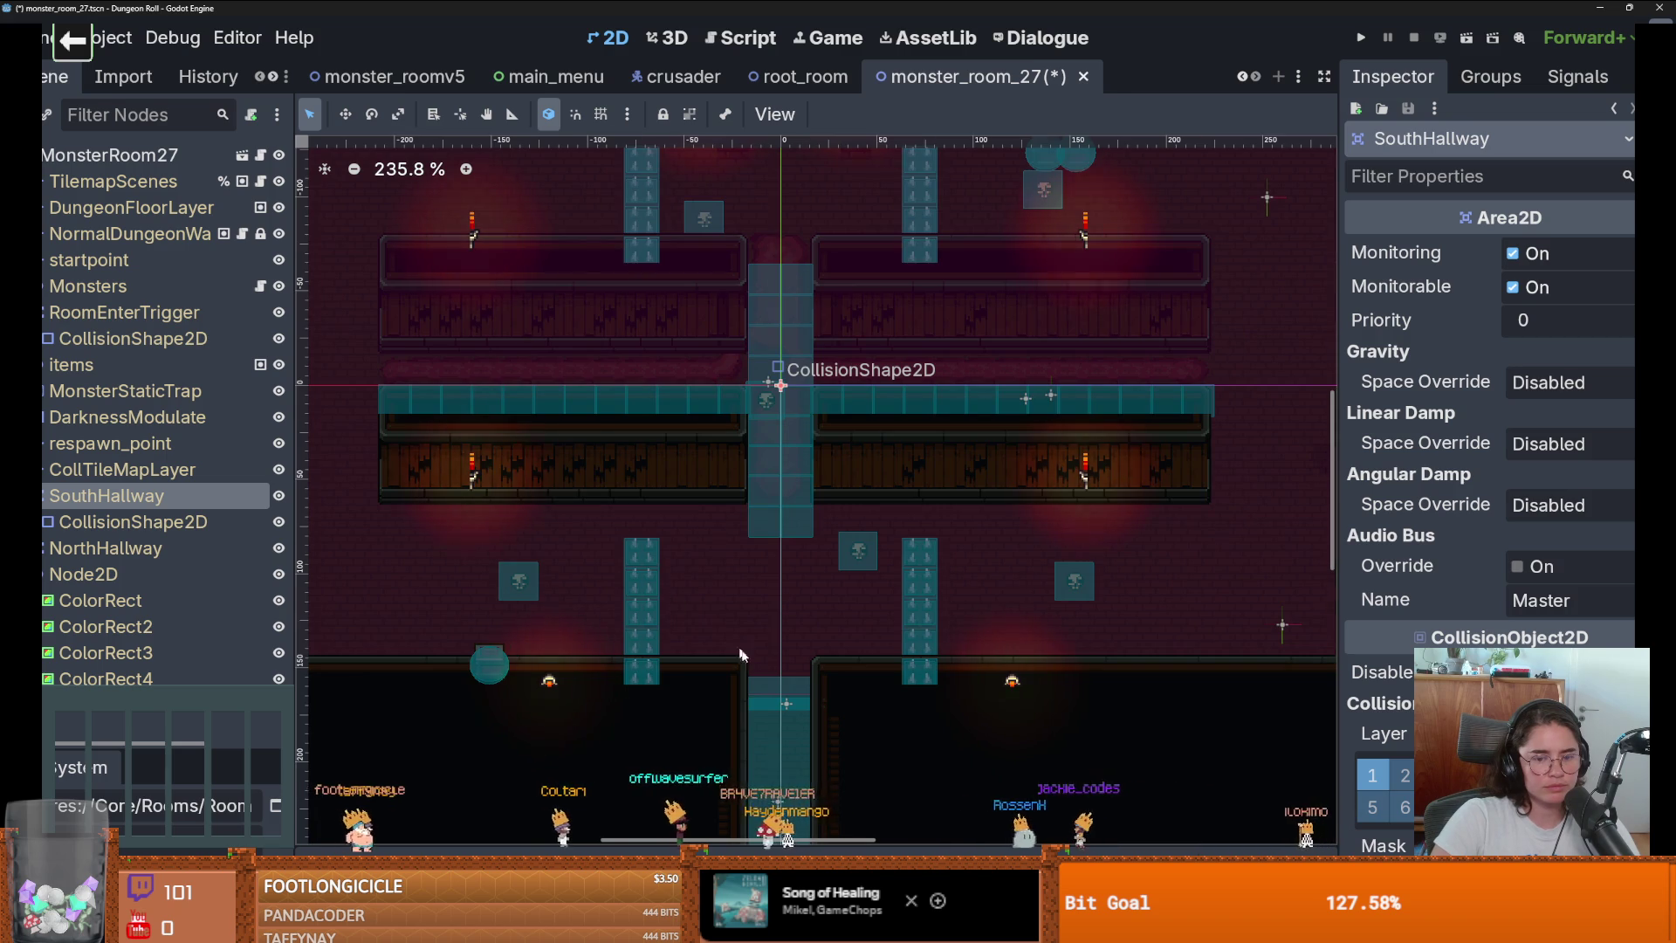
Select SouthHallway's CollisionShape2D to inspect it.
scroll(742, 689, up, 5)
scroll(733, 703, down, 5)
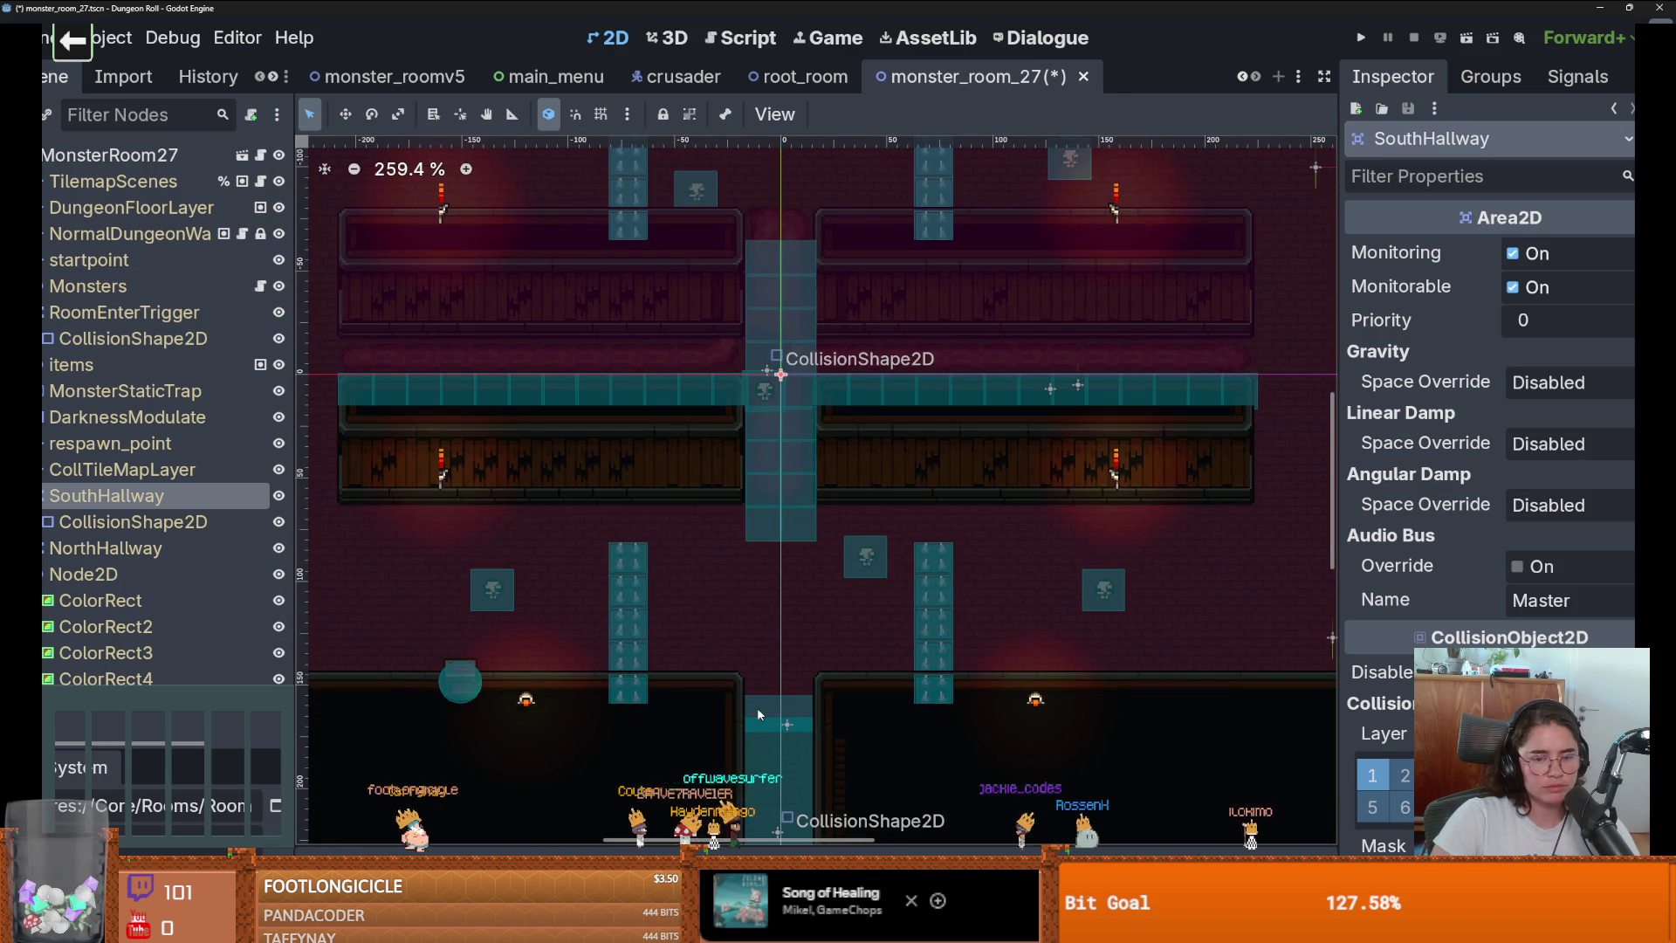
scroll(751, 698, down, 1)
click(698, 696)
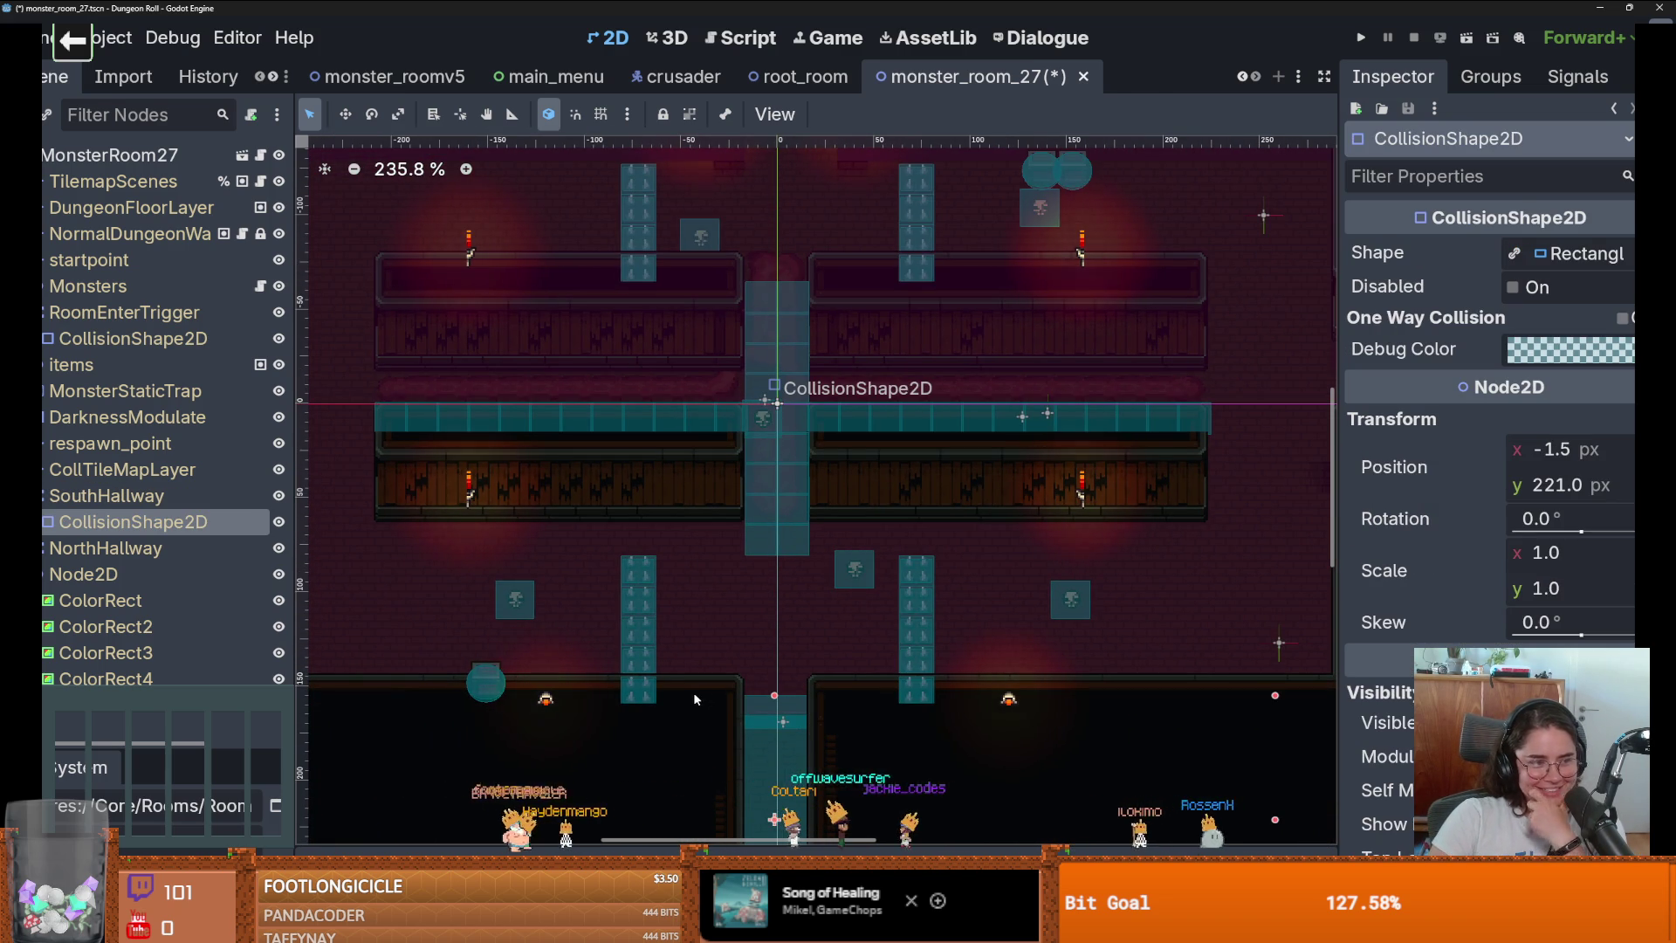
scroll(593, 576, down, 2)
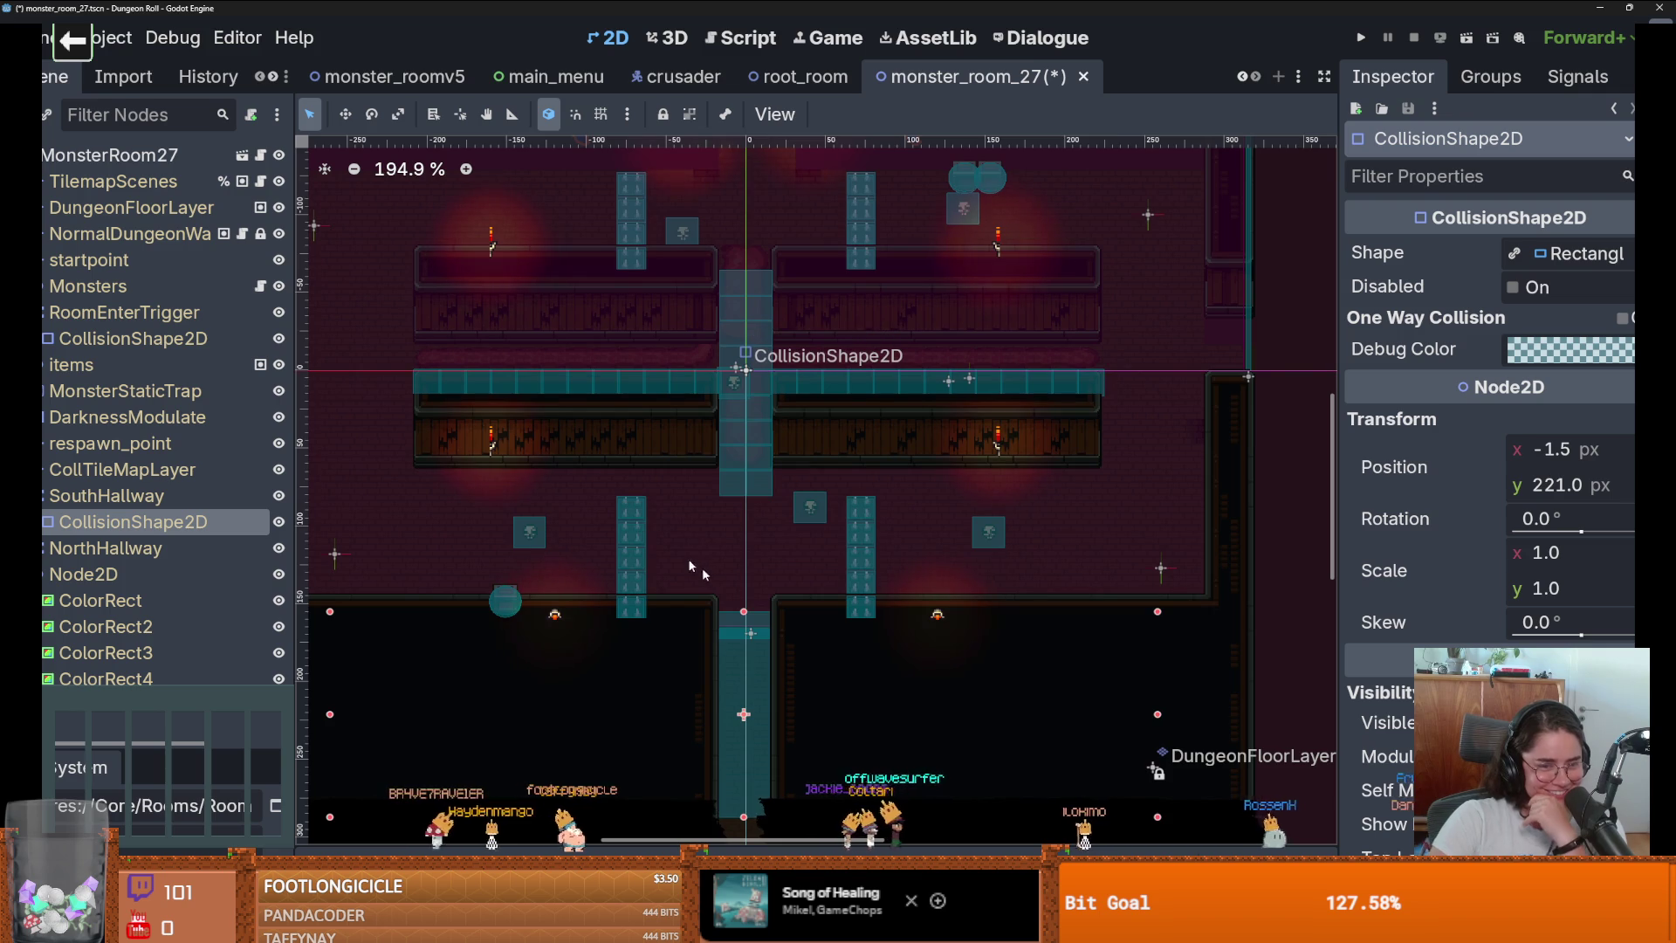
scroll(707, 579, up, 2)
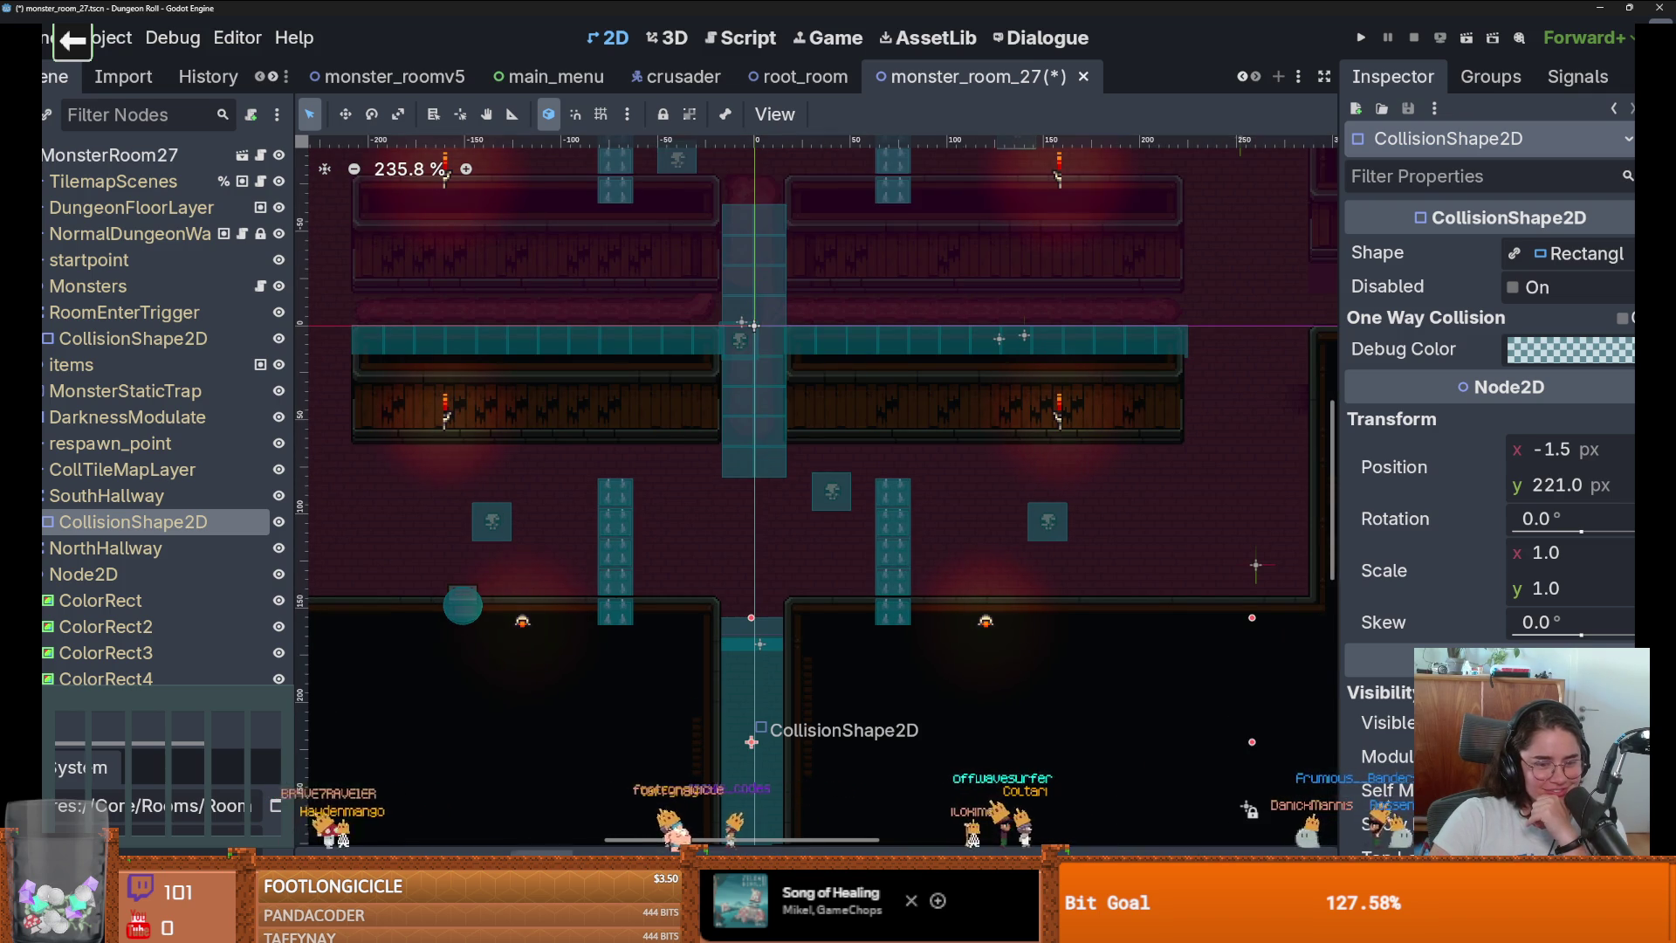
Show the Output log in the bottom panel and shift the view to the lower hallway.
click(410, 850)
click(349, 851)
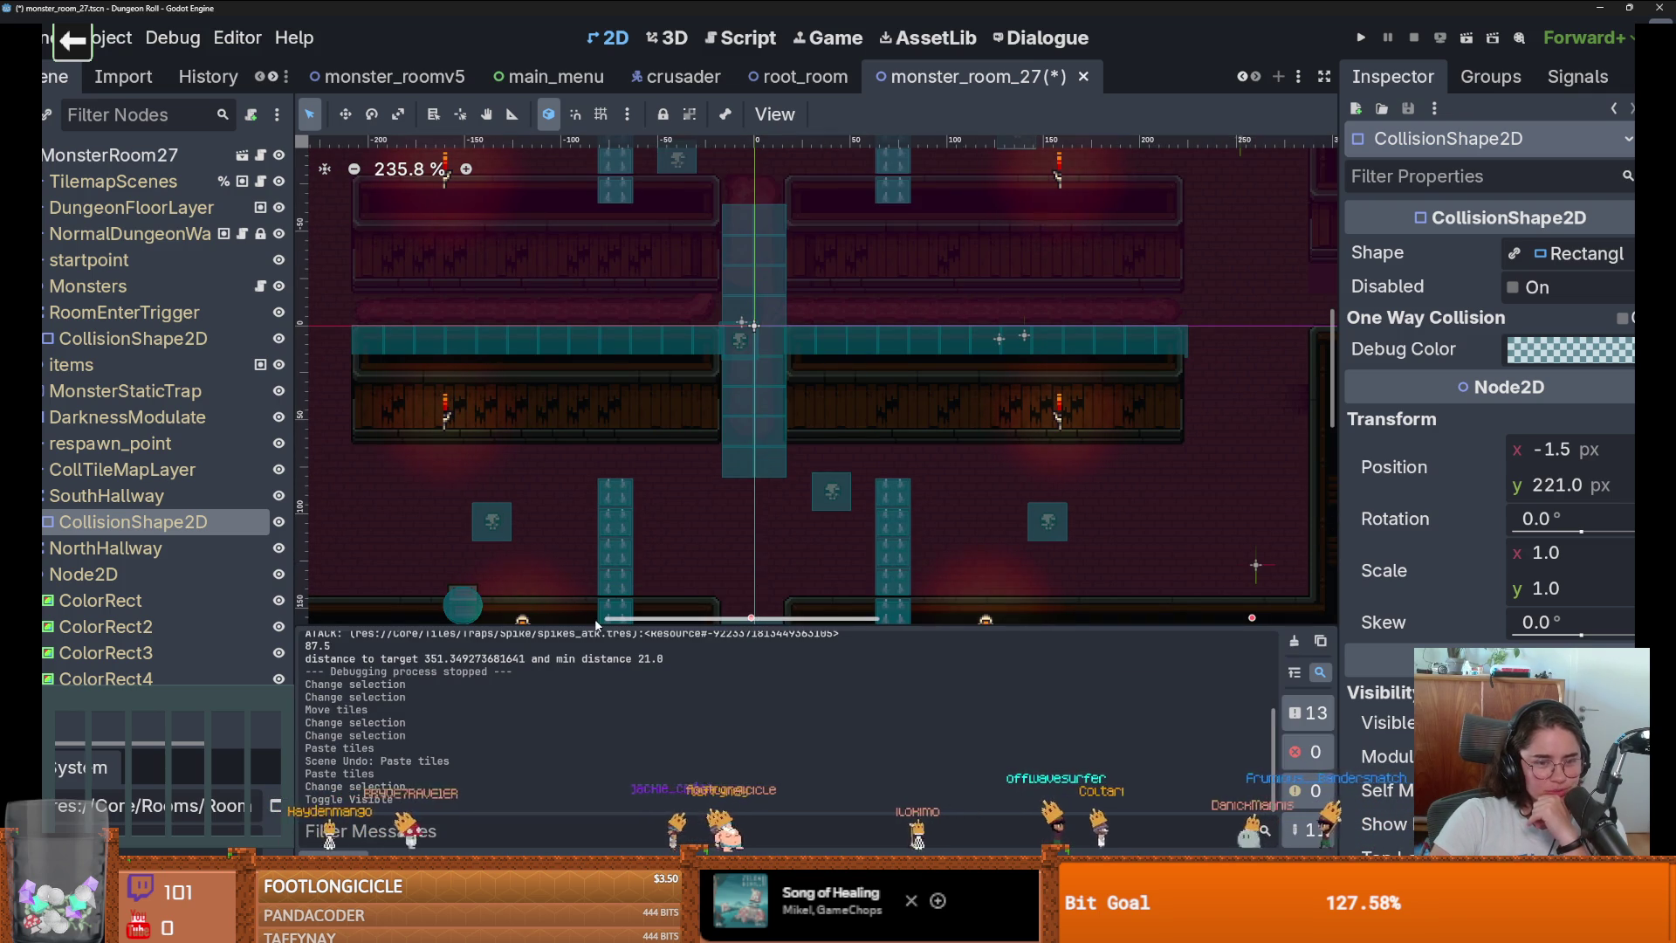
drag(683, 562, 688, 454)
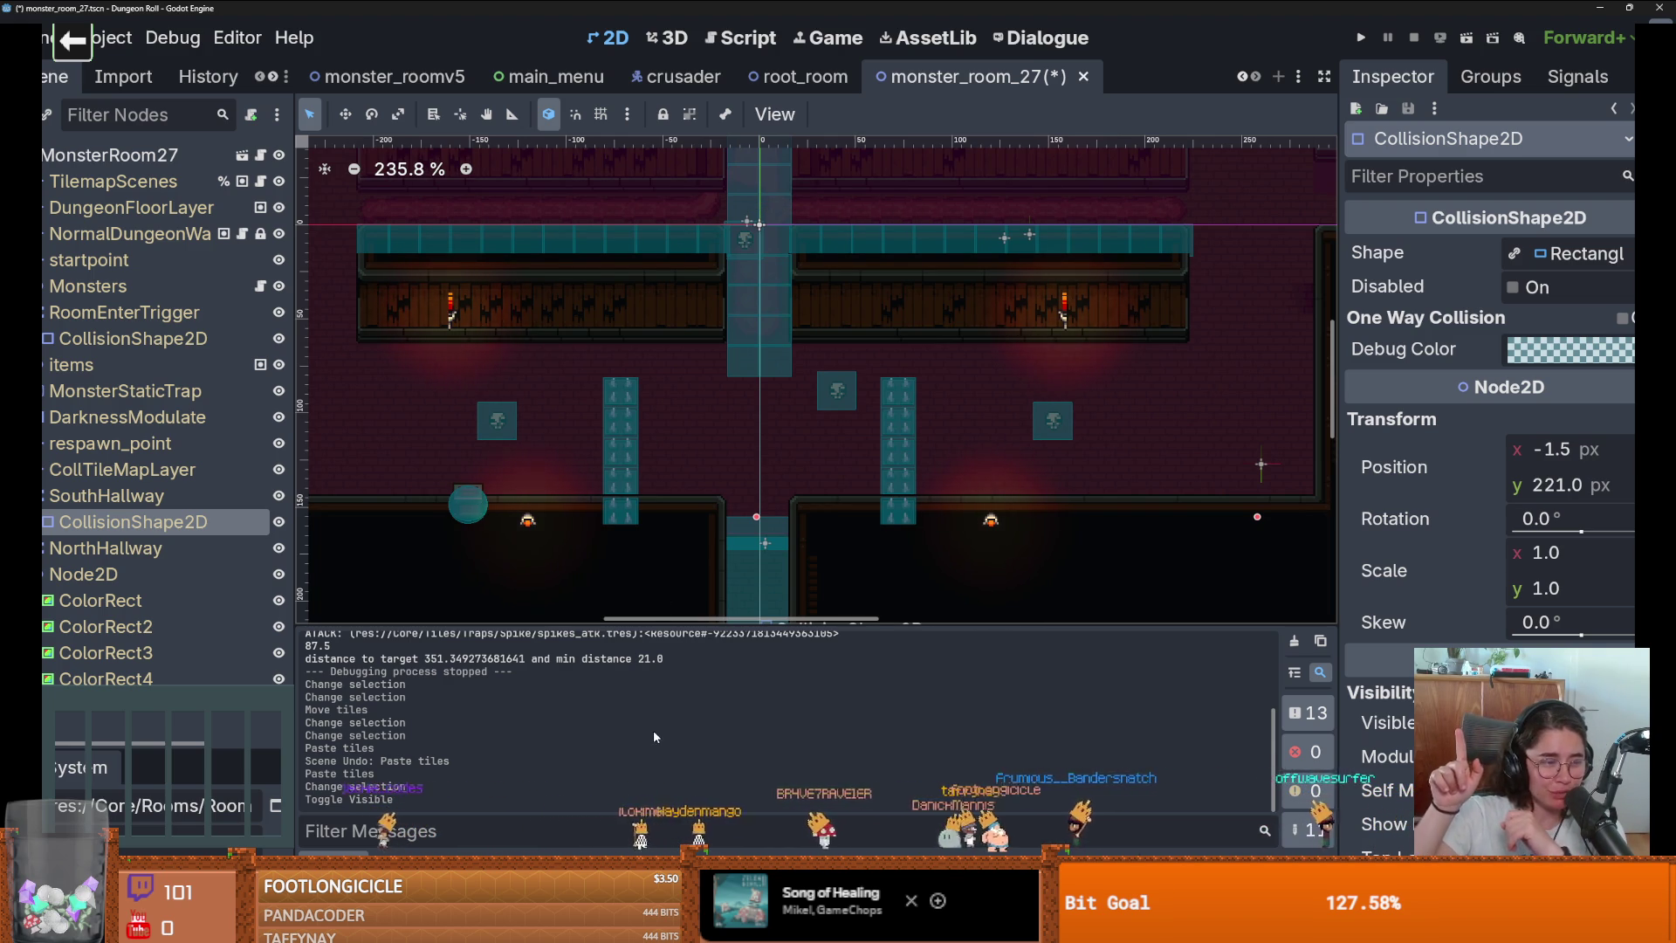
scroll(635, 557, down, 2)
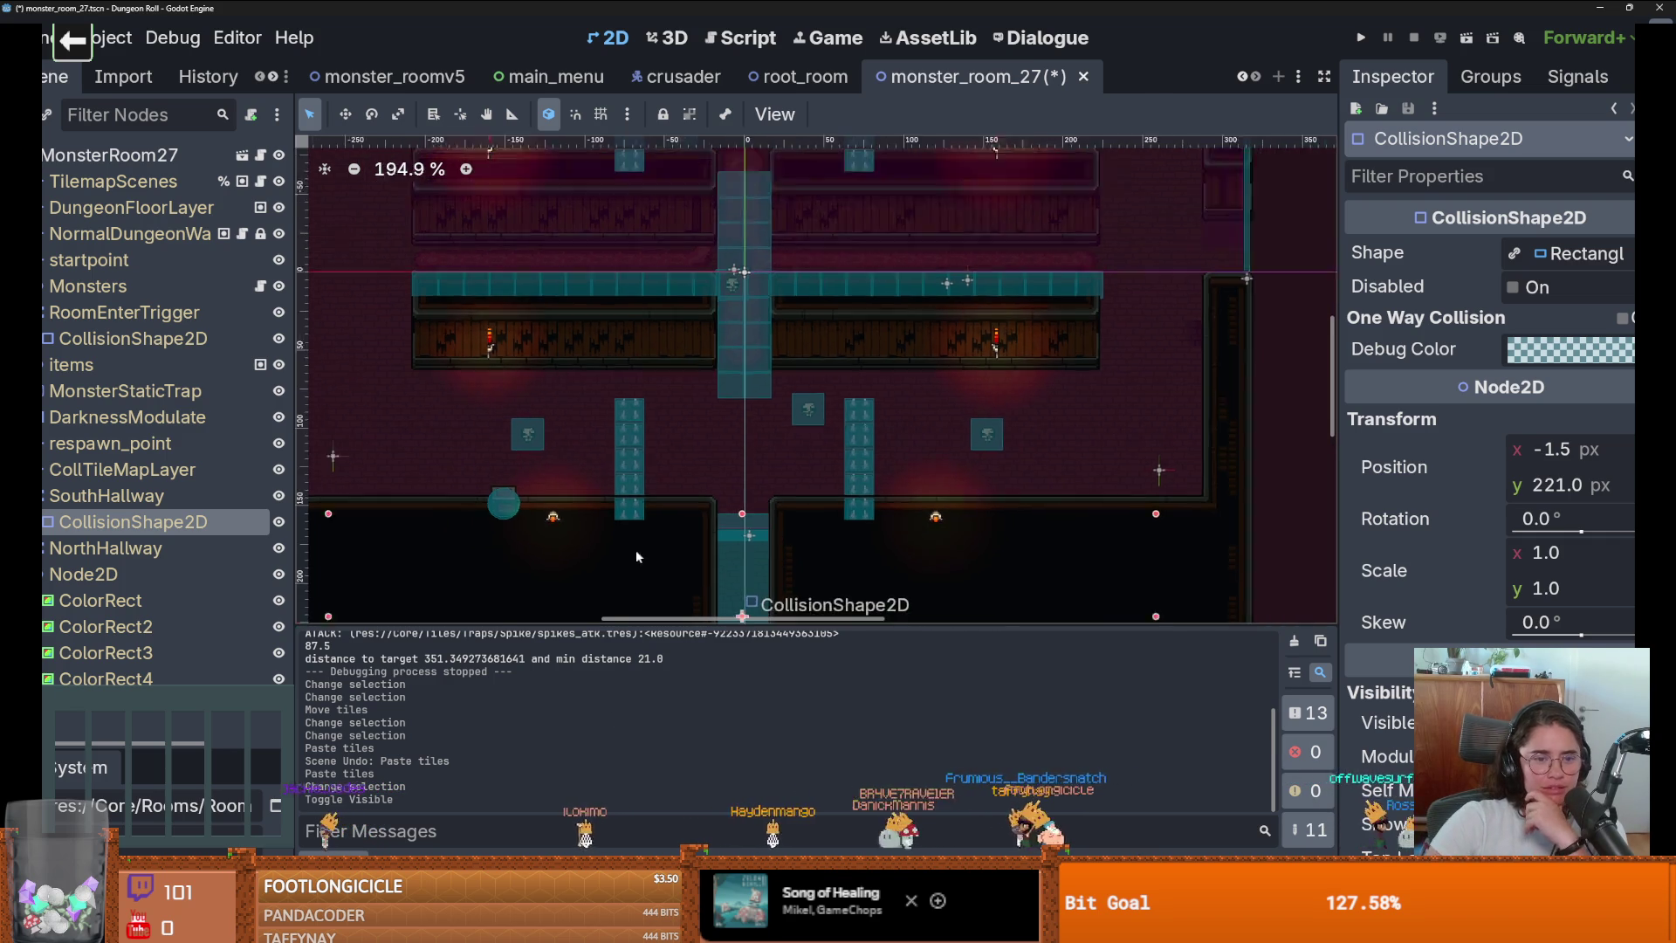
scroll(636, 557, down, 4)
Select the TilemapScenes layer and box-select scene tiles across the room.
click(125, 181)
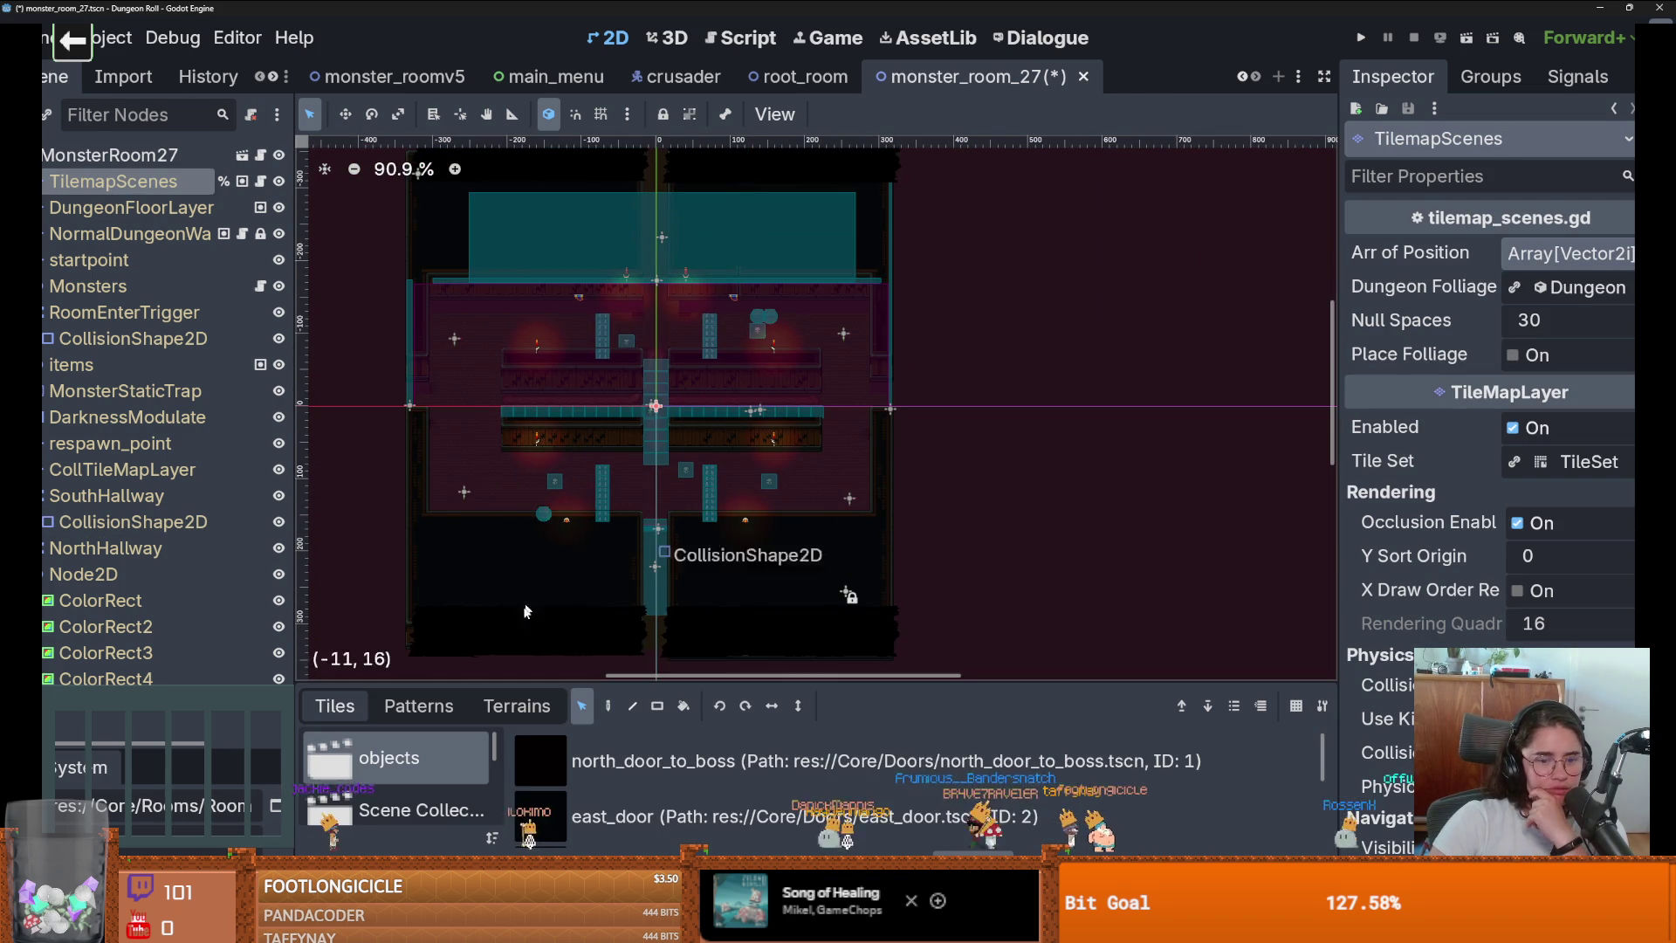
mouse_move(436, 303)
mouse_down()
mouse_move(738, 510)
mouse_move(851, 559)
mouse_up()
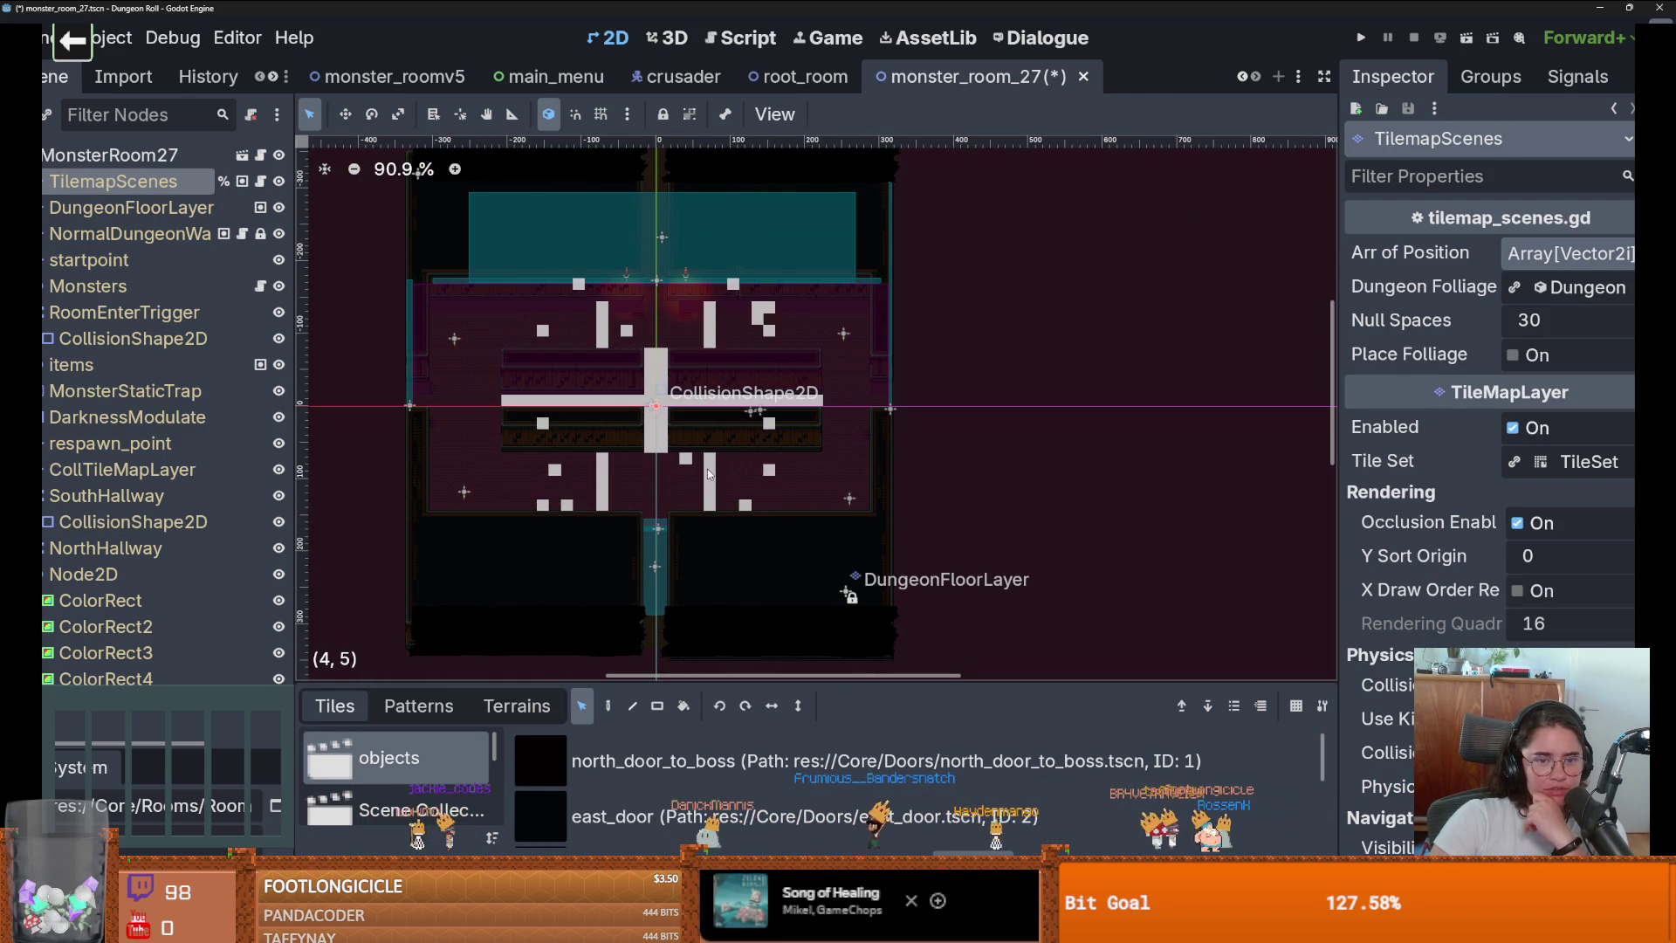
scroll(602, 524, up, 5)
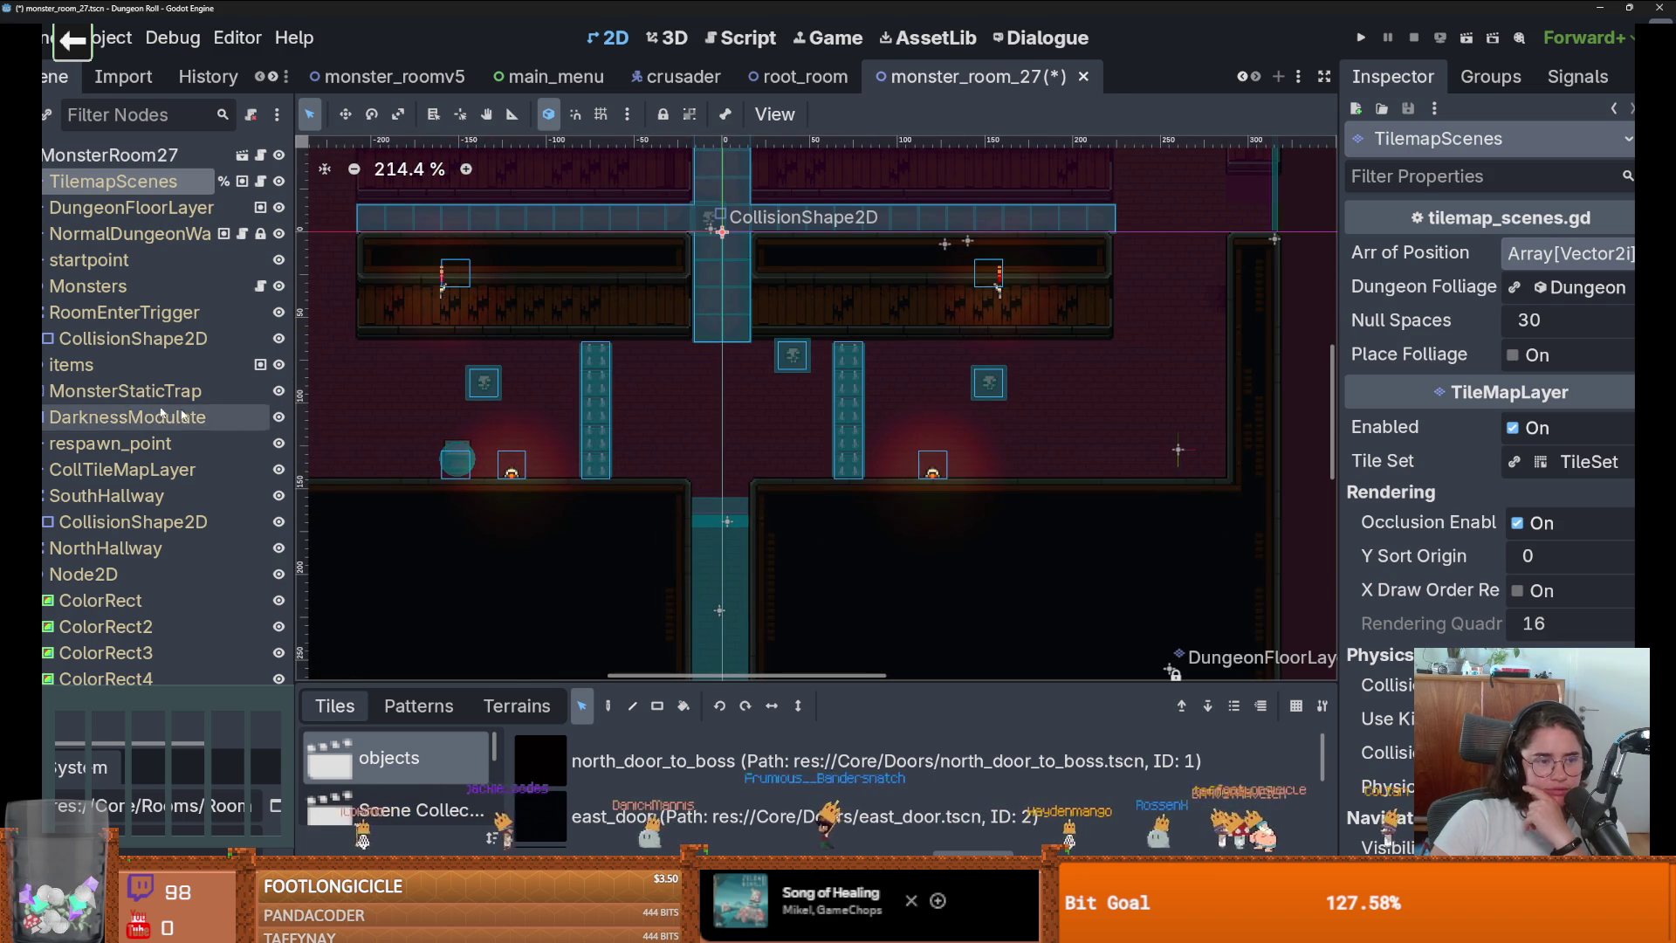
Expand Monsters and MonsterStaticTrap and slightly adjust one trap collision shape.
click(44, 286)
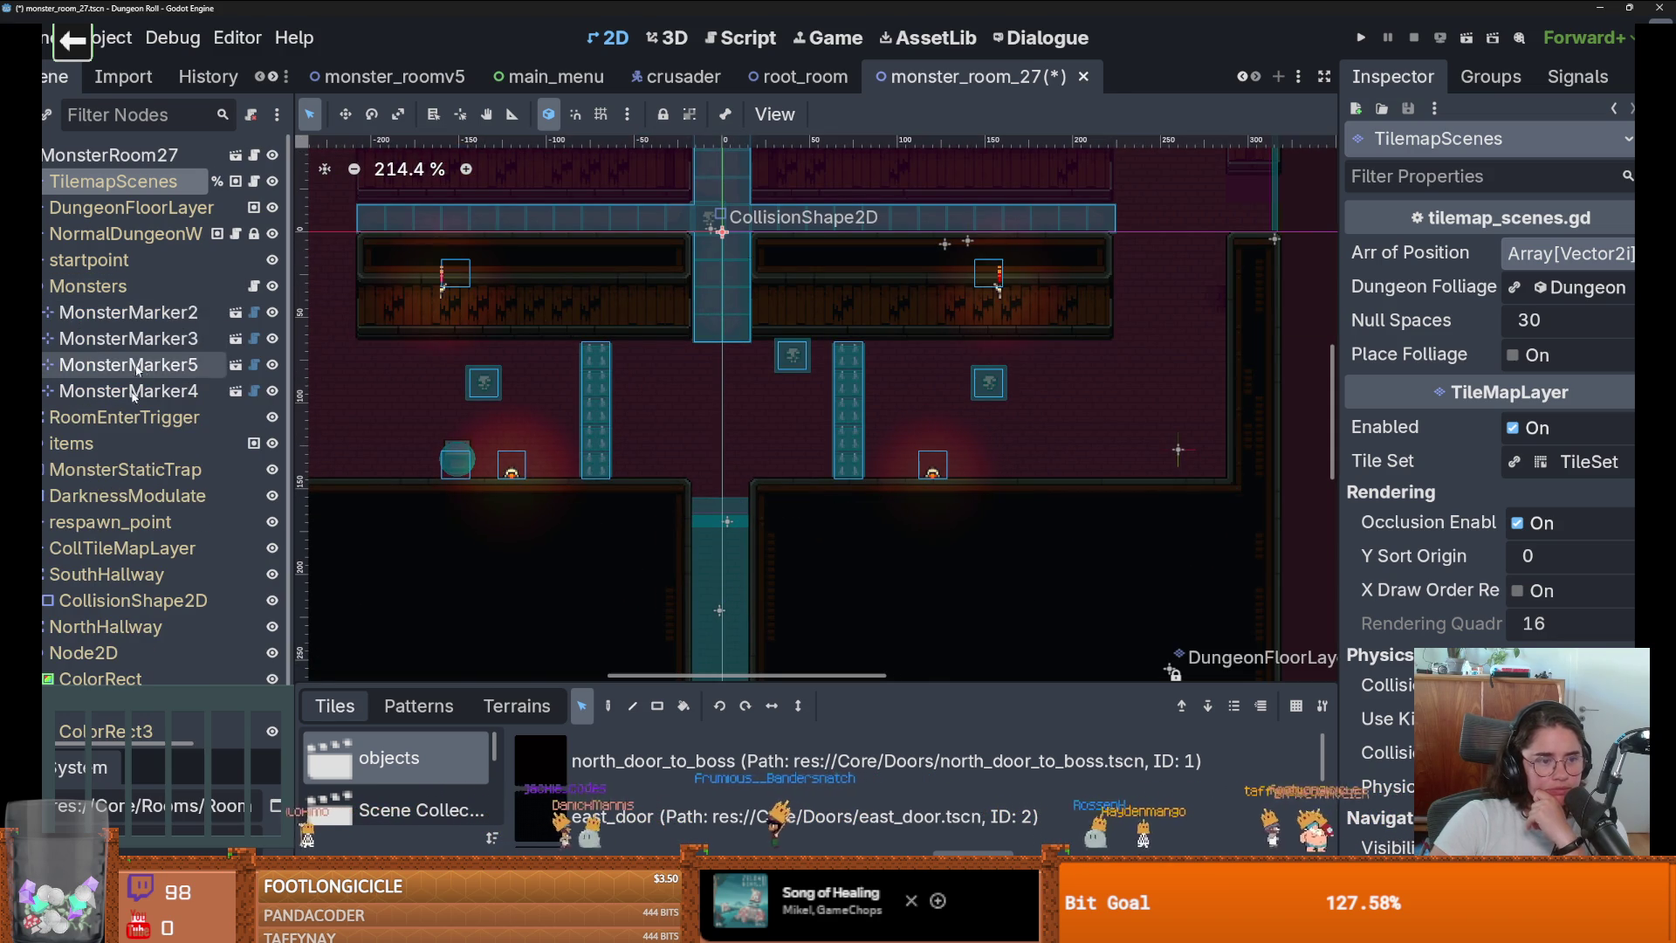
scroll(157, 481, down, 2)
scroll(157, 481, up, 2)
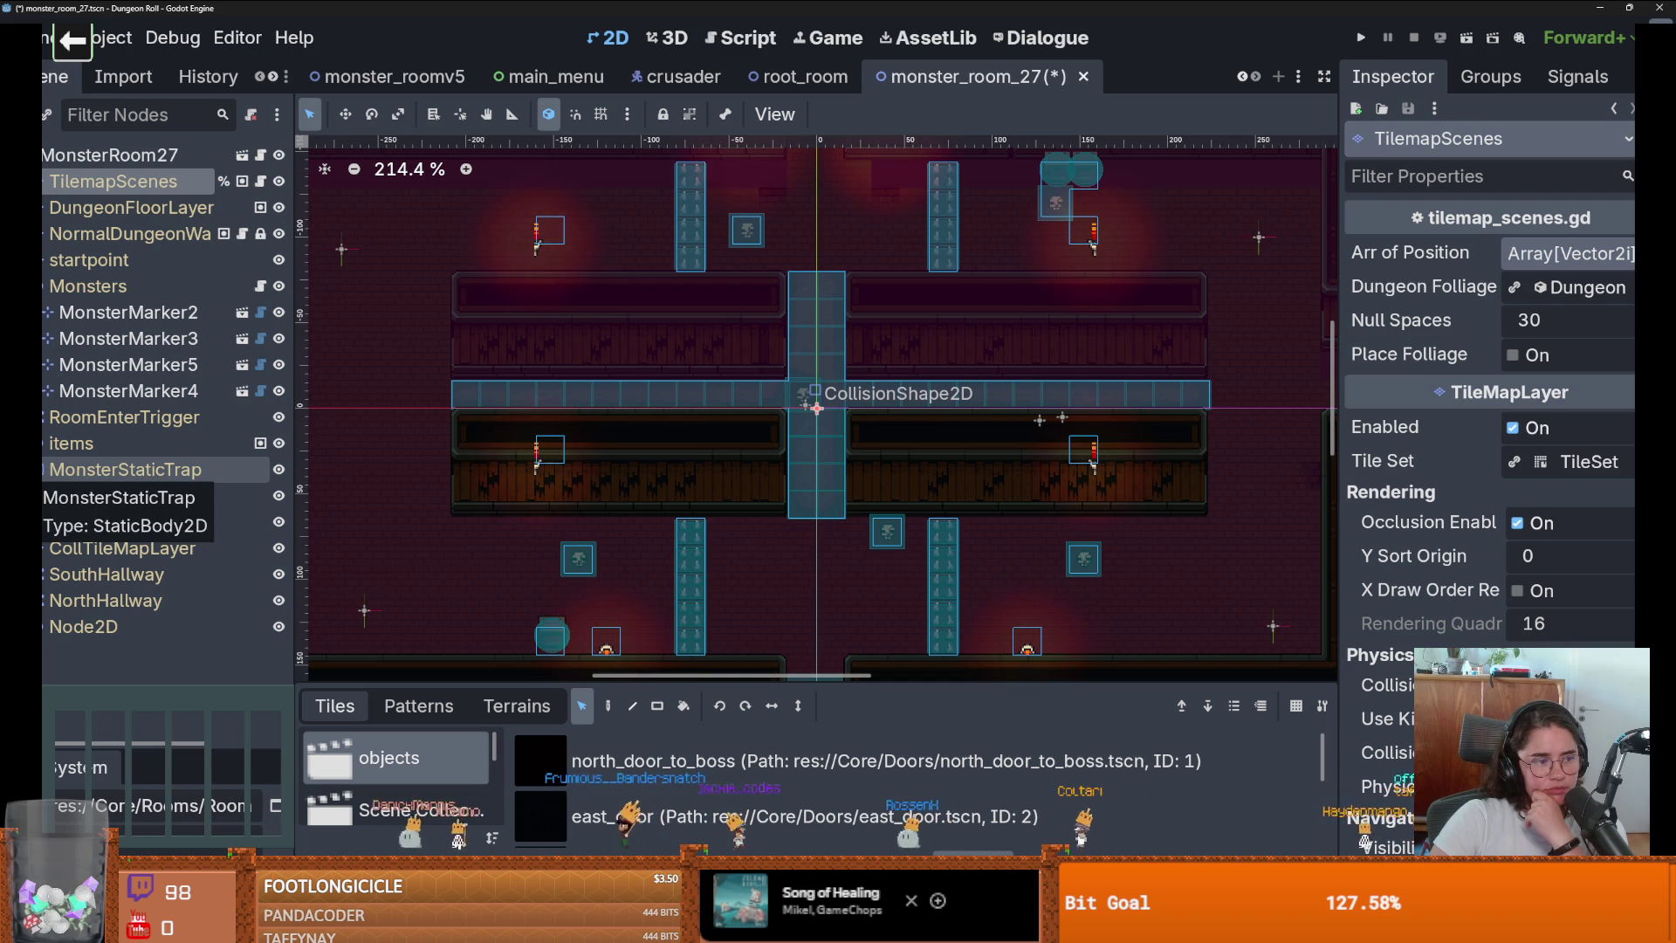
click(45, 469)
click(131, 495)
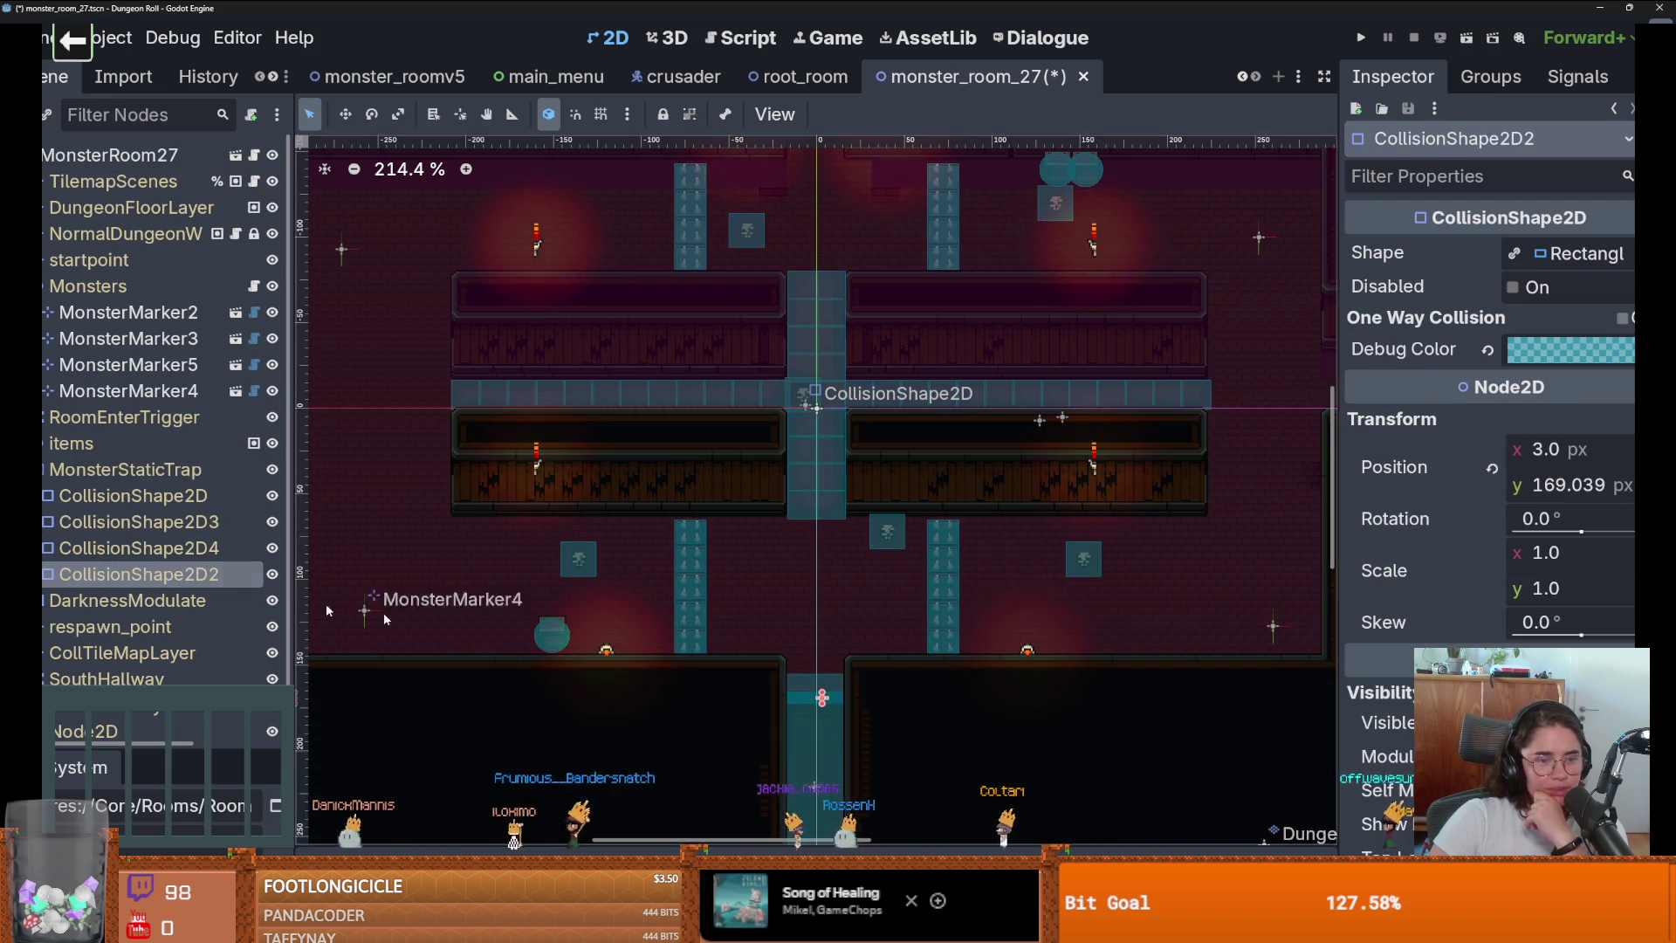
scroll(785, 436, down, 3)
scroll(798, 541, up, 6)
mouse_move(801, 550)
mouse_down()
mouse_move(798, 518)
mouse_move(801, 555)
mouse_up()
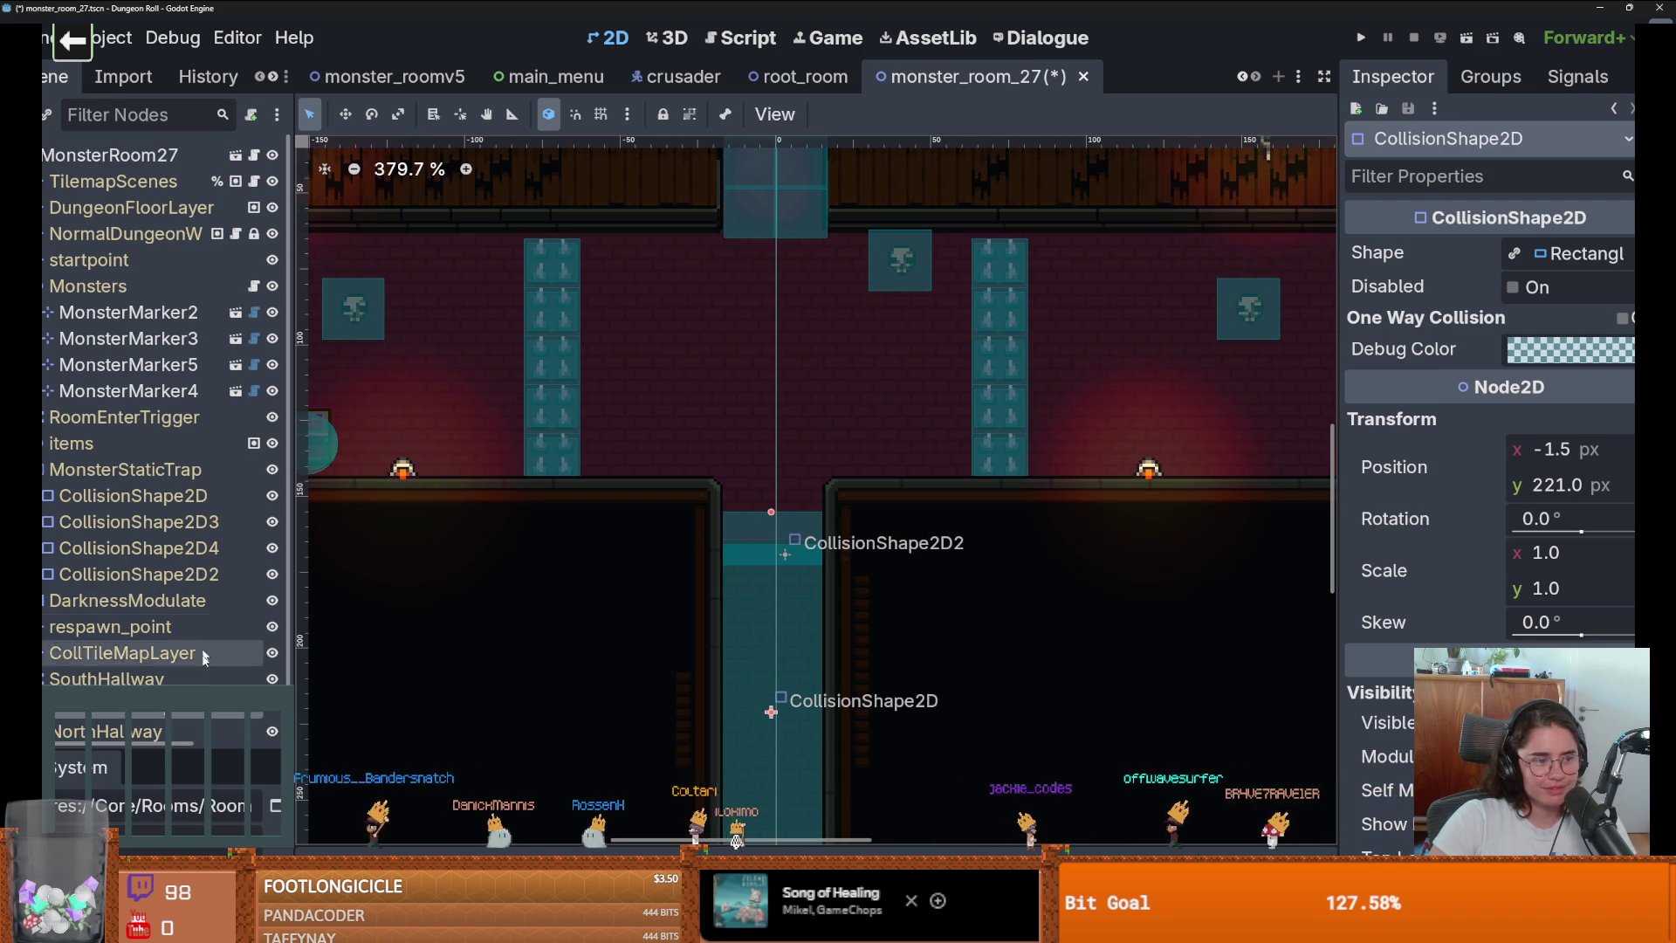
Move CollisionShape2D2 up to the hallway opening at (0, 159), then save, run and close the game.
scroll(125, 661, down, 1)
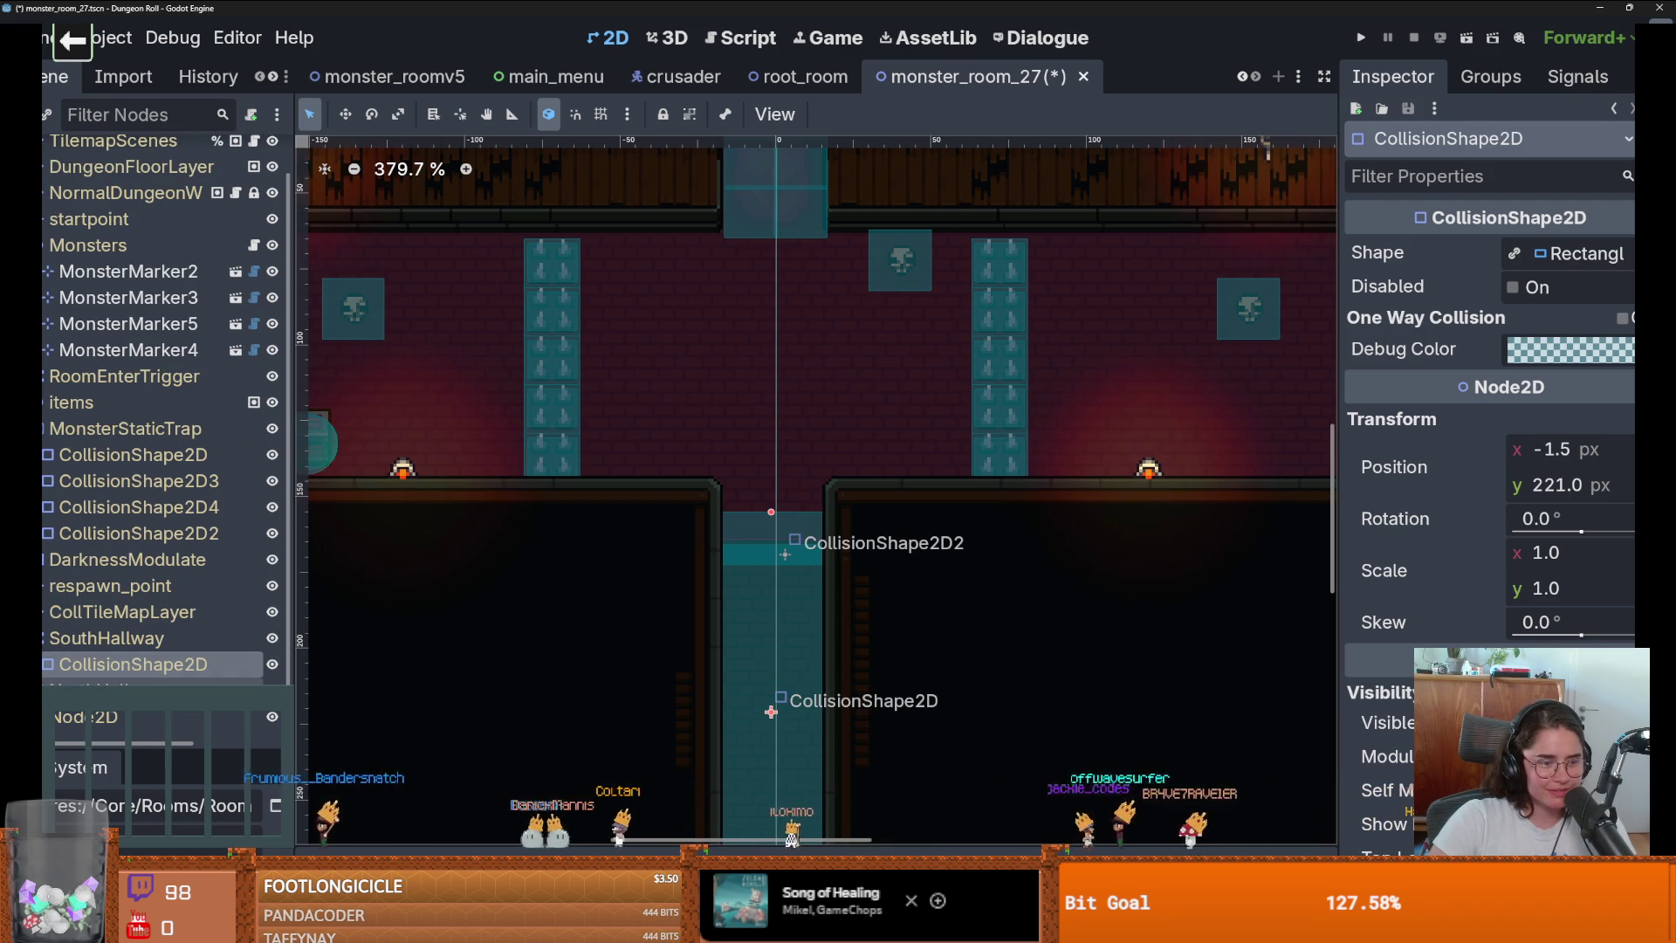
scroll(125, 661, down, 3)
scroll(125, 661, up, 3)
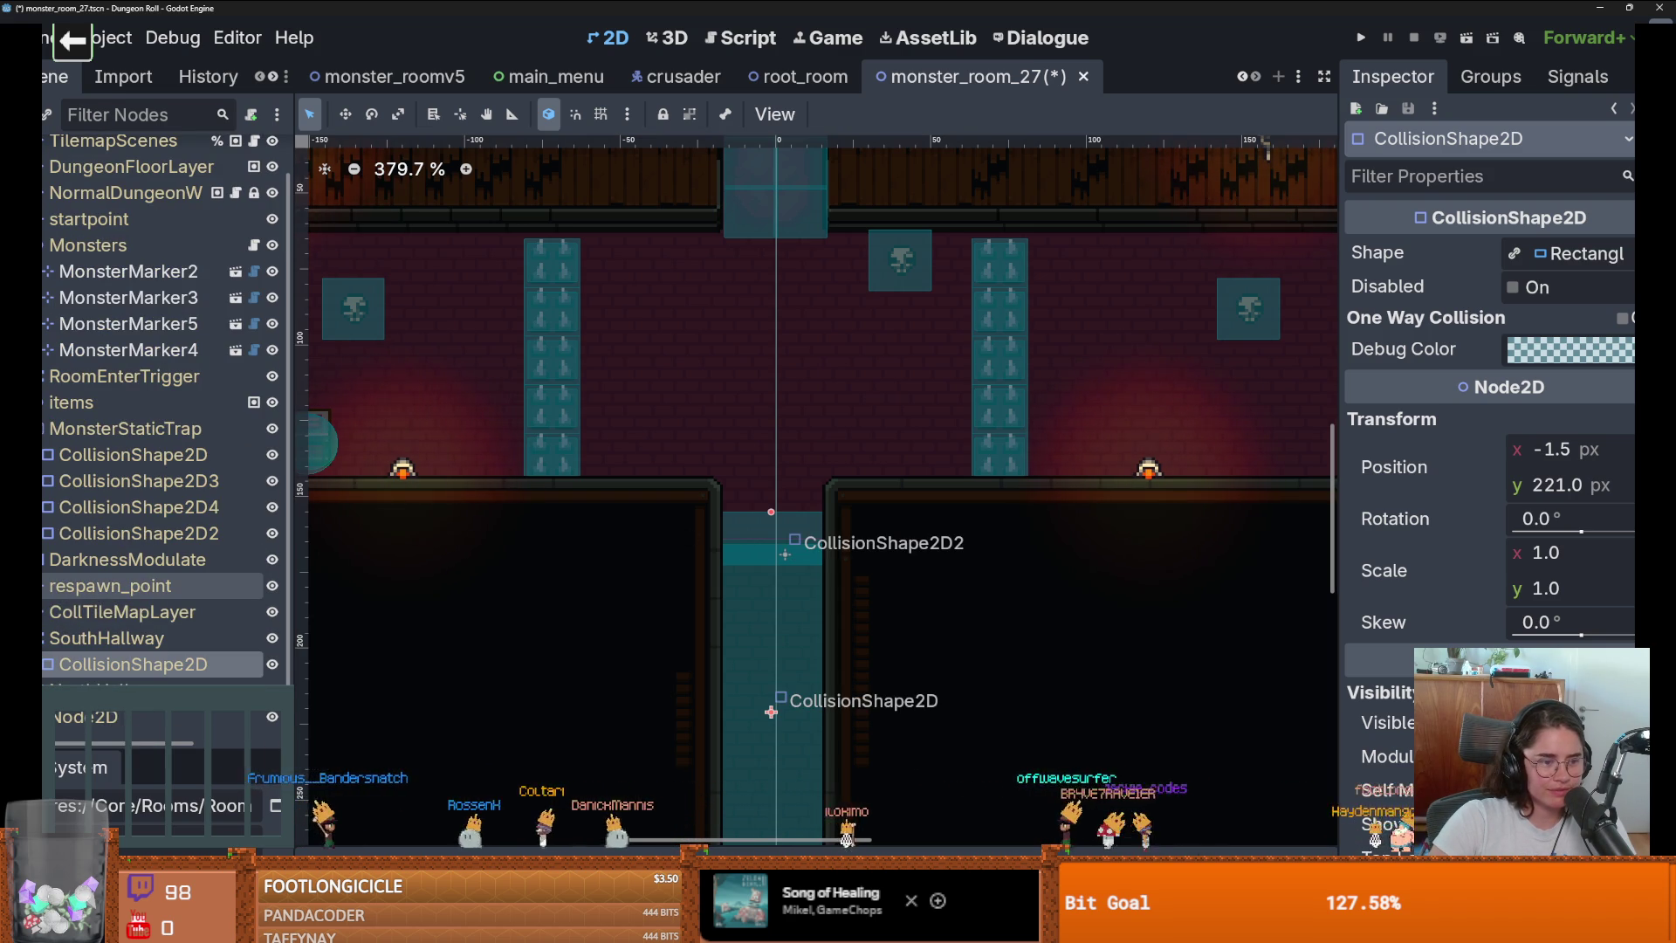
click(114, 532)
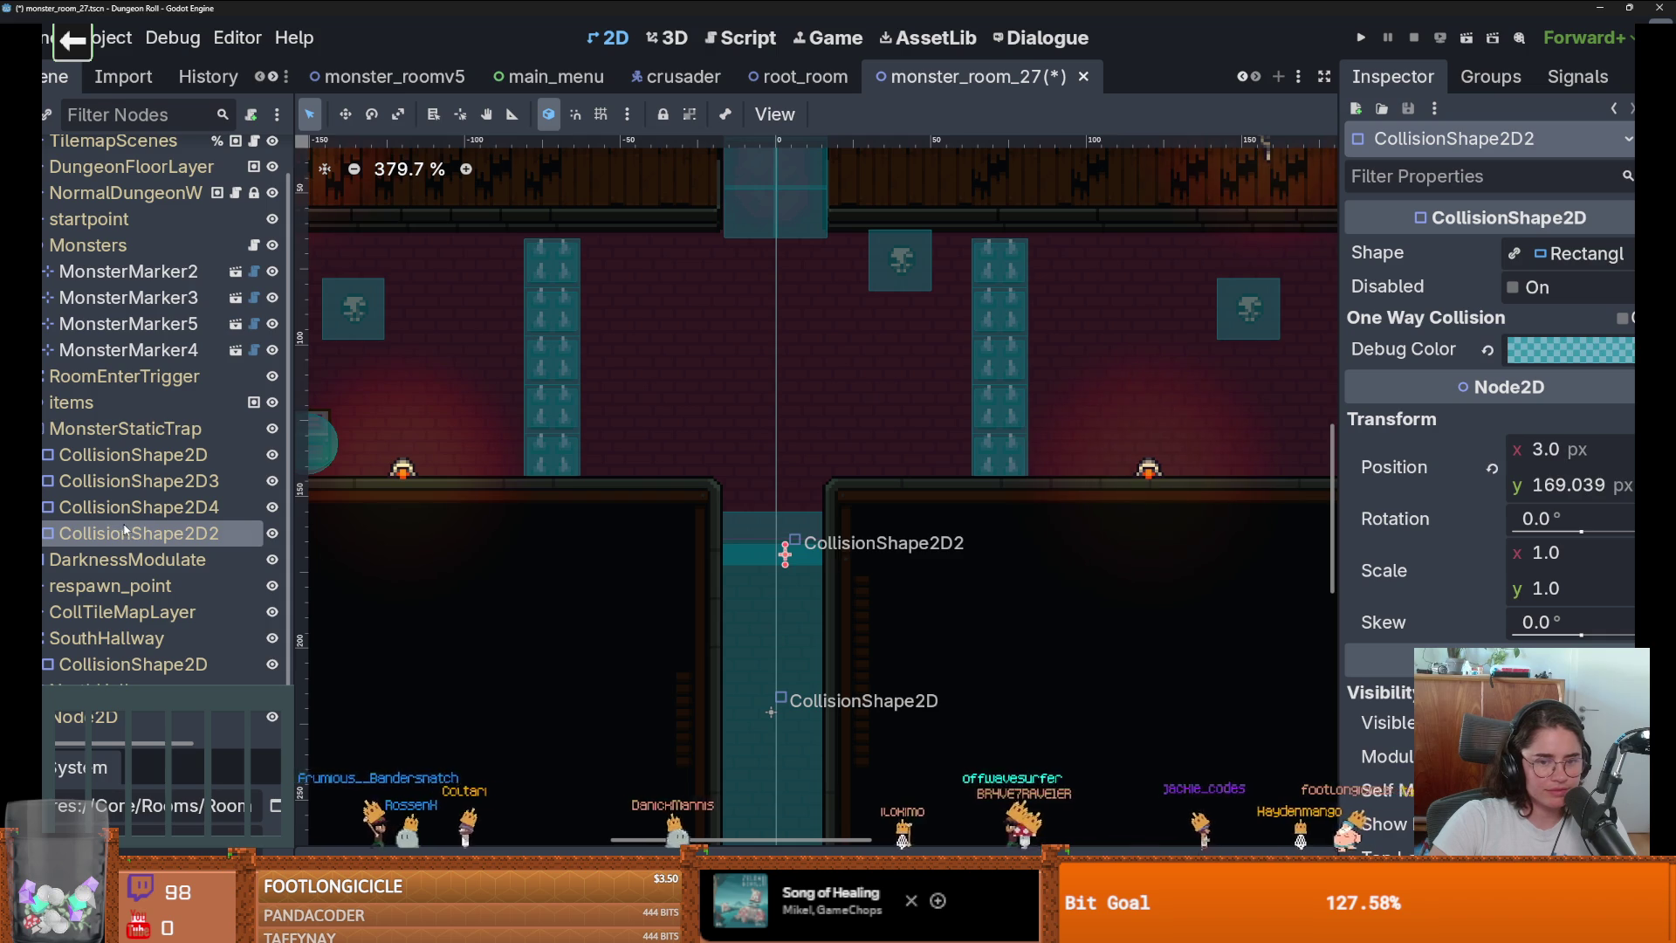
mouse_move(740, 557)
mouse_down()
mouse_move(733, 500)
mouse_move(728, 526)
mouse_up()
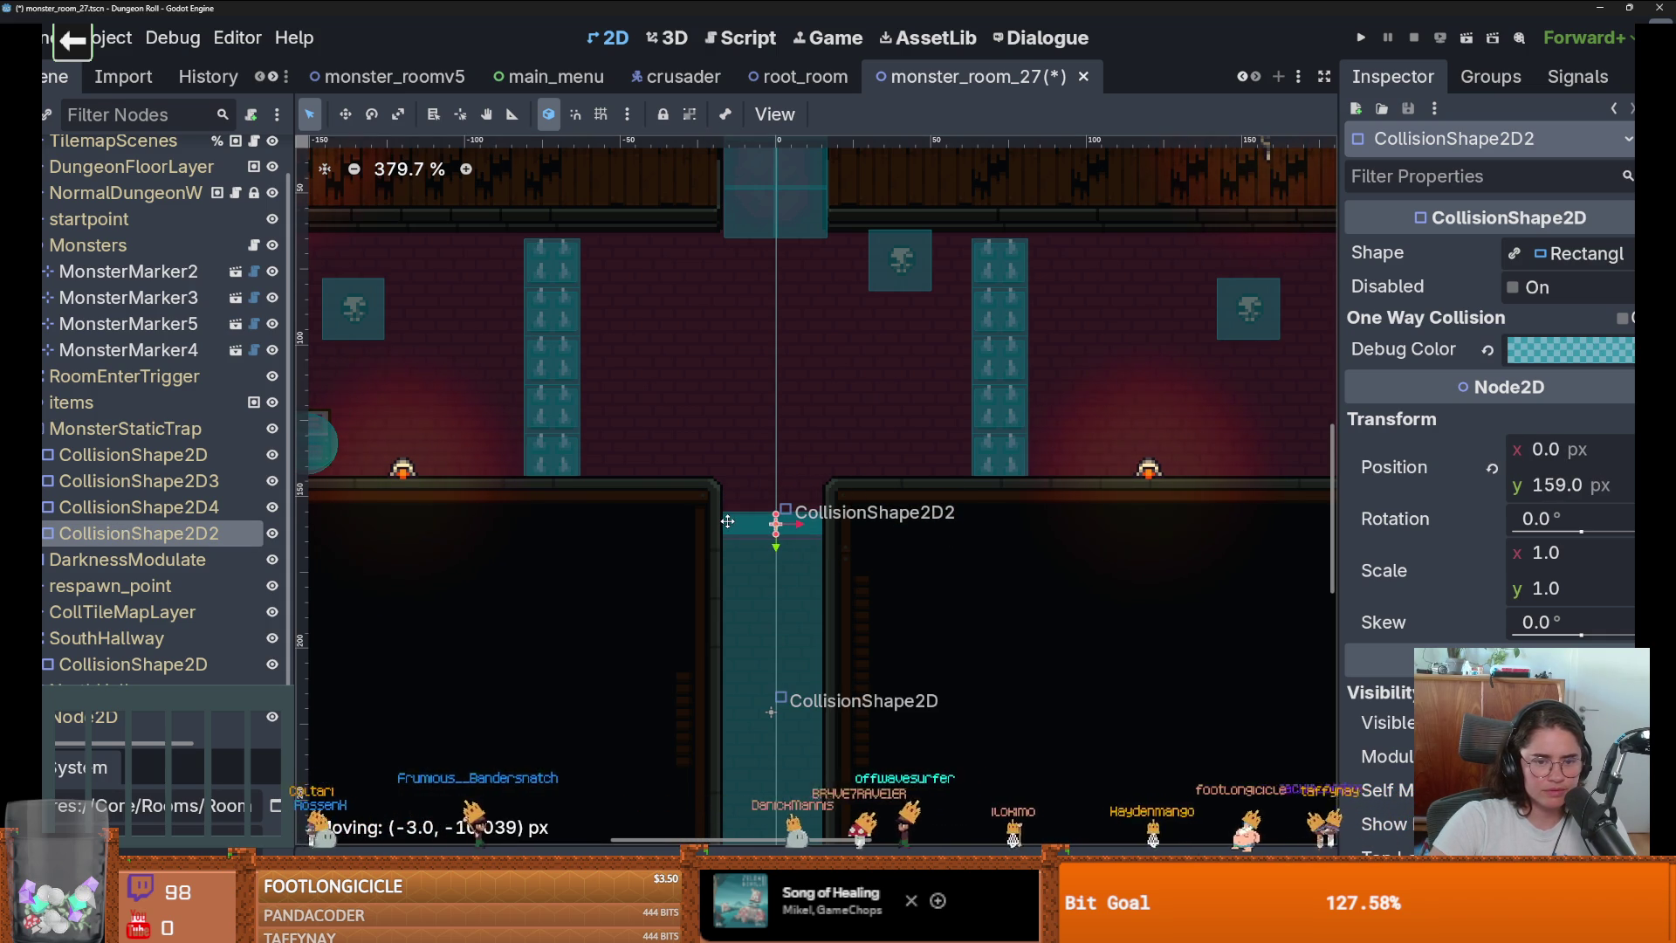
key(F5)
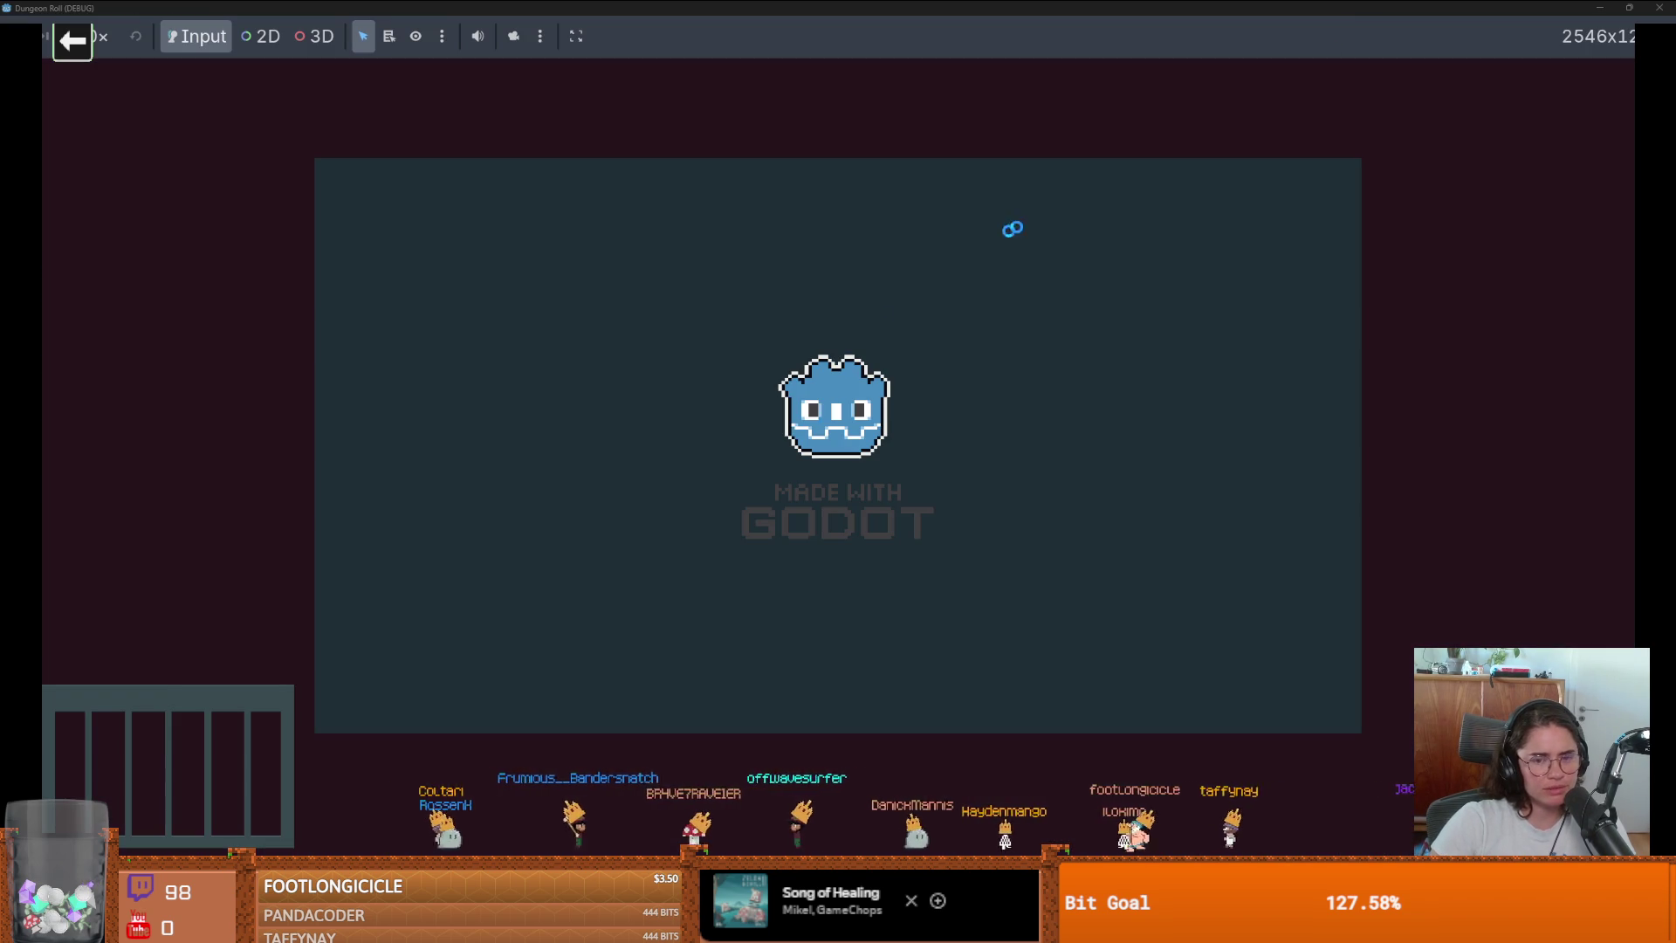
click(1662, 8)
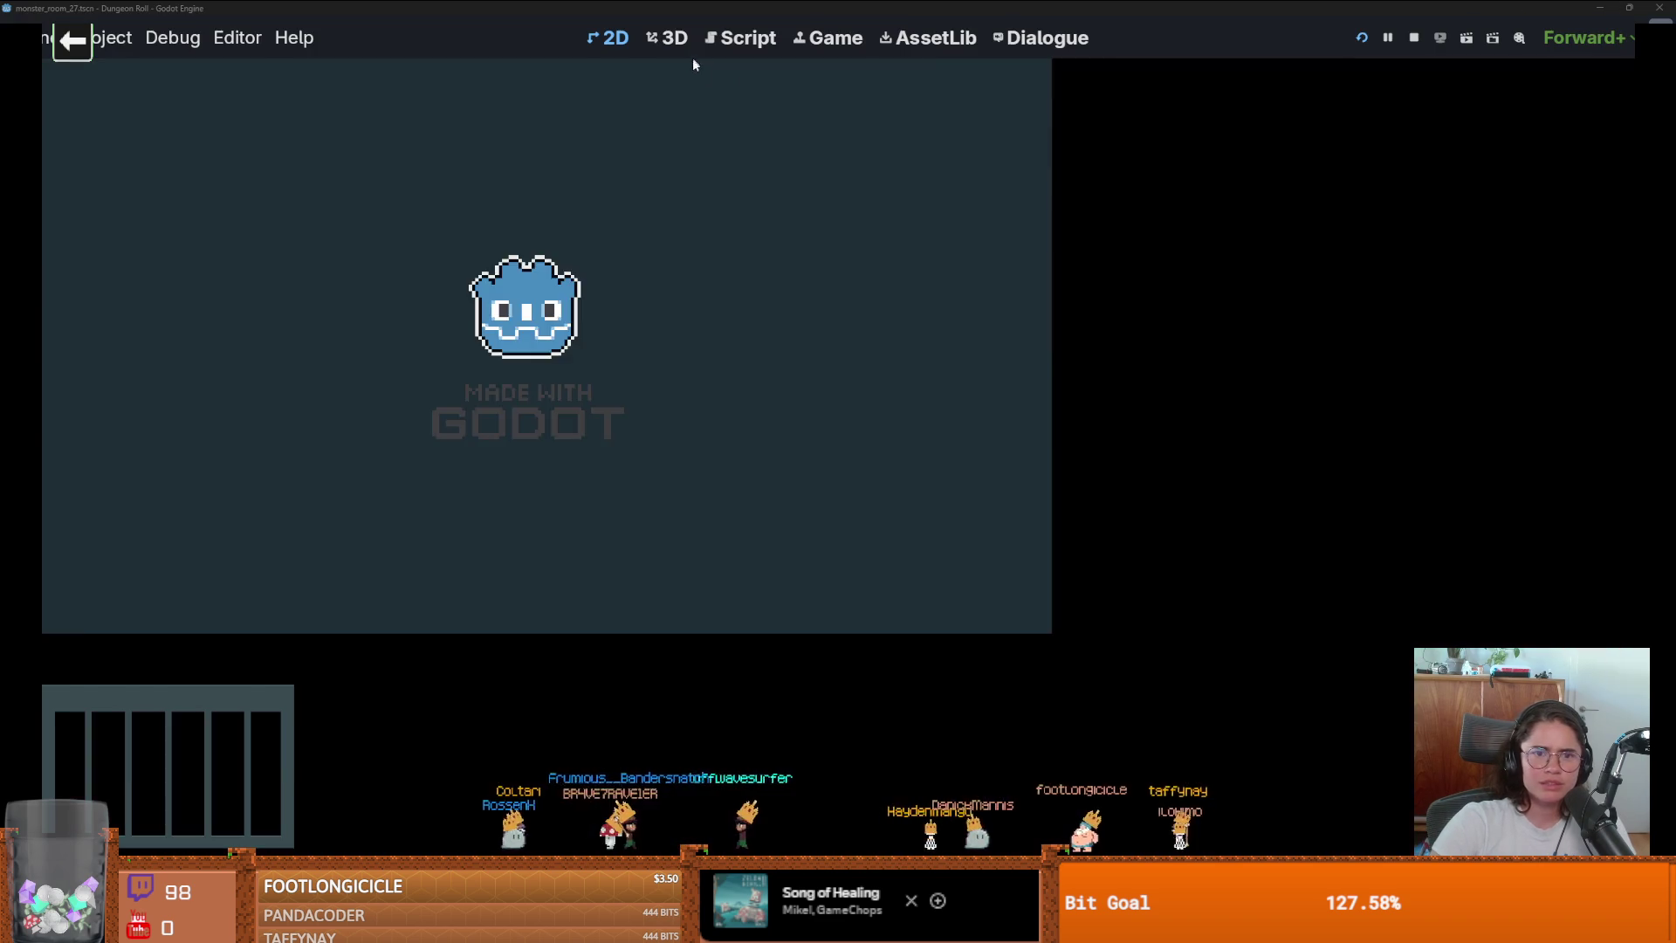
In monster_roomv5, select the CollTileMapLayer and then the south hallway's collision shape.
click(393, 76)
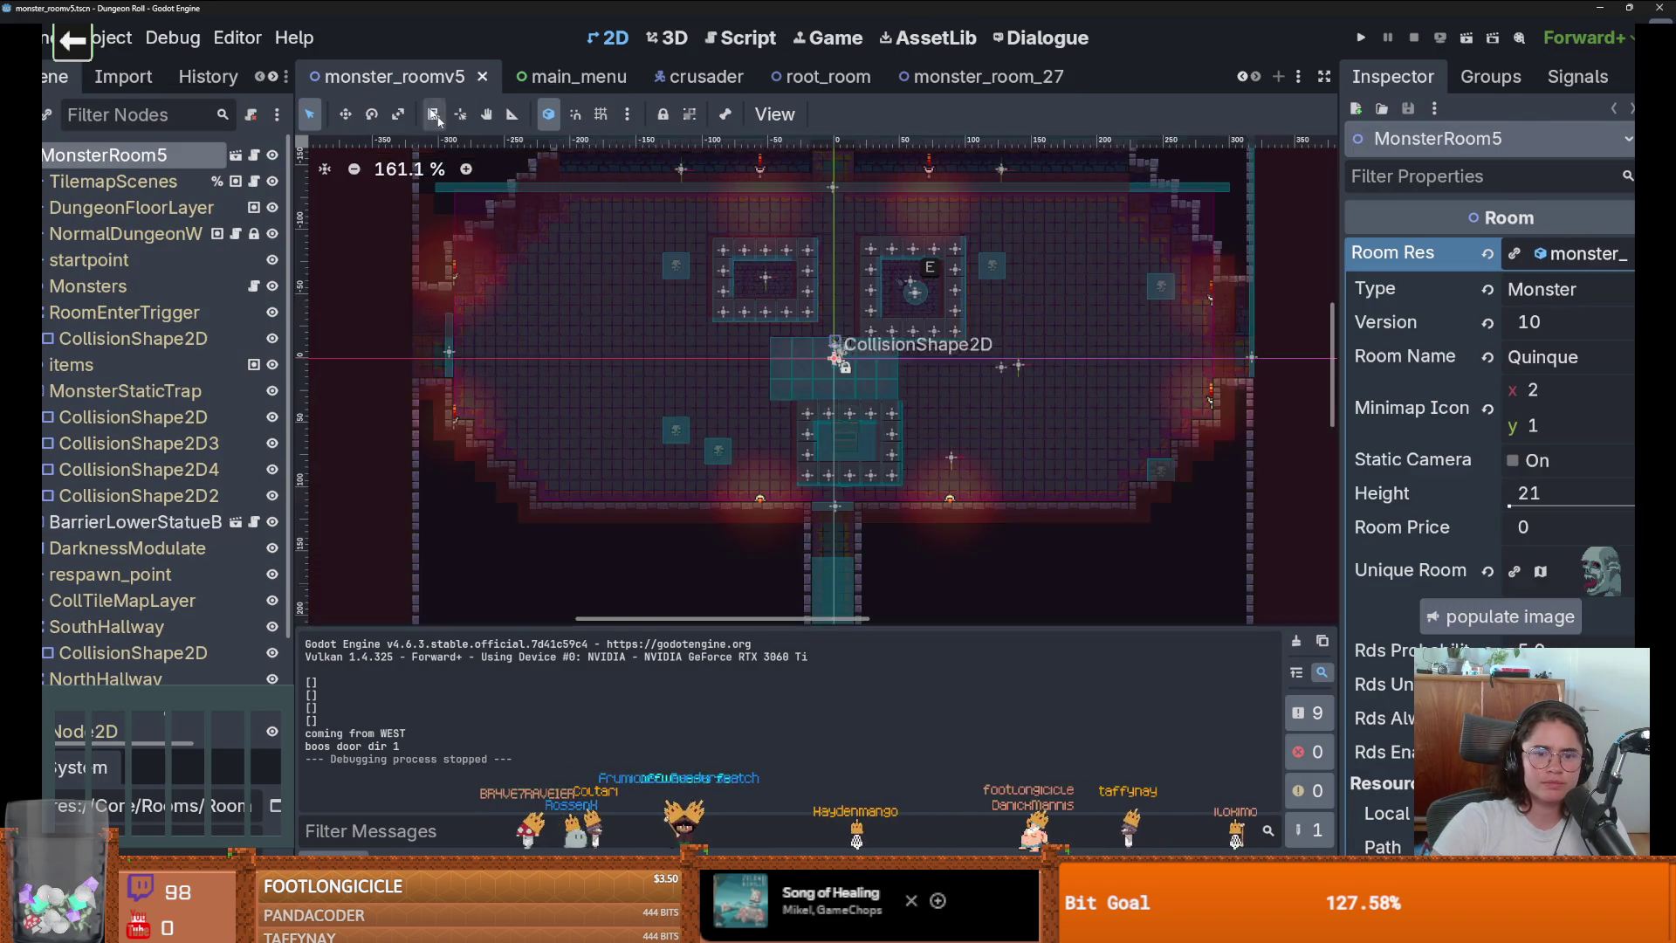
scroll(804, 399, up, 4)
click(806, 390)
scroll(806, 389, up, 4)
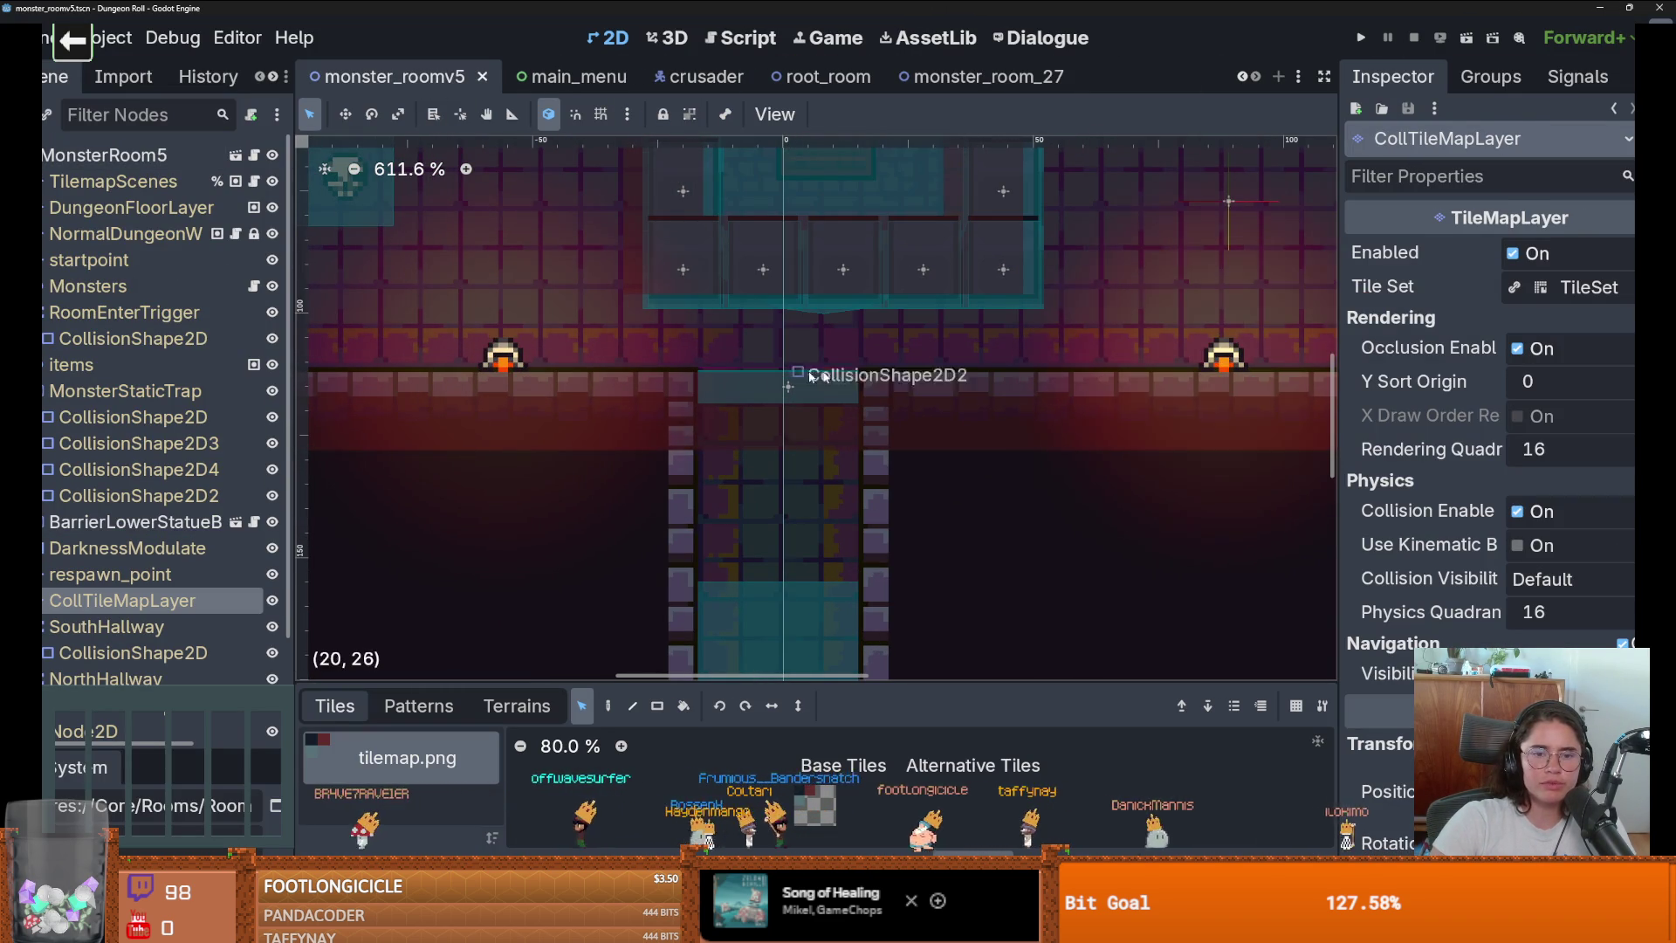
scroll(798, 585, down, 5)
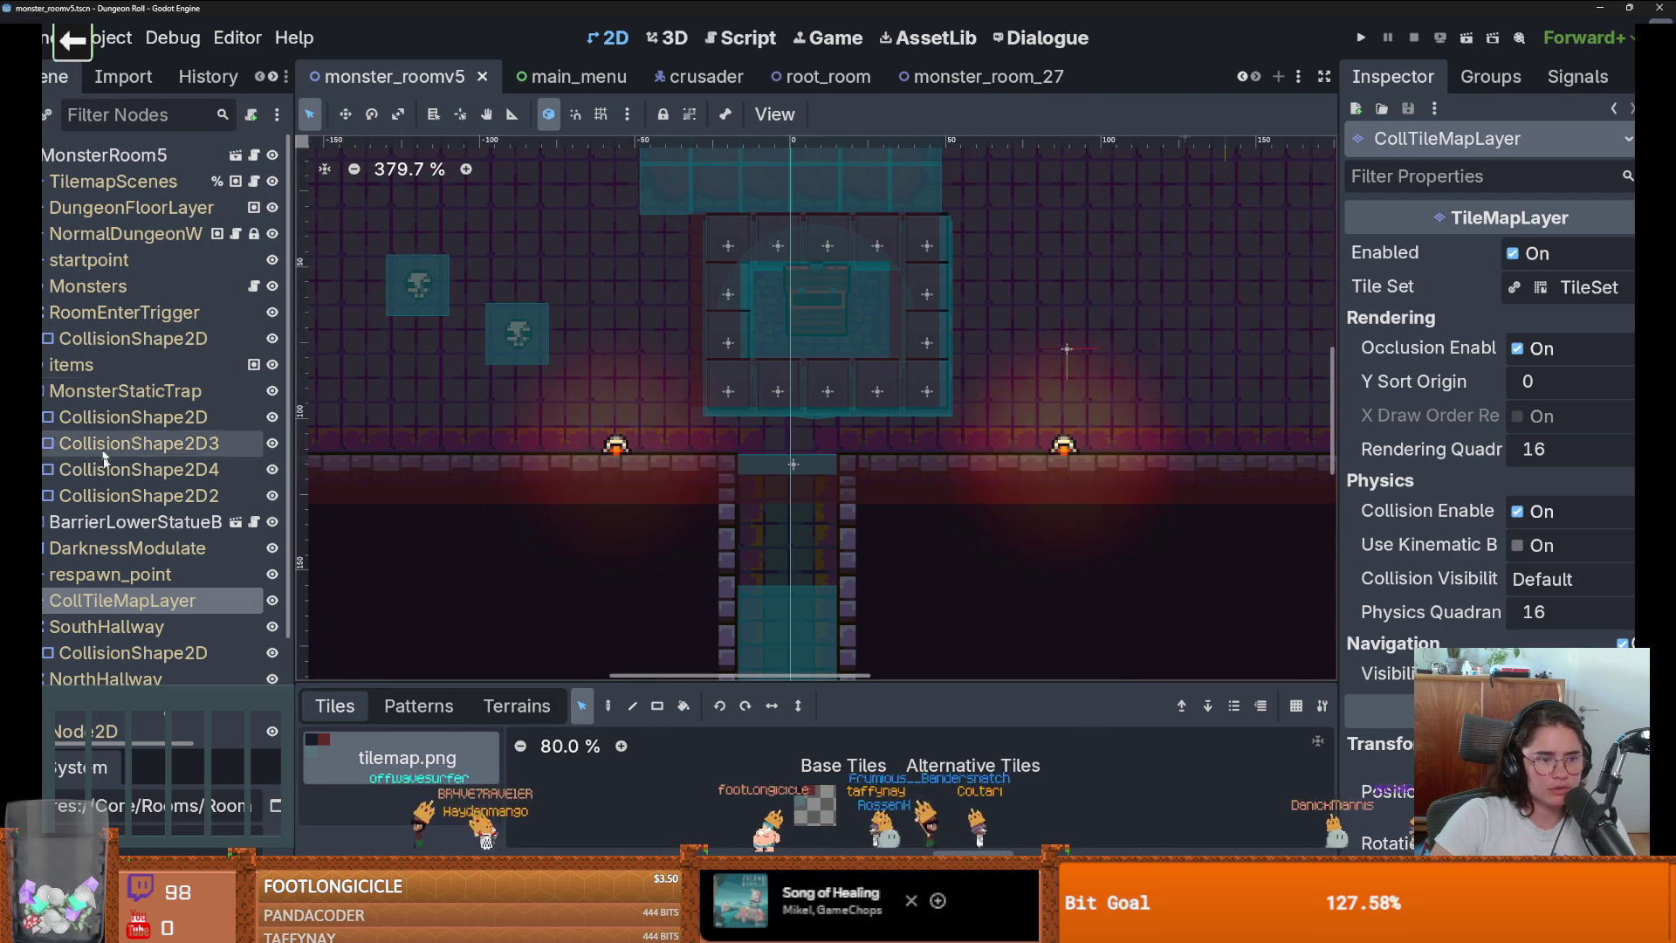
scroll(131, 567, down, 3)
click(131, 534)
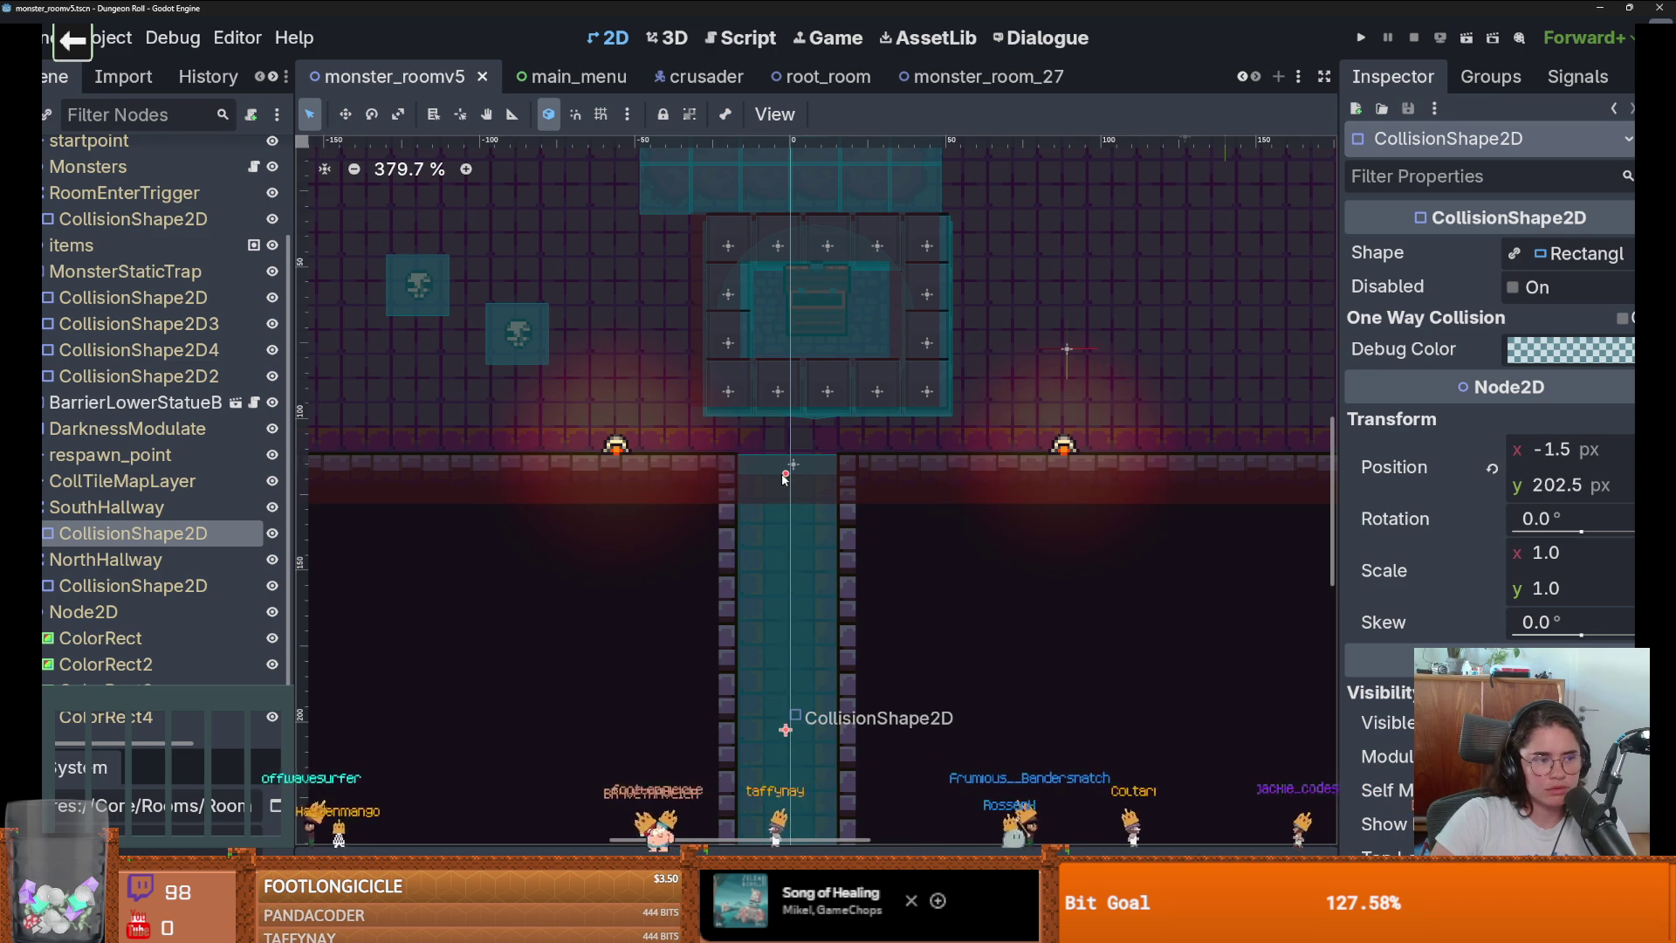
Nudge the hallway collision shape up to y 202.5 and save monster_roomv5.
key(ctrl+s)
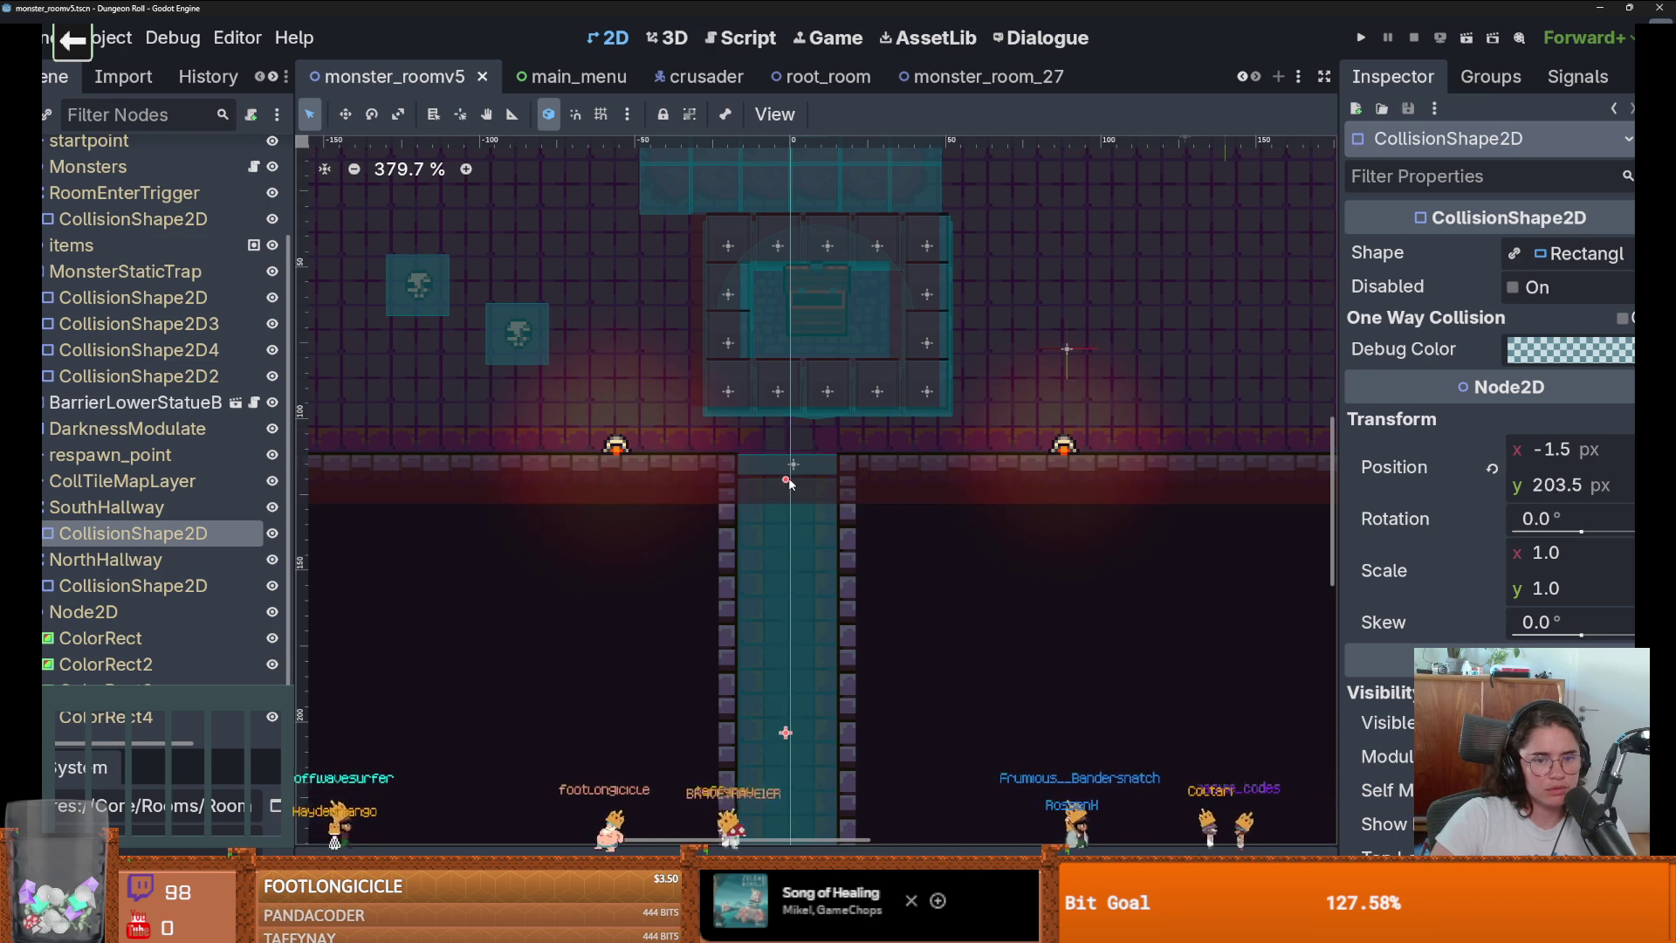
drag(788, 481, 789, 474)
key(ctrl+s)
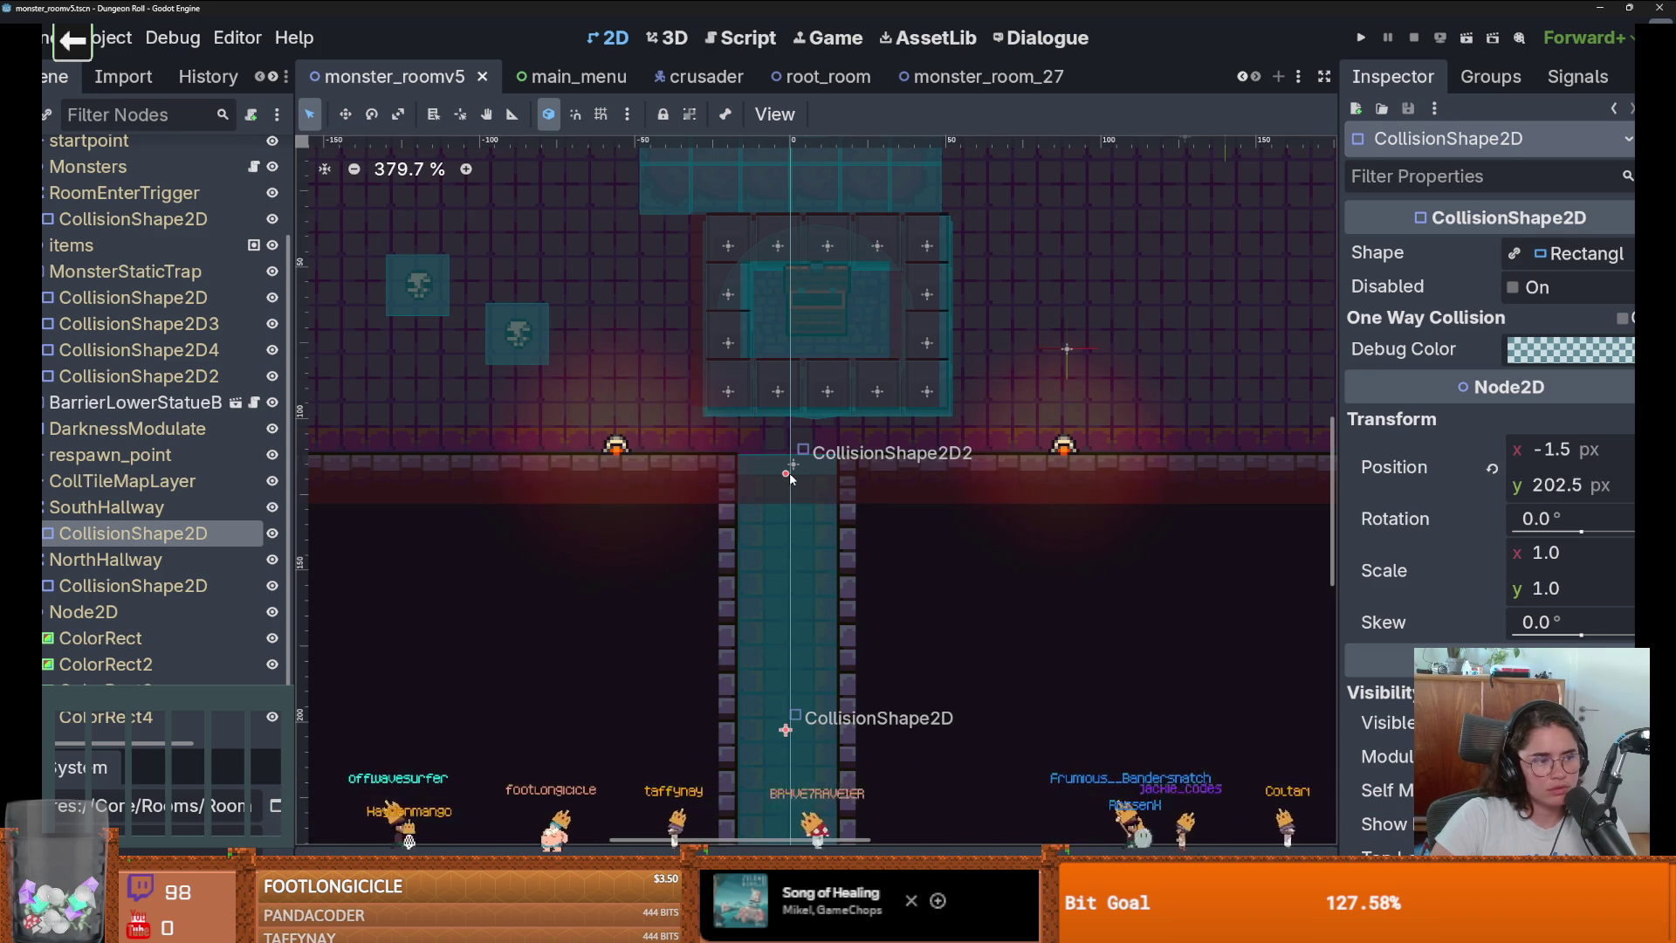
In monster_room_27, shrink the bottom hallway collision shape from the top and save.
click(968, 77)
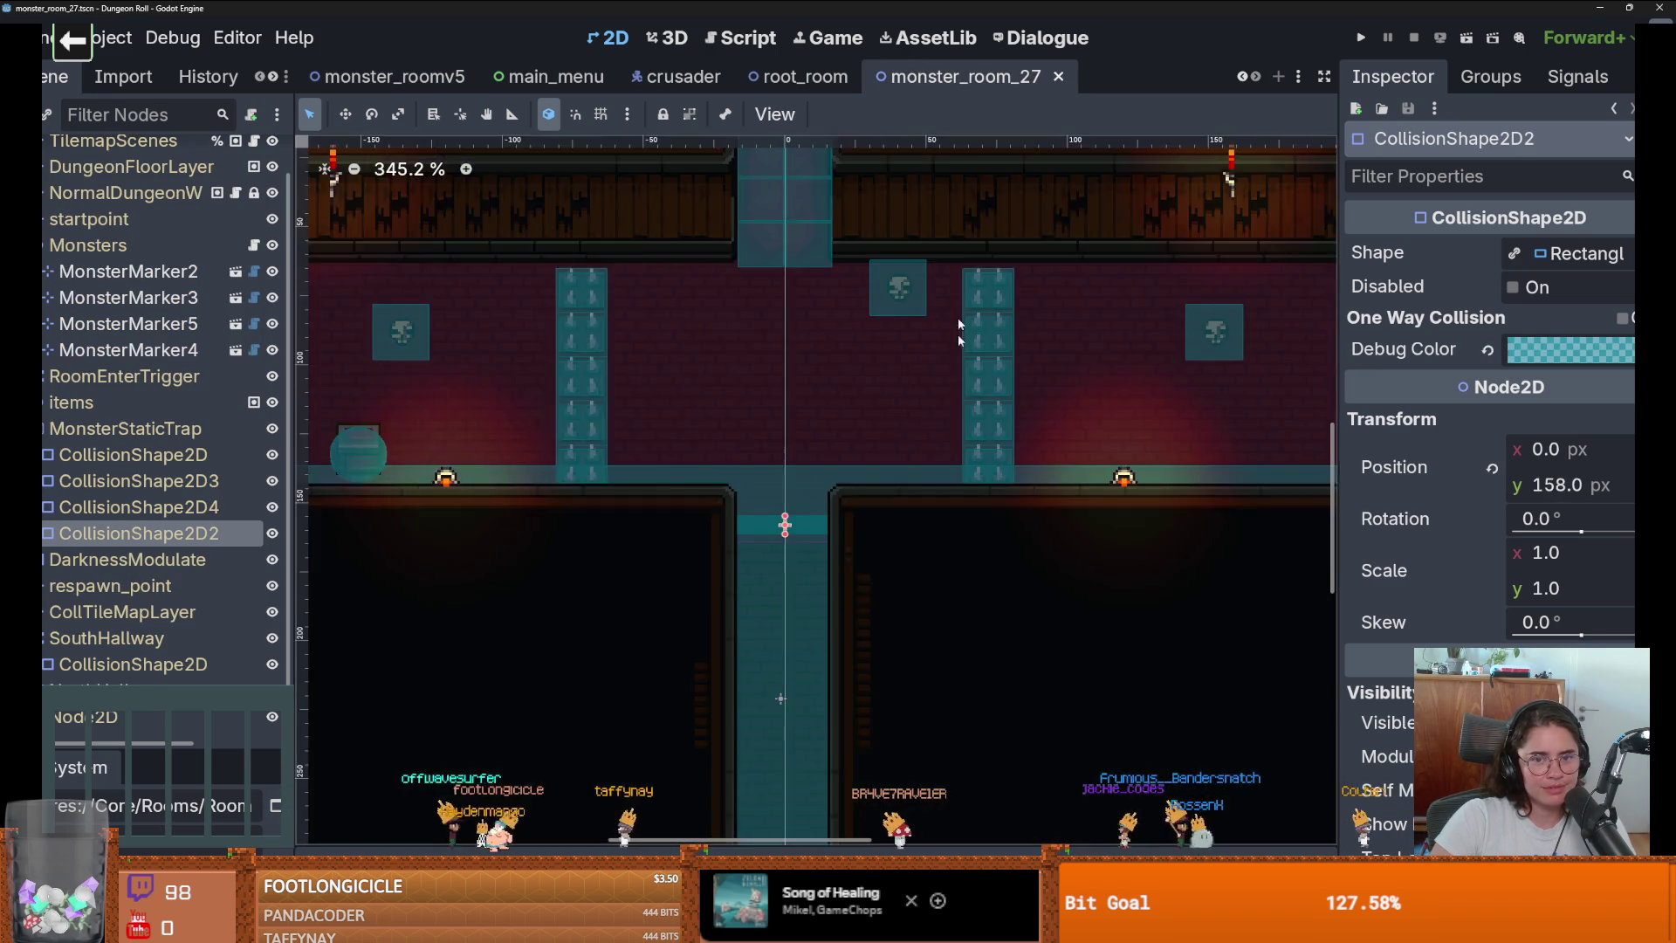
scroll(861, 517, up, 1)
click(819, 454)
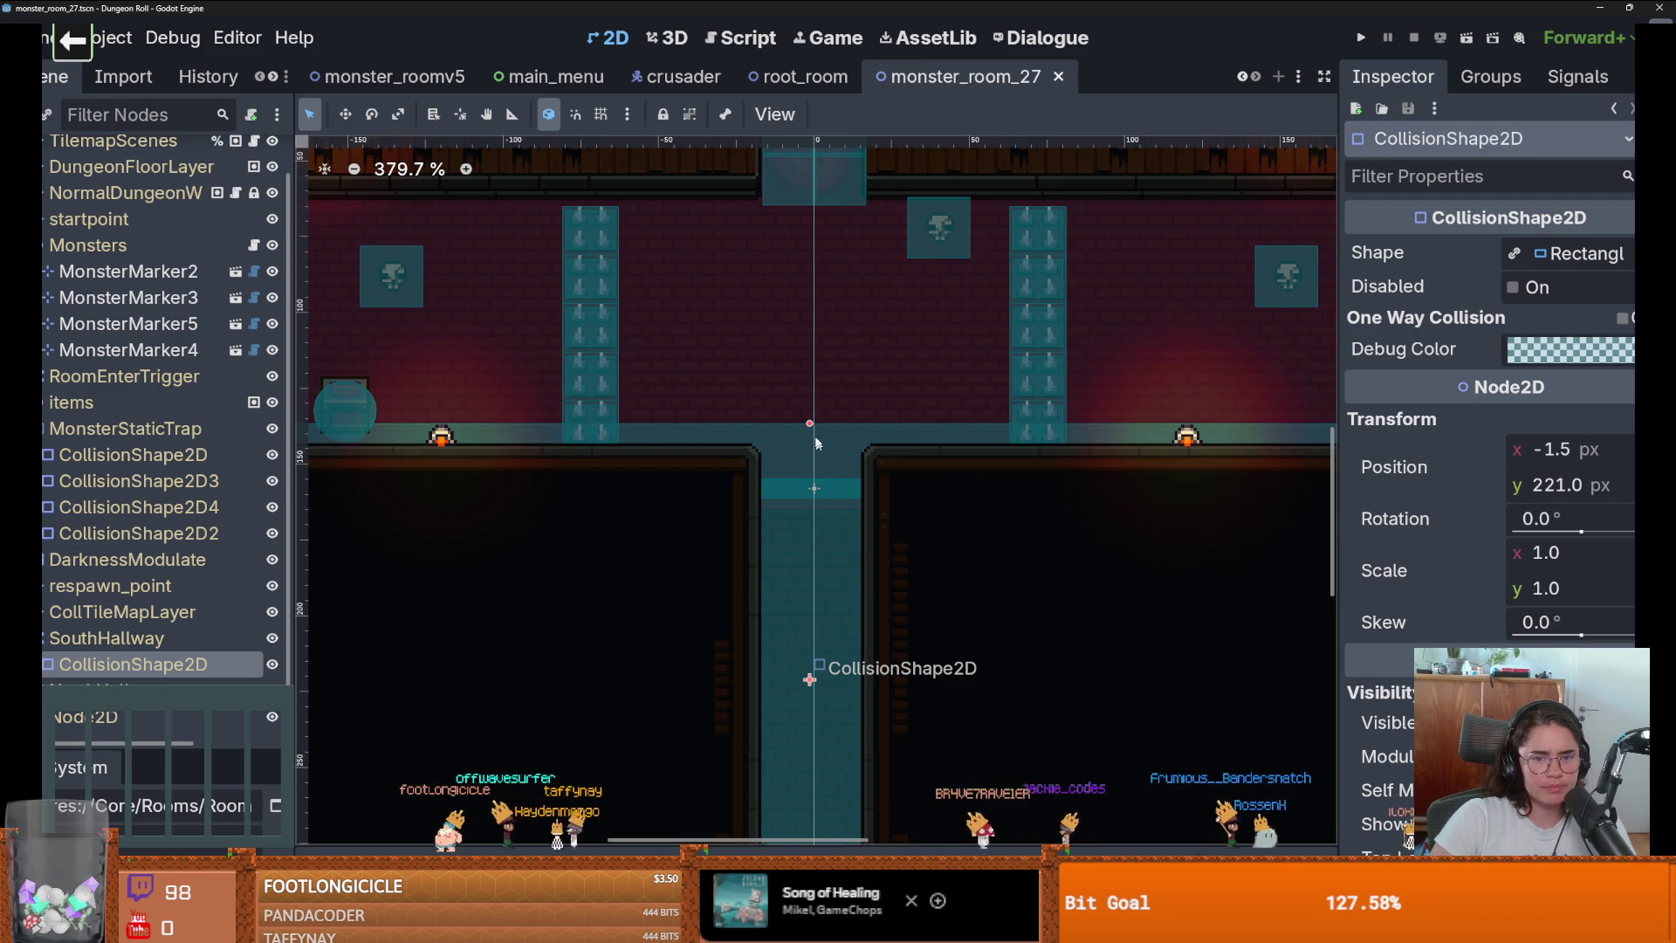
mouse_move(809, 425)
mouse_down()
mouse_move(815, 507)
mouse_move(815, 486)
mouse_move(899, 502)
mouse_up()
scroll(905, 502, down, 2)
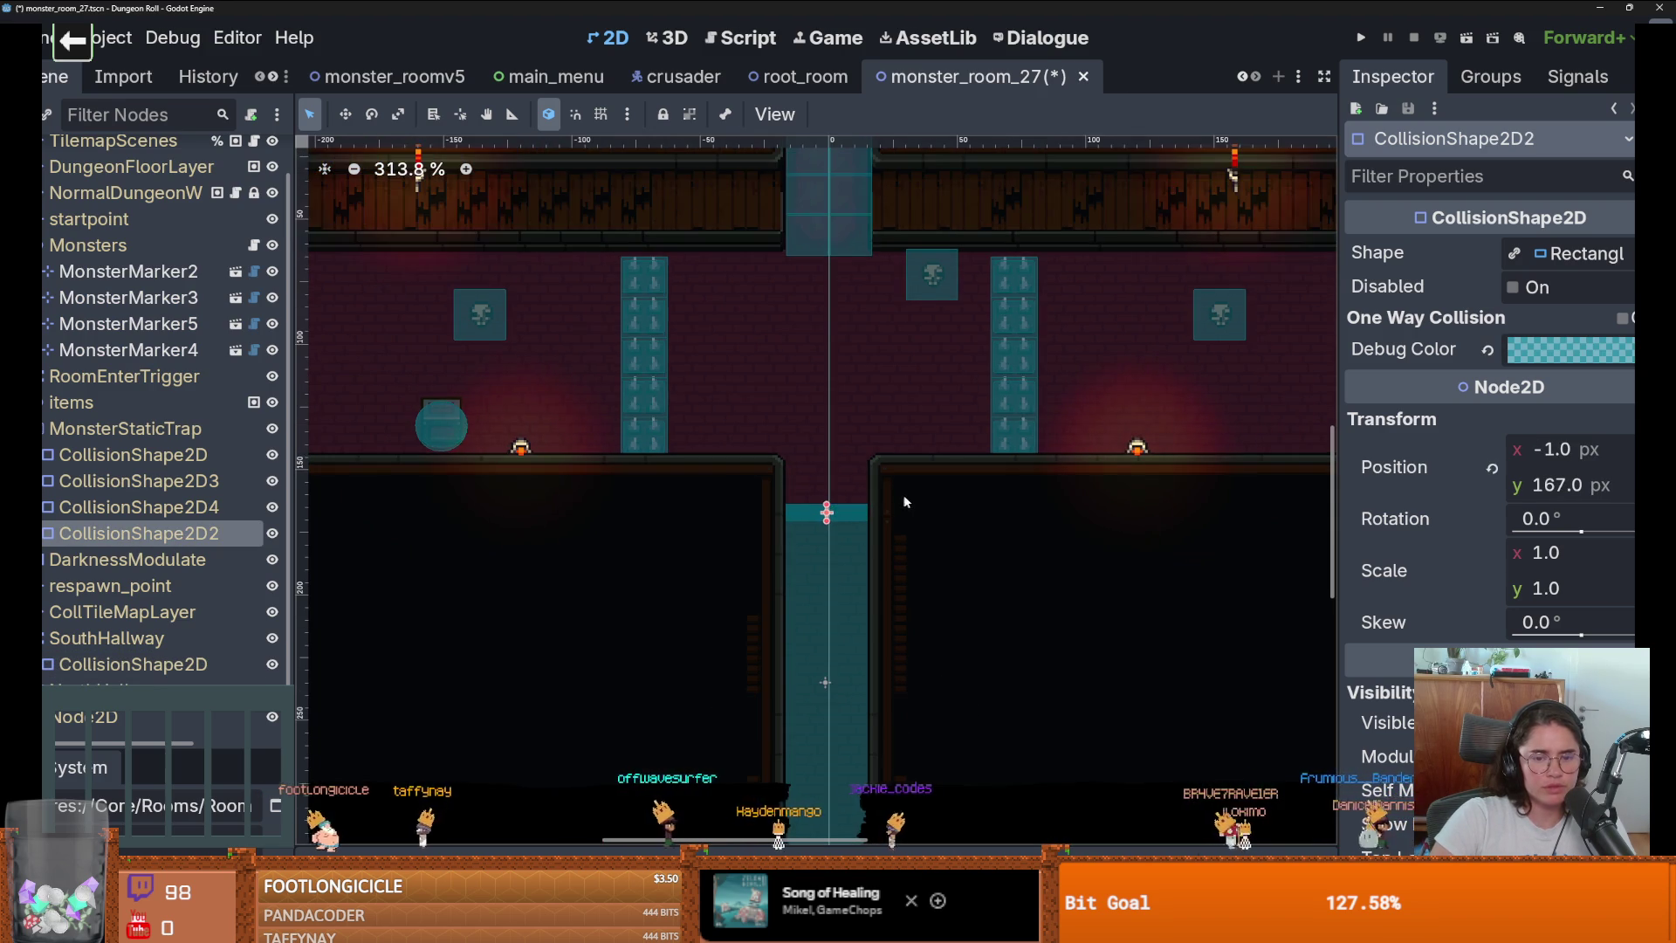
key(ctrl+s)
Select CollisionShape2D3 and pan around to check its fit against the corridor.
scroll(960, 393, right, 10)
scroll(911, 416, up, 4)
click(925, 418)
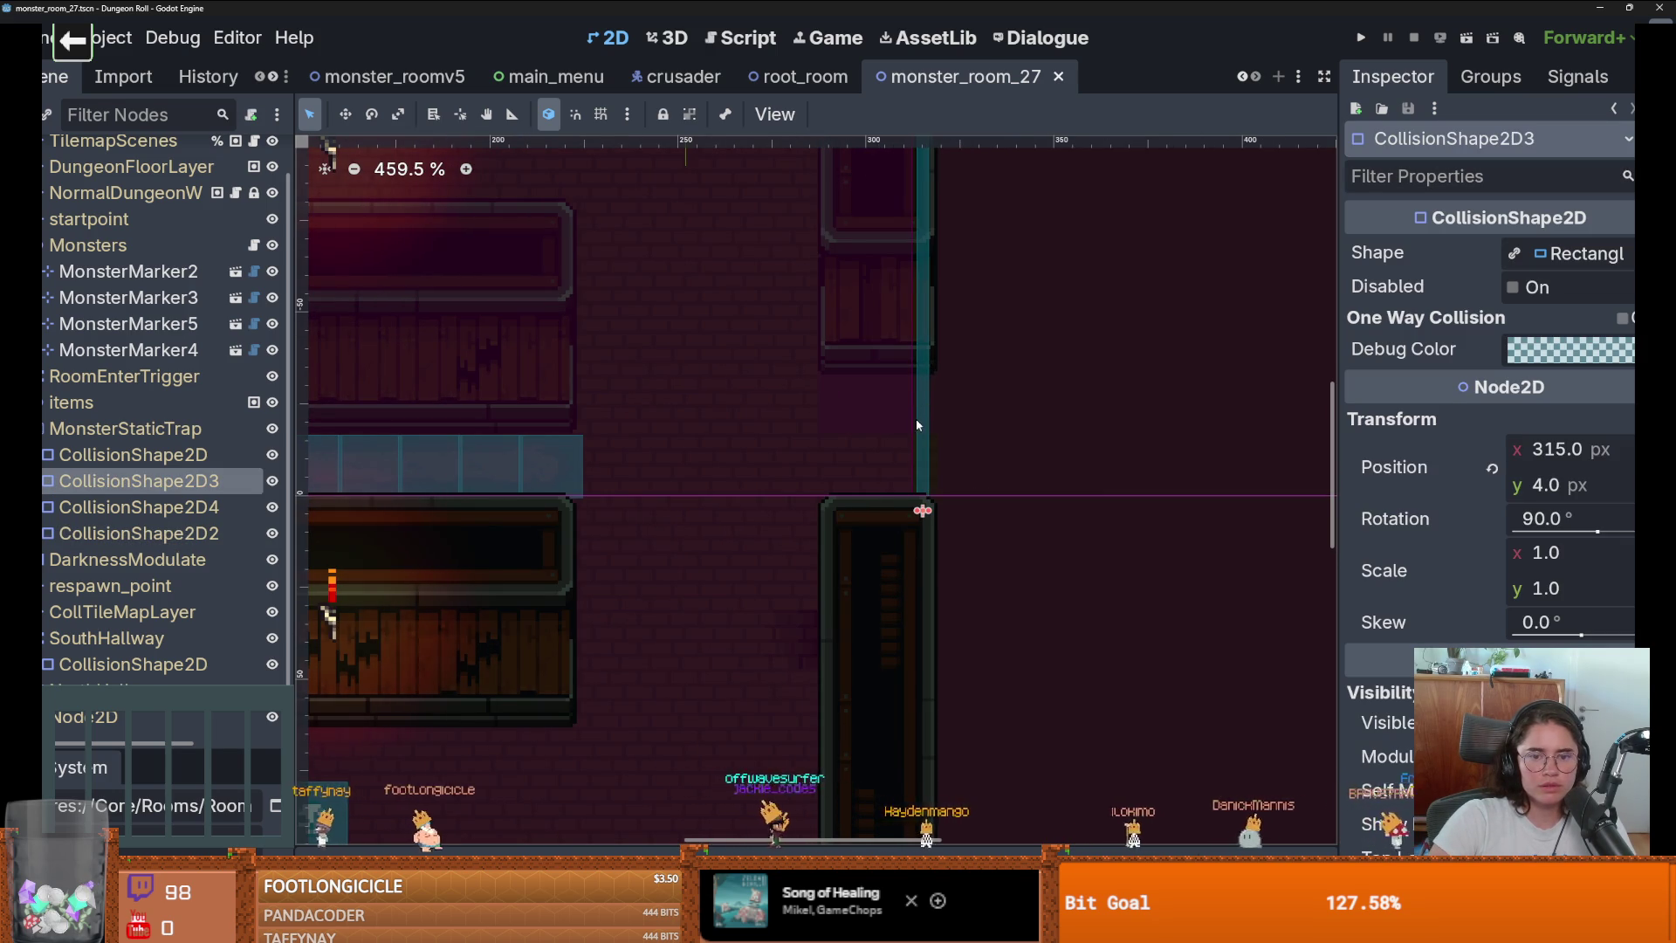
scroll(914, 426, down, 5)
scroll(966, 586, down, 3)
scroll(692, 468, up, 1)
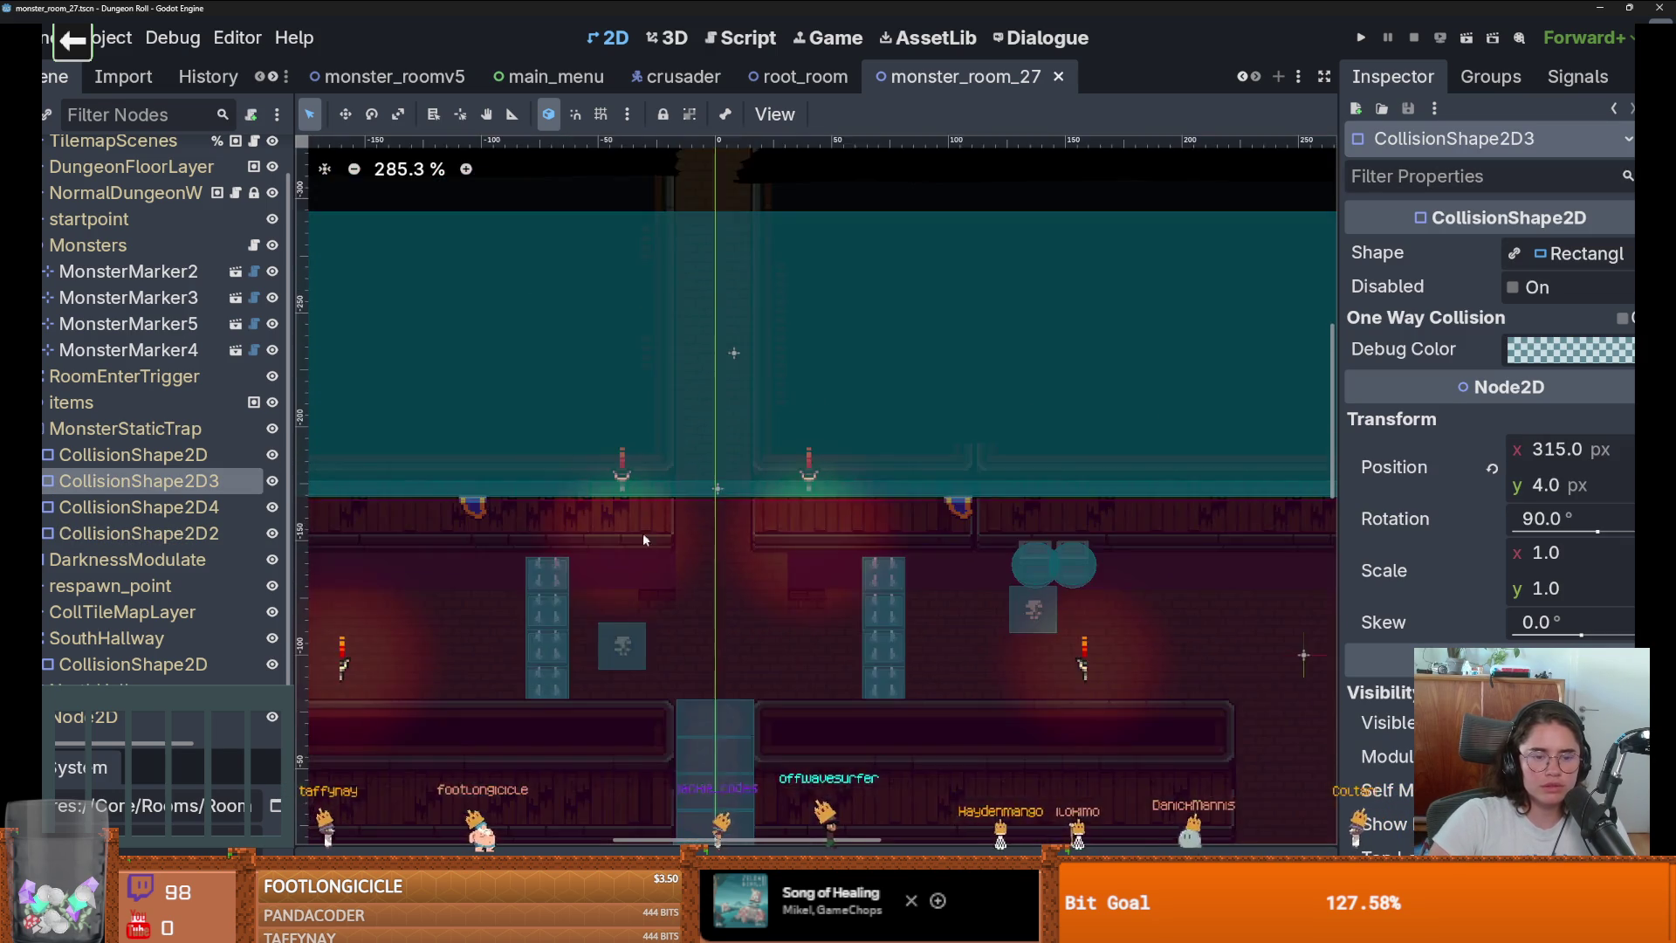
scroll(642, 539, down, 5)
scroll(642, 538, left, 8)
scroll(872, 453, up, 5)
Save the scene, walk the knight into the top door, and pick a room from the choice overlay.
key(ctrl+s)
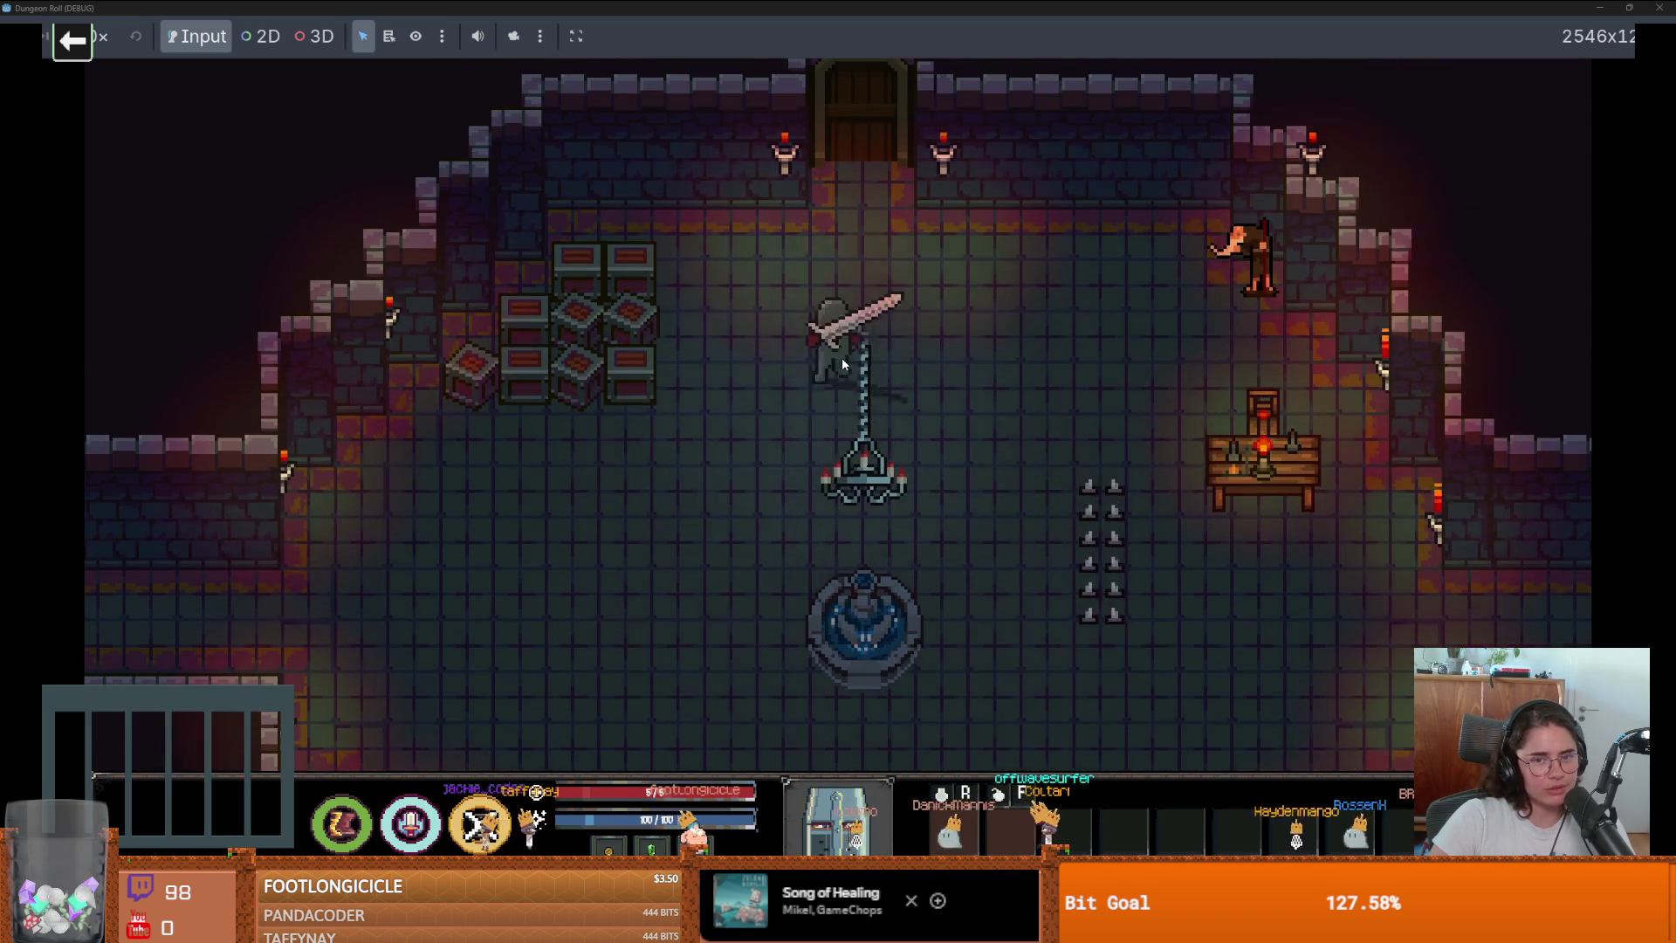
key(w)
click(887, 415)
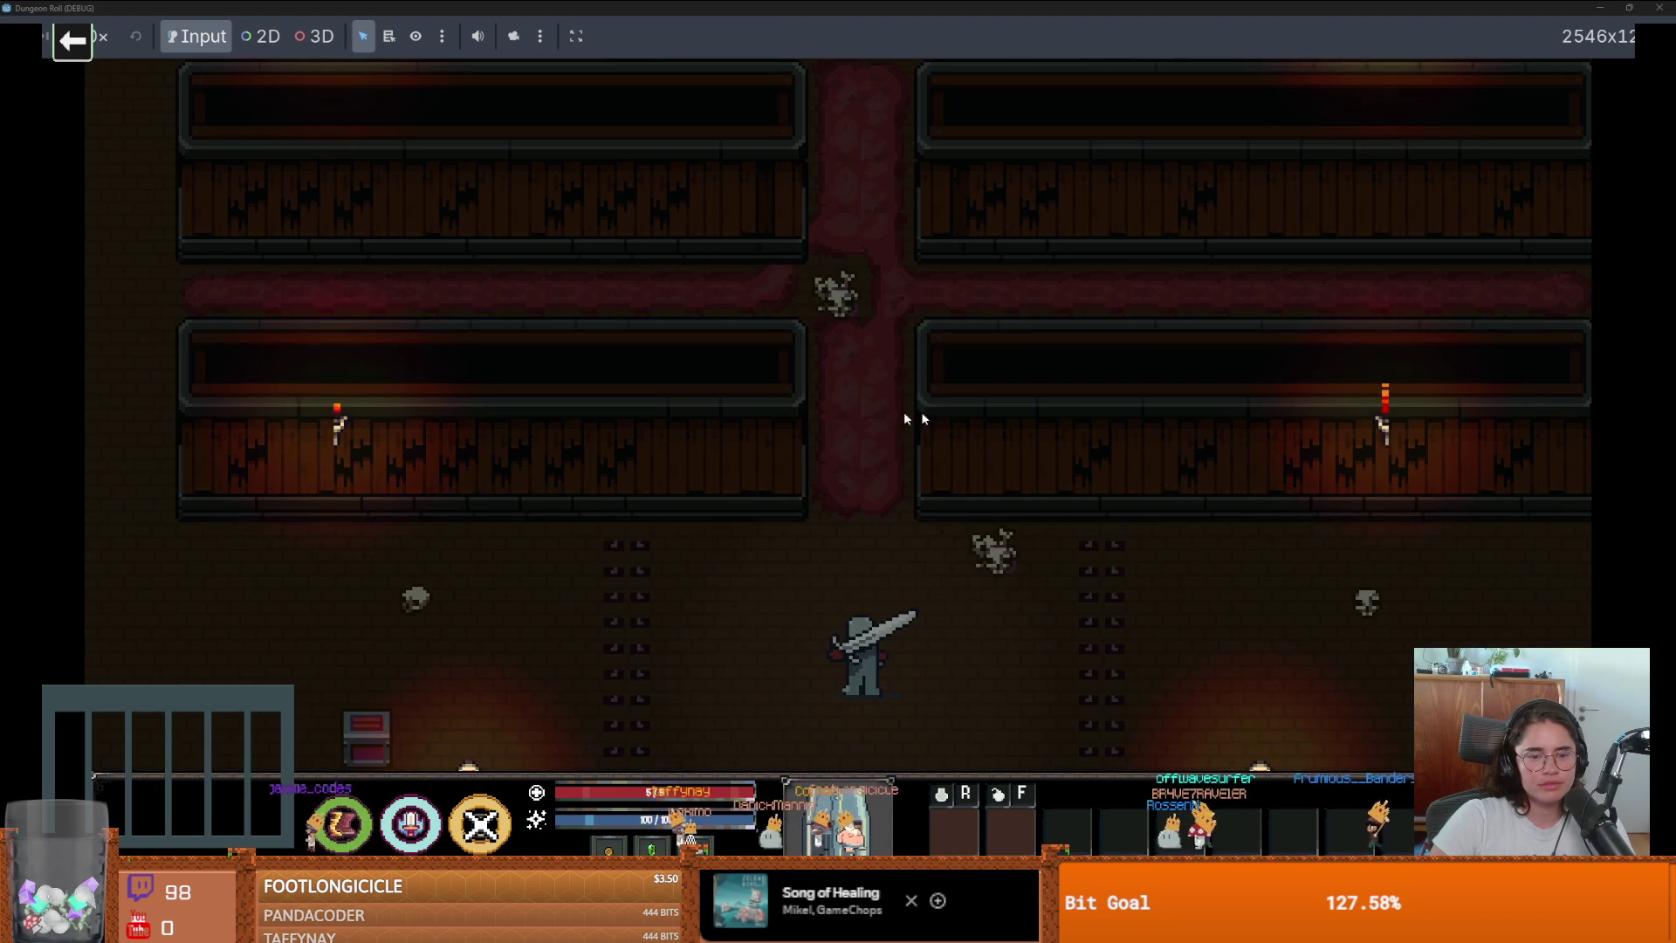
Walk the knight through the room, strike the skeleton, and head up the red corridor.
key(d)
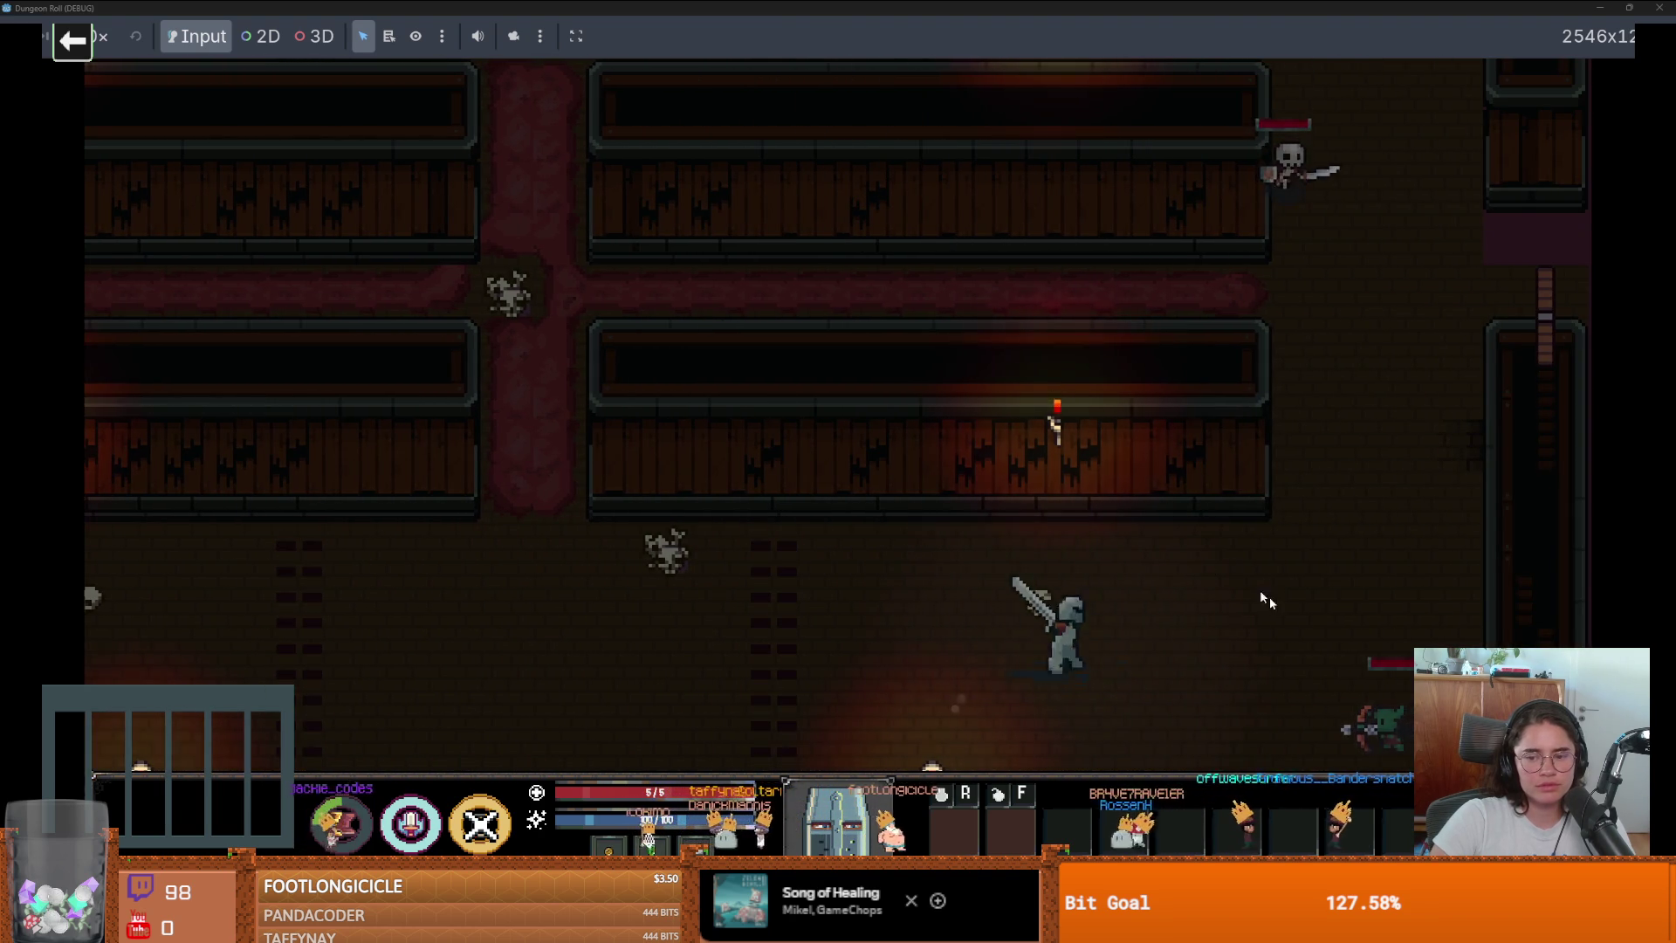
key(d)
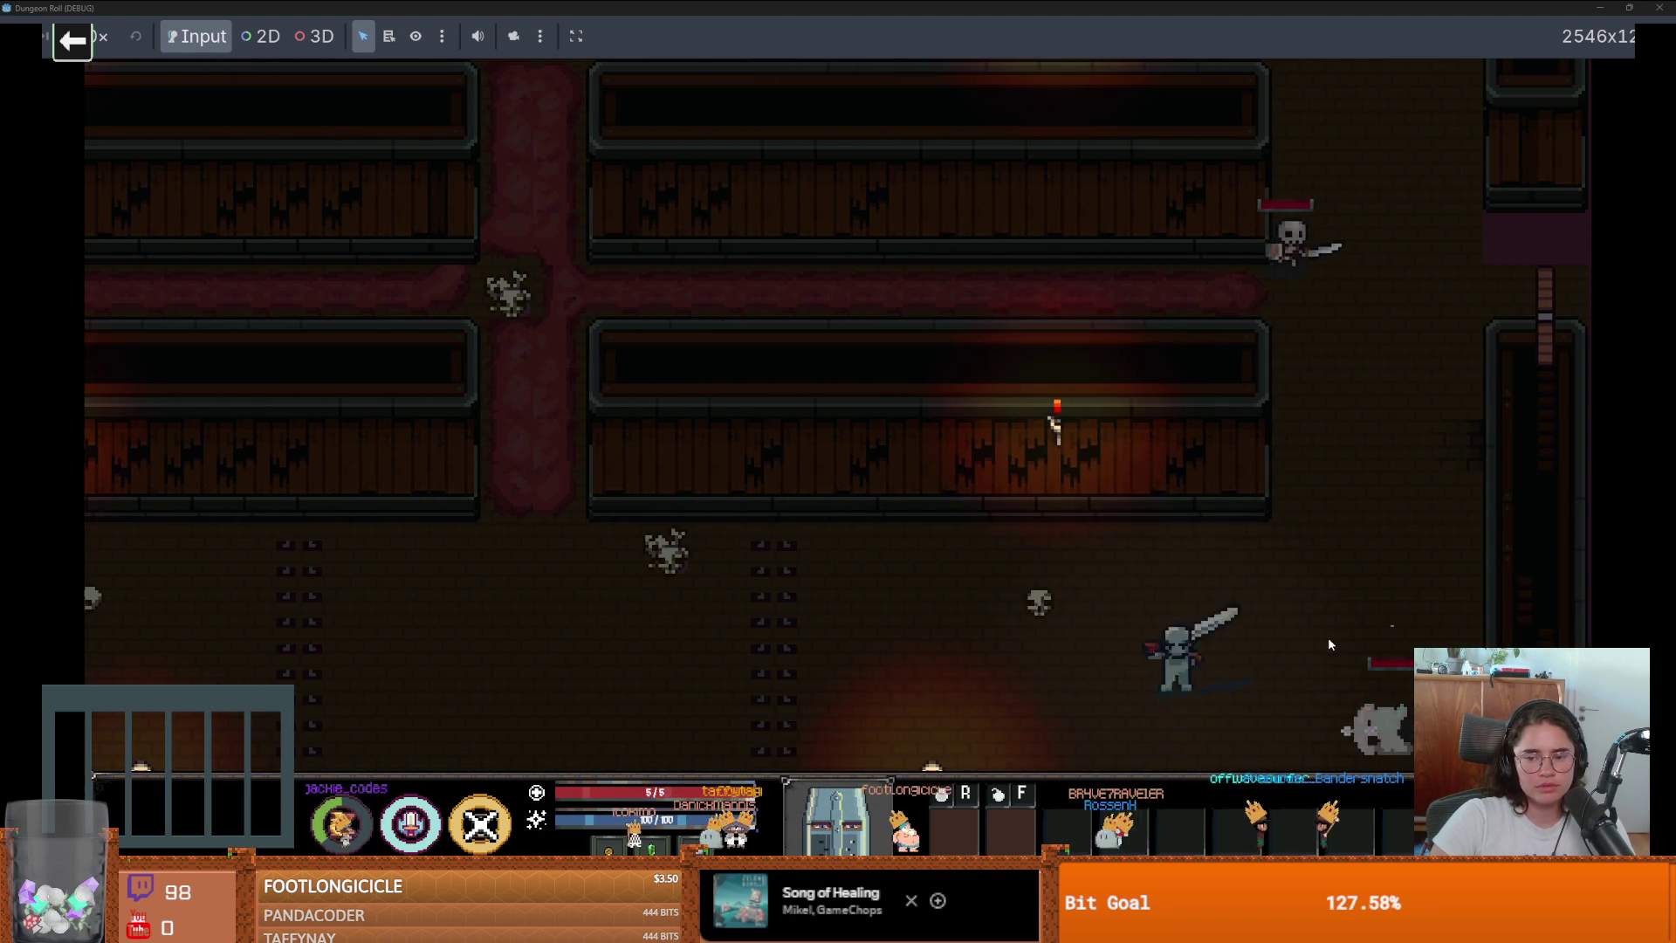
key(w)
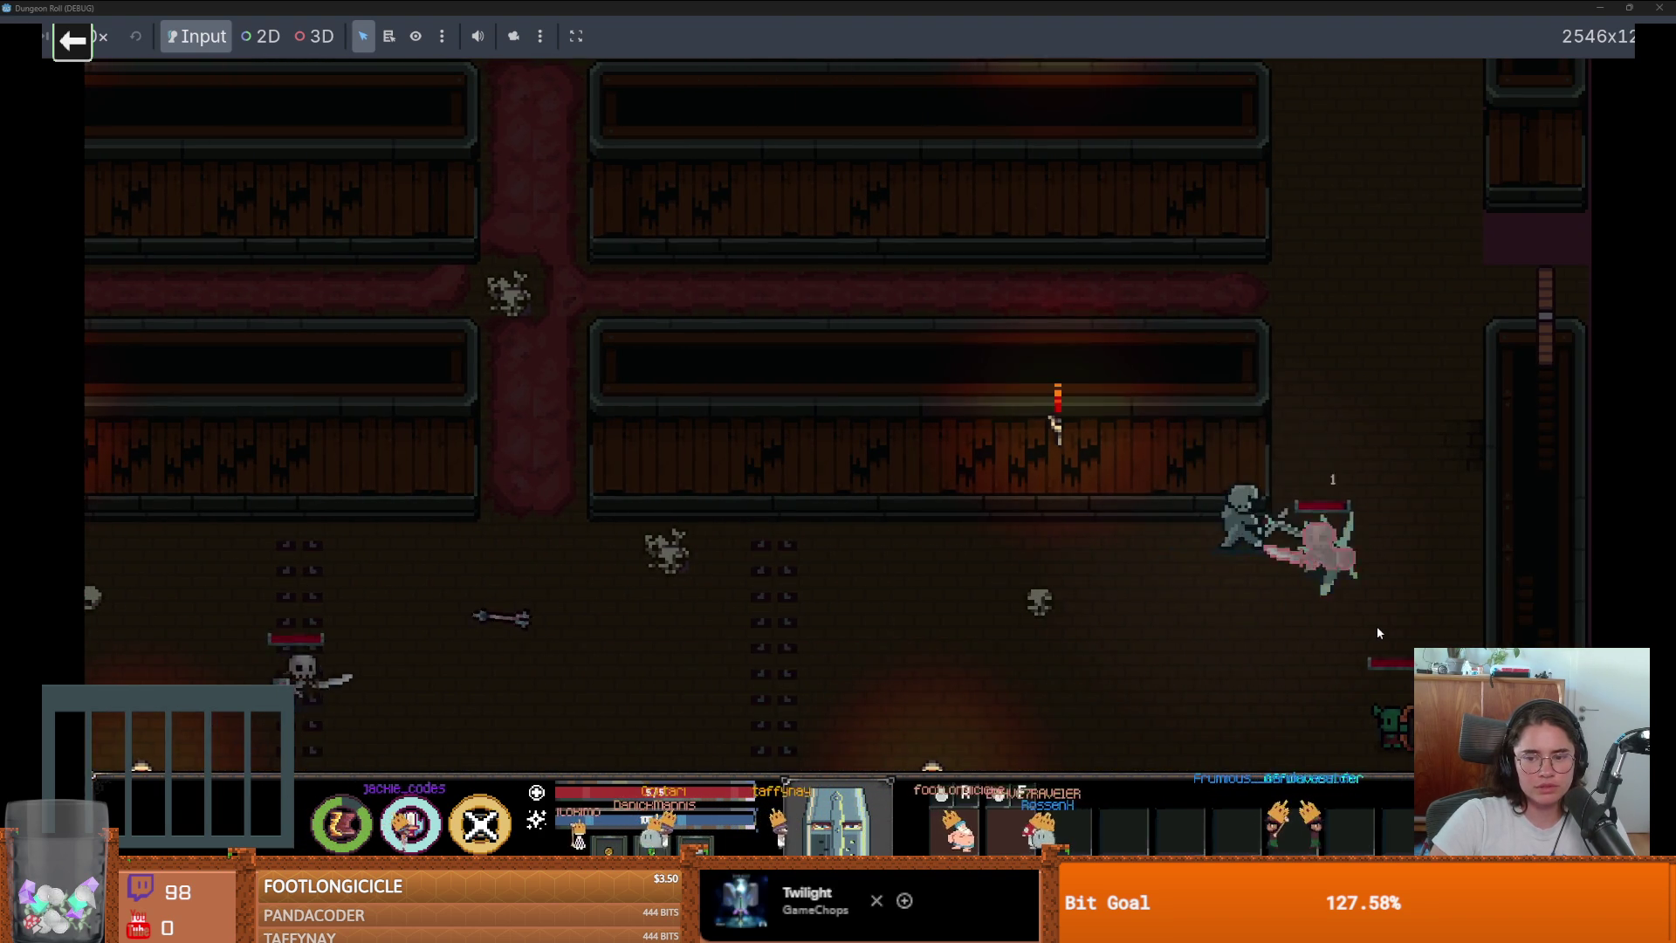
key(a)
key(s)
key(a)
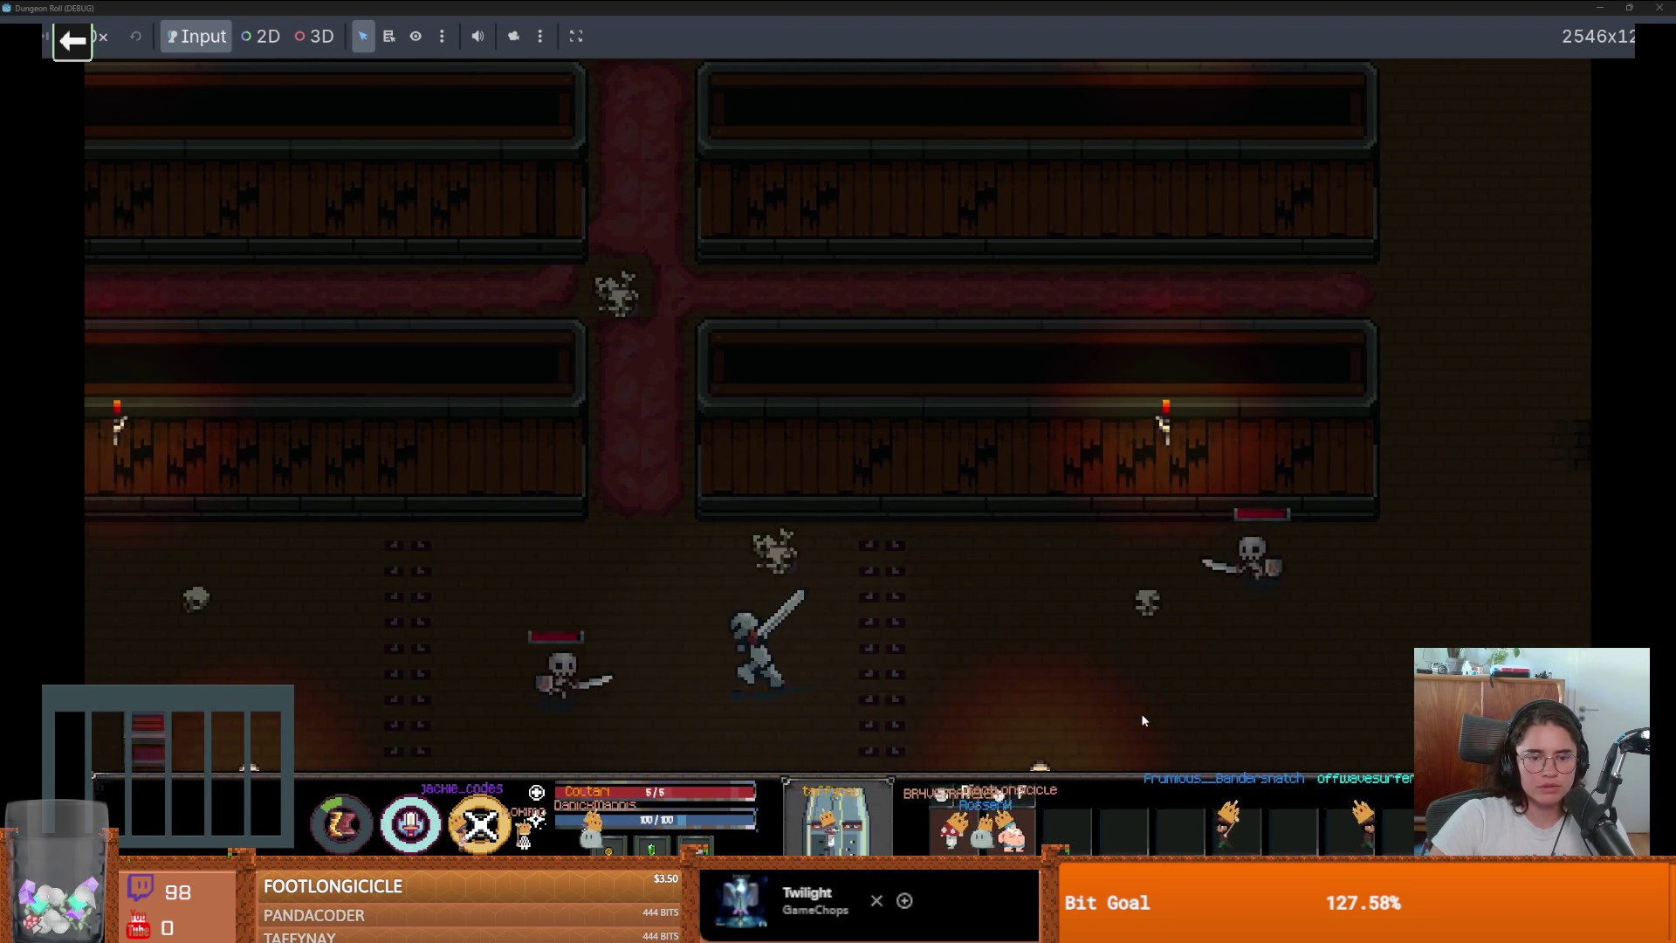
key(w)
key(w)
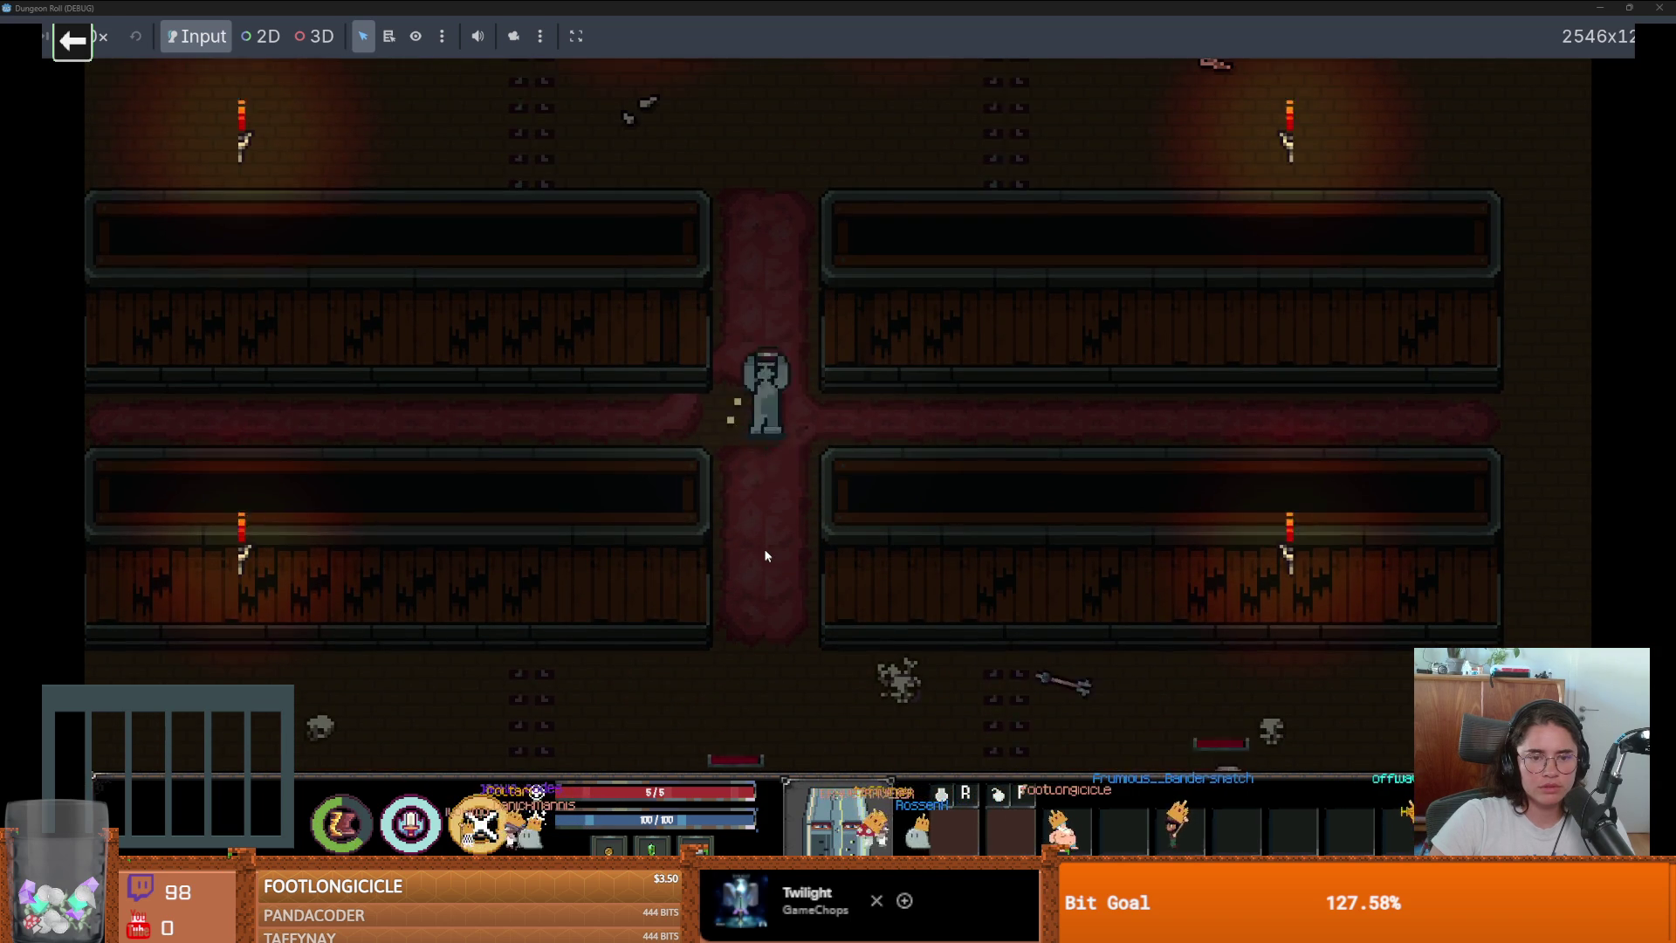
click(763, 548)
key(w)
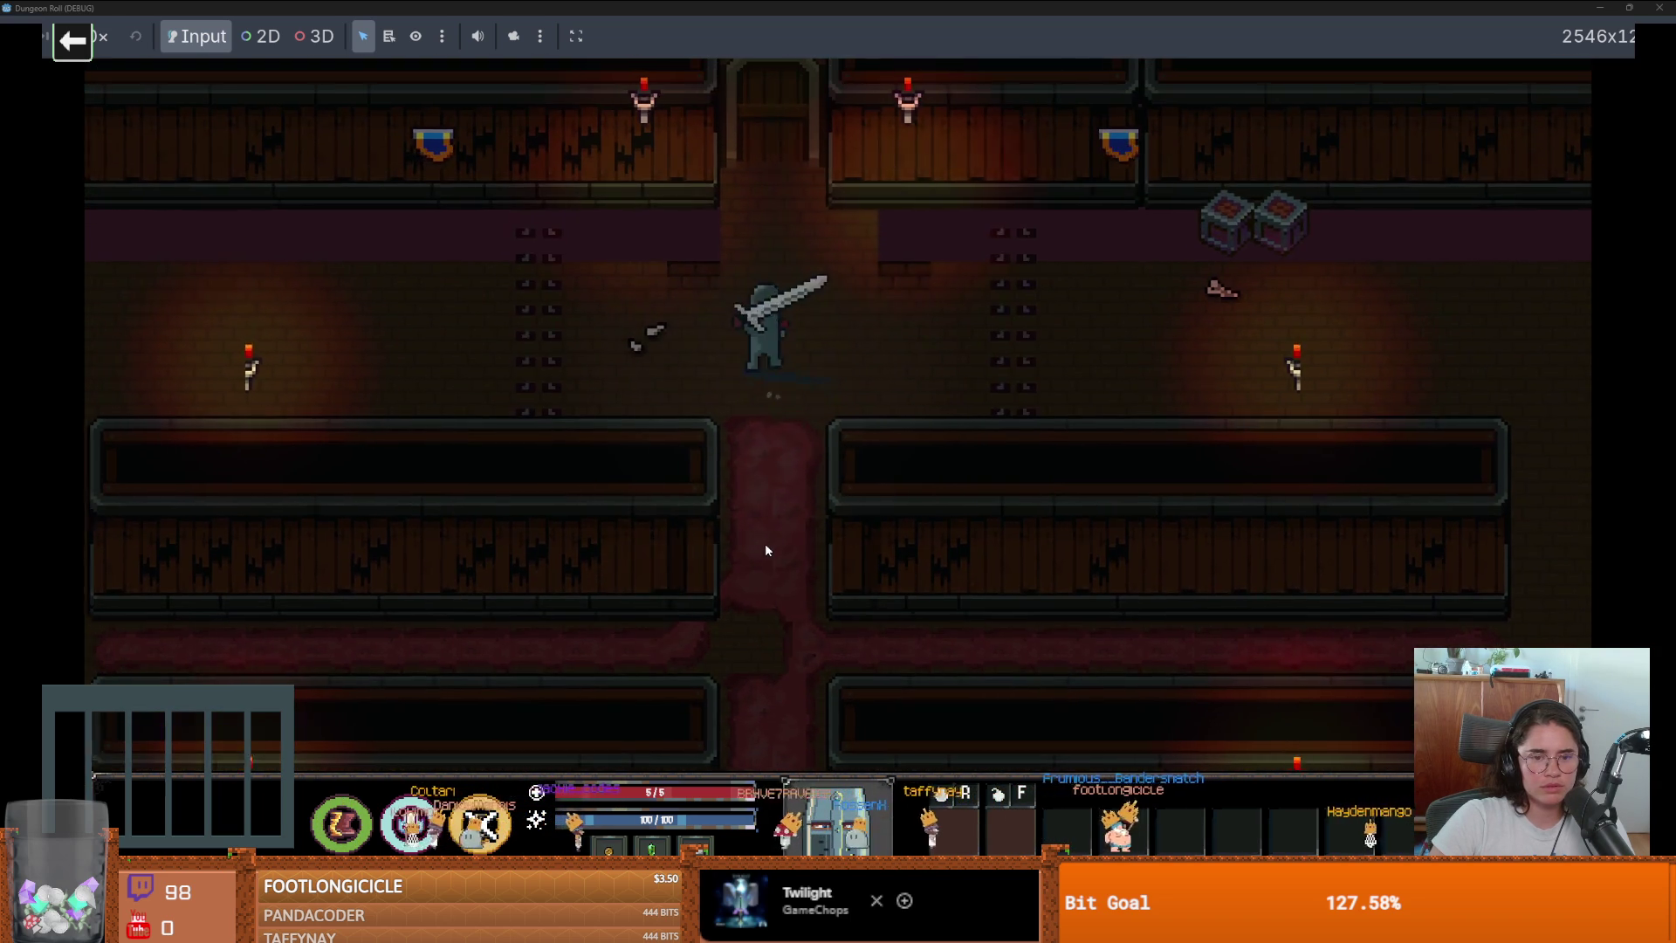
Walk the knight along the upper hall, stop the game with F8, and save the scene.
key(a)
key(F8)
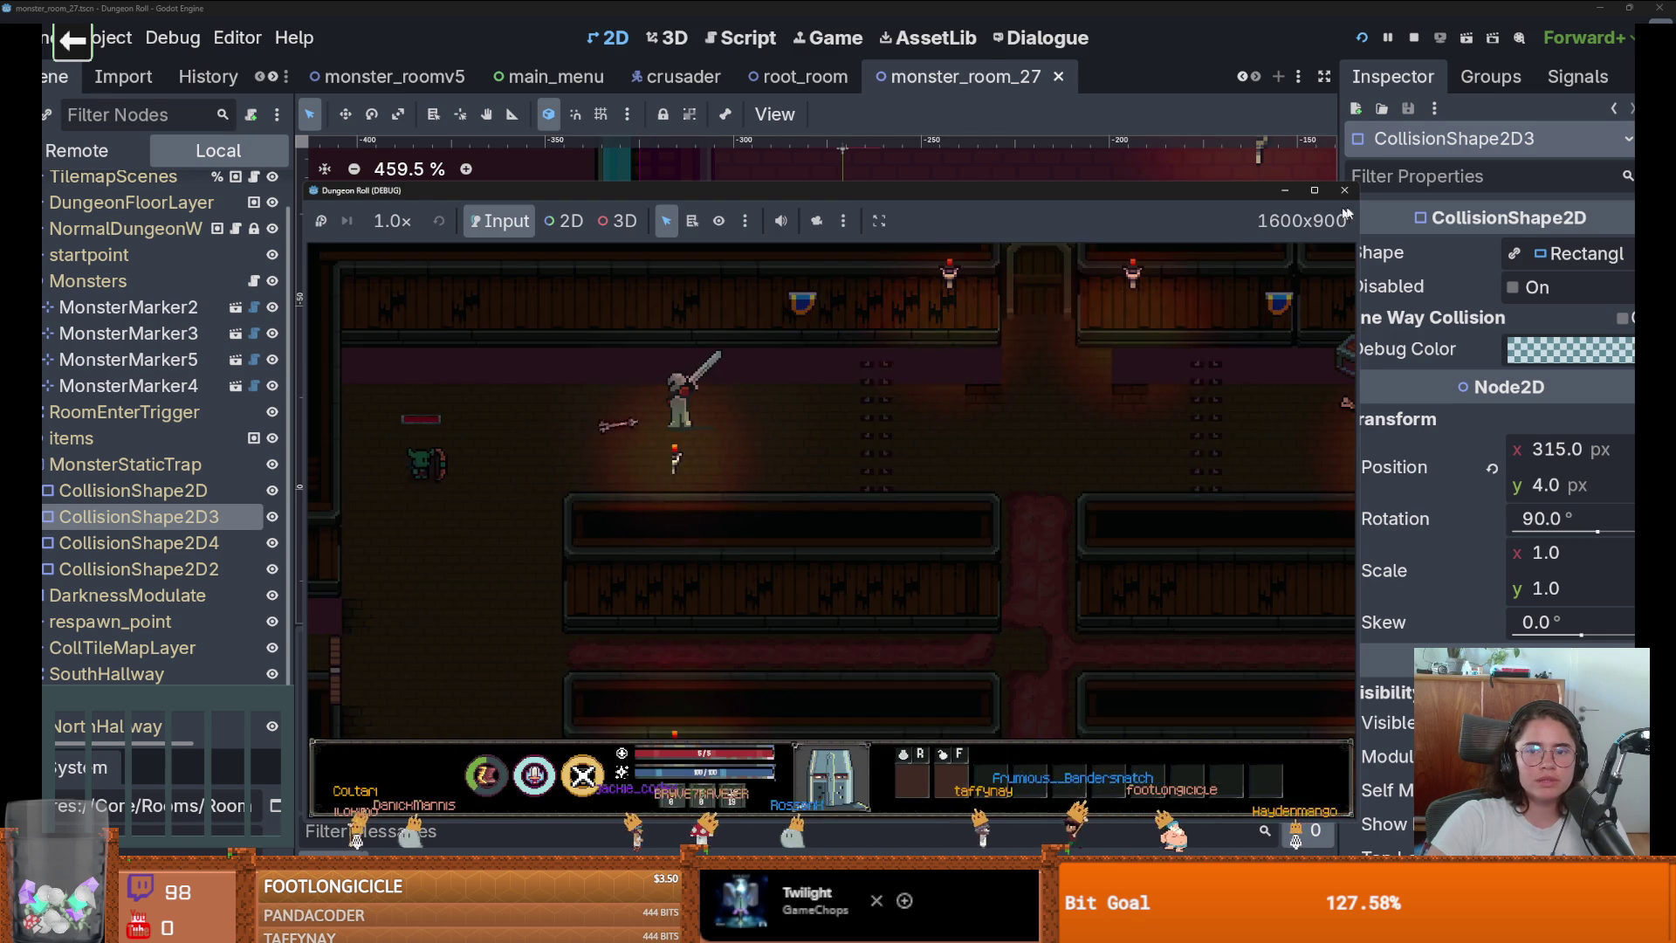
key(ctrl+s)
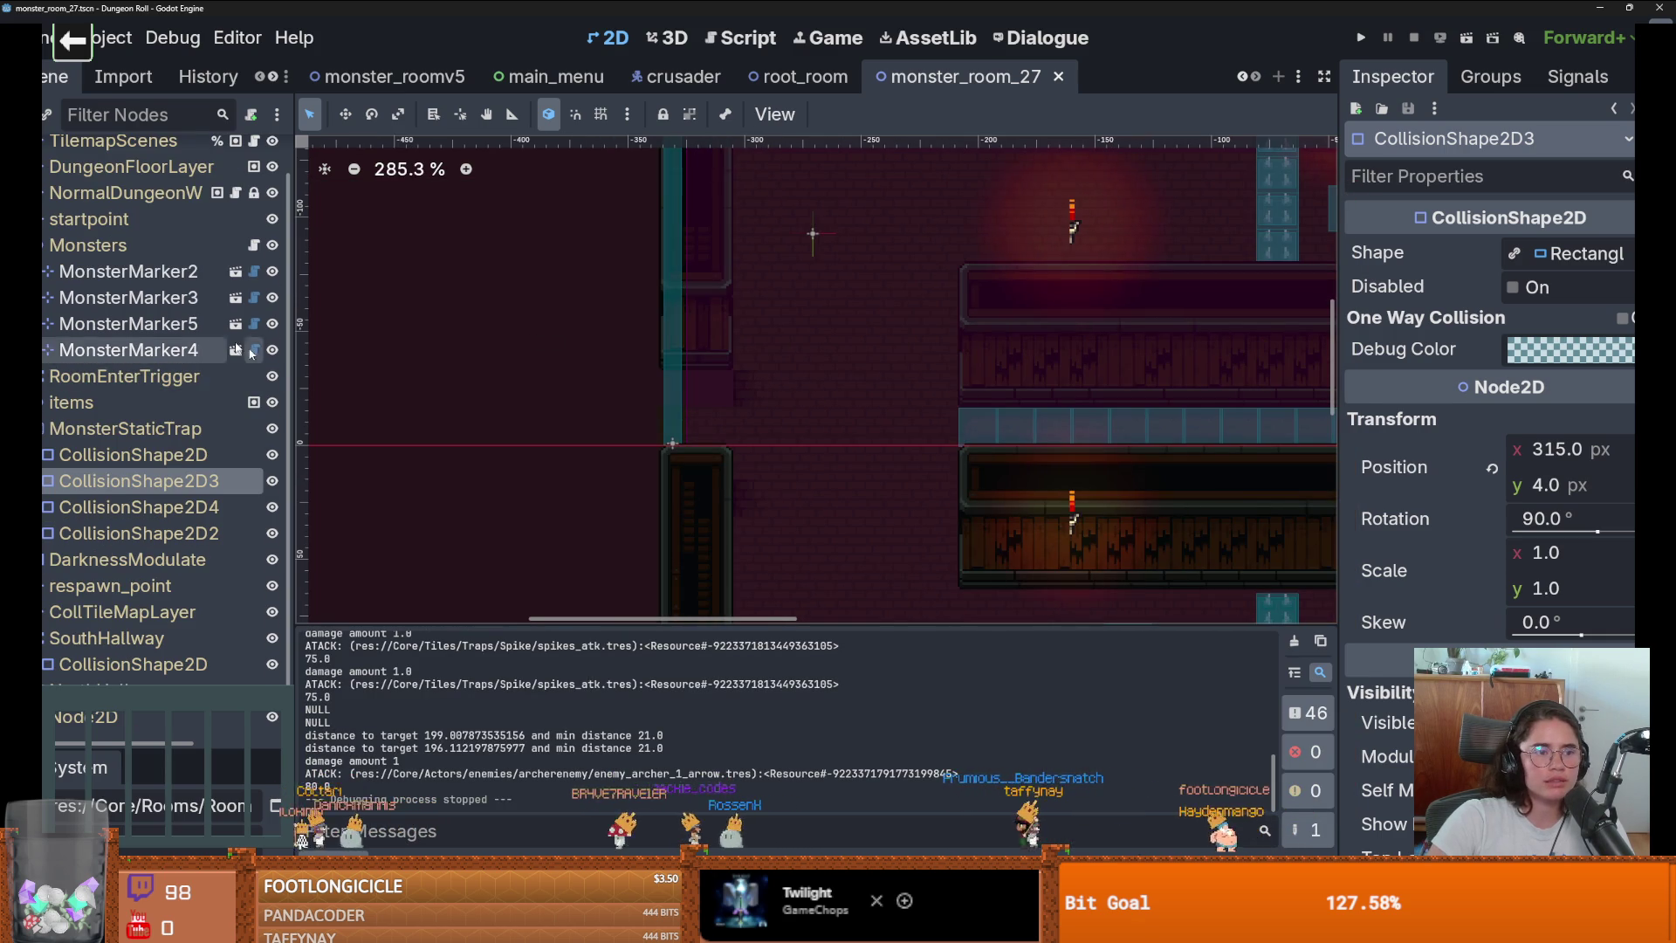
Paint a floor_2 tile onto DungeonFloorLayer using the TileMap Paint tool.
scroll(131, 262, up, 1)
click(131, 206)
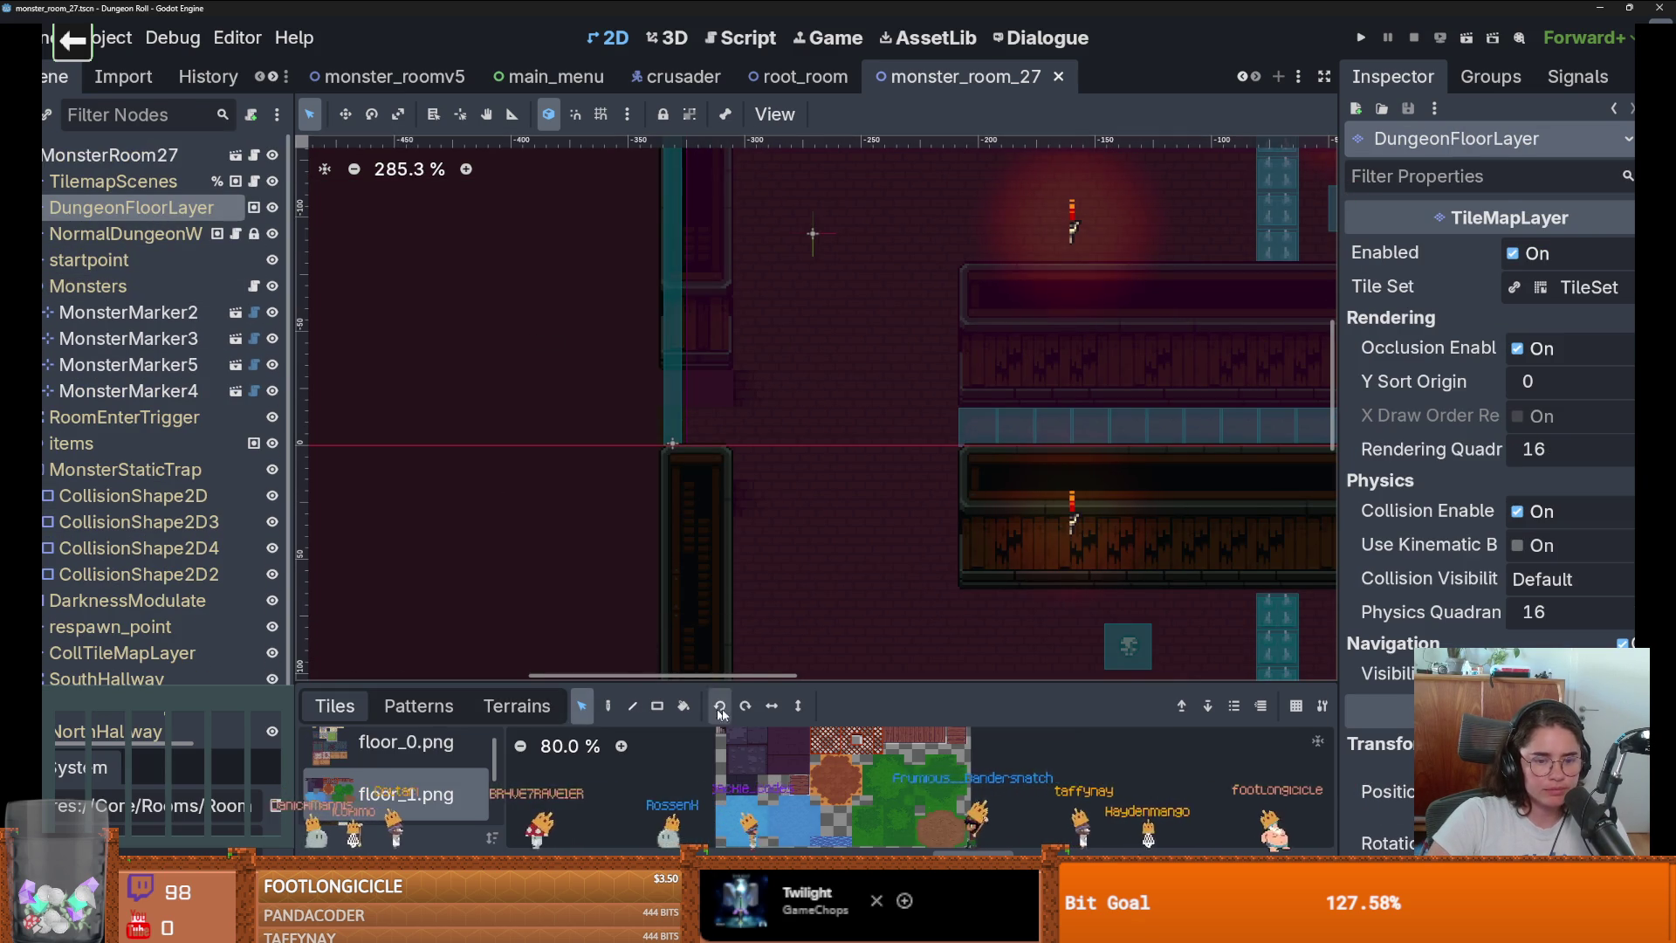
click(608, 705)
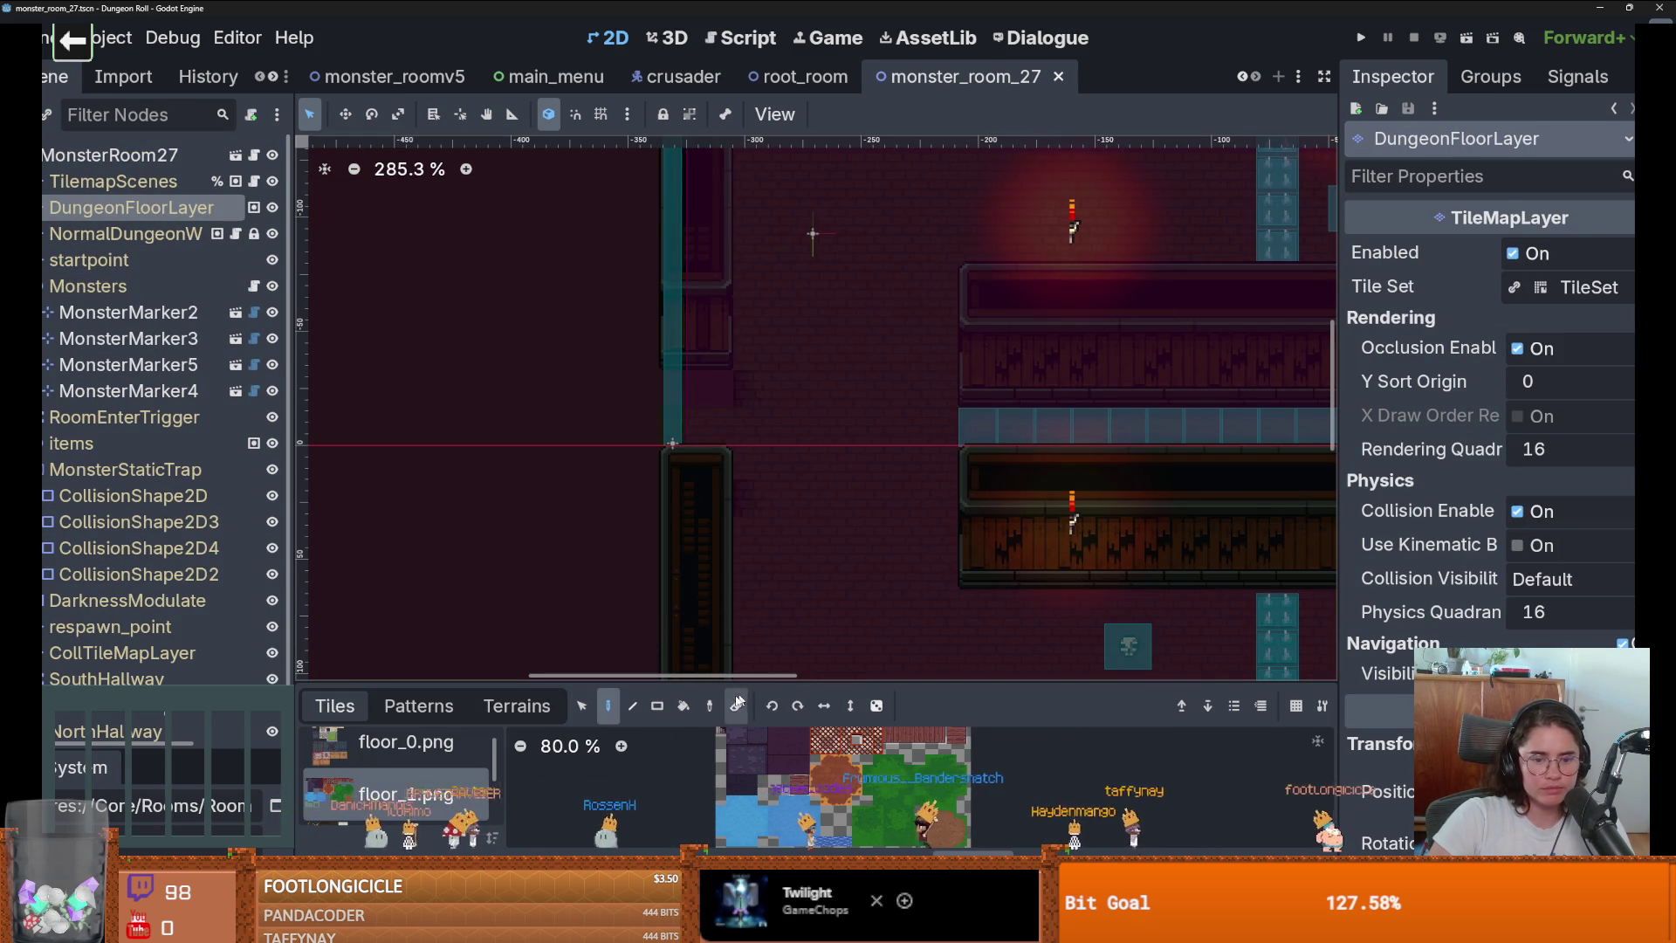
ctrl+click(749, 508)
click(835, 267)
Pan across other parts of monster_room_27 and save the touched-up scene.
drag(835, 267, 719, 540)
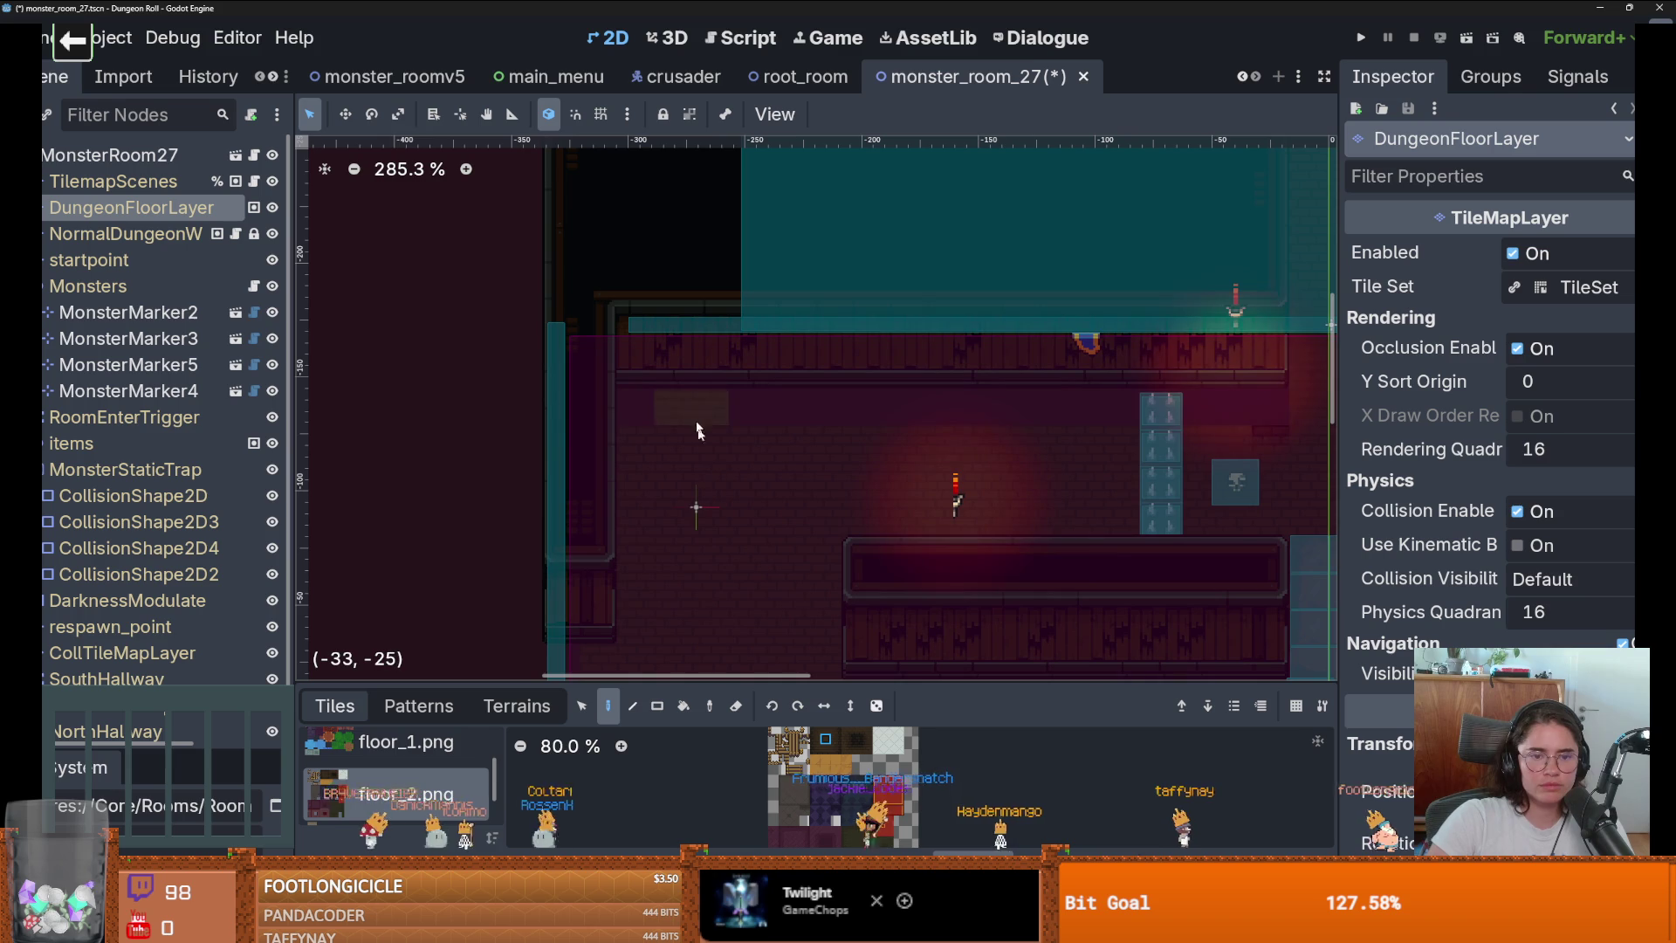
scroll(1259, 411, right, 5)
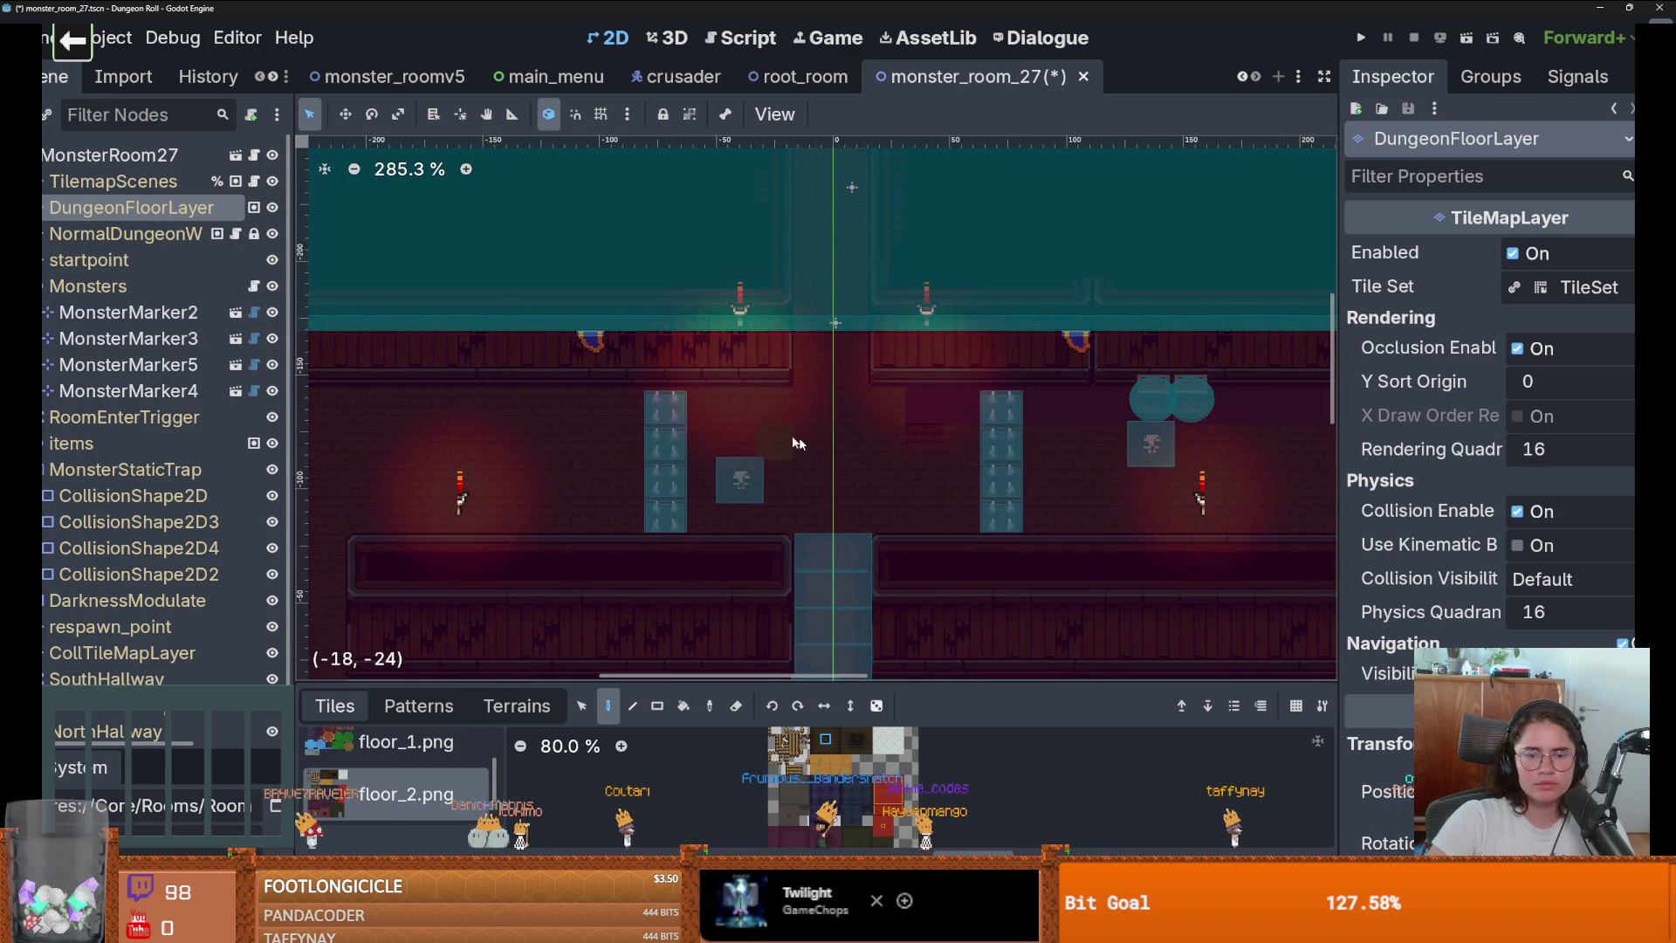
scroll(762, 411, right, 5)
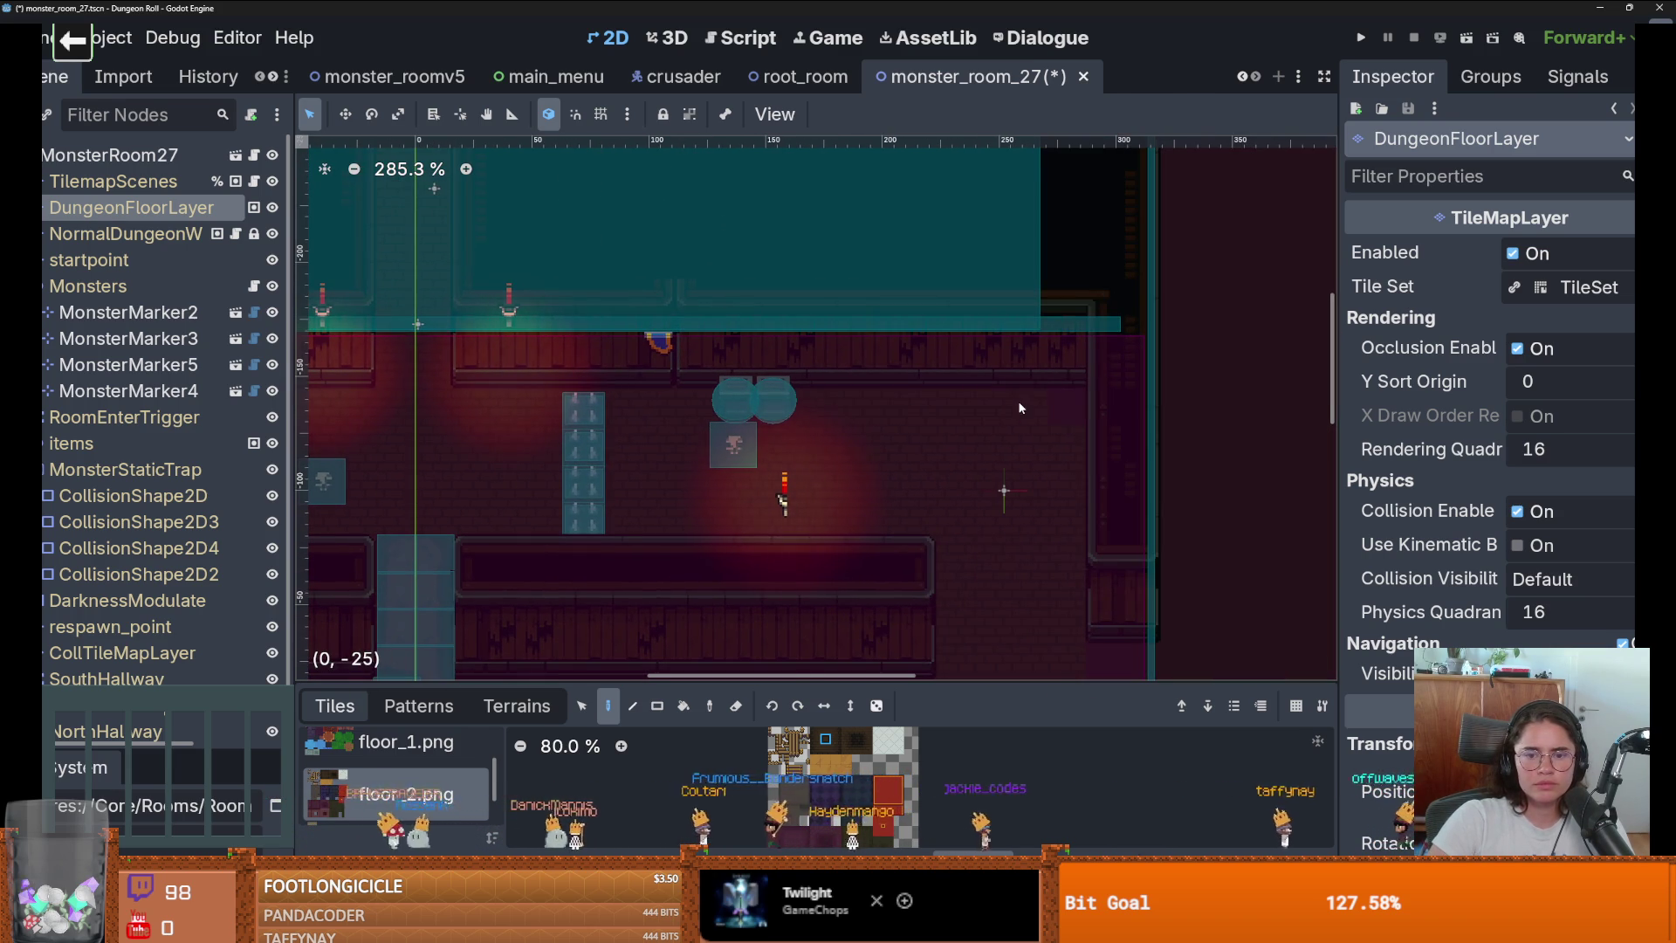
scroll(762, 411, down, 2)
key(ctrl+s)
scroll(856, 287, down, 4)
scroll(856, 286, down, 3)
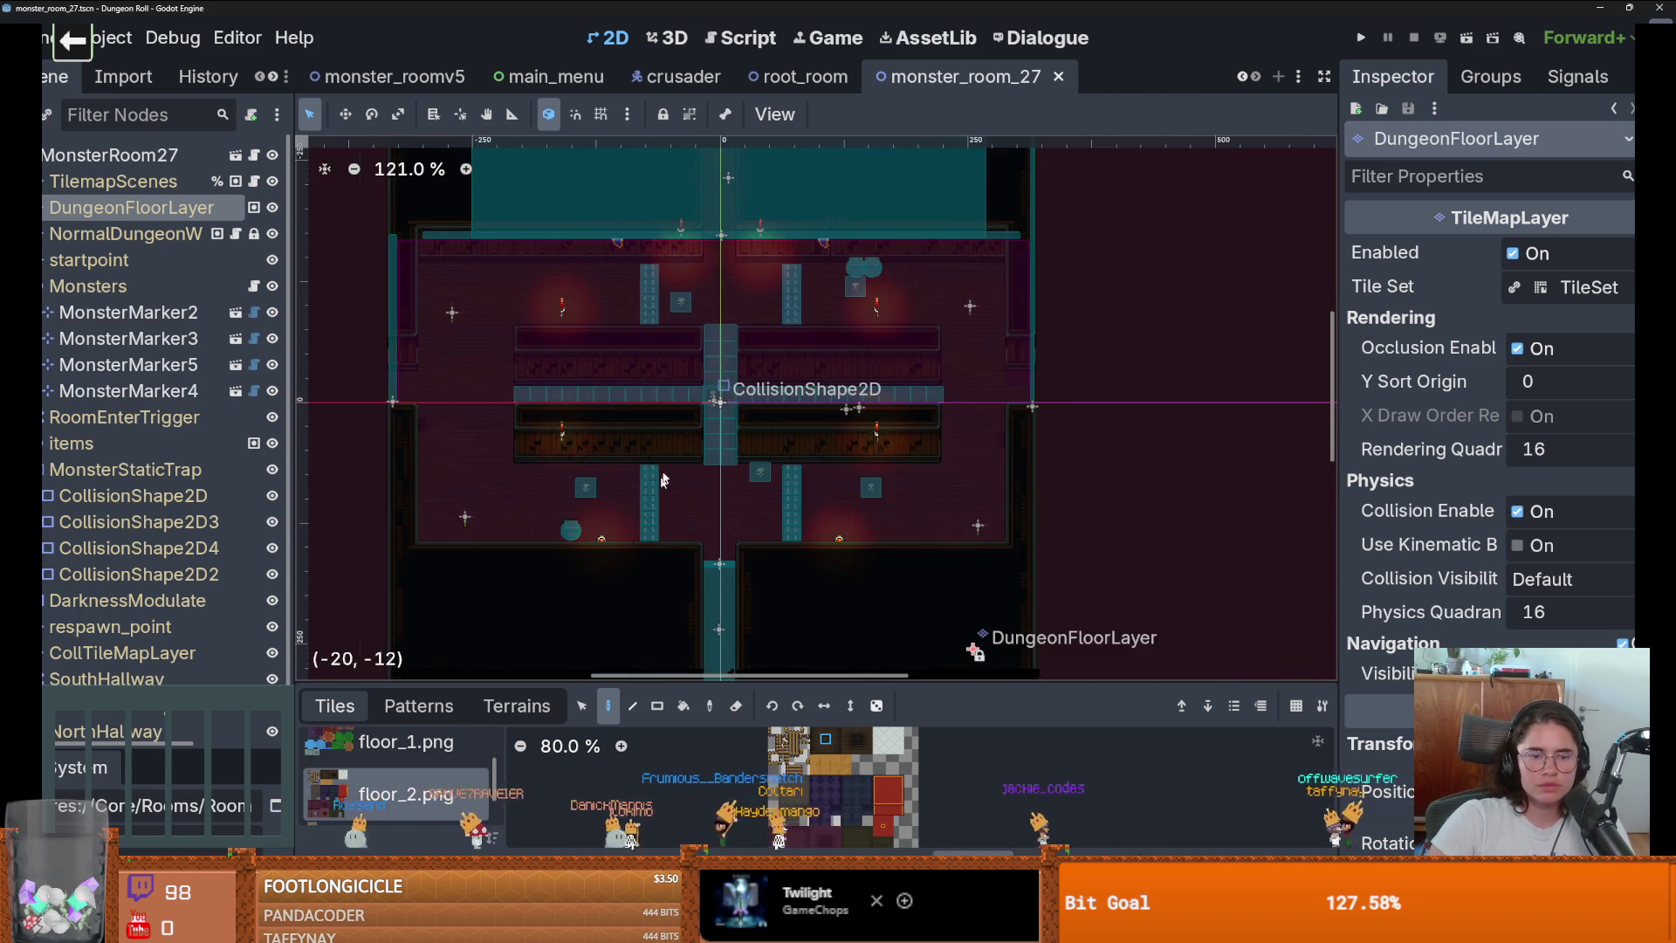
scroll(696, 406, up, 1)
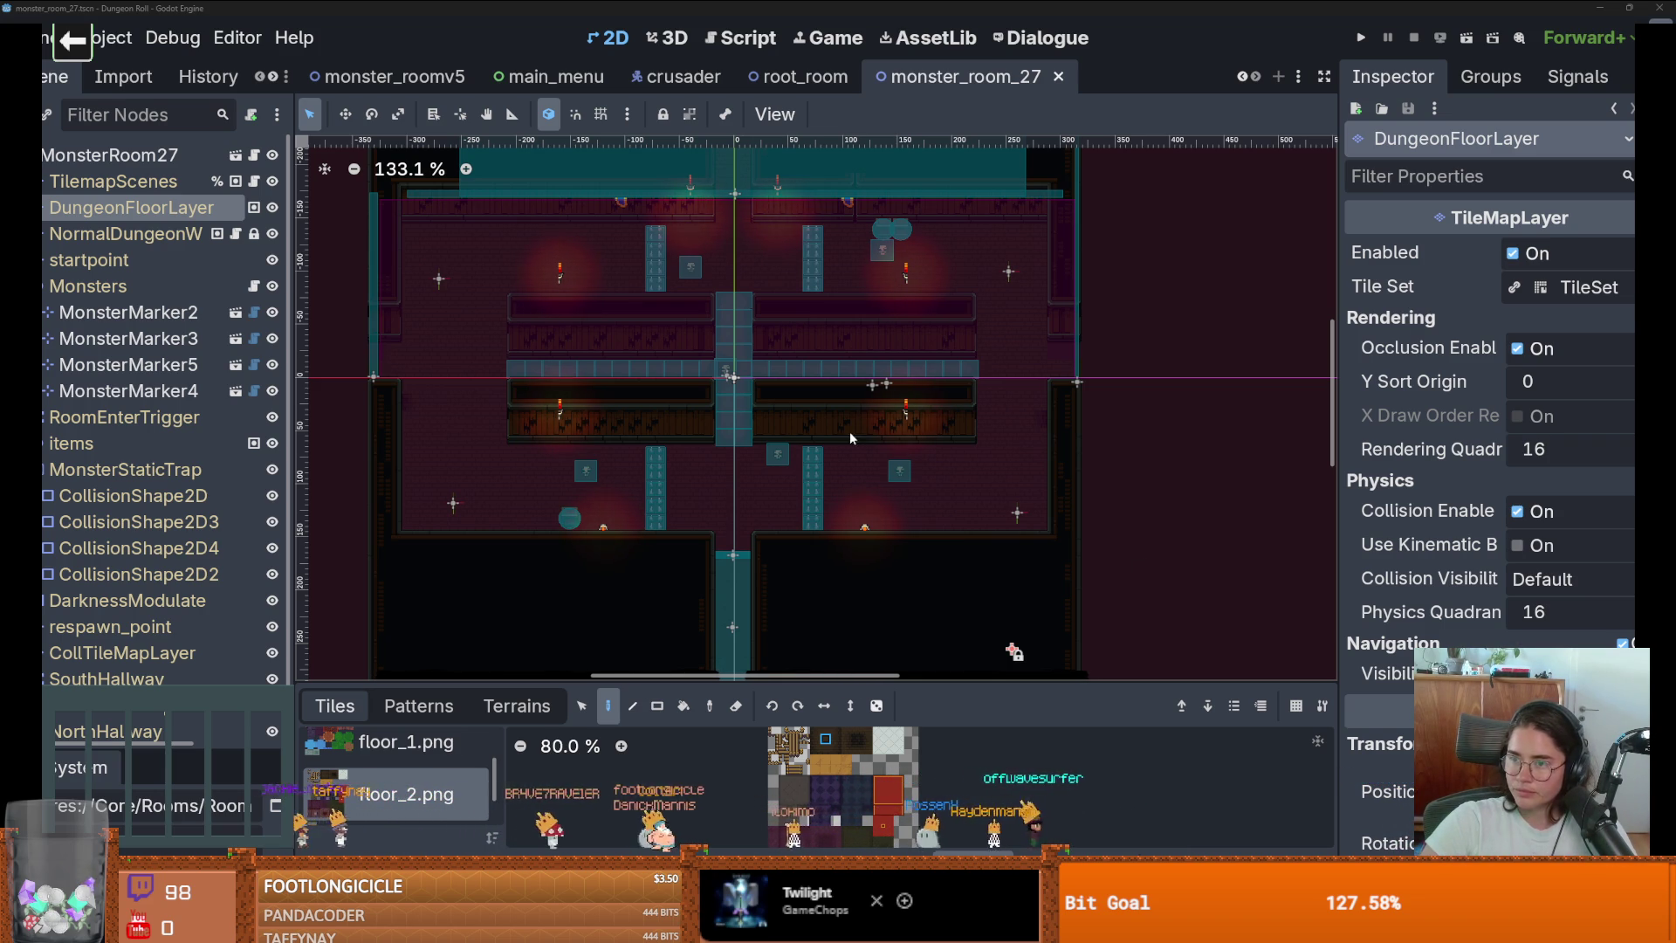
Run the project with F5 and launch the Cannon game from the launcher.
key(F5)
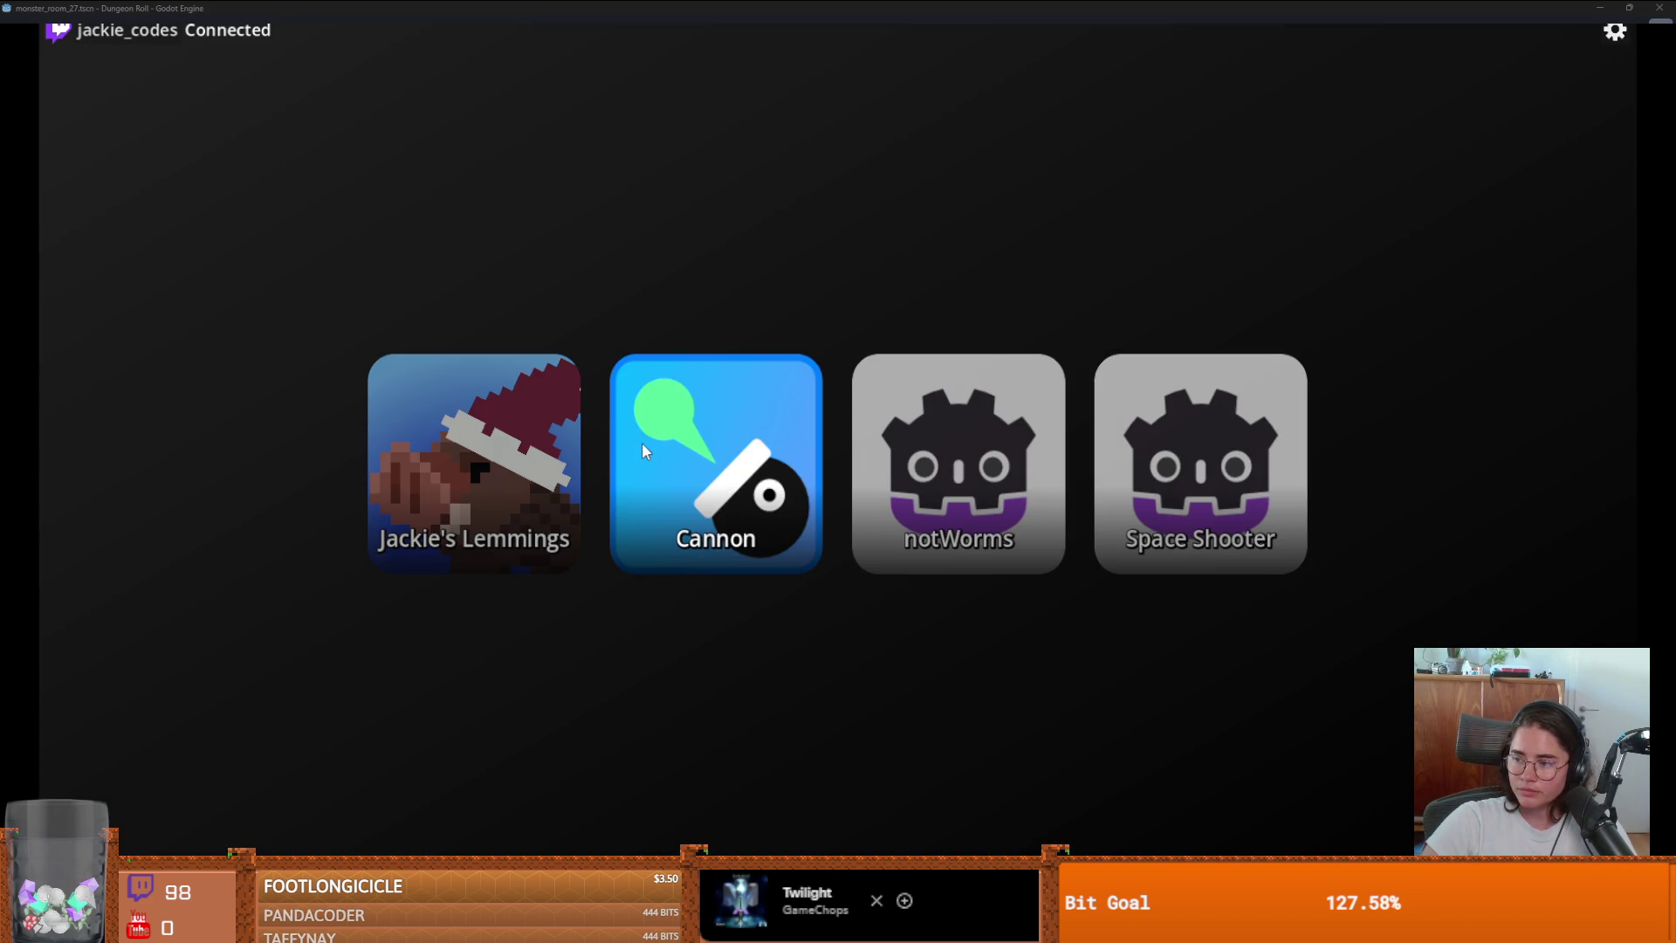
click(641, 443)
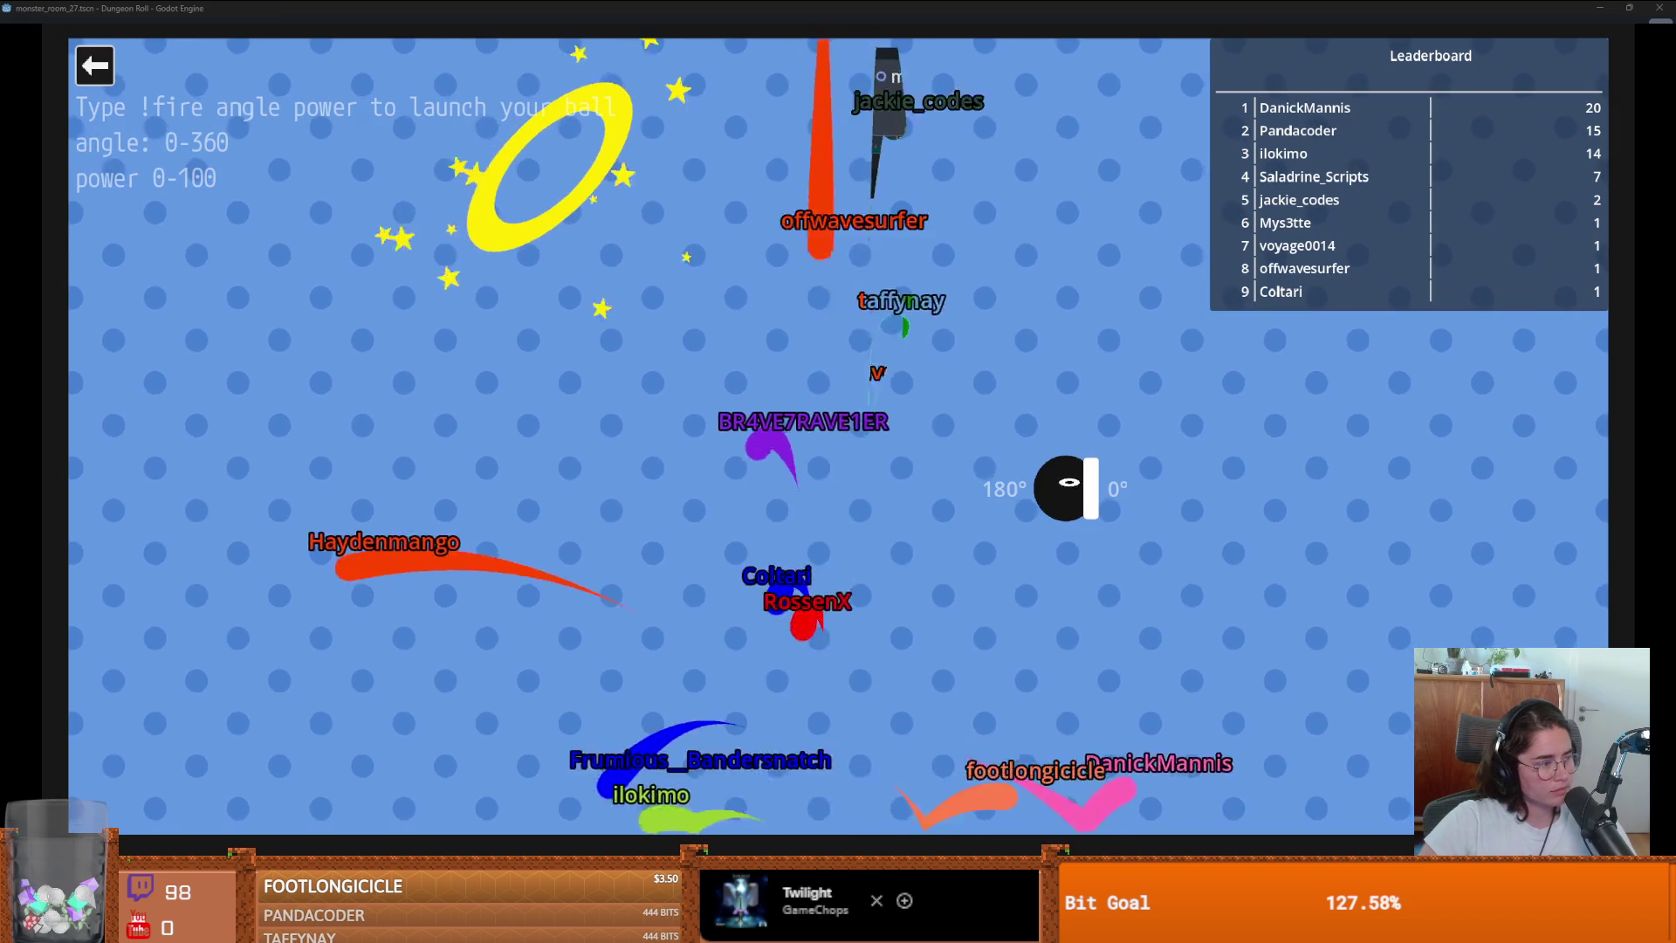